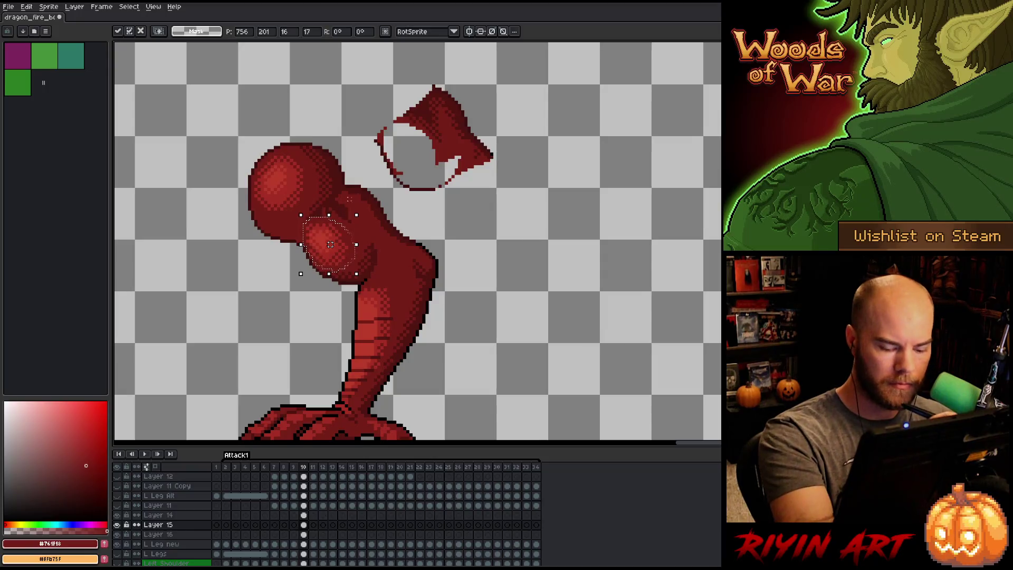
Nudge the selected lower head bulge a few pixels right on frame 10.
key(Left)
key(Right)
key(Left)
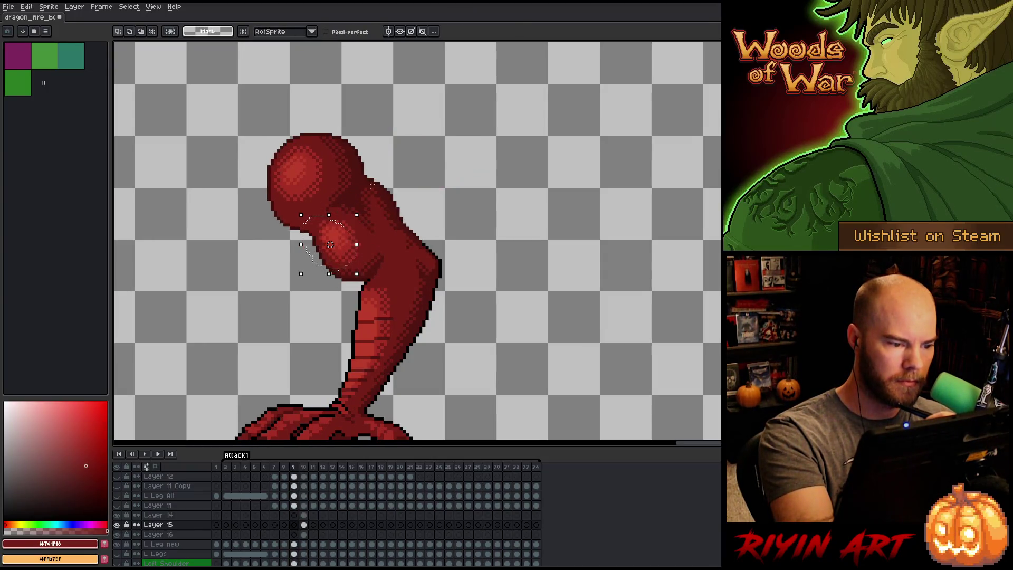
key(Right)
drag(336, 254, 339, 254)
key(Left)
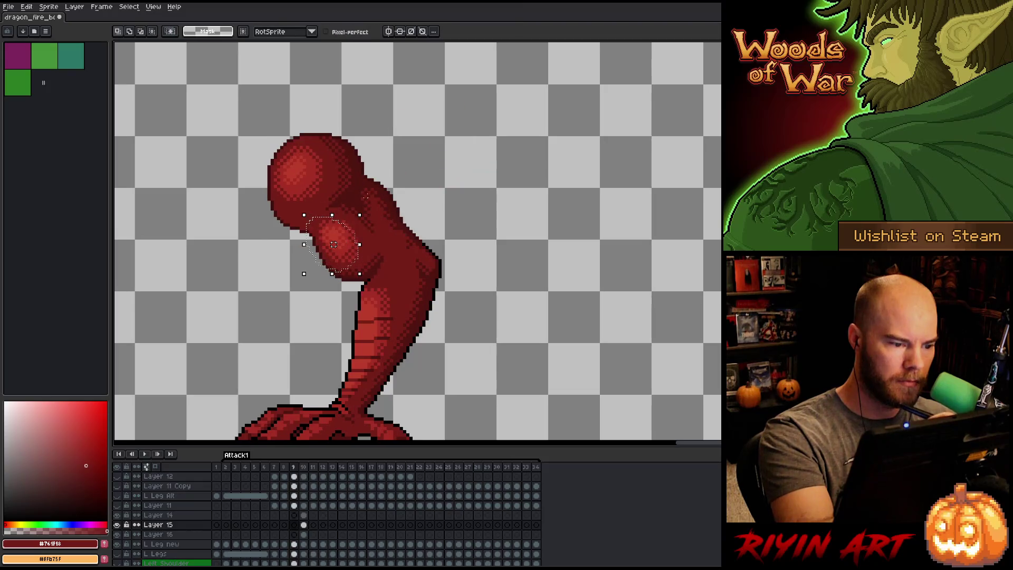
Flip between frames 9 and 10 to compare the shifted head pose.
key(Right)
key(Left)
key(Right)
key(Left)
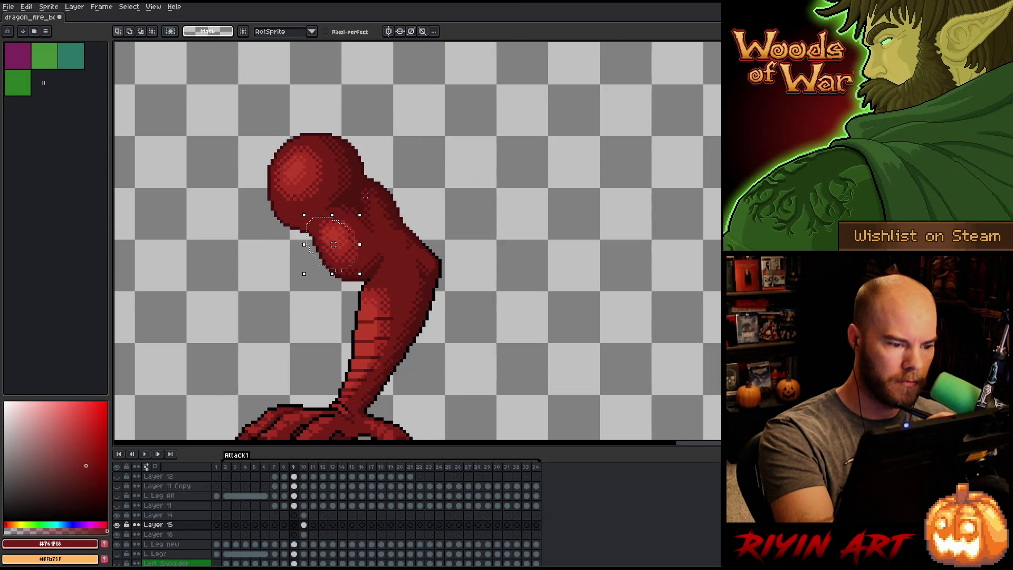
key(Right)
key(Left)
key(Right)
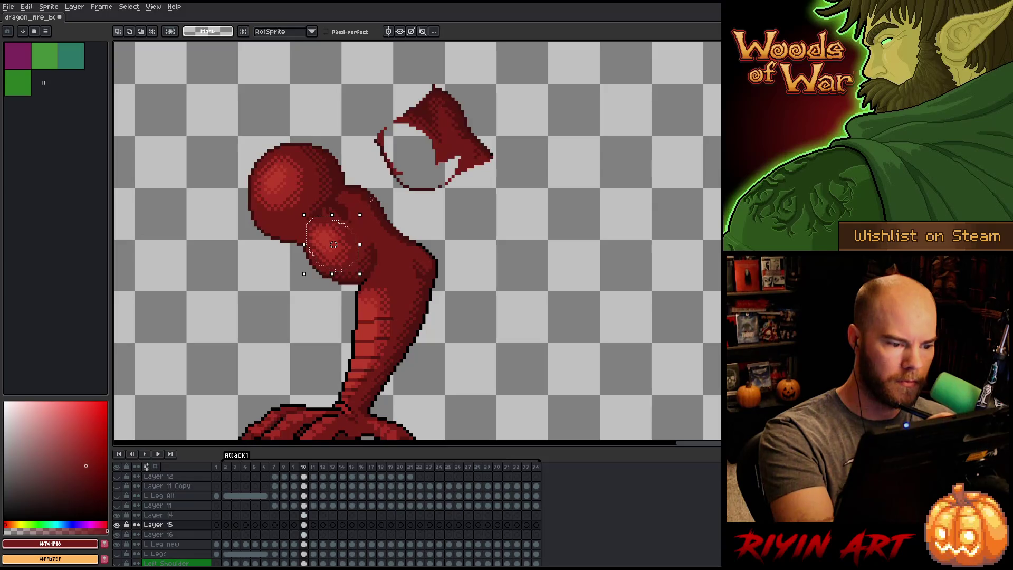
Deselect and pick the darker shadow red for pencil work.
key(ctrl+d)
key(b)
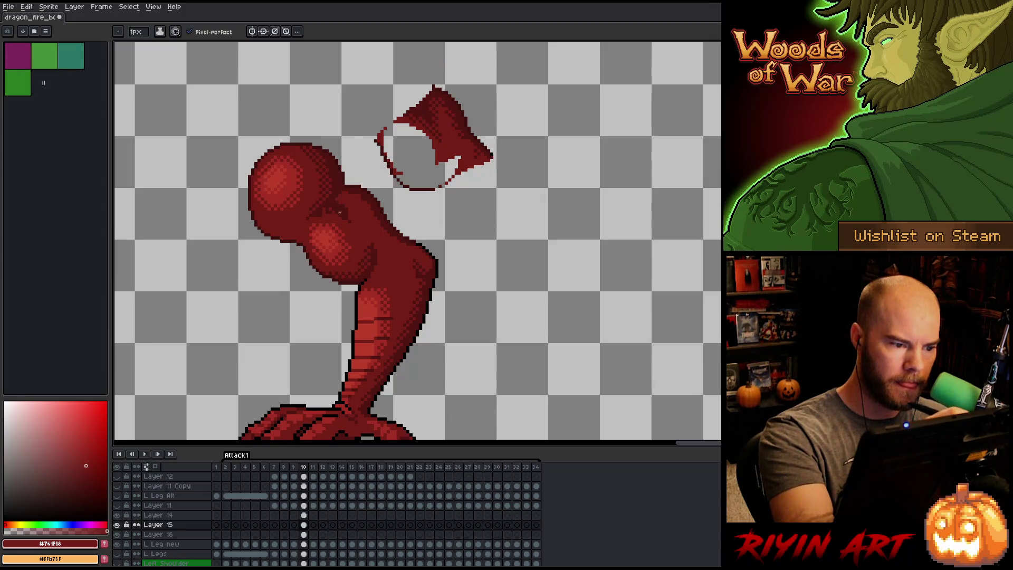
alt+click(342, 194)
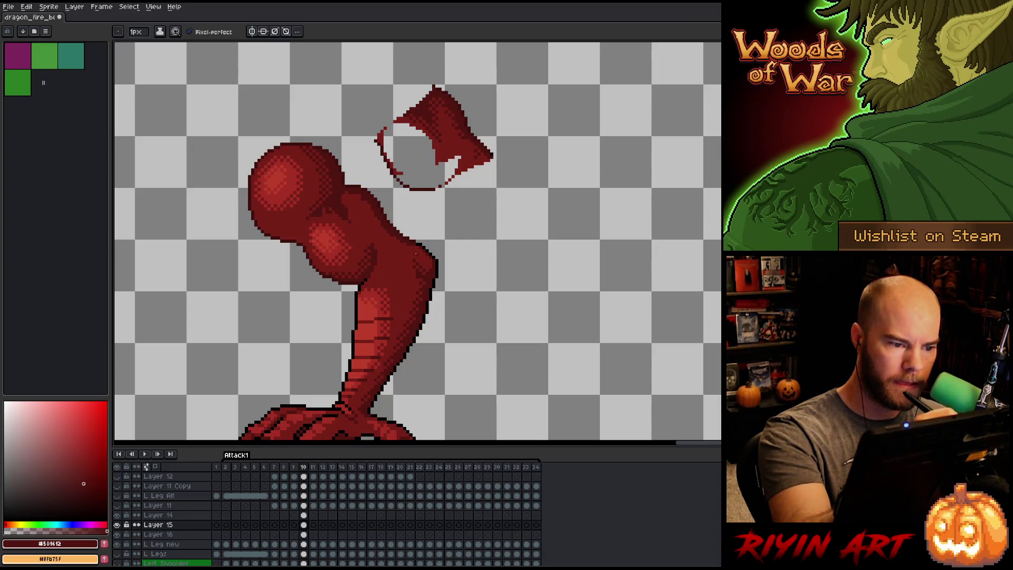
Lasso a piece of the upper neck, move it into place and deselect.
key(m)
mouse_move(445, 126)
mouse_down()
mouse_move(444, 142)
mouse_move(403, 111)
mouse_move(433, 112)
mouse_move(423, 101)
mouse_move(443, 92)
mouse_move(462, 144)
mouse_move(375, 217)
mouse_up()
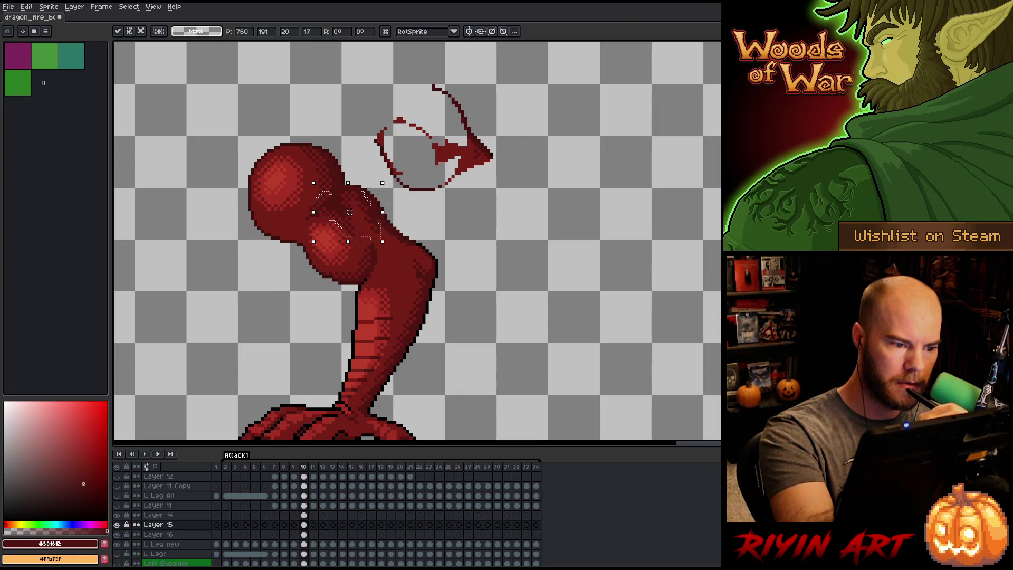
key(ctrl+d)
Pencil-shade the upper neck, alternating between the mid body red and dark shadow red.
key(b)
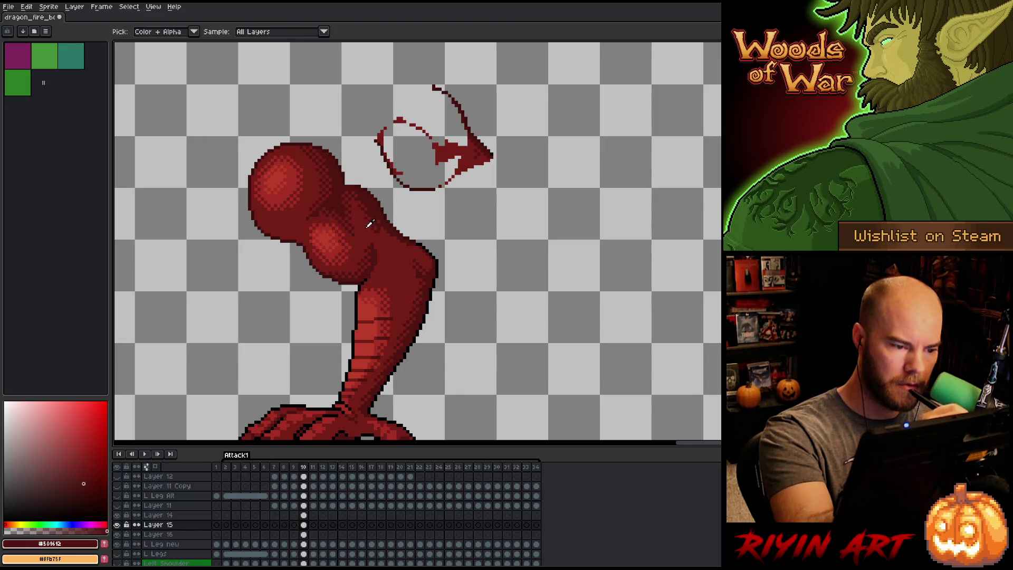
alt+click(369, 211)
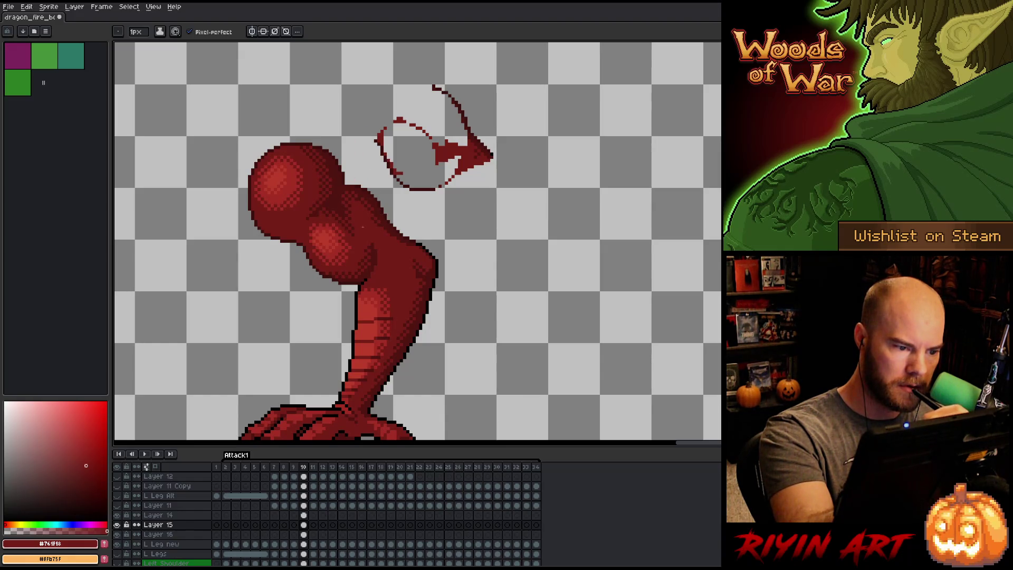
alt+click(355, 224)
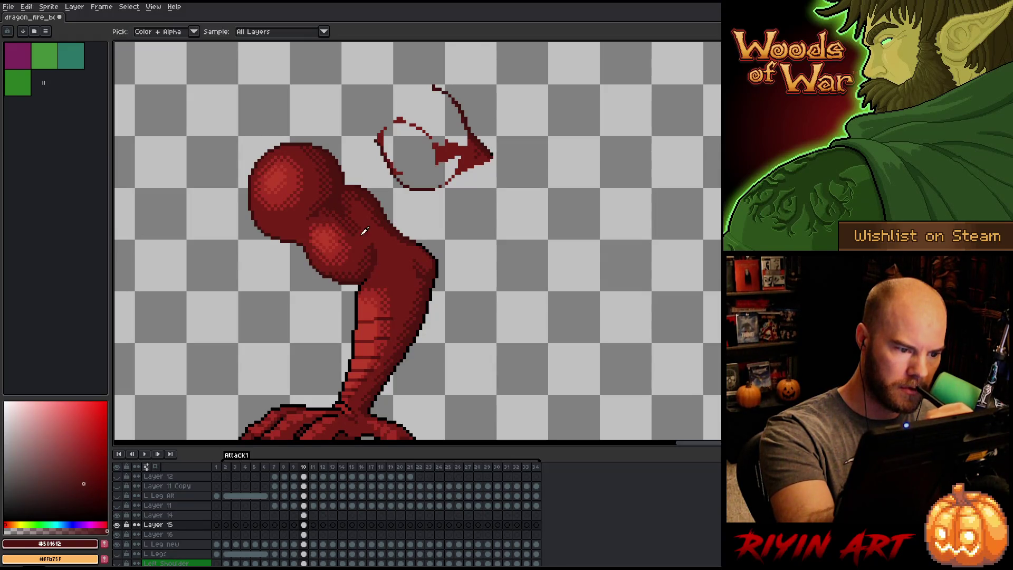
alt+click(348, 230)
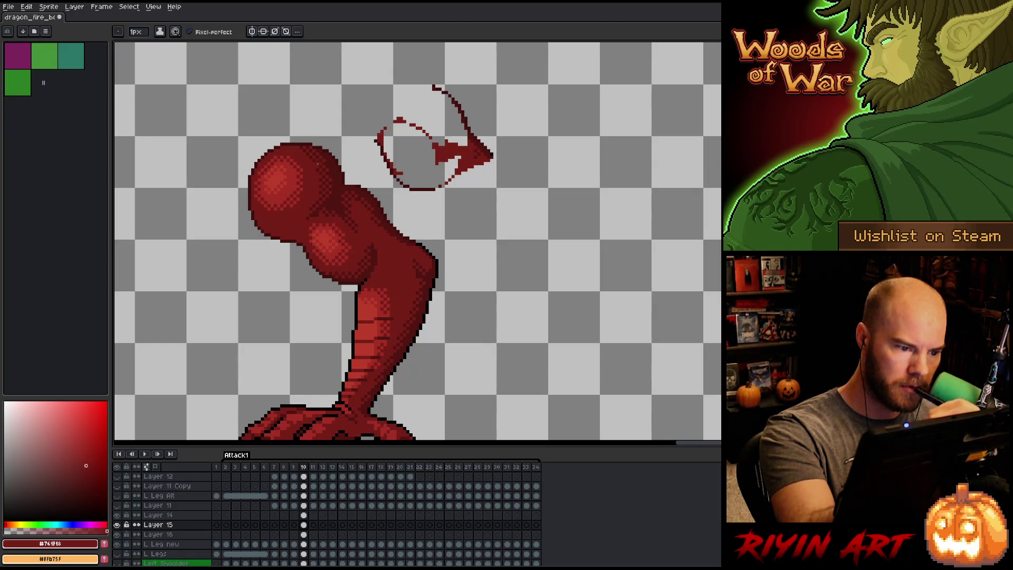
alt+click(321, 214)
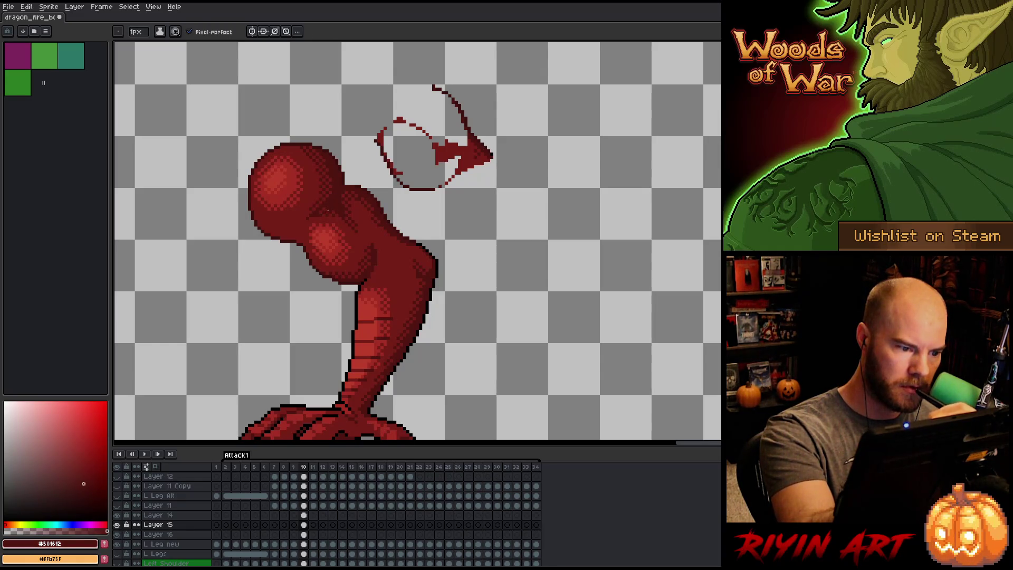
alt+click(317, 215)
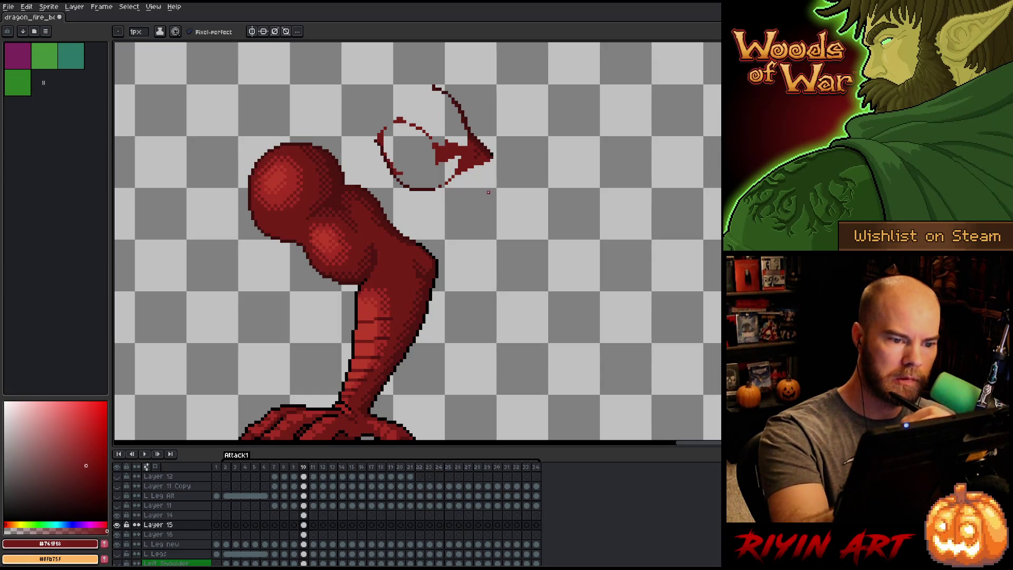
Select the arrow-tip pixels, shift them and drop them in place.
key(m)
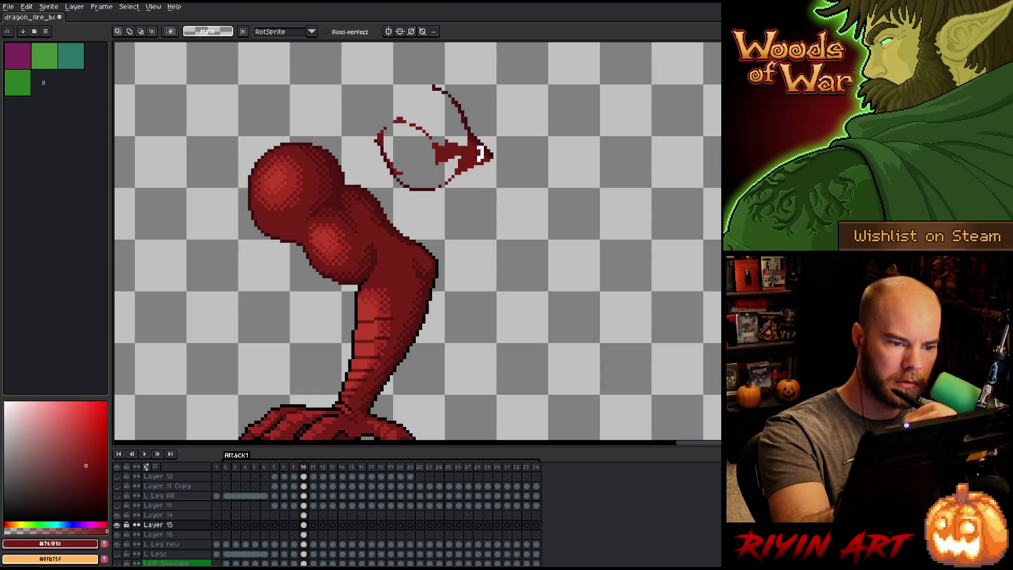
mouse_move(477, 144)
mouse_down()
mouse_move(491, 176)
mouse_move(472, 170)
mouse_up()
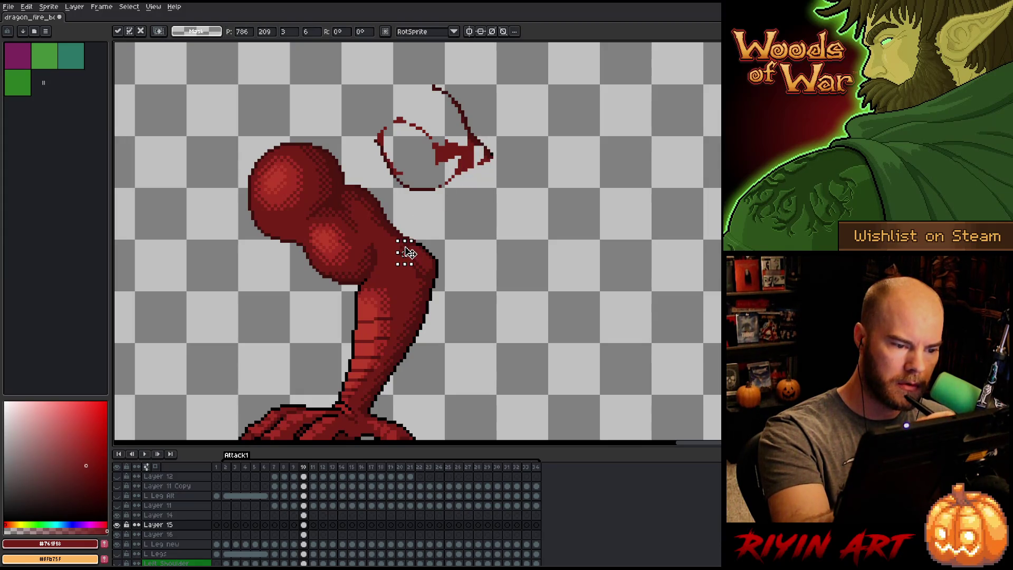
key(ctrl+d)
Lasso and delete the leftover ellipse-and-arrow sketch above the dragon.
mouse_move(496, 95)
mouse_down()
mouse_move(443, 208)
mouse_move(380, 79)
mouse_move(449, 65)
mouse_up()
key(Delete)
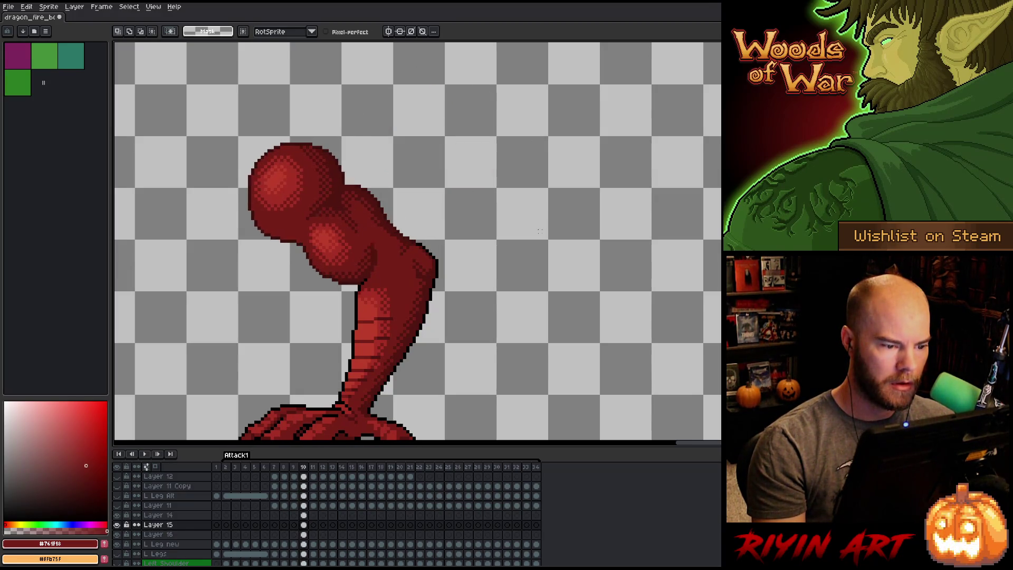
key(i)
key(b)
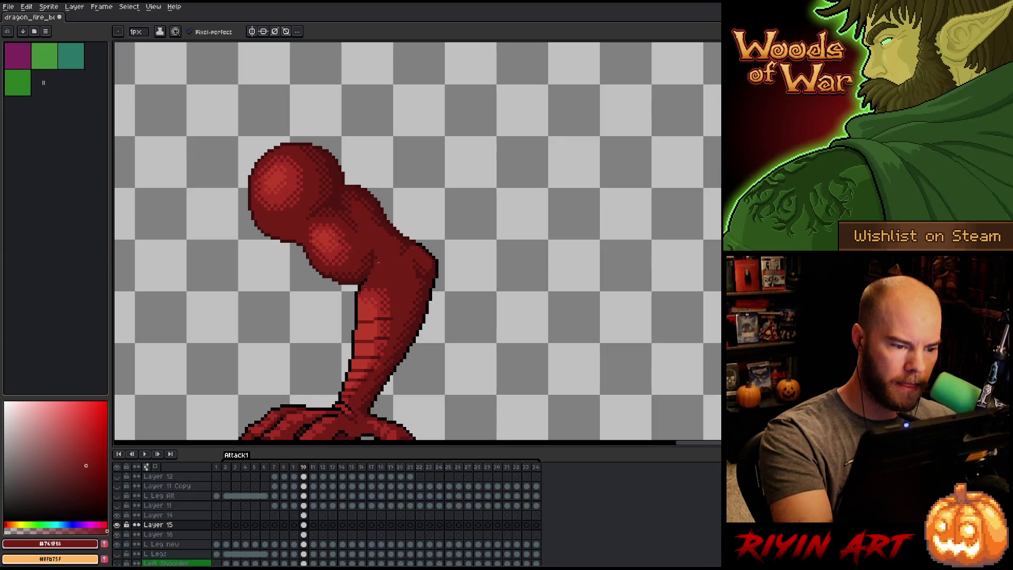
Touch up the neck with the darker shadow red, comparing against frame 9.
alt+click(378, 264)
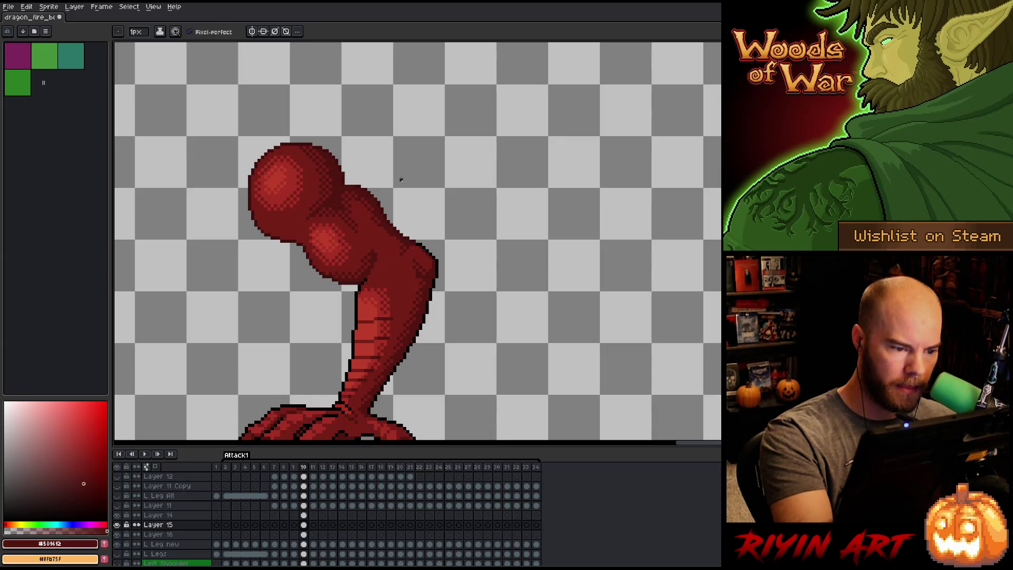
key(Left)
key(Right)
key(Left)
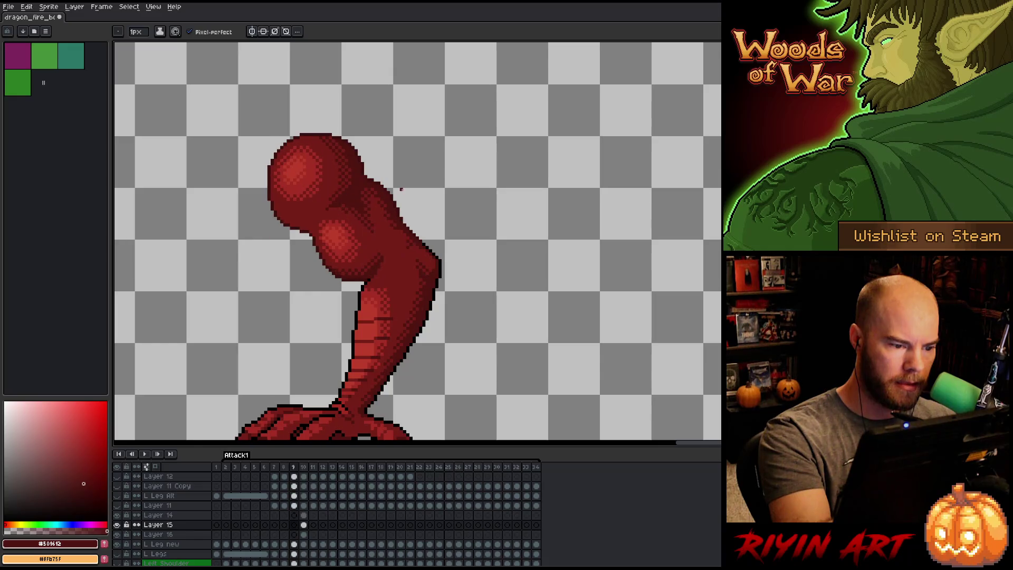
key(Right)
key(Left)
key(Right)
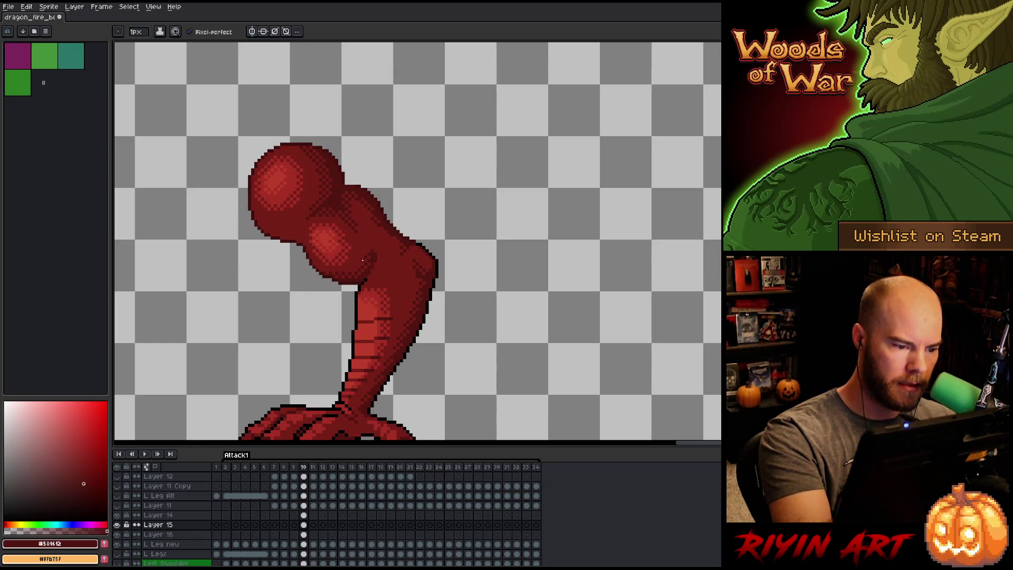
Fix more neck pixels with alternating mid and shadow reds, previewing frame 9 between fixes.
alt+click(363, 259)
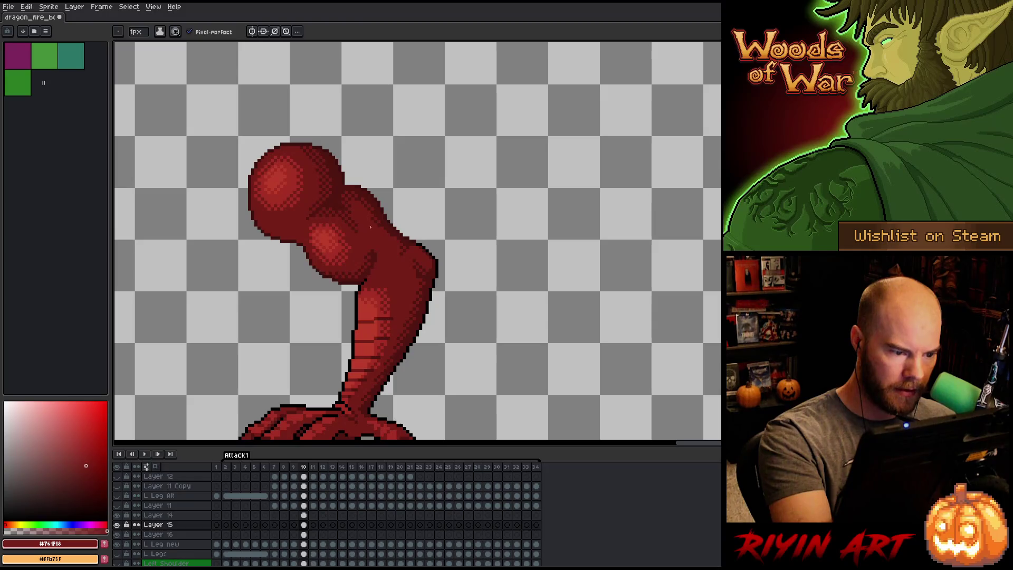
alt+click(370, 247)
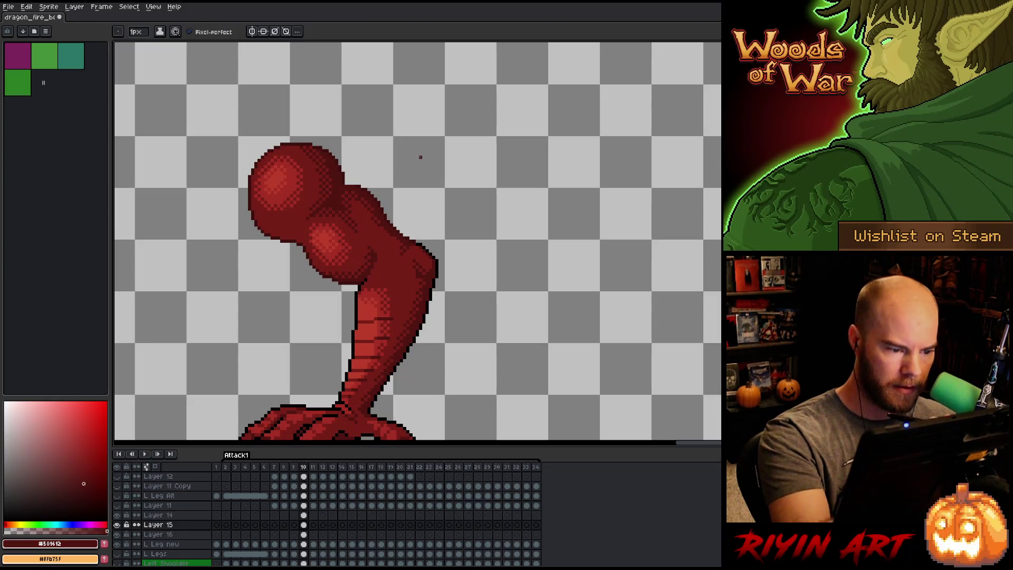
alt+click(364, 254)
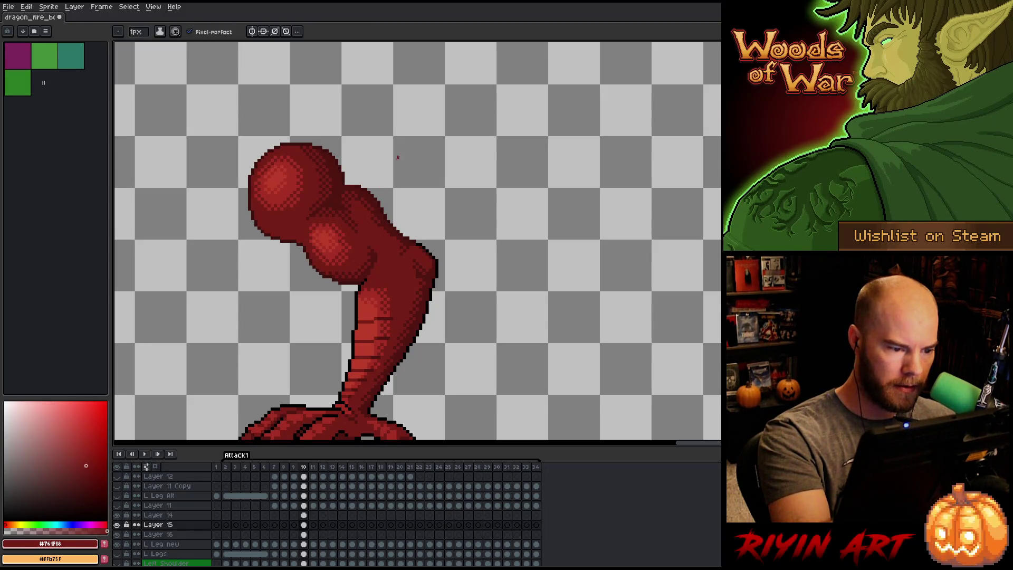
key(Left)
key(Right)
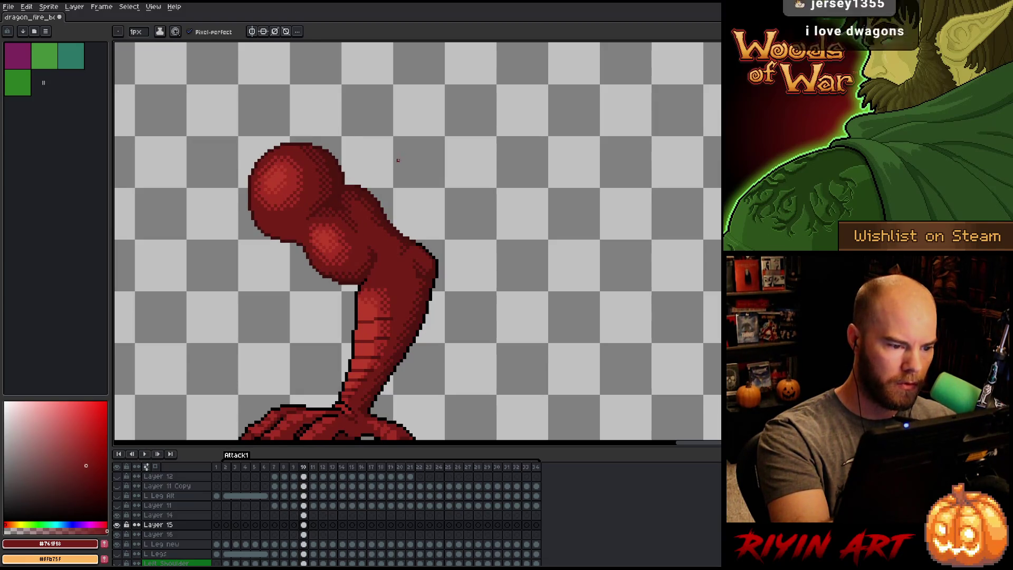
key(Left)
key(Right)
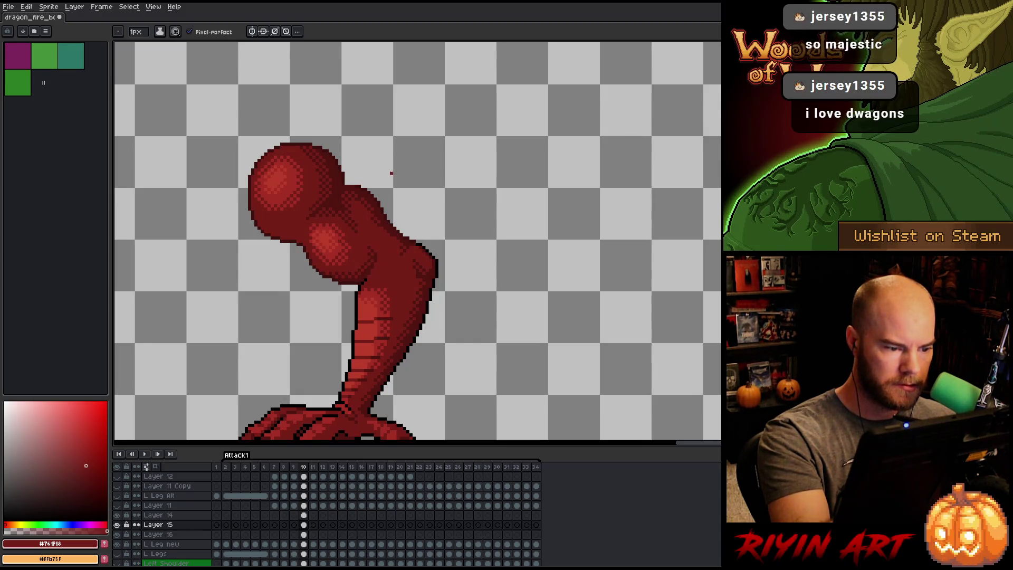
alt+click(365, 260)
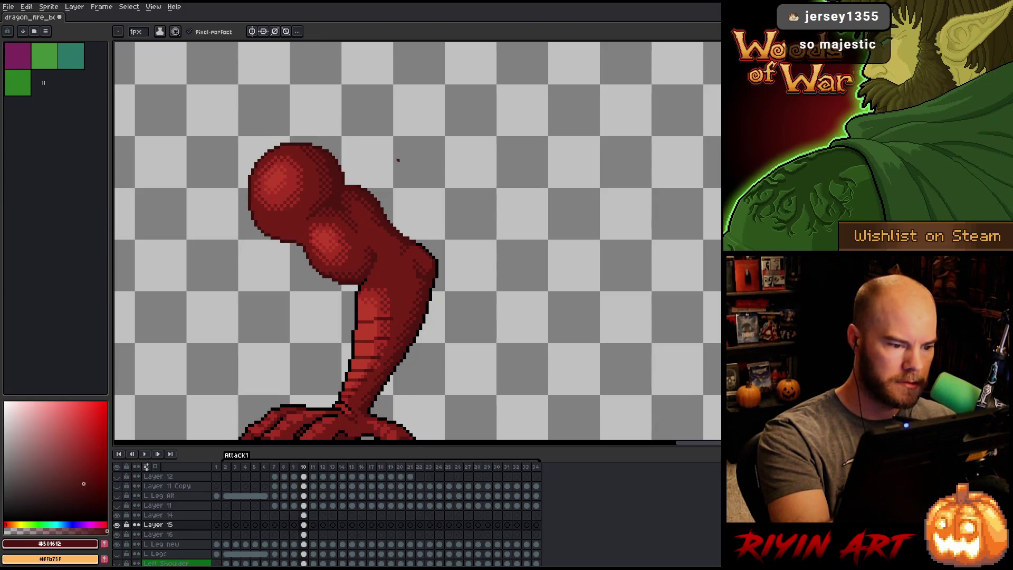
alt+click(371, 194)
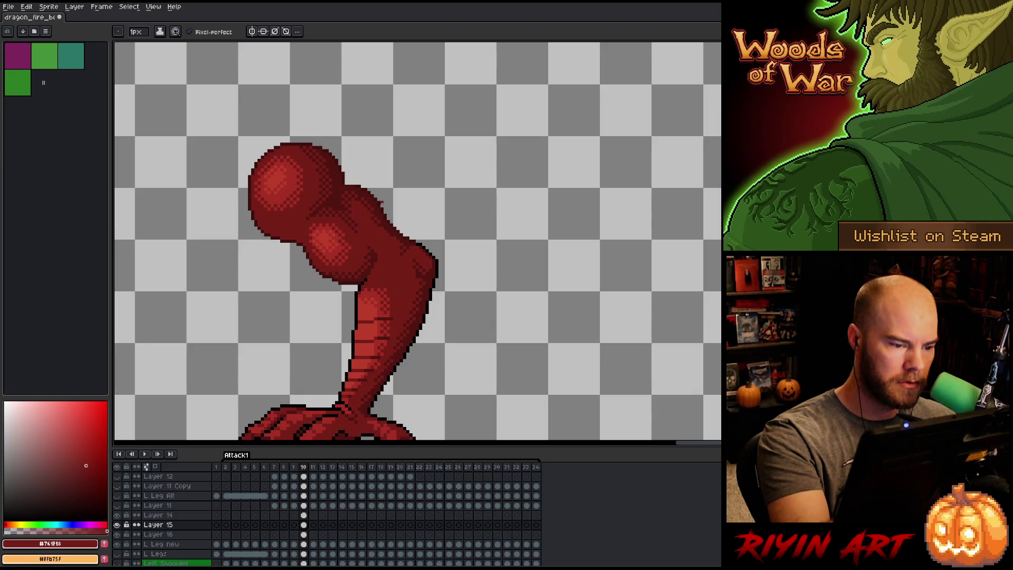
Save the dragon sprite and select a small block of the neck to adjust.
key(ctrl+s)
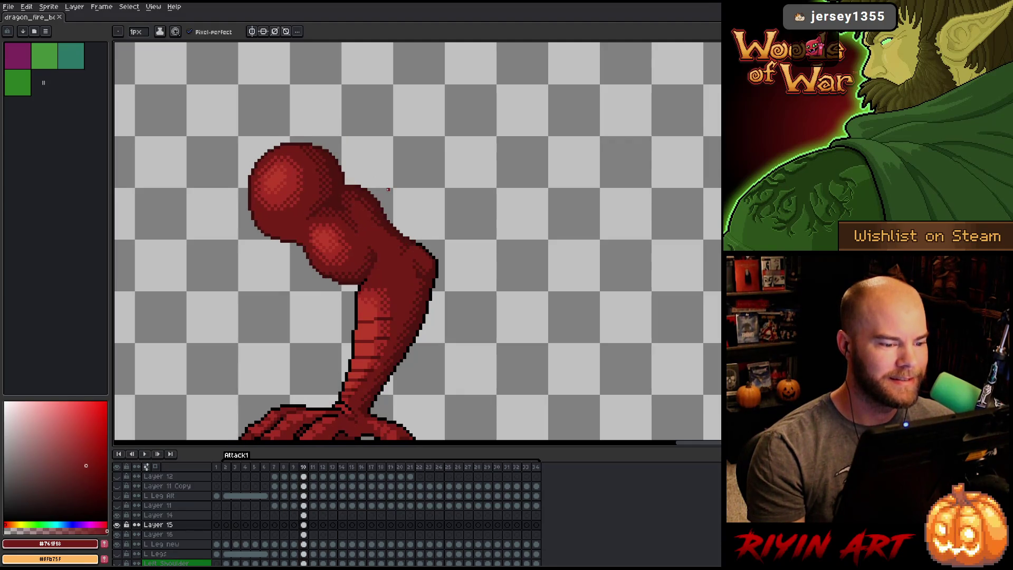
key(.)
key(v)
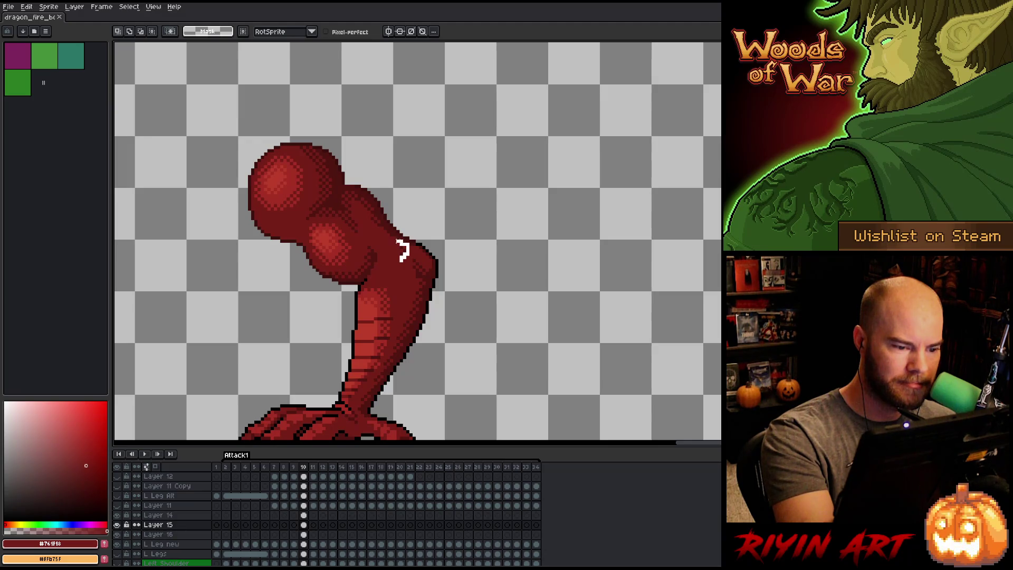
drag(386, 231, 411, 264)
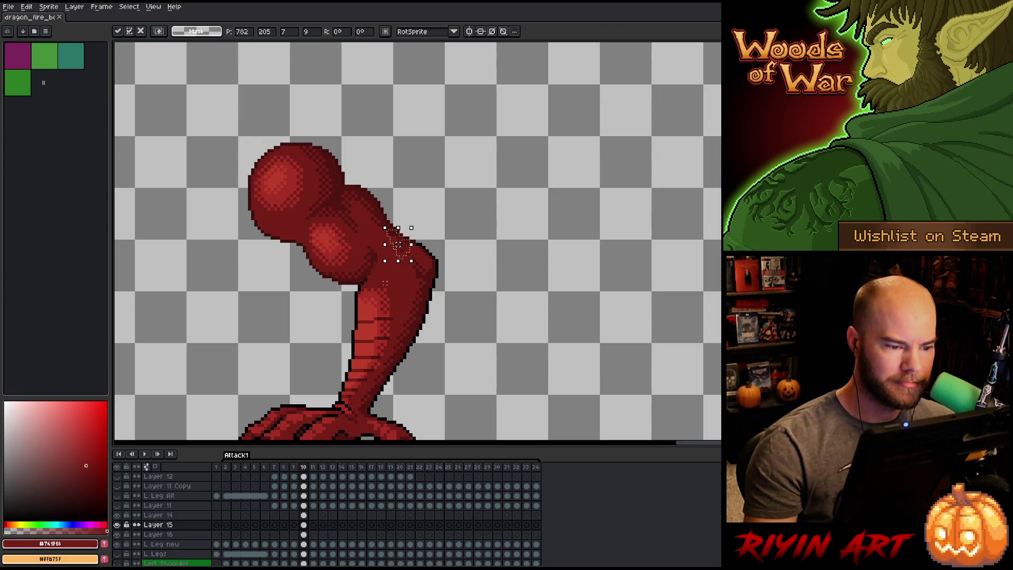
Apply the repositioned neck block and check it against frame 9.
key(ctrl+d)
key(comma)
key(period)
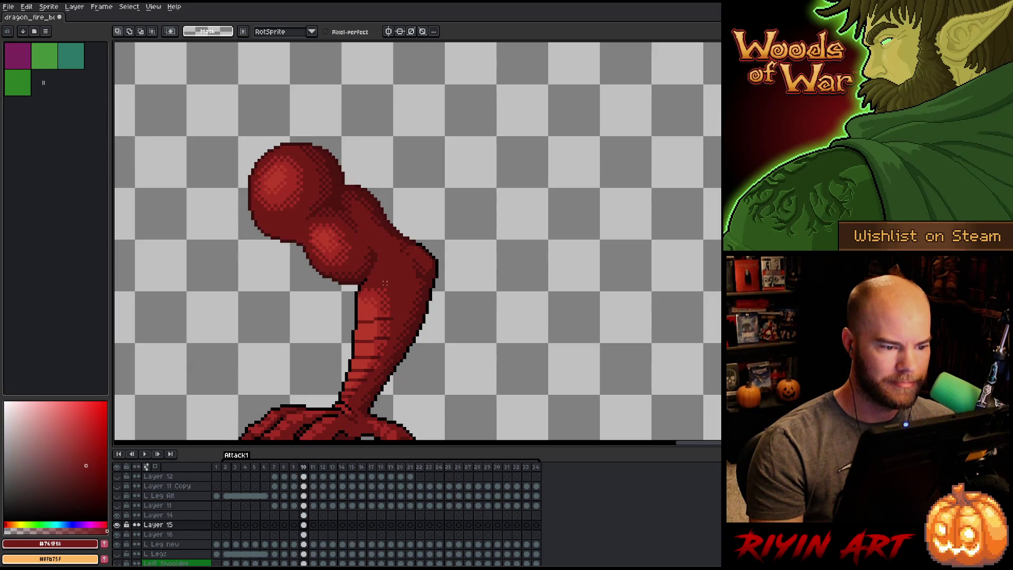
key(comma)
key(period)
key(i)
key(b)
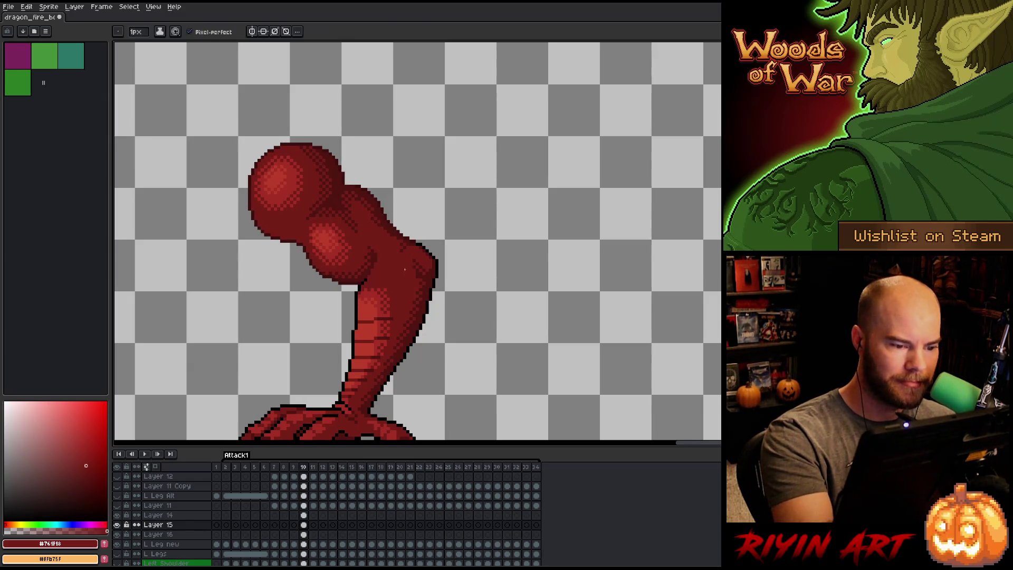
Shade the neck with shadow red #501612, checking the stretch pose against frame 9.
key(comma)
key(period)
key(comma)
key(period)
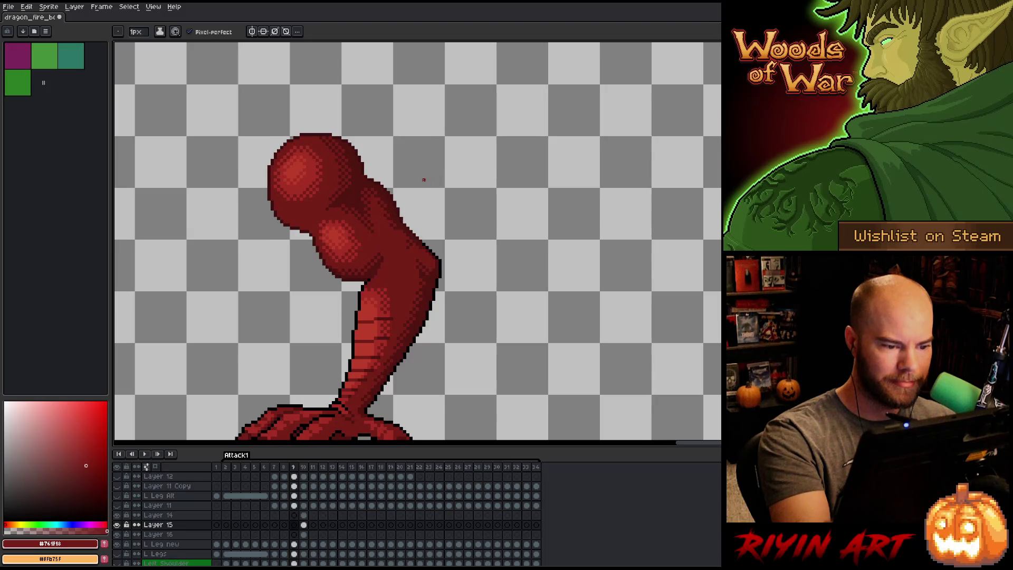
key(comma)
key(period)
alt+click(418, 246)
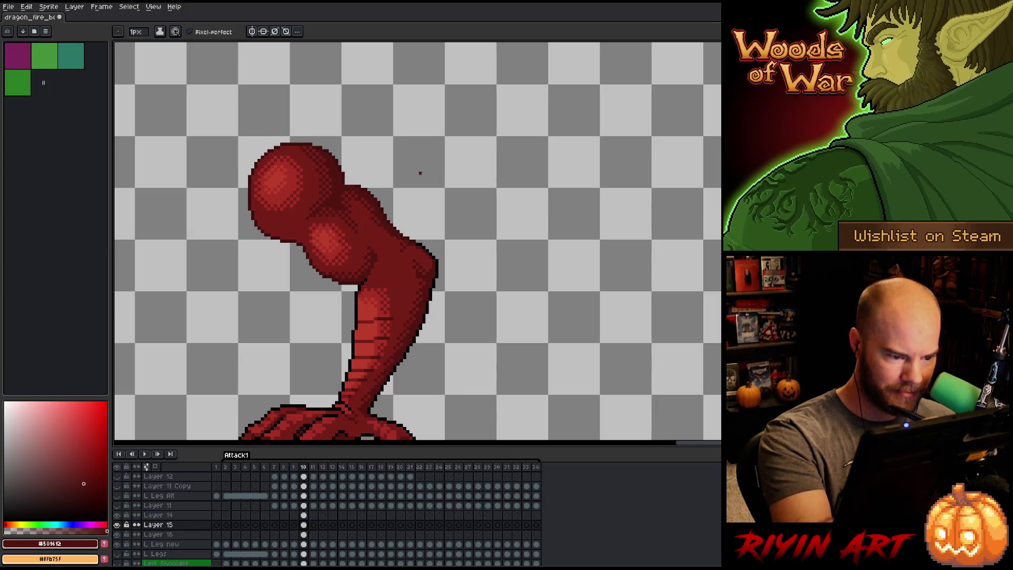
key(comma)
key(period)
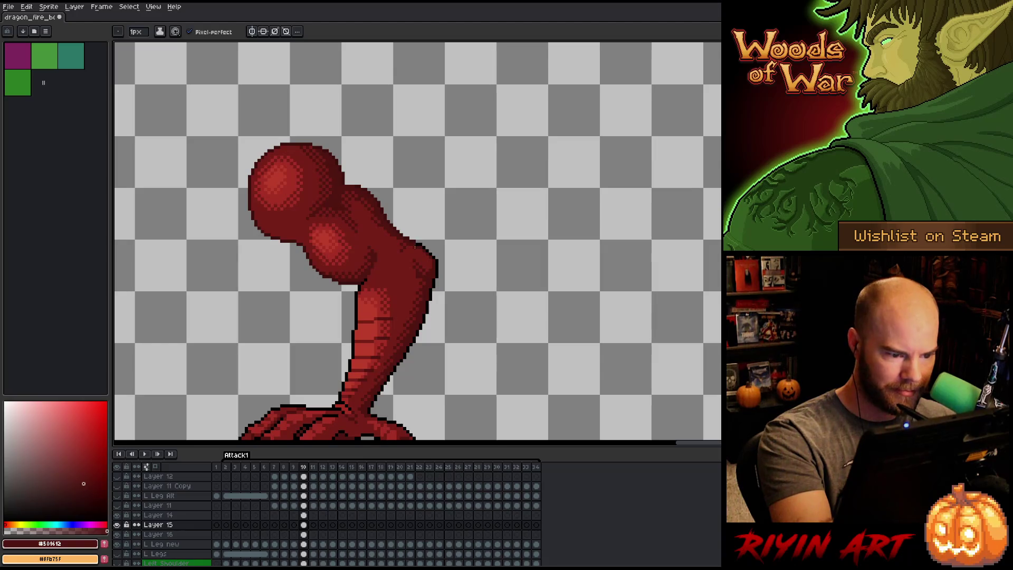
key(comma)
key(period)
key(comma)
key(period)
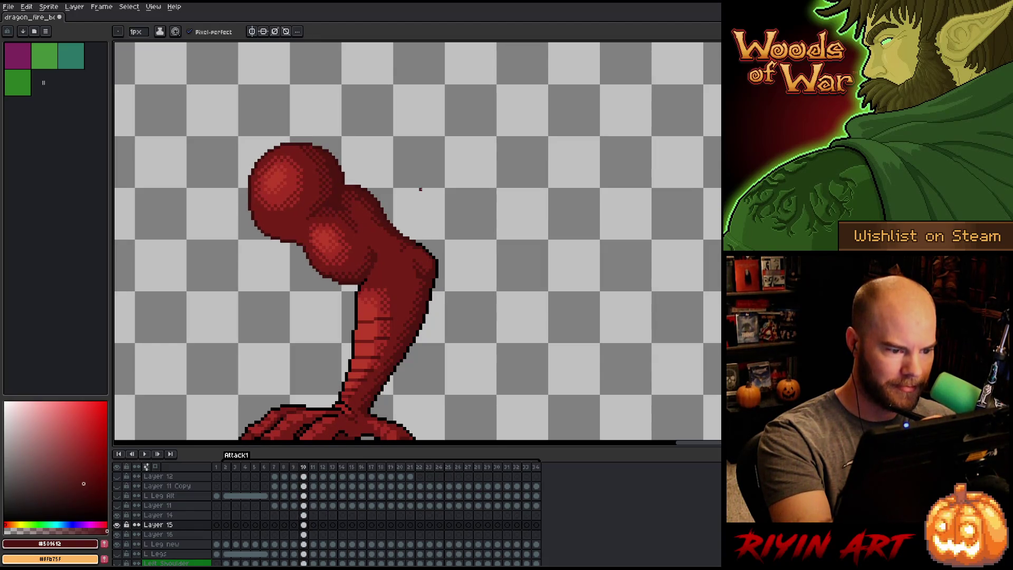
key(comma)
key(period)
Paint the neck with body red #761f1a, repeatedly comparing the pose with frame 9.
alt+click(372, 254)
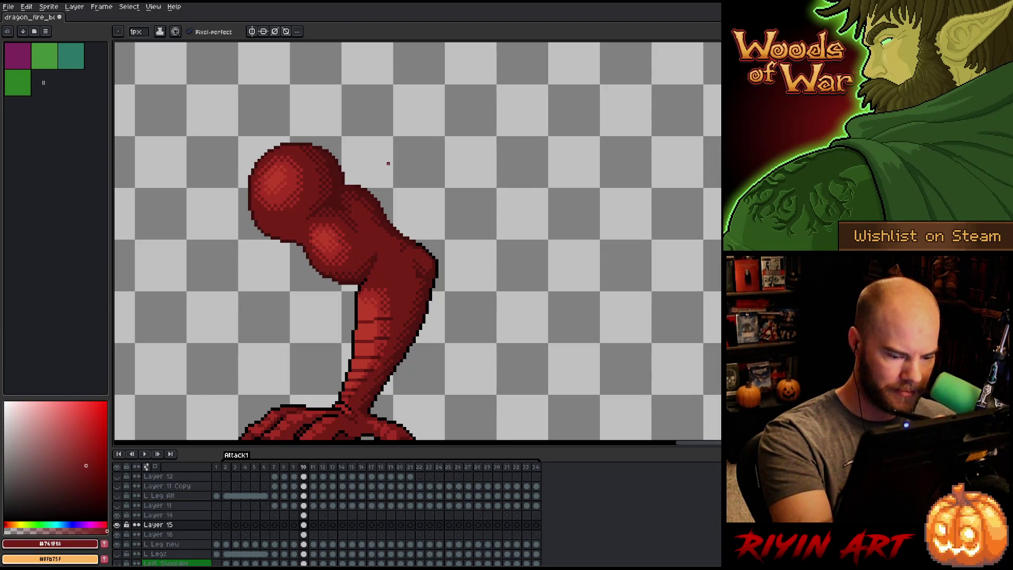
key(comma)
key(period)
key(comma)
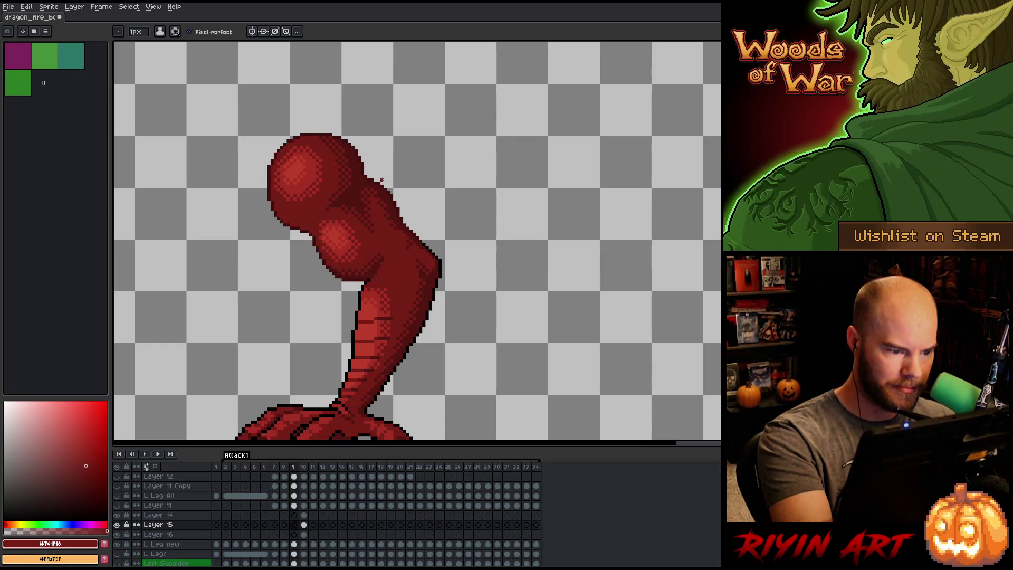
key(period)
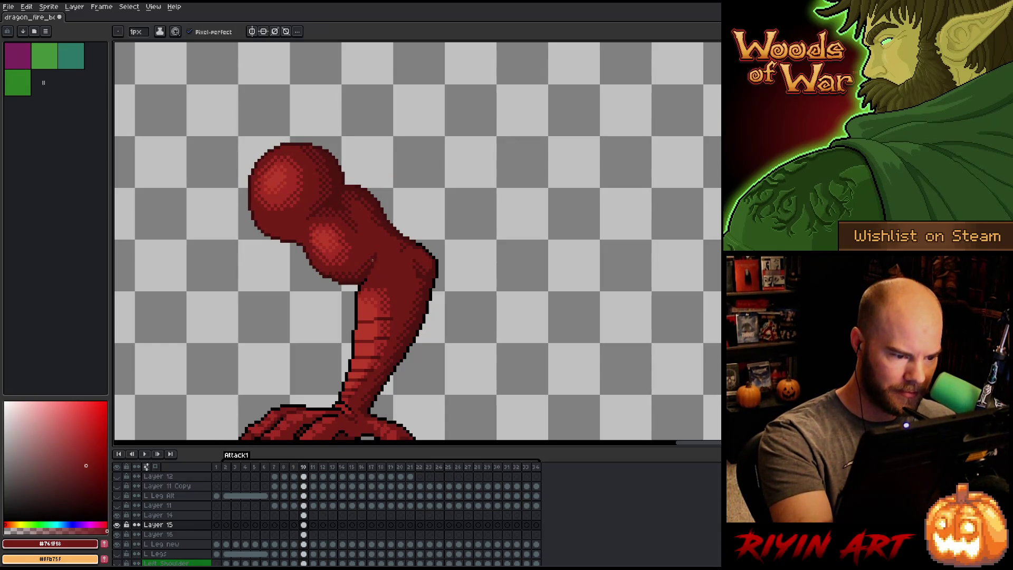
key(comma)
key(period)
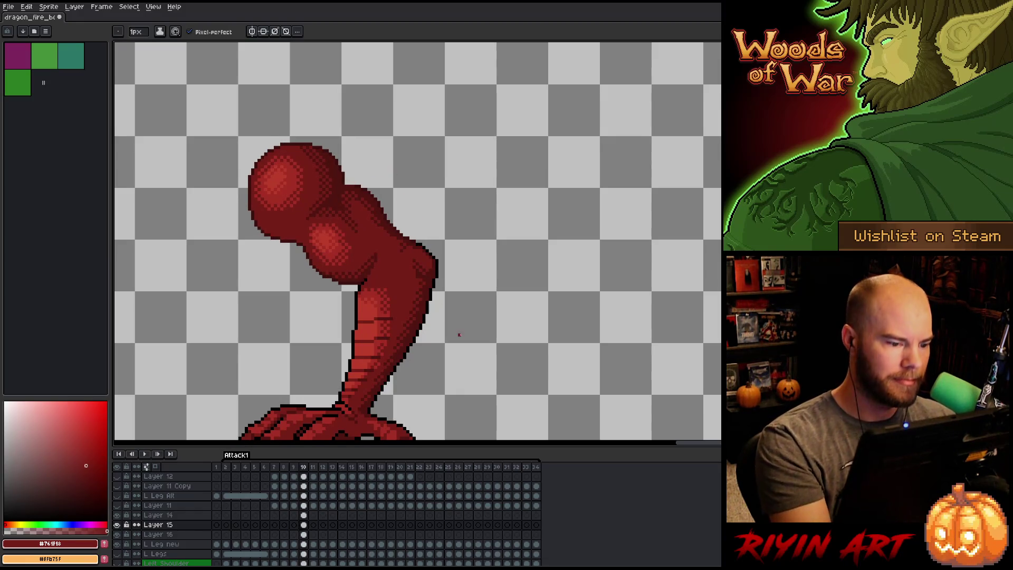
key(comma)
key(period)
key(comma)
key(period)
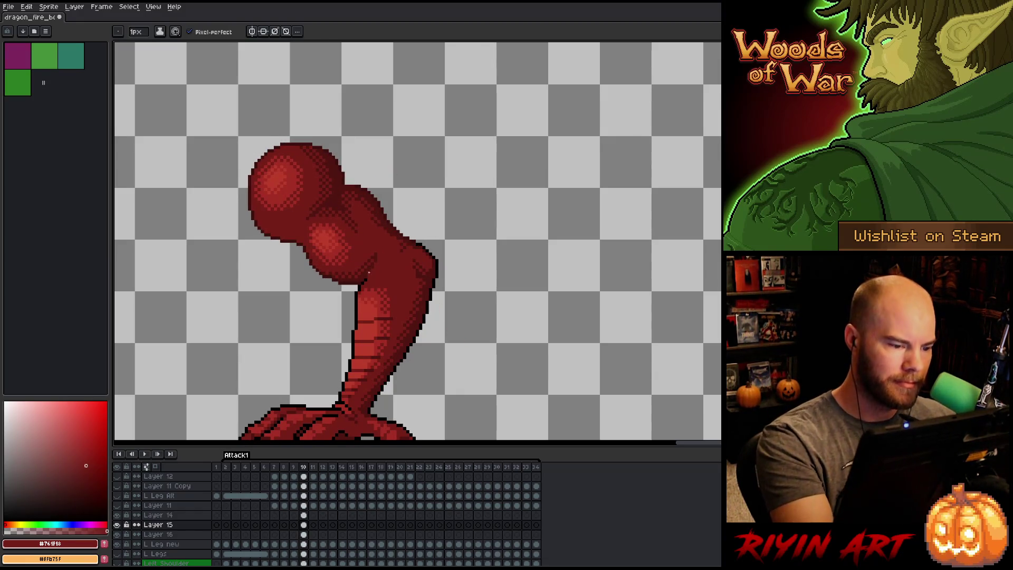
Add shadow red #501612 detail, flipping between frames 9 and 10 to check the pose.
alt+click(369, 254)
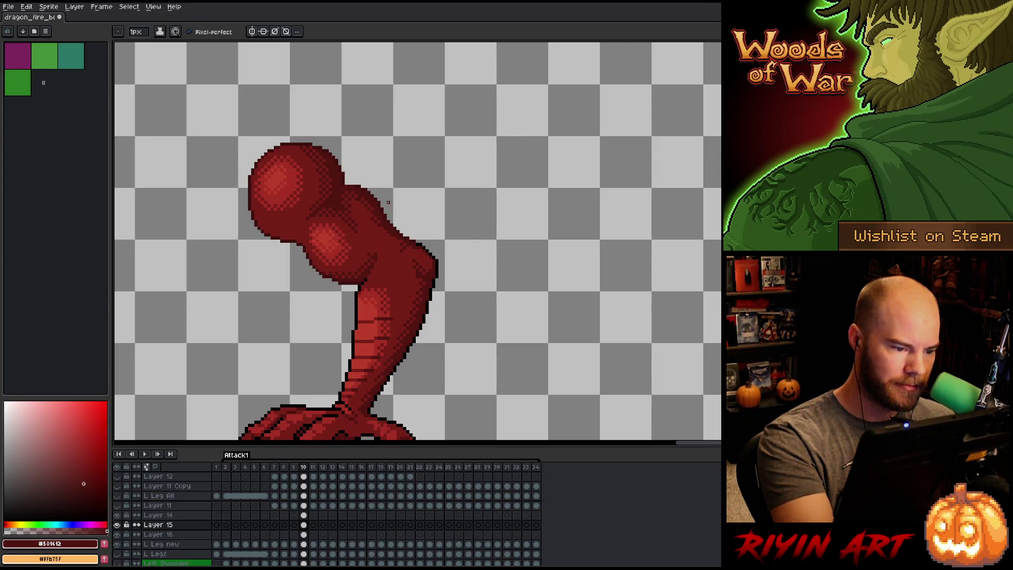
key(comma)
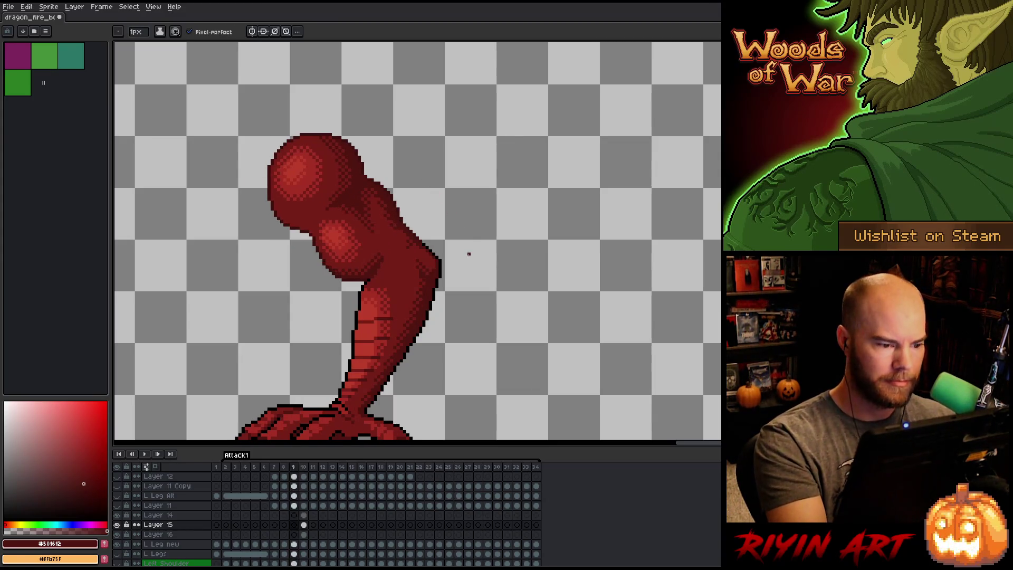
key(period)
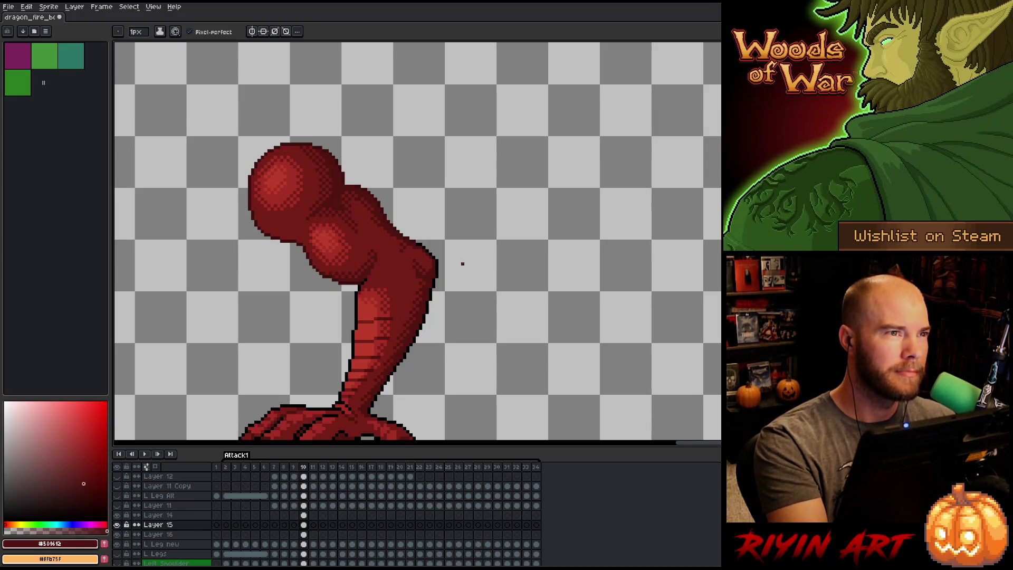
key(comma)
key(period)
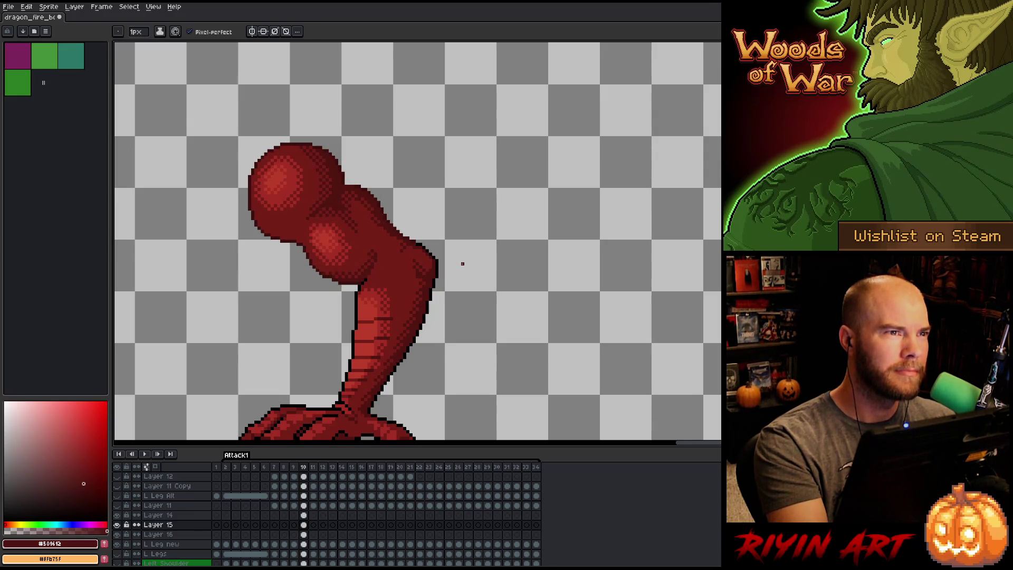
key(comma)
key(period)
key(comma)
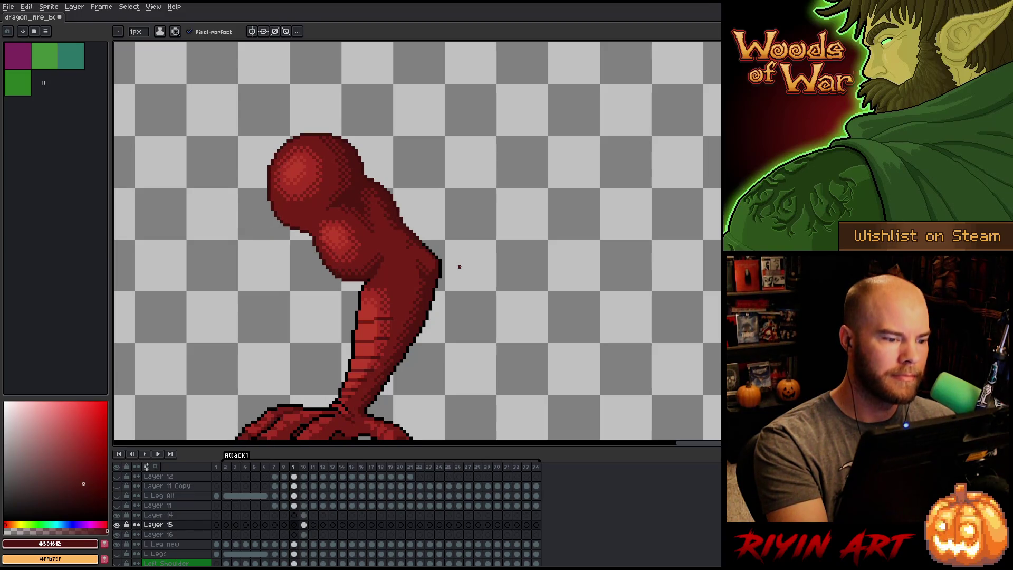
key(period)
key(comma)
key(period)
key(comma)
key(period)
key(comma)
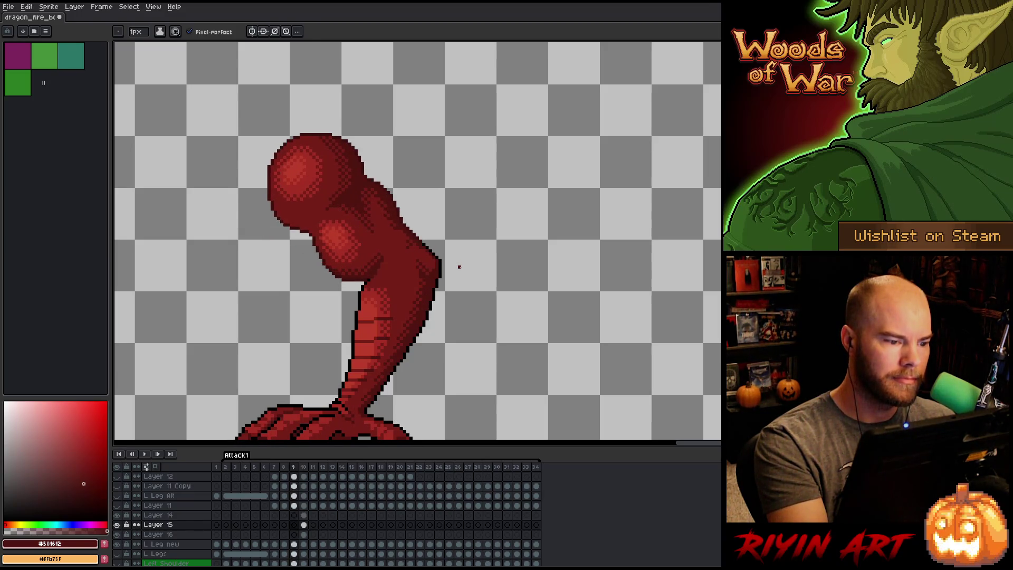
key(period)
key(comma)
key(period)
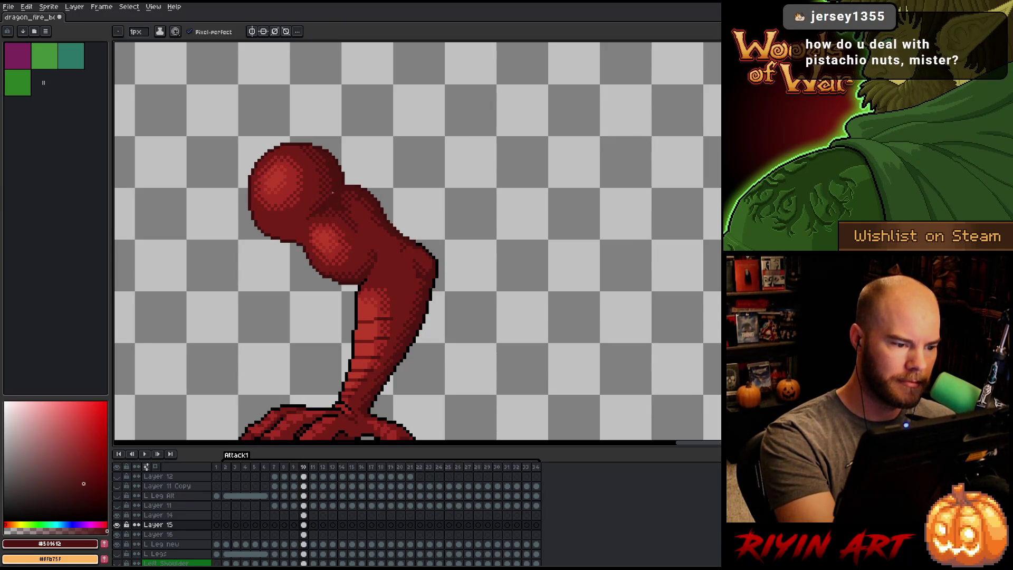
Refine the head with body red #761F18 and shadow red #501612, comparing against frame 9.
alt+click(320, 211)
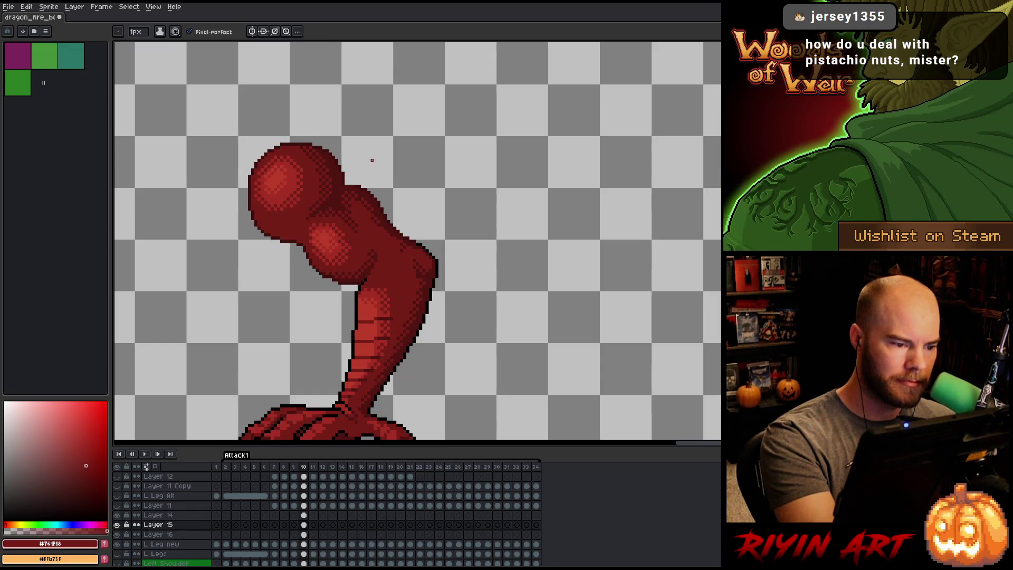
alt+click(360, 185)
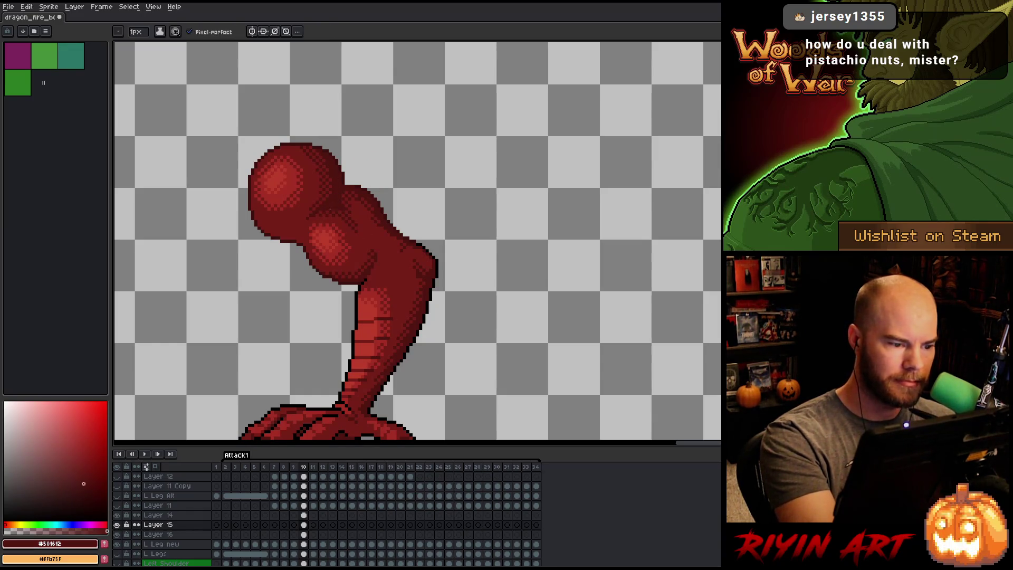
key(comma)
key(period)
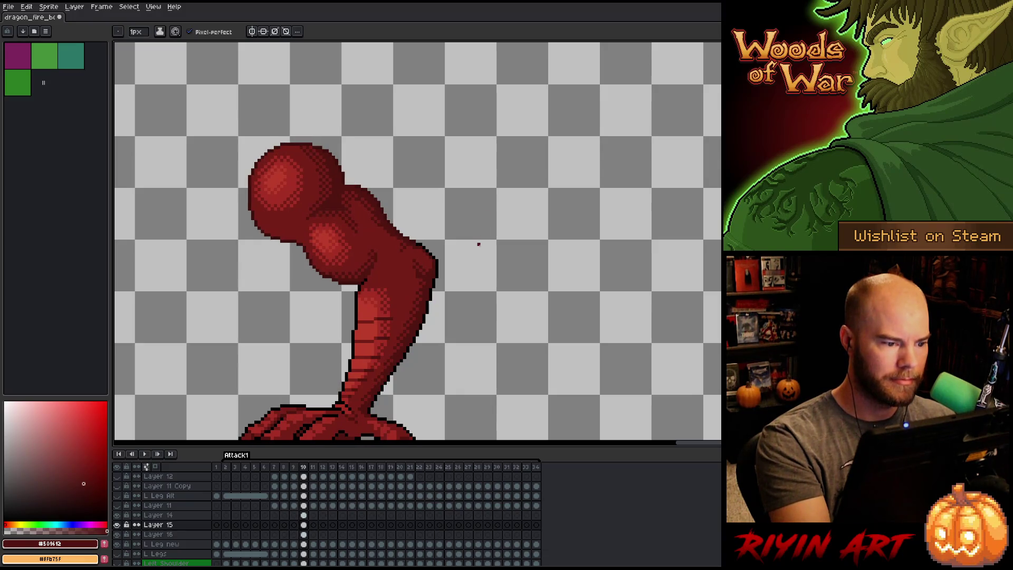
key(comma)
key(period)
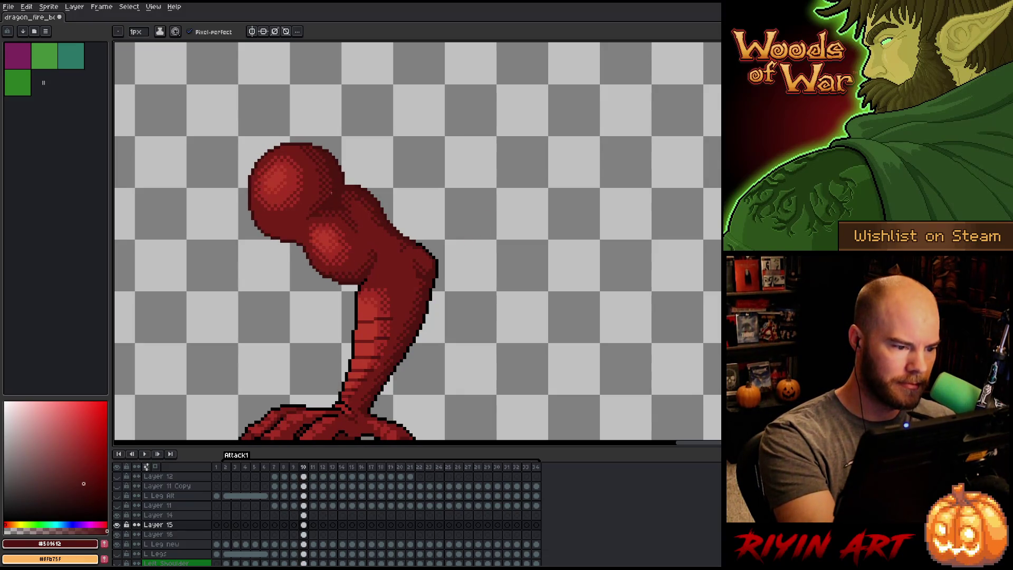
key(comma)
key(period)
key(comma)
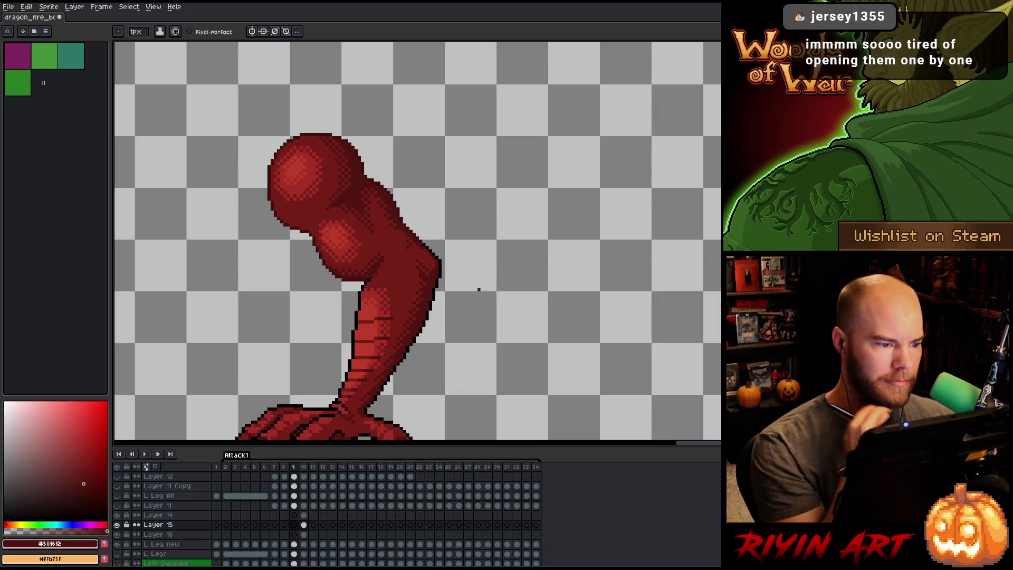
key(period)
key(comma)
key(period)
key(comma)
key(period)
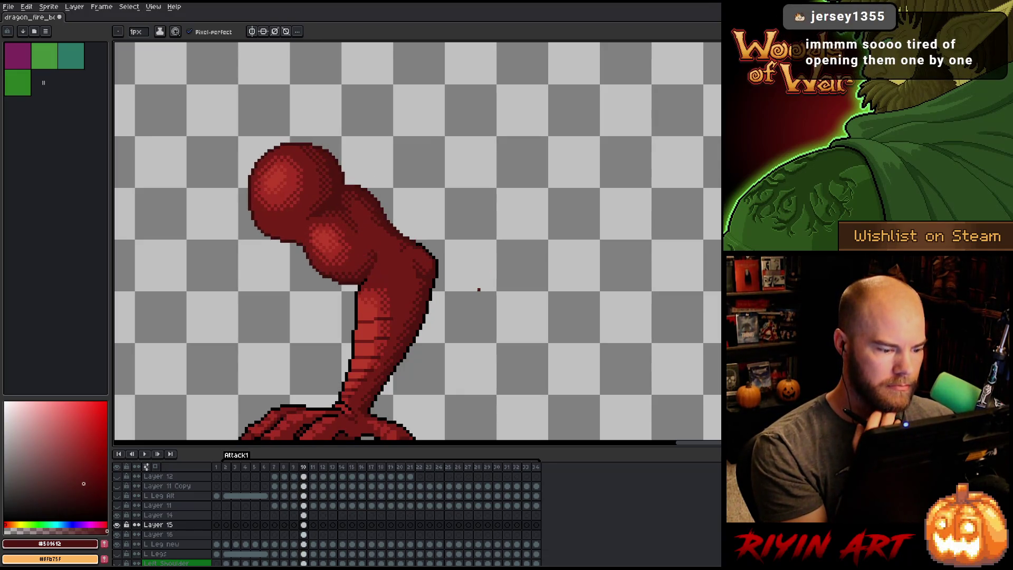
key(comma)
key(period)
Make a final comparison of frame 10's head and neck pose against frame 9.
key(Left)
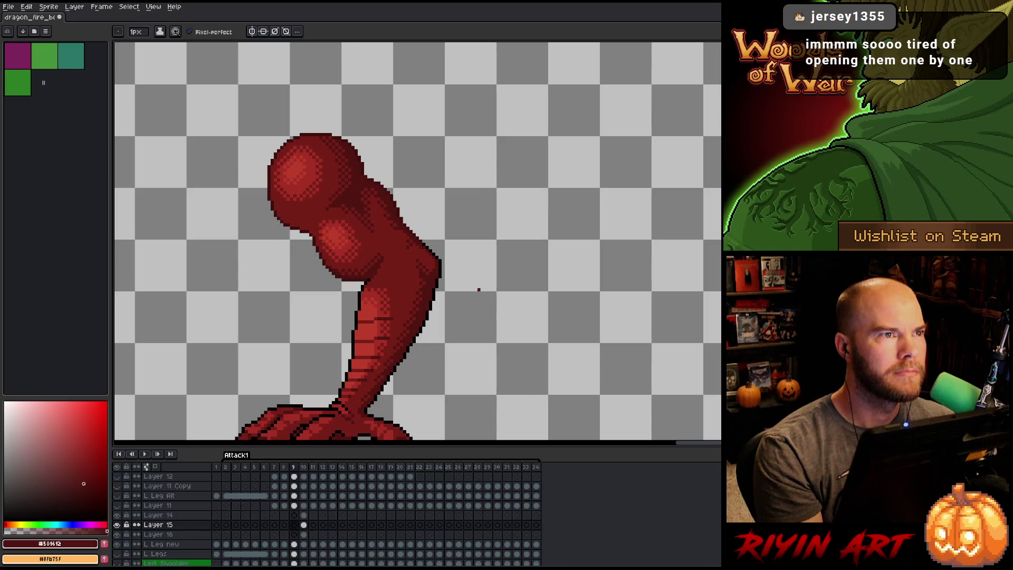
key(Right)
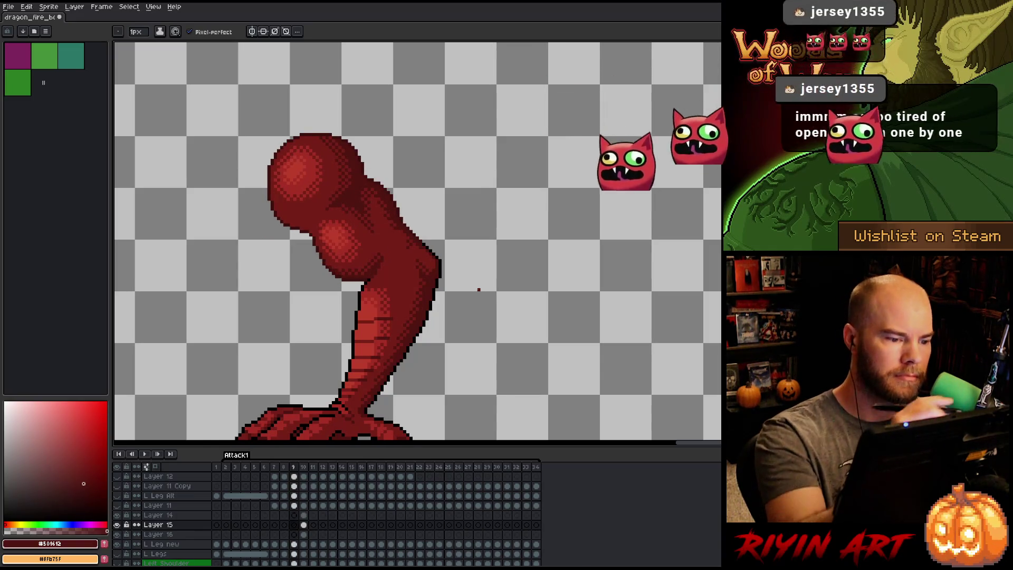
key(i)
key(b)
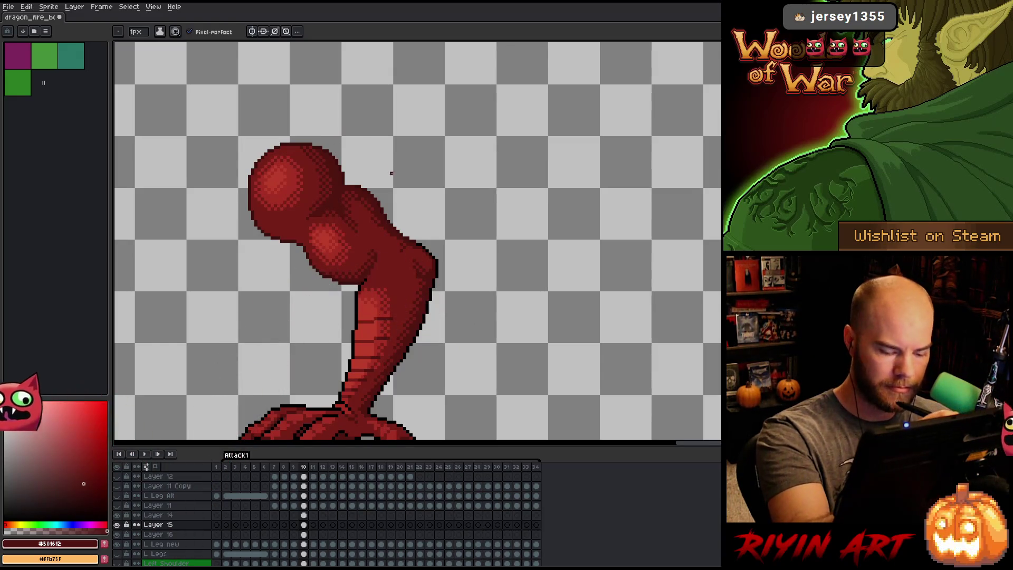
key(Left)
key(Right)
key(Left)
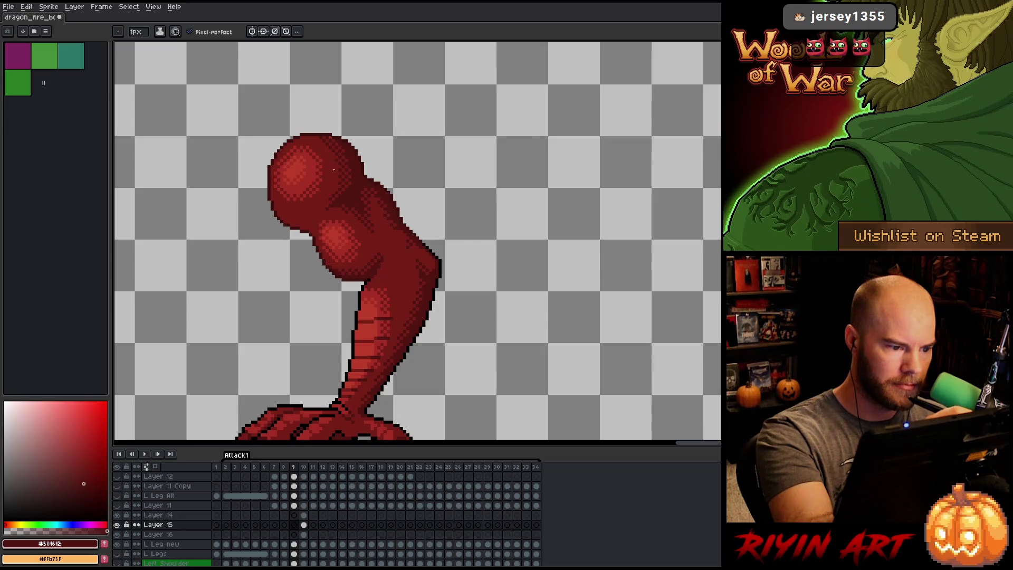
key(Right)
key(Left)
key(Right)
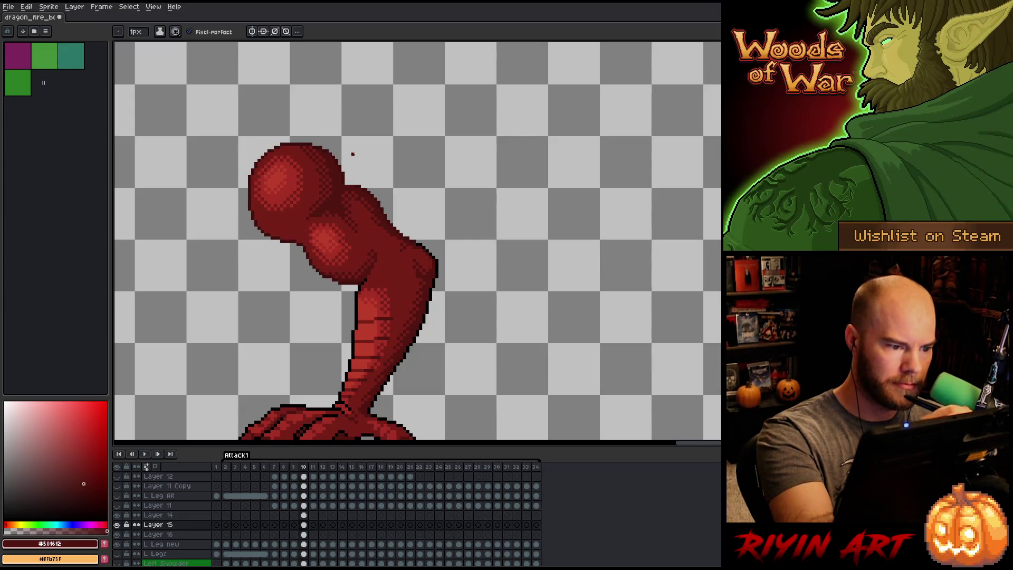
key(Left)
key(Right)
key(Left)
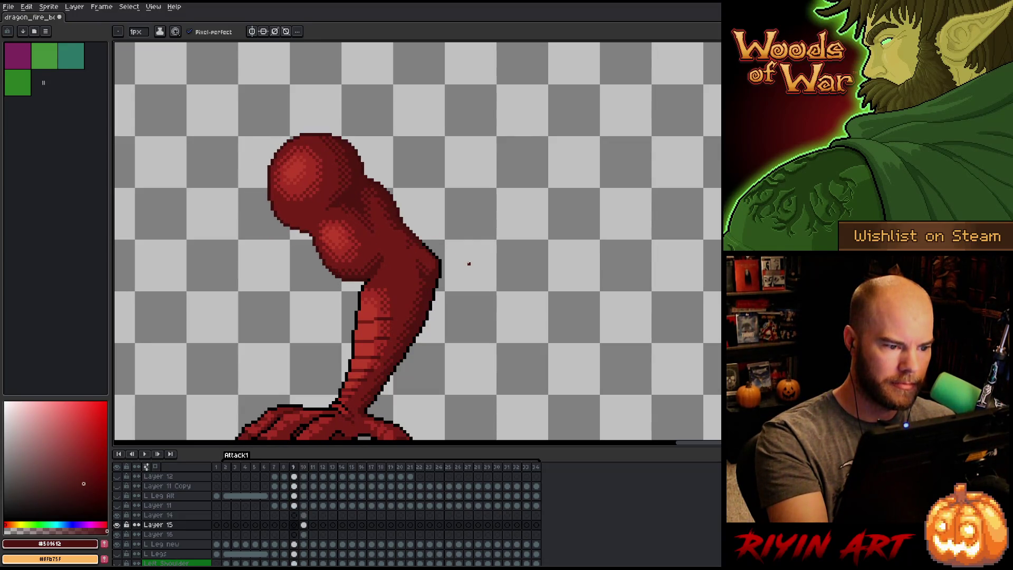
key(Right)
key(Left)
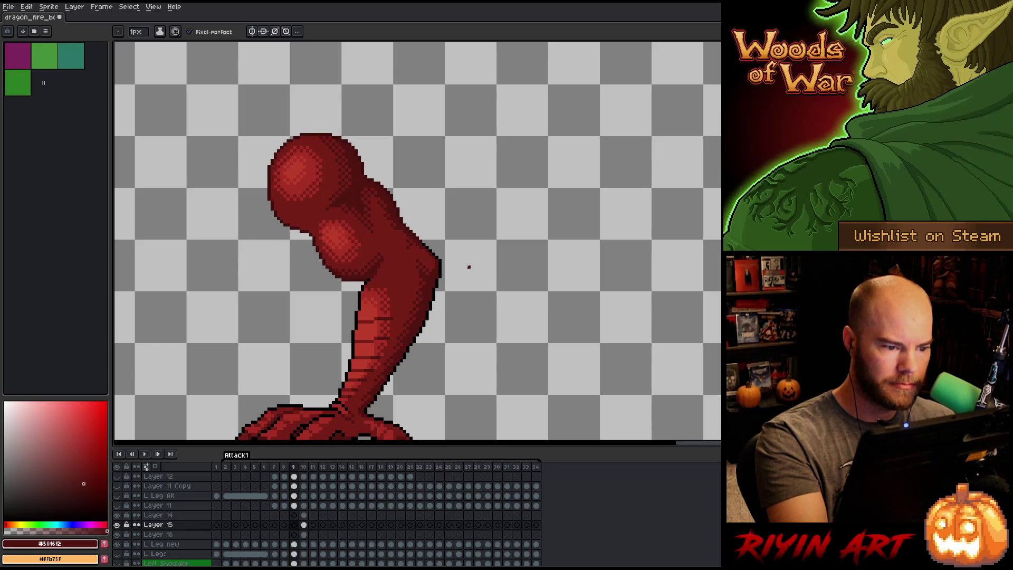
key(Right)
key(Left)
key(Right)
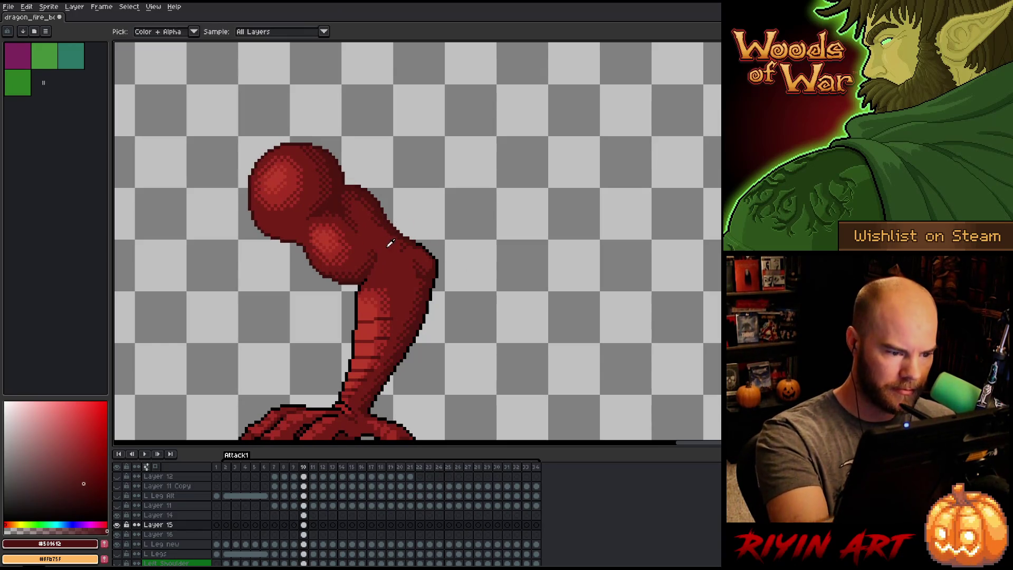
Sample the lighter red #761F16 from the dragon and return to drawing on Layer 14.
alt+click(383, 228)
key(v)
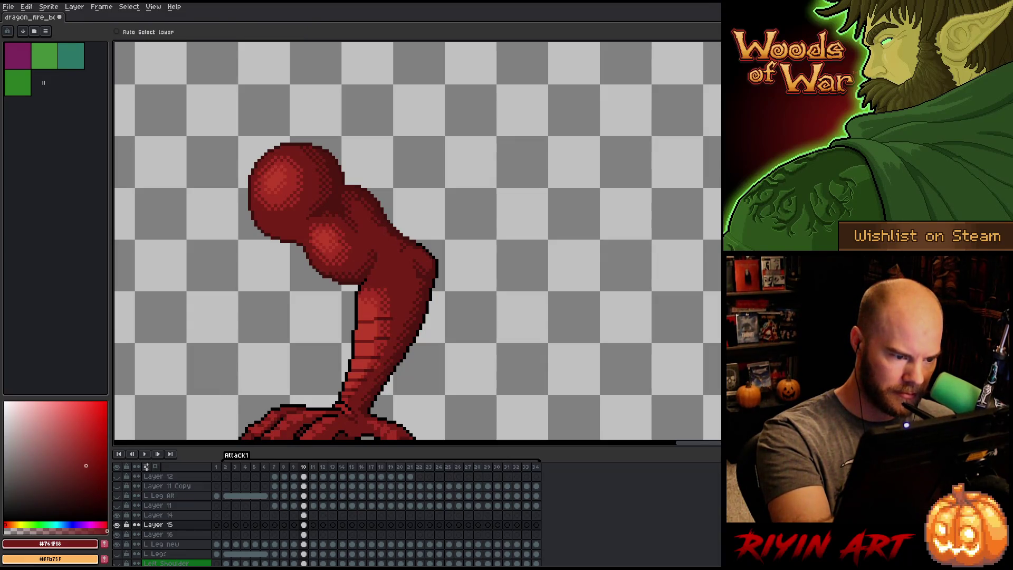
key(b)
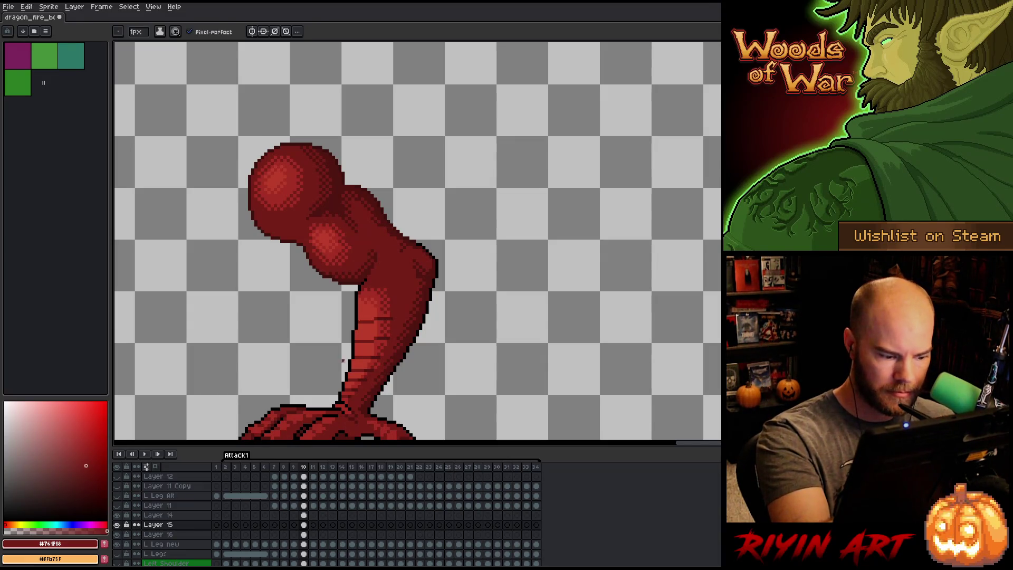
key(Up)
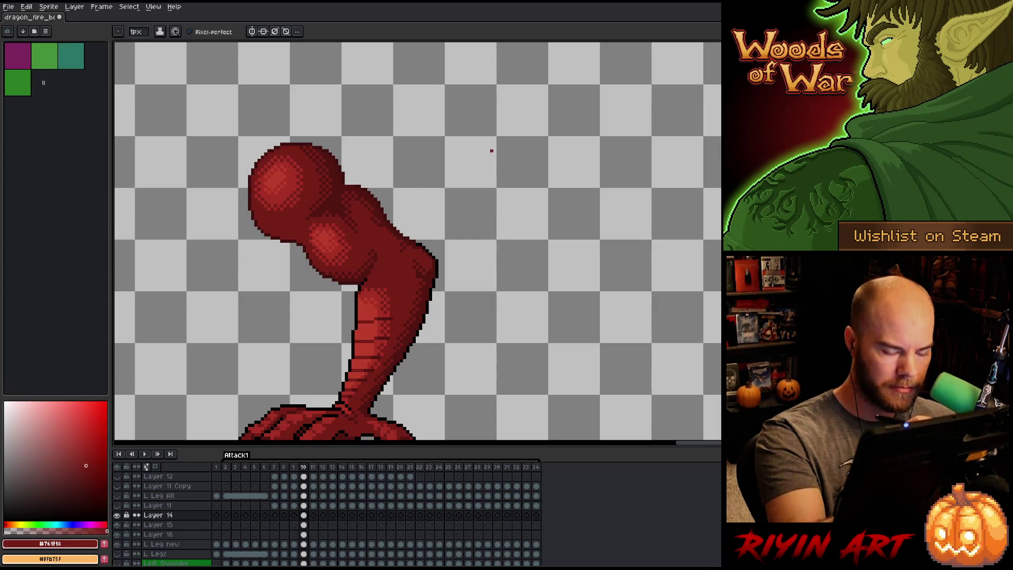
Flip between frames 9 and 10 to compare the head and neck.
key(Left)
key(Right)
key(Left)
key(Right)
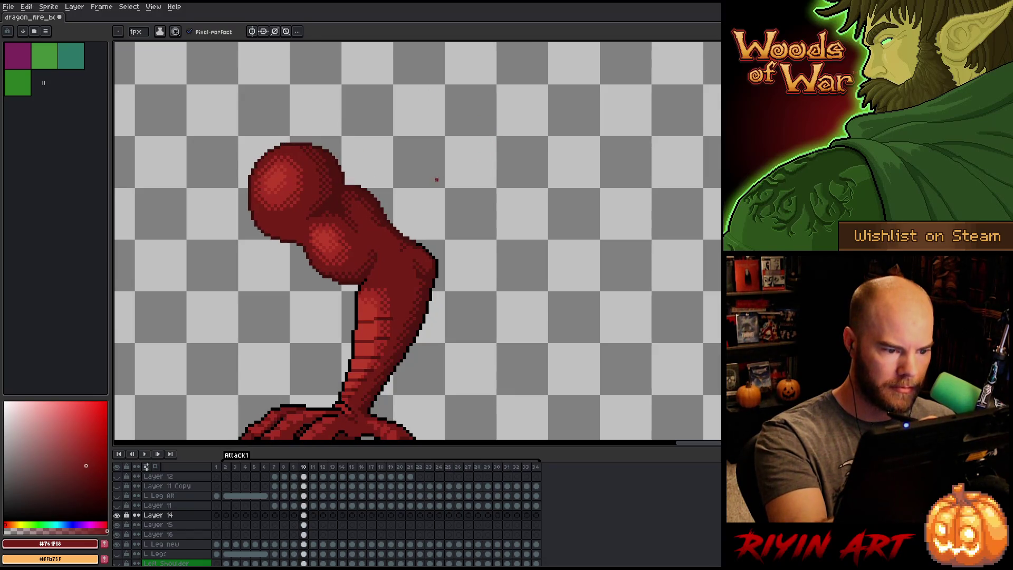
key(Left)
key(Right)
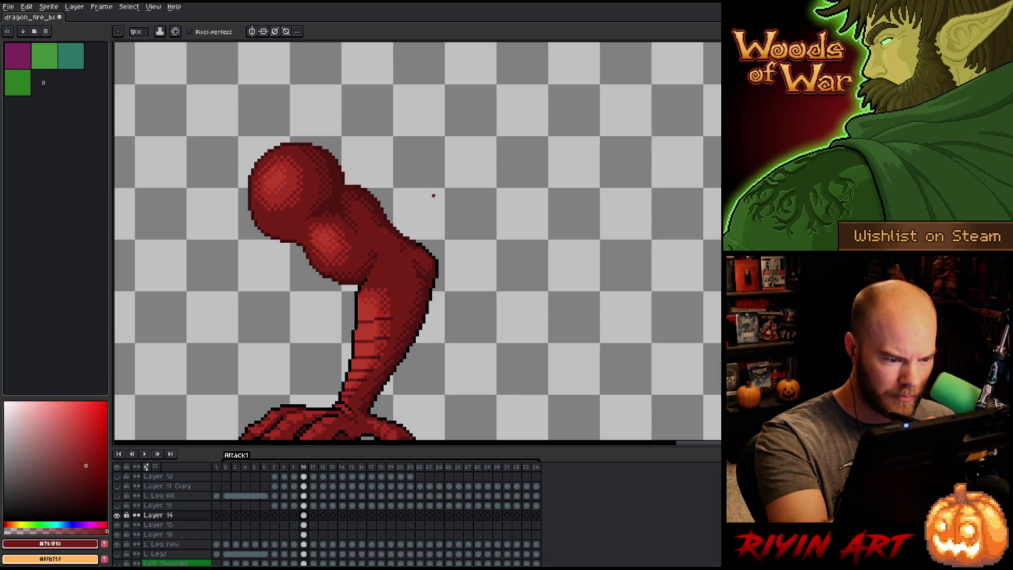
key(Left)
key(Right)
key(Left)
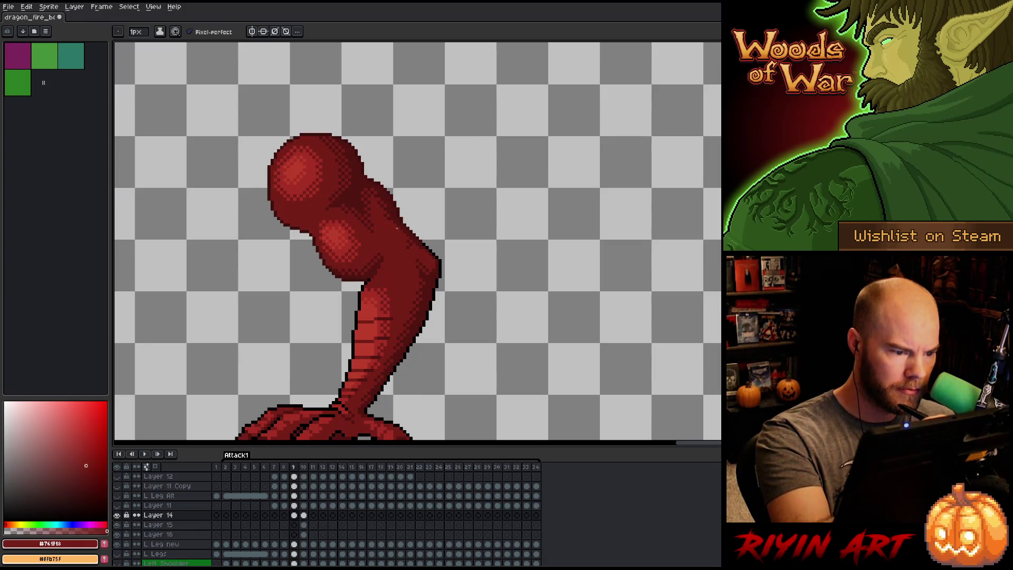
key(Left)
key(Right)
key(Right)
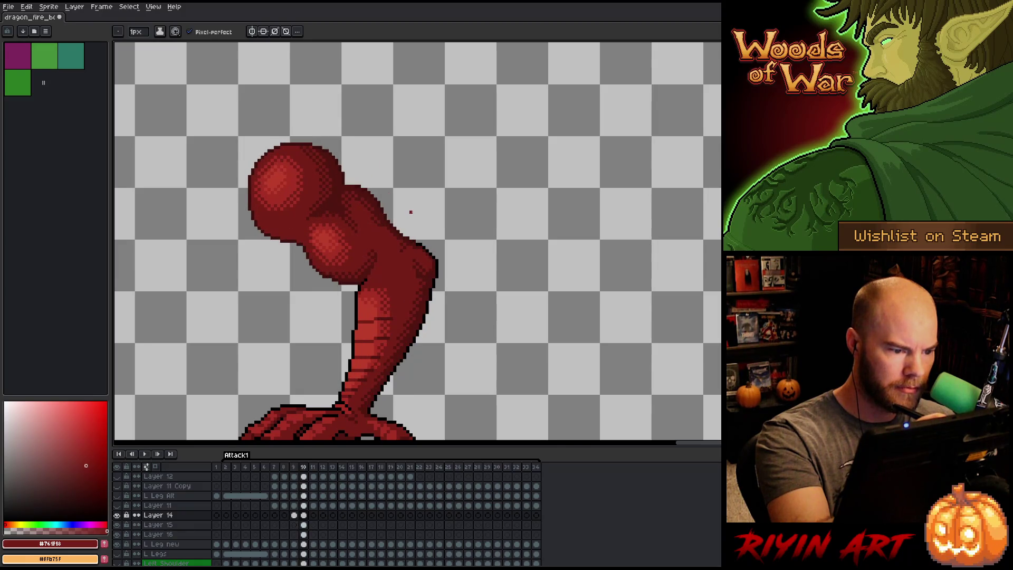
key(Left)
key(Right)
key(Left)
key(Right)
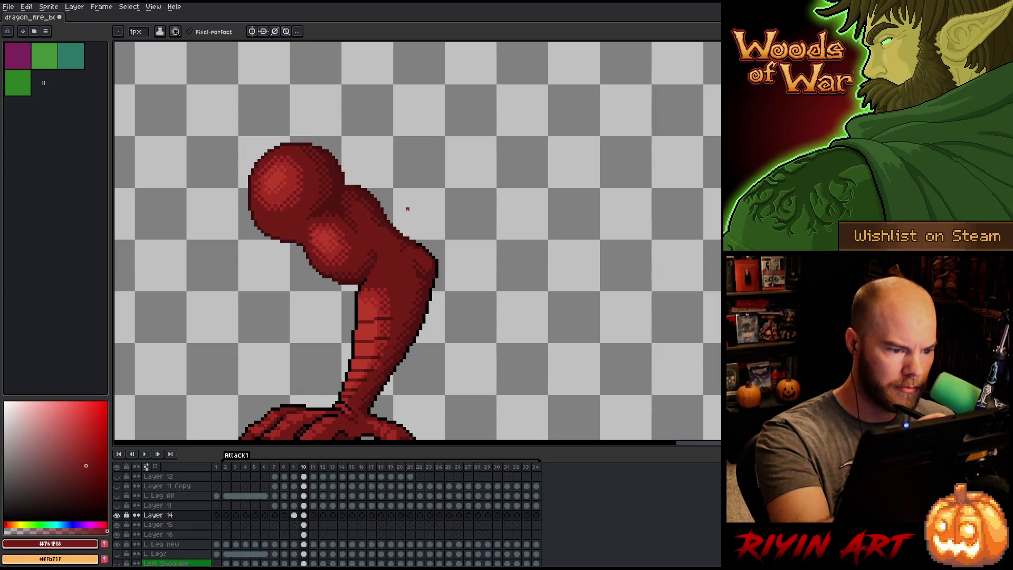
Eyedrop the dark red #501612 and then the lighter red from the sprite.
key(Left)
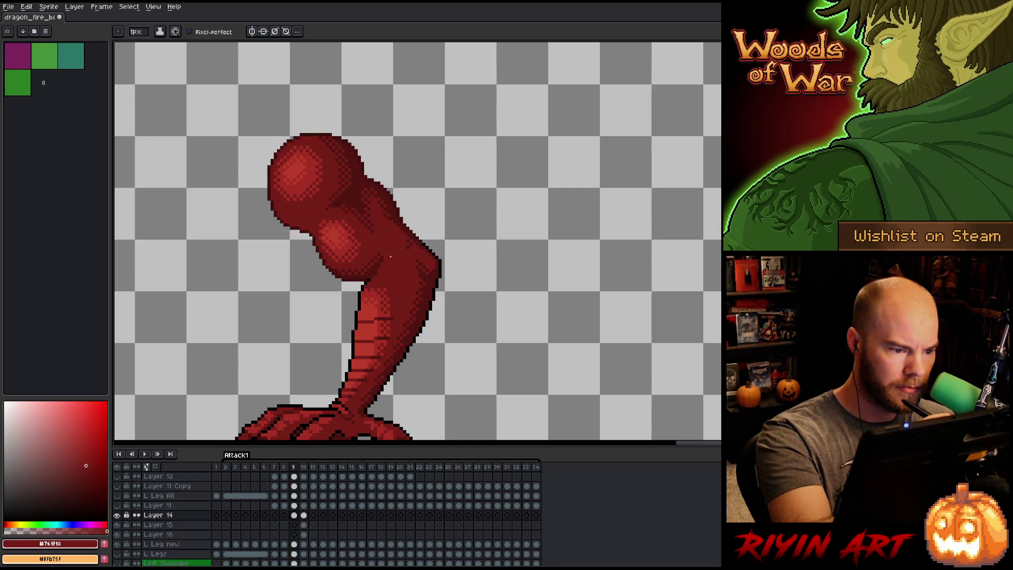
key(Right)
alt+click(379, 216)
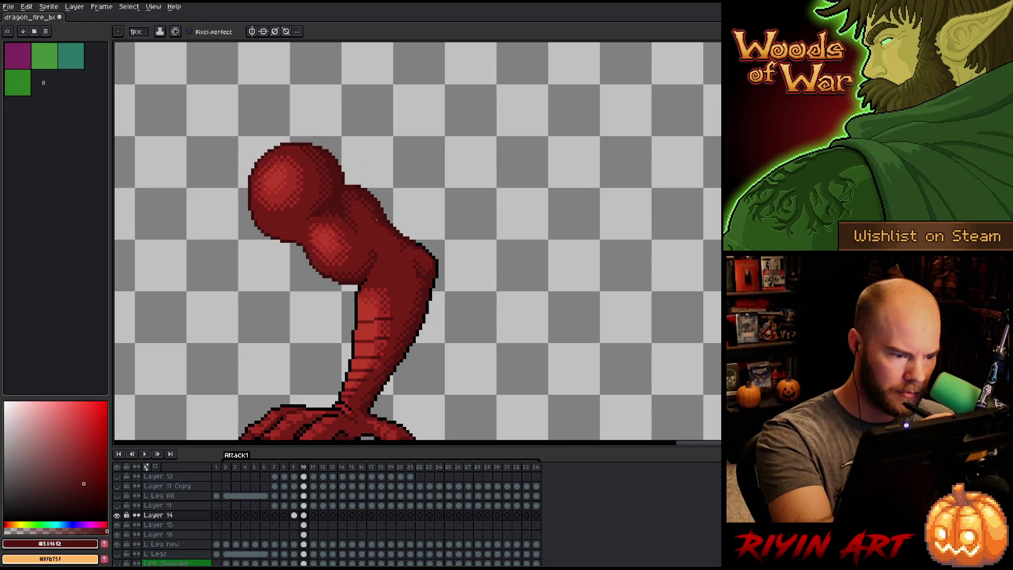
alt+click(382, 206)
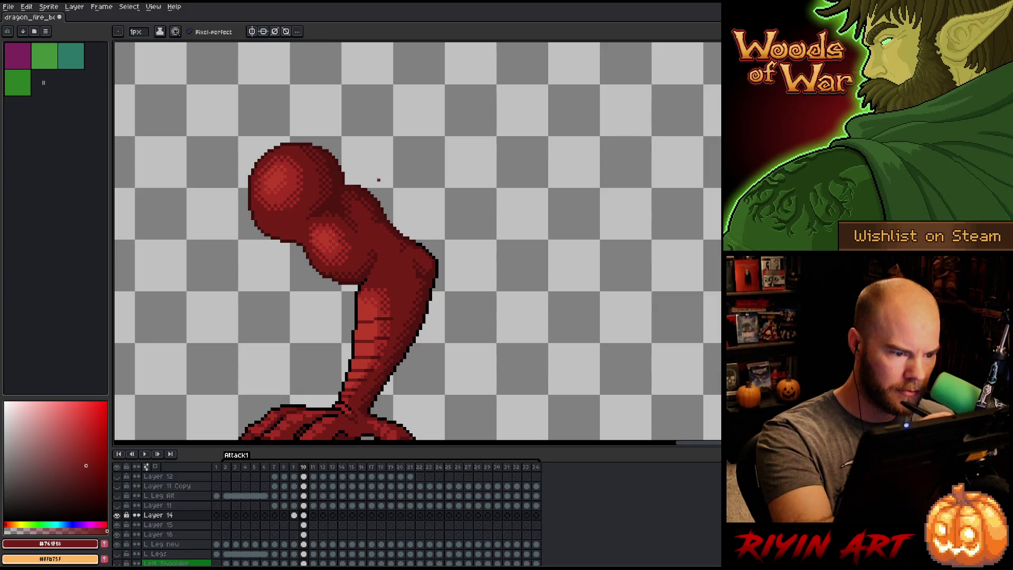
Compare the neck pose again across frames 9 and 10.
key(Left)
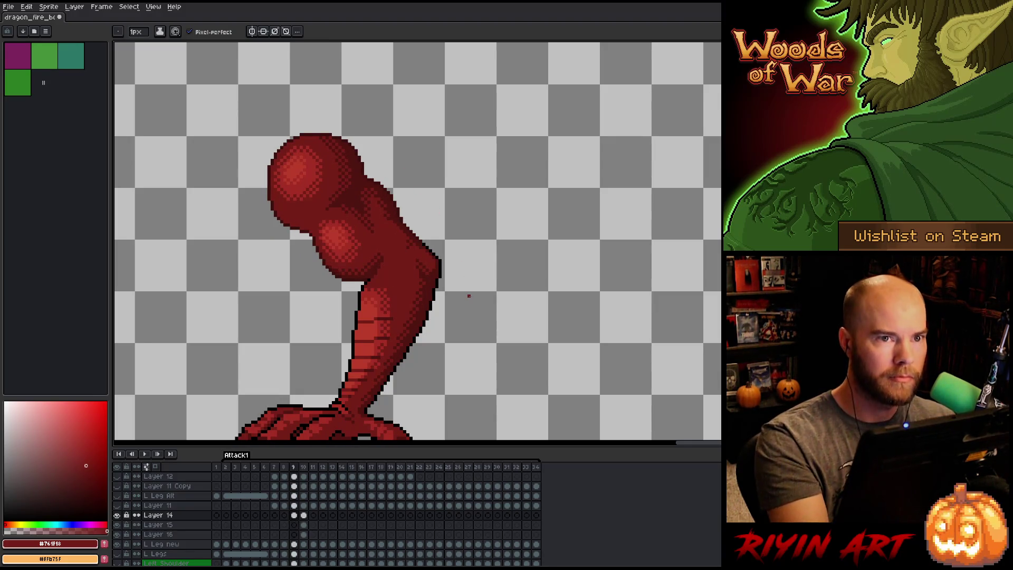
key(Right)
key(Left)
key(Left)
key(Right)
key(Right)
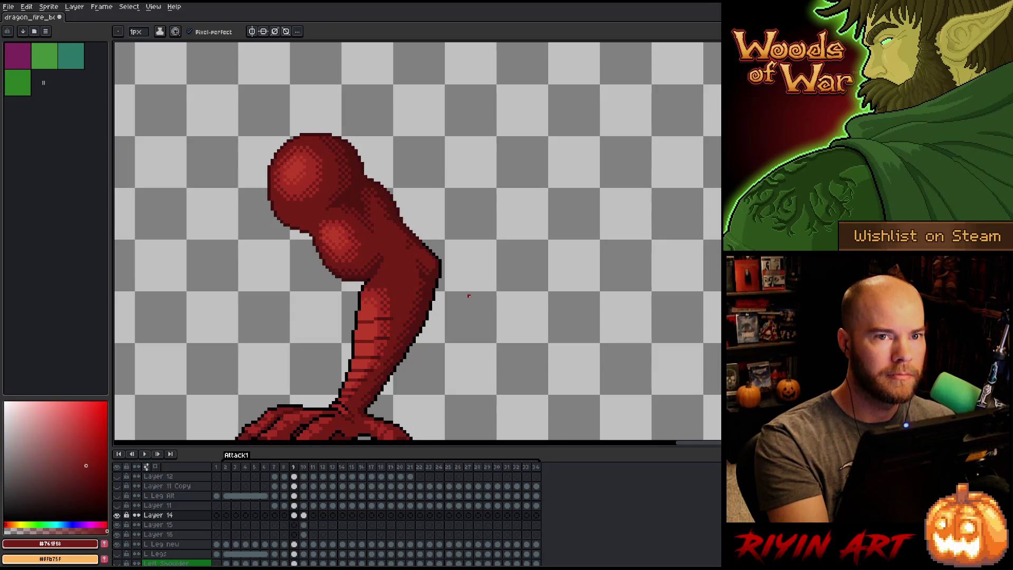
key(Left)
key(Right)
key(Left)
key(Right)
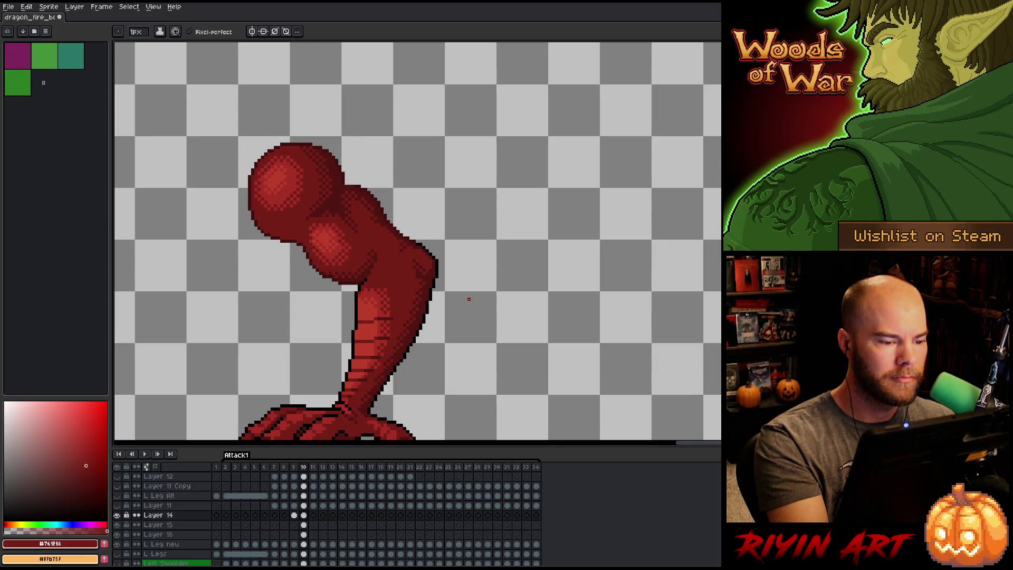
Stop on frame 9, set the drawing colour to black, and save the animation.
key(Left)
key(Right)
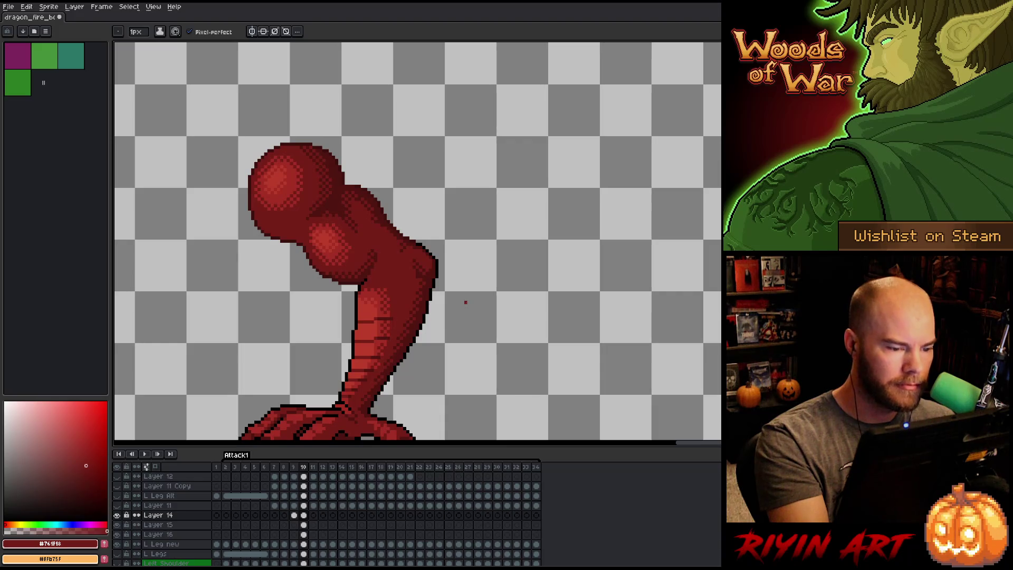
key(Left)
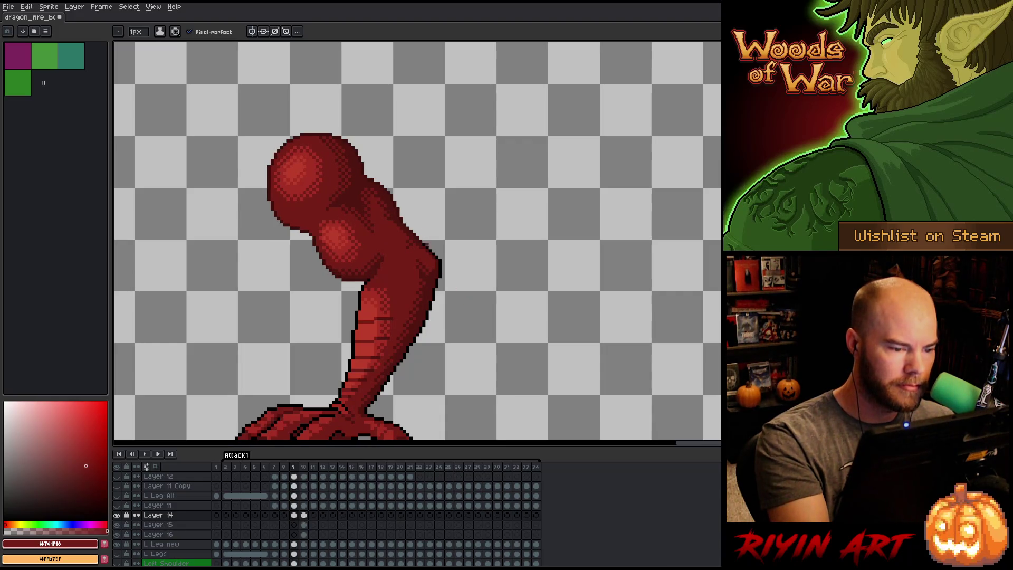
alt+click(429, 238)
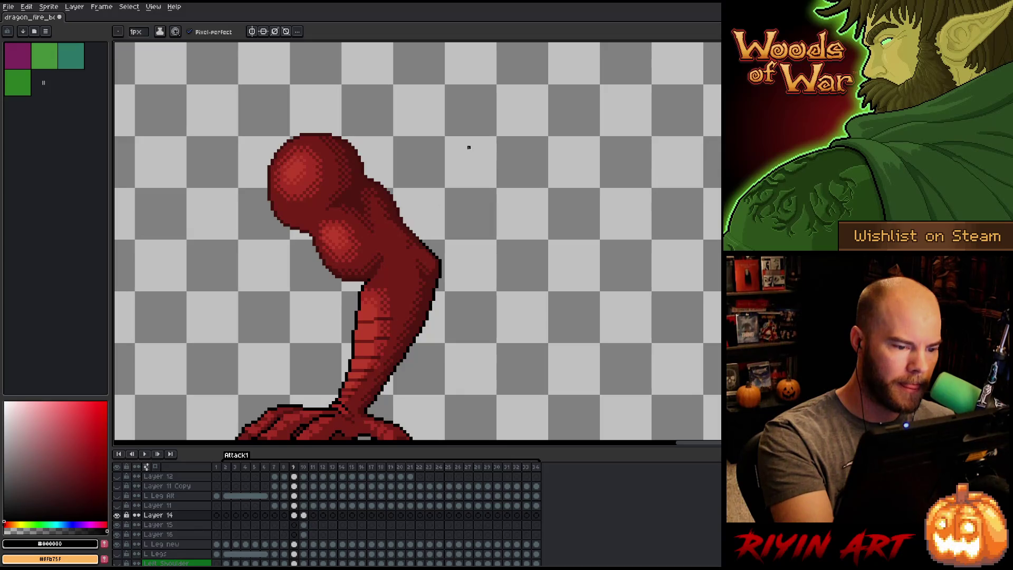
key(ctrl+s)
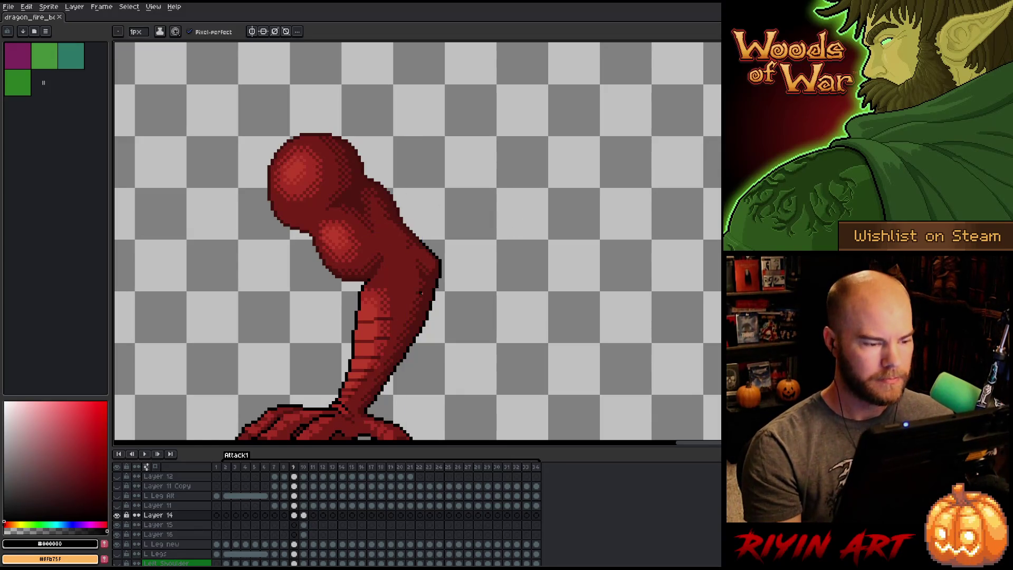
Zoom out, move to frame 10, and delete Layer 14 along with Layers 15 and 16.
scroll(420, 293, down, 2)
click(284, 515)
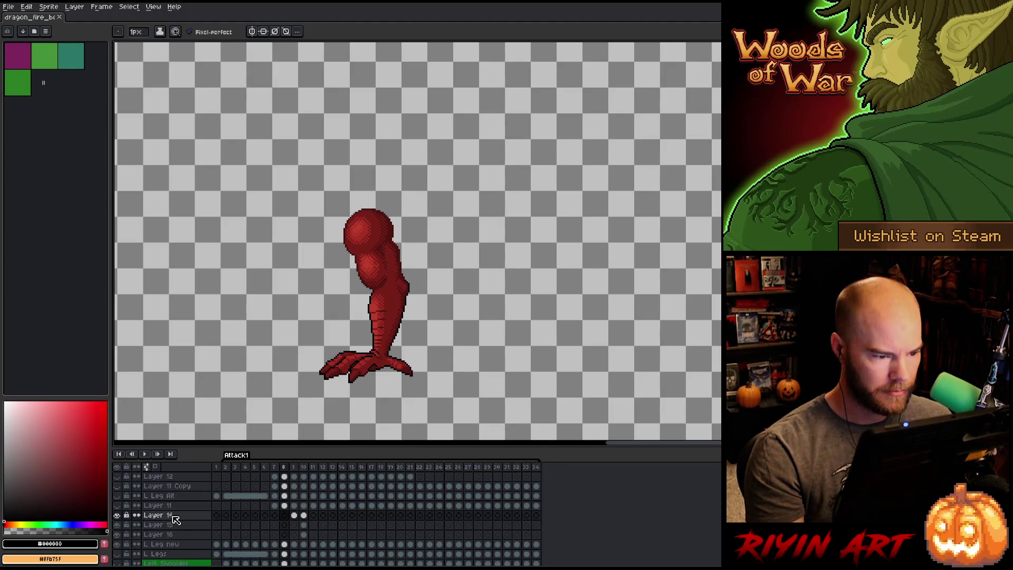
key(Right)
key(Right)
key(Right)
key(Left)
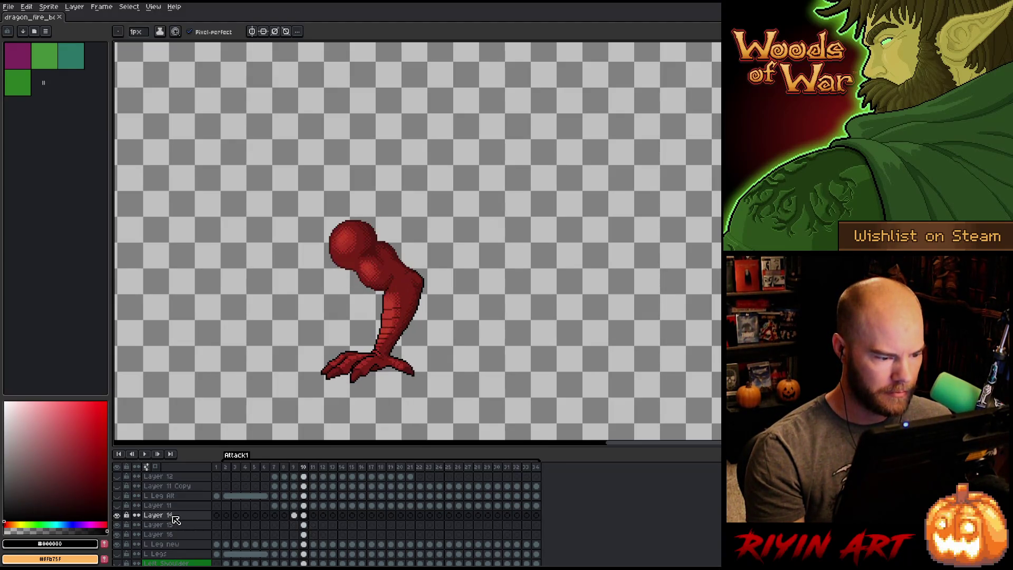
click(174, 517)
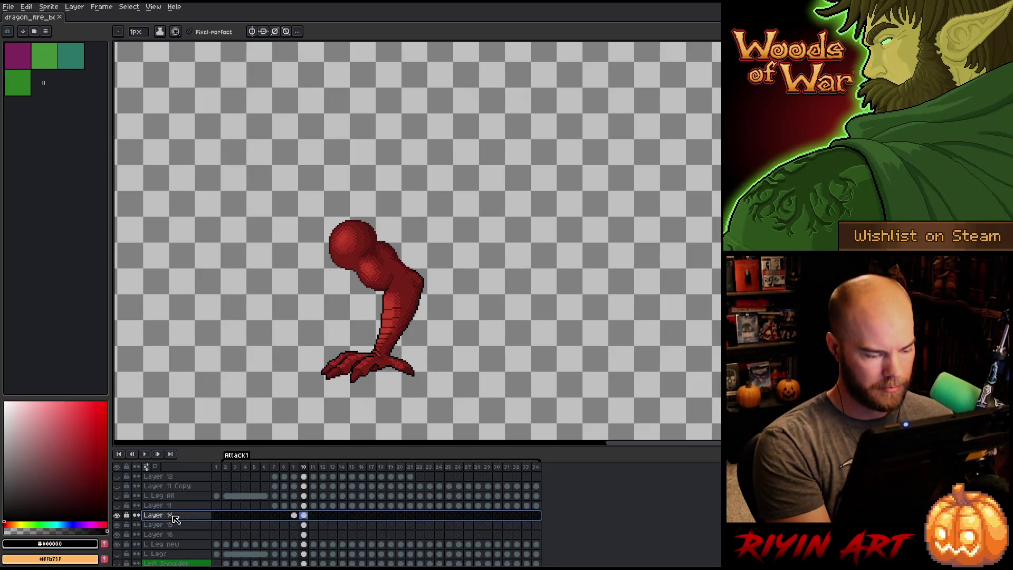
key(Delete)
key(Delete)
key(Delete)
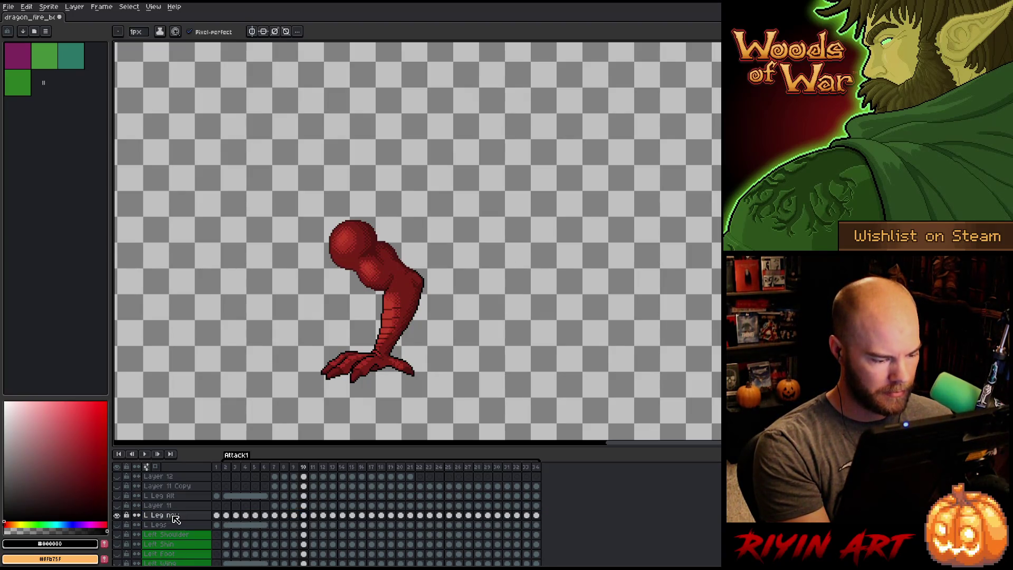
Undo the layer deletion, make L Leg new active, and play the whole Attack1 animation.
key(ctrl+z)
key(ctrl+z)
key(ctrl+z)
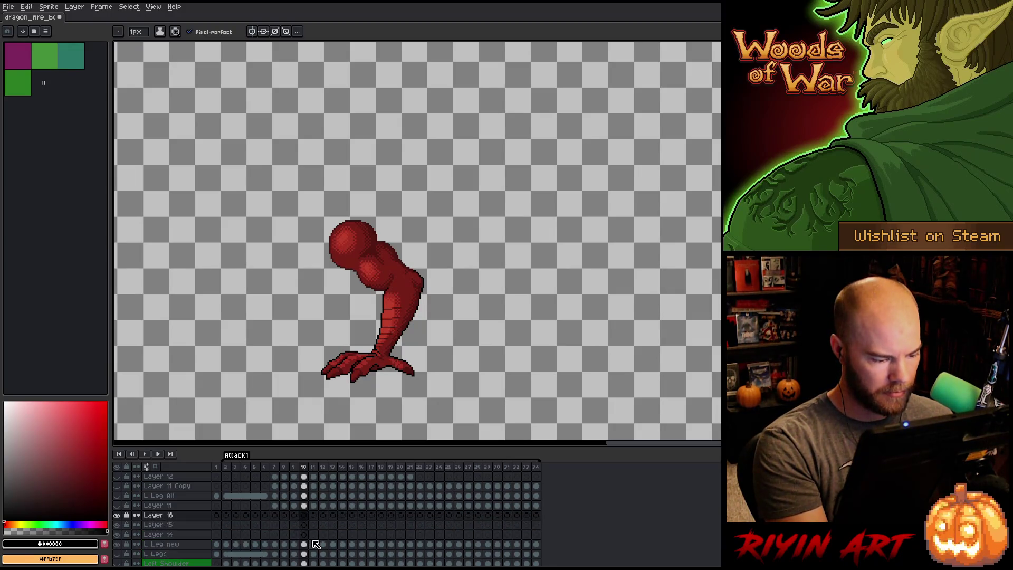
click(305, 544)
scroll(332, 347, up, 3)
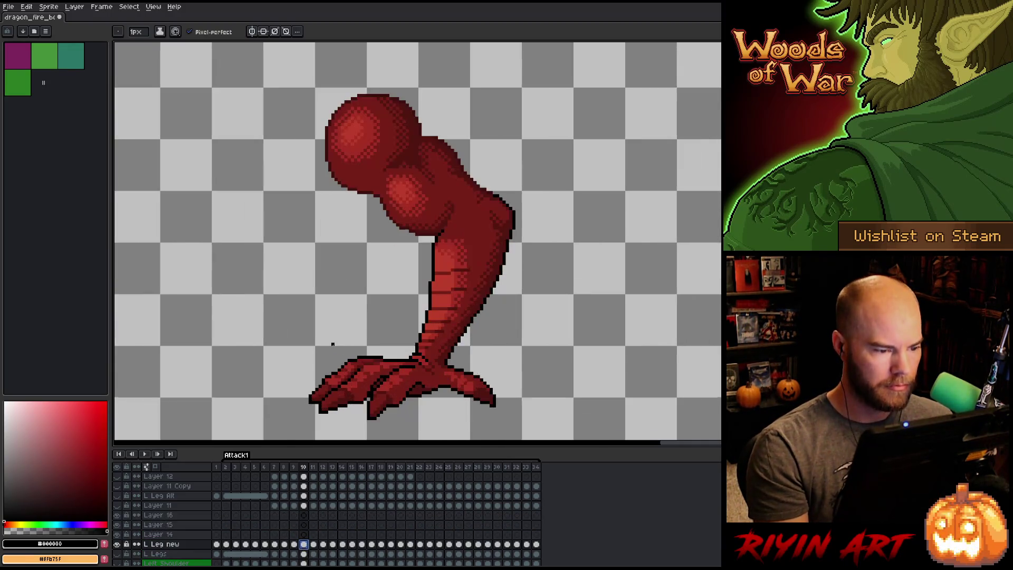
scroll(323, 315, down, 1)
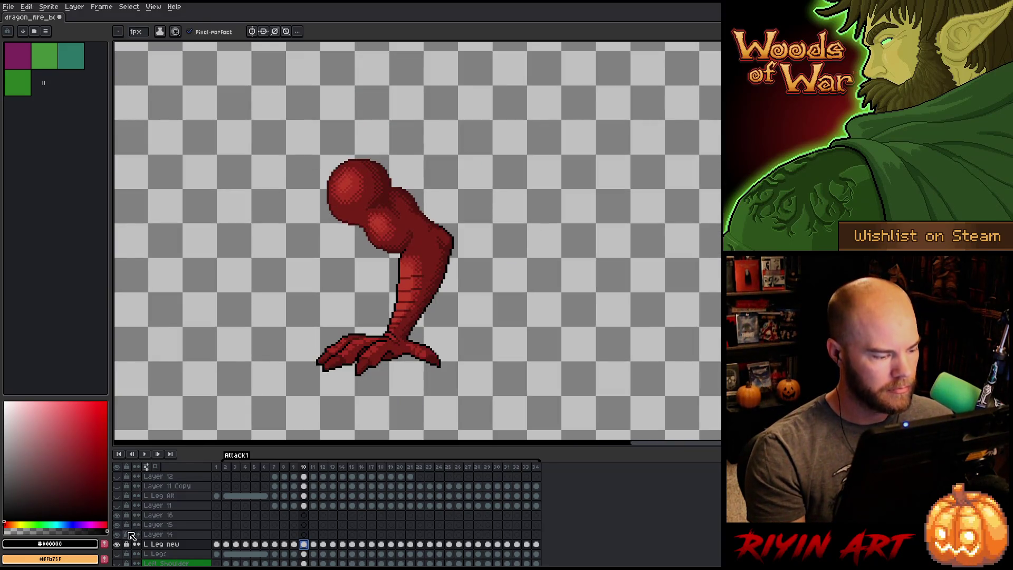
scroll(275, 319, down, 2)
key(Return)
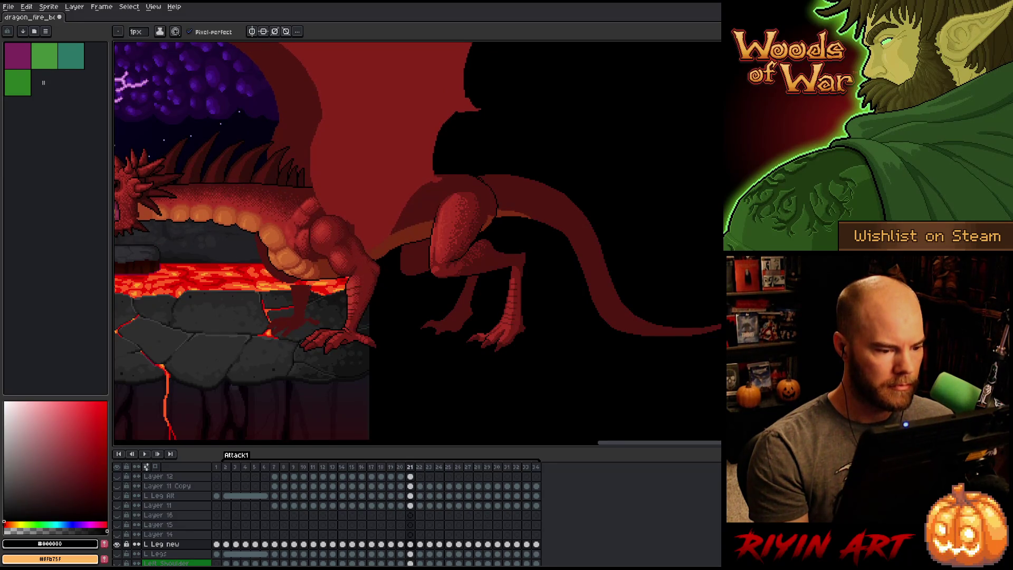
Flip between frames 19, 20 and 21 to compare the dragon's poses.
key(Left)
key(Right)
key(Left)
key(Right)
key(Left)
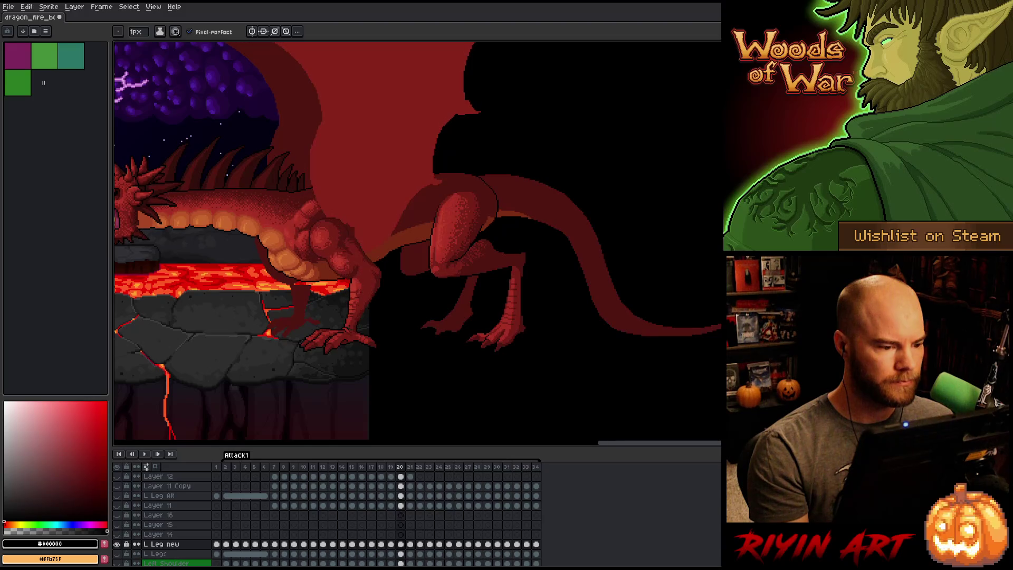
key(Right)
key(Left)
key(Right)
key(Left)
key(Left)
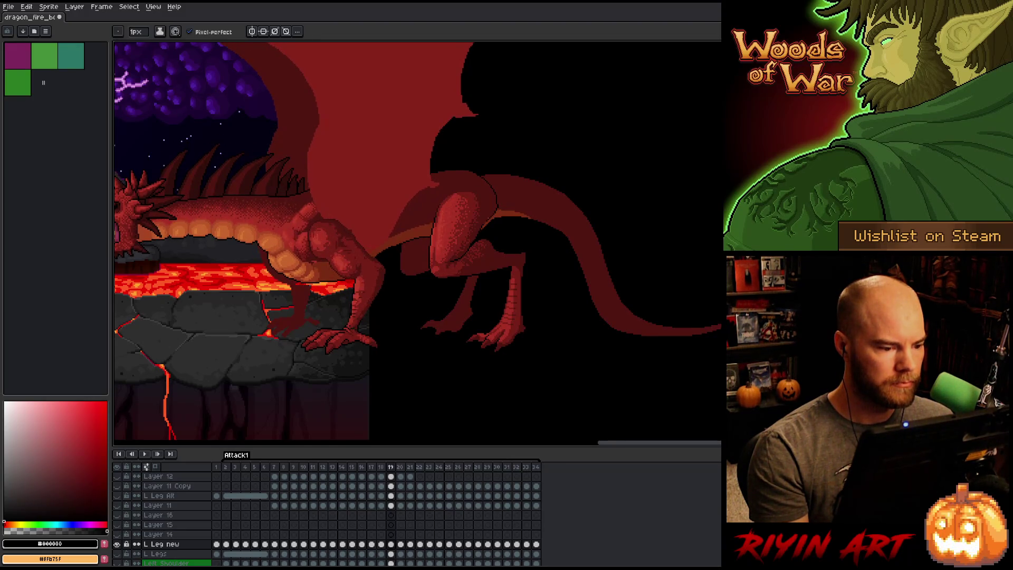
key(Left)
key(Left)
key(Left)
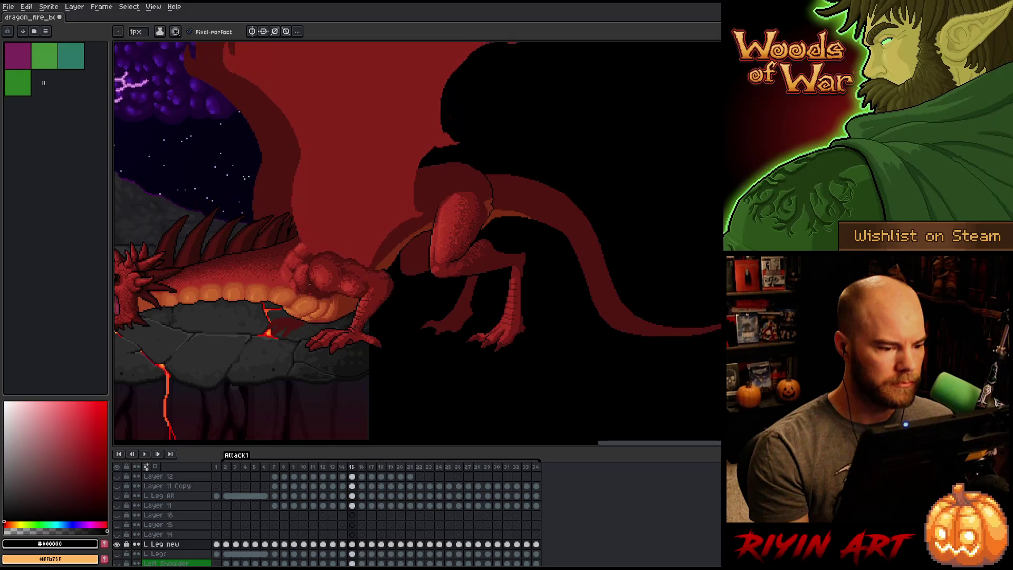
Step back to frames 9–11 and flick between them to compare poses.
key(Left)
key(Left)
key(Left)
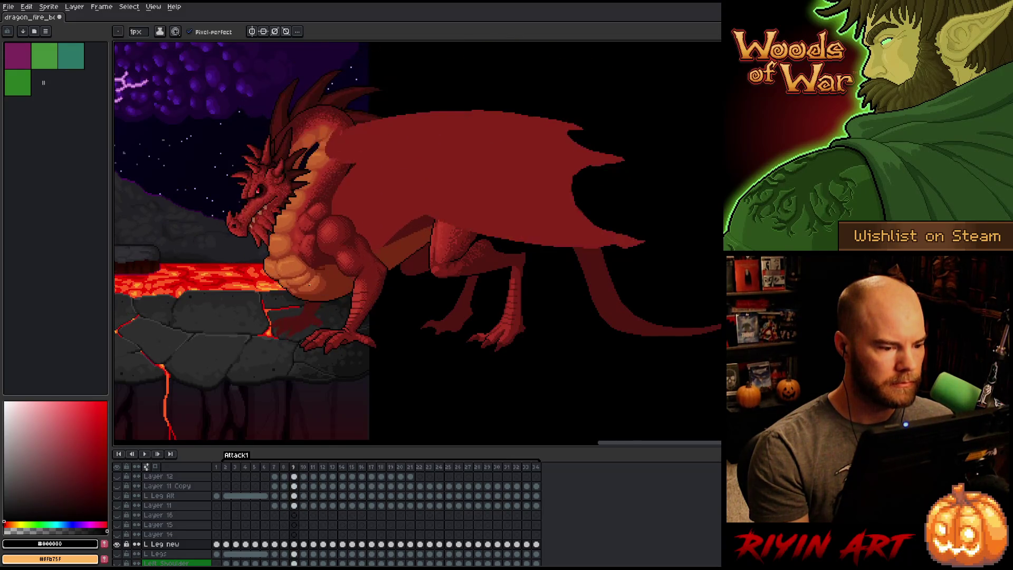
key(Right)
key(Right)
key(Right)
key(Left)
key(Left)
key(Left)
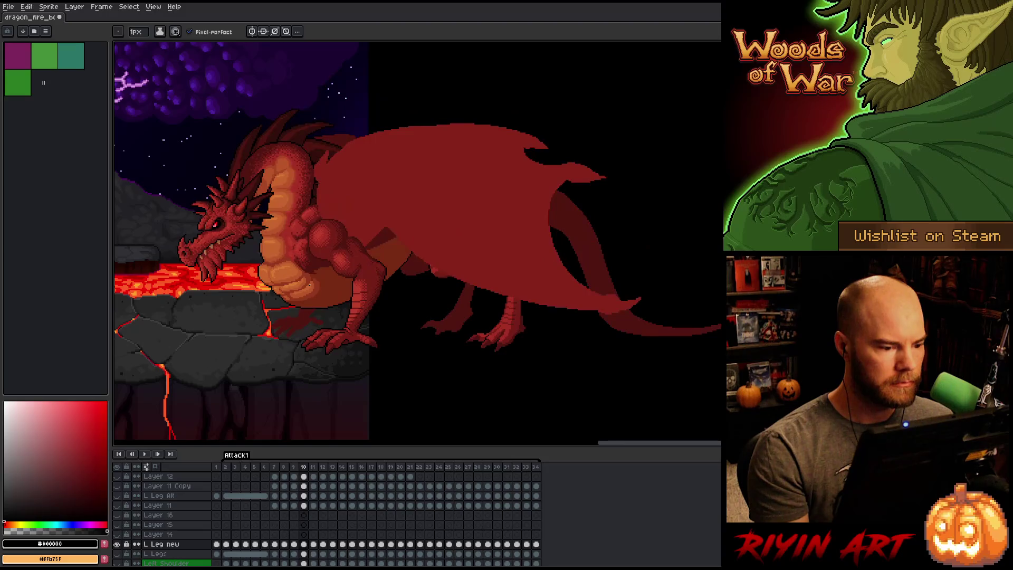
key(Right)
key(Right)
key(Left)
key(Right)
key(Left)
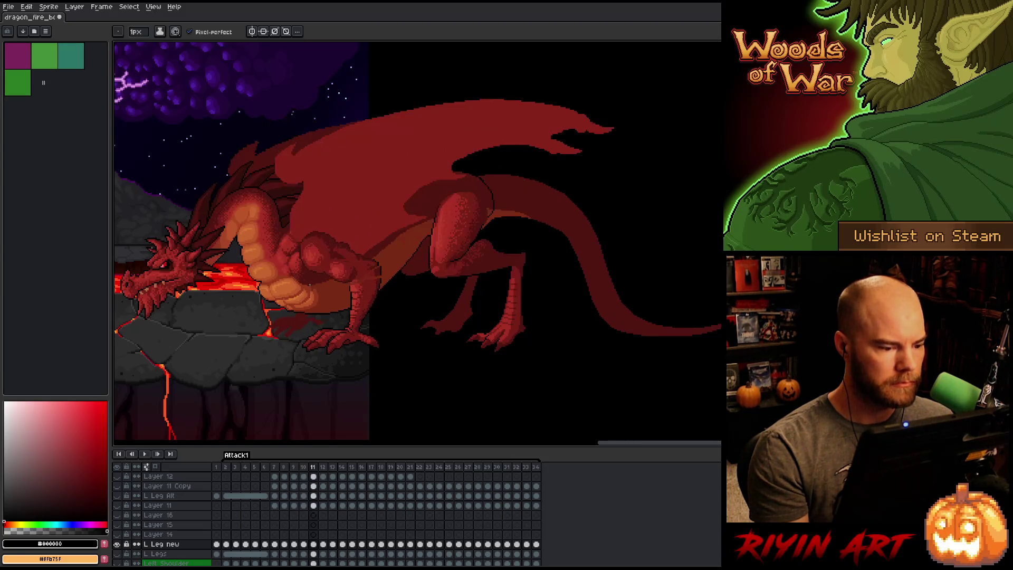
key(Left)
key(Right)
key(Left)
key(Right)
key(Right)
key(Left)
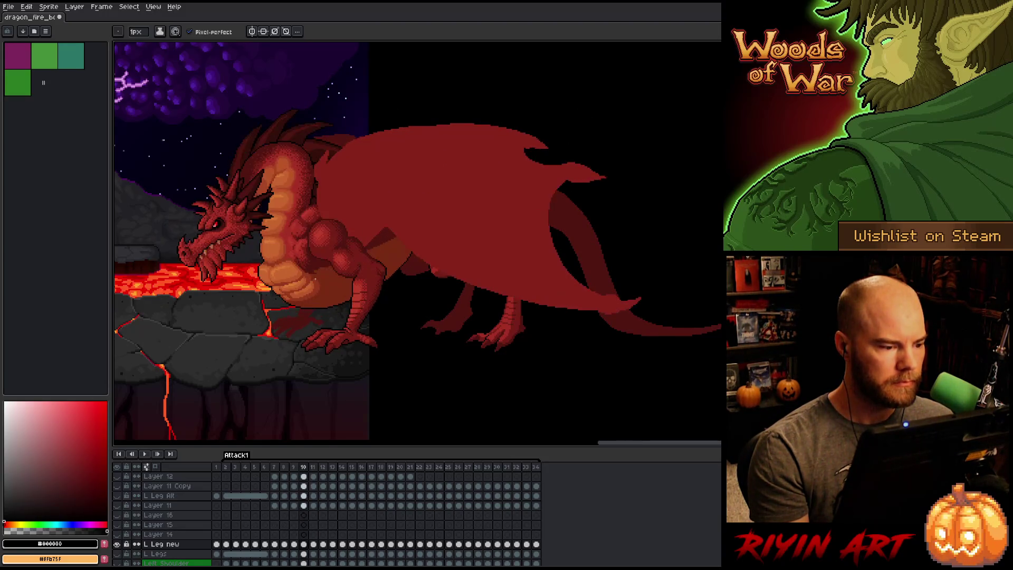
key(Right)
key(Left)
key(Right)
key(Left)
Zoom in, settle on frame 11, and pick the L Leg new cel.
scroll(317, 272, up, 2)
key(Left)
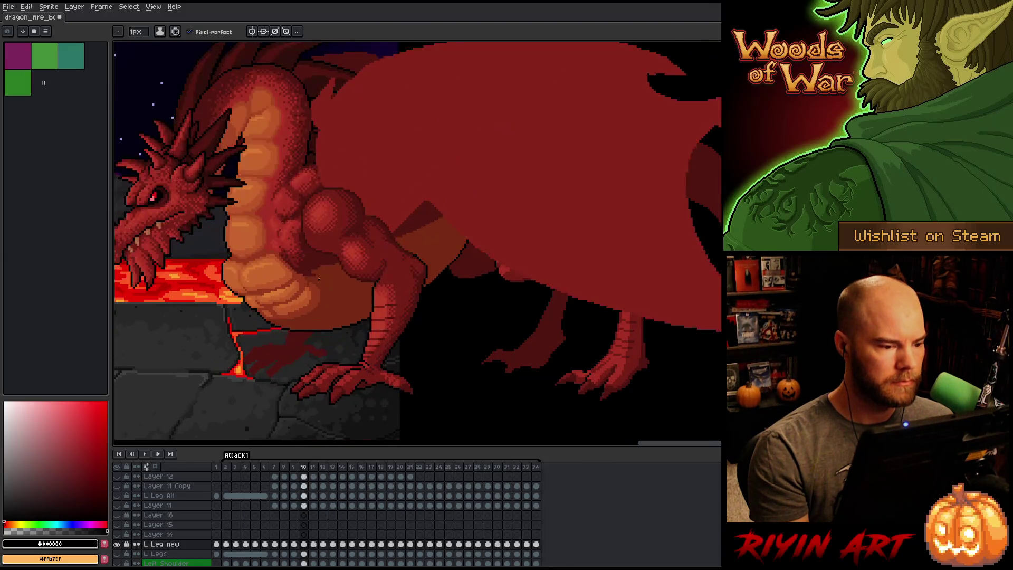
key(Right)
key(Left)
key(Left)
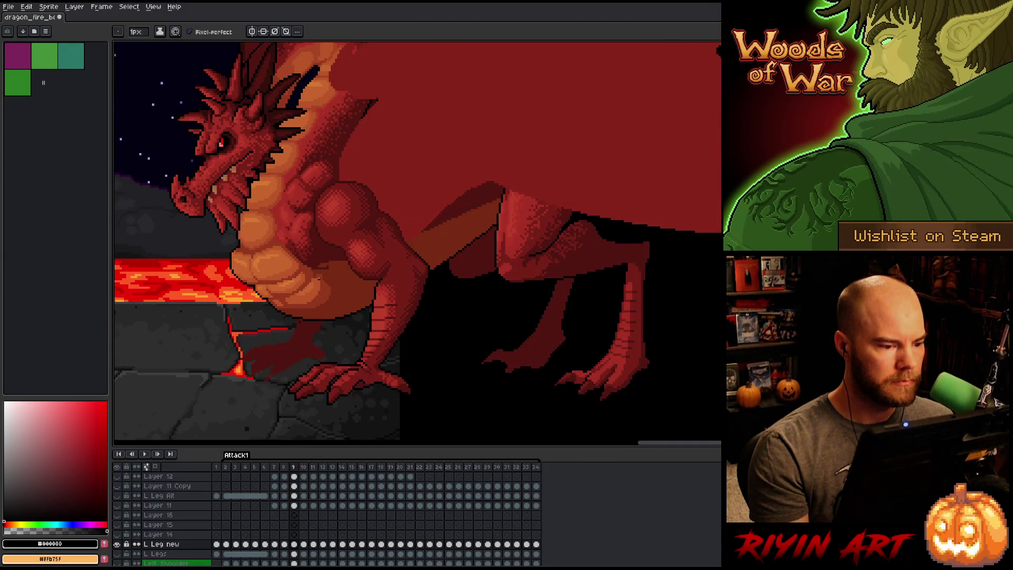
key(Right)
key(Right)
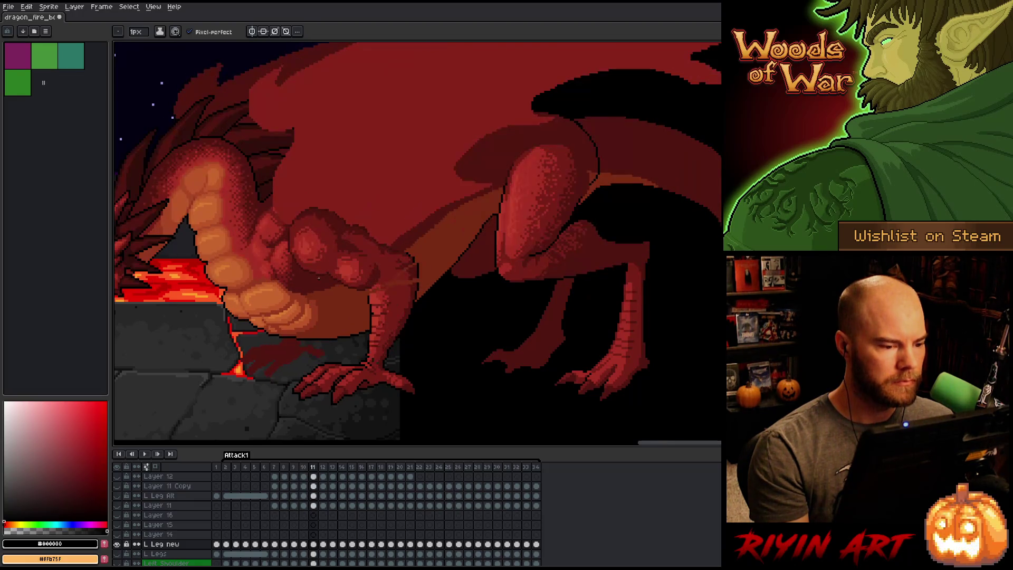
key(Left)
key(Right)
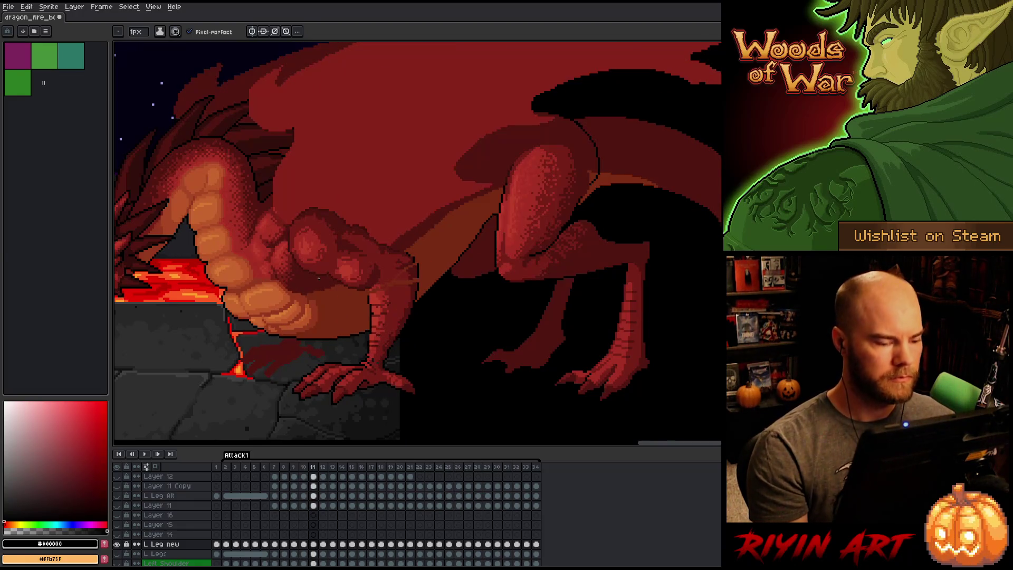
click(304, 544)
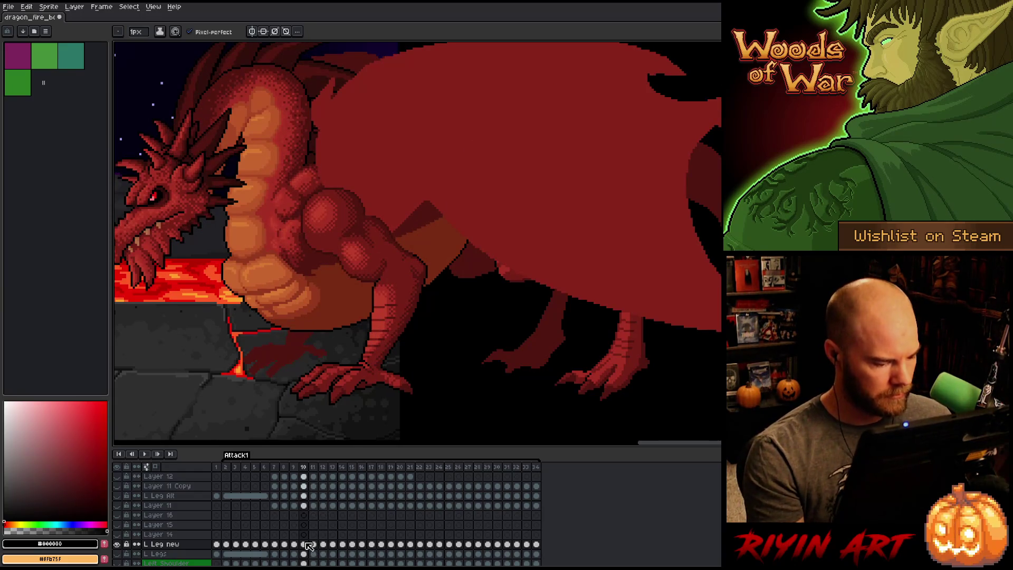
Select Layer 16's frame 11 cel and show that layer alone.
click(313, 516)
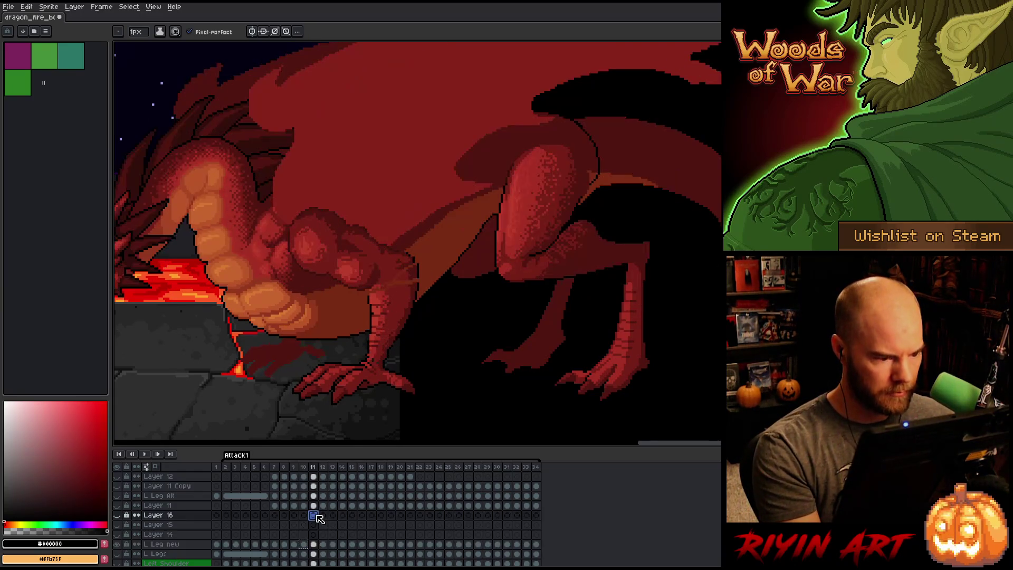
click(118, 516)
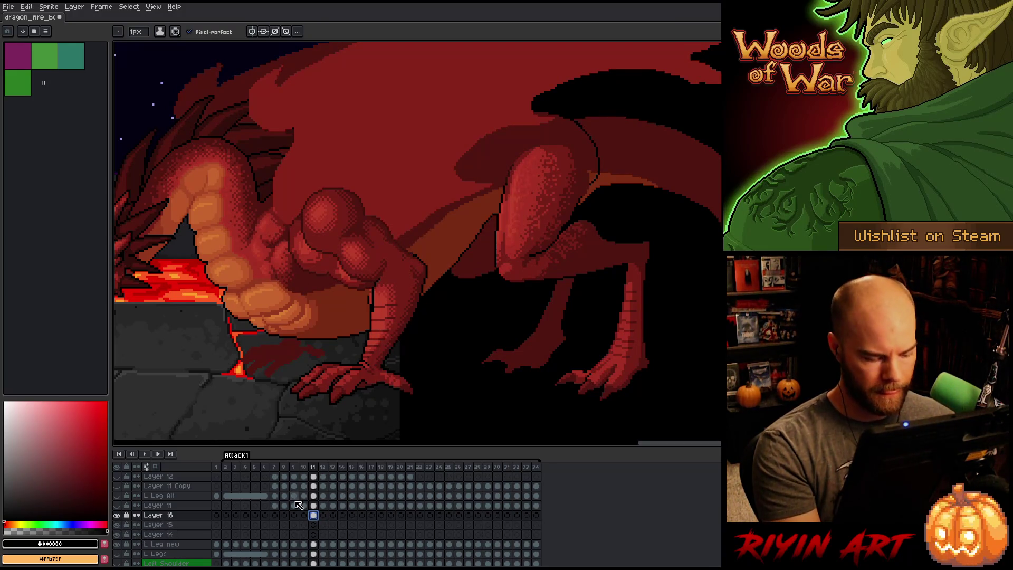
alt+click(118, 516)
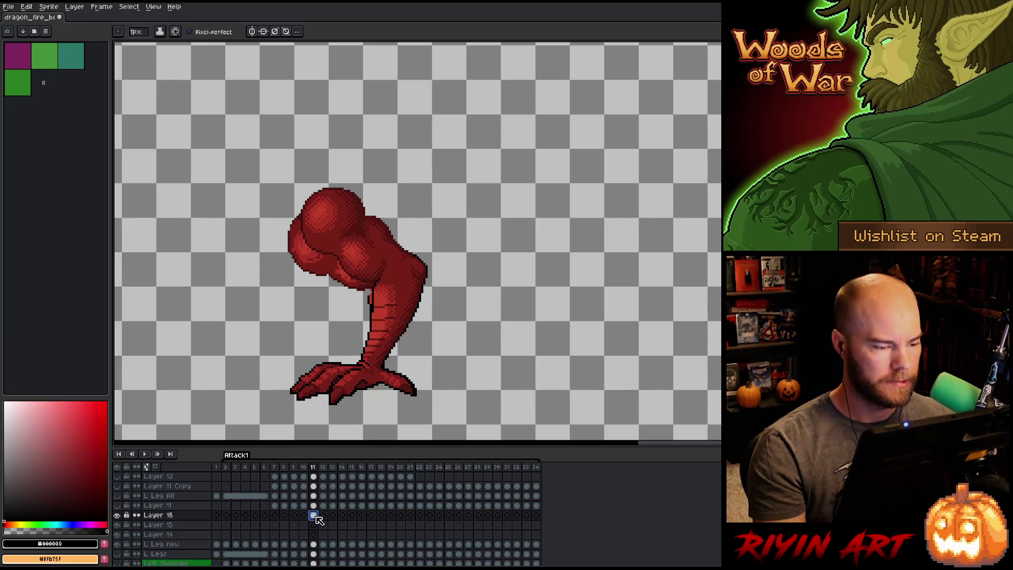
Lasso the lower front leg, tilt it slightly, and paste a copy onto Layer 14.
key(m)
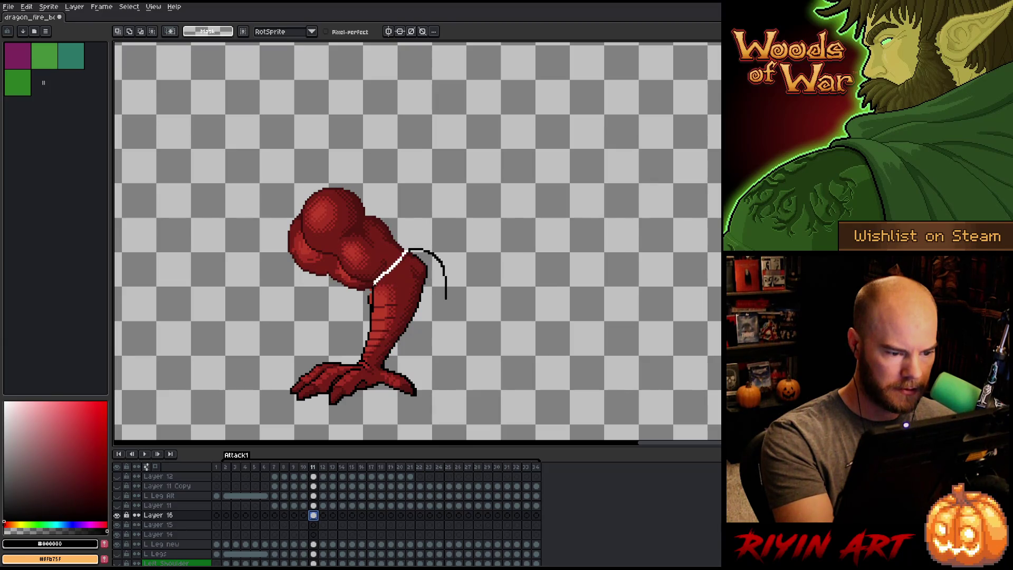
mouse_move(347, 325)
mouse_down()
mouse_move(272, 393)
mouse_move(537, 332)
mouse_move(547, 309)
mouse_move(544, 330)
mouse_up()
key(Return)
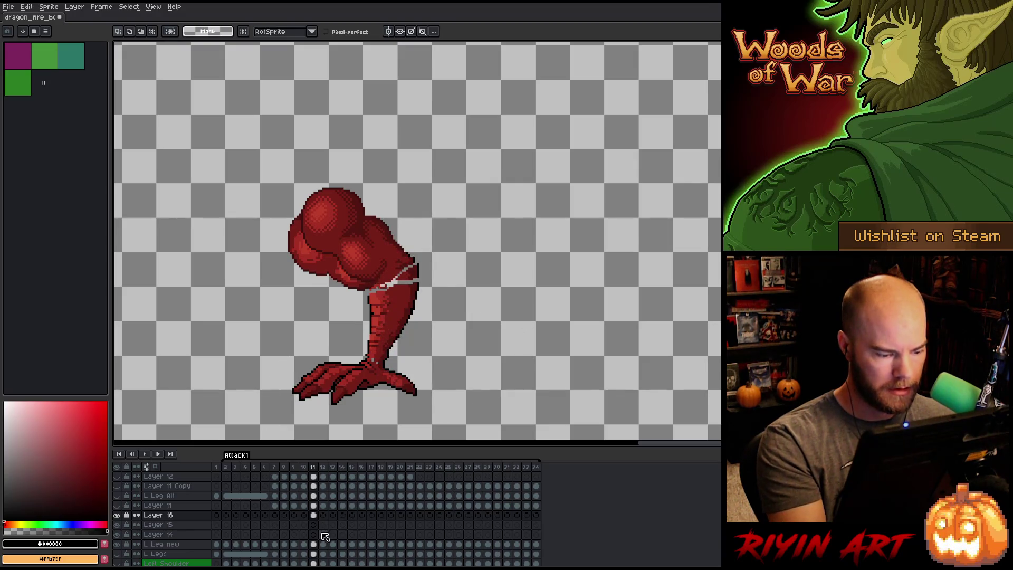
click(315, 534)
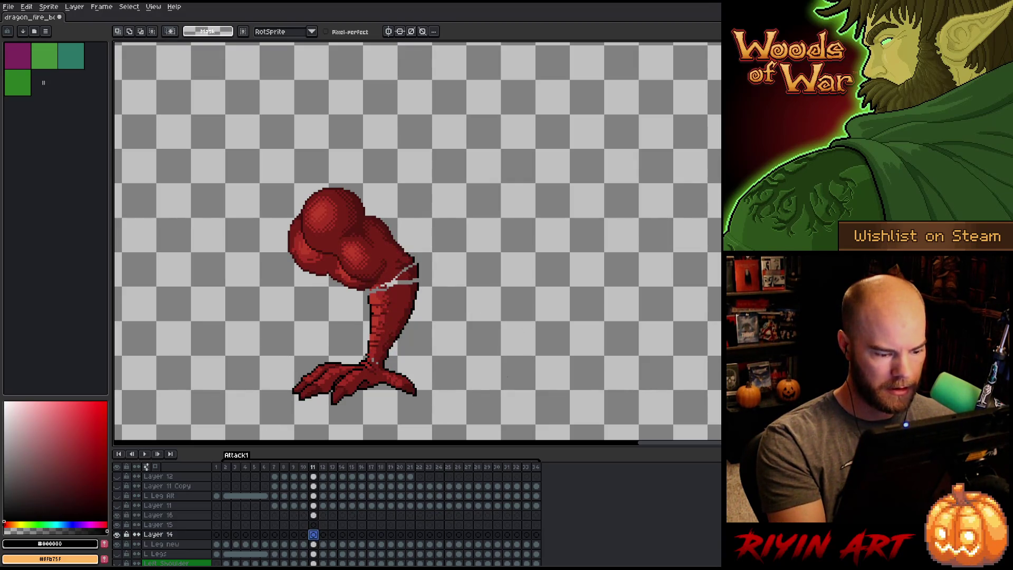
key(ctrl+v)
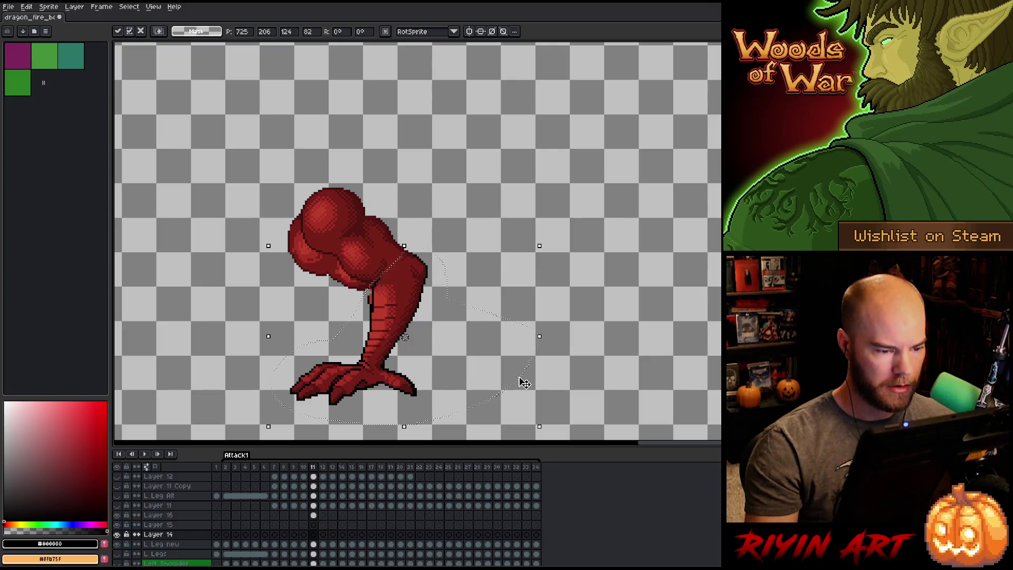
Shrink the pasted leg copy to 64x72, commit it, and view Layer 16 alone.
key(ctrl+v)
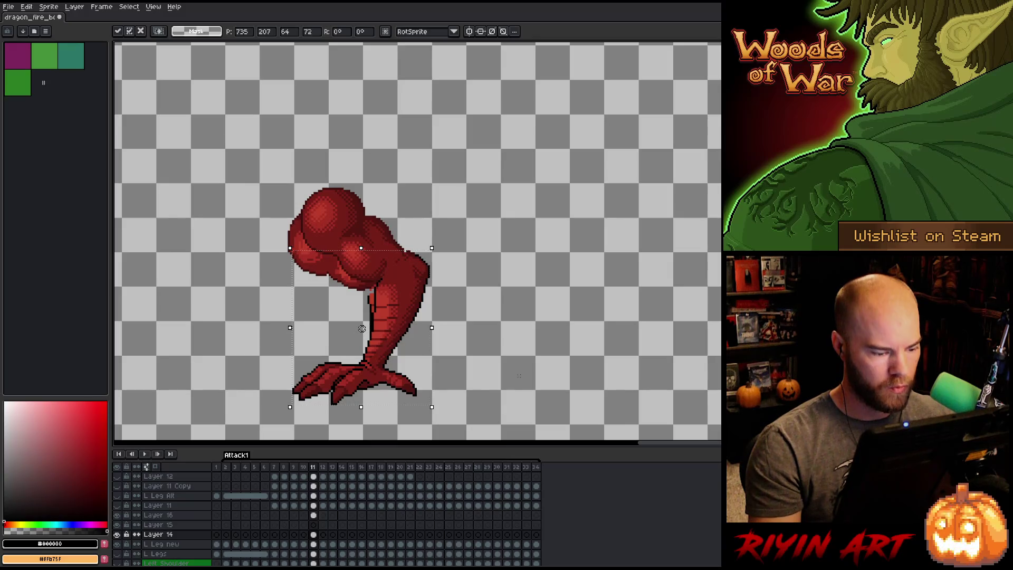
click(315, 515)
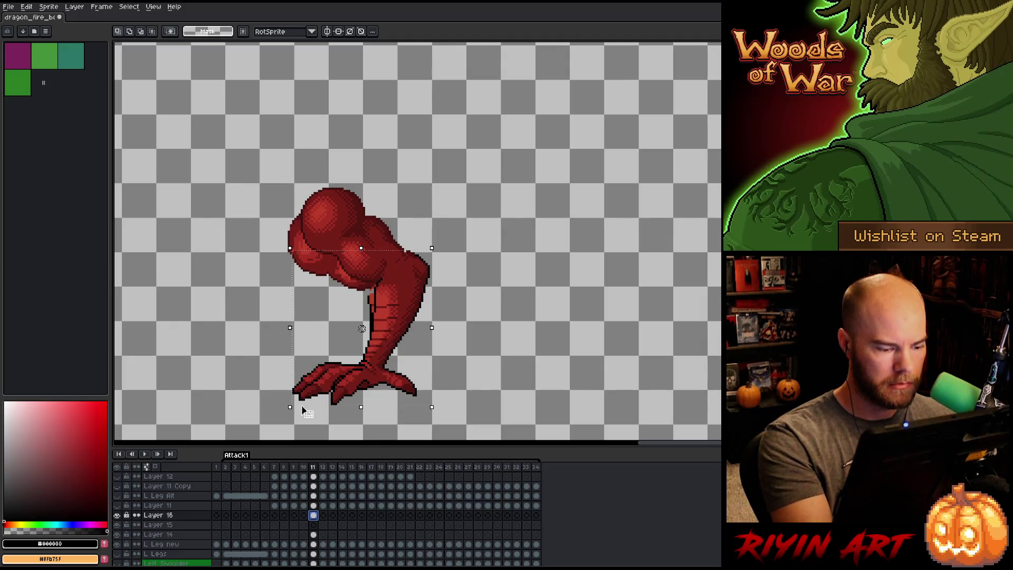
alt+click(118, 516)
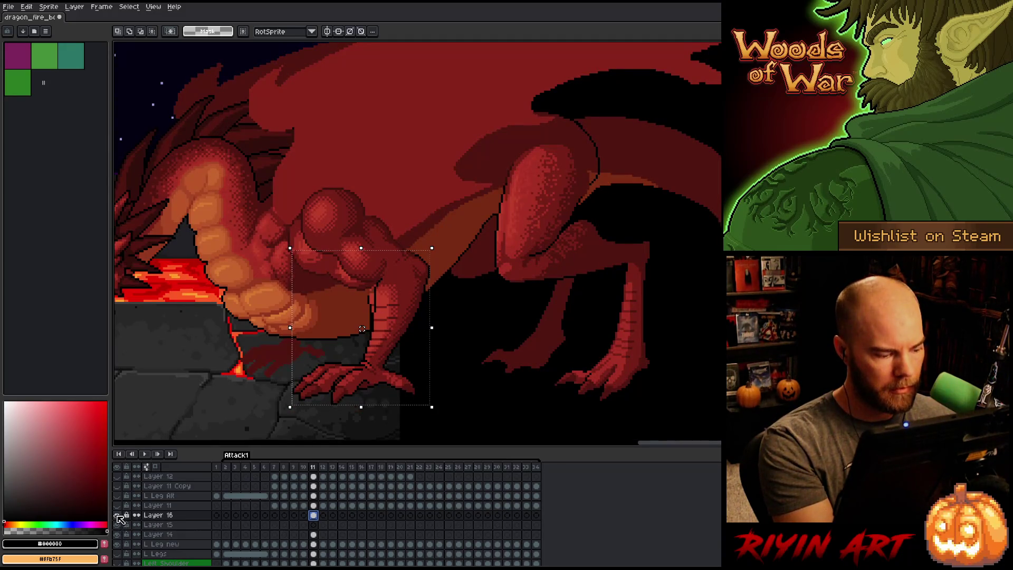
alt+click(117, 516)
Lasso Layer 16's lower fragment, delete it, and show all layers again.
drag(449, 178, 356, 308)
key(b)
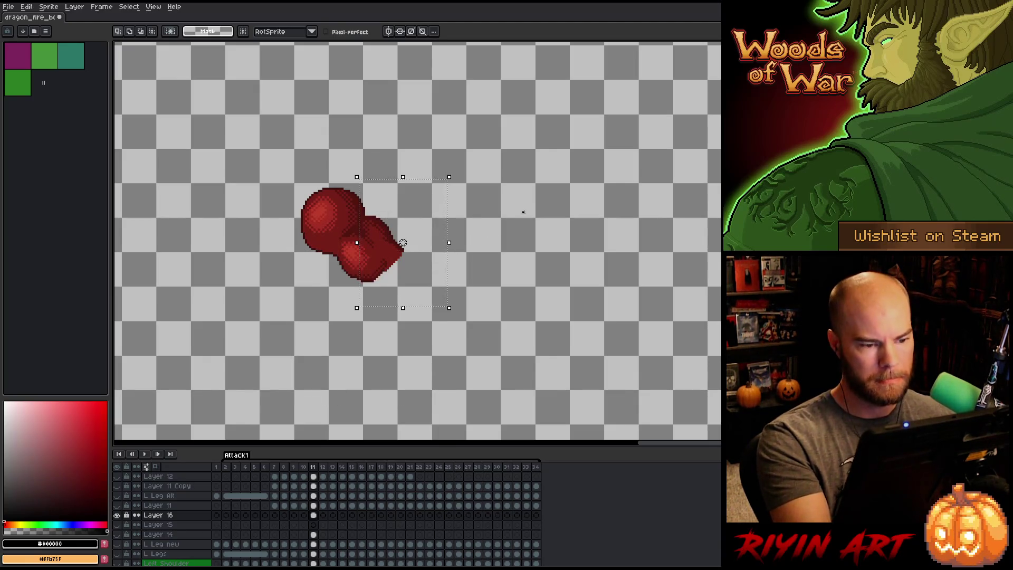
key(ctrl+d)
drag(491, 139, 359, 301)
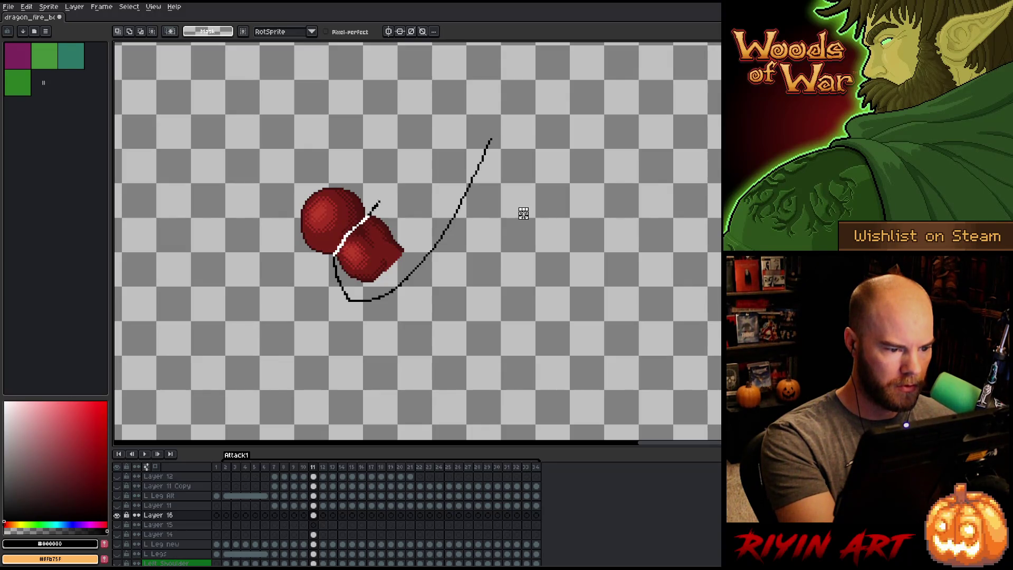
drag(379, 203, 460, 139)
key(Delete)
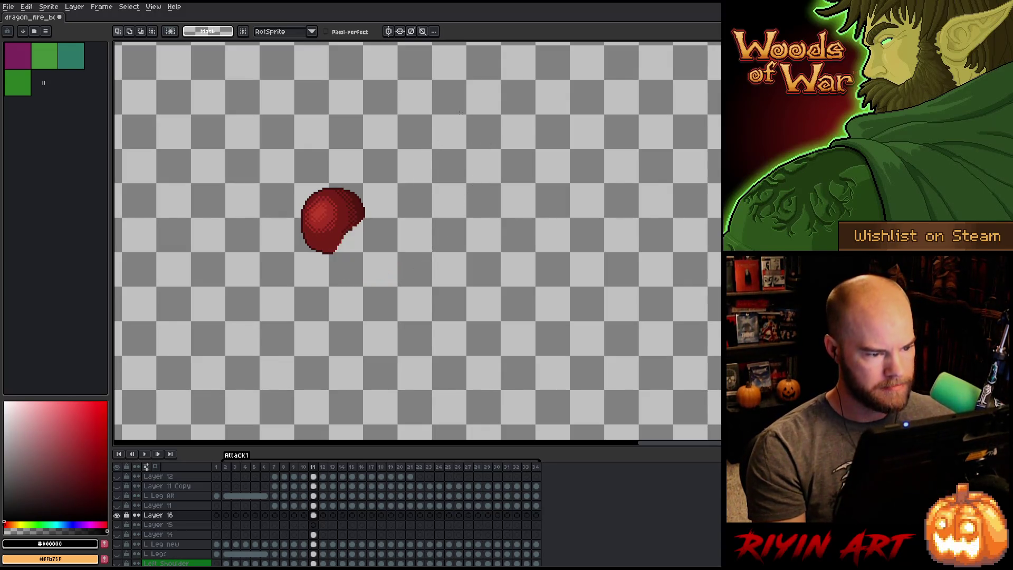
click(118, 515)
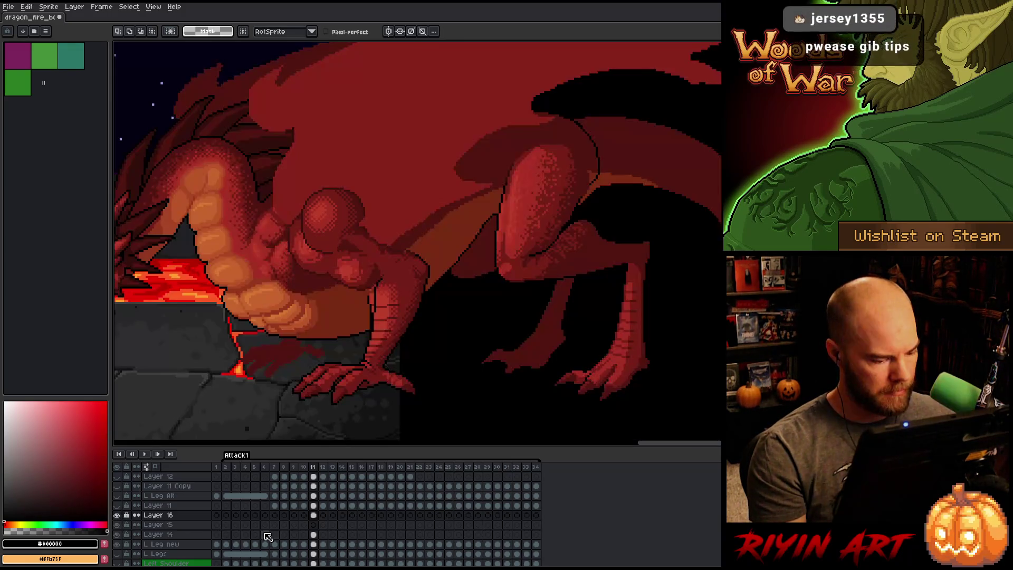
On Layer 15, discard a stray floating paste and toggle the leg layers' visibility.
click(314, 525)
key(ctrl+v)
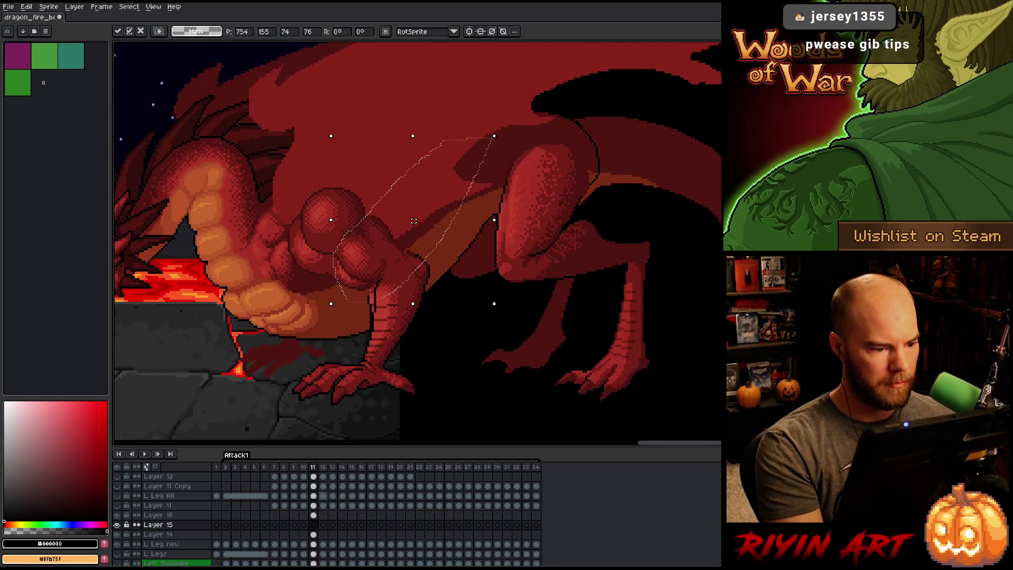
key(Return)
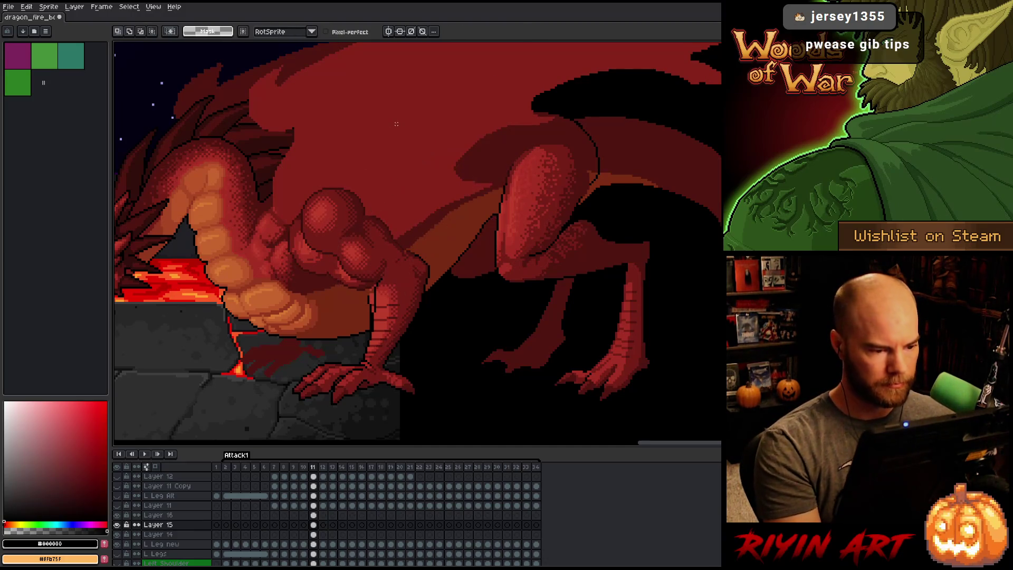
alt+click(117, 545)
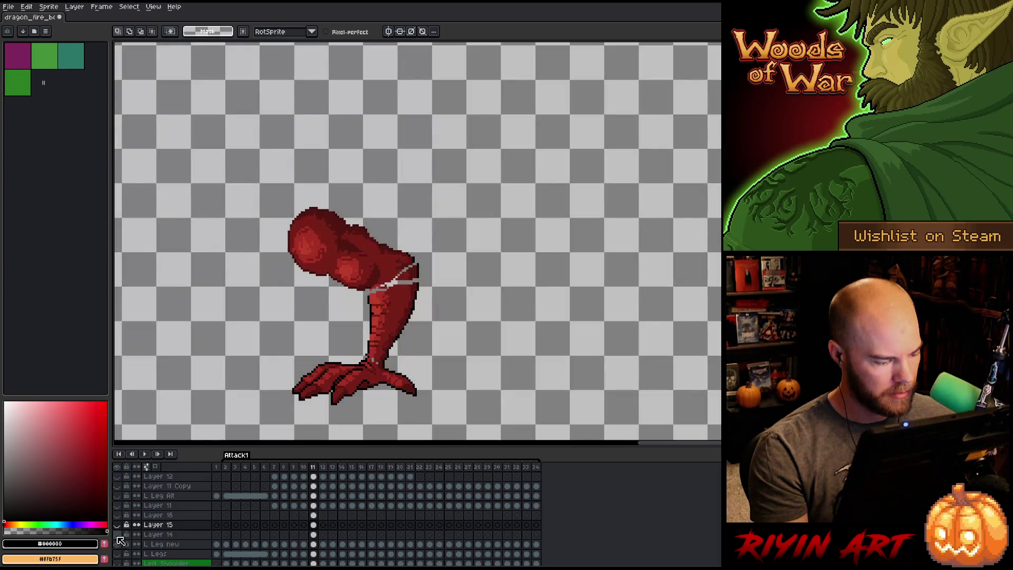
click(117, 534)
click(117, 524)
Shift Layer 16's shoulder blob down-left and move the loose shoulder chunk up-right.
click(313, 516)
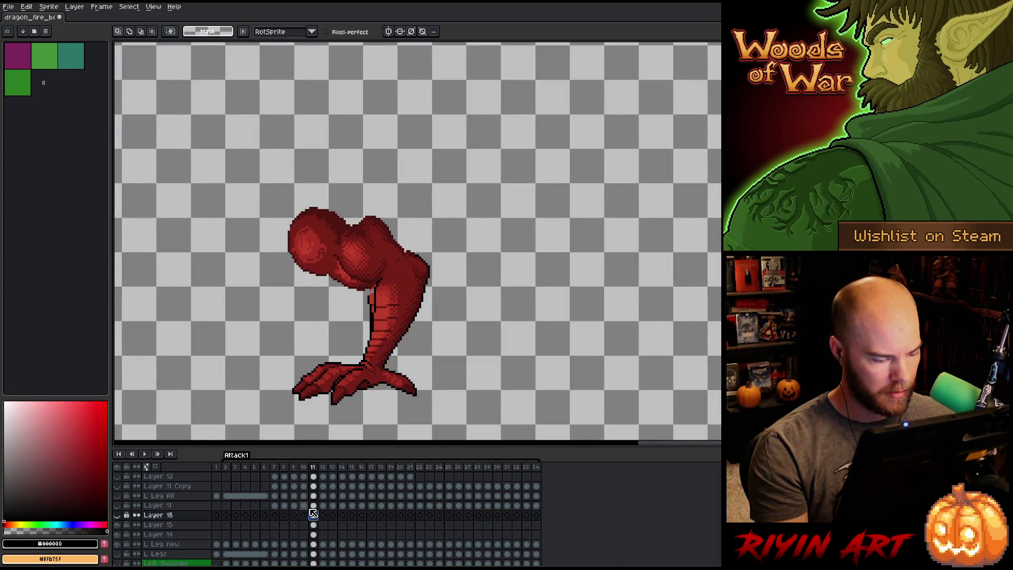
key(v)
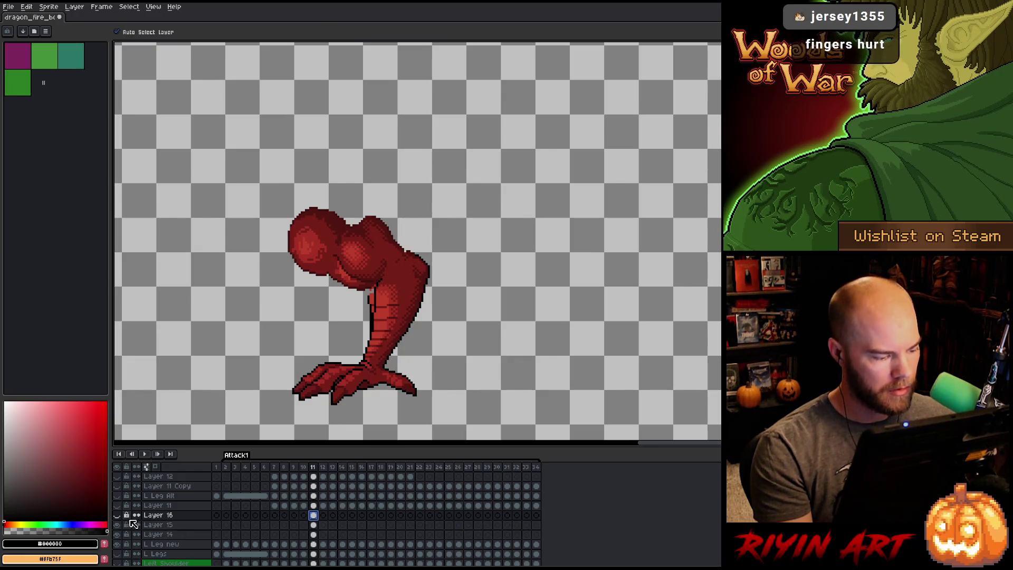
click(117, 515)
mouse_move(332, 210)
mouse_down()
mouse_move(297, 293)
mouse_move(323, 235)
mouse_up()
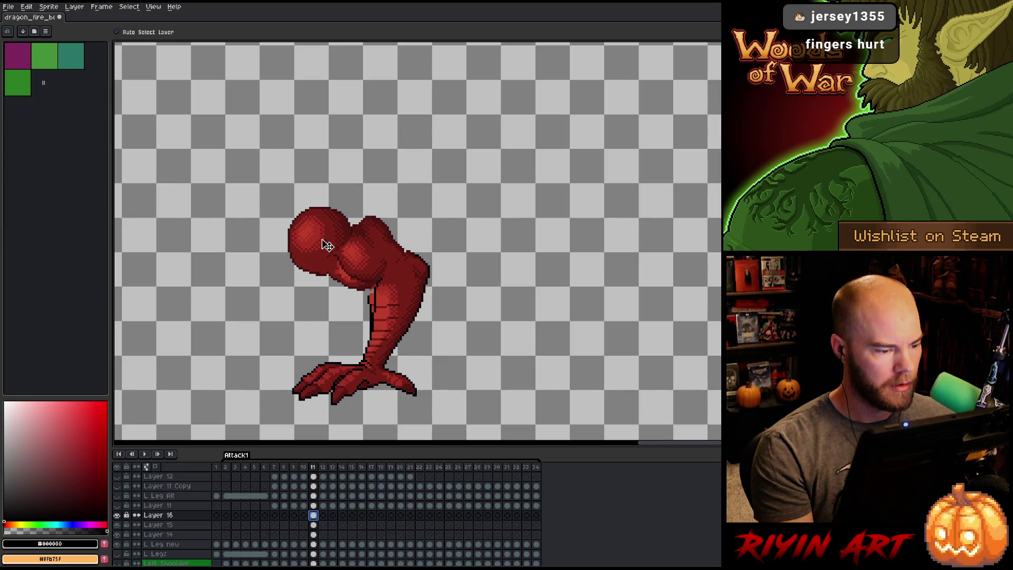
click(314, 525)
mouse_move(424, 270)
mouse_down()
mouse_move(401, 253)
mouse_move(367, 250)
mouse_move(441, 192)
mouse_up()
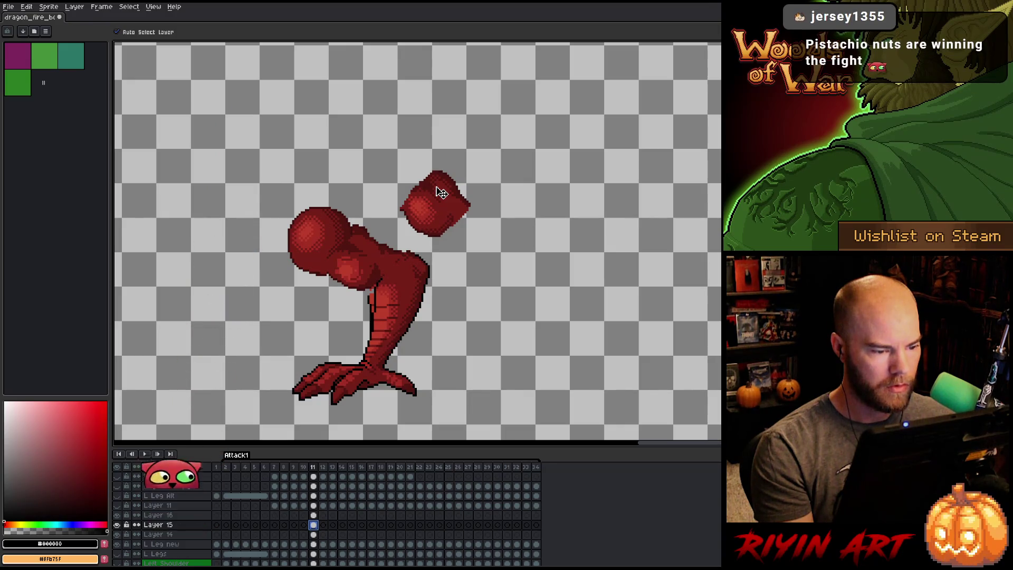
Marquee the upper hind leg on Layer 14 and nudge it a few pixels left.
click(313, 534)
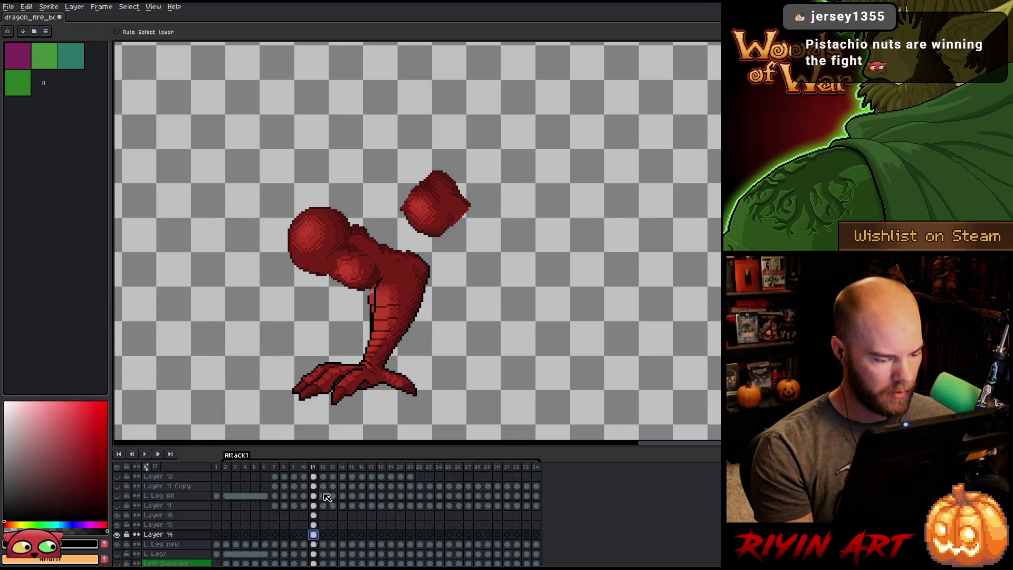
scroll(385, 353, up, 1)
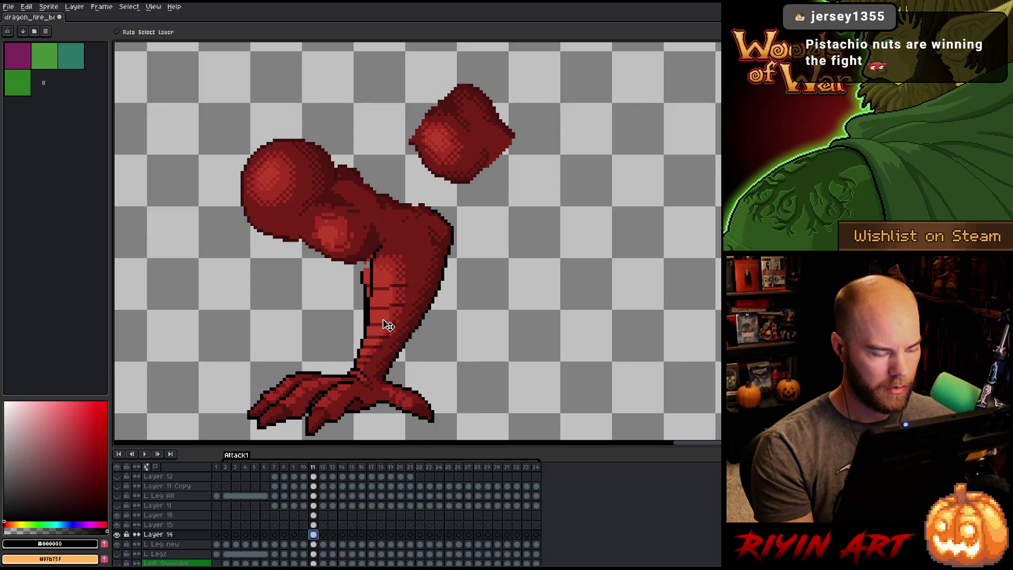
key(m)
drag(306, 179, 521, 344)
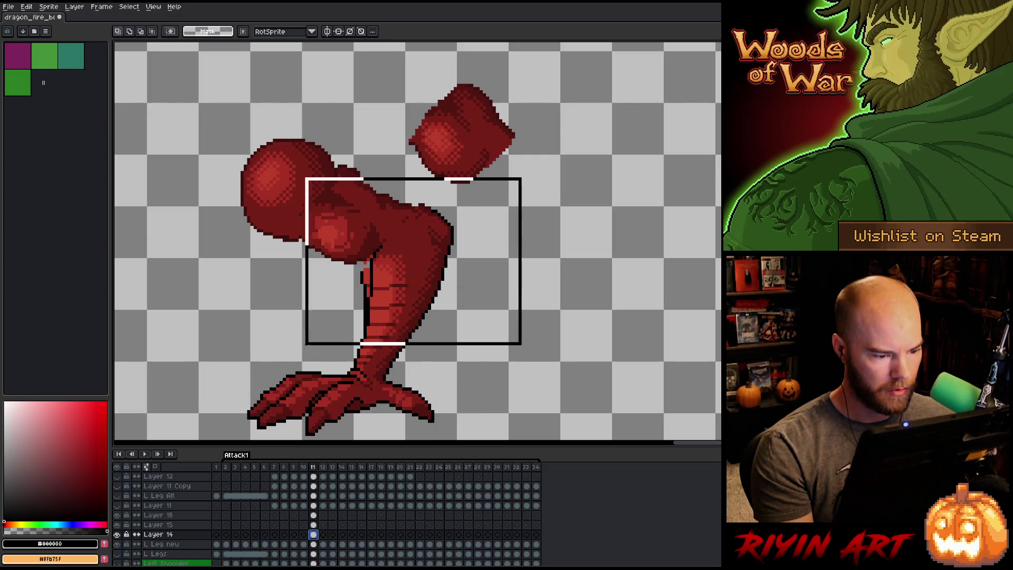
mouse_move(306, 343)
mouse_down()
mouse_move(290, 358)
mouse_move(293, 341)
mouse_up()
drag(294, 351, 291, 350)
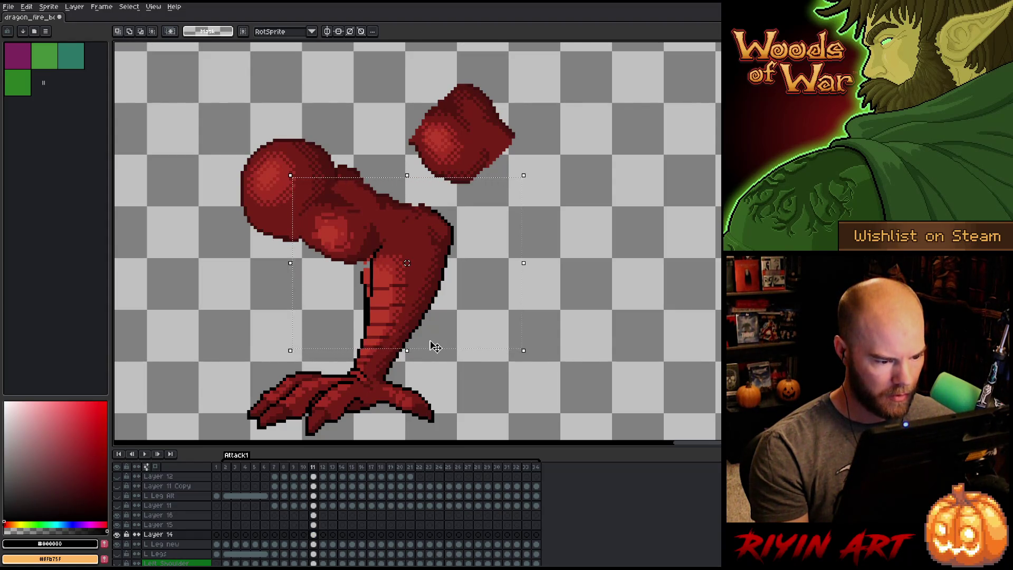
key(Left)
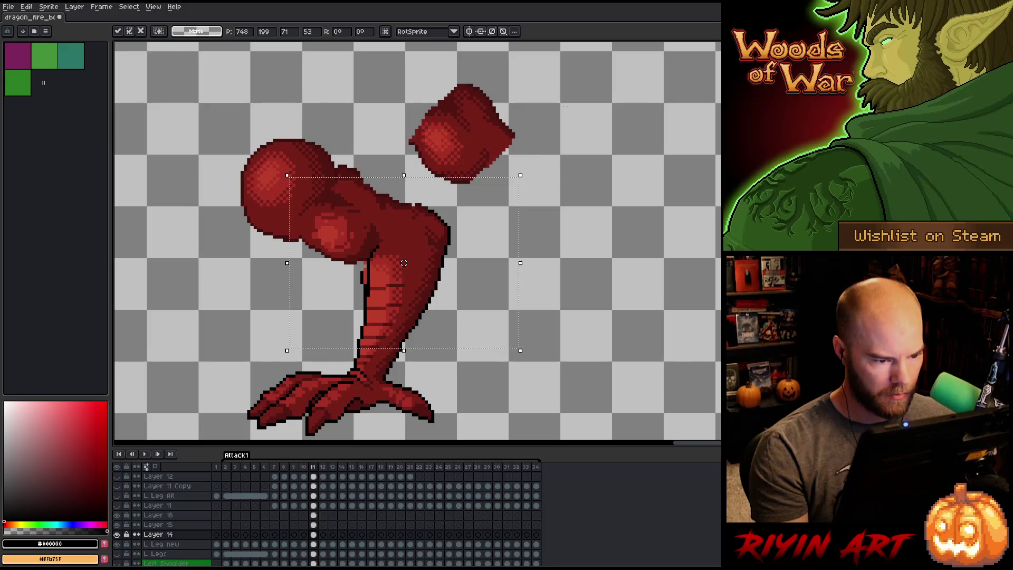
mouse_move(585, 114)
mouse_down()
mouse_move(482, 228)
mouse_move(426, 253)
mouse_move(323, 326)
mouse_up()
drag(456, 221, 452, 221)
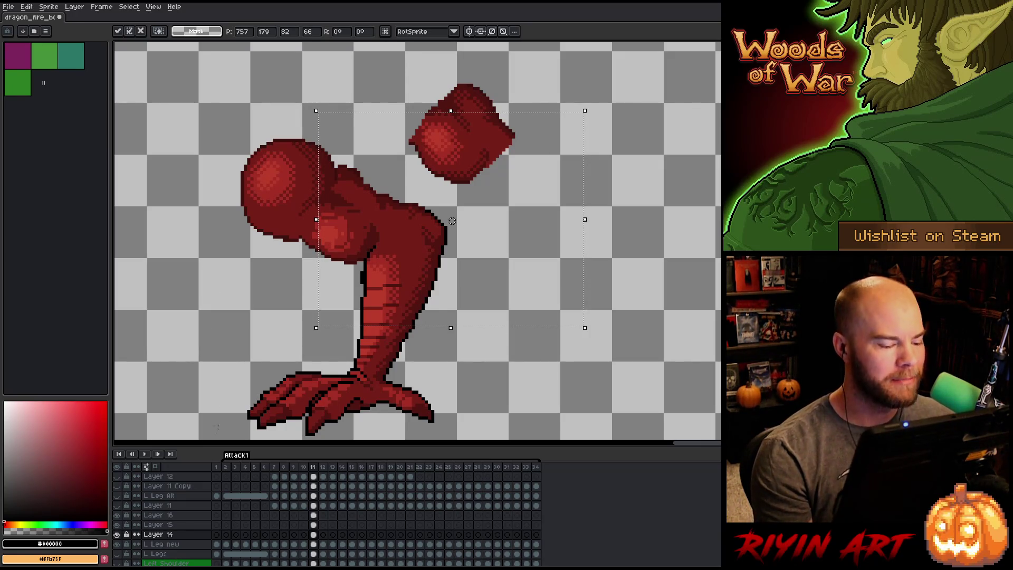
Toggle Layer 14 repeatedly to compare leg versions, then deselect.
click(117, 534)
click(117, 534)
click(116, 534)
click(117, 534)
click(116, 534)
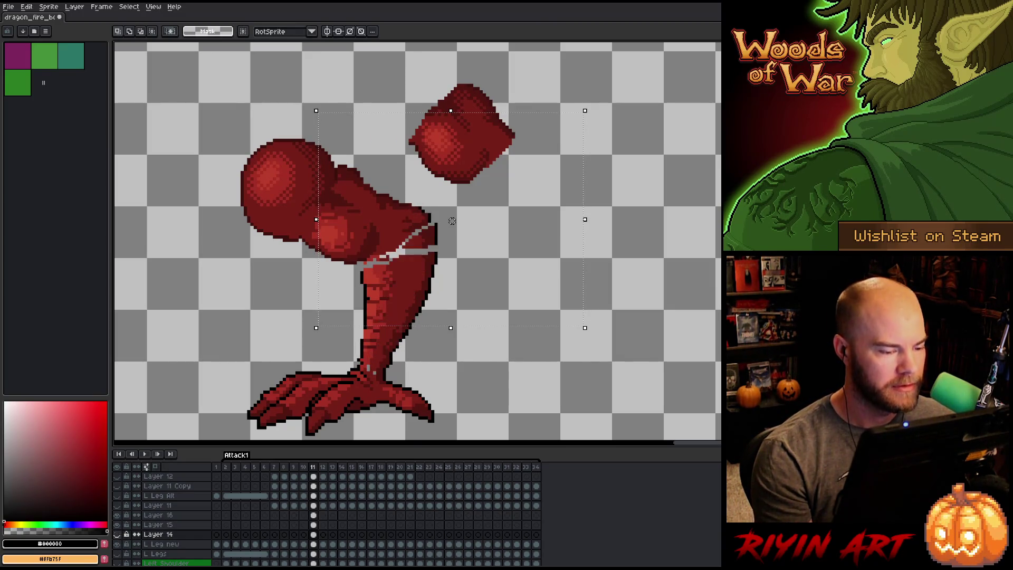
click(117, 534)
click(117, 534)
click(117, 534)
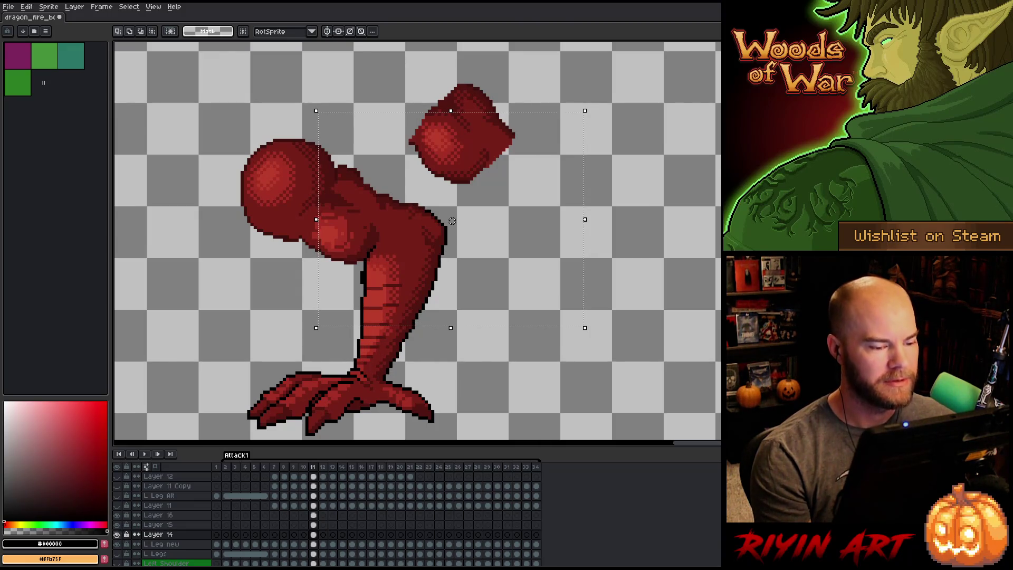
click(119, 535)
click(119, 535)
click(118, 535)
click(118, 535)
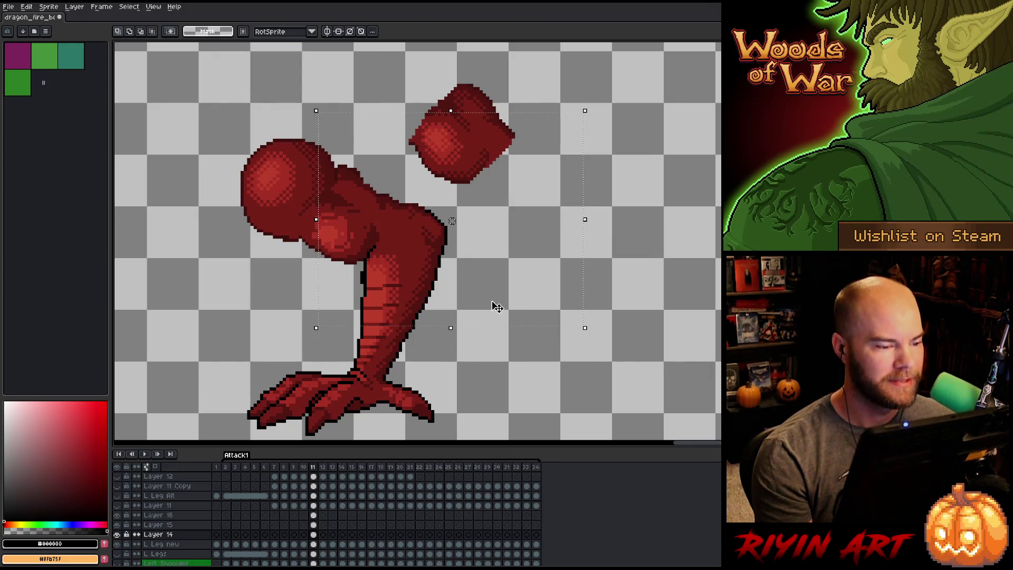
key(ctrl+d)
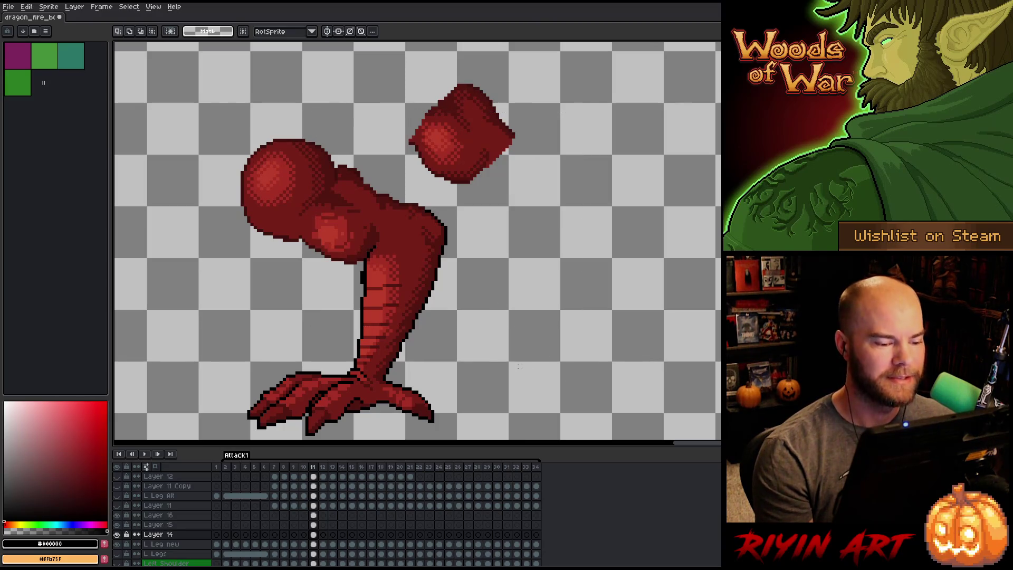
click(117, 535)
click(119, 535)
click(119, 535)
click(119, 535)
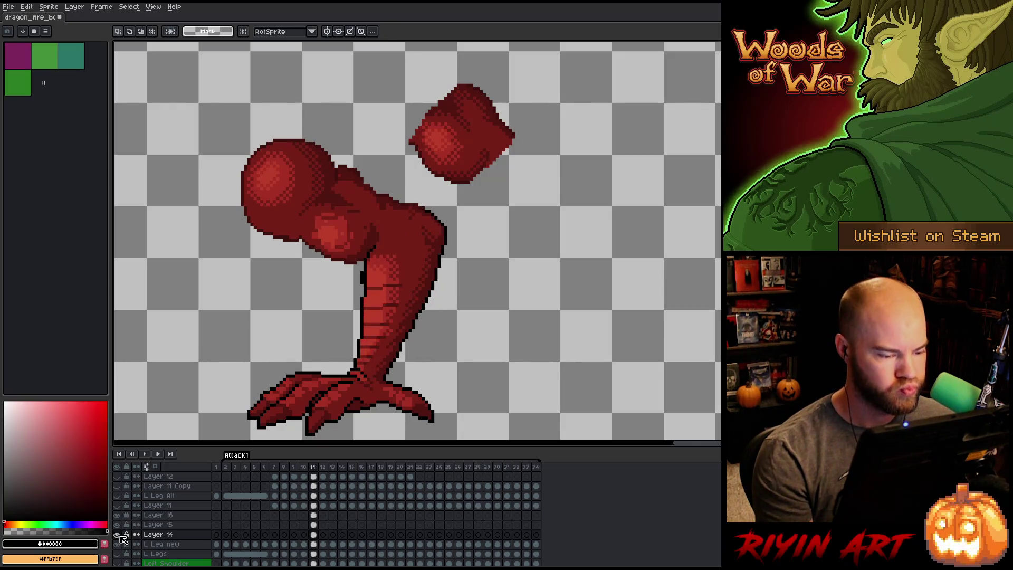
click(120, 534)
click(120, 535)
click(117, 534)
click(117, 535)
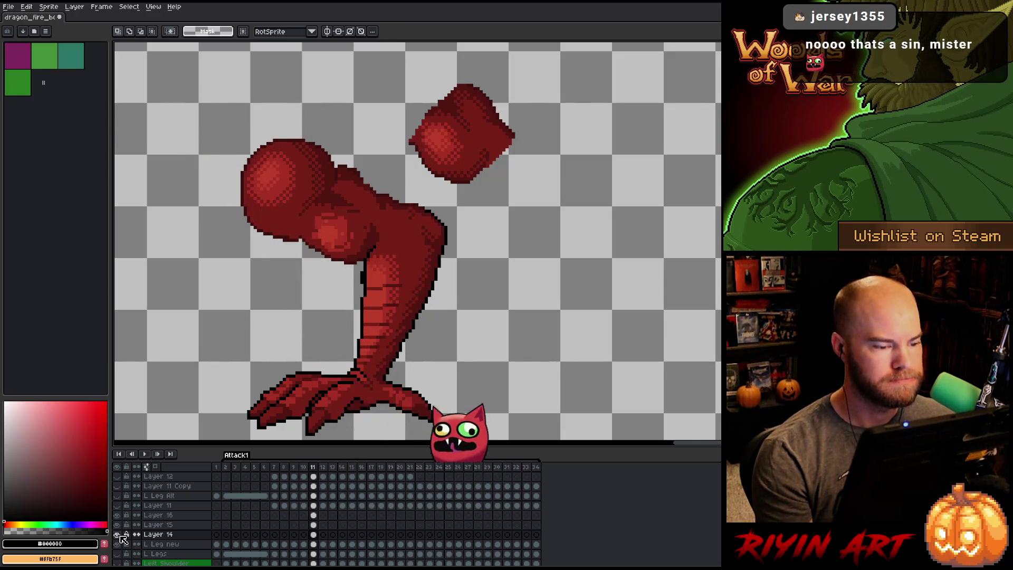
click(117, 535)
click(117, 535)
click(119, 535)
click(120, 534)
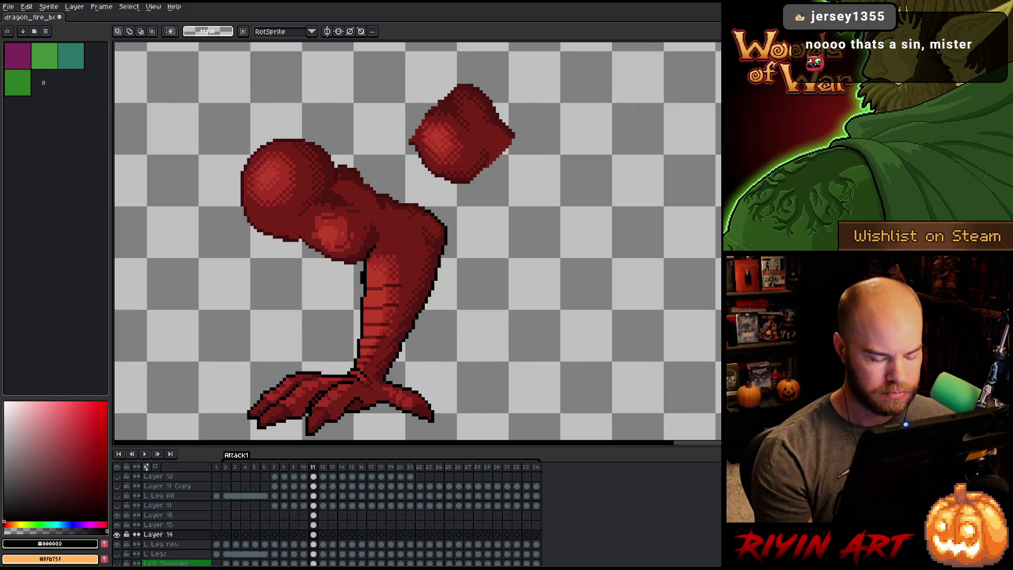
key(Left)
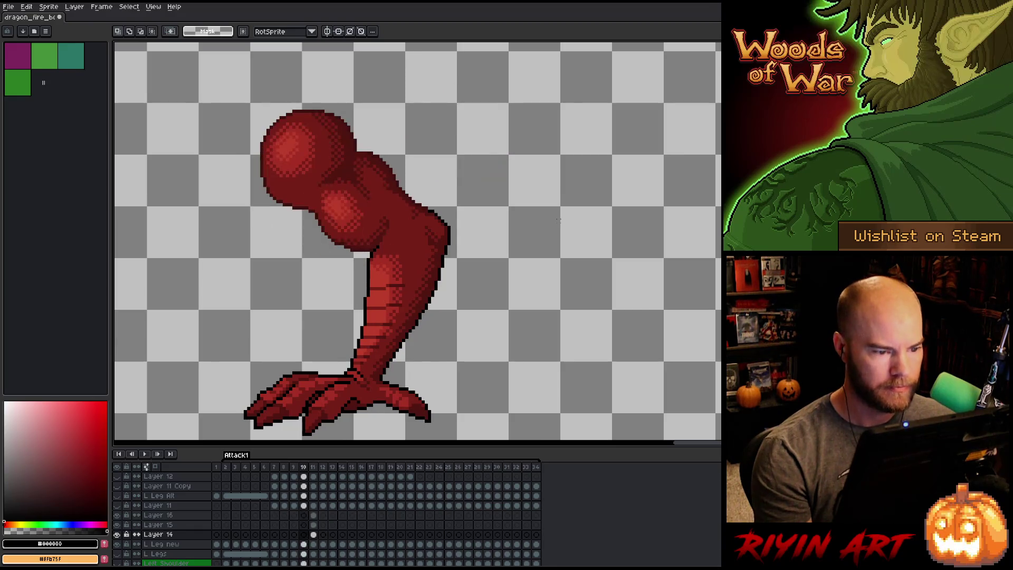
key(Right)
key(Left)
key(Right)
key(Left)
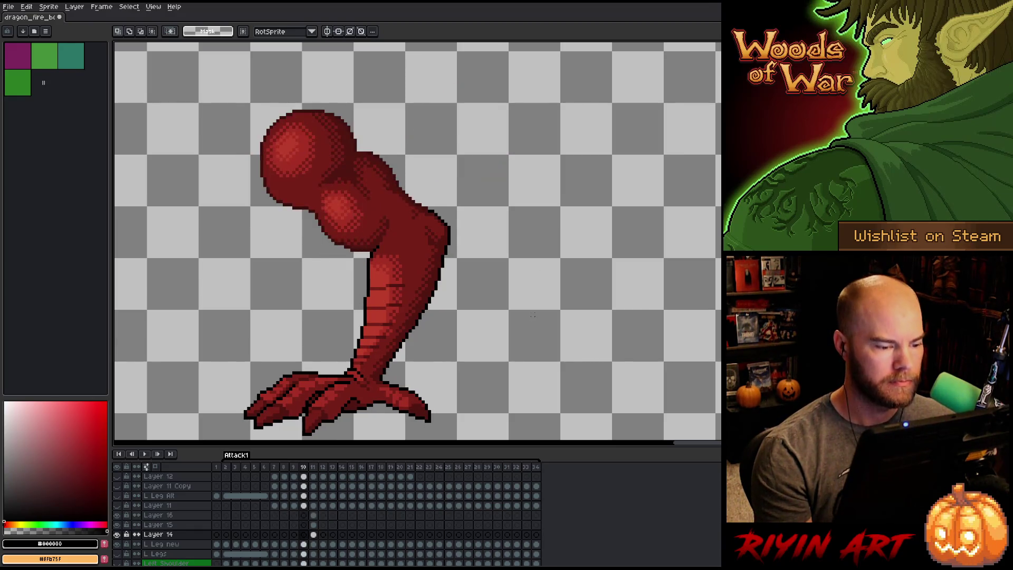
key(Right)
key(Left)
key(Right)
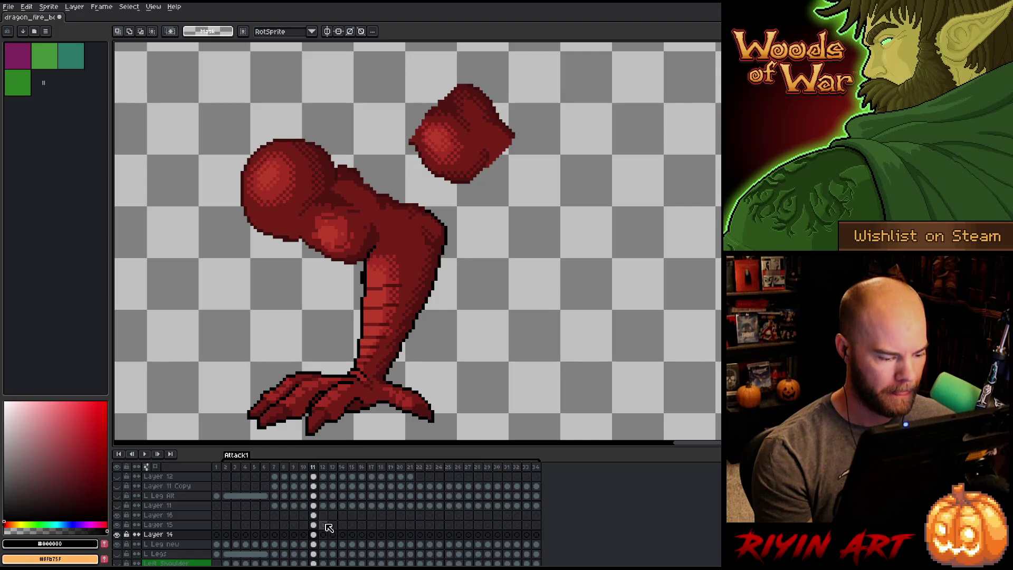
click(316, 546)
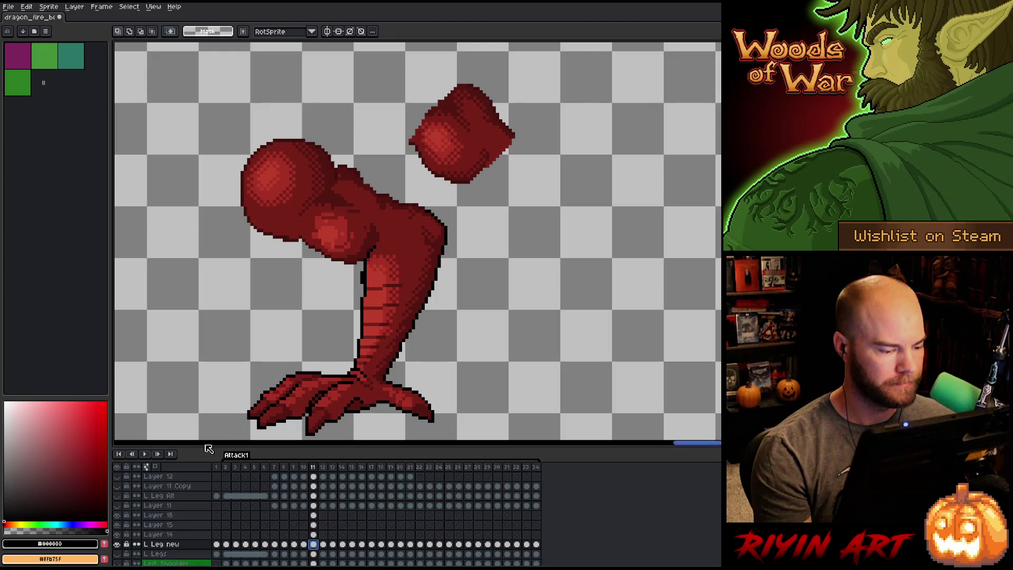
Box-select the round head area on the L Leg new cel at frame 11 and zoom in.
mouse_move(205, 437)
mouse_down()
mouse_move(255, 433)
mouse_move(603, 287)
mouse_move(604, 266)
mouse_up()
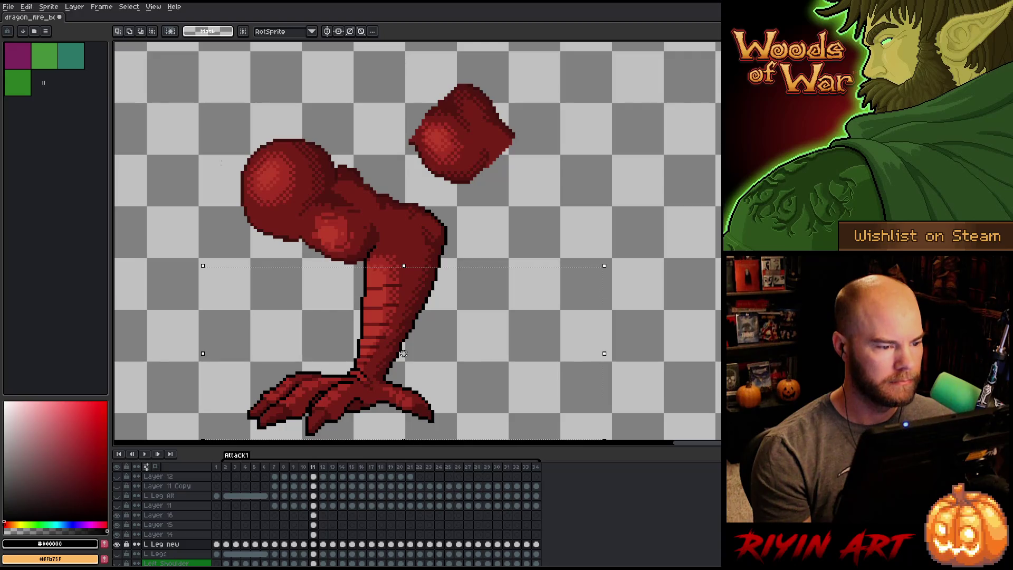
drag(190, 114, 299, 287)
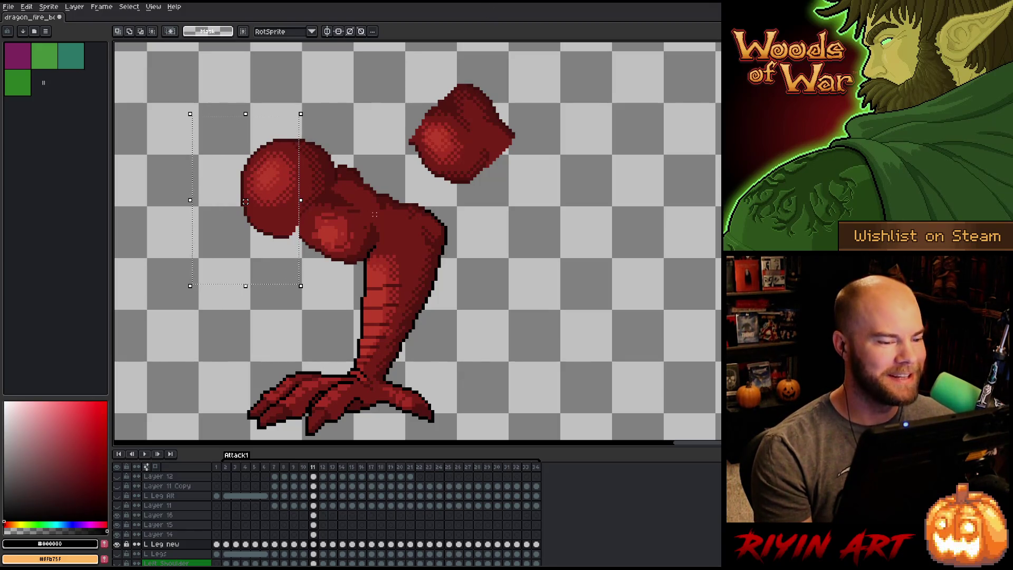
click(313, 544)
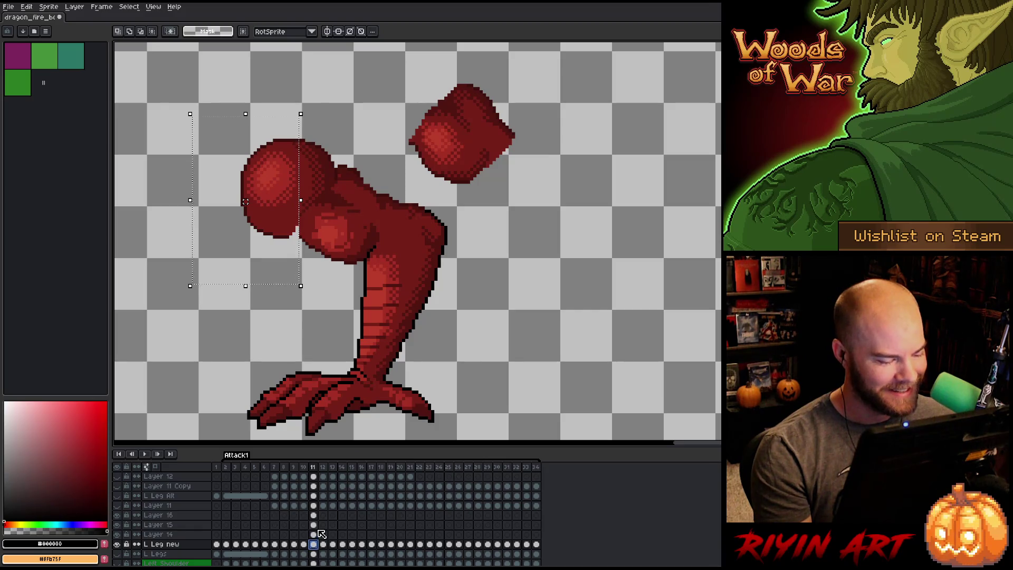
click(314, 515)
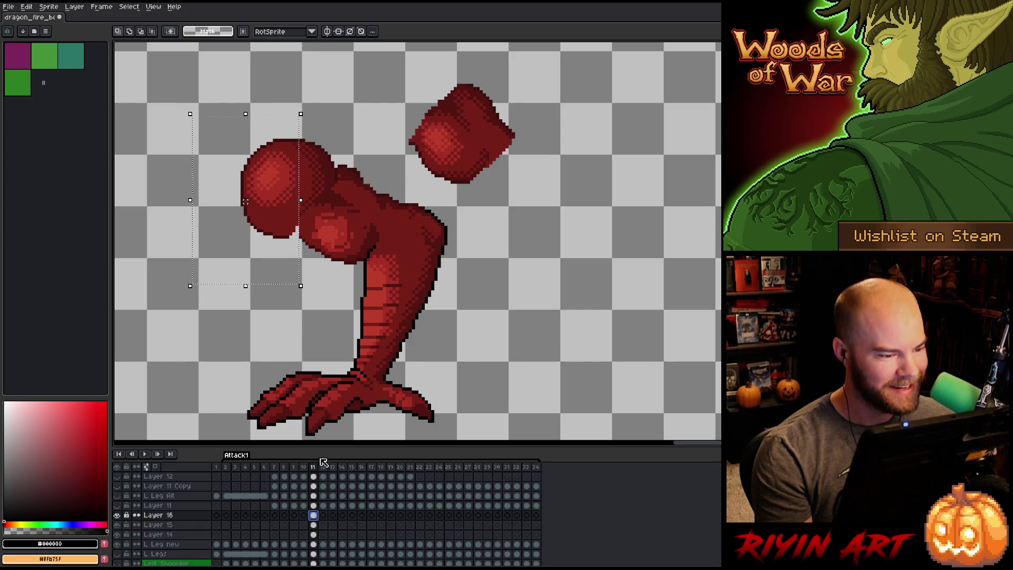
drag(422, 240, 431, 272)
click(314, 545)
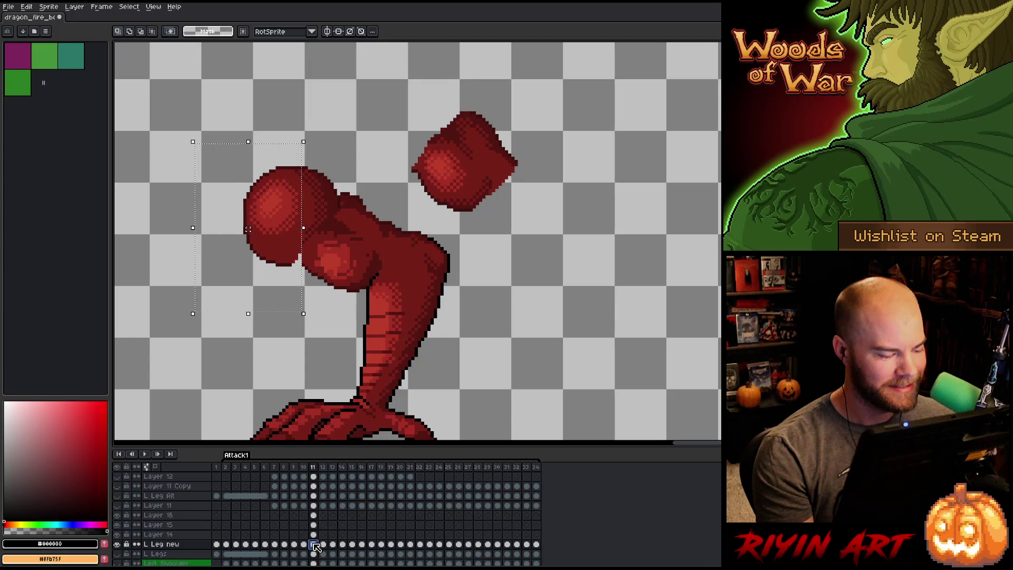
scroll(341, 267, up, 1)
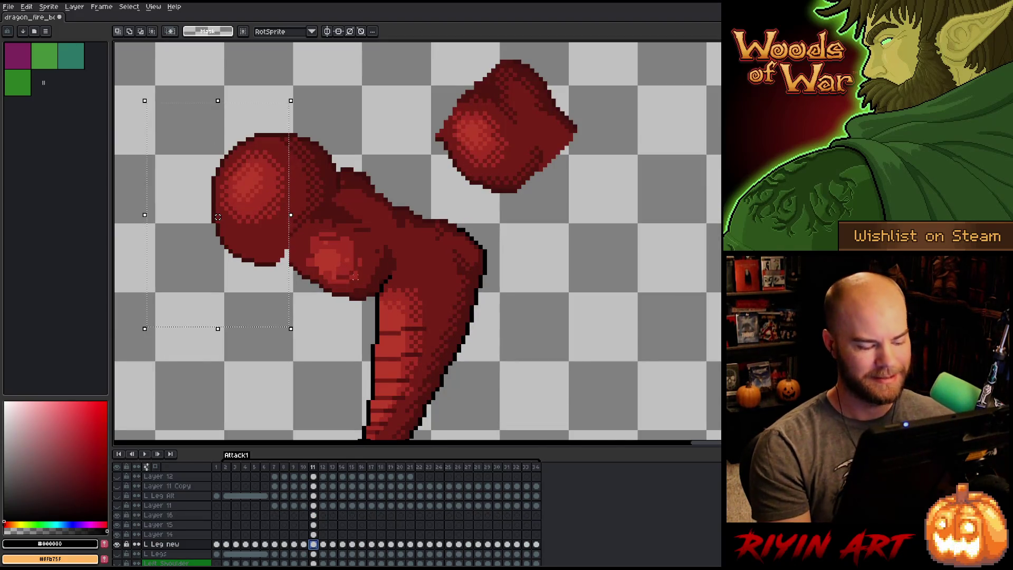
key(b)
alt+click(284, 260)
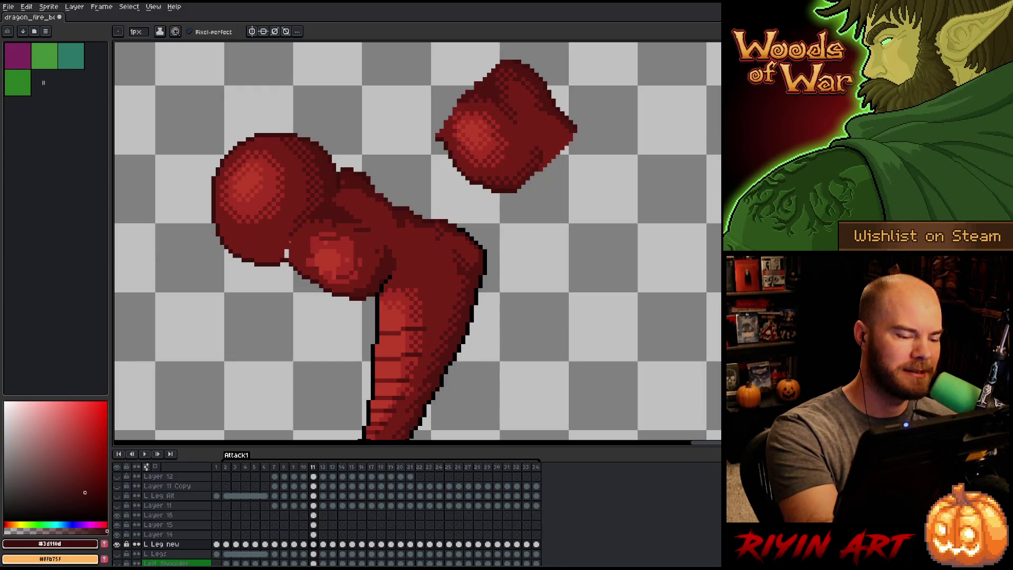
alt+click(287, 252)
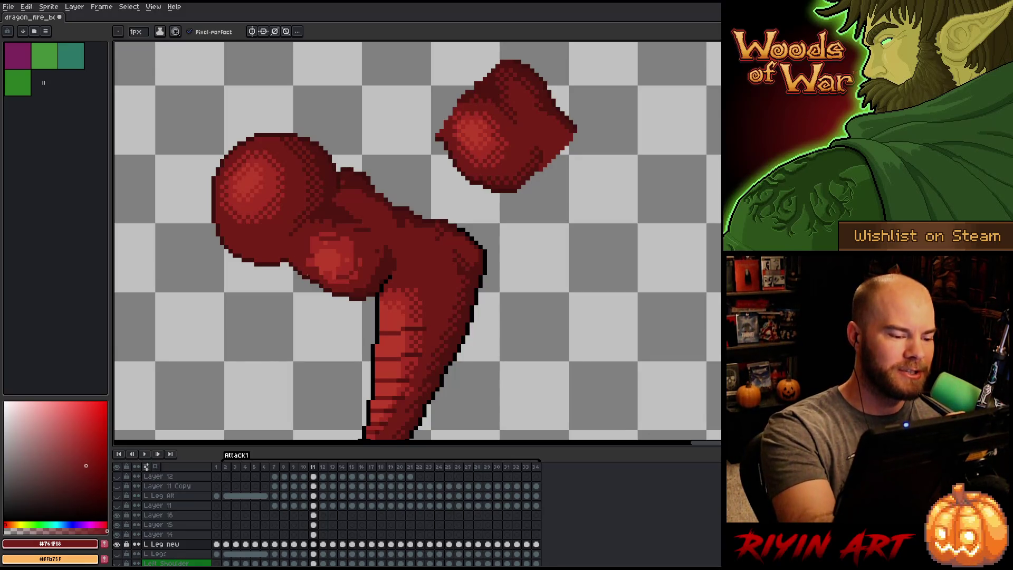
alt+click(300, 261)
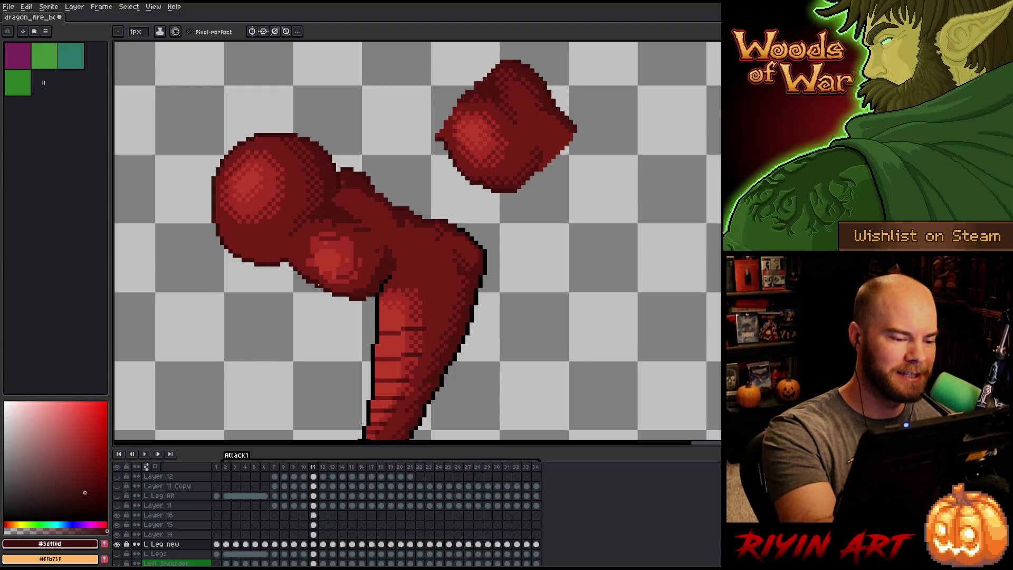
alt+click(317, 274)
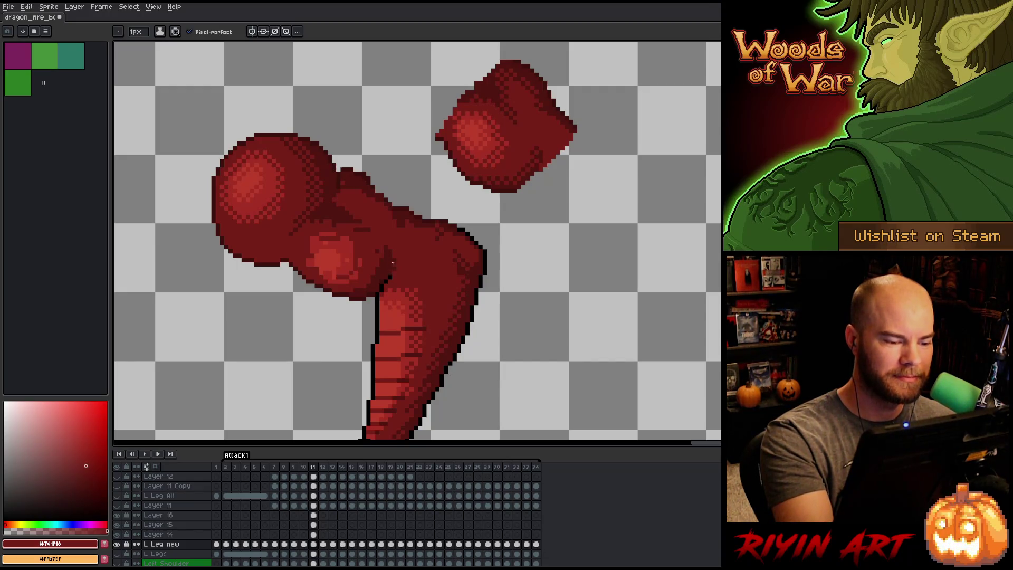
alt+click(381, 287)
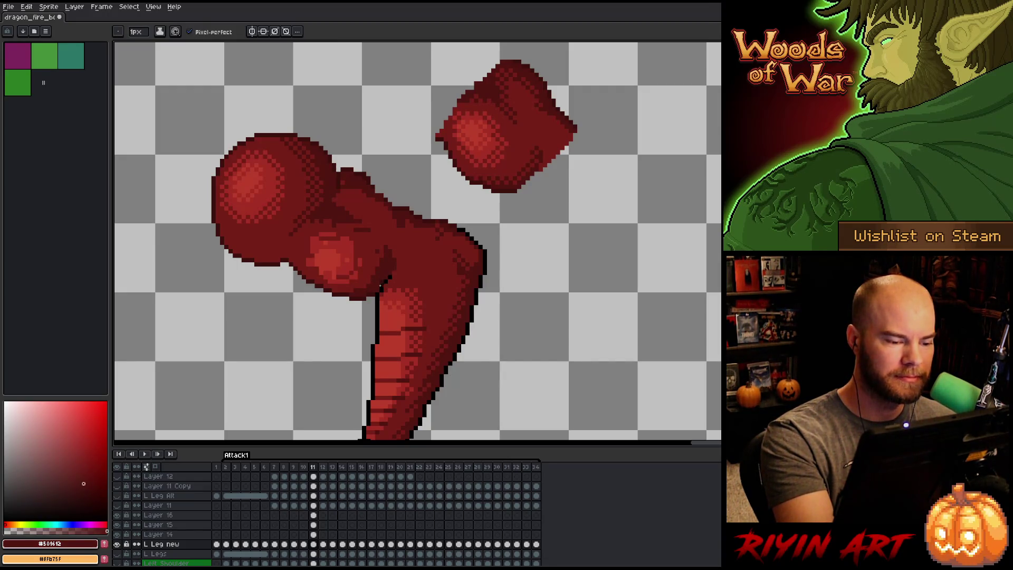
click(314, 535)
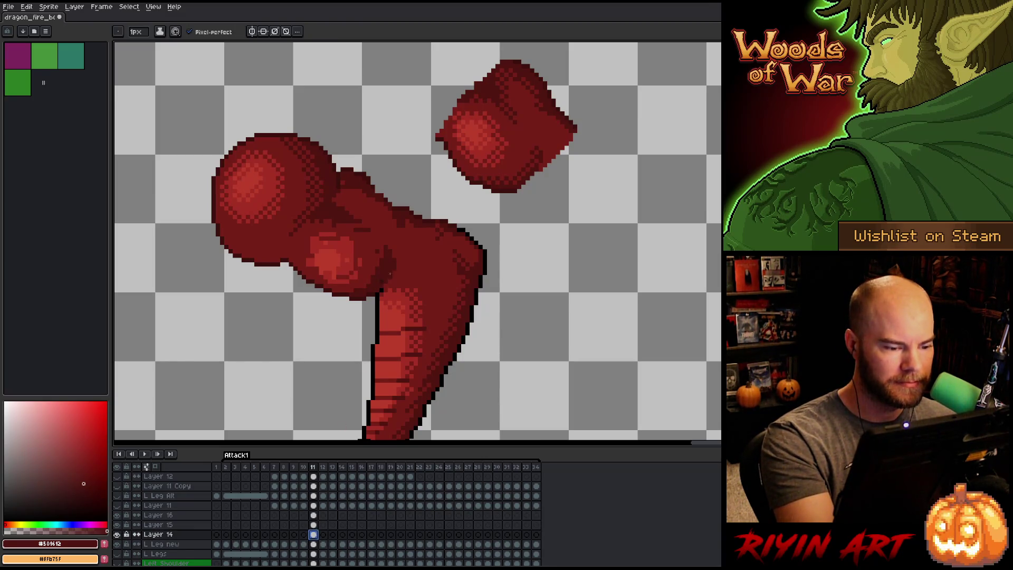
key(Escape)
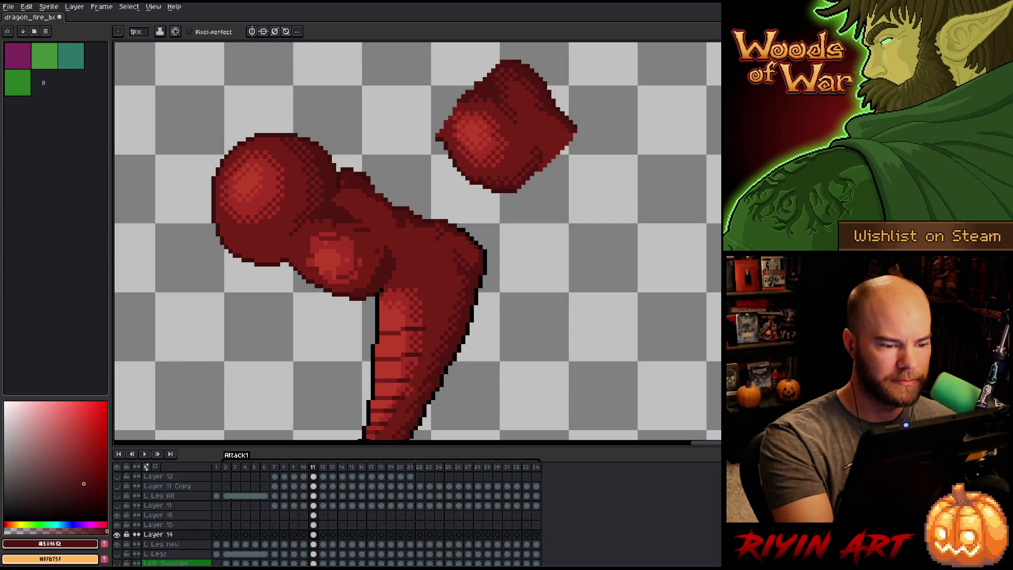
drag(471, 219, 451, 224)
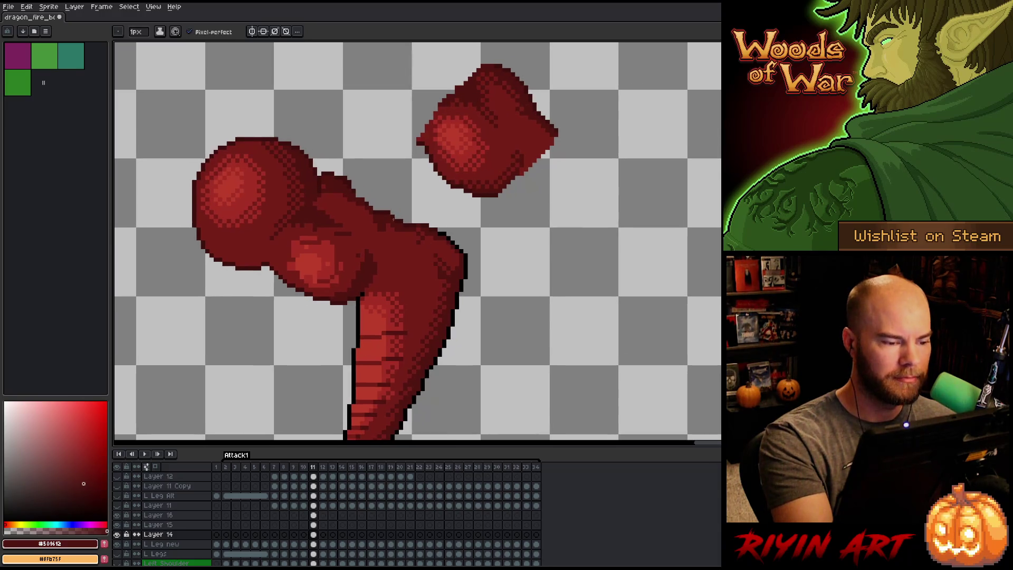
On the L Leg new layer, pencil the darker shadow red along the dragon's back edge.
key(comma)
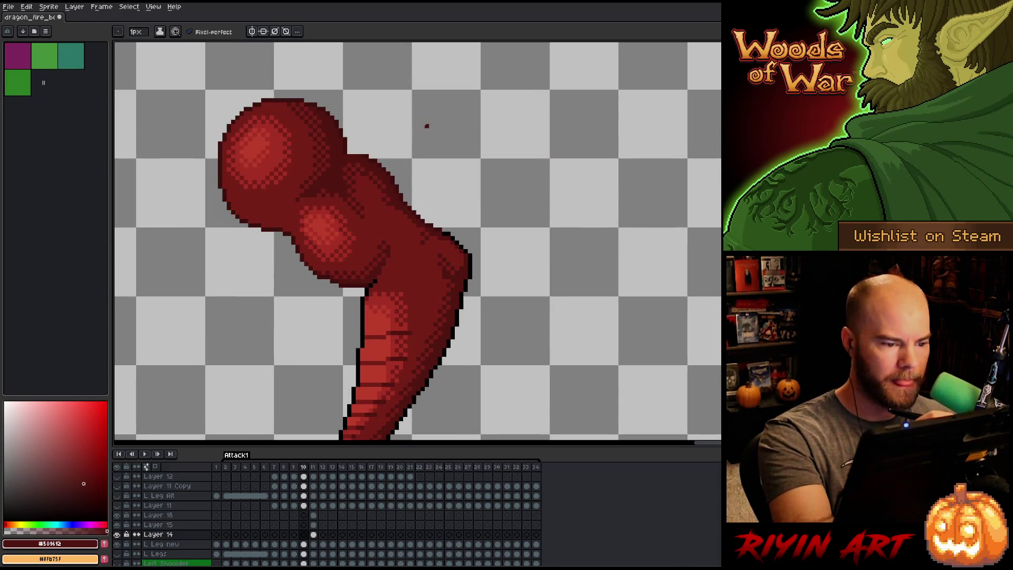
key(period)
key(e)
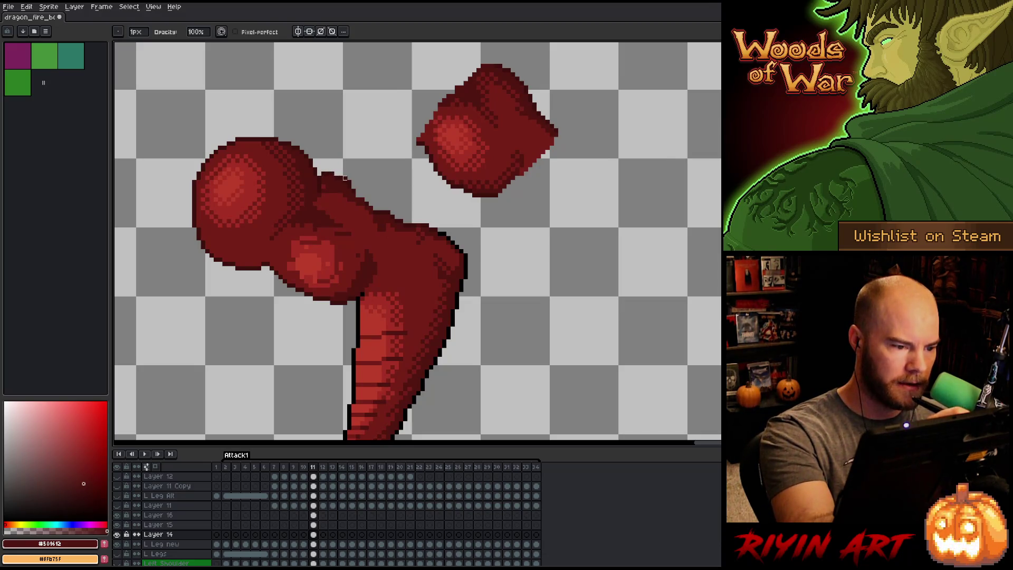
click(314, 544)
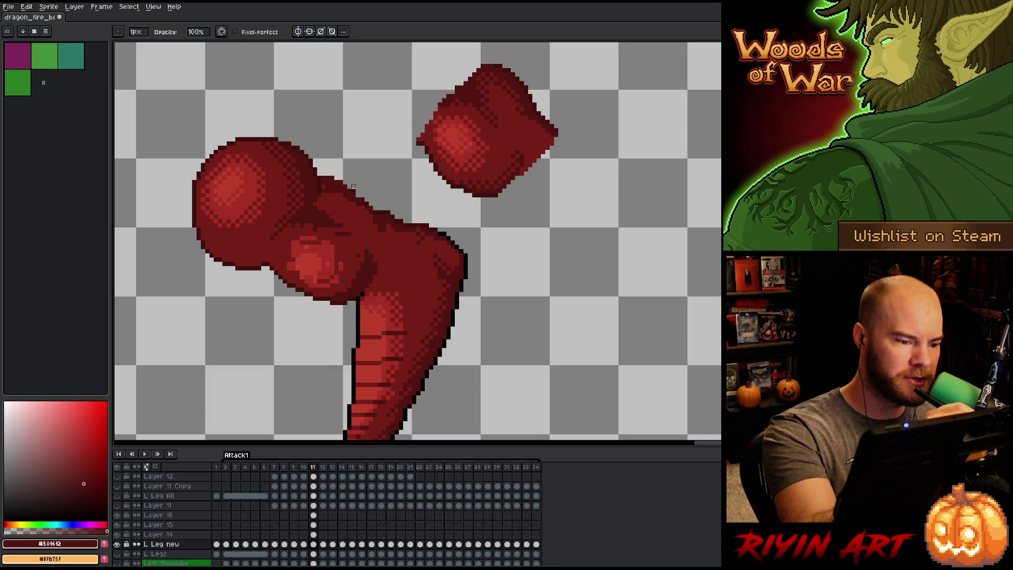
key(e)
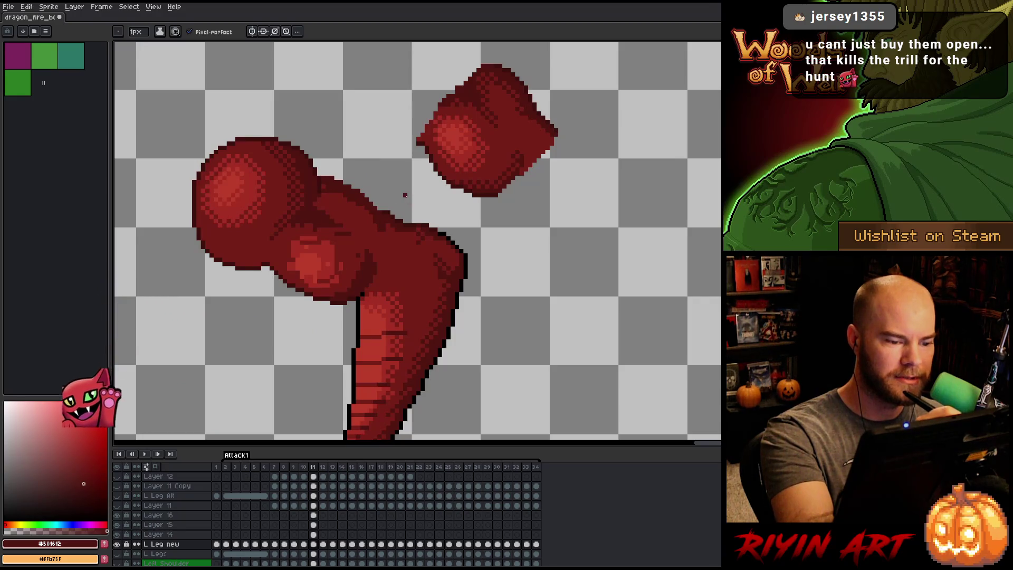
alt+click(420, 226)
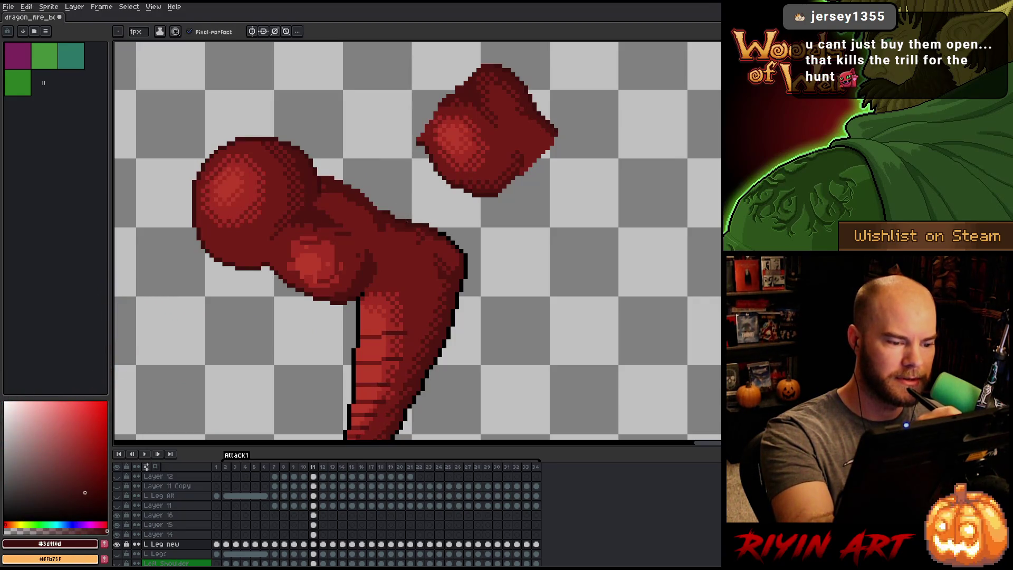
alt+click(401, 210)
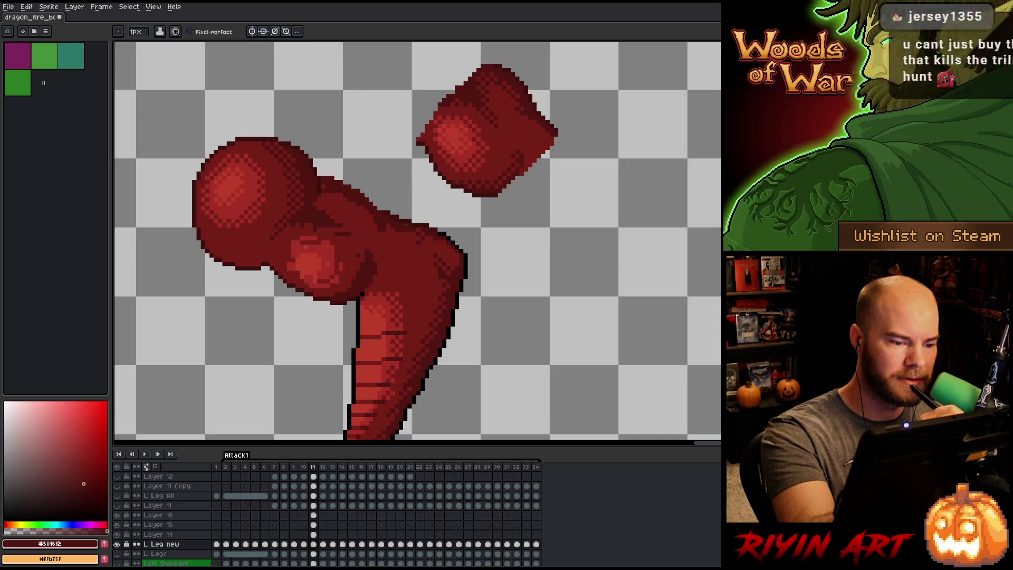
alt+click(420, 226)
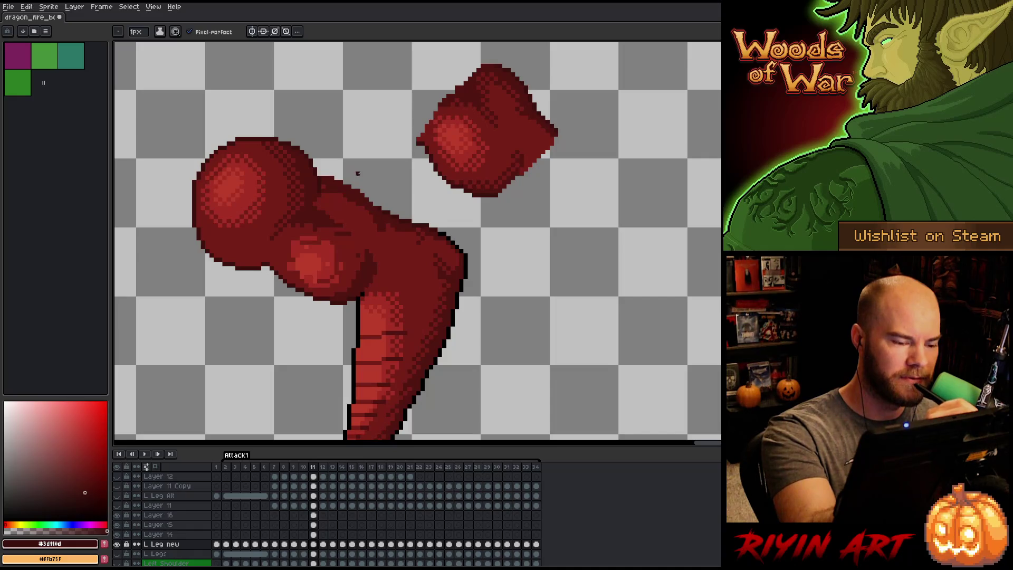
drag(375, 204, 327, 174)
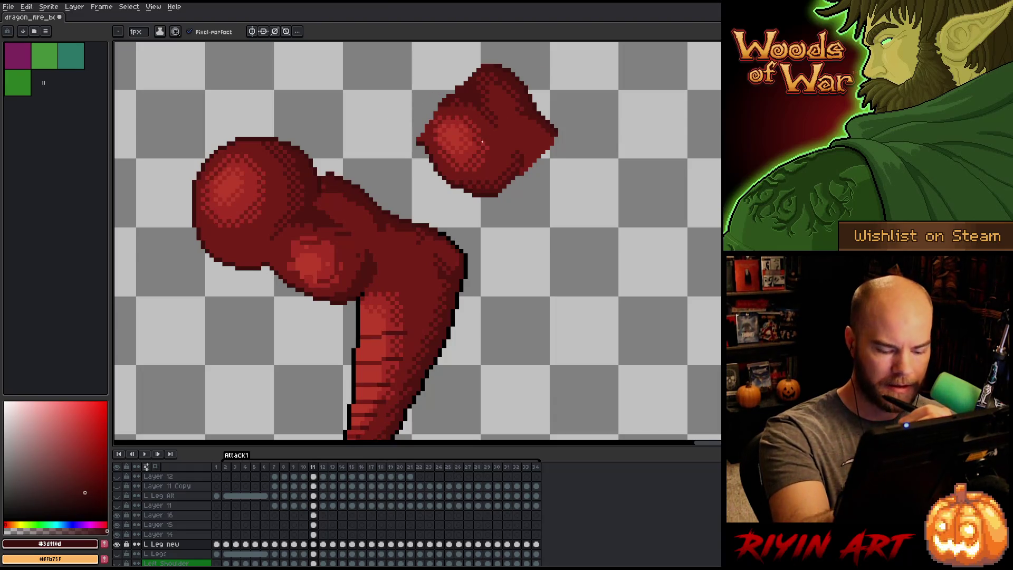
Compare frames 10 and 11, then erase stray dark pixels along the back's top edge.
key(comma)
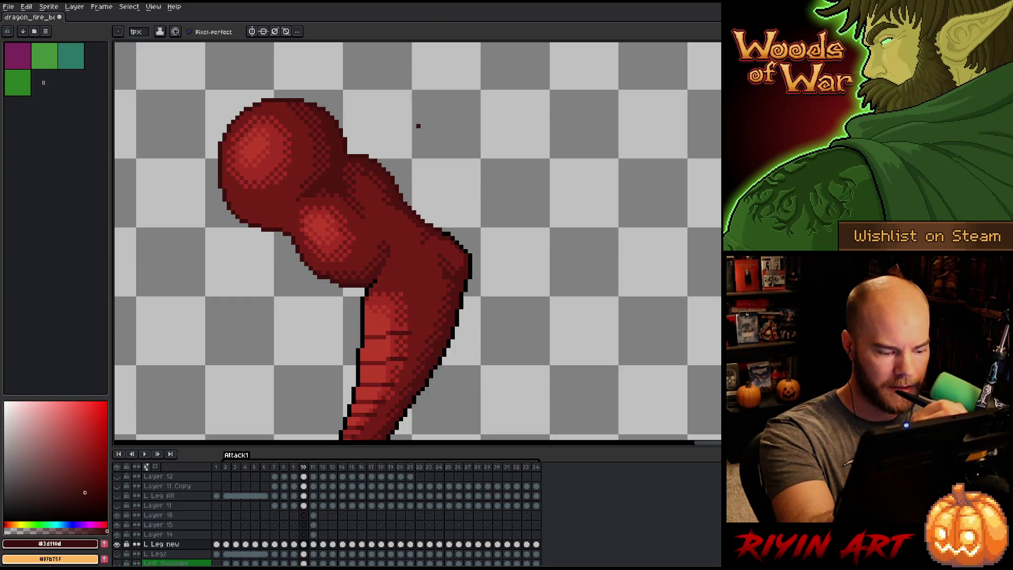
key(period)
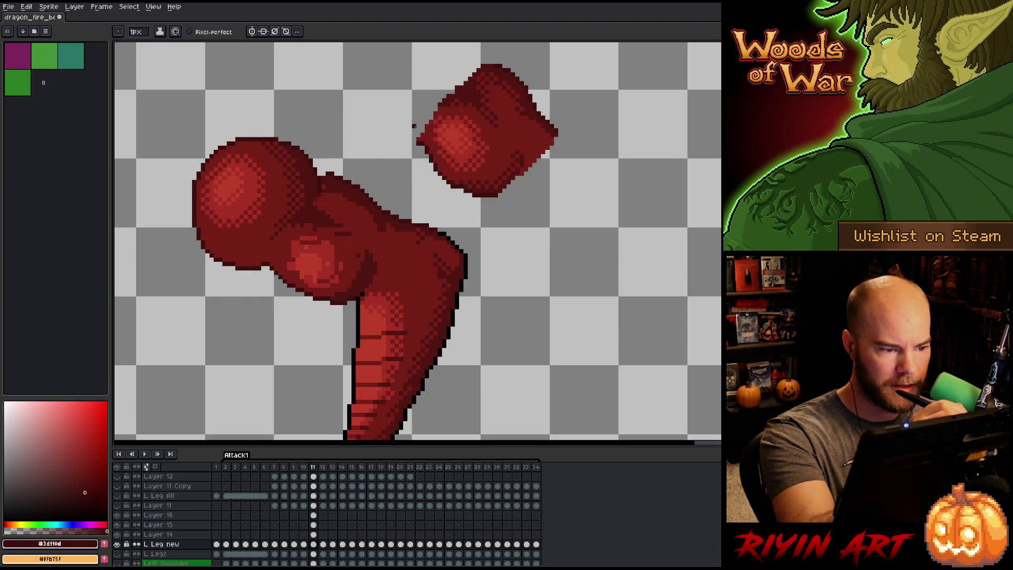
key(comma)
key(period)
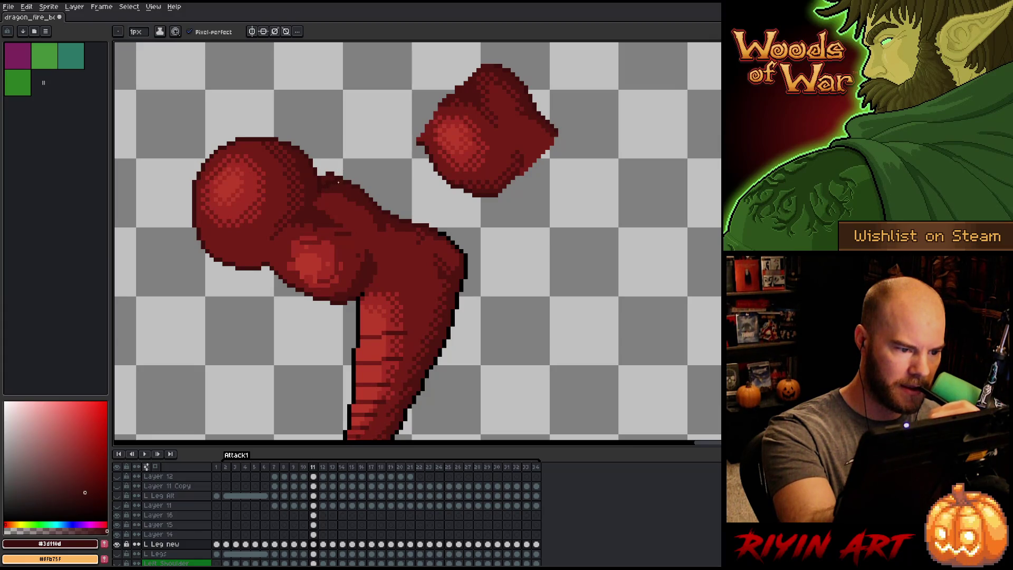
key(e)
drag(342, 177, 321, 182)
alt+click(328, 187)
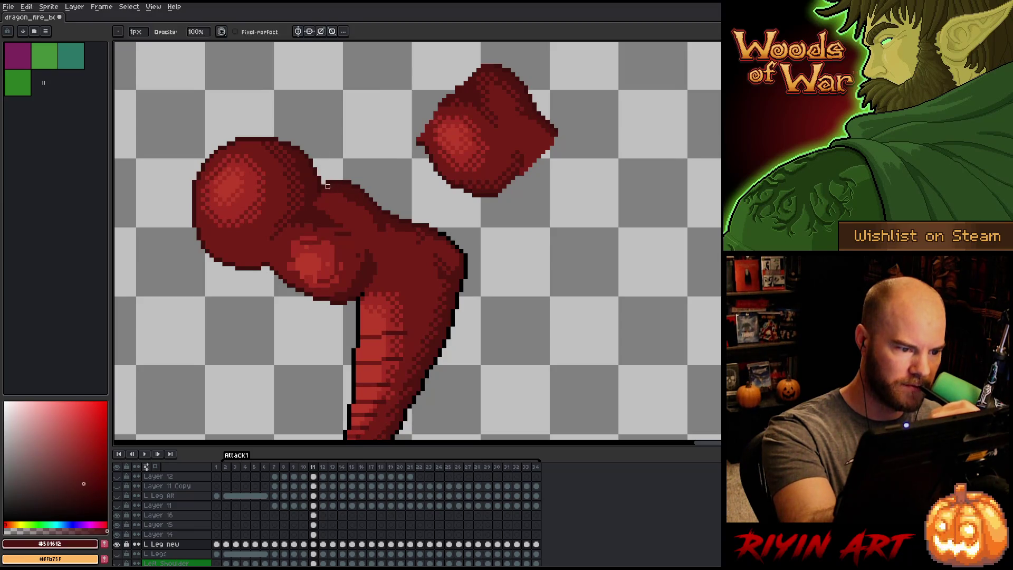
Sample the shadow and mid reds, then add dark pixels along the shoulder's top edge on L Leg new.
key(b)
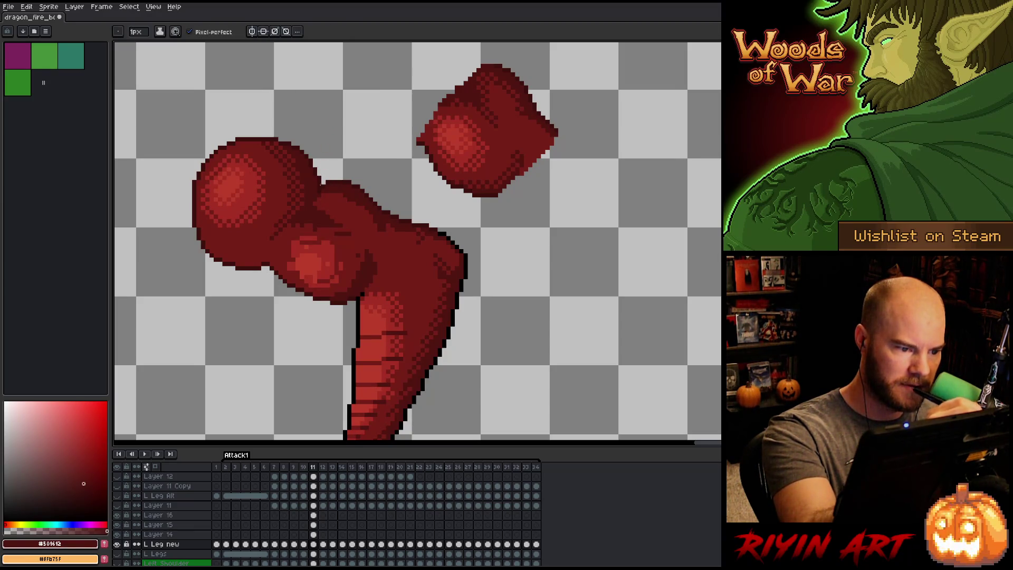
click(313, 515)
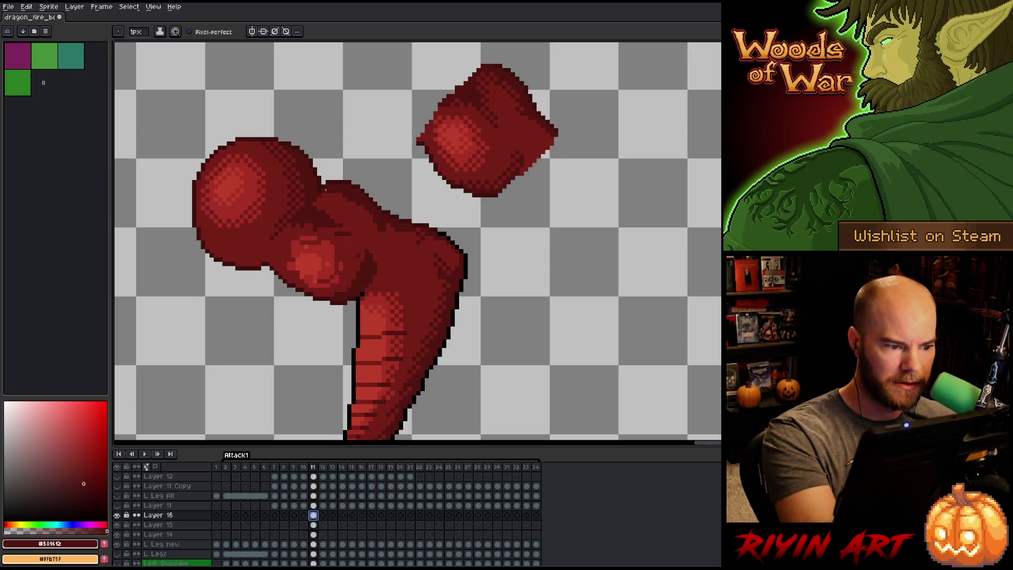
alt+click(314, 192)
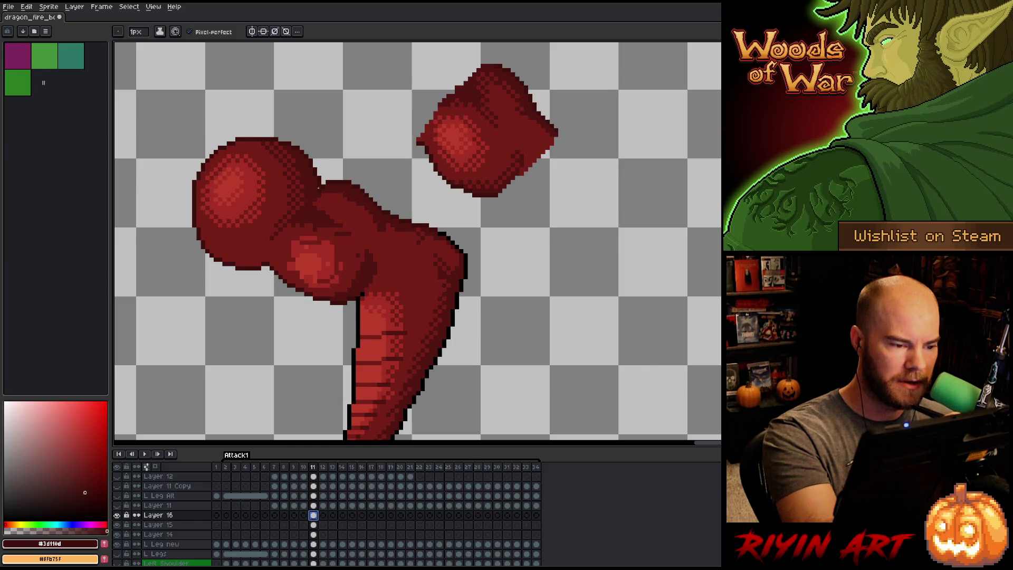
alt+click(319, 188)
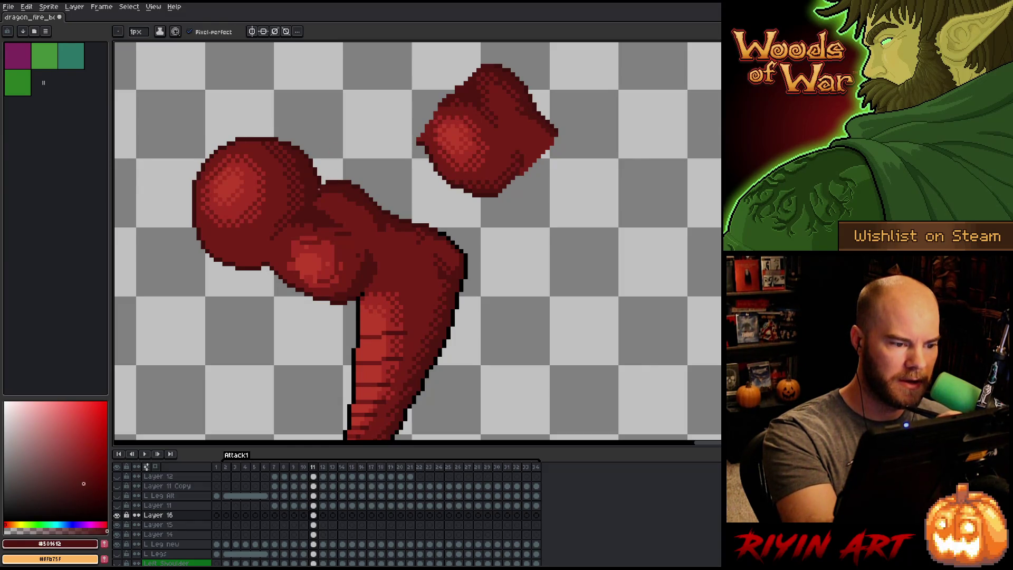
alt+click(323, 186)
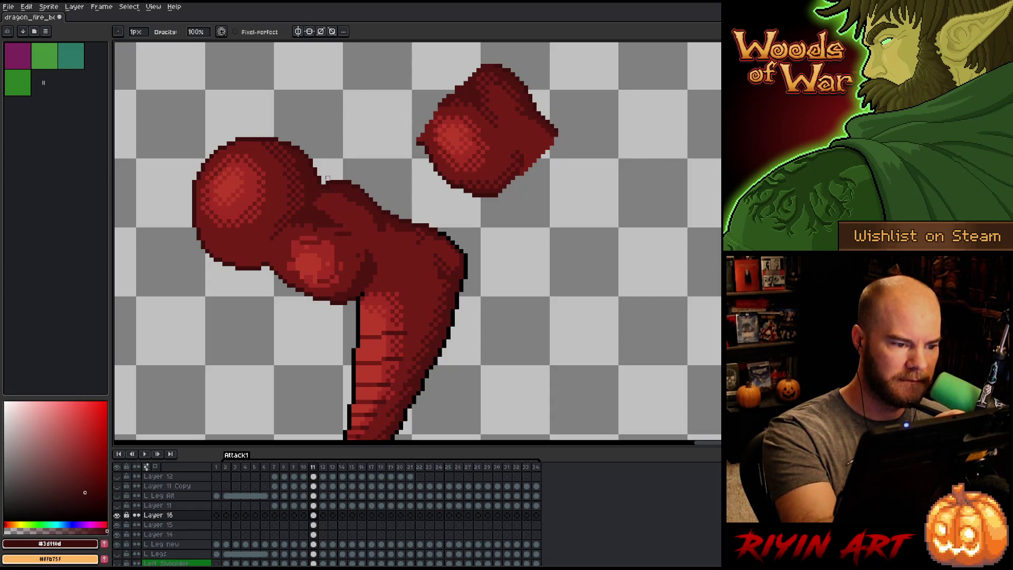
click(314, 524)
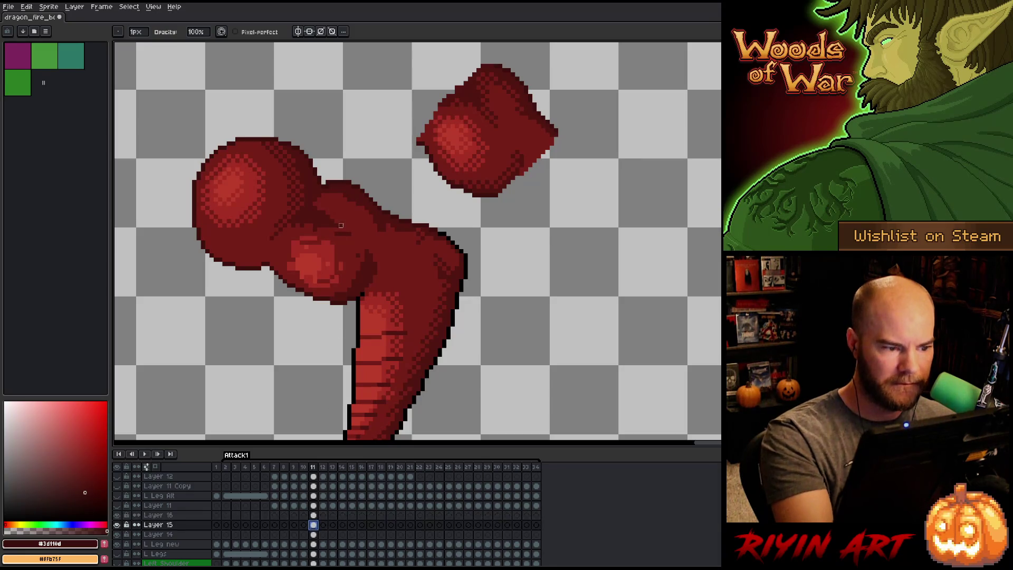
click(313, 545)
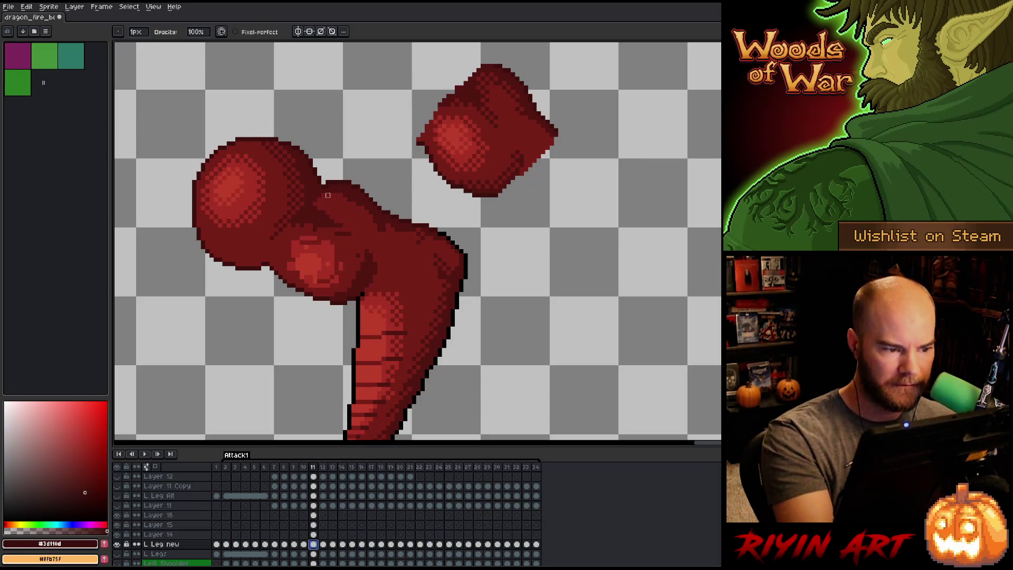
click(328, 183)
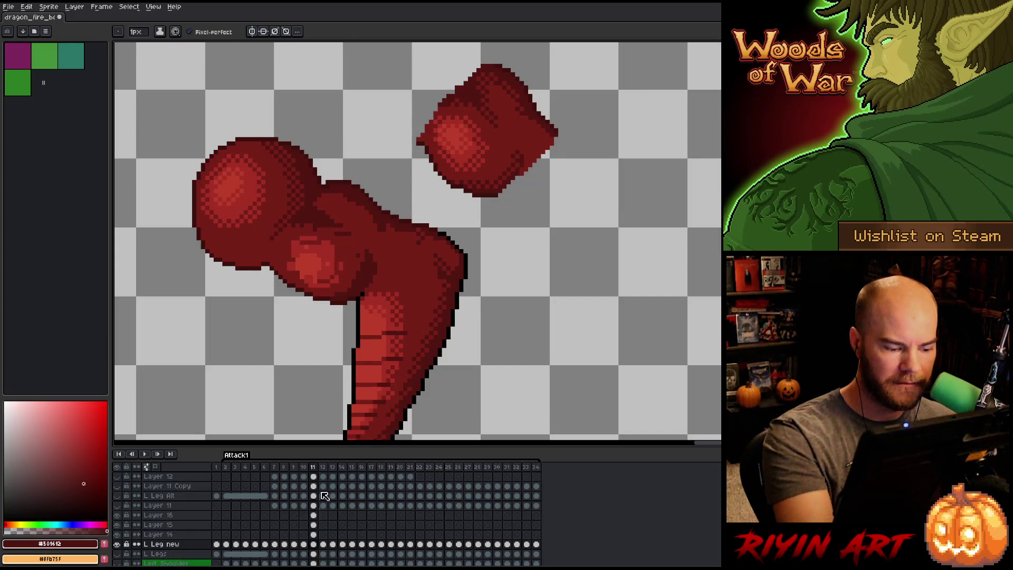
Resample the darker shadow red and mid red from the art on the L Leg new layer.
click(314, 515)
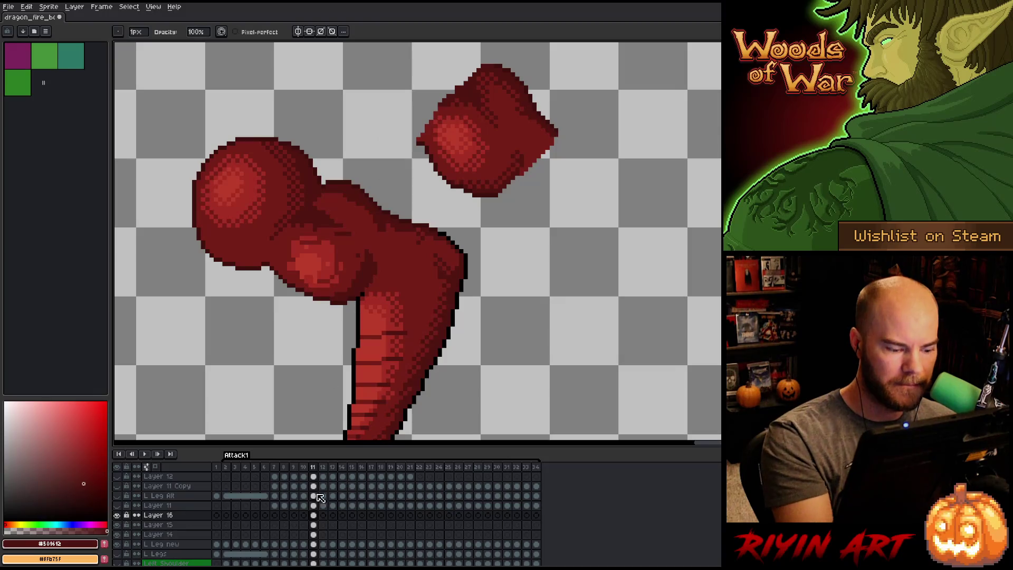
click(313, 544)
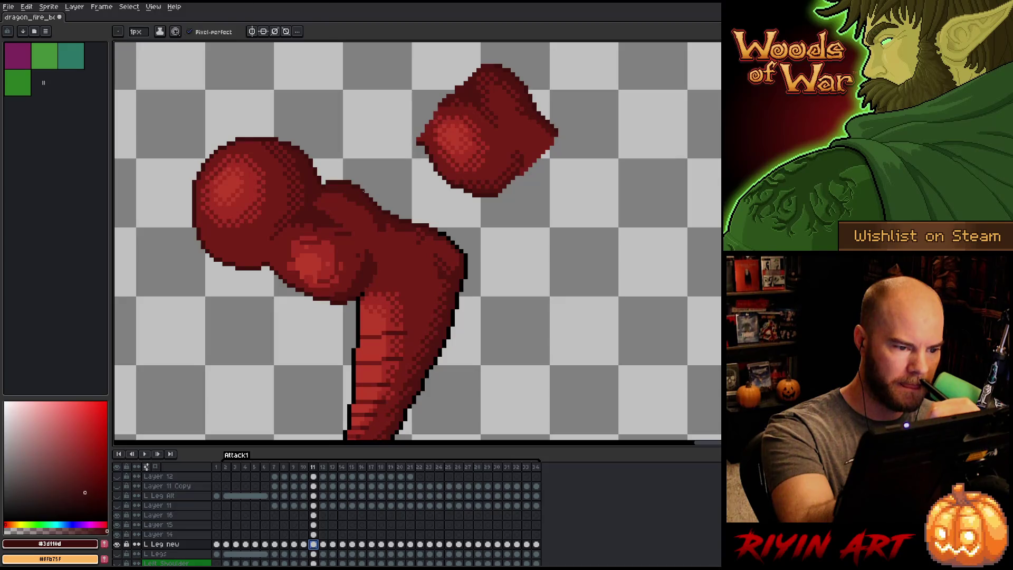
alt+click(368, 194)
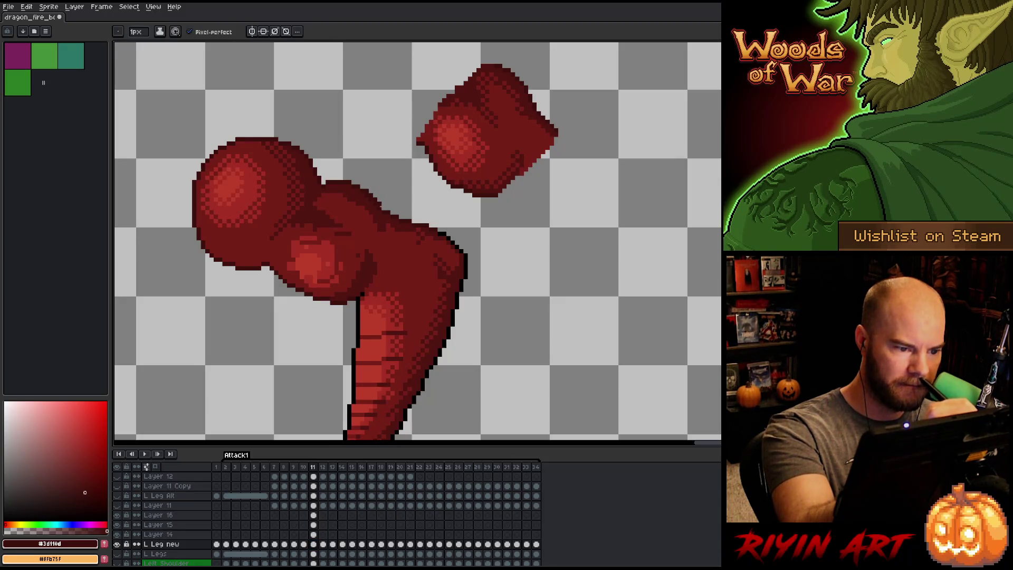
alt+click(383, 211)
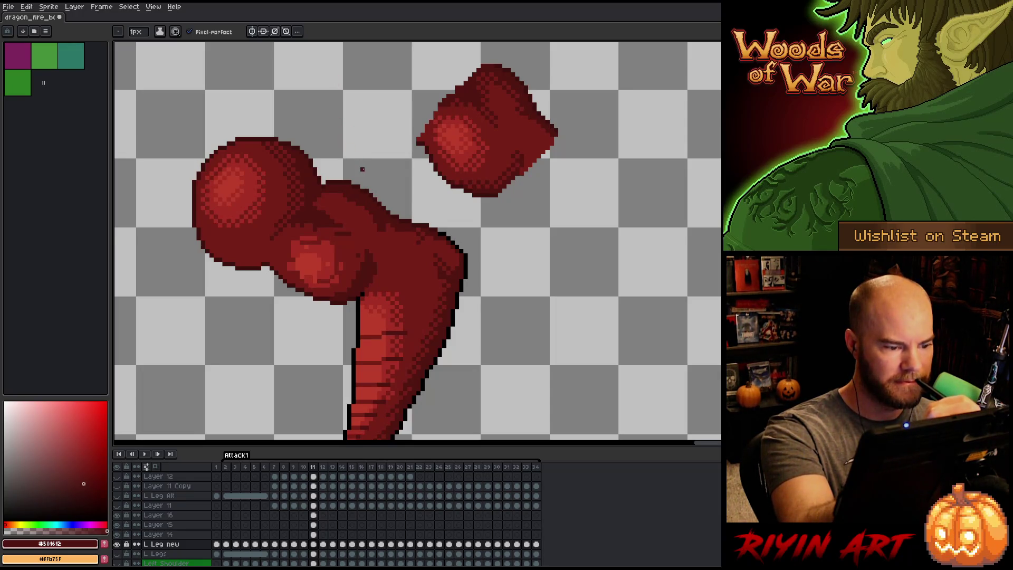
alt+click(348, 184)
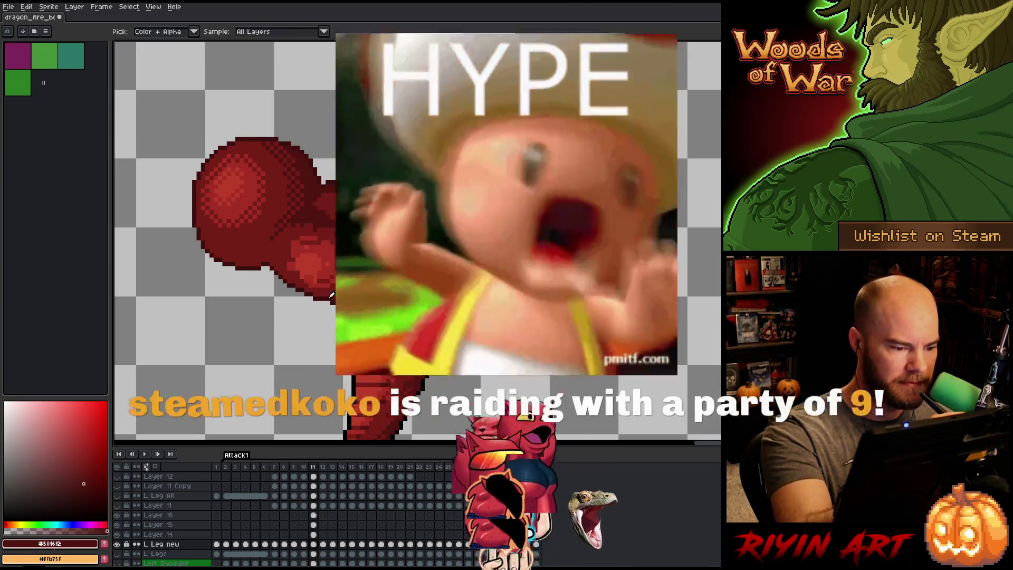
Pick the mid red, save the dragon file, and zoom out two steps to show the whole limb.
alt+click(324, 263)
key(ctrl+s)
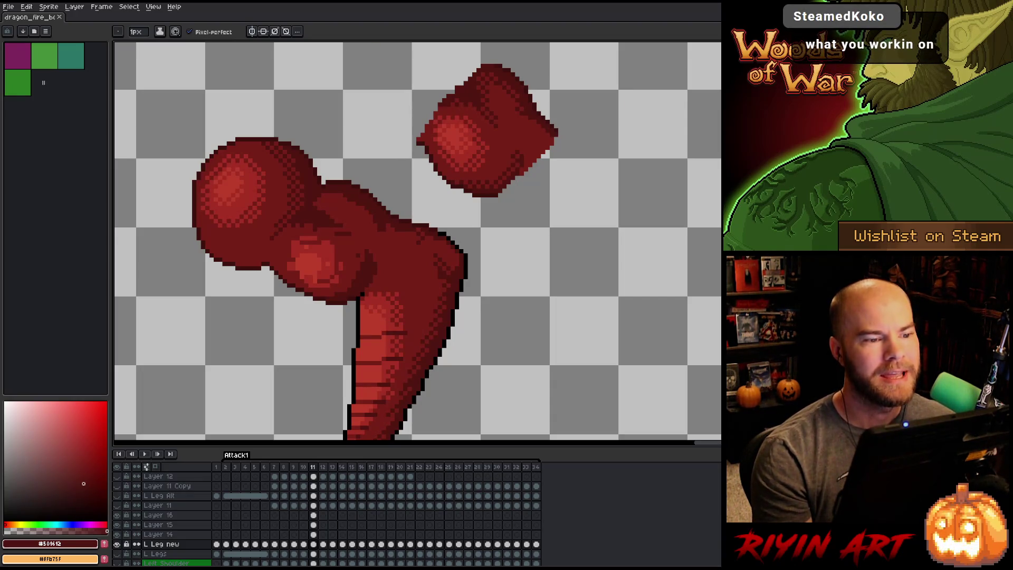
scroll(323, 335, down, 2)
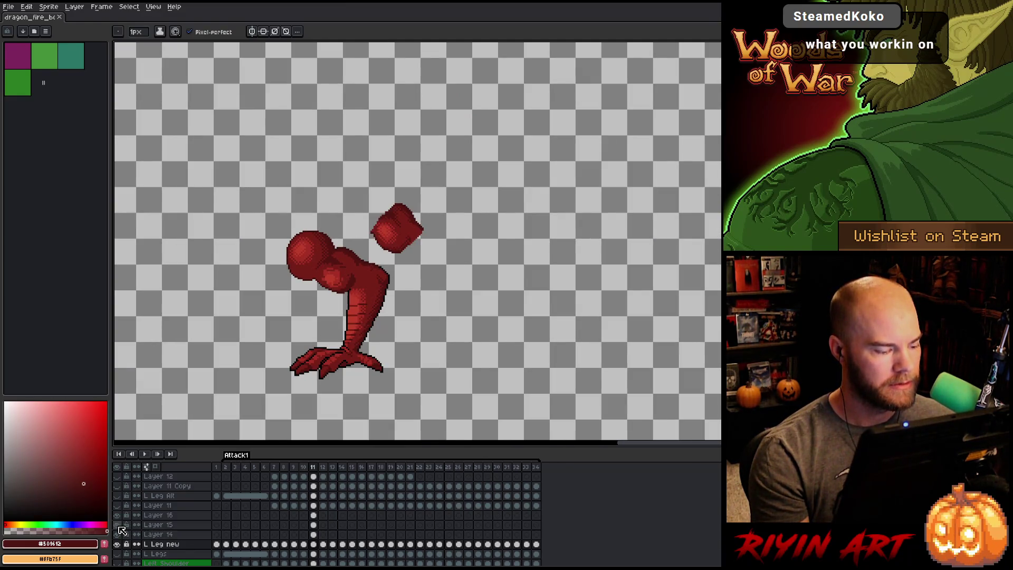
Show all the dragon's layers again, bring the whole scene into view, and play then stop the animation.
alt+click(117, 544)
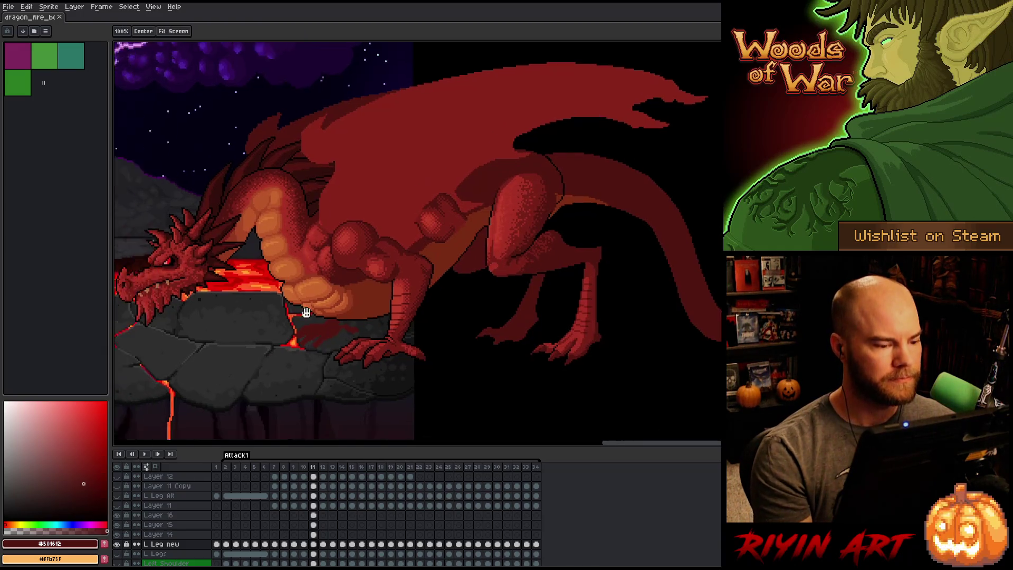
drag(338, 264, 551, 230)
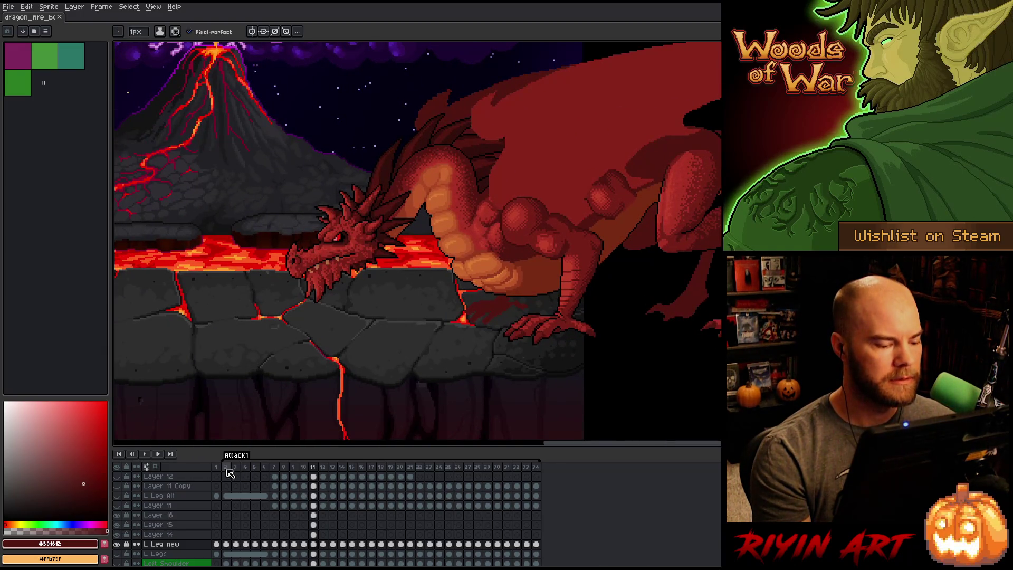
key(Return)
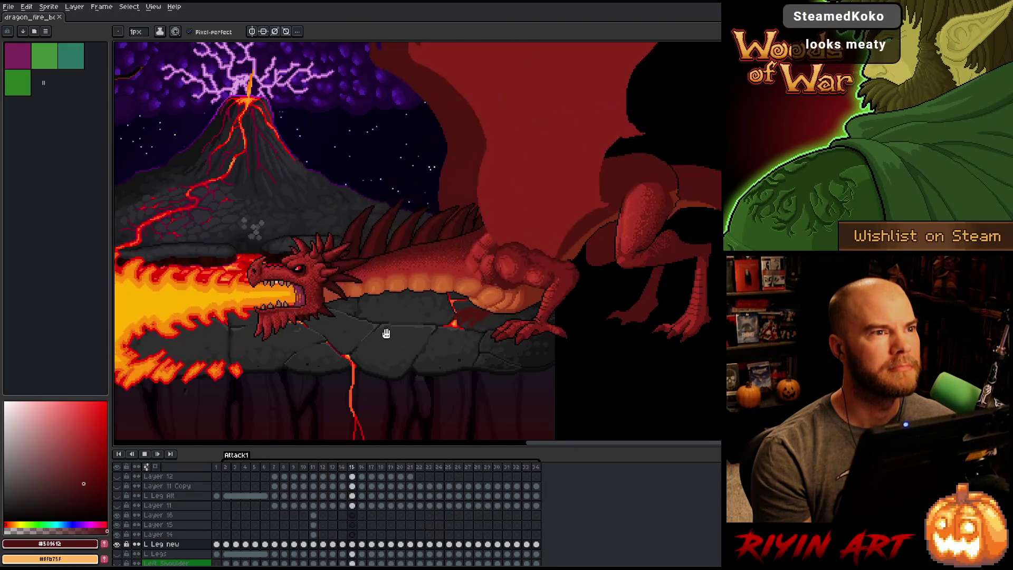
key(Return)
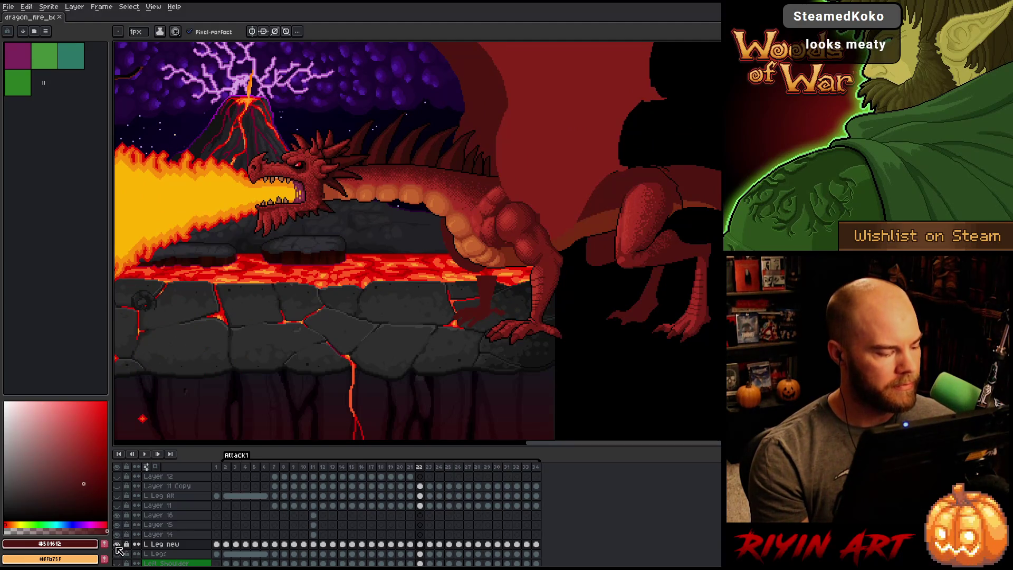
Show only the L Leg layer on frame 11, zoomed in and centred on the leg.
alt+click(117, 544)
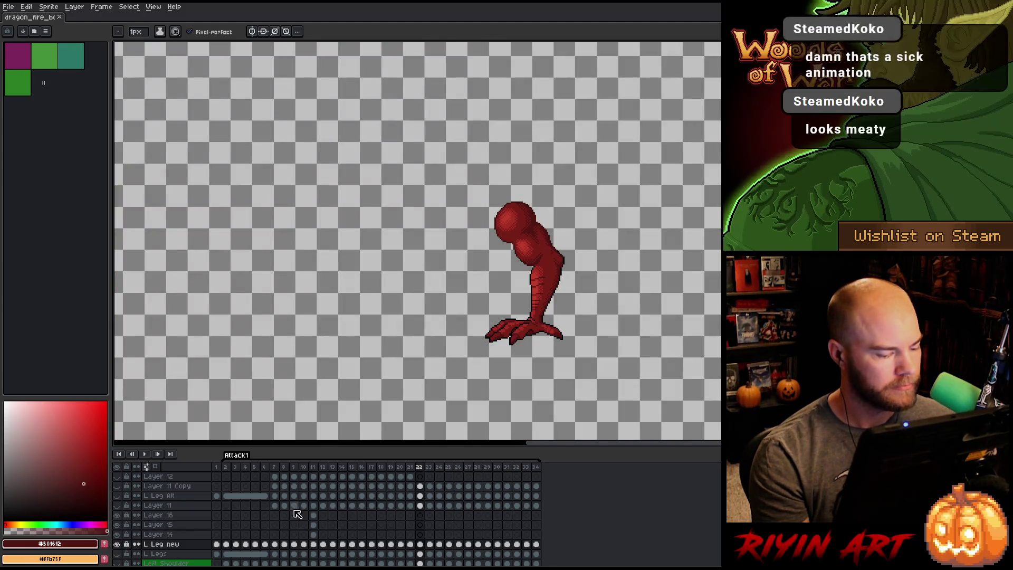
click(314, 467)
scroll(548, 307, up, 5)
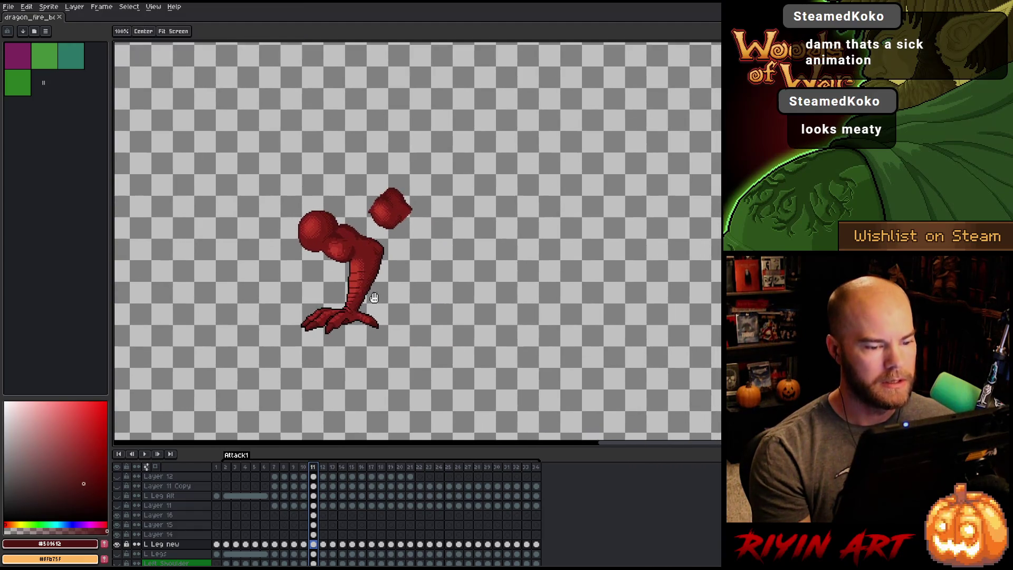
drag(423, 279, 430, 275)
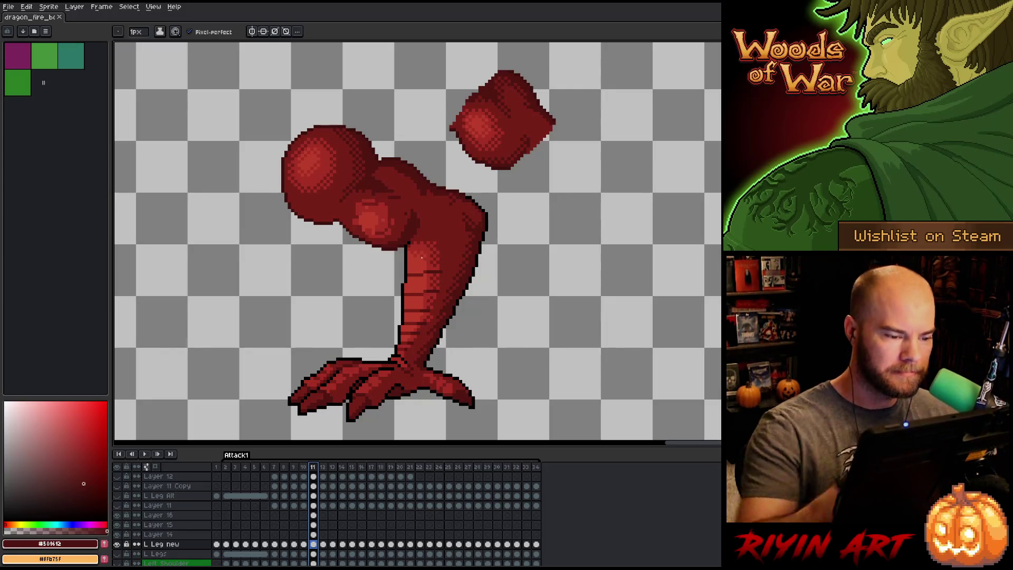
Touch up the leg on frame 11, then return to the L Leg new layer.
click(499, 157)
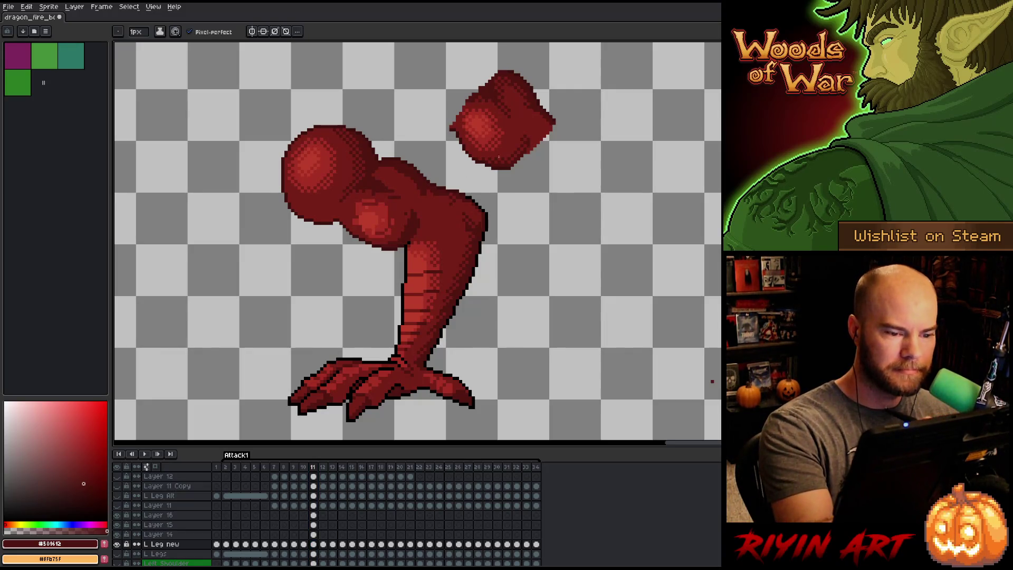
click(314, 534)
key(e)
key(Down)
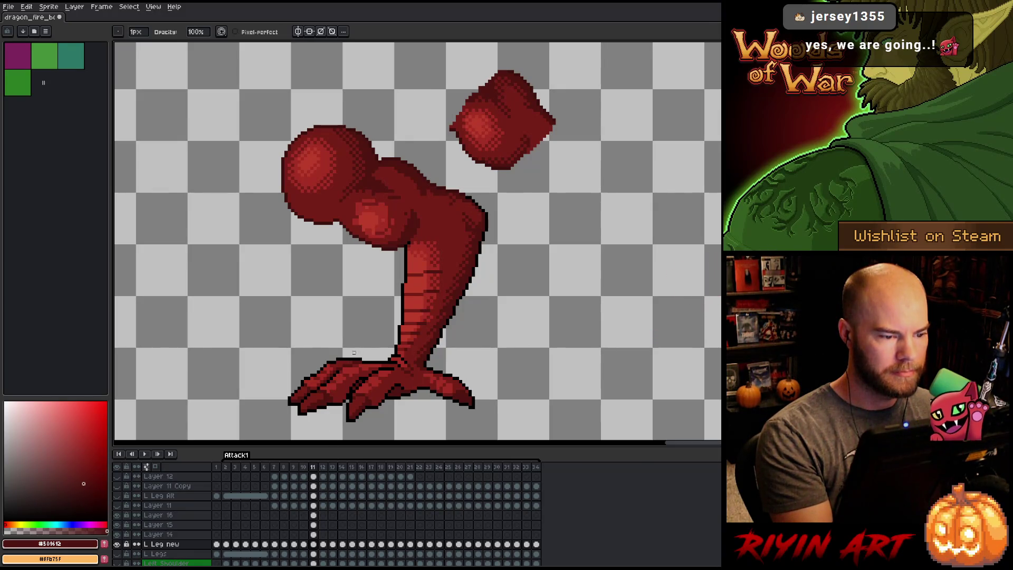
Flip between frames 10 and 11 to compare the leg pose, ending on frame 11.
key(Left)
key(Right)
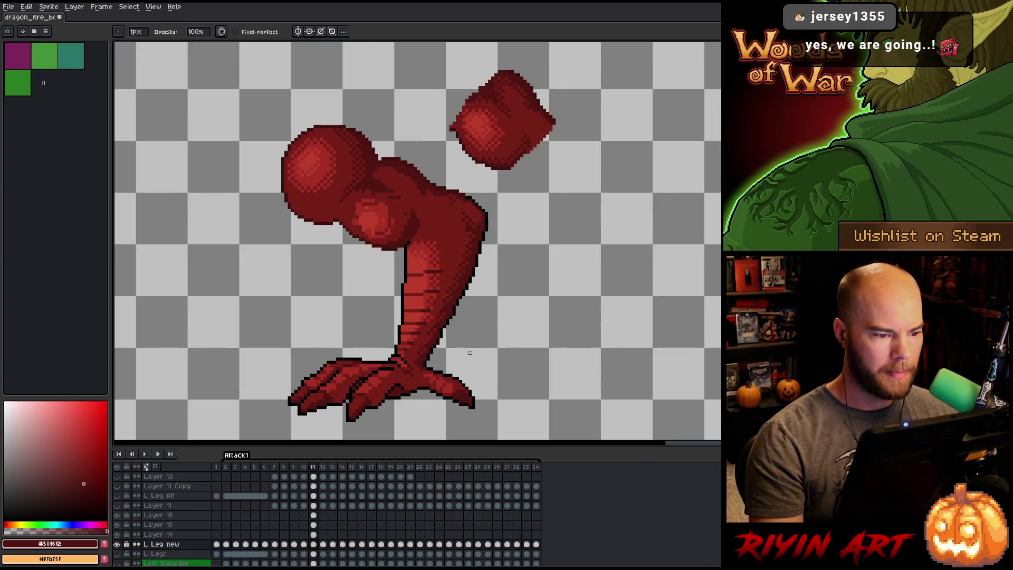
key(Left)
key(Right)
key(Left)
key(Right)
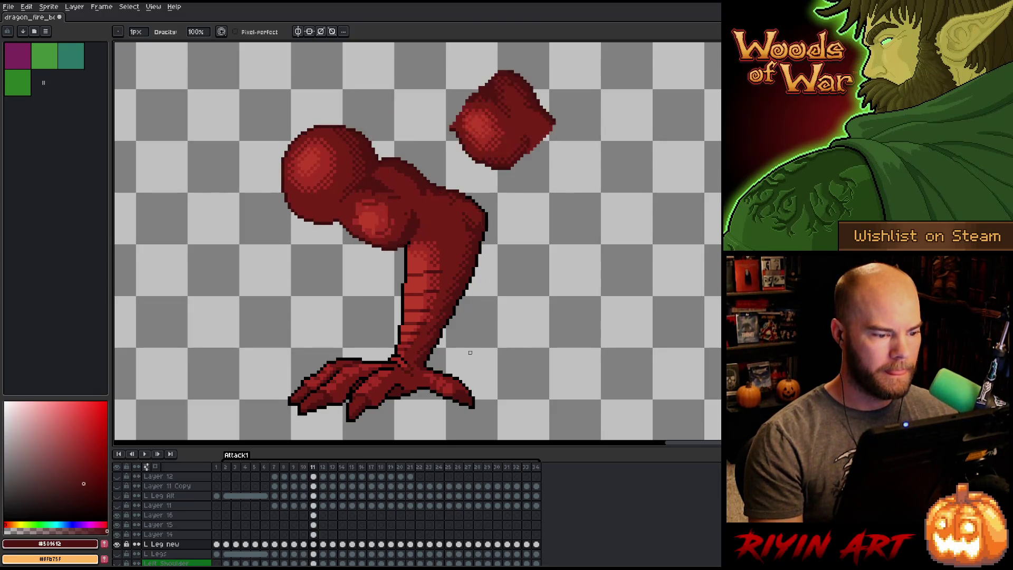
key(Left)
key(Right)
key(Left)
key(Right)
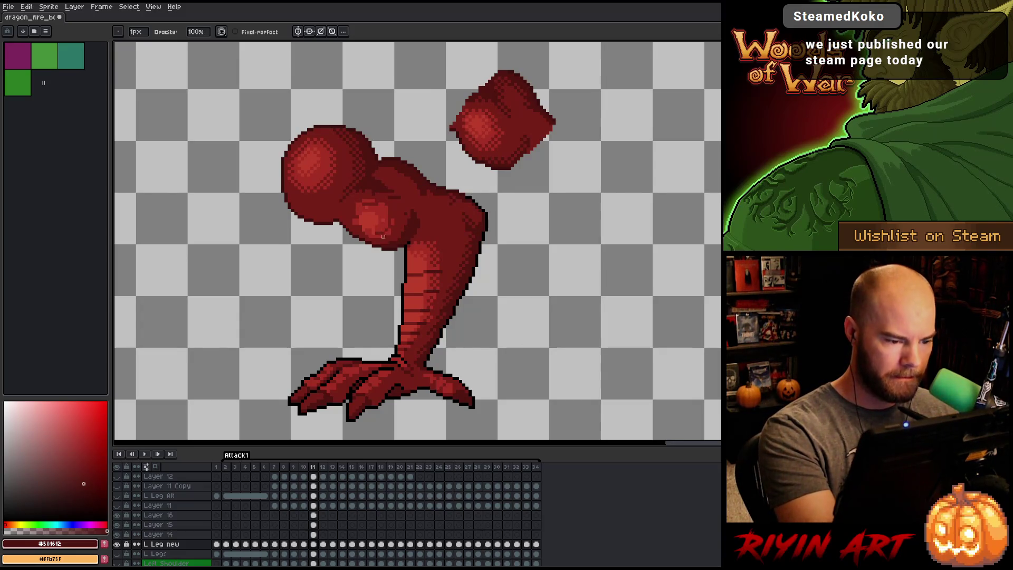
Pick the red #761f18, save the dragon file, and select Layer 15 through its upper red shape.
key(e)
key(b)
key(e)
key(b)
key(e)
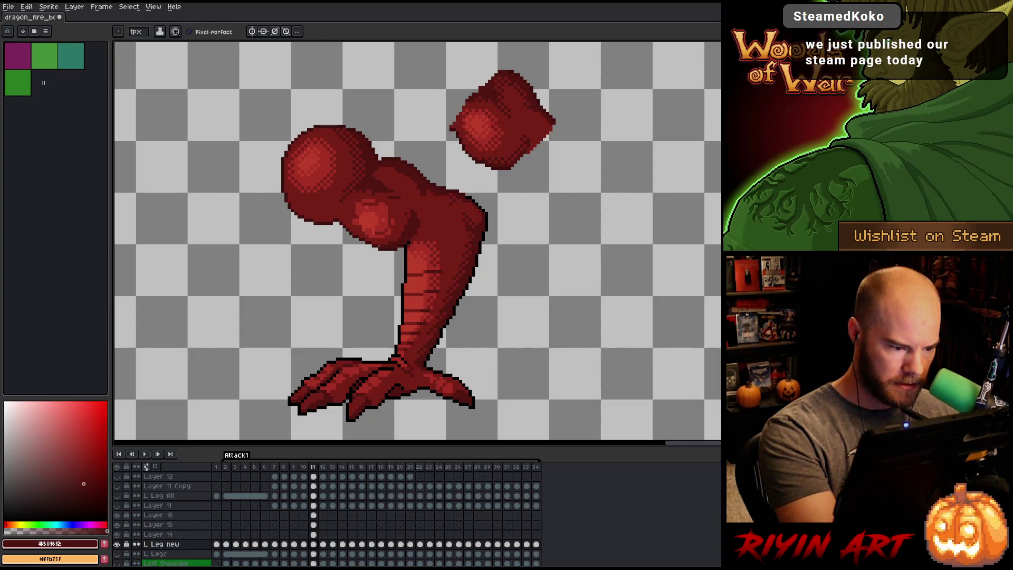
alt+click(375, 245)
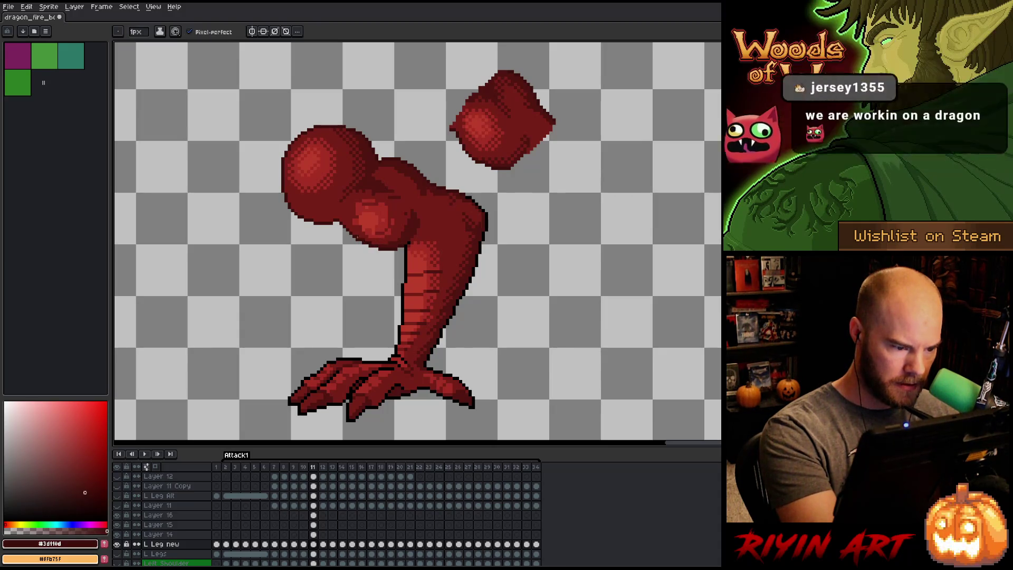
alt+click(377, 195)
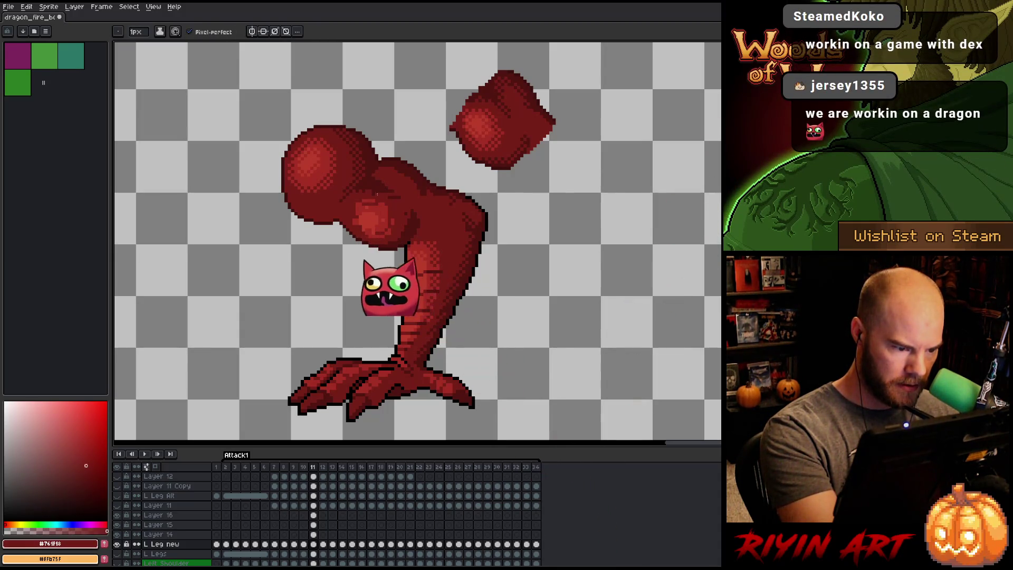
key(ctrl+s)
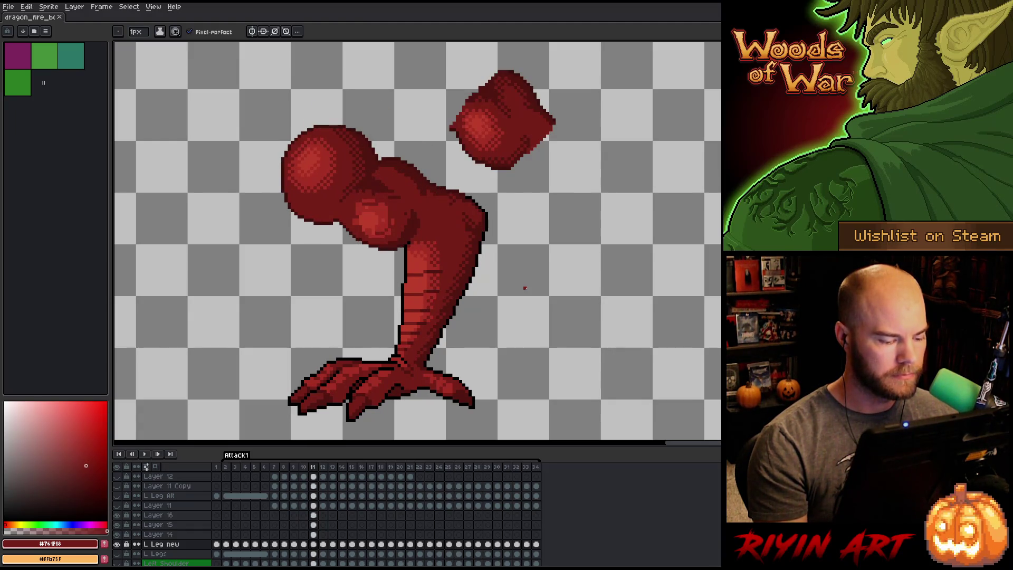
key(v)
click(520, 126)
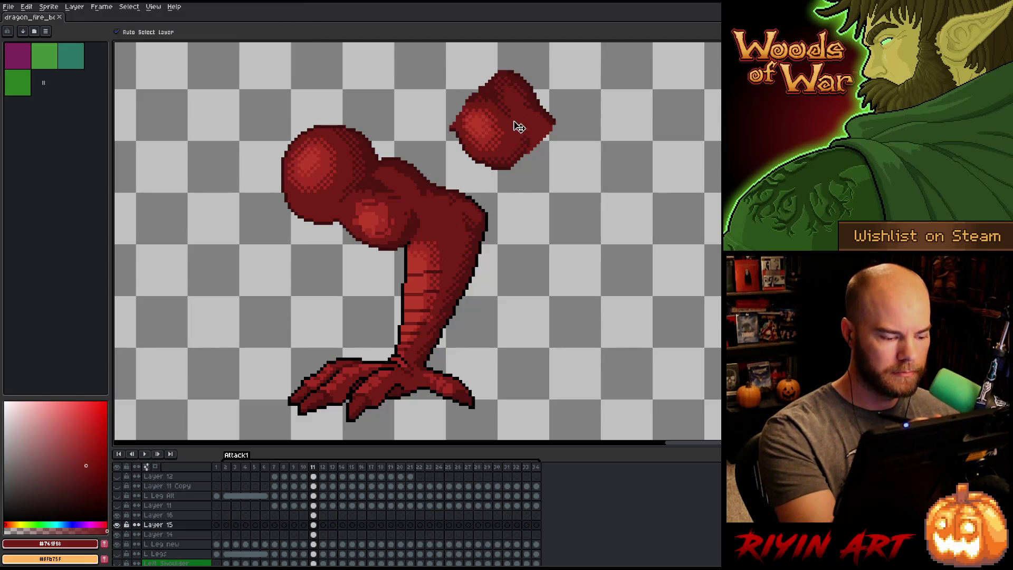
Lasso part of the upper red shape, move it down-left toward the shoulder, and compare frames 10 and 11.
key(m)
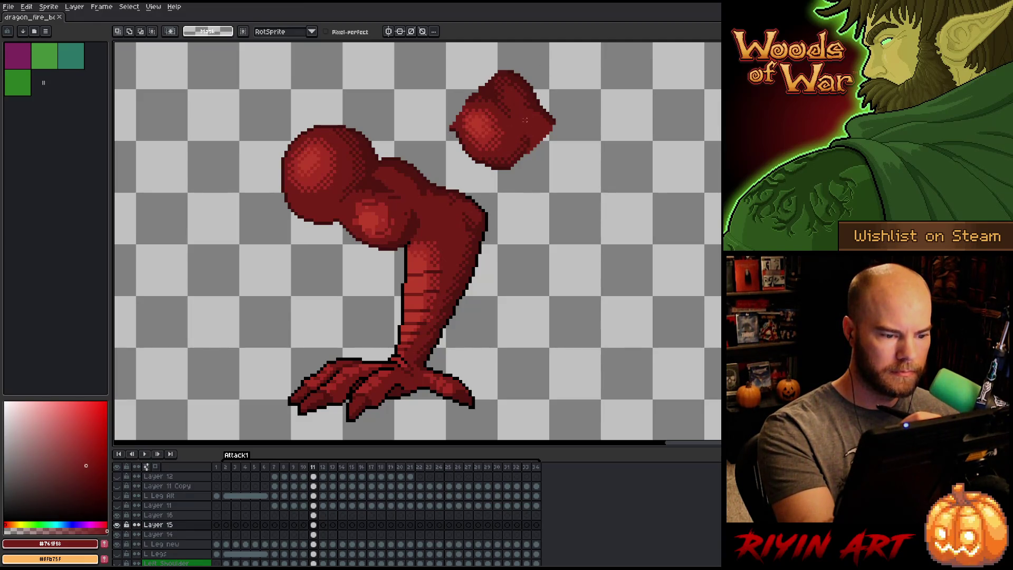
mouse_move(529, 126)
mouse_down()
mouse_move(532, 141)
mouse_move(510, 163)
mouse_move(476, 156)
mouse_move(504, 145)
mouse_up()
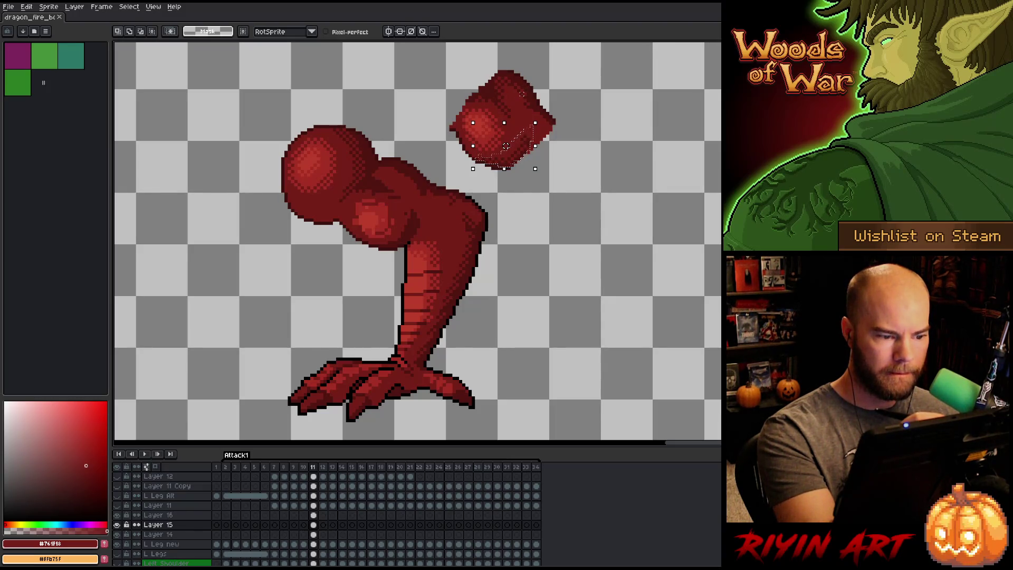
drag(525, 158, 414, 230)
click(431, 190)
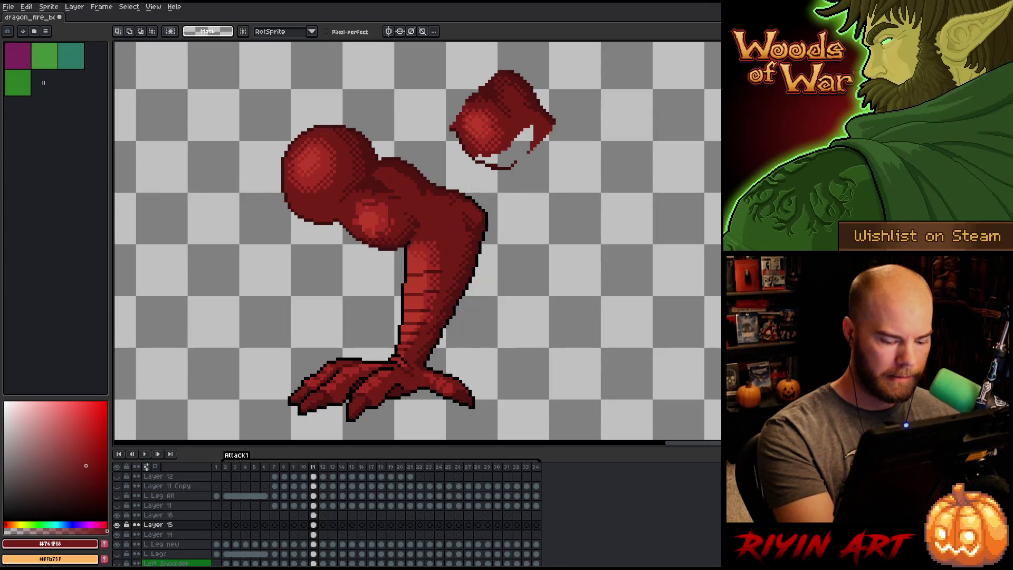
key(Left)
key(Right)
key(Left)
key(Right)
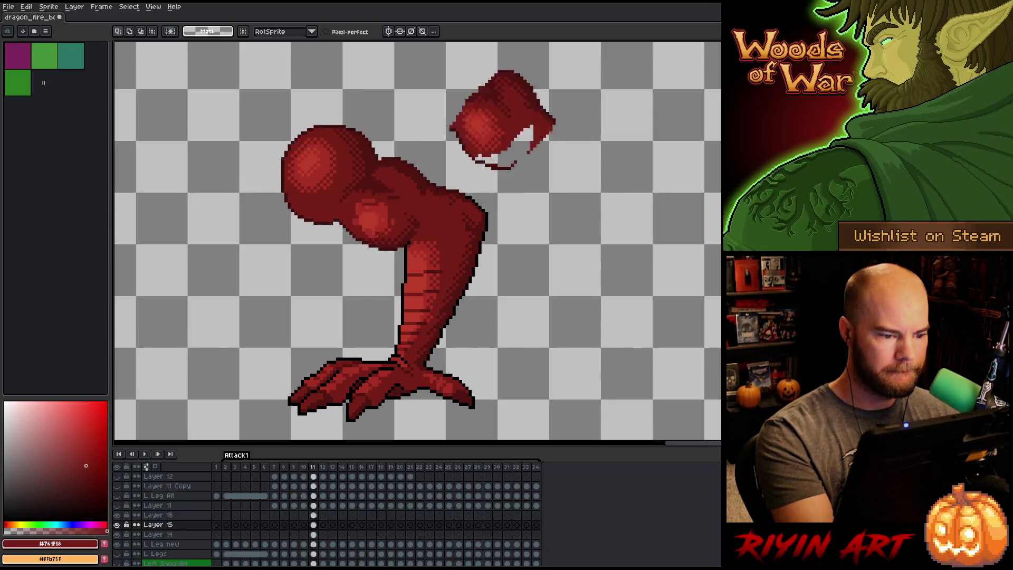
key(Left)
key(Right)
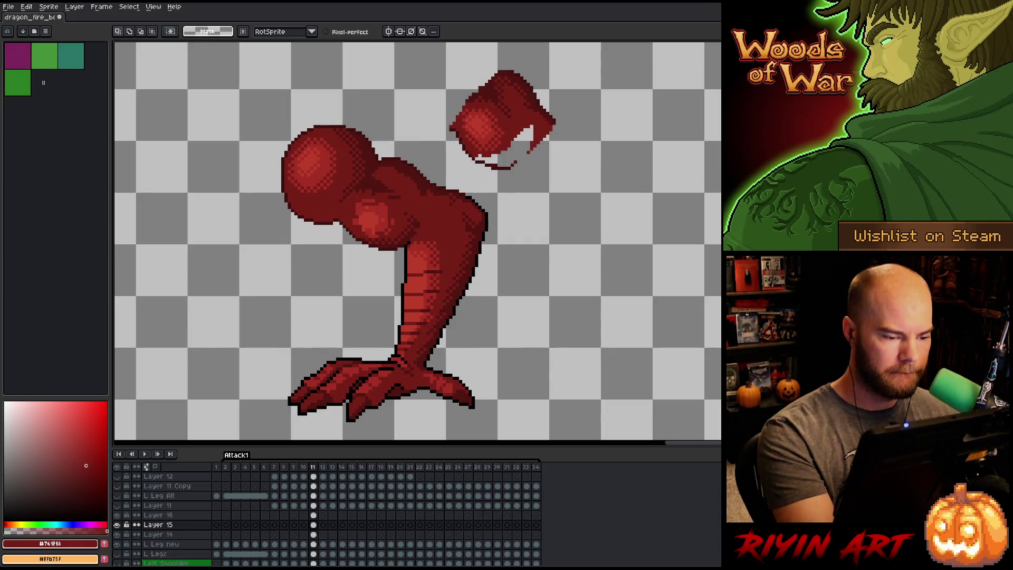
Try transforming a lassoed upper-leg selection, cancel it, and return to the Pencil.
mouse_move(423, 274)
mouse_down()
mouse_move(354, 221)
mouse_move(417, 269)
mouse_up()
click(414, 240)
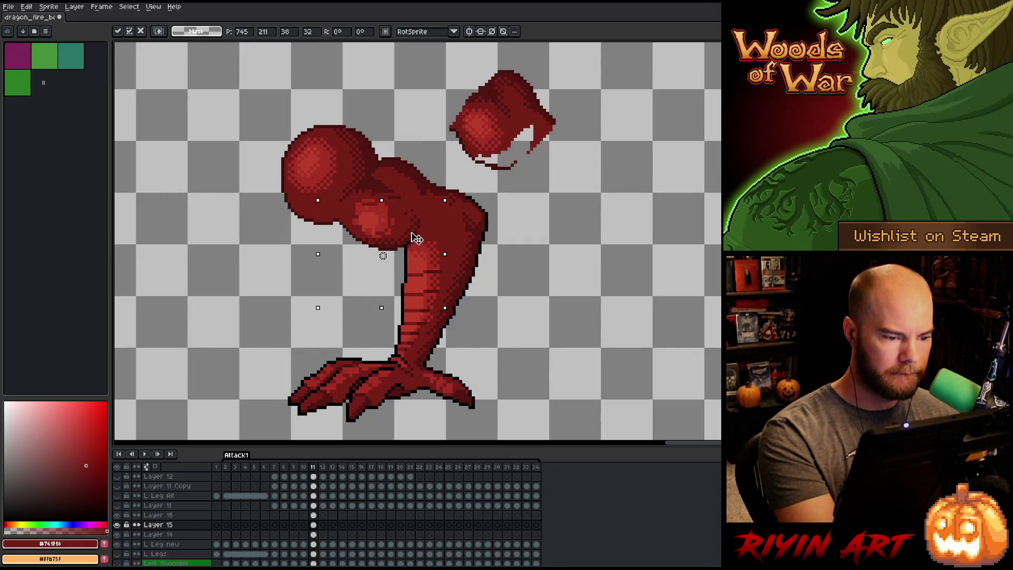
key(ctrl+d)
key(Left)
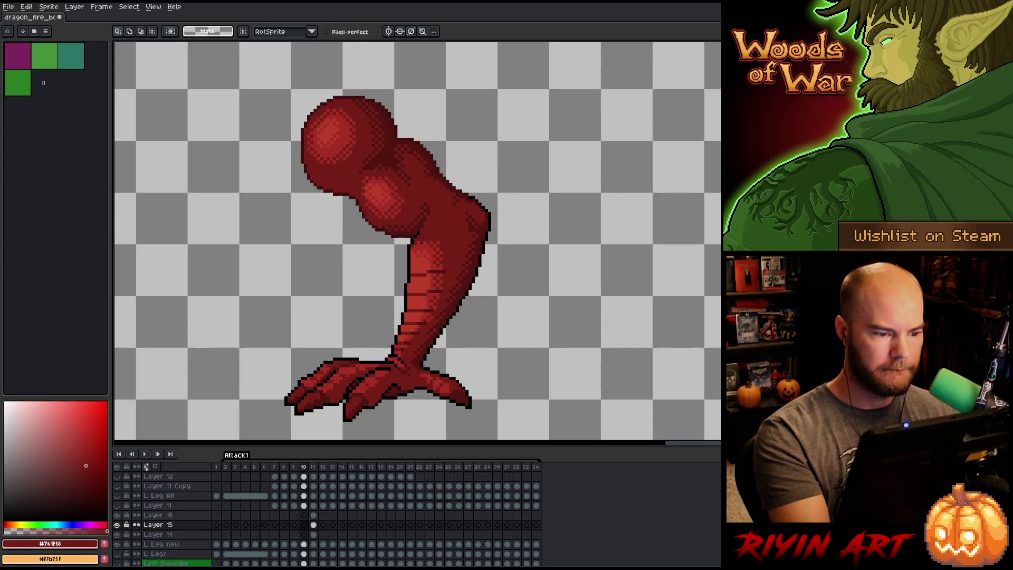
key(Right)
key(Left)
key(Right)
key(b)
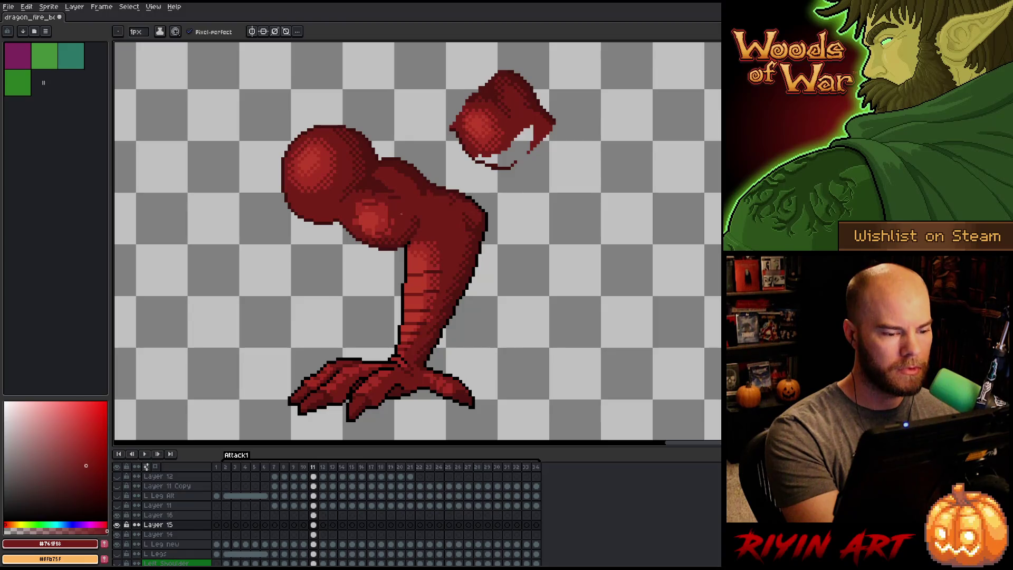
Darken part of the shoulder highlight on Layer 14.
click(314, 535)
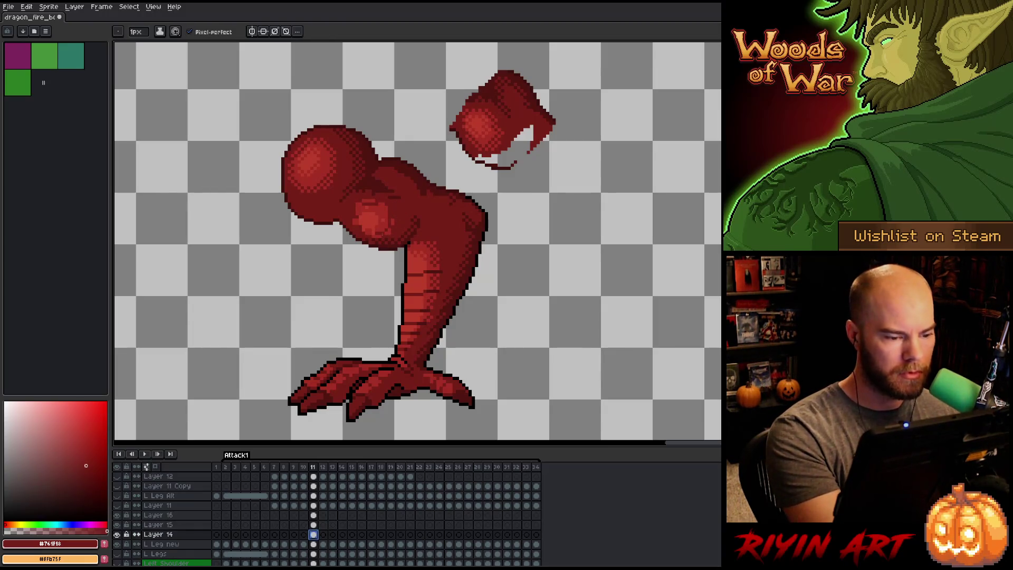
mouse_move(384, 227)
mouse_down()
mouse_move(367, 230)
mouse_move(414, 188)
mouse_up()
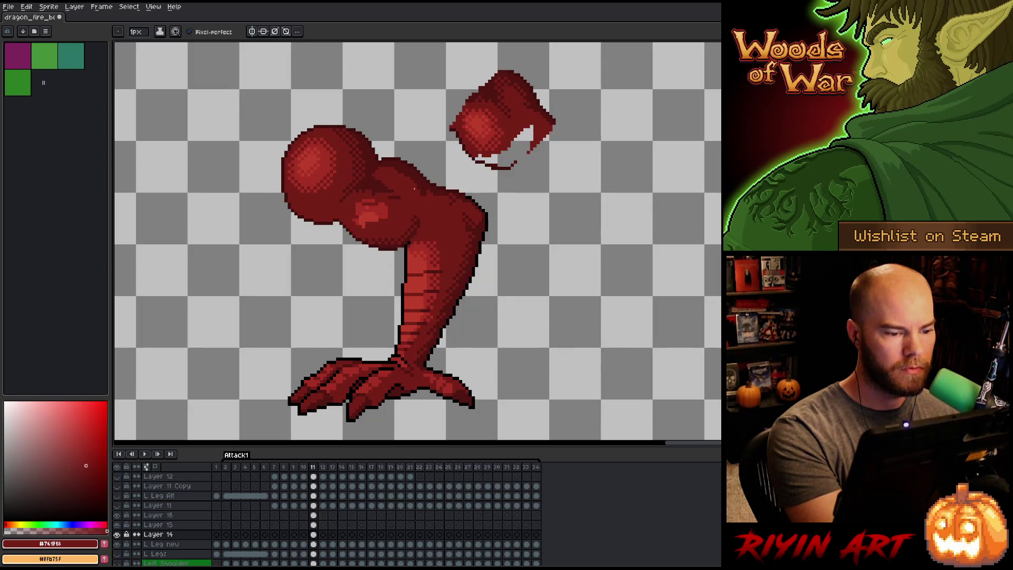
click(314, 524)
Lasso the shoulder piece on Layer 15 and move it into its new position.
key(m)
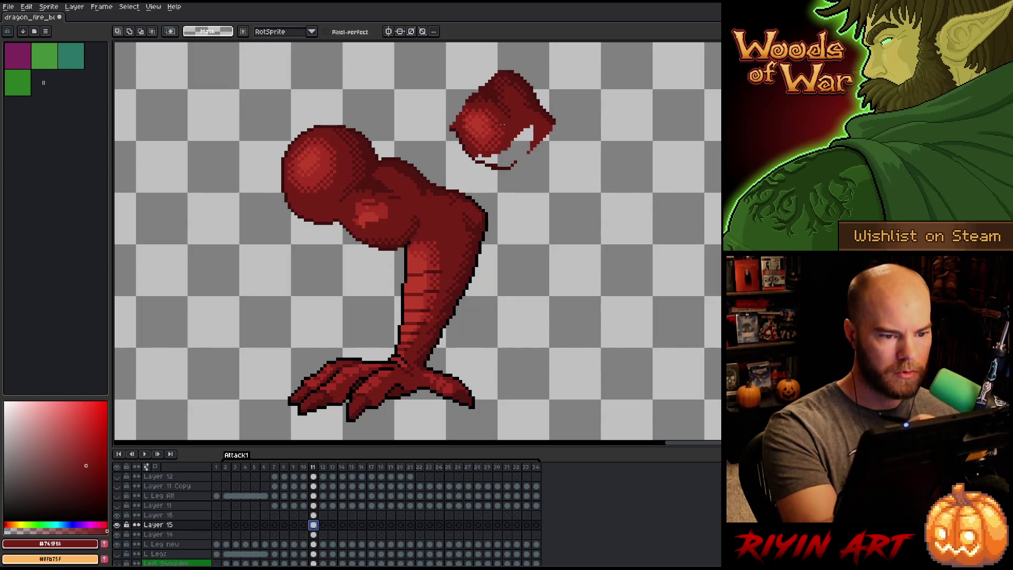
mouse_move(463, 109)
mouse_down()
mouse_move(493, 108)
mouse_move(497, 150)
mouse_move(468, 142)
mouse_move(463, 109)
mouse_move(433, 191)
mouse_move(380, 219)
mouse_up()
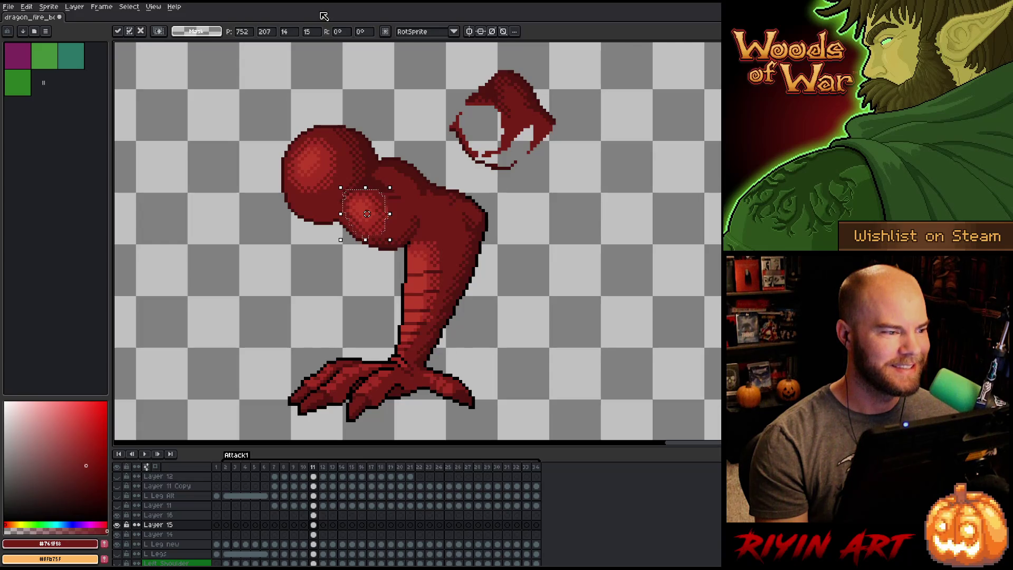
key(Return)
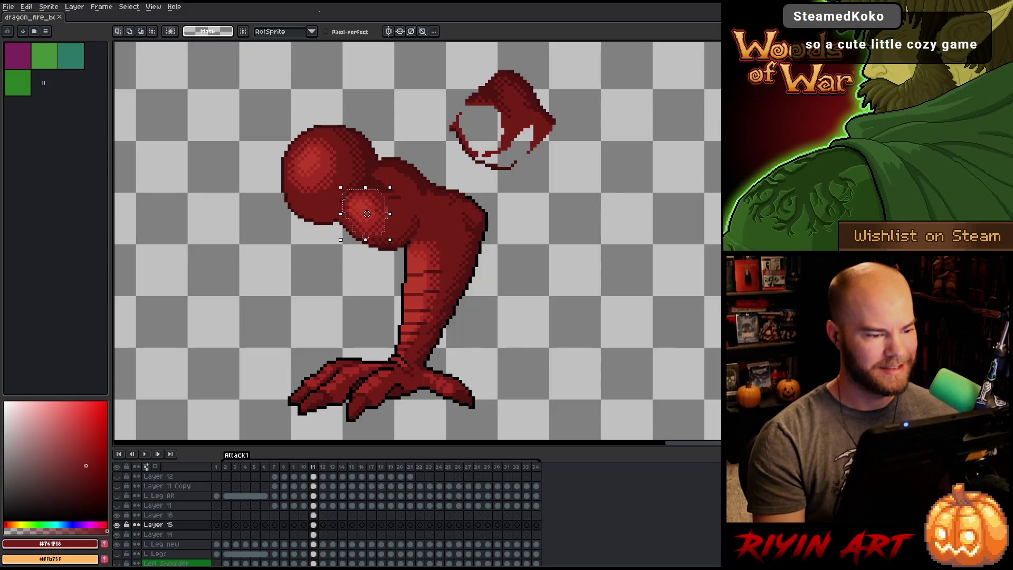
click(383, 226)
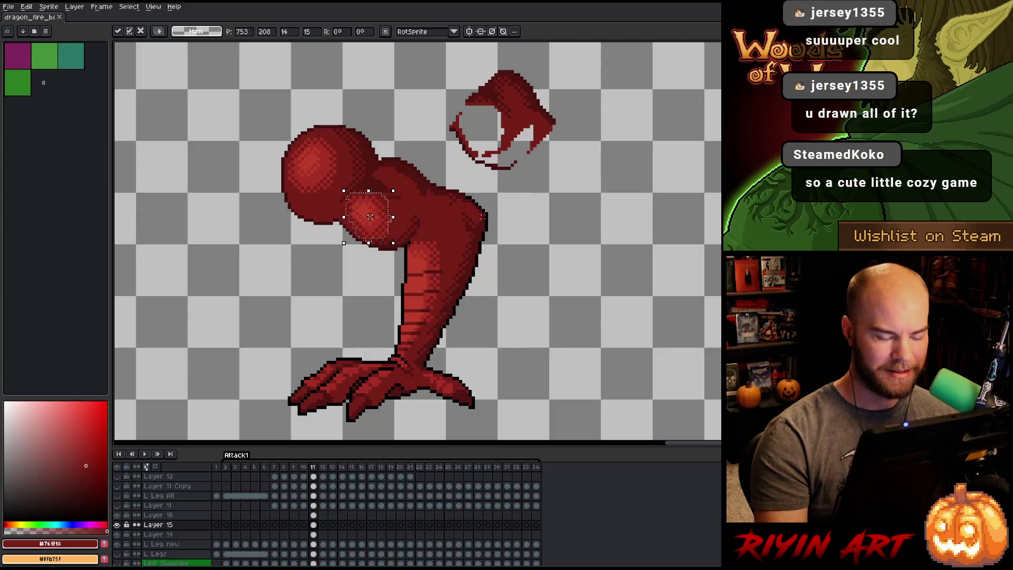
key(Return)
Nudge the shoulder piece left and back right while comparing it against the previous frame.
key(comma)
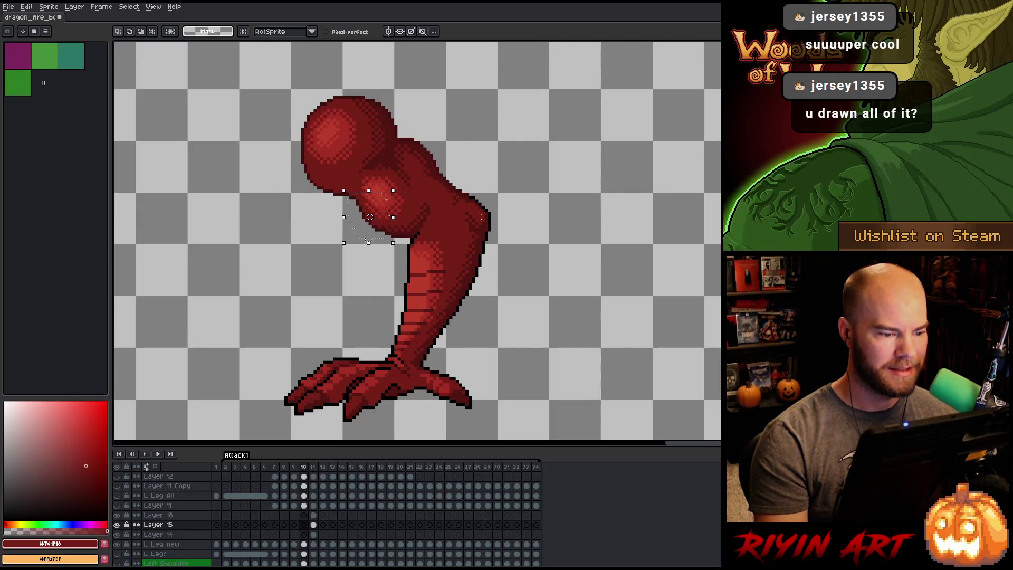
key(period)
key(comma)
key(period)
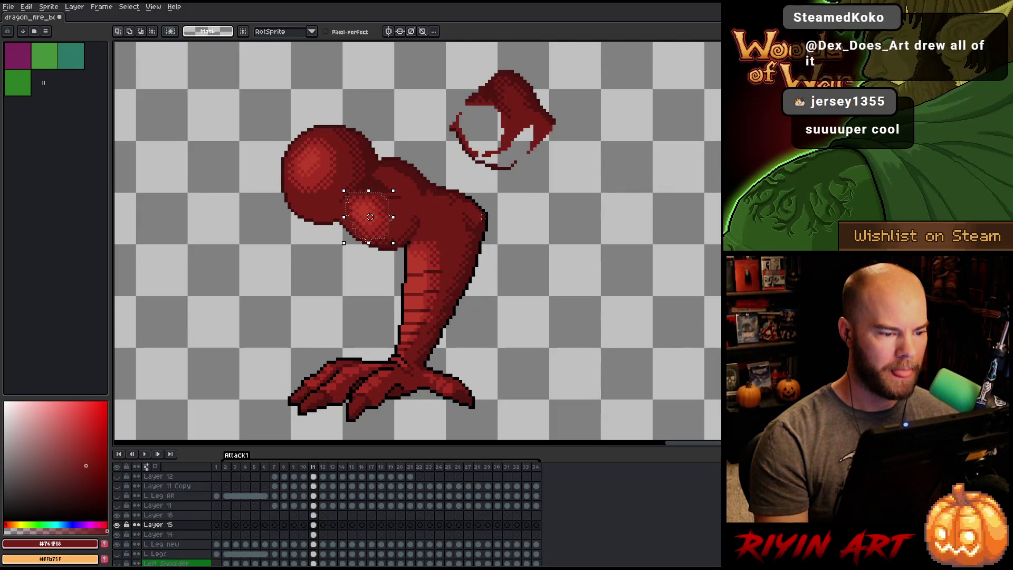
key(Left)
key(comma)
key(period)
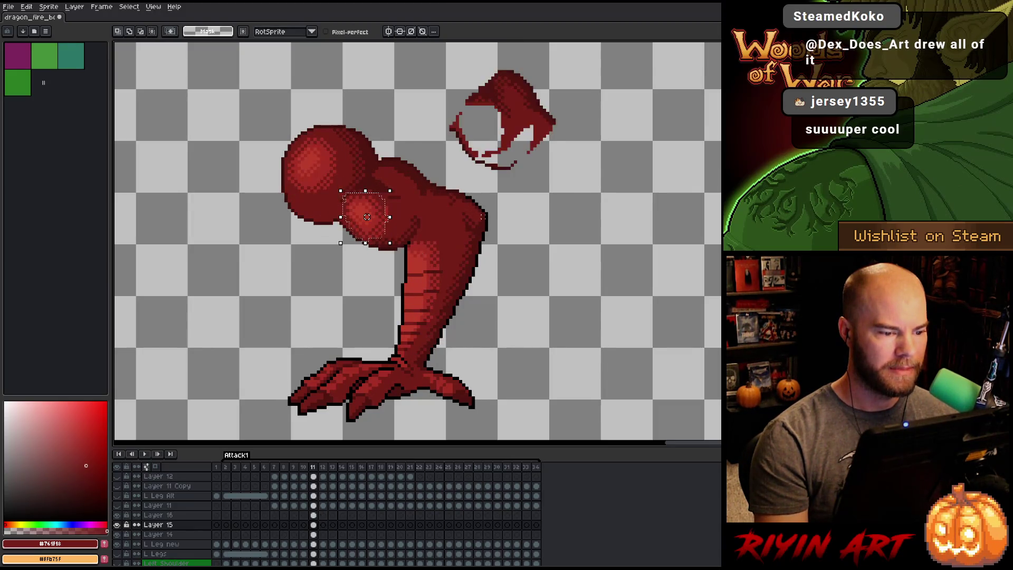
key(comma)
key(period)
key(comma)
key(period)
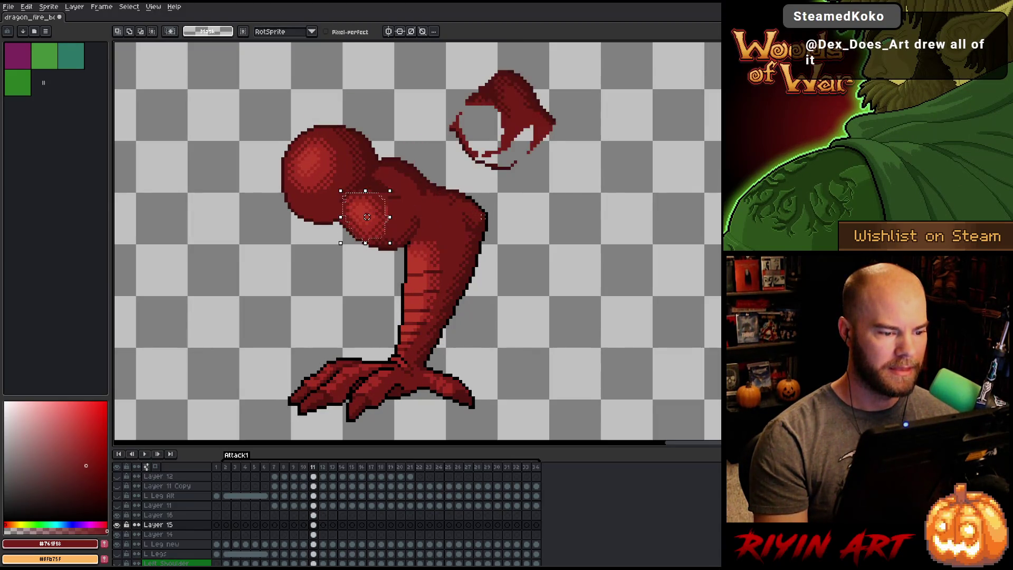
key(Right)
key(comma)
key(period)
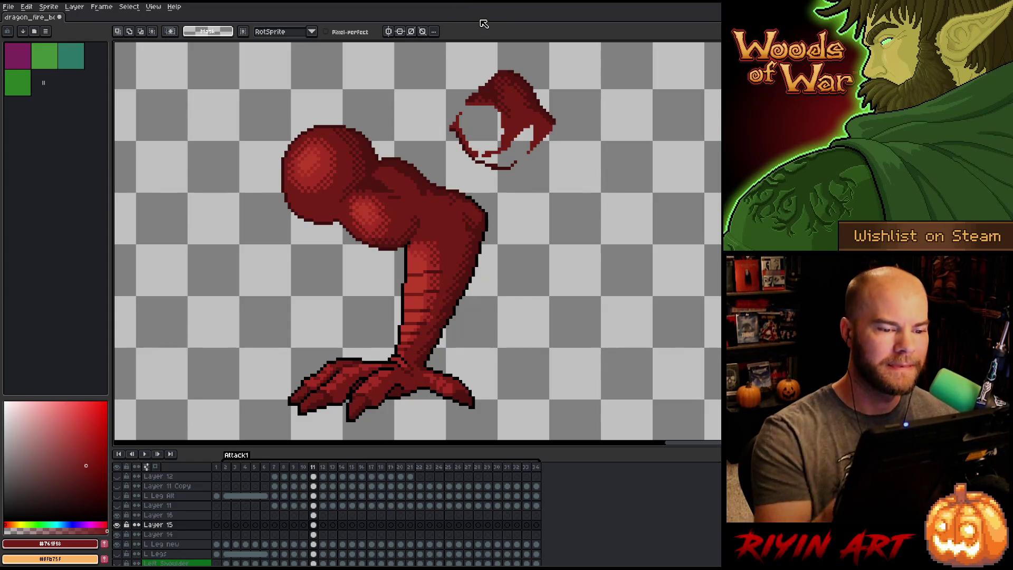
Delete the lower part of the stray red sketch at the upper right.
mouse_move(551, 171)
mouse_down()
mouse_move(547, 137)
mouse_move(446, 113)
mouse_move(546, 191)
mouse_up()
key(Delete)
key(ctrl+d)
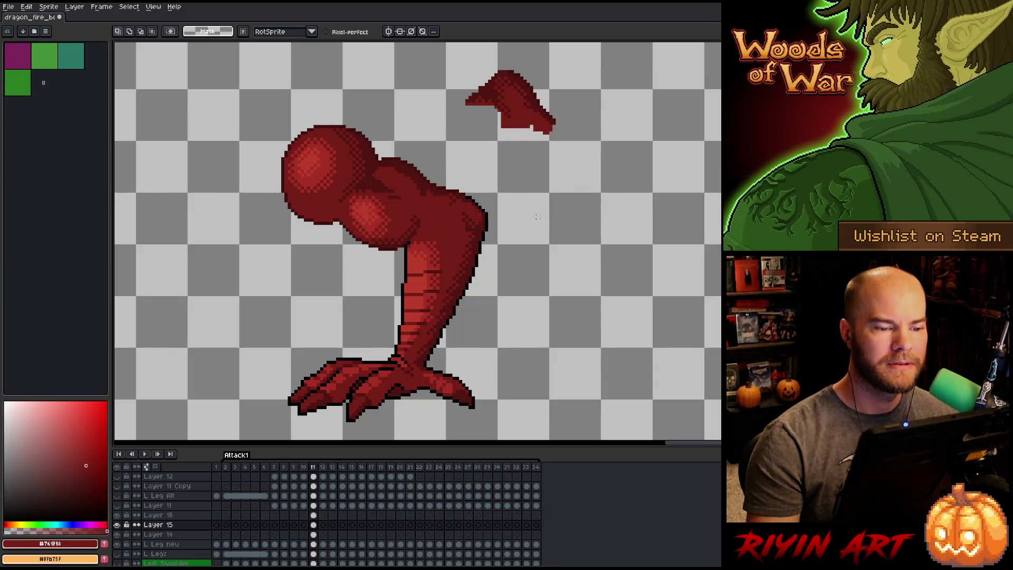
Cut the remaining red fragment and paste it onto Layer 14 over the shoulder area.
mouse_move(517, 150)
mouse_down()
mouse_move(518, 138)
mouse_move(558, 132)
mouse_move(531, 137)
mouse_move(532, 92)
mouse_move(505, 71)
mouse_move(441, 132)
mouse_move(528, 175)
mouse_up()
mouse_move(527, 109)
mouse_down()
mouse_move(402, 199)
mouse_move(412, 204)
mouse_move(462, 149)
mouse_move(466, 123)
mouse_up()
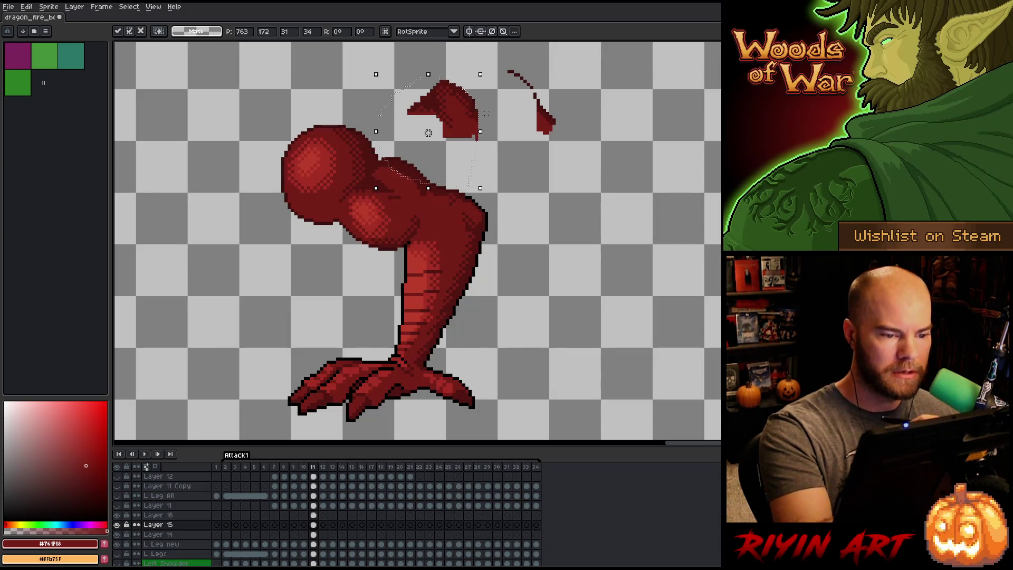
key(Delete)
click(313, 534)
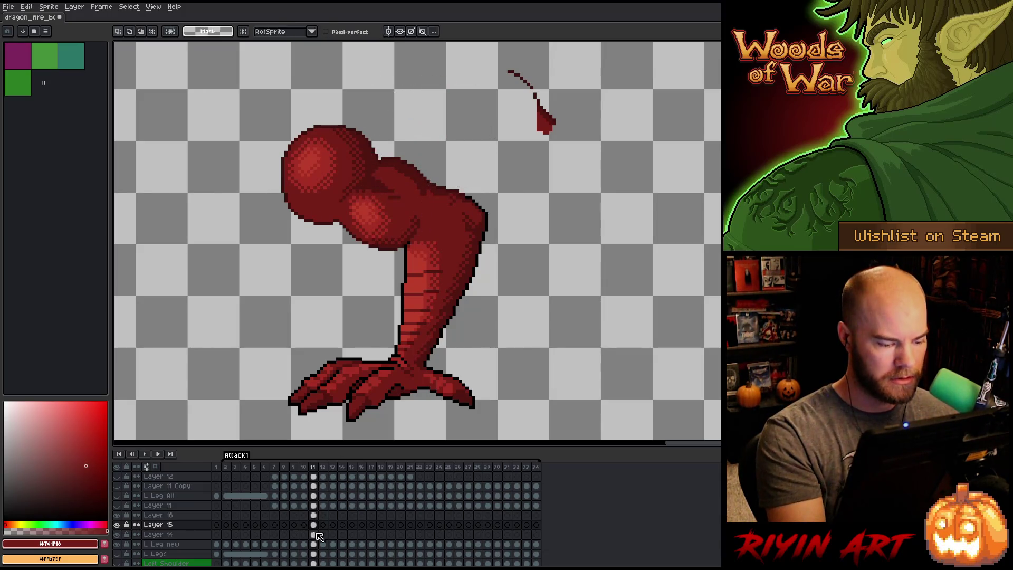
key(ctrl+v)
mouse_move(429, 131)
mouse_down()
mouse_move(410, 199)
mouse_move(417, 192)
mouse_up()
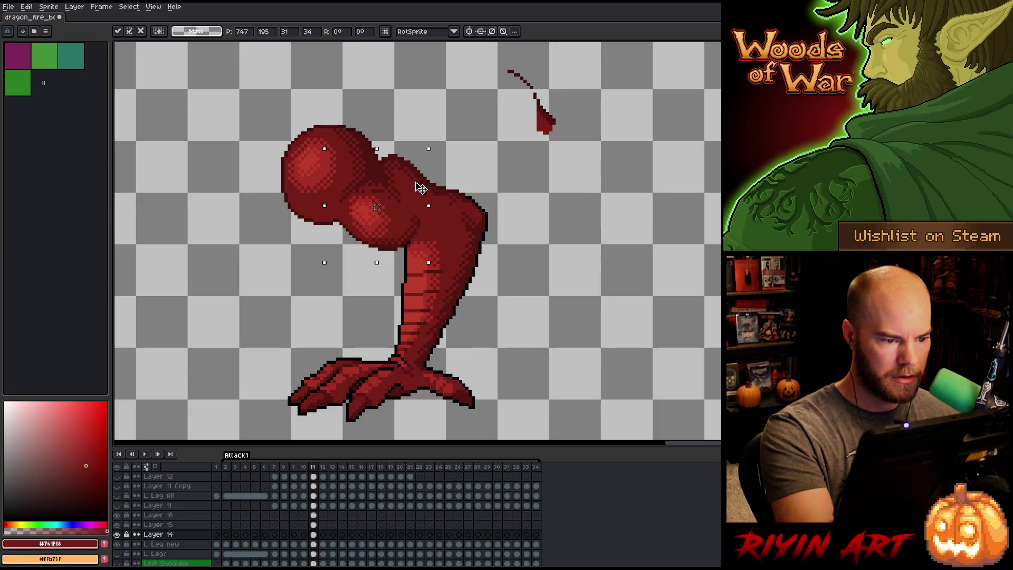
drag(418, 191, 419, 191)
key(ctrl+d)
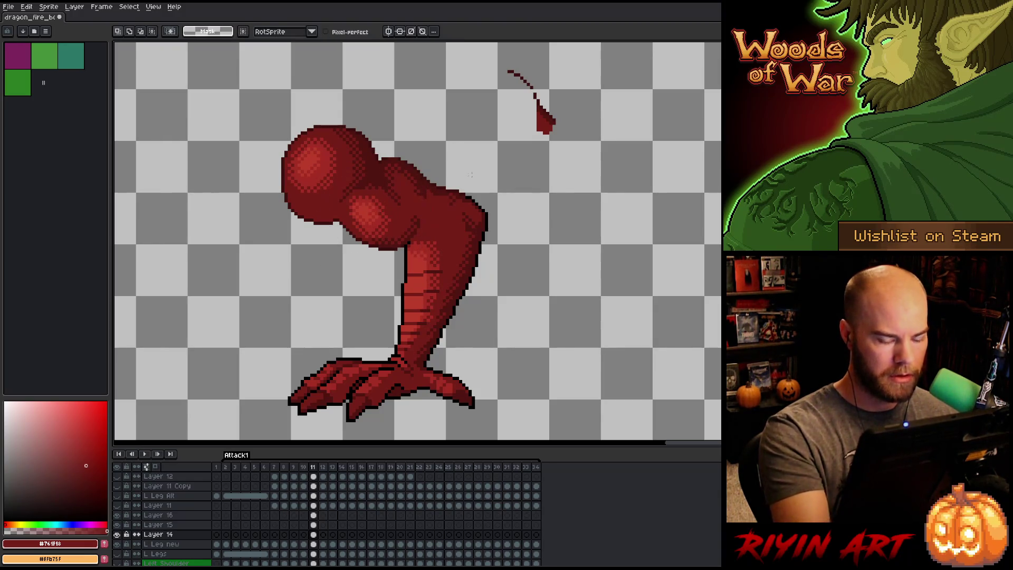
key(Left)
key(Right)
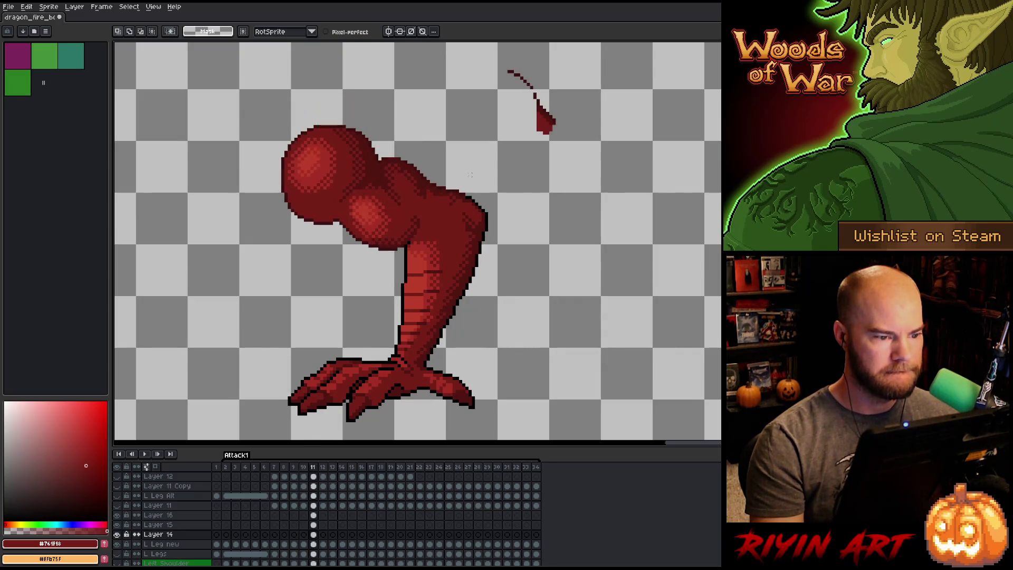
Select the last stray stroke at upper right, clear the selection, and check the cleanup across frames.
mouse_move(574, 127)
mouse_down()
mouse_move(495, 70)
mouse_move(588, 159)
mouse_up()
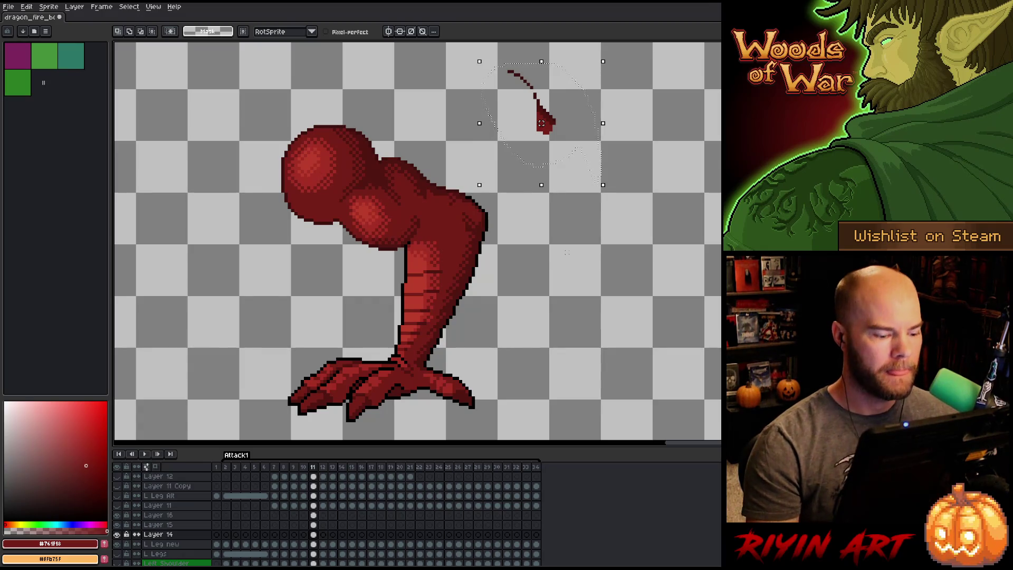
click(313, 526)
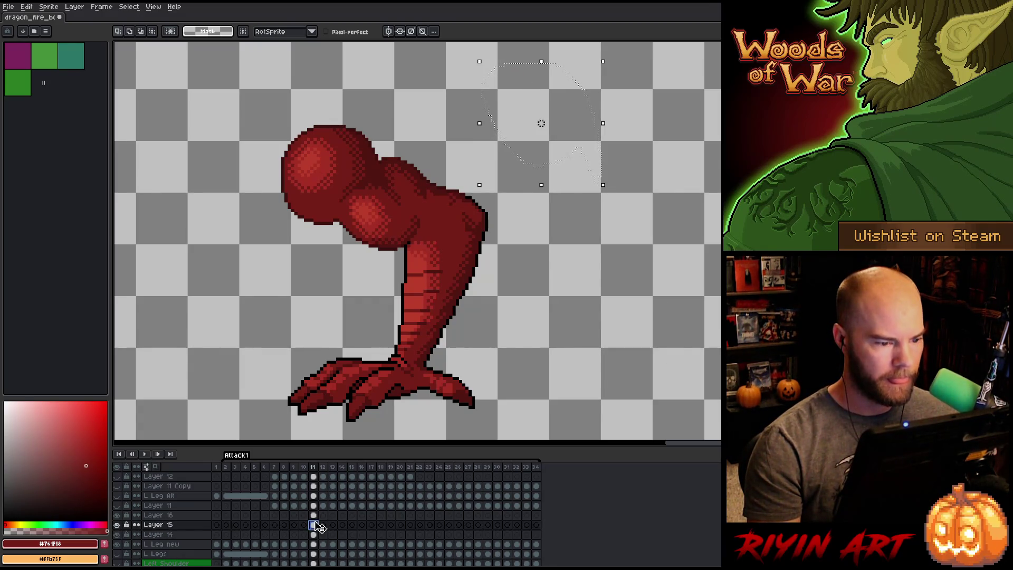
key(ctrl+d)
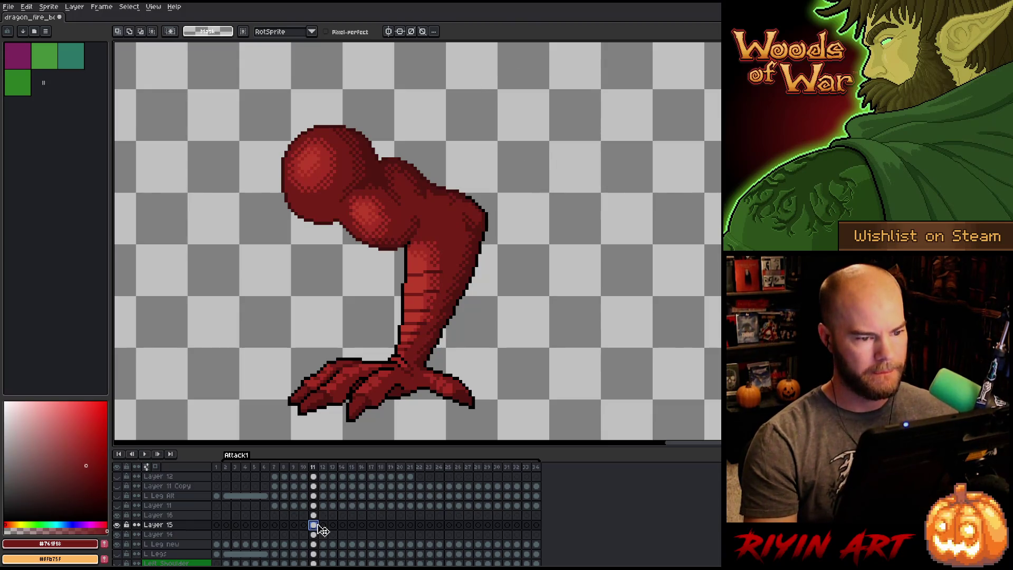
key(Left)
key(Right)
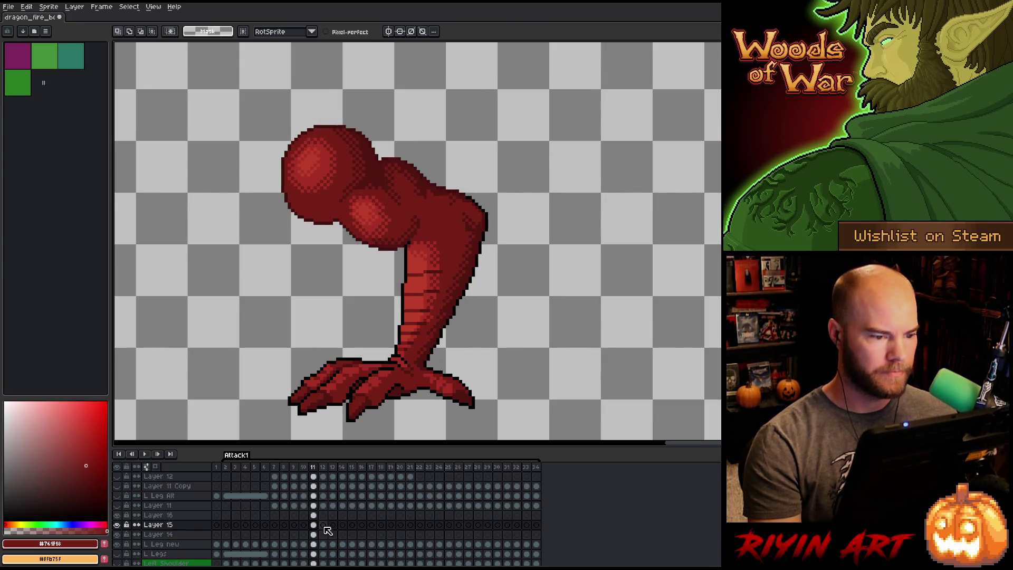
key(Left)
key(Right)
key(period)
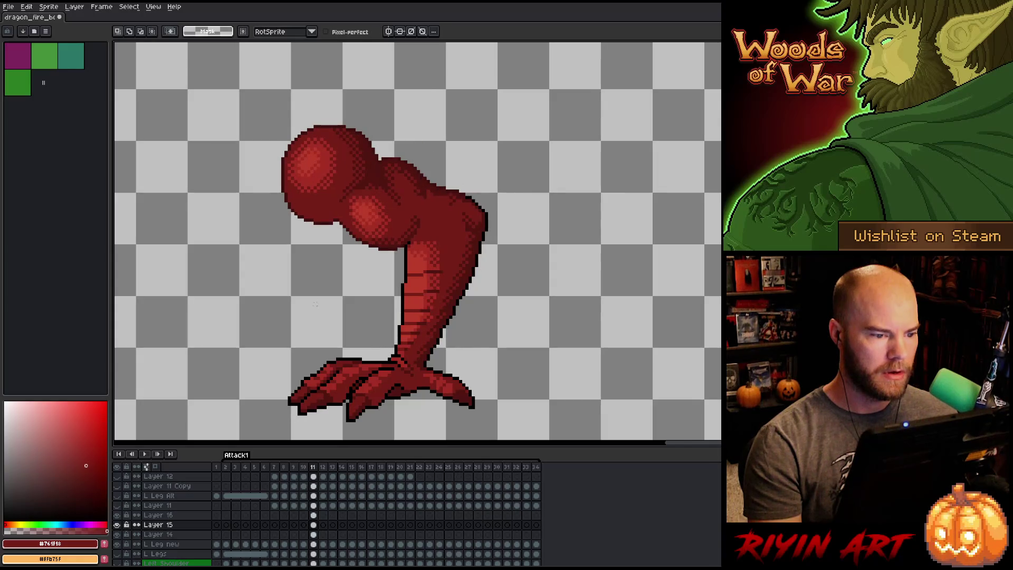
Delete Layer 16 and Layer 15, then undo to restore them.
click(191, 514)
key(Delete)
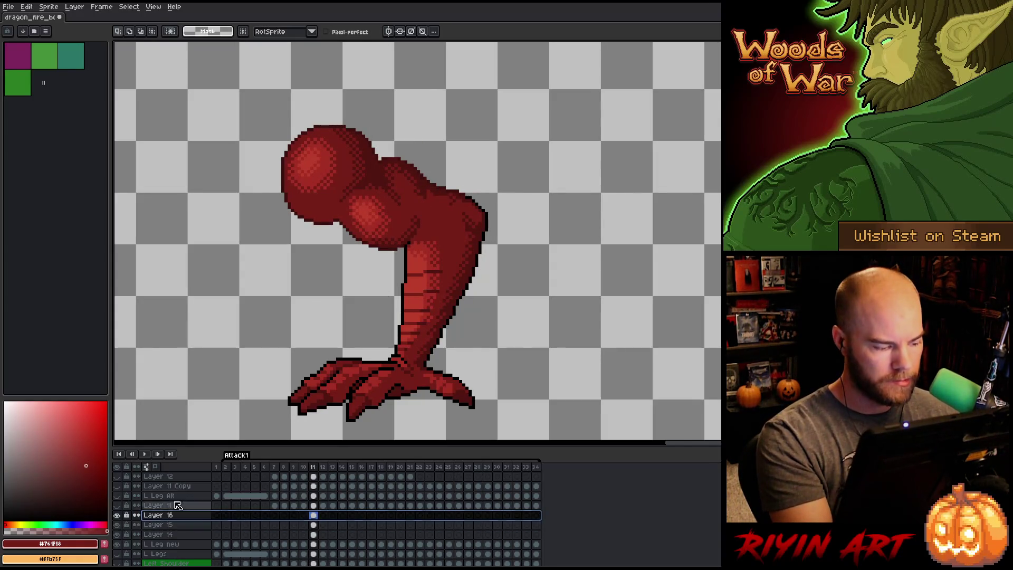
key(Delete)
key(Delete)
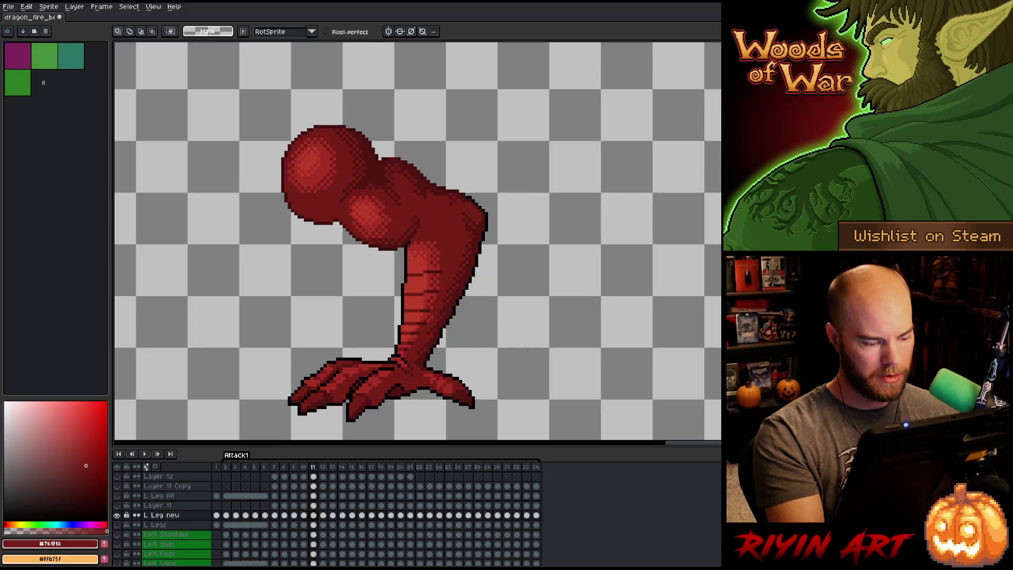
key(ctrl+z)
key(ctrl+z)
key(ctrl+z)
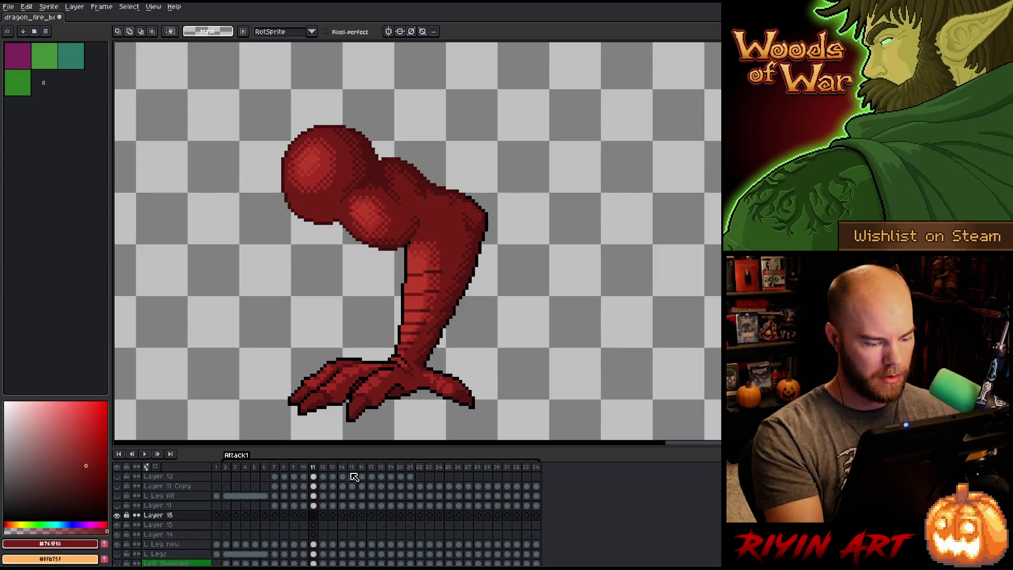
Switch back to the pencil and paint a pixel on the neck outline.
right_click(473, 320)
key(Escape)
key(b)
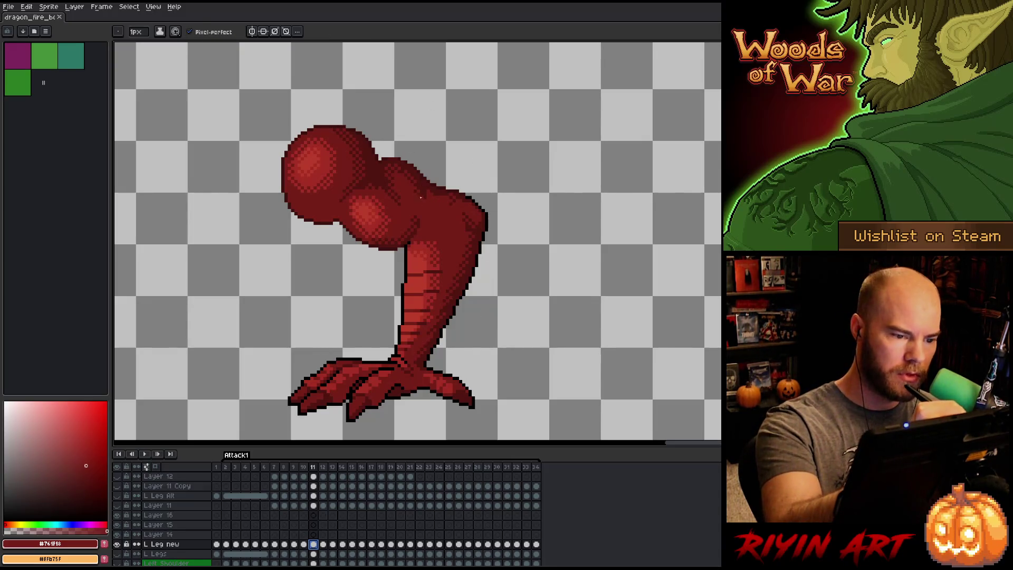
click(423, 197)
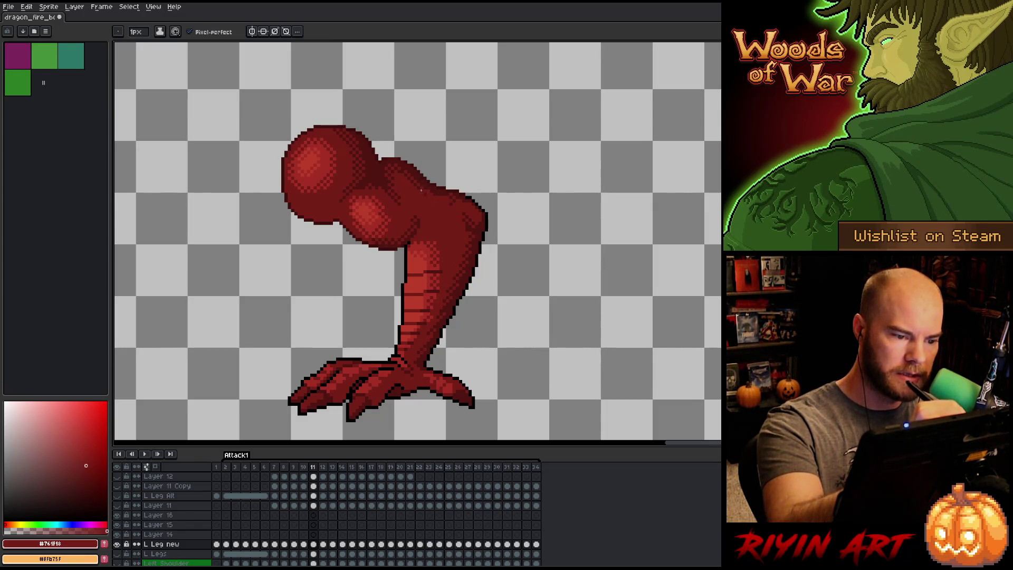
Flip between frames 10 and 11 to compare the neck.
key(Left)
key(Right)
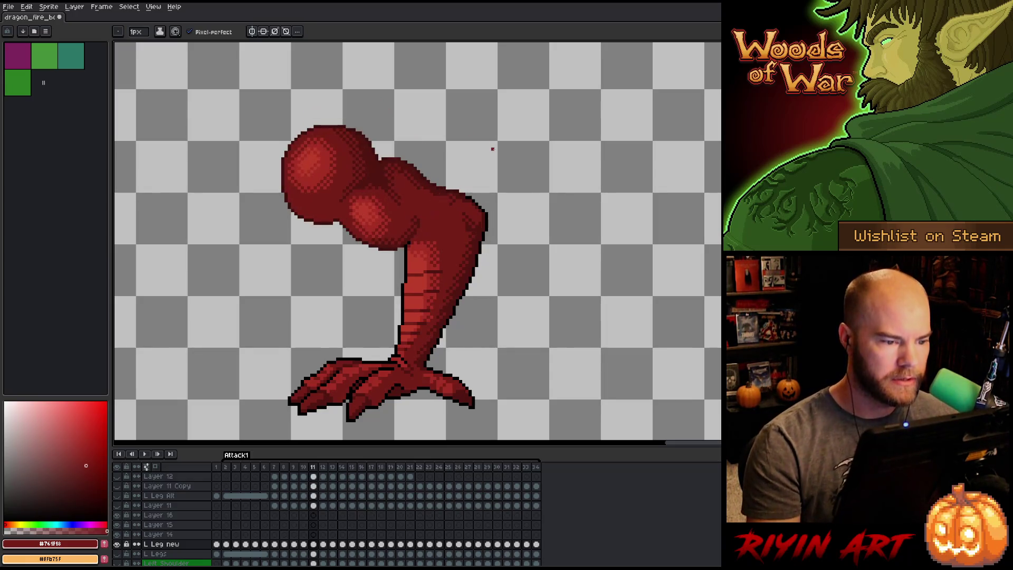
key(Left)
key(Right)
key(Left)
key(Right)
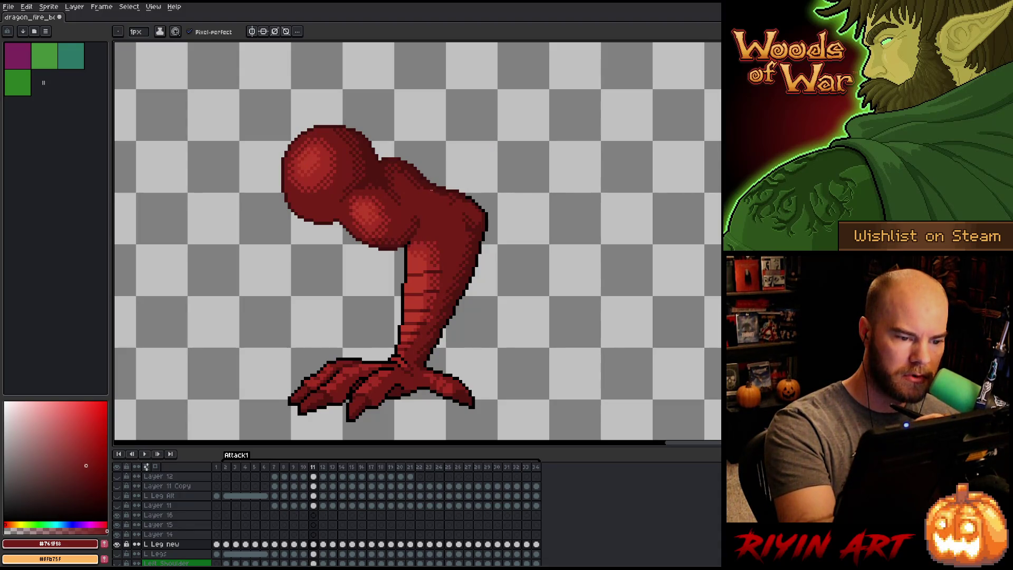
key(Left)
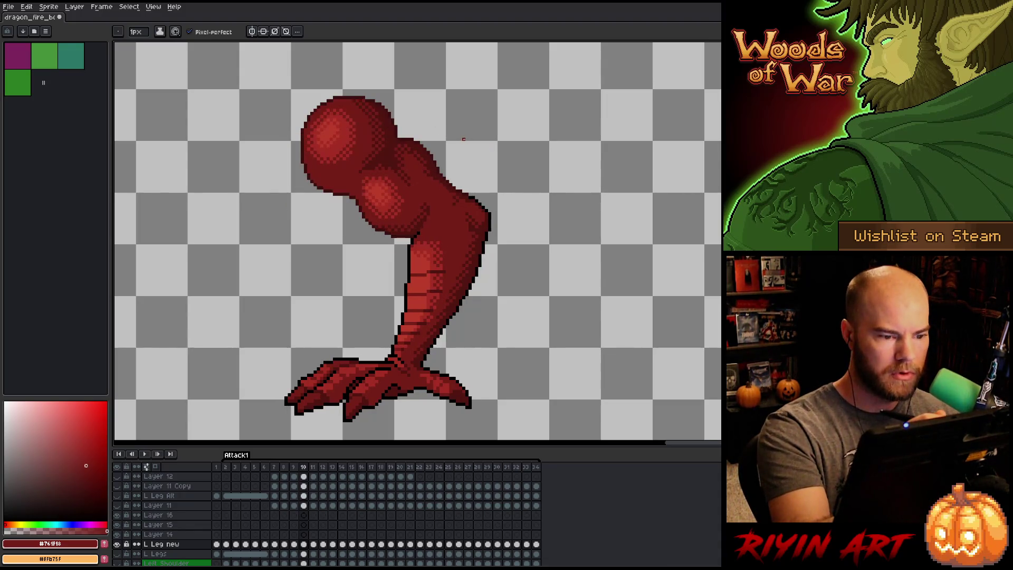
key(Right)
key(Left)
key(Right)
key(Left)
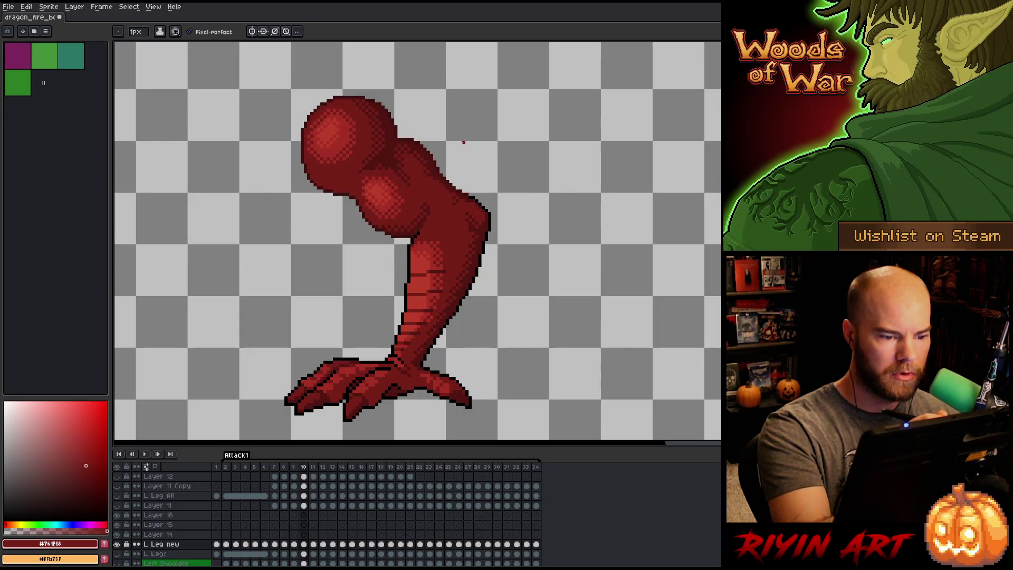
key(Right)
key(Left)
key(Right)
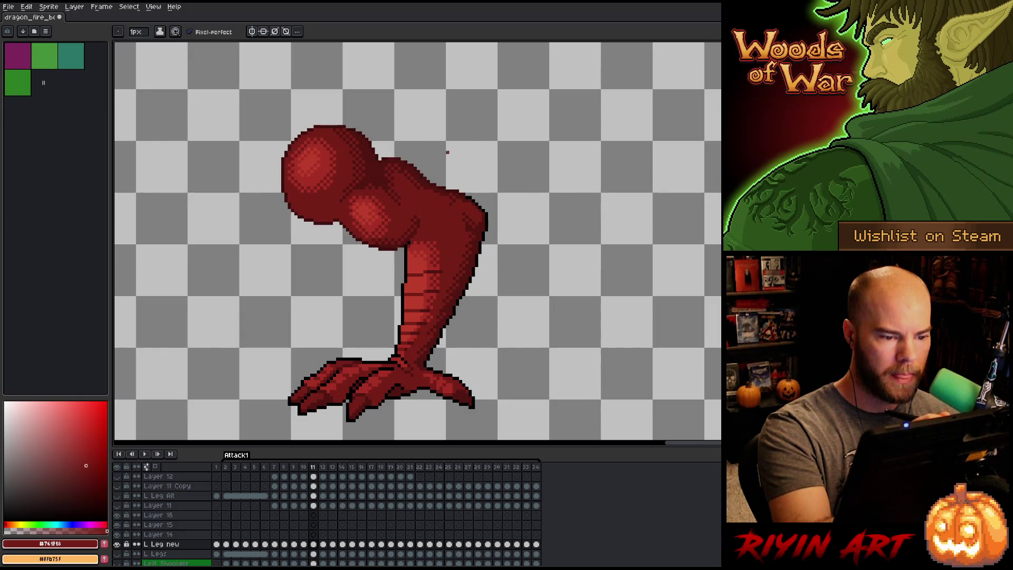
key(Left)
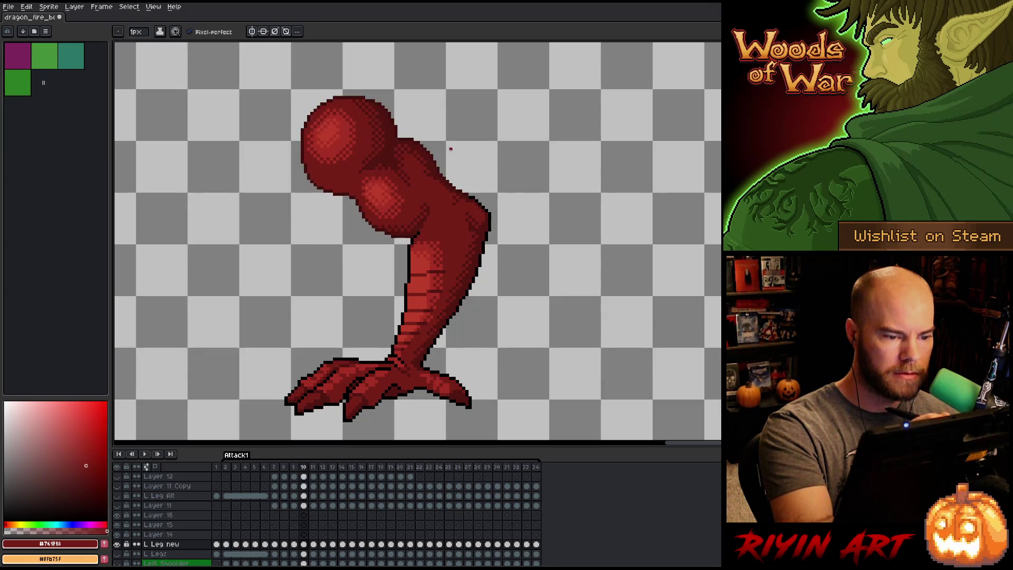
key(Right)
key(Left)
key(Right)
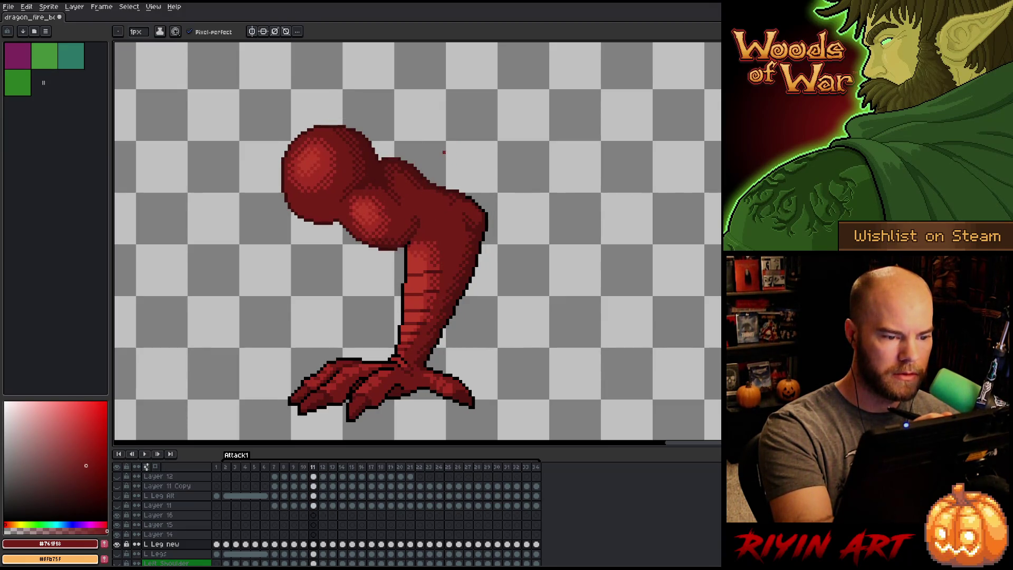
key(Left)
key(Right)
key(Left)
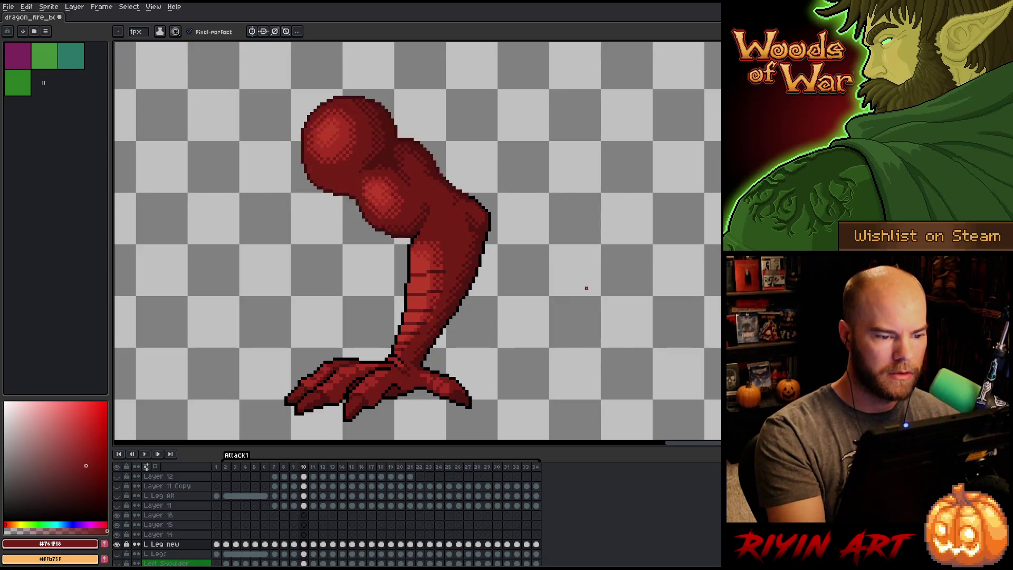
key(Right)
key(Left)
key(Right)
Sample the leg's dark and darkest reds while comparing the leg across frames 10 and 11.
alt+click(455, 194)
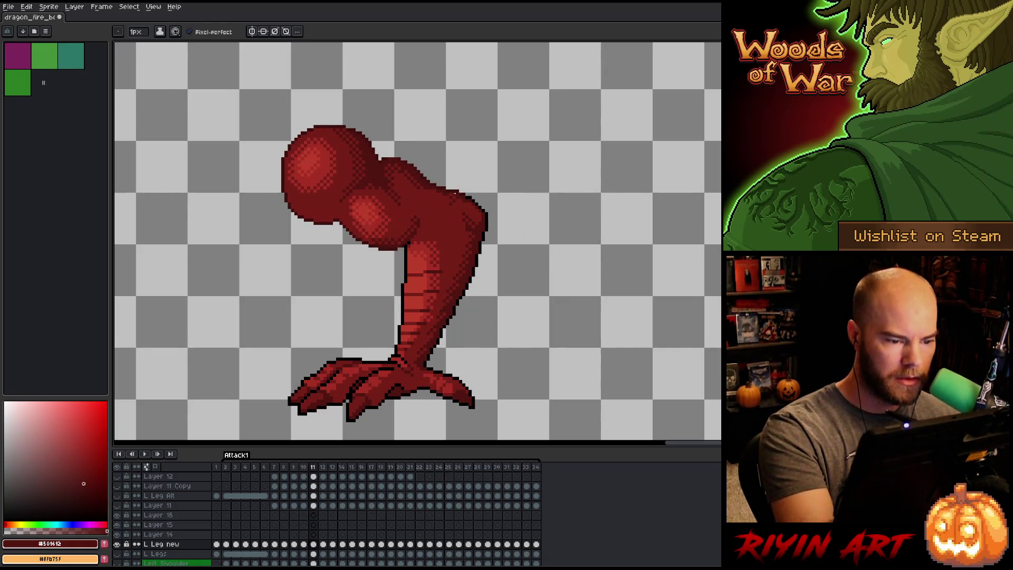
key(Left)
key(Right)
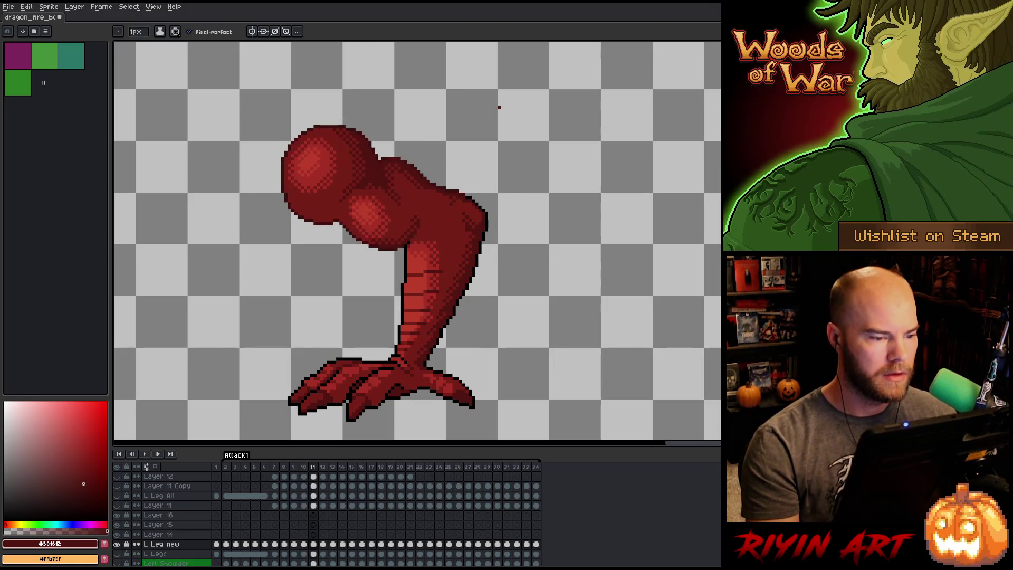
key(Left)
key(Right)
key(Left)
key(Right)
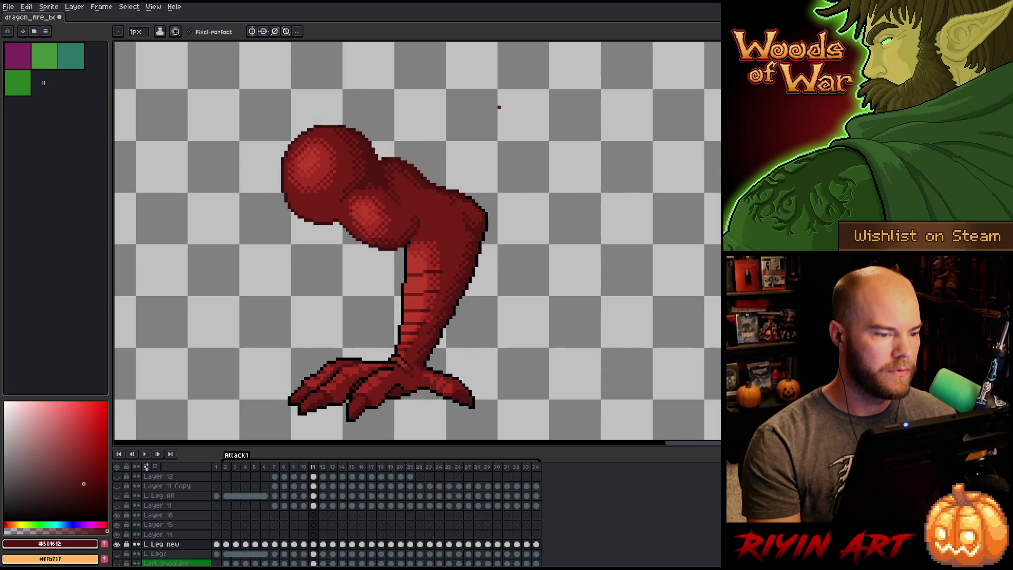
key(Left)
key(Right)
key(Left)
key(Right)
key(Left)
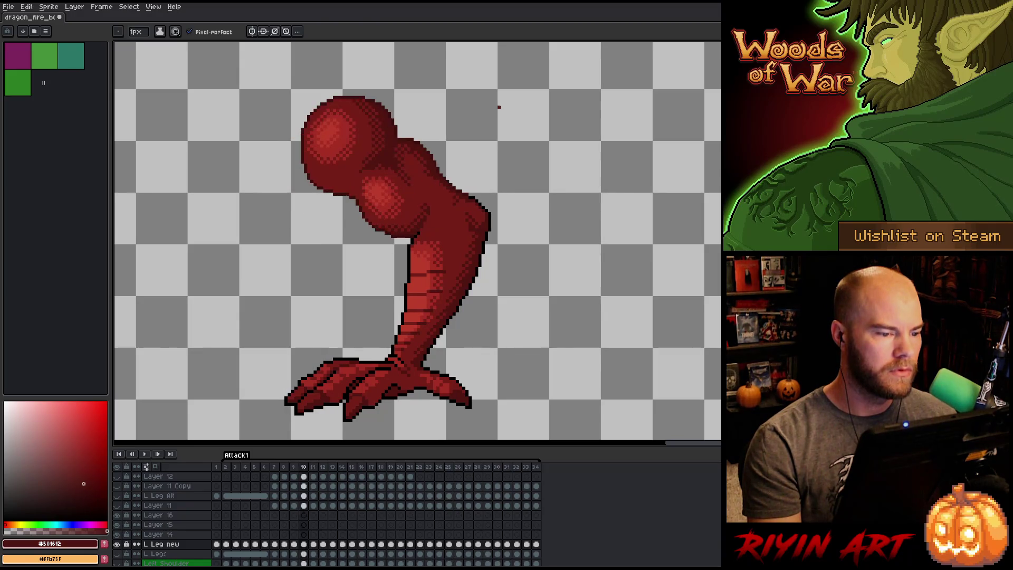
key(Right)
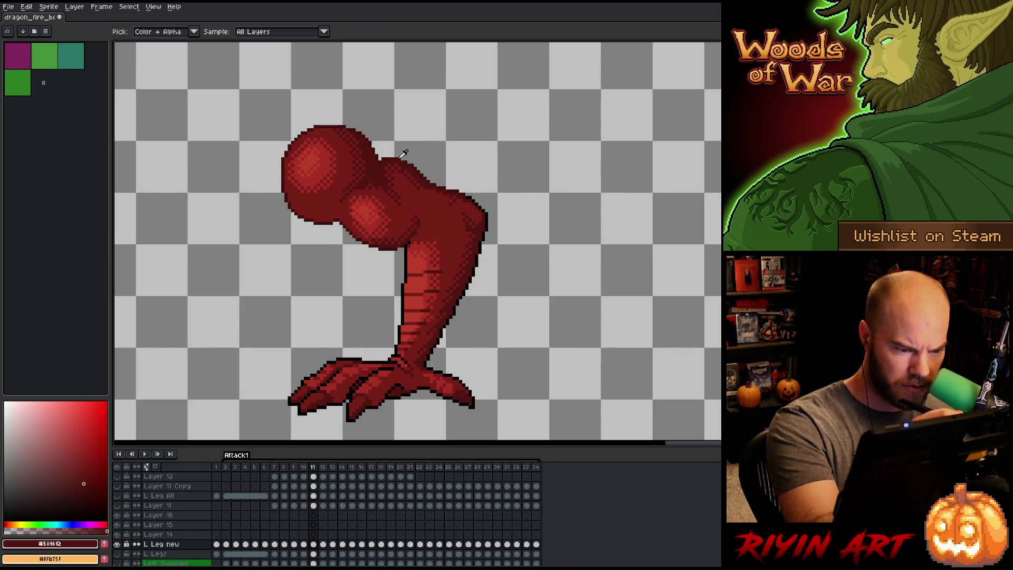
alt+click(397, 158)
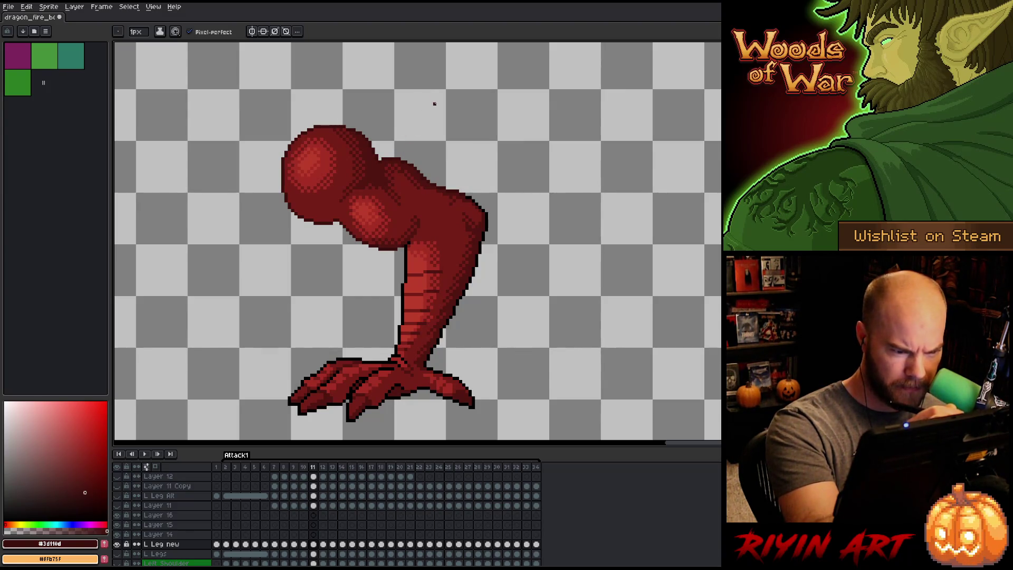
alt+click(422, 180)
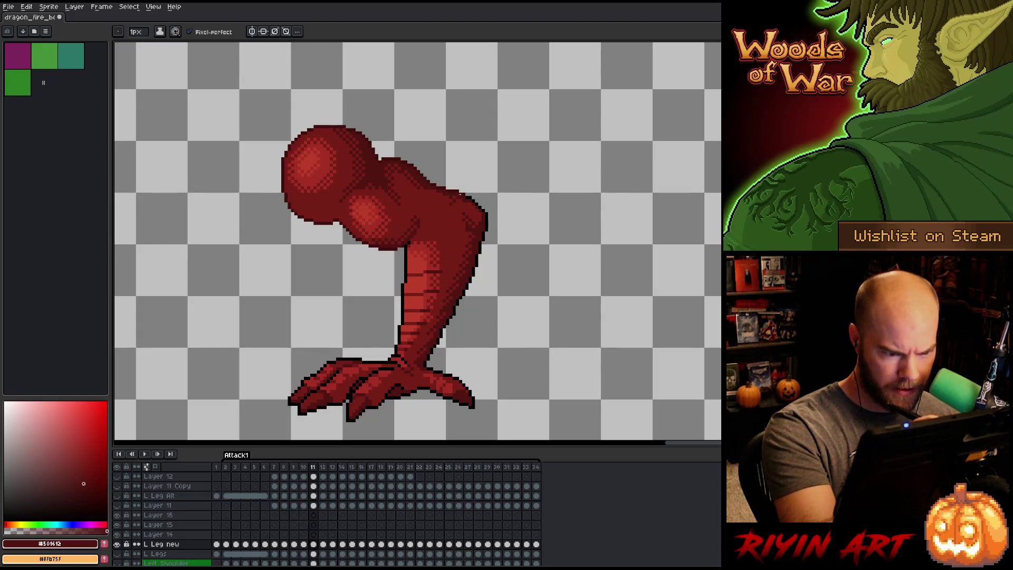
alt+click(458, 194)
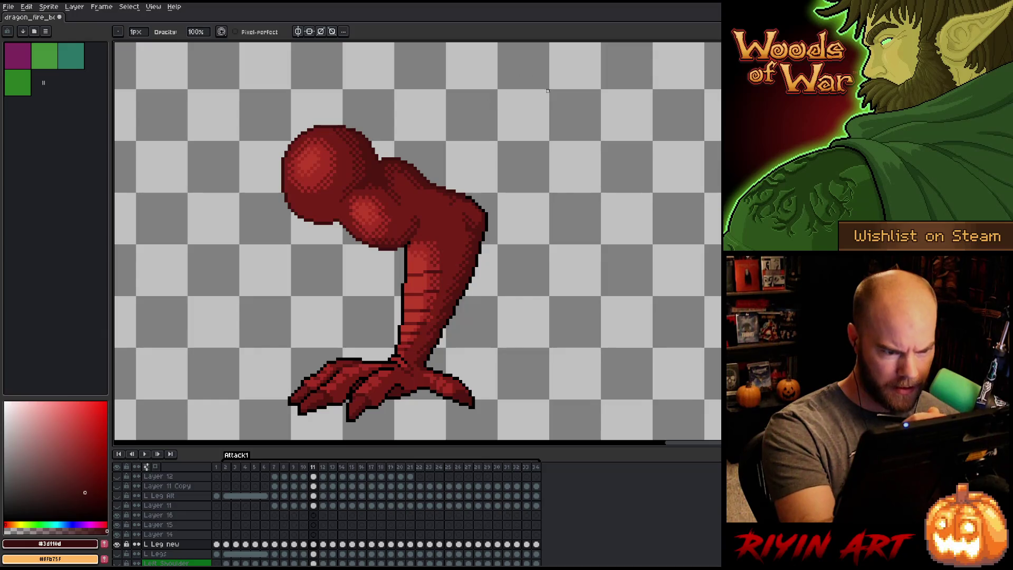
Flip frames 10 and 11 with comma and period, then eyedrop black from the leg outline.
key(comma)
key(period)
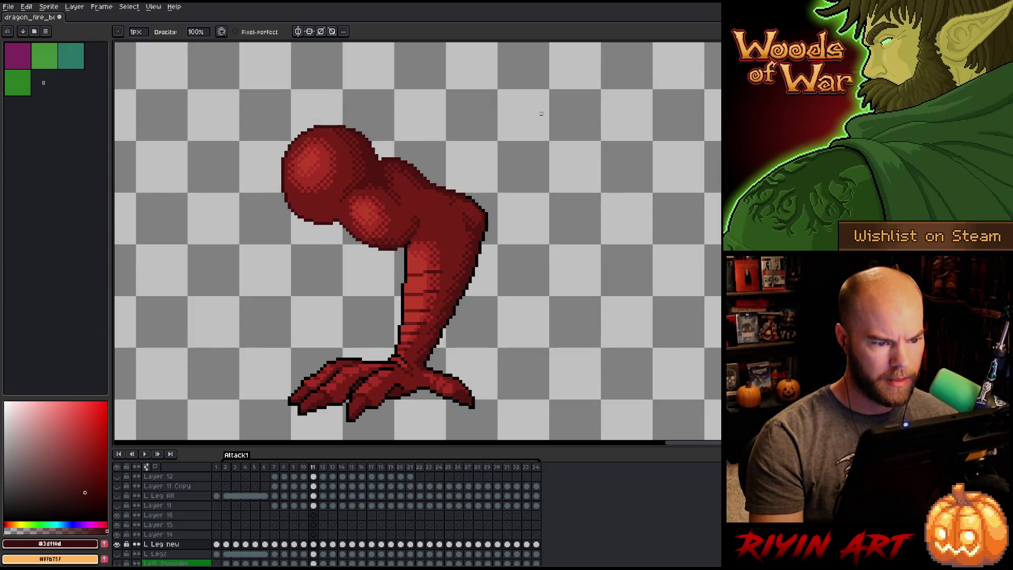
key(comma)
key(period)
key(comma)
key(period)
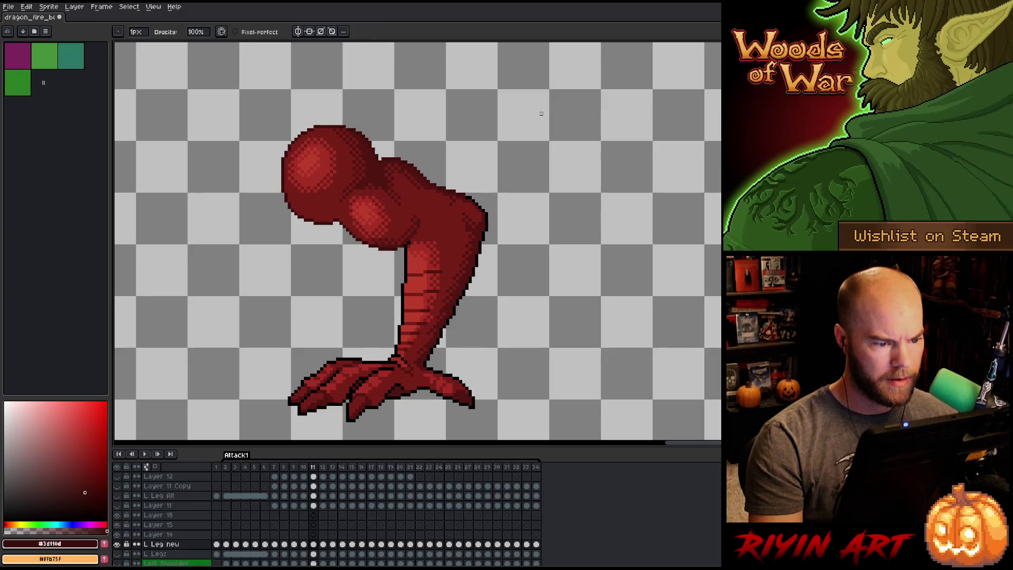
key(comma)
key(period)
key(comma)
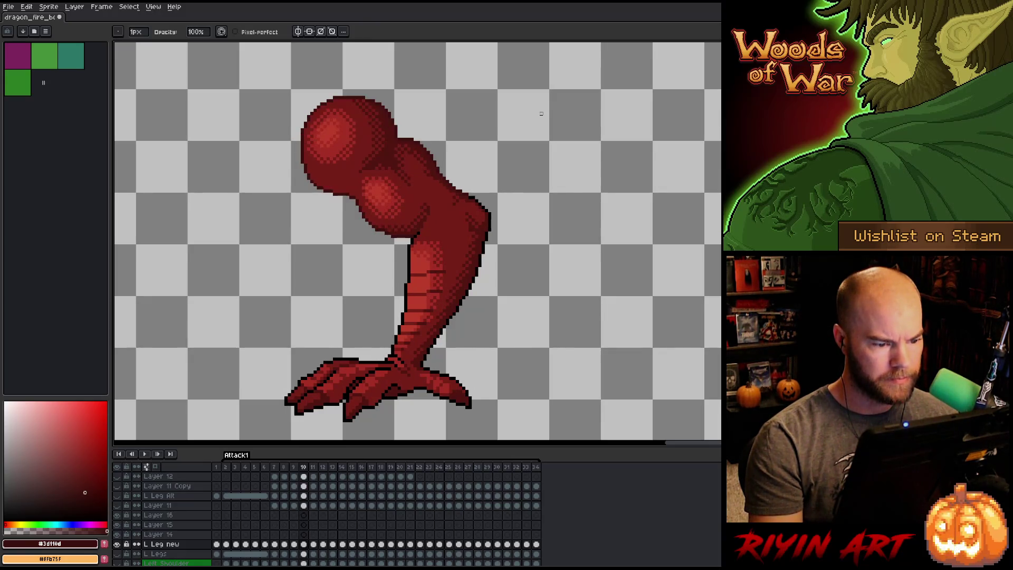
key(period)
key(comma)
key(period)
key(comma)
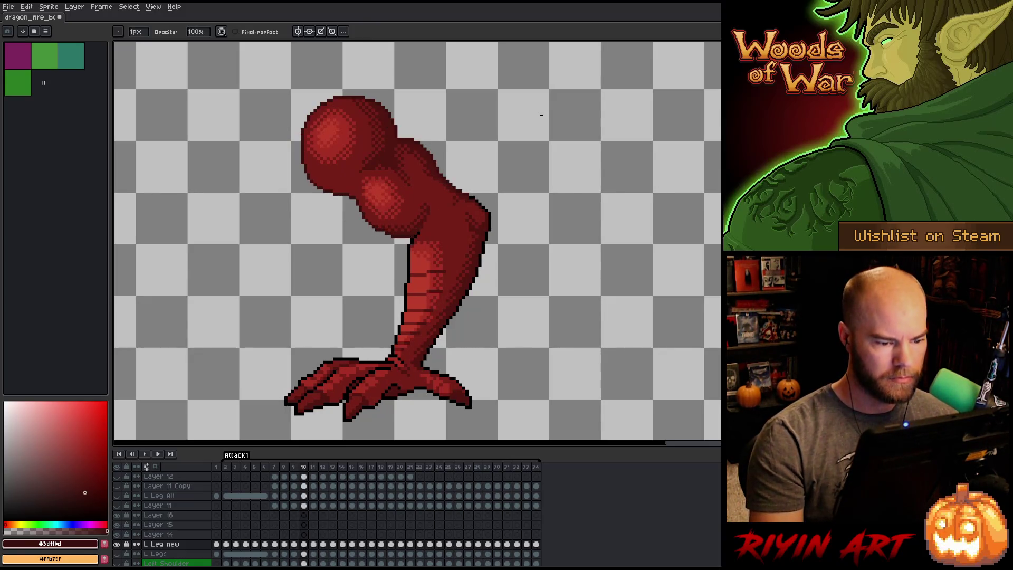
key(period)
key(comma)
key(period)
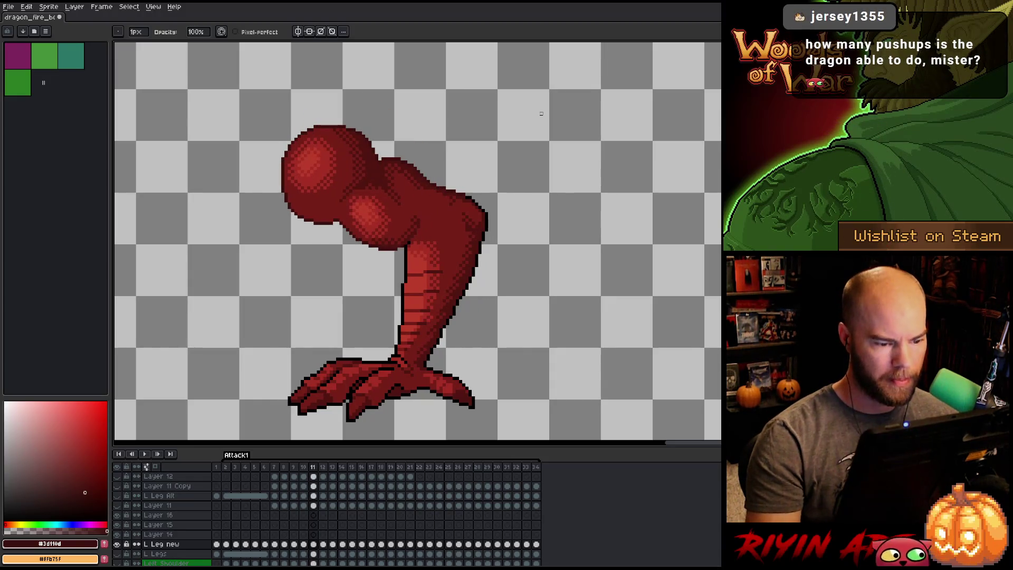
key(i)
click(455, 312)
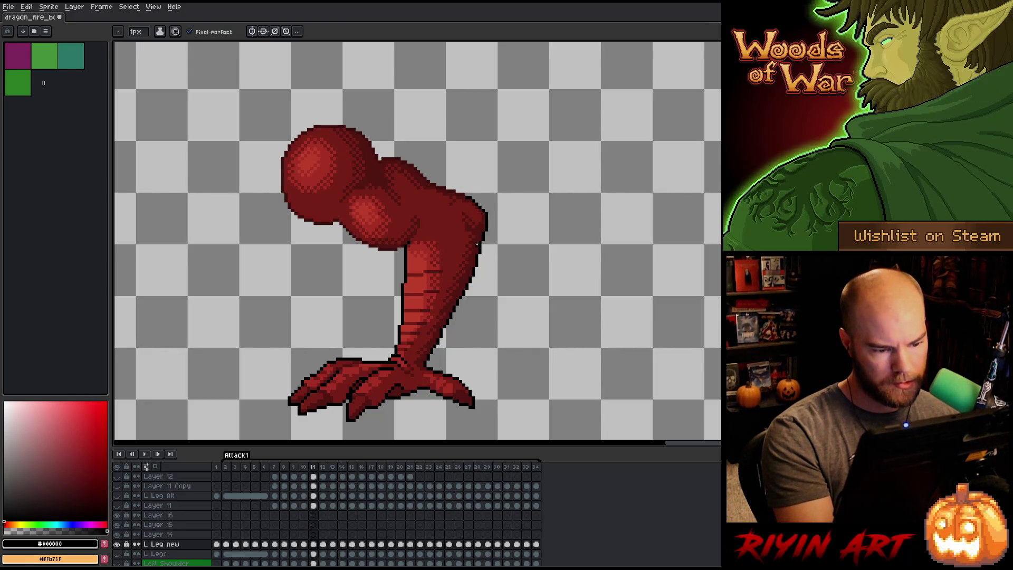
Return to the pencil and compare the leg with the neighbouring frame again.
key(m)
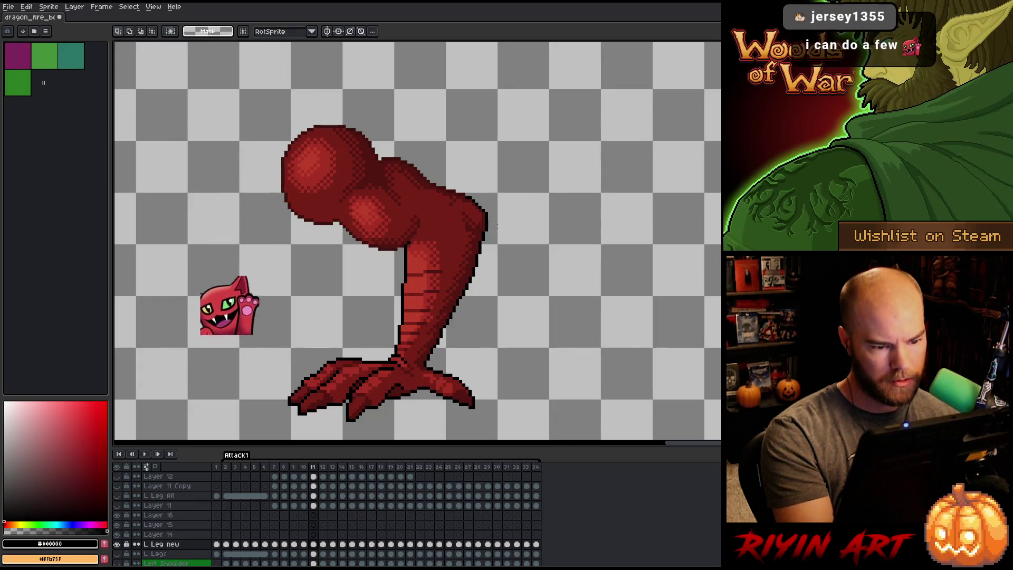
right_click(494, 255)
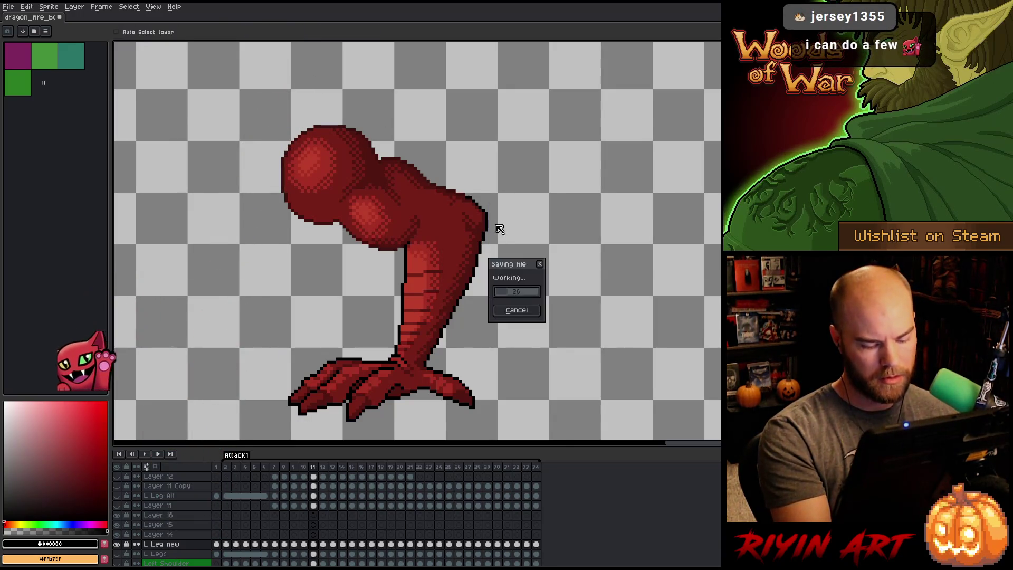
key(Escape)
key(b)
key(Left)
key(Right)
key(Left)
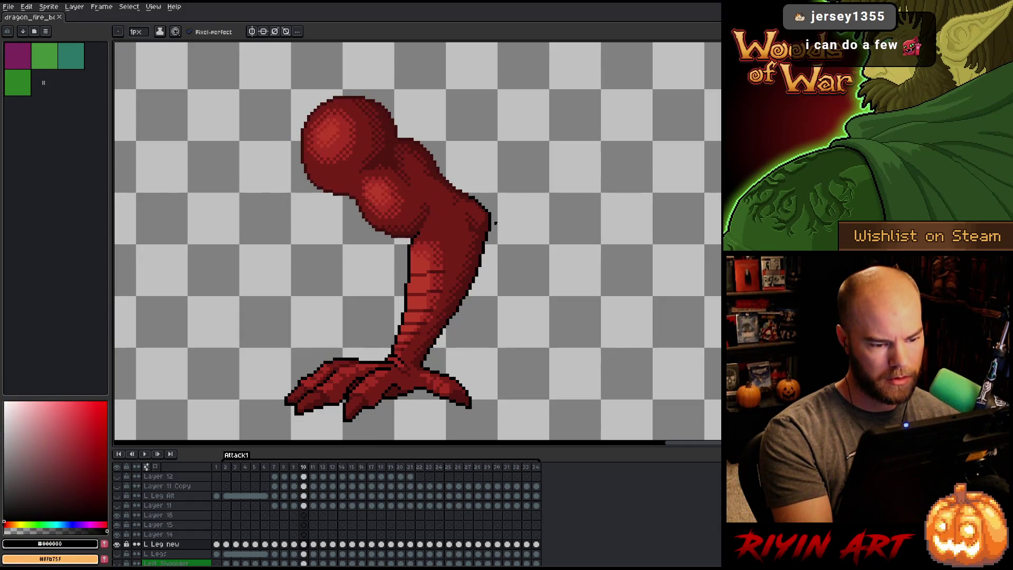
key(Right)
key(Left)
key(Right)
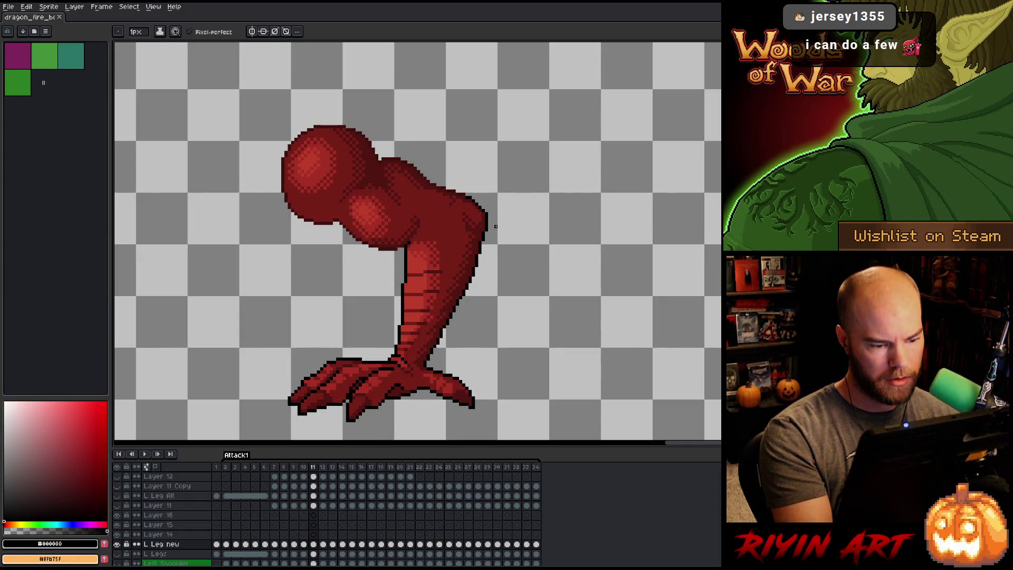
key(Left)
key(Right)
key(Left)
key(Right)
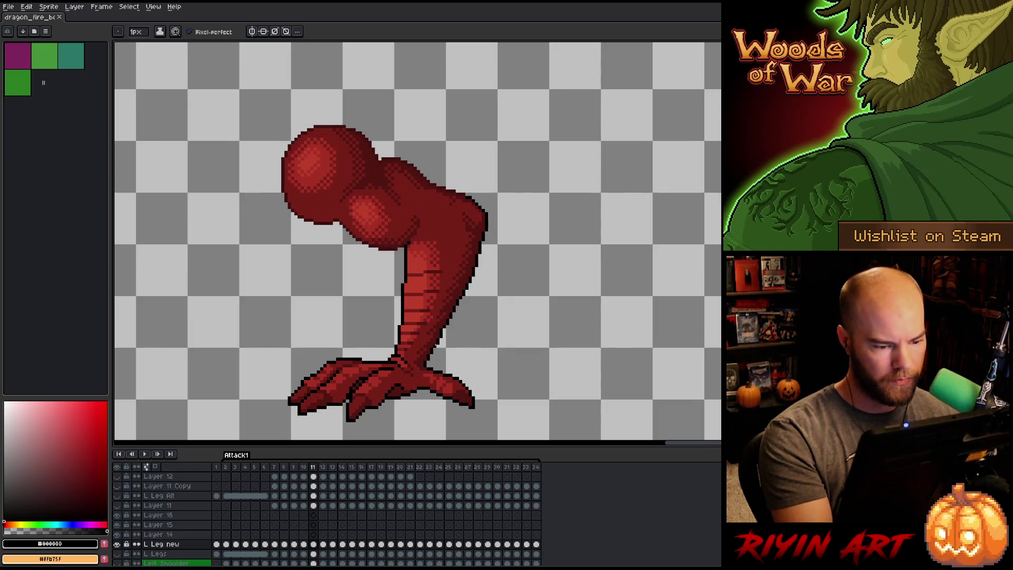
key(w)
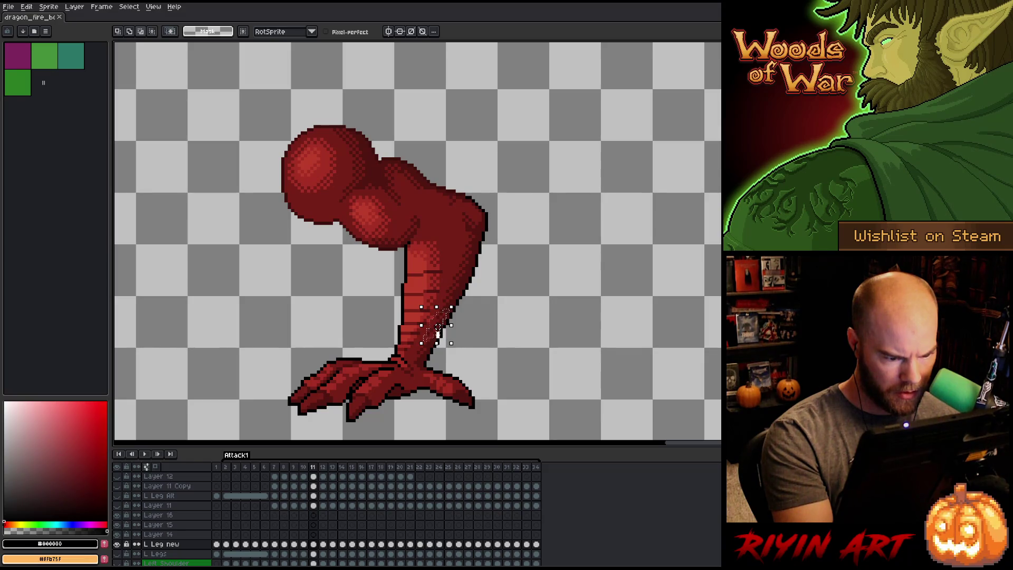
Paint over the pale streak on the lower leg with the leg's dark red.
key(Return)
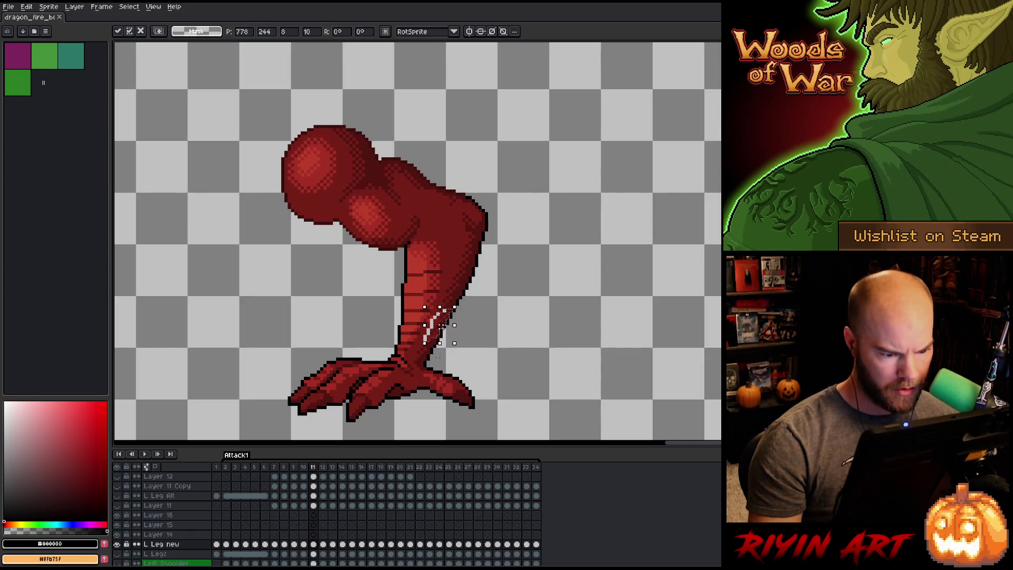
key(i)
click(439, 333)
key(b)
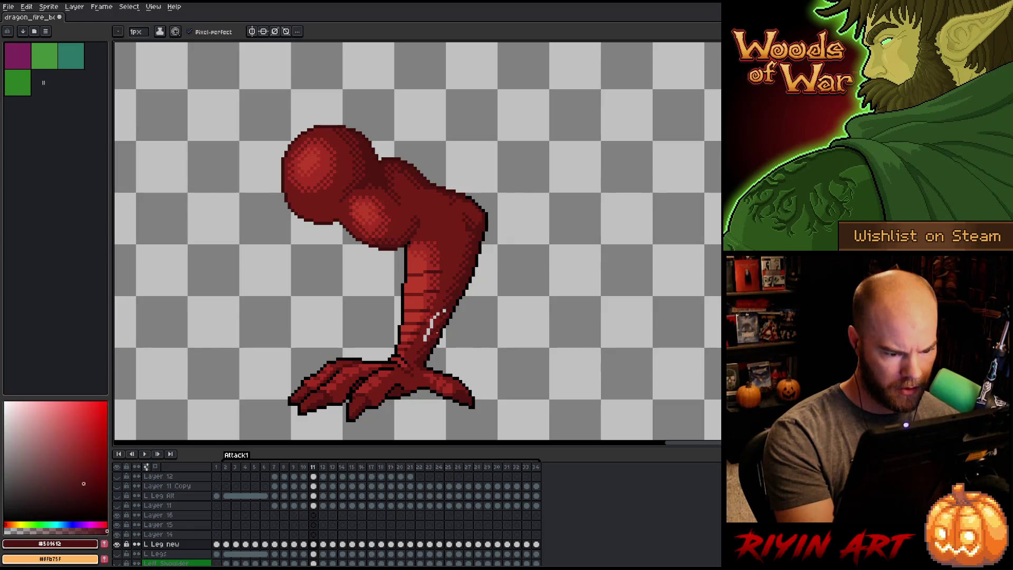
alt+click(453, 277)
drag(426, 338, 447, 308)
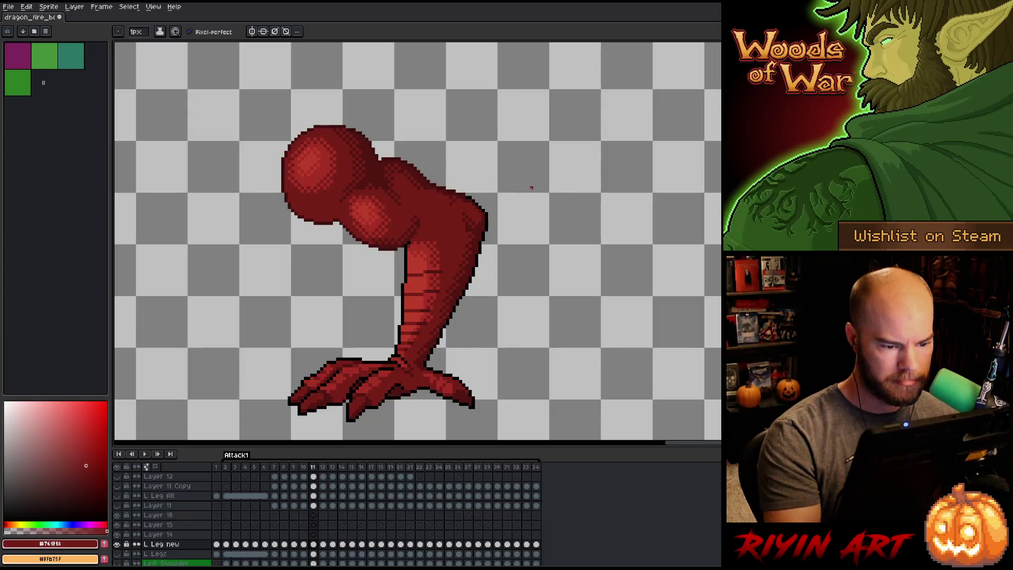
Sample black and the leg's dark and mid reds, then save the dragon file.
alt+click(448, 315)
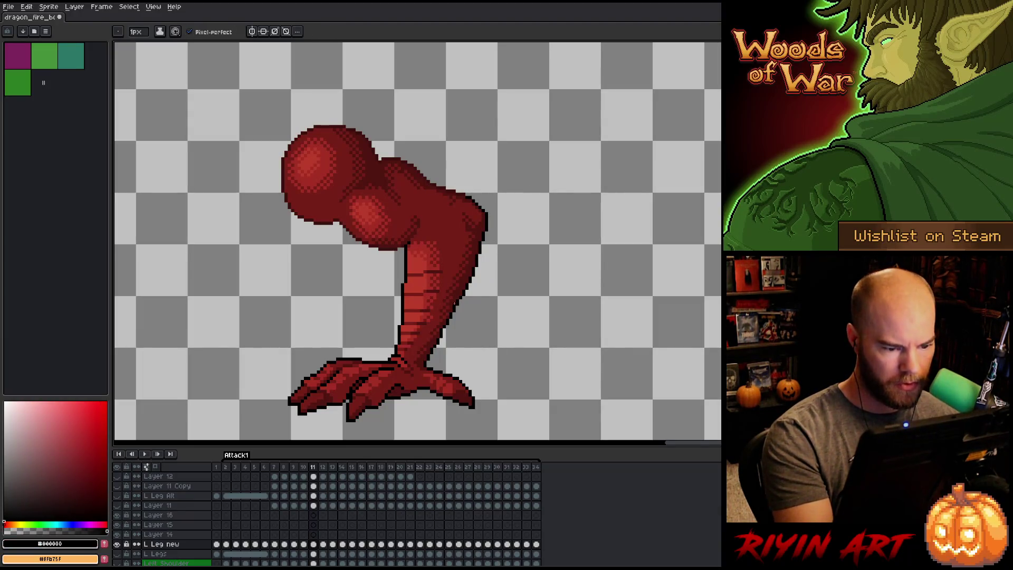
alt+click(455, 304)
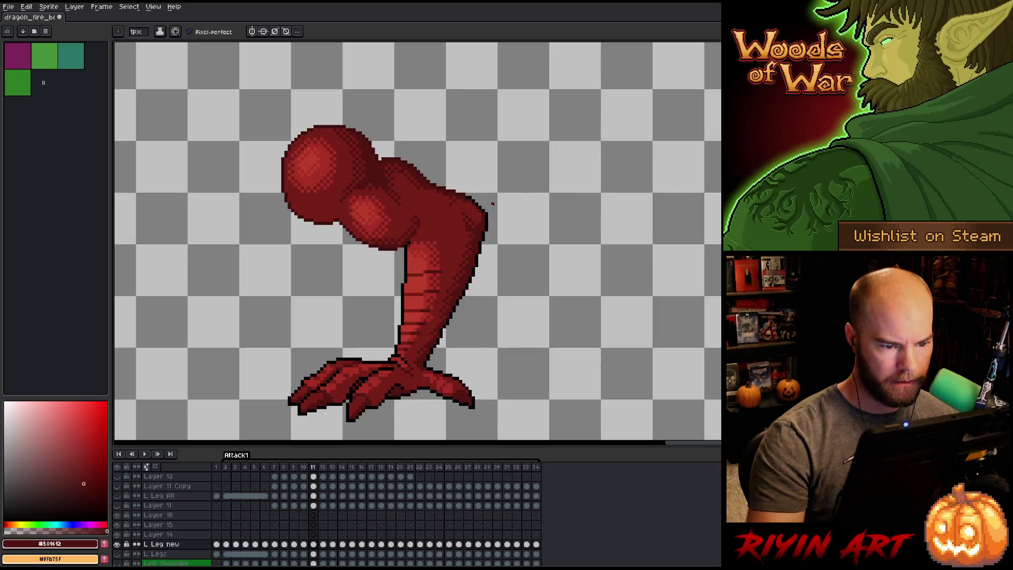
alt+click(466, 231)
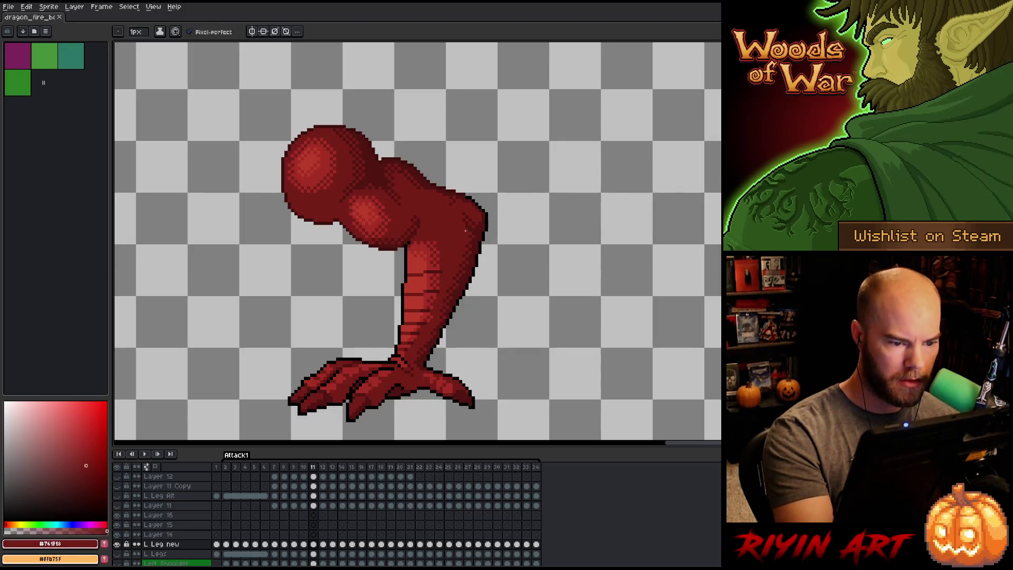
key(ctrl+s)
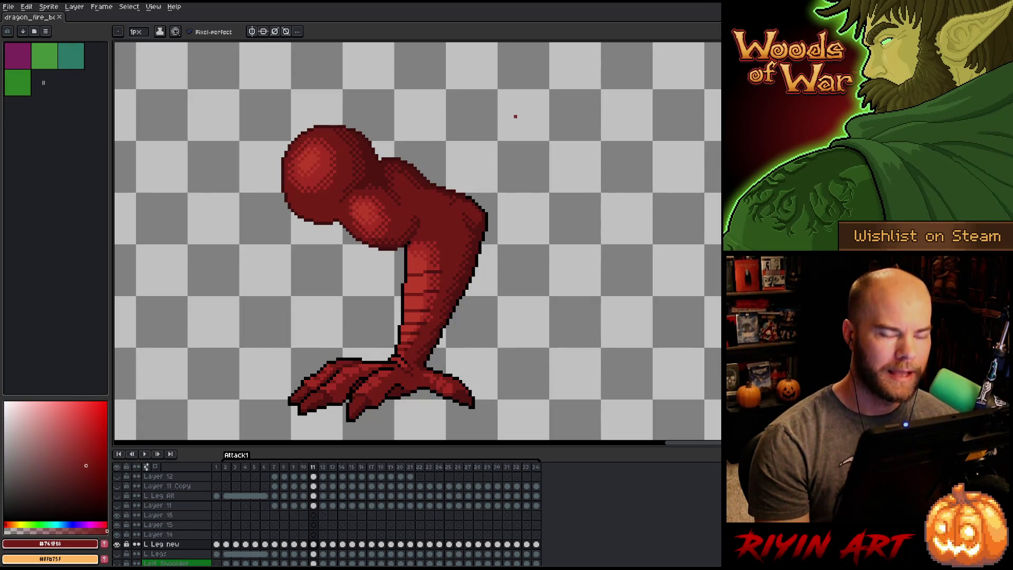
Compare the leg poses across frames 10 and 11, then pick black as the drawing colour.
key(Left)
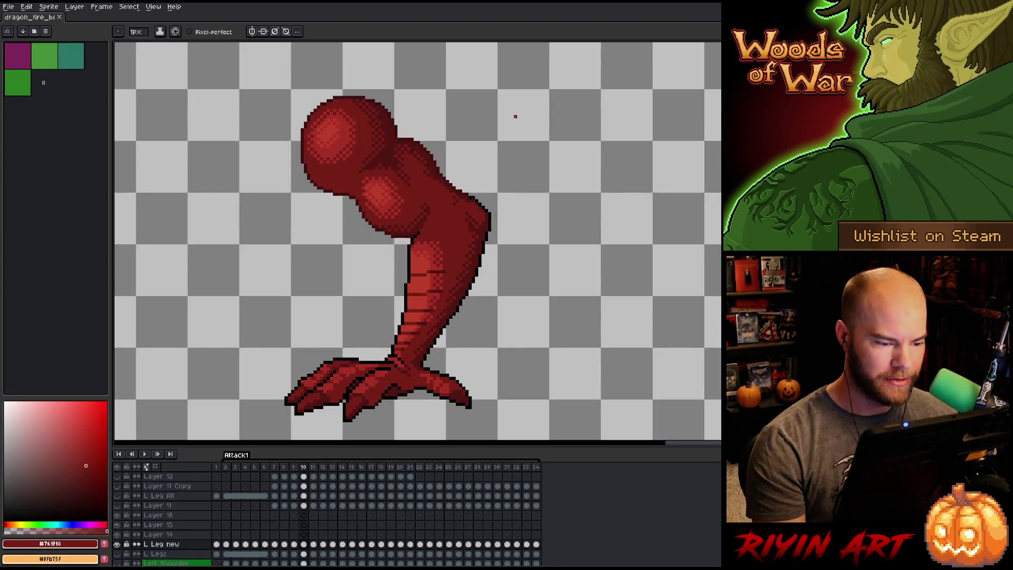
key(Right)
key(Left)
key(Right)
key(Left)
key(Right)
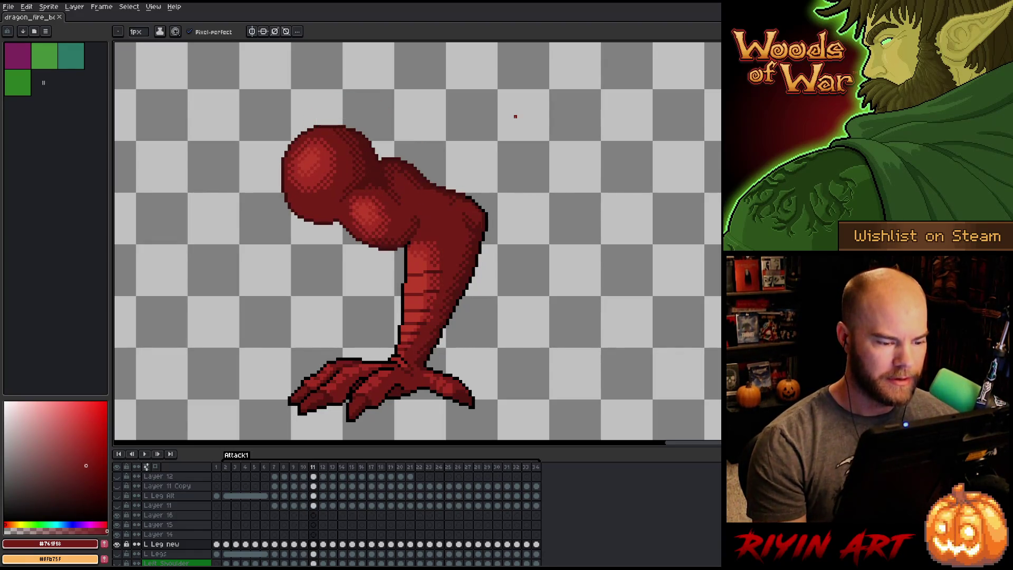
click(83, 483)
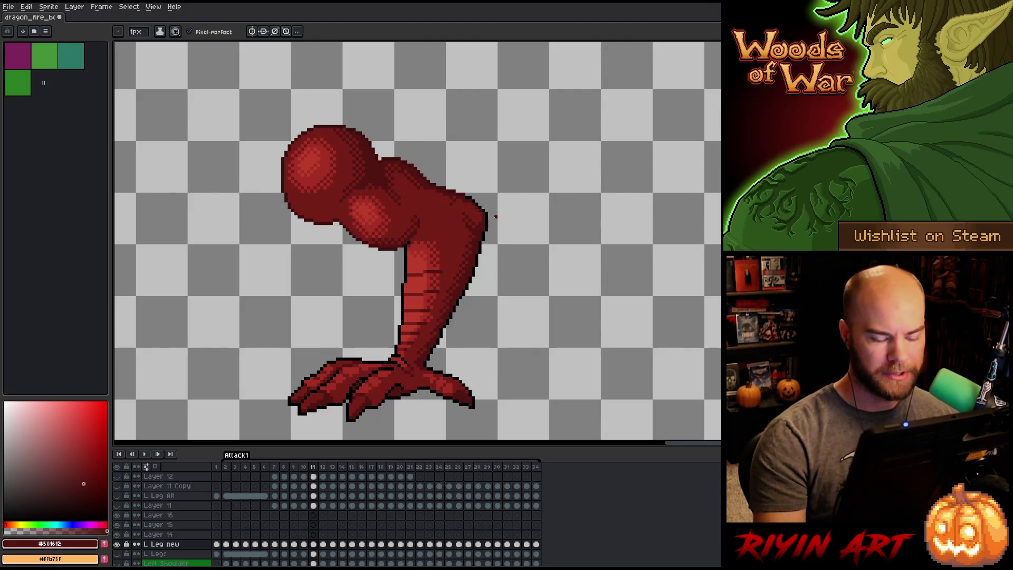
key(Left)
key(Right)
key(Left)
key(Right)
key(Left)
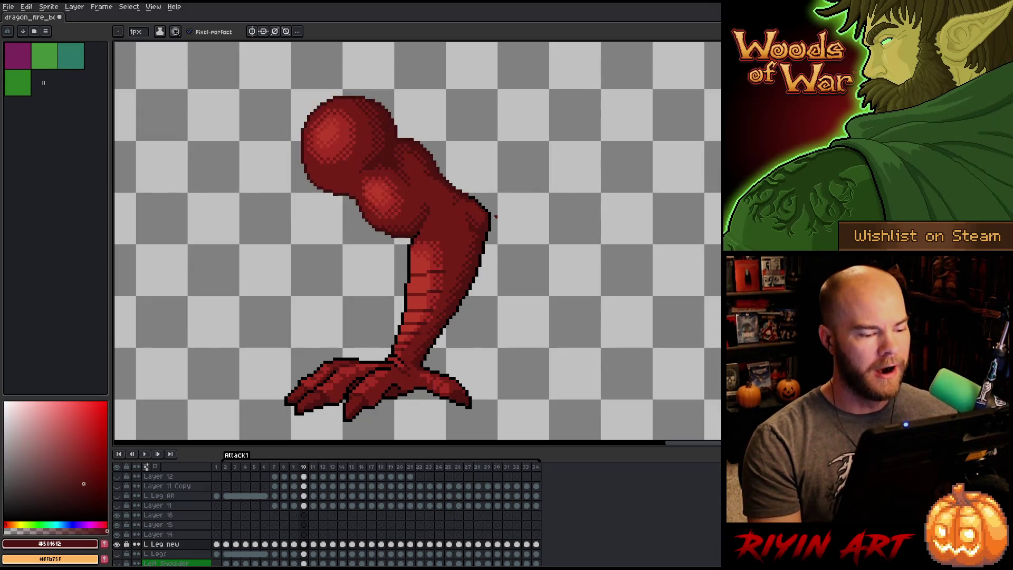
key(Right)
key(Left)
key(Right)
key(Left)
key(Right)
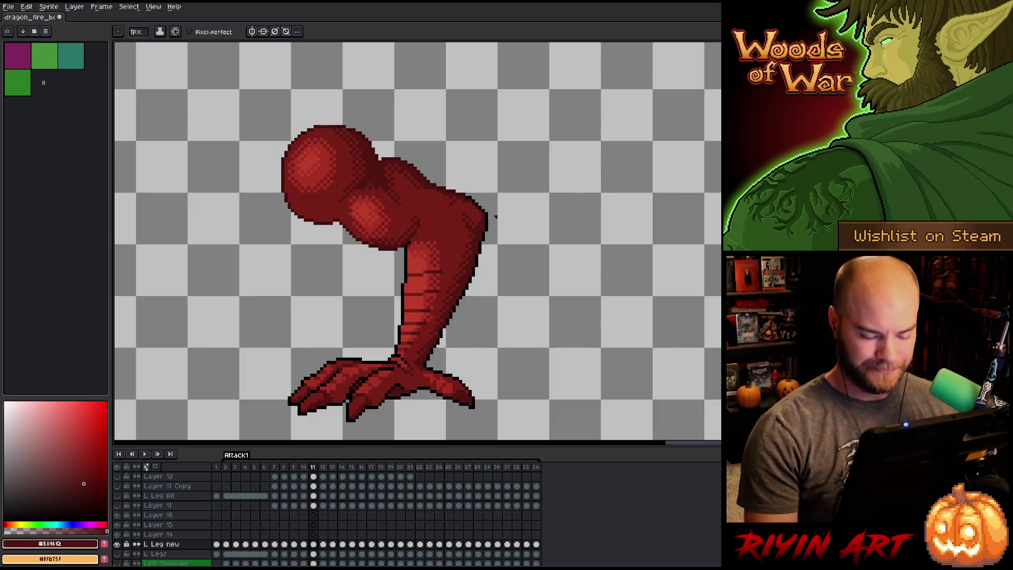
key(Left)
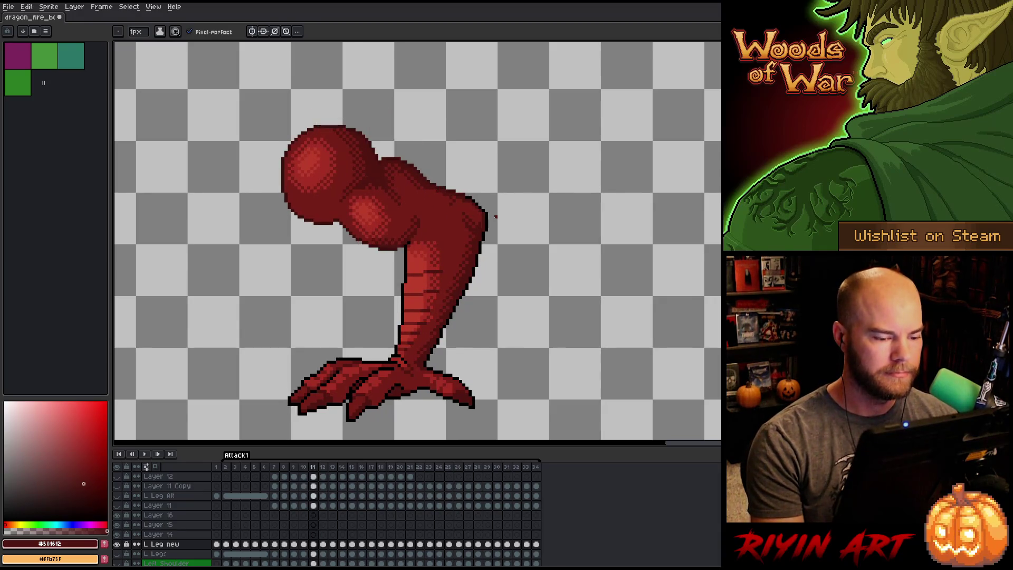
key(Right)
key(Left)
key(Right)
key(Left)
key(Right)
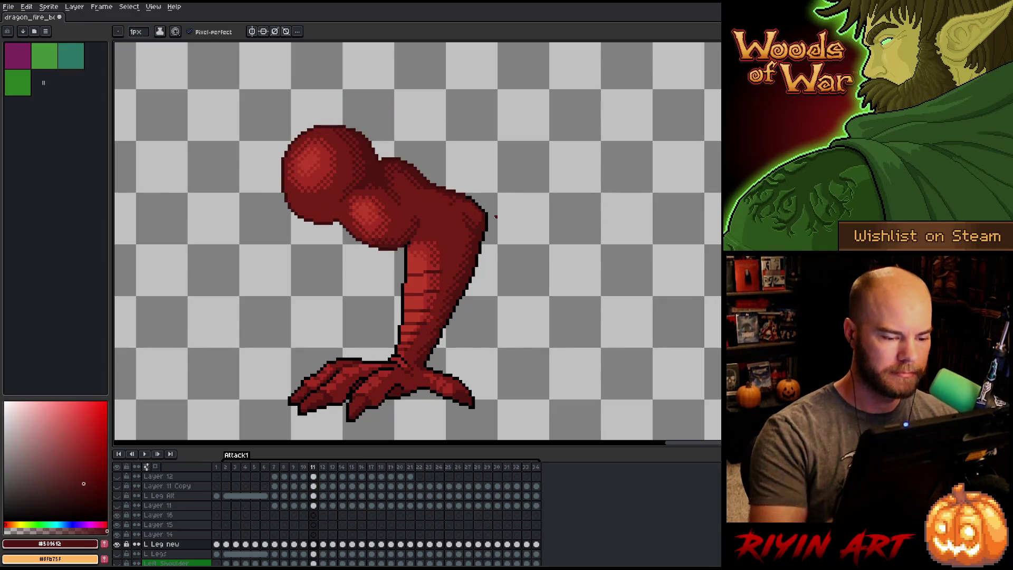
alt+click(439, 335)
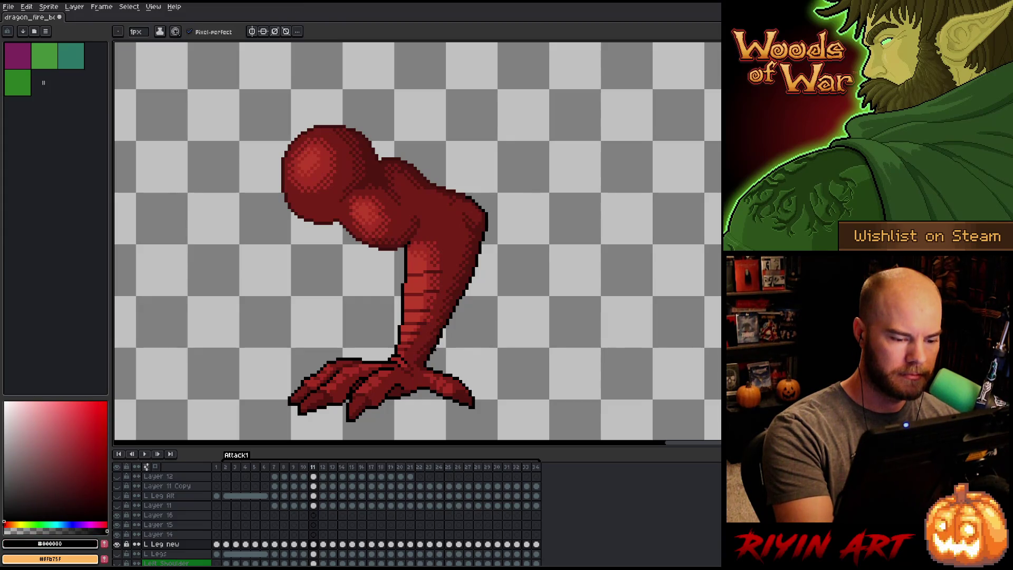
key(e)
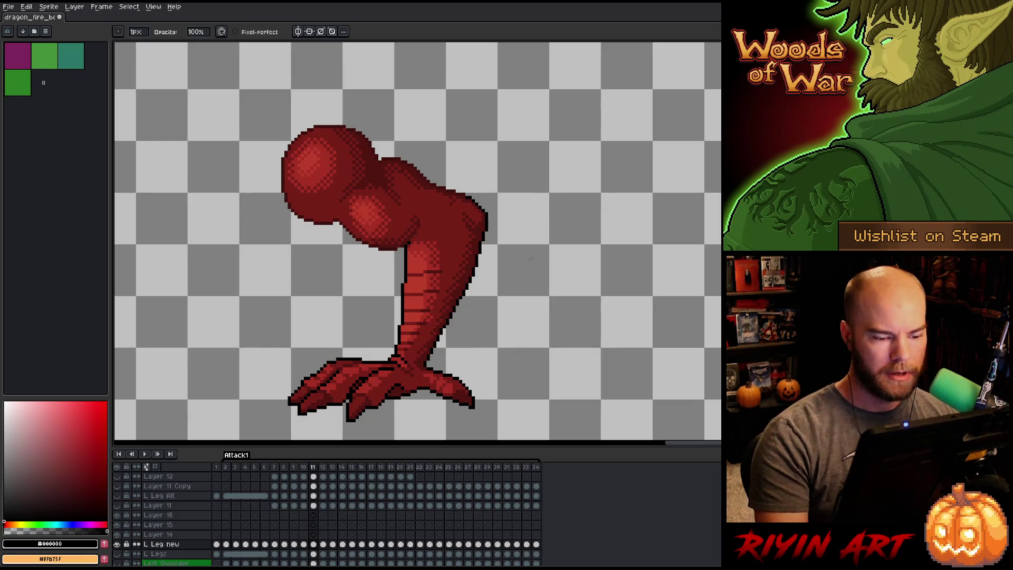
Flip between frames 10 and 11 to compare the two leg poses.
key(Left)
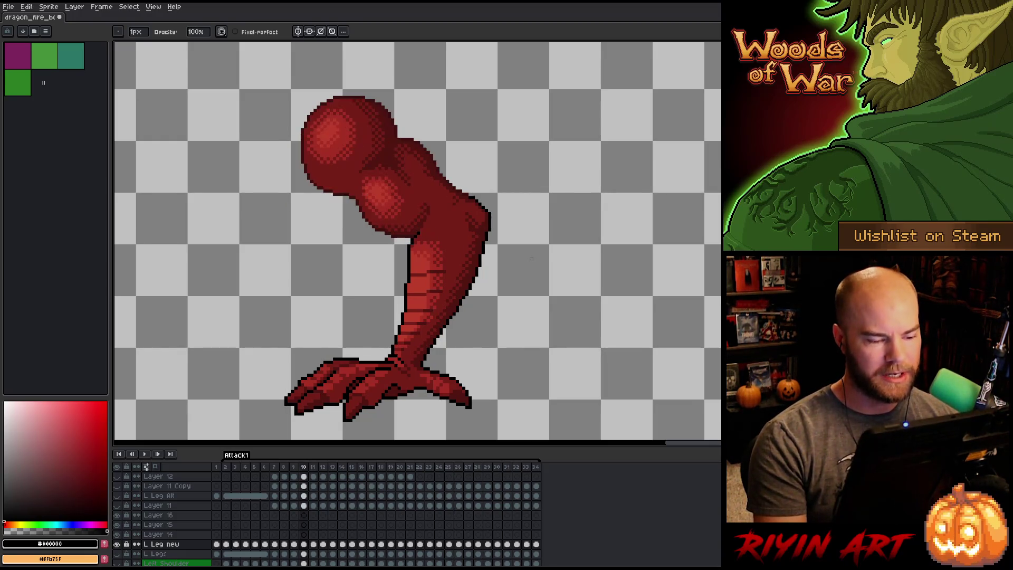
key(Right)
key(Left)
key(Right)
key(Left)
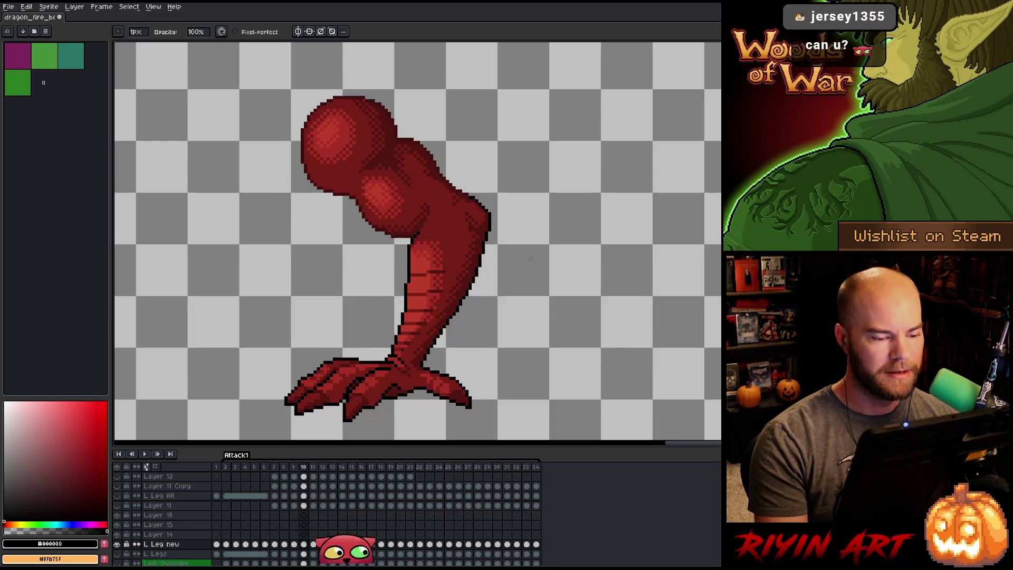
key(Right)
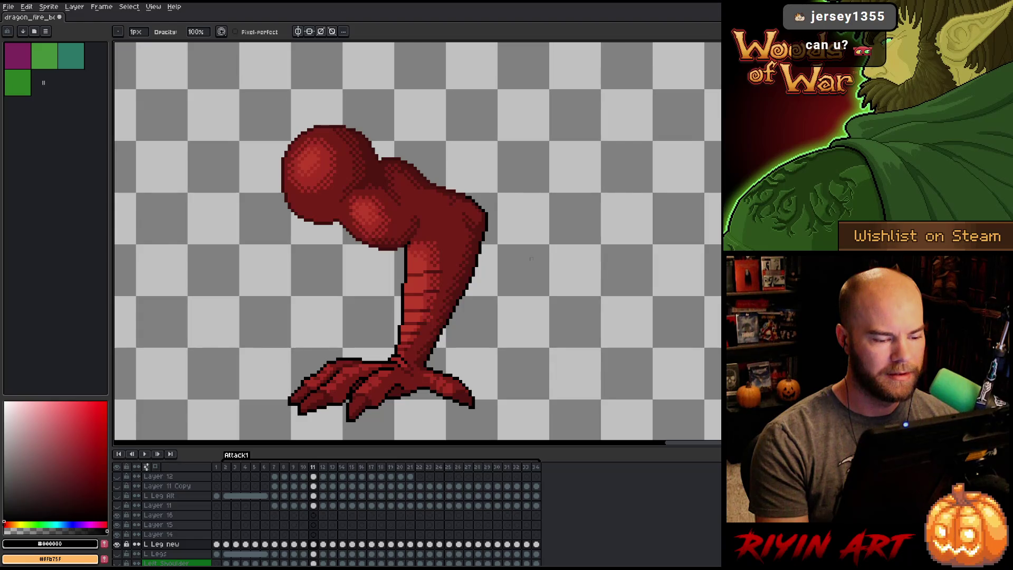
Select and adjust small patches on the leg's right edge, deselect, and save the sprite.
key(m)
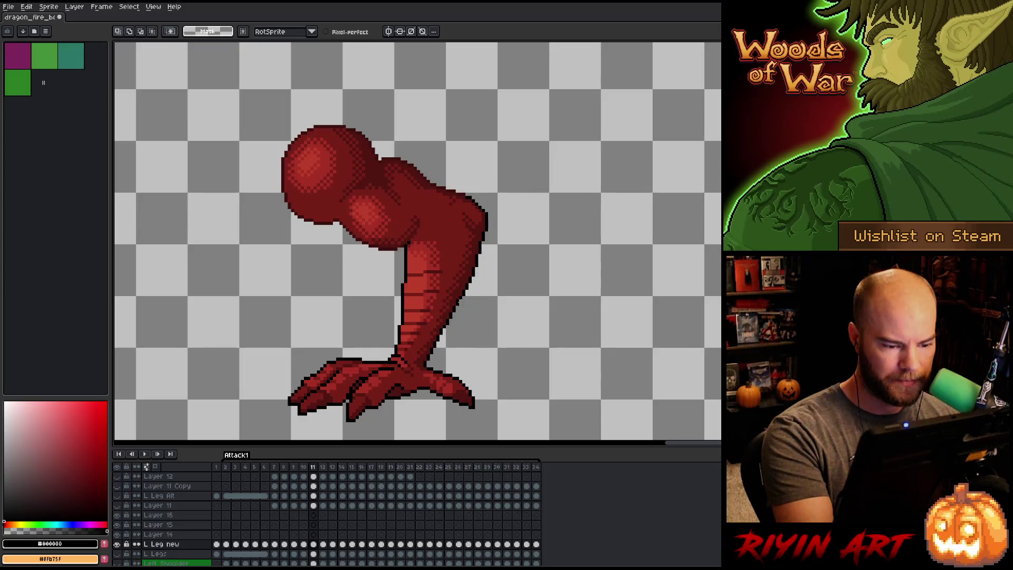
mouse_move(458, 301)
mouse_down()
mouse_move(447, 323)
mouse_move(457, 302)
mouse_move(457, 328)
mouse_move(454, 317)
mouse_up()
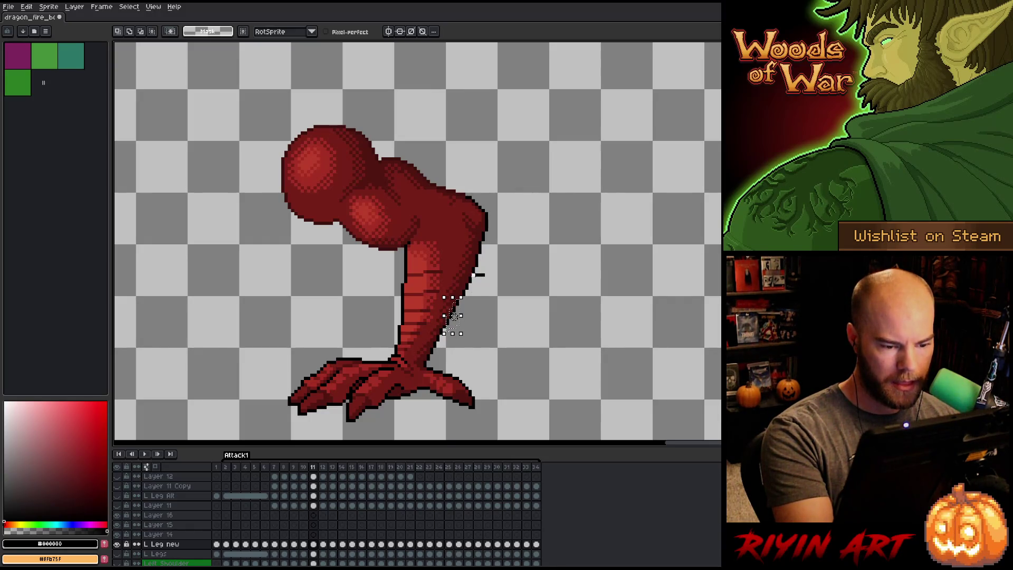
mouse_move(473, 275)
mouse_down()
mouse_move(464, 310)
mouse_move(473, 295)
mouse_up()
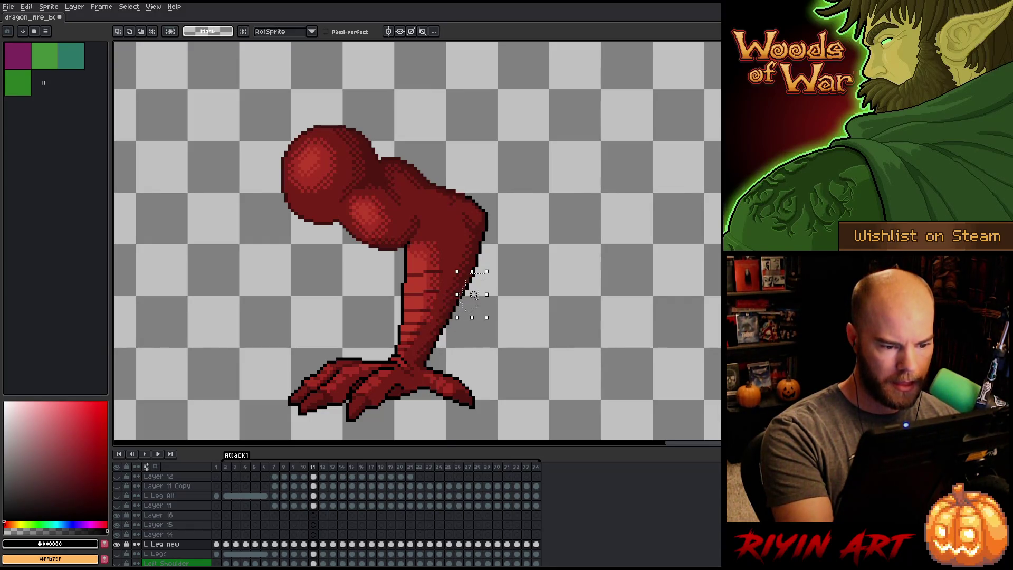
key(ctrl+d)
key(b)
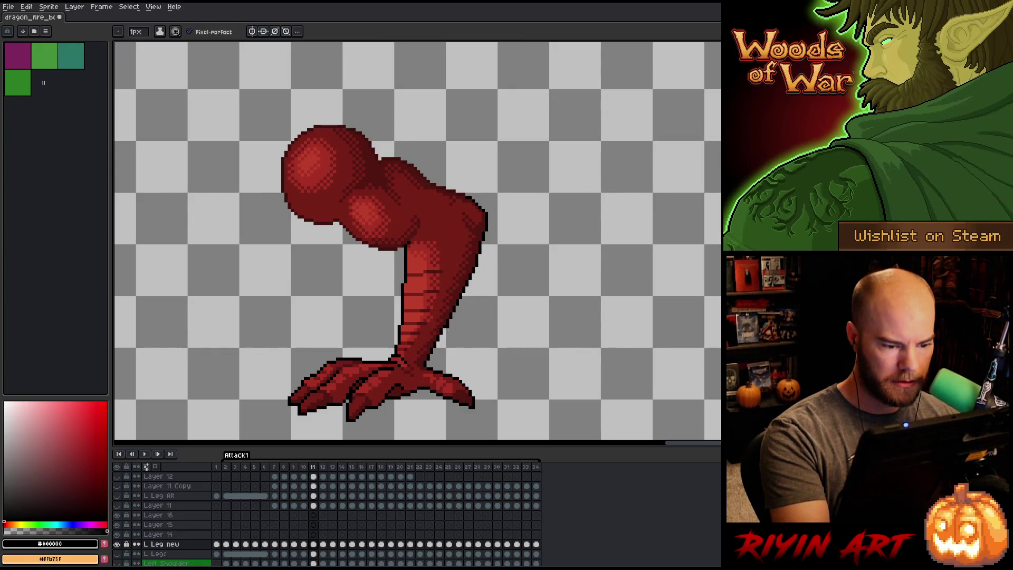
key(m)
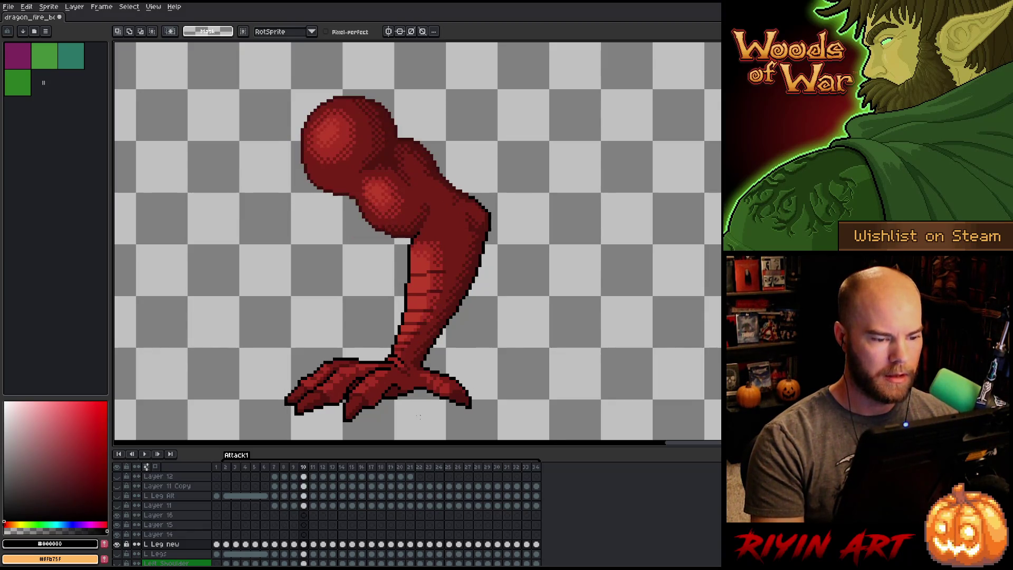
key(b)
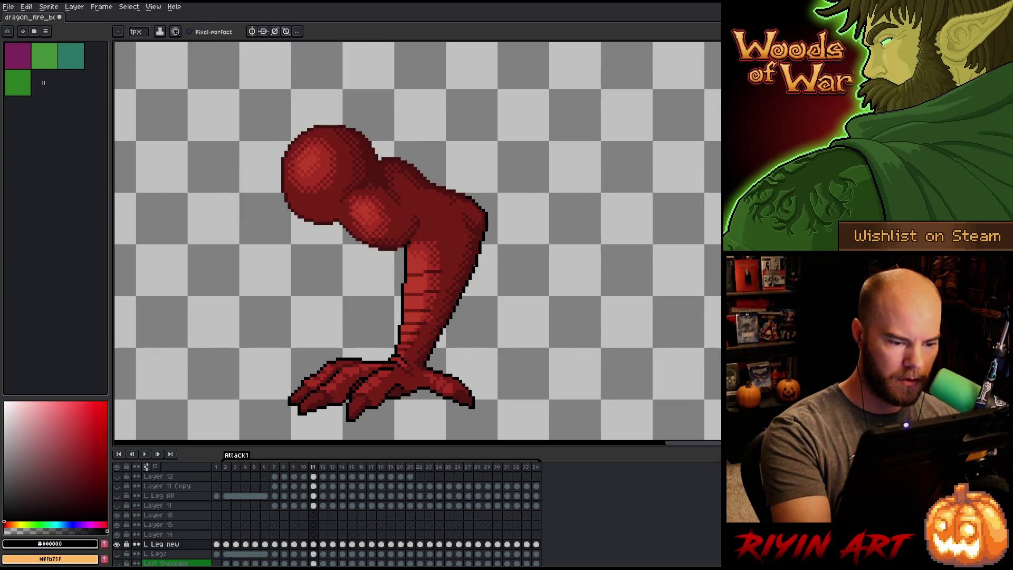
key(ctrl+s)
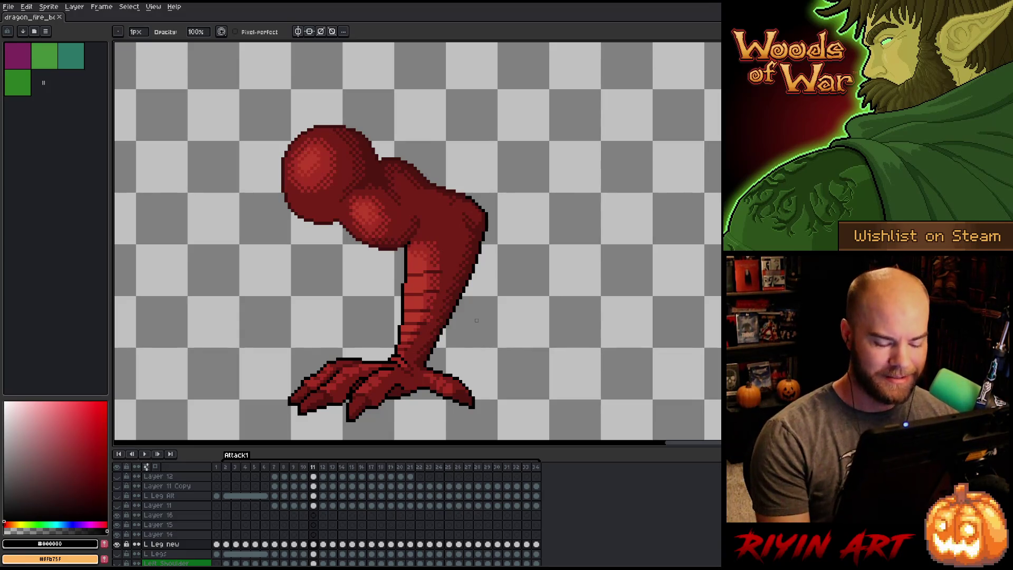
key(v)
key(b)
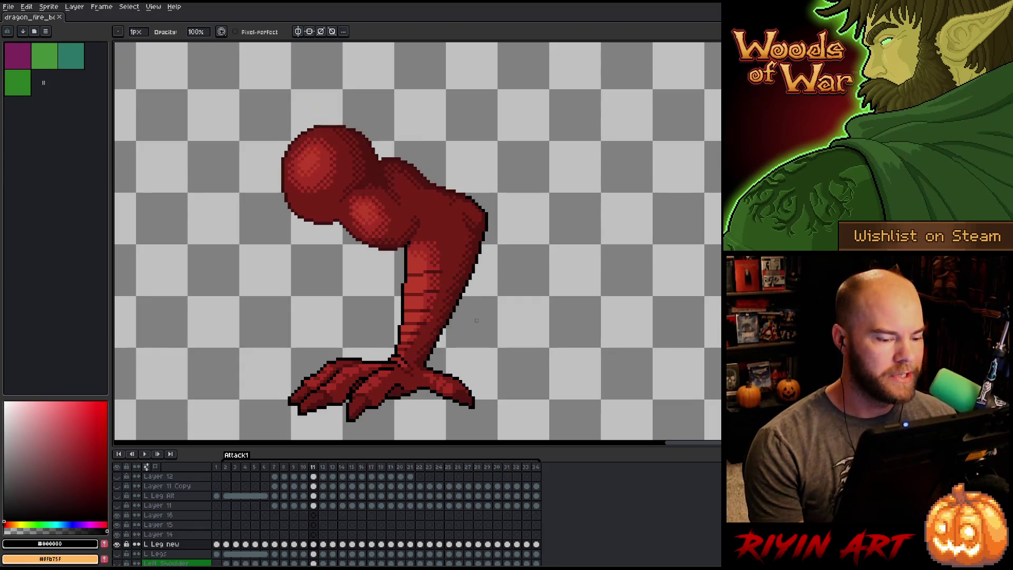
key(Left)
key(Right)
key(Left)
key(Right)
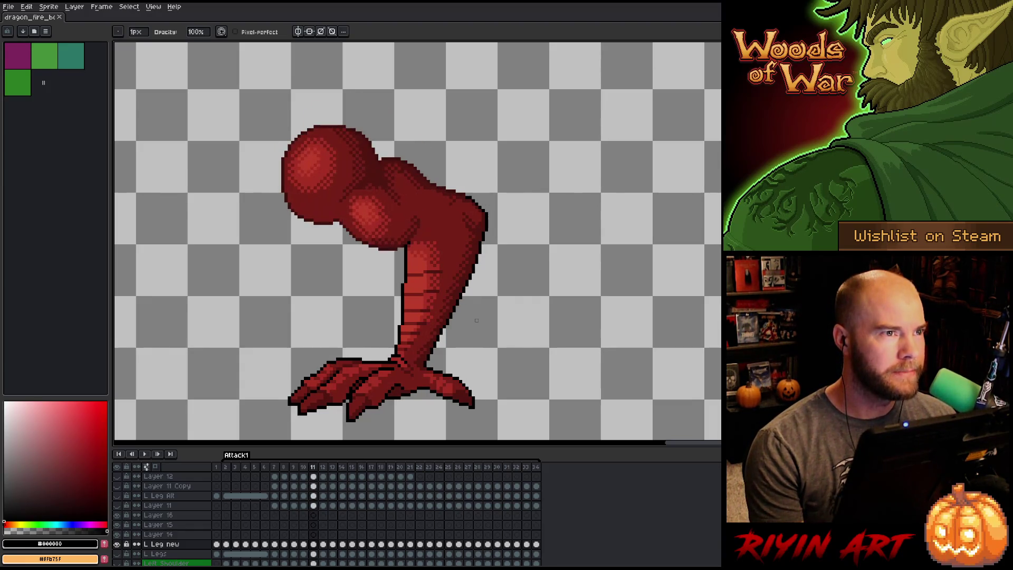
key(Left)
key(Right)
key(Left)
key(Right)
key(Left)
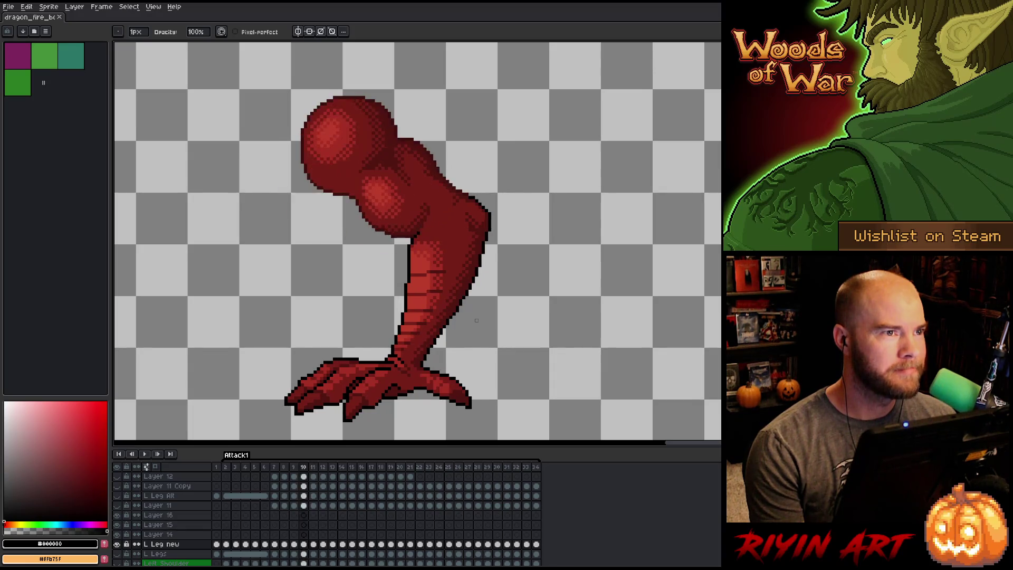
key(Right)
key(Left)
key(Right)
key(Left)
key(Right)
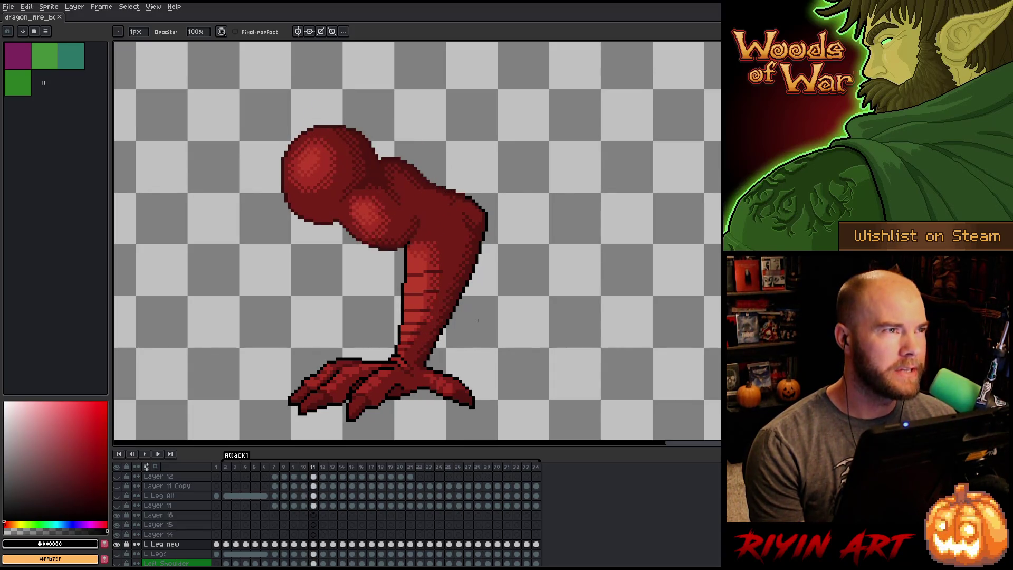
key(Left)
key(Right)
key(Left)
key(Right)
key(Left)
key(Right)
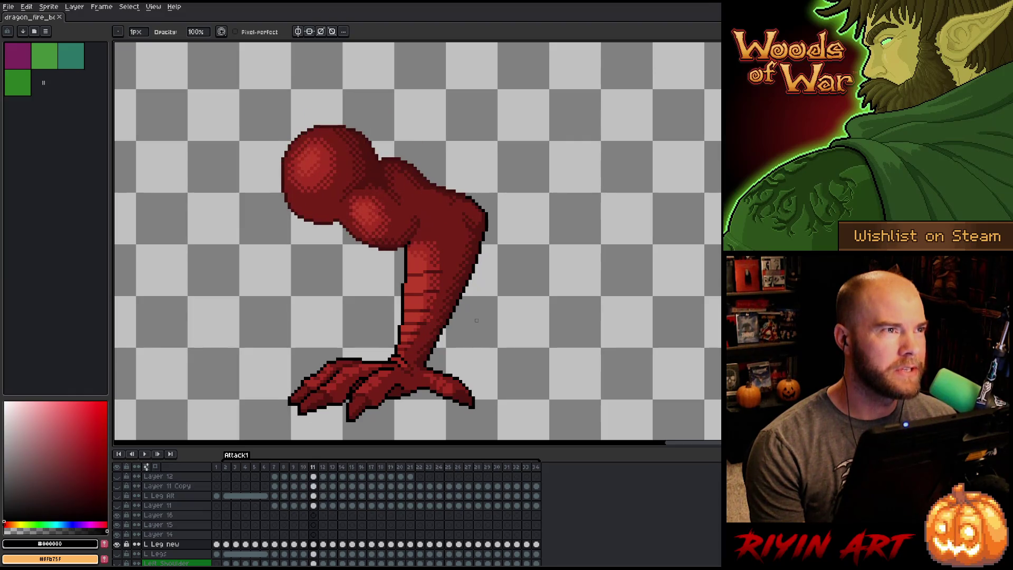
key(Left)
key(Right)
key(Left)
key(Right)
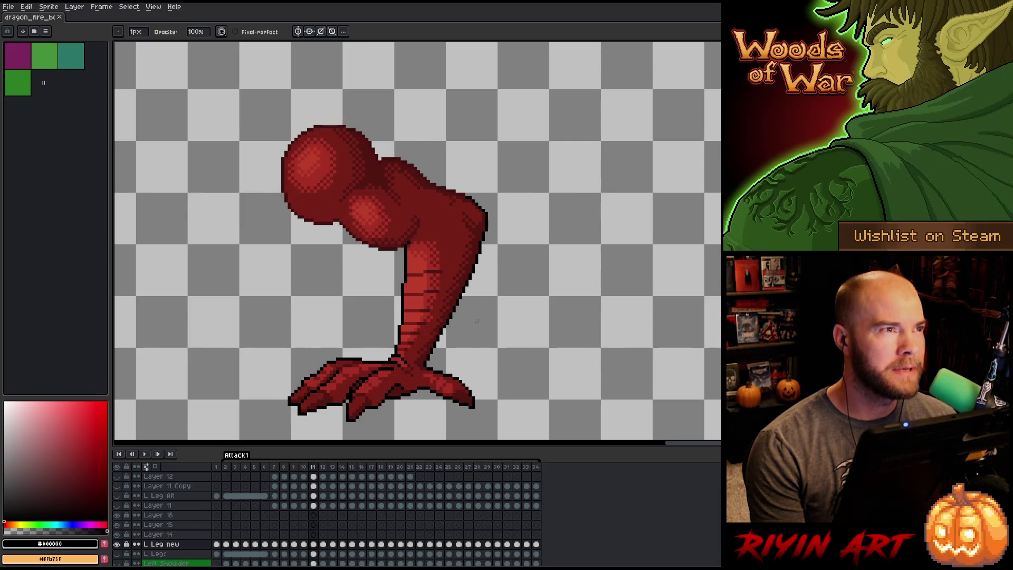
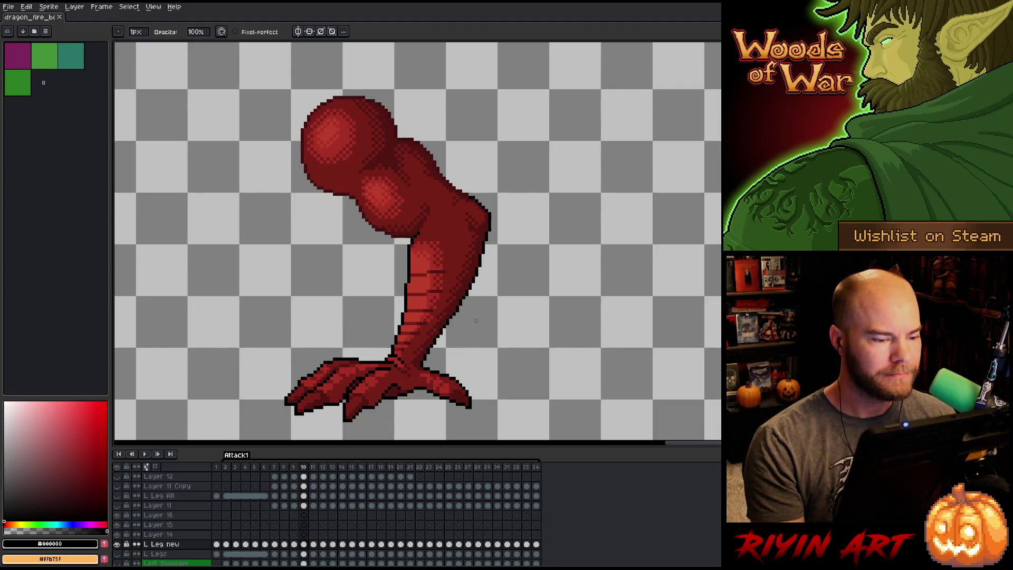
Flip between Attack1 frames 10, 11 and 12 to compare leg poses, ending on frame 11.
key(comma)
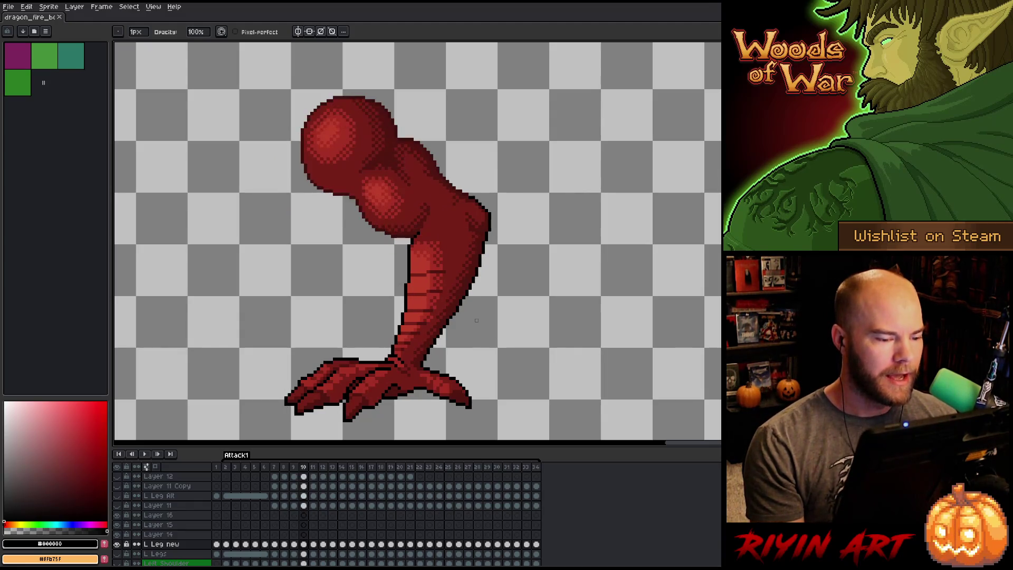
key(period)
key(comma)
key(period)
key(comma)
key(period)
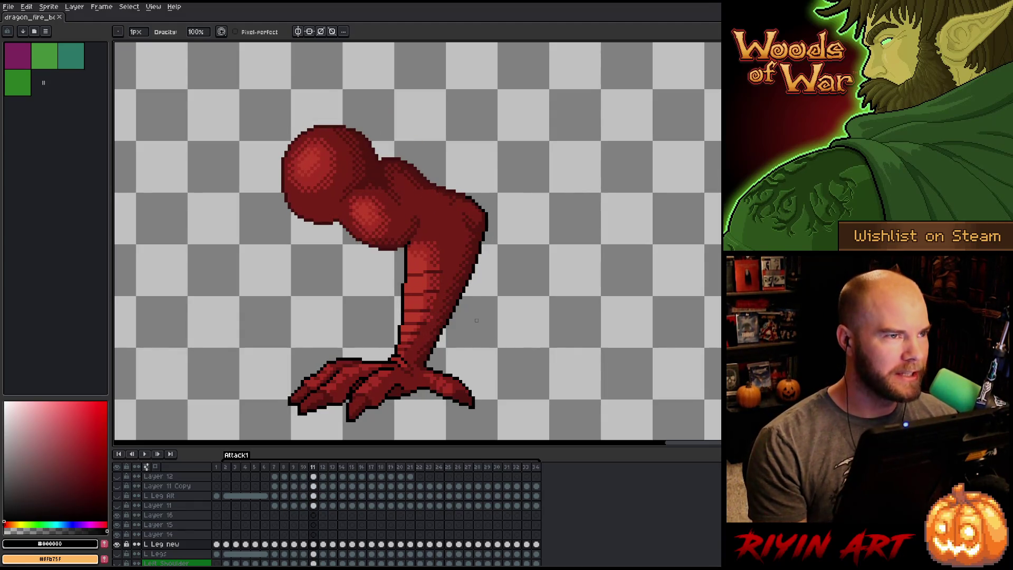
key(comma)
key(period)
key(comma)
key(period)
key(comma)
key(comma)
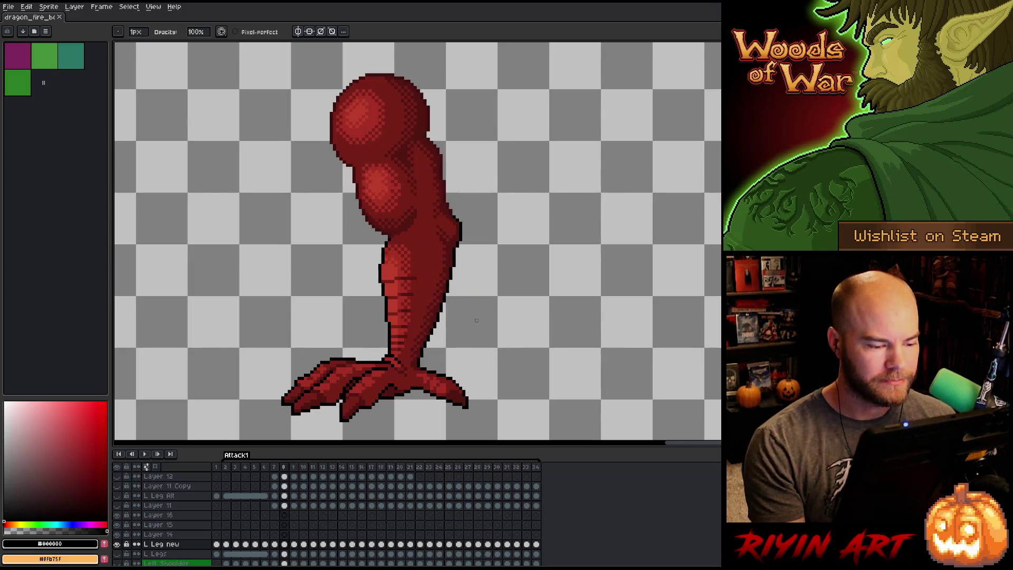
key(period)
key(period)
key(comma)
key(comma)
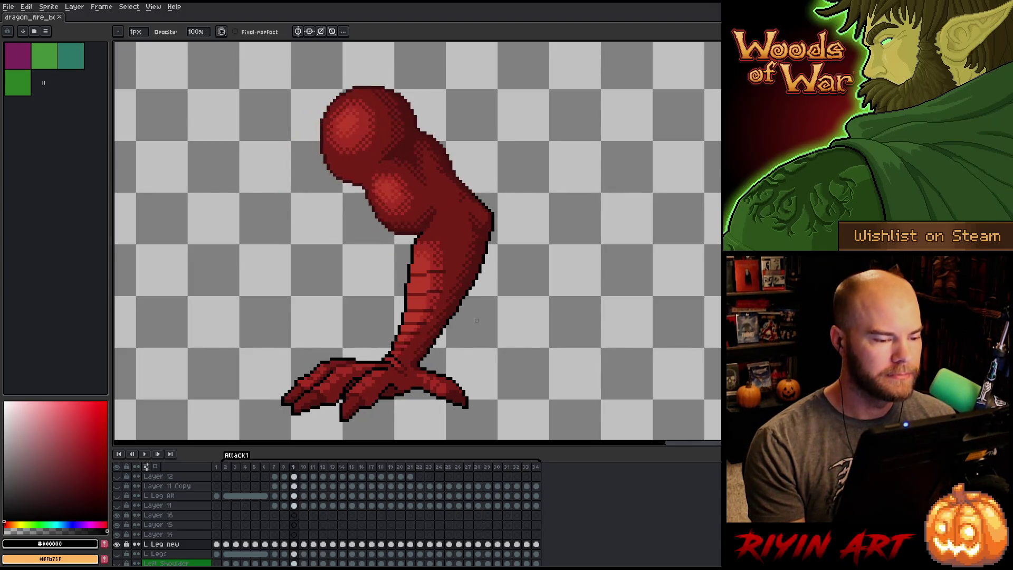
key(period)
key(period)
key(period)
key(comma)
key(comma)
key(comma)
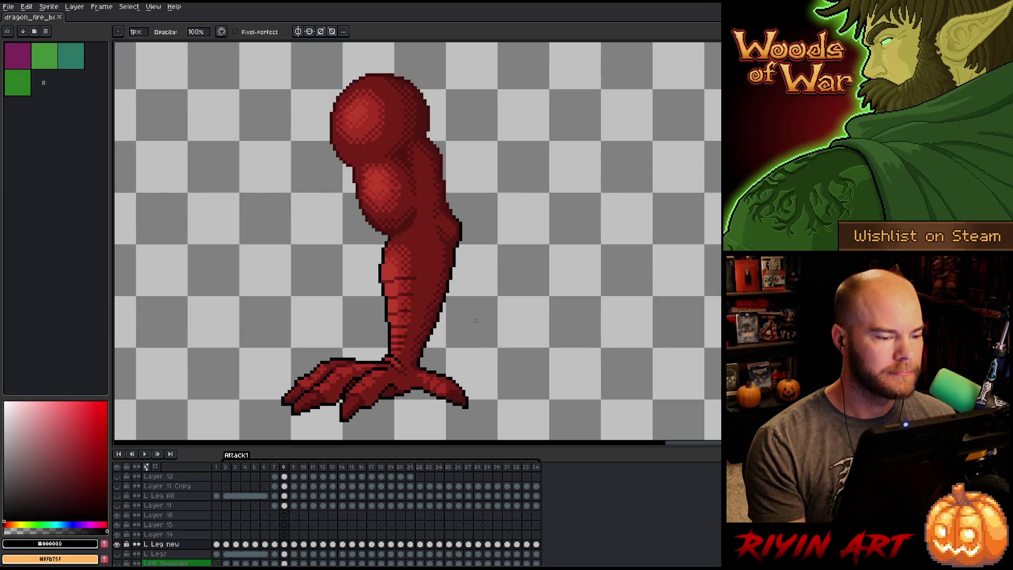
key(comma)
key(period)
key(period)
key(period)
key(period)
key(comma)
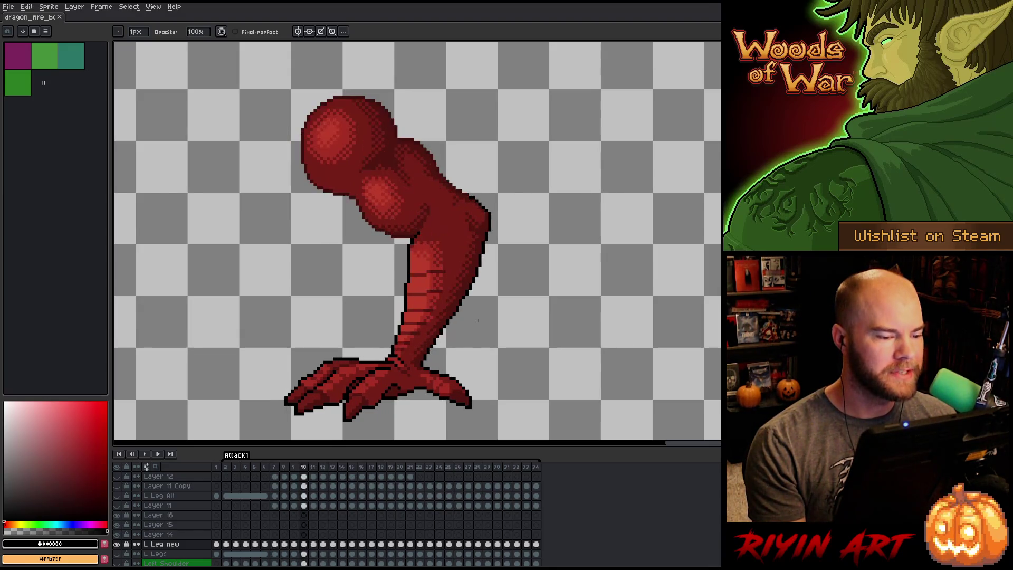
key(comma)
key(period)
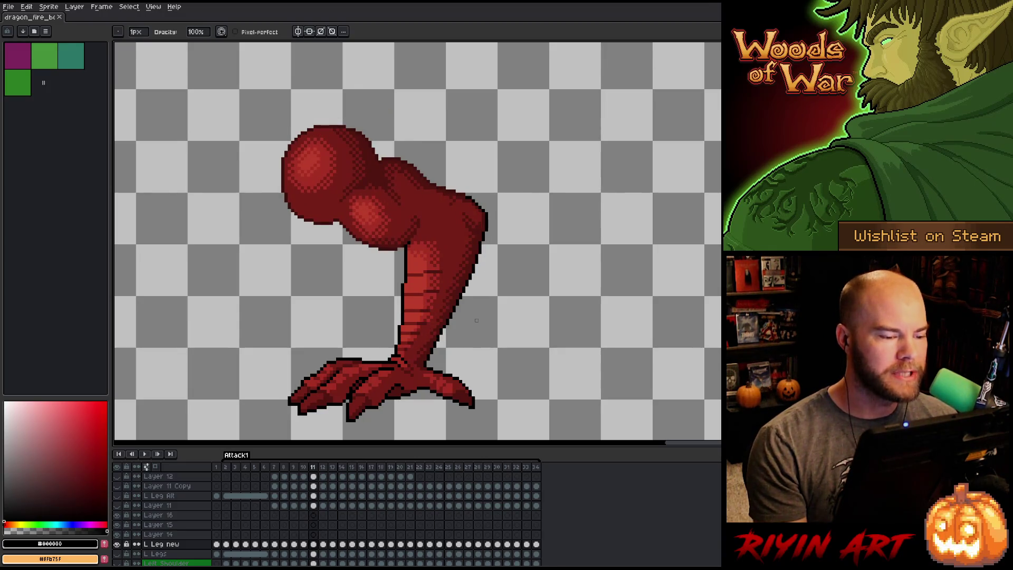
key(comma)
key(period)
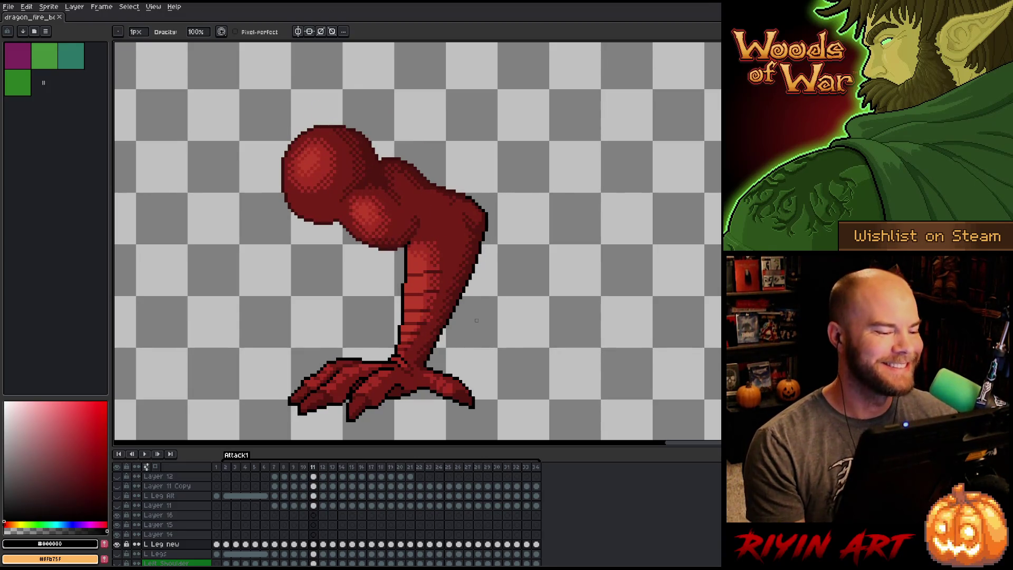
key(comma)
key(period)
key(comma)
key(period)
key(comma)
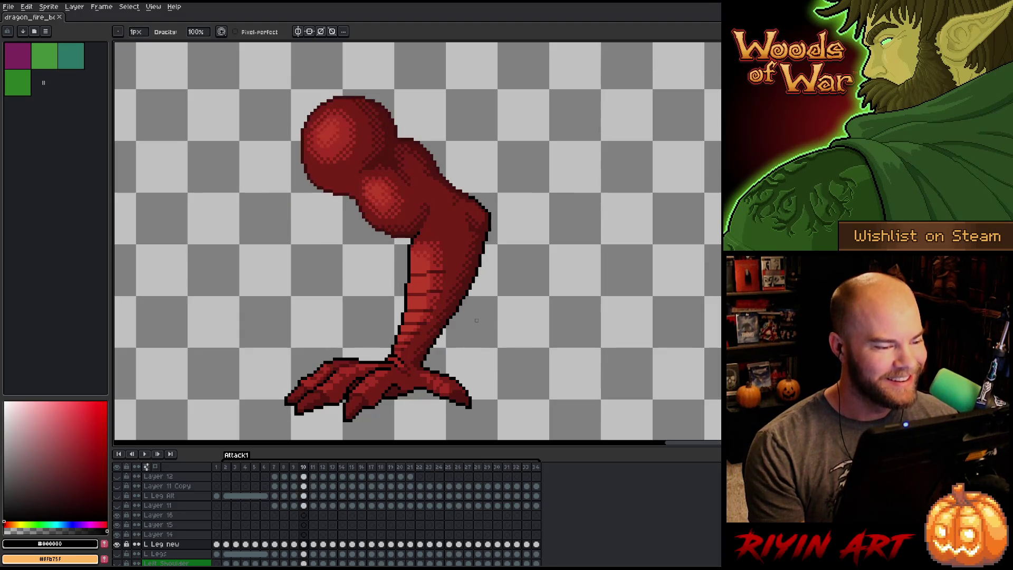
key(period)
key(comma)
key(period)
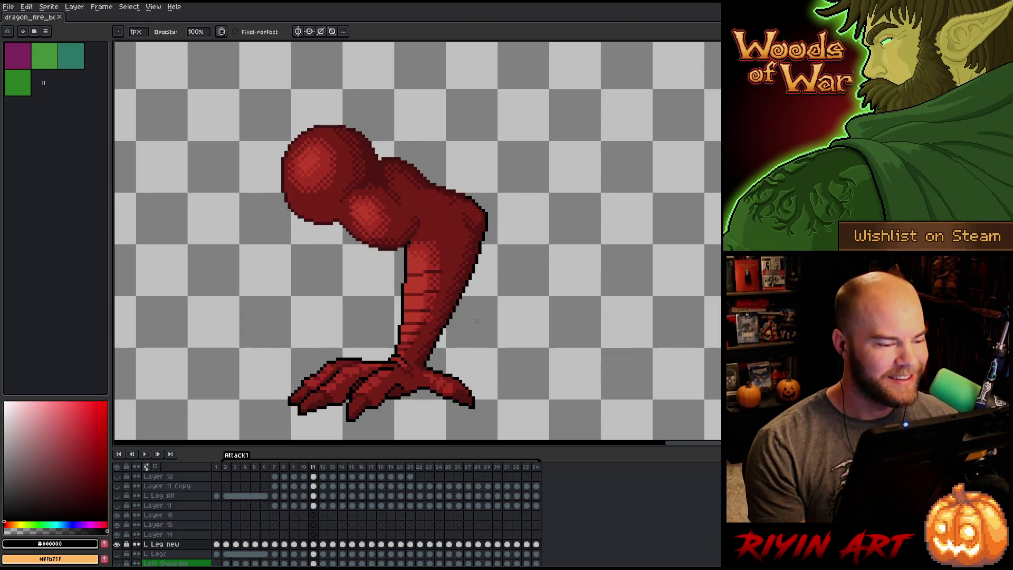
key(comma)
key(period)
Lasso a thin arc under the leg's lower bulge on frame 11 and delete it.
key(e)
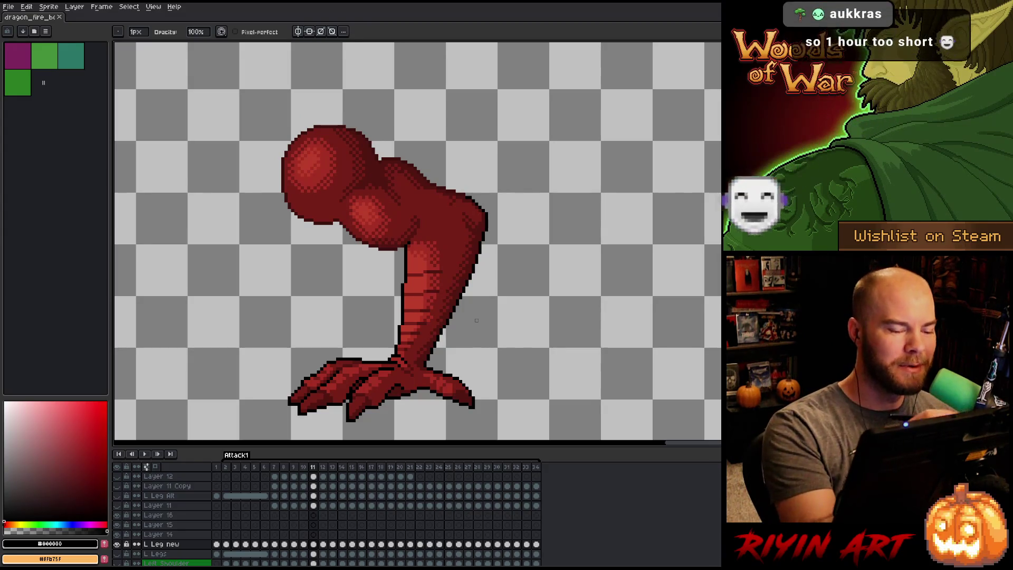
key(q)
mouse_move(391, 232)
mouse_down()
mouse_move(370, 236)
mouse_move(346, 211)
mouse_move(406, 217)
mouse_up()
key(Delete)
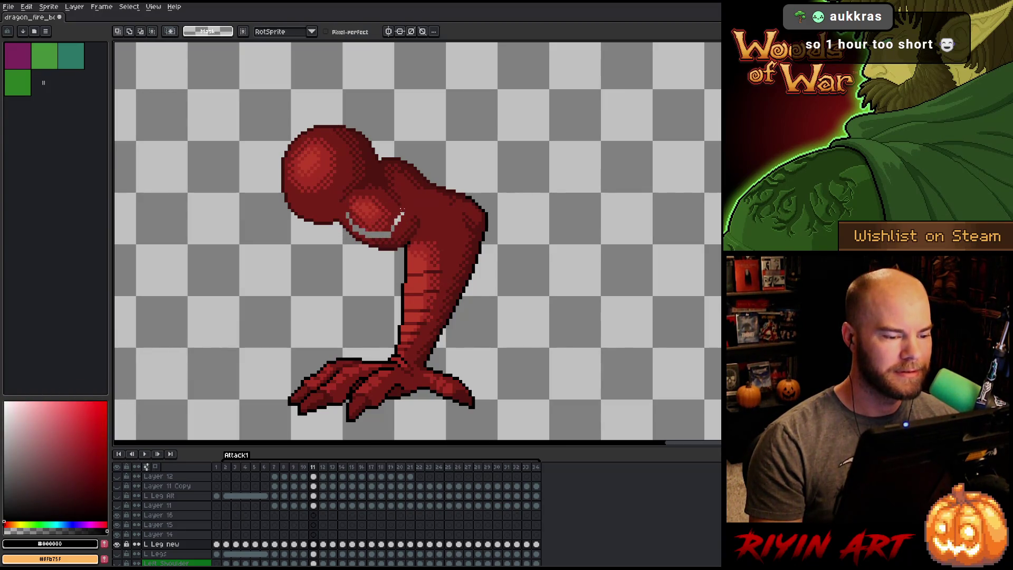
Compare the cleared arc with frame 10 via undo/redo, then pick dark red #761F18.
key(Left)
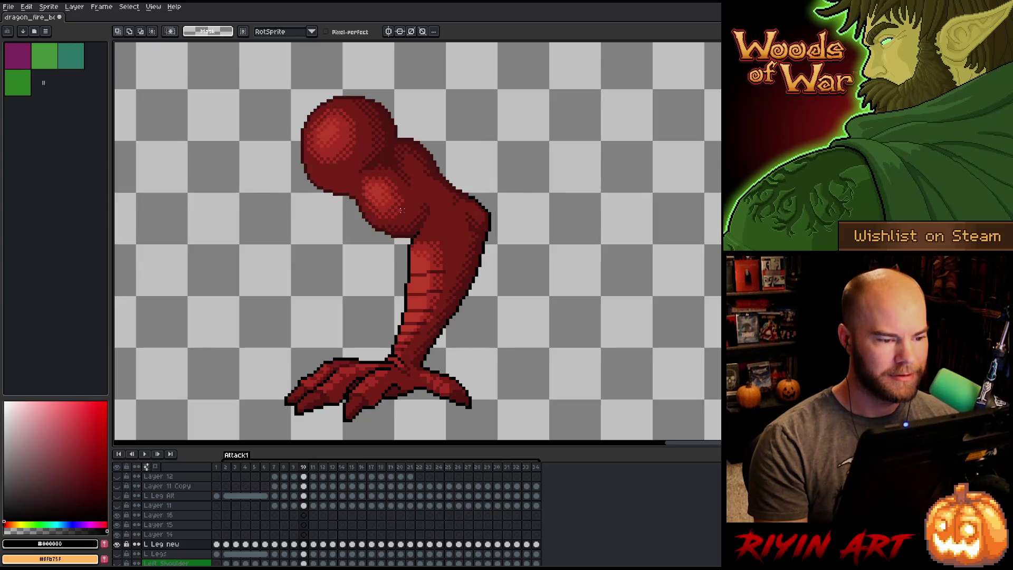
key(Right)
key(Left)
key(Right)
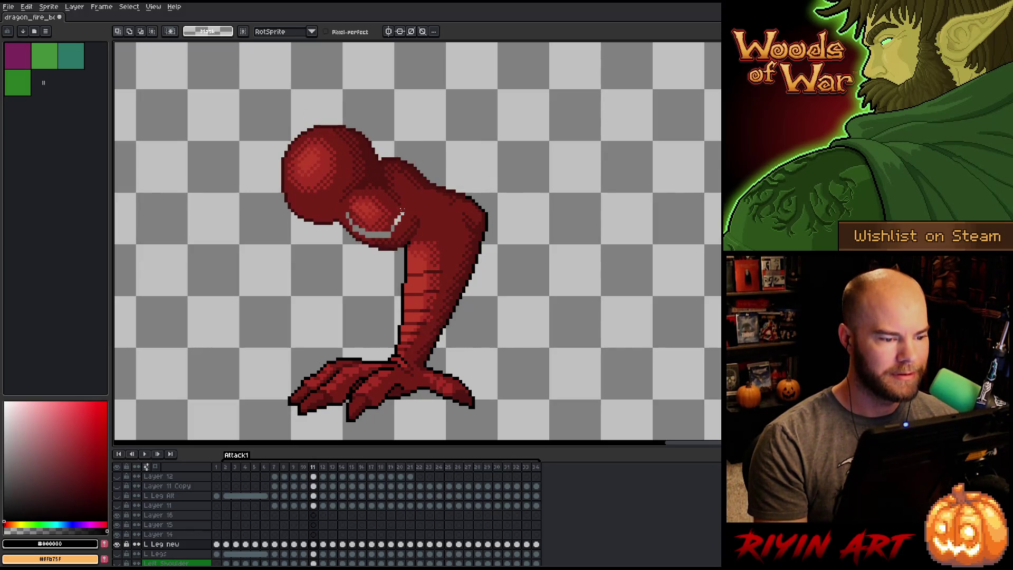
key(Left)
key(Right)
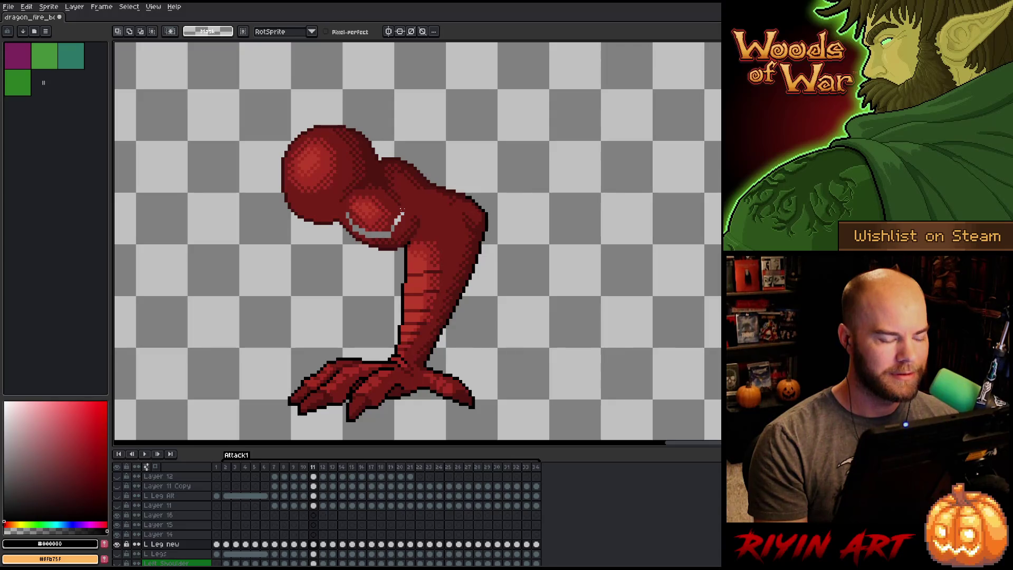
key(ctrl+z)
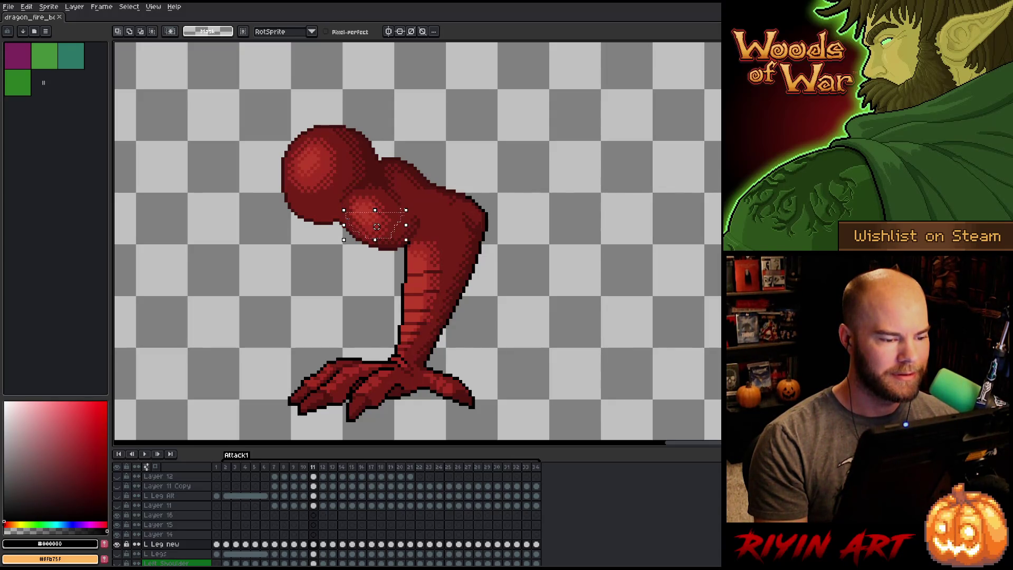
key(ctrl+y)
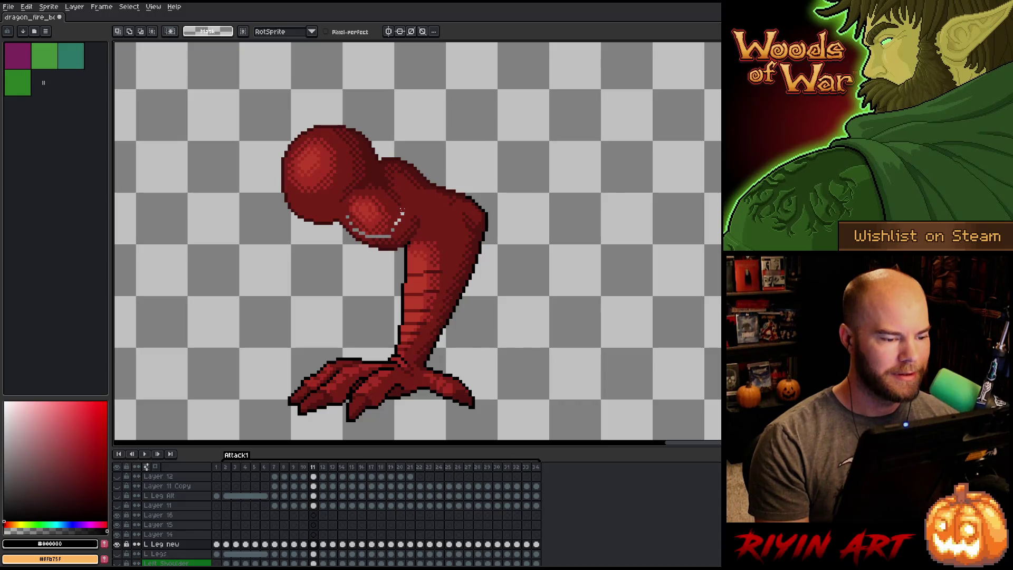
key(b)
alt+click(398, 219)
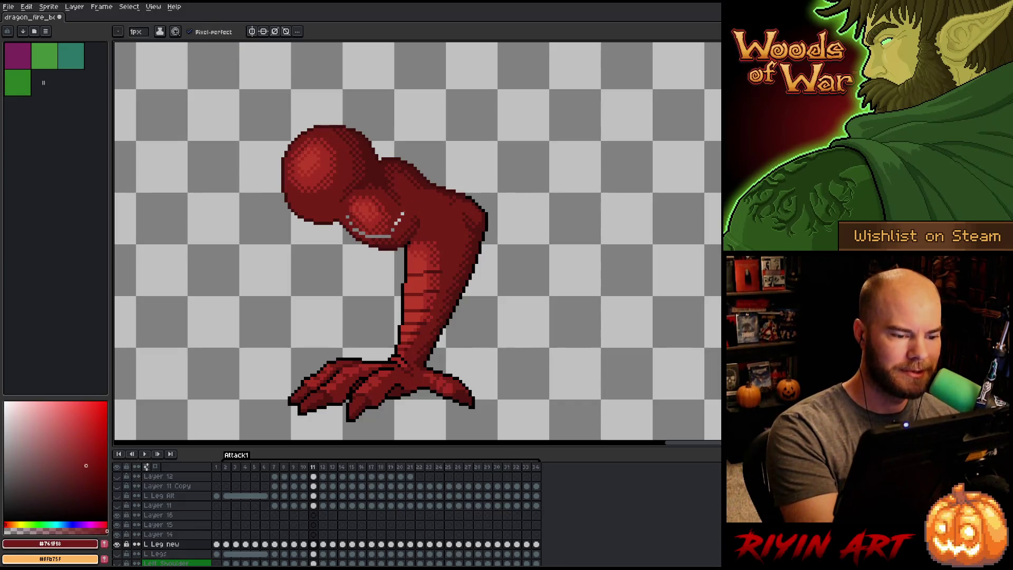
Paint the cleared arc dark red #761F18, save, and select mid red #a52f24.
mouse_move(401, 212)
mouse_down()
mouse_move(371, 235)
mouse_move(359, 229)
mouse_up()
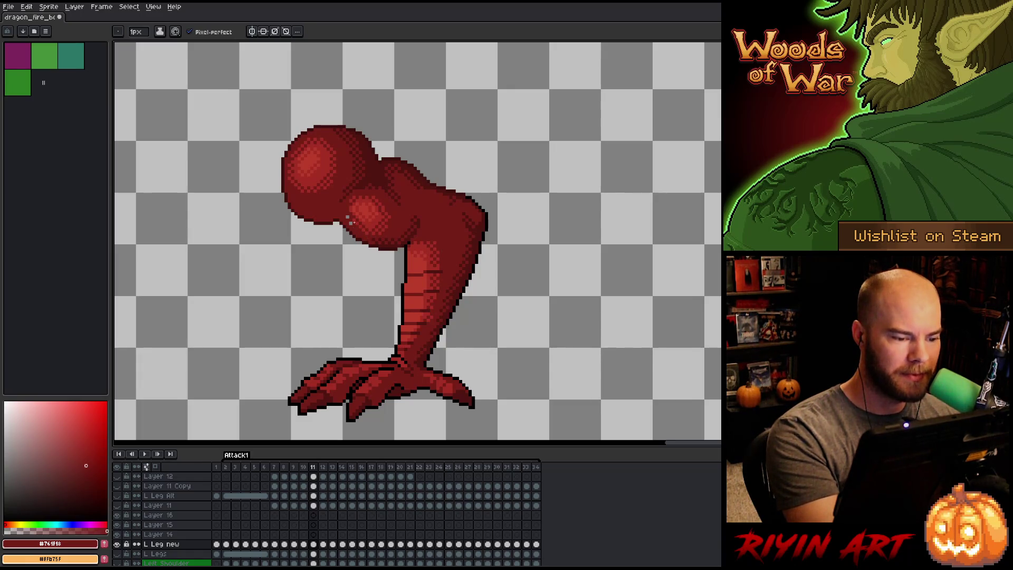
key(ctrl+s)
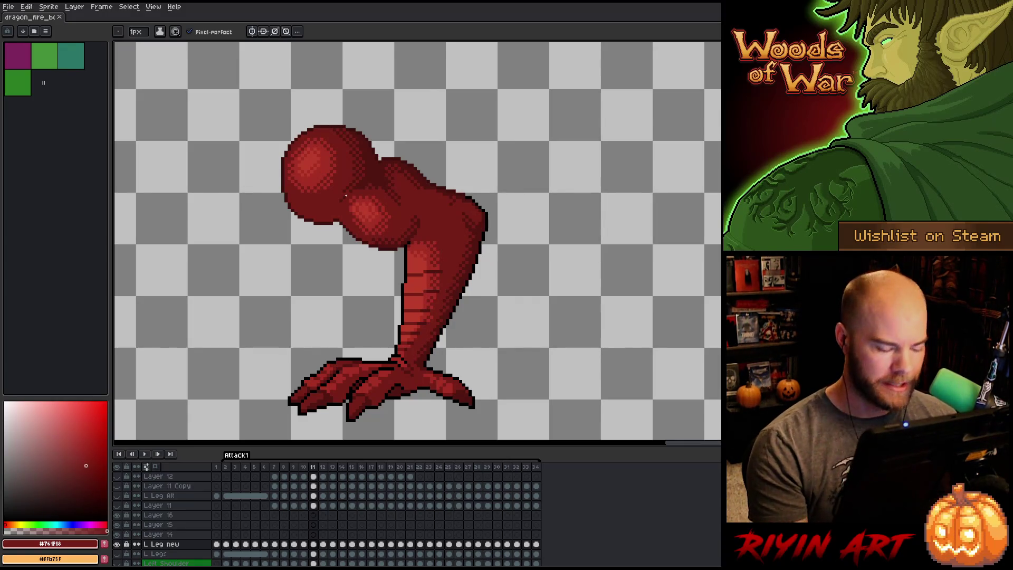
key(ctrl+s)
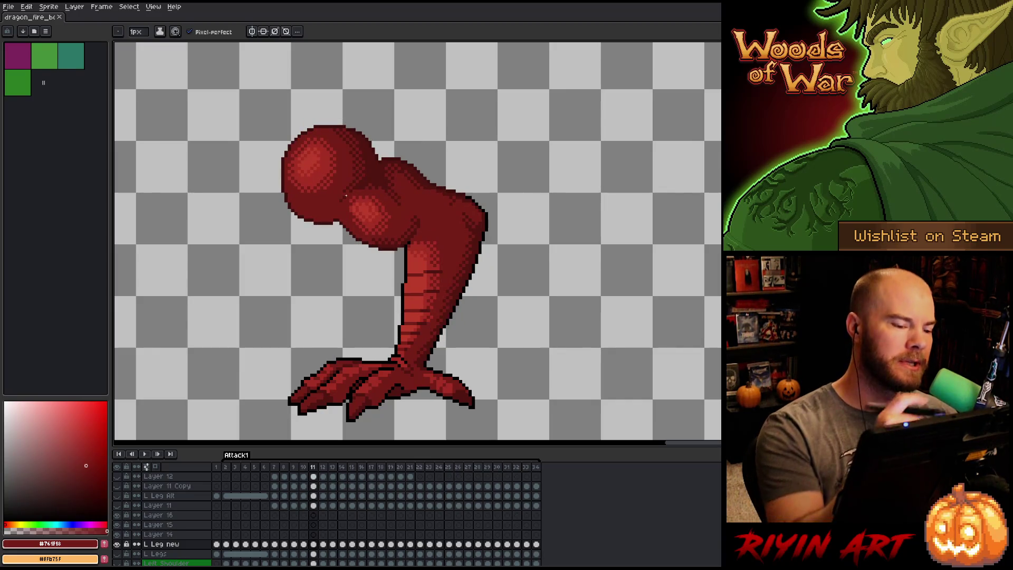
alt+click(351, 202)
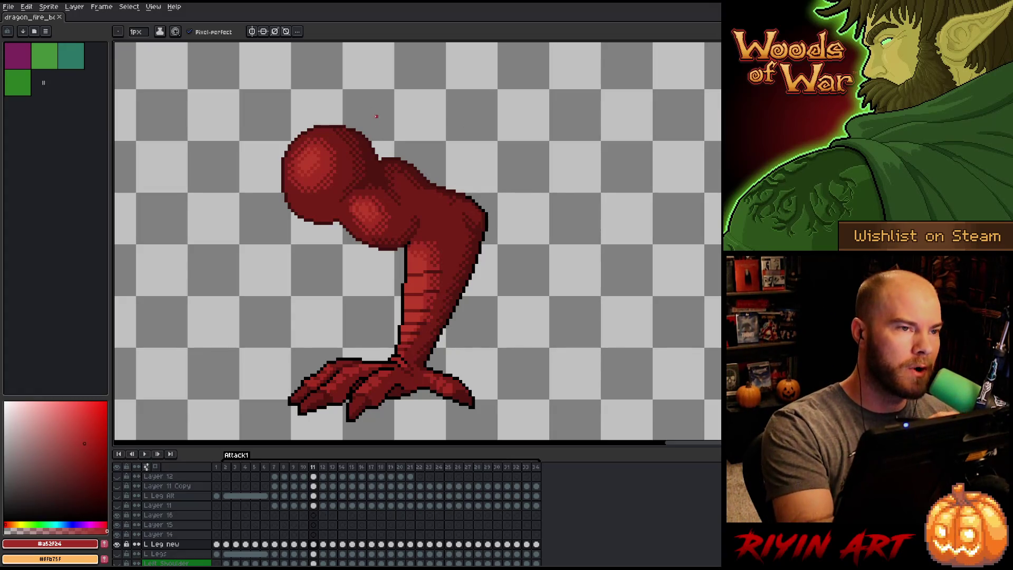
Touch up leg pixels using the brighter red #bb3d29 and save the file.
alt+click(369, 216)
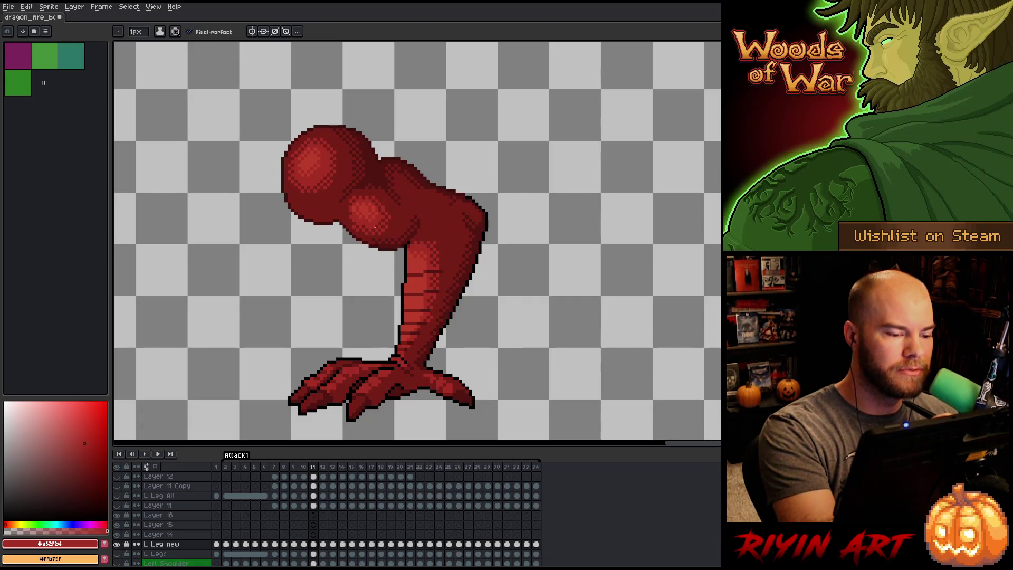
alt+click(365, 206)
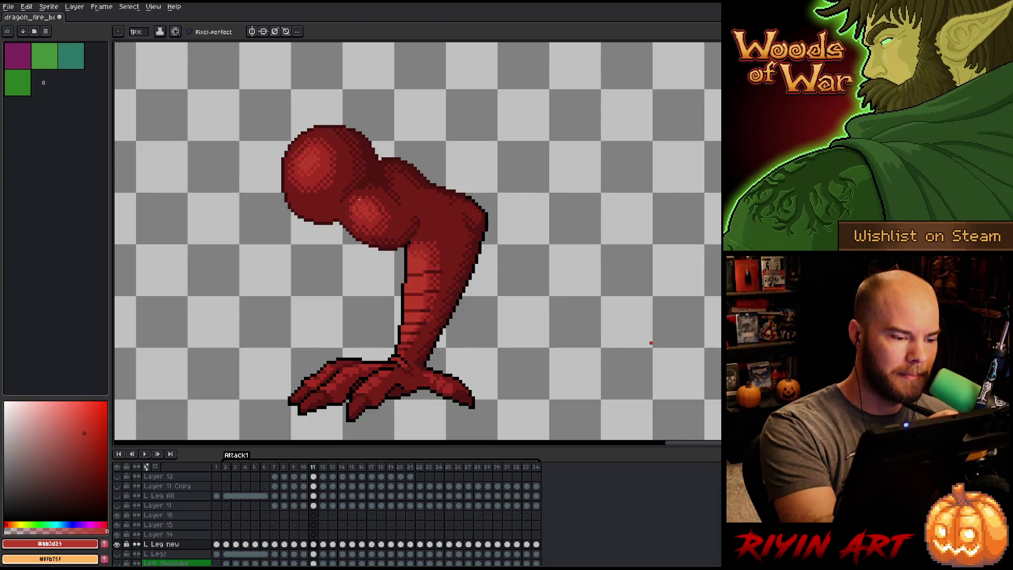
alt+click(354, 209)
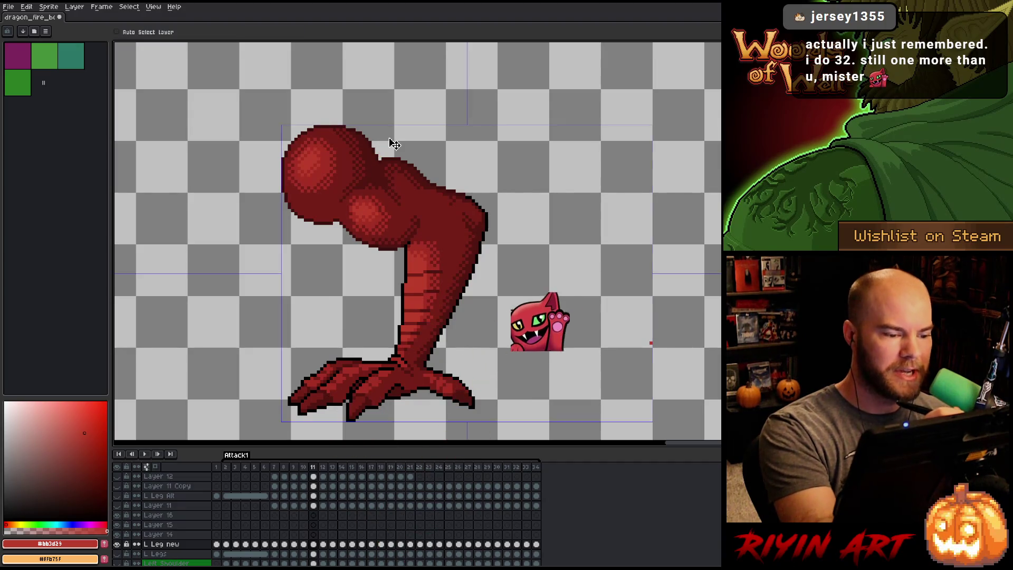
key(ctrl+s)
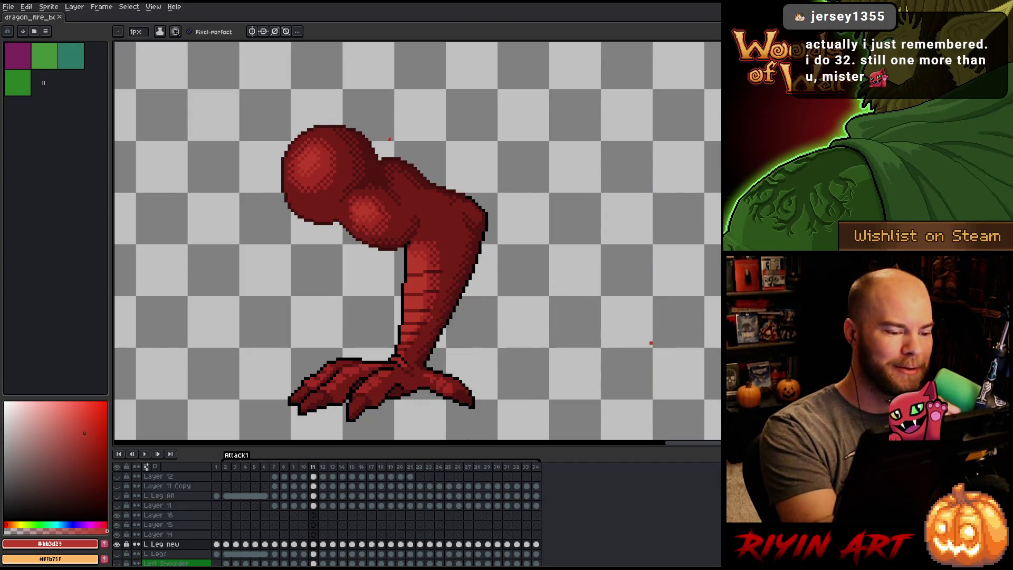
Retouch the leg alternating dark red #761f18 and mid red #a52f24, then save.
alt+click(385, 210)
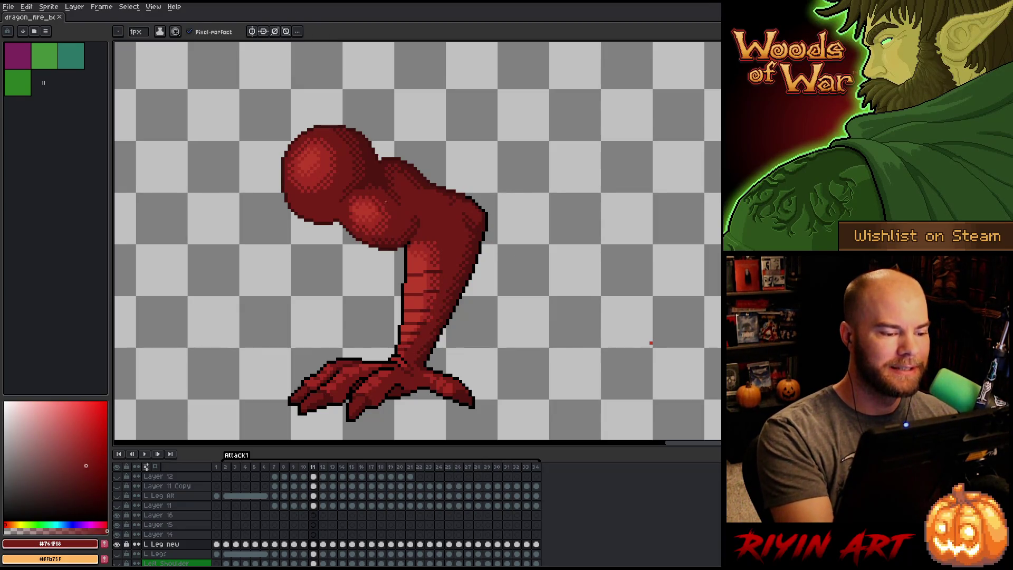
alt+click(359, 206)
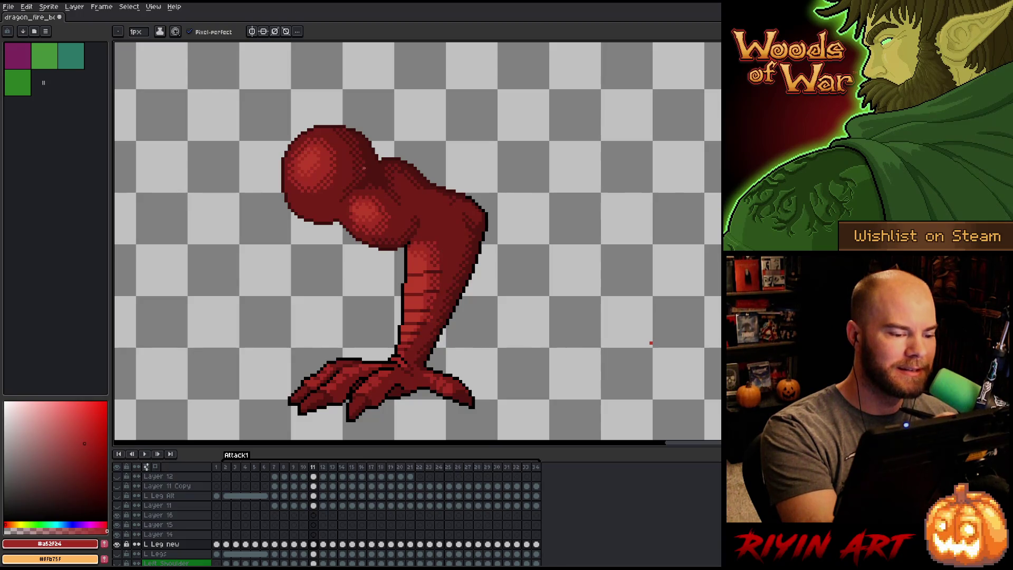
alt+click(348, 204)
alt+click(380, 214)
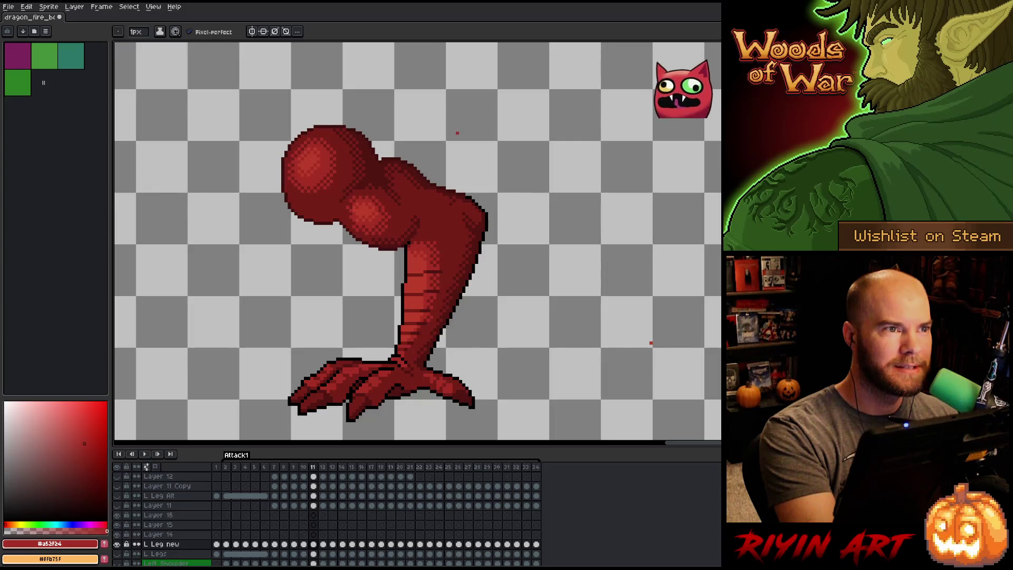
key(ctrl+s)
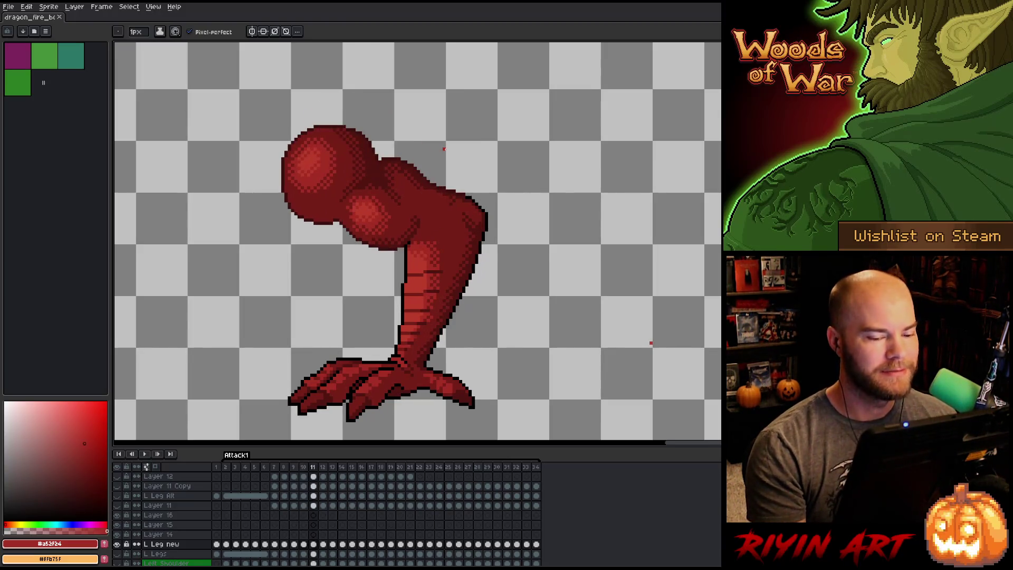
key(e)
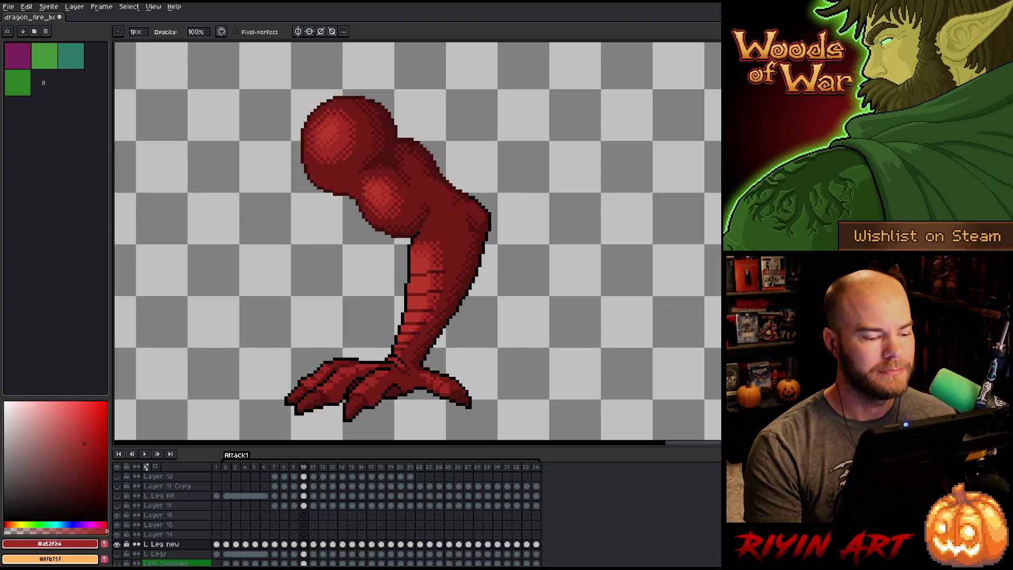
Flip between frames 10, 11 and 12 to compare the two leg poses.
key(Right)
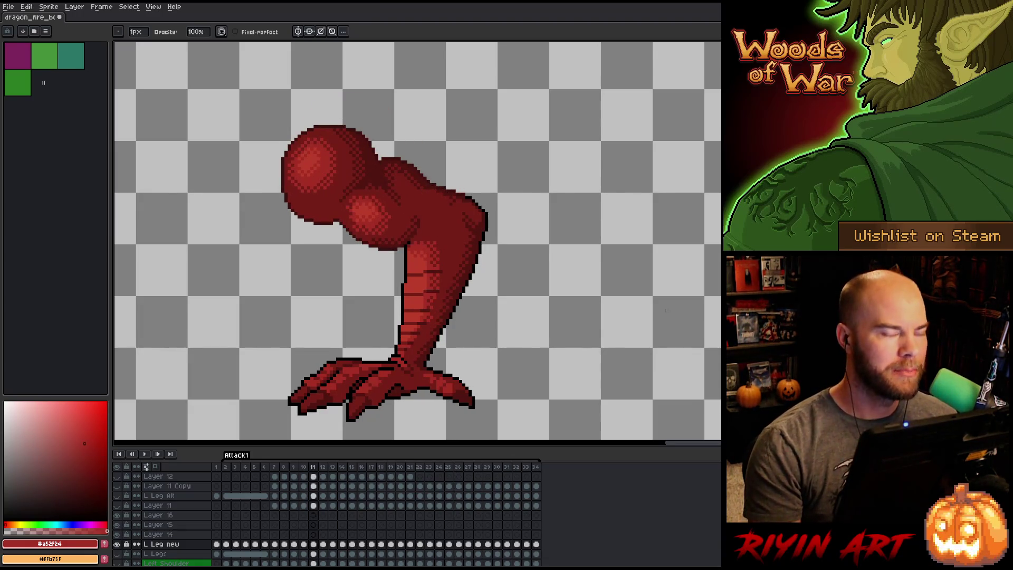
key(Left)
key(Right)
key(Left)
key(Right)
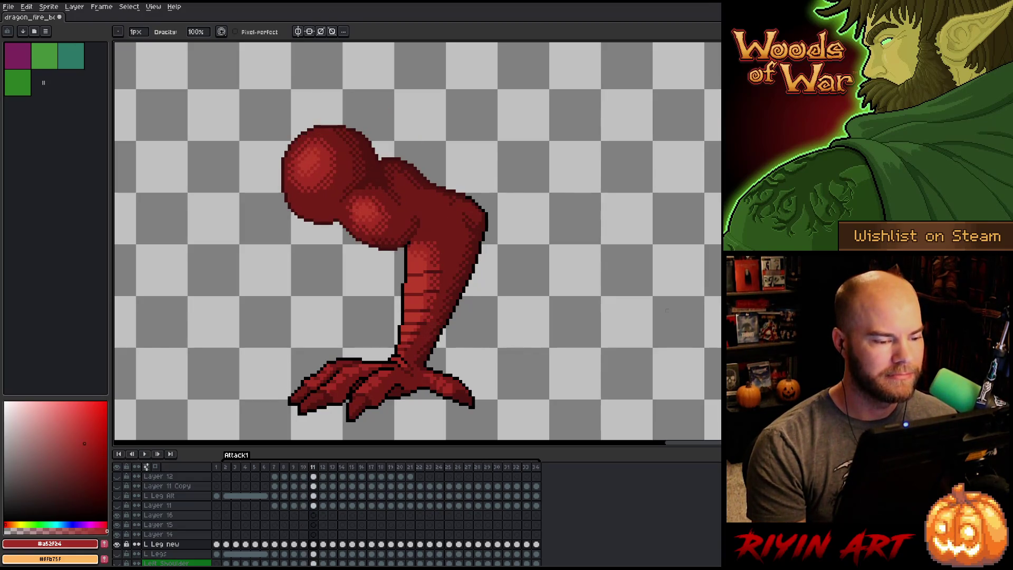
key(Left)
key(Right)
key(Left)
key(Right)
key(Left)
key(Right)
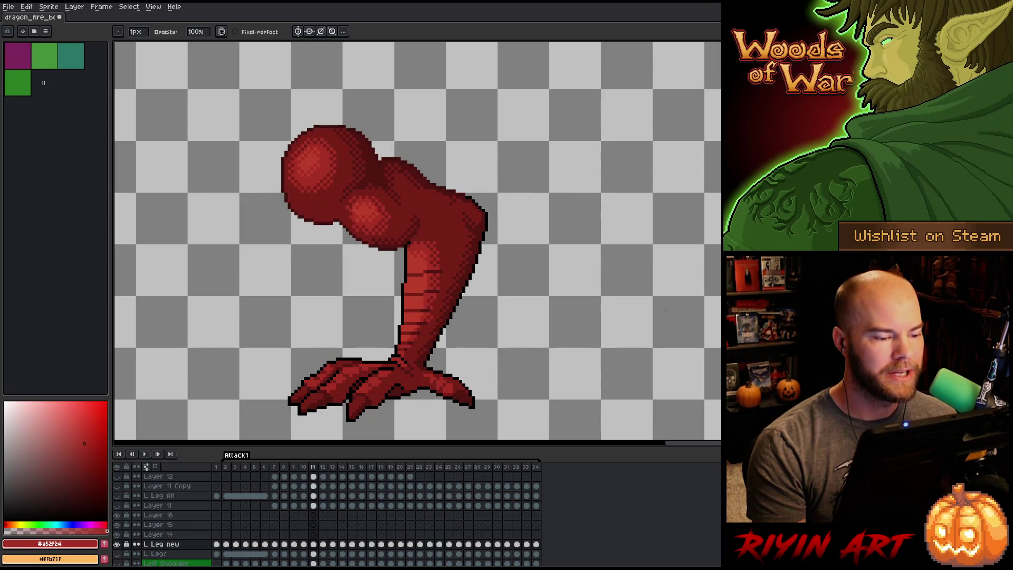
key(Left)
key(Right)
key(Right)
key(Left)
key(Left)
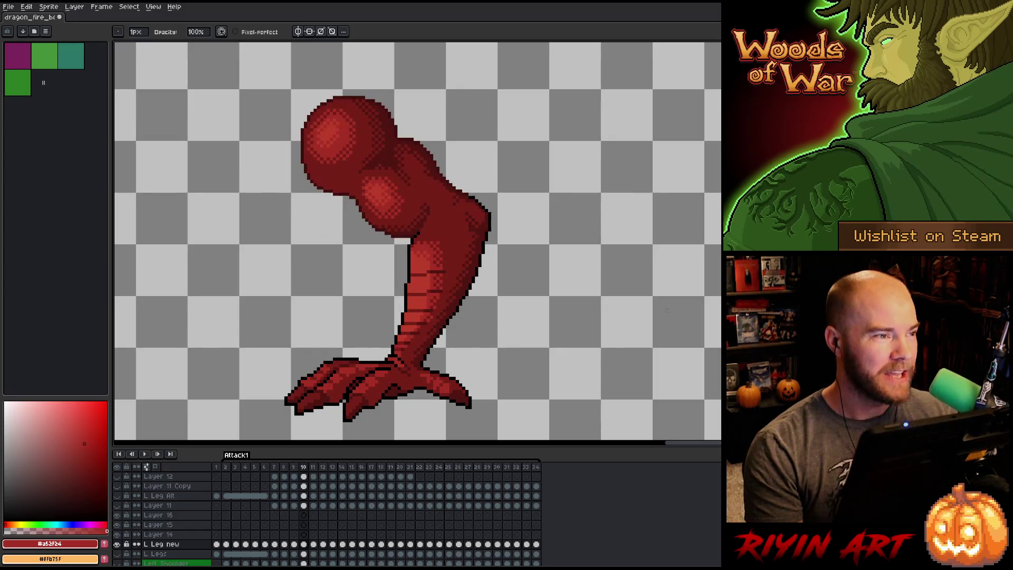
key(Right)
key(Left)
key(Right)
key(Right)
key(Left)
key(Right)
key(Left)
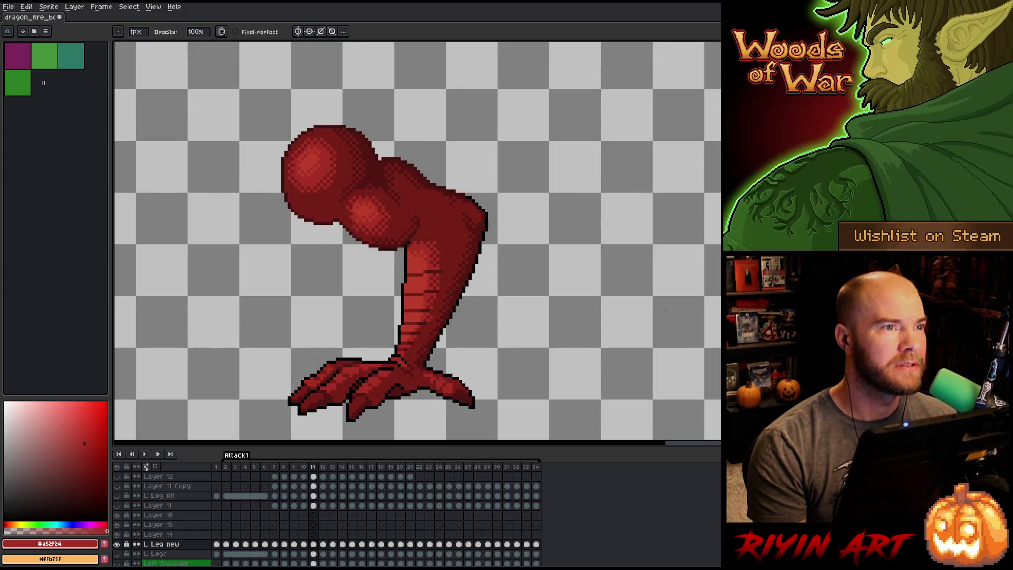
key(Right)
key(Left)
key(Left)
key(Right)
key(Left)
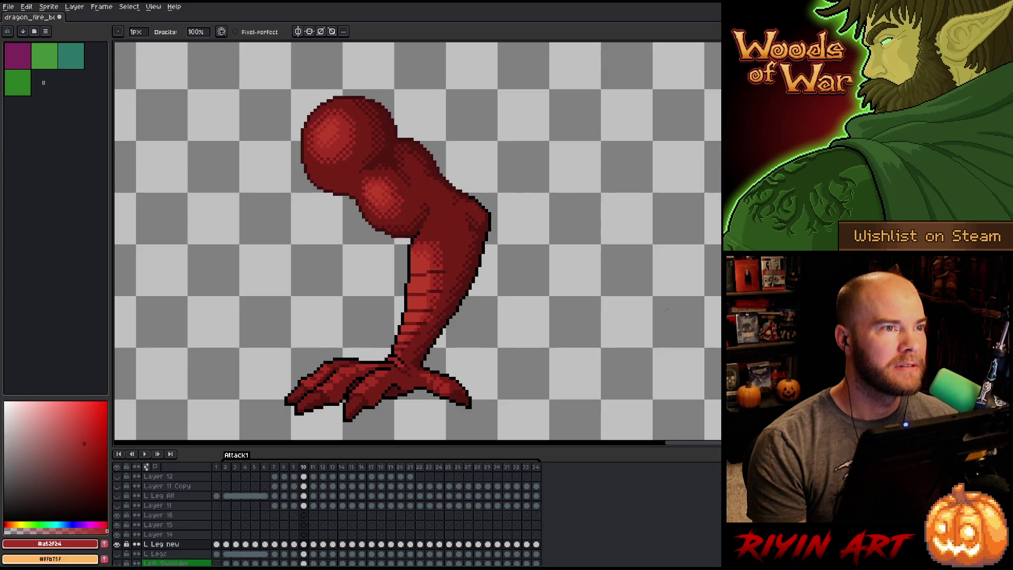
key(Right)
key(Left)
key(Right)
key(Left)
key(Right)
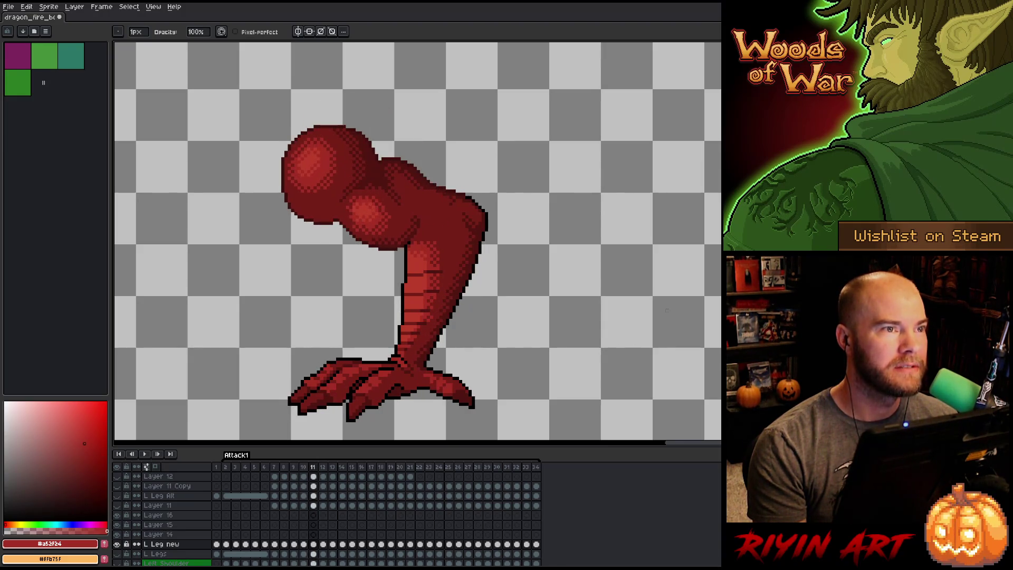
key(Left)
key(Right)
key(Left)
key(Right)
key(Left)
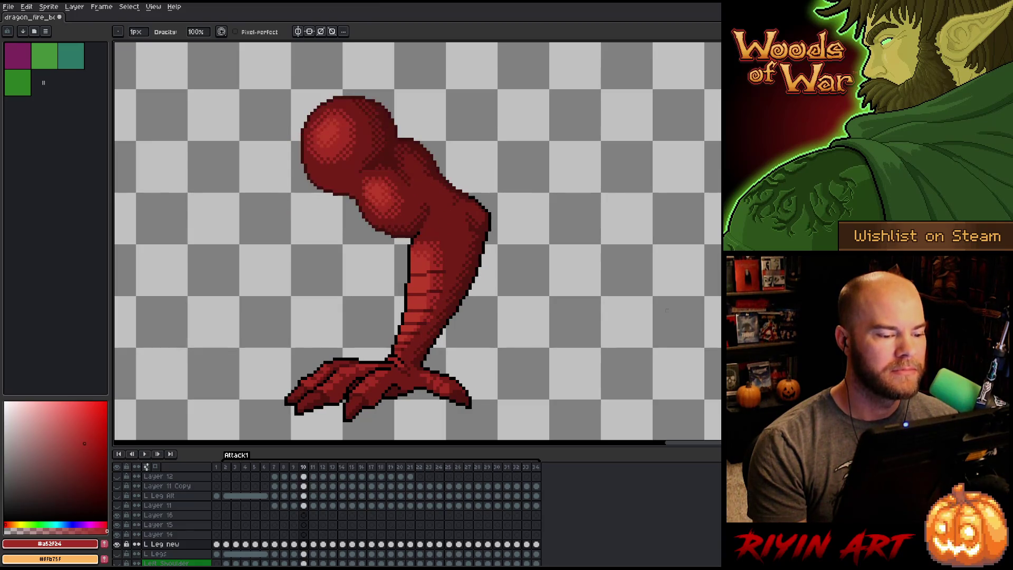
key(Right)
key(Left)
key(Right)
key(Left)
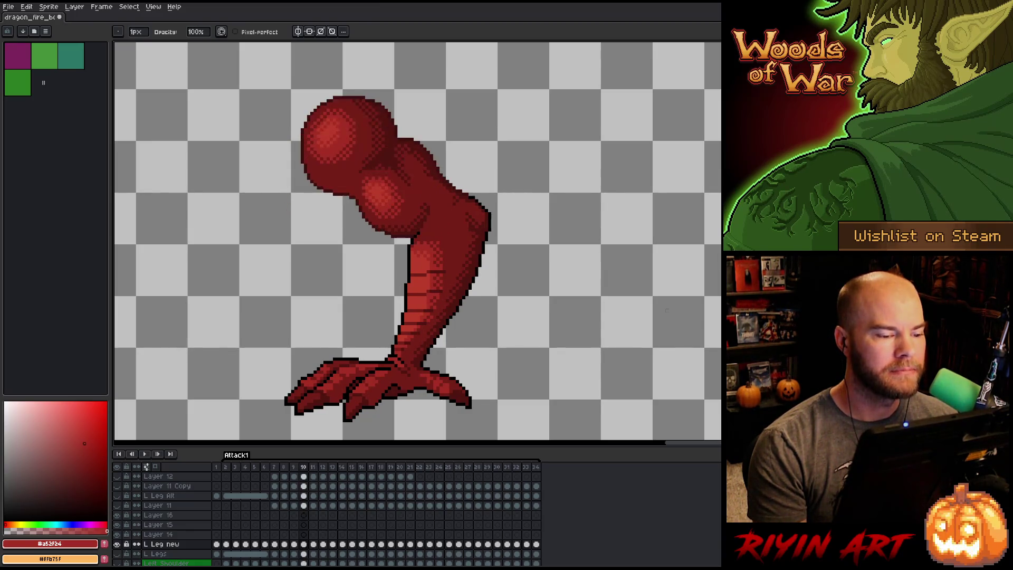
Sample dark red #501612 from the leg, save, and recheck the pose against frame 10.
key(Right)
alt+click(388, 241)
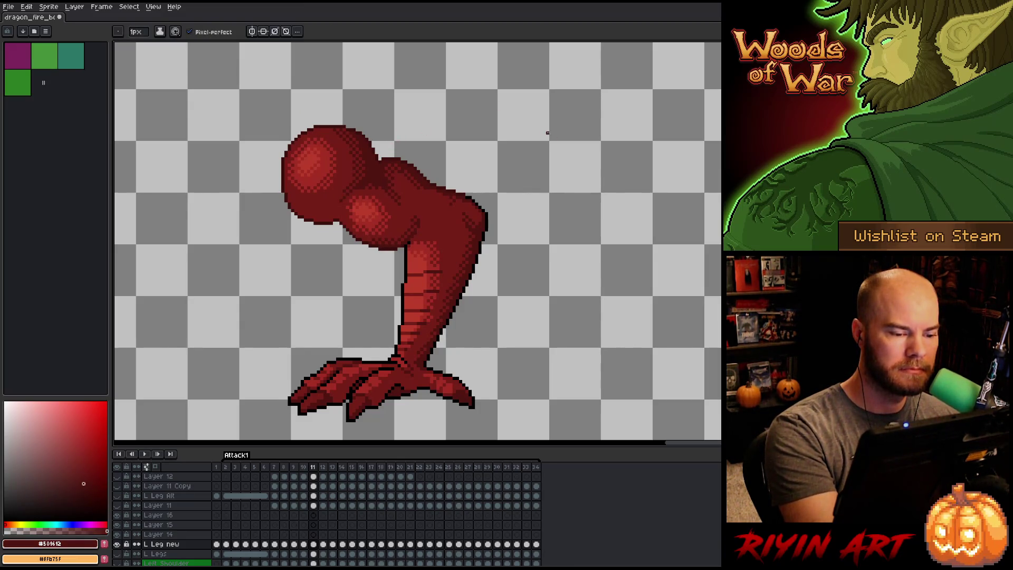
key(ctrl+s)
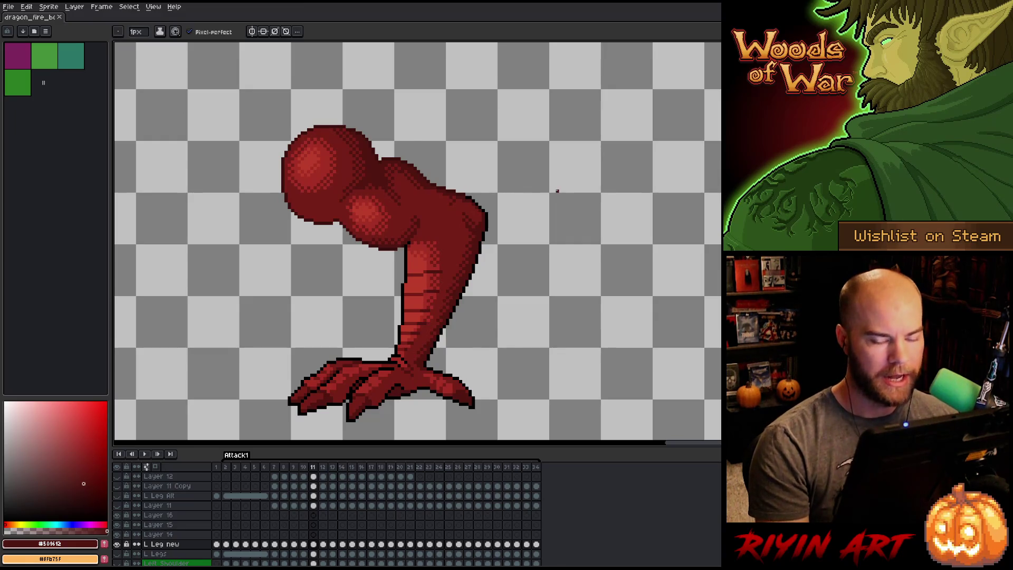
key(Left)
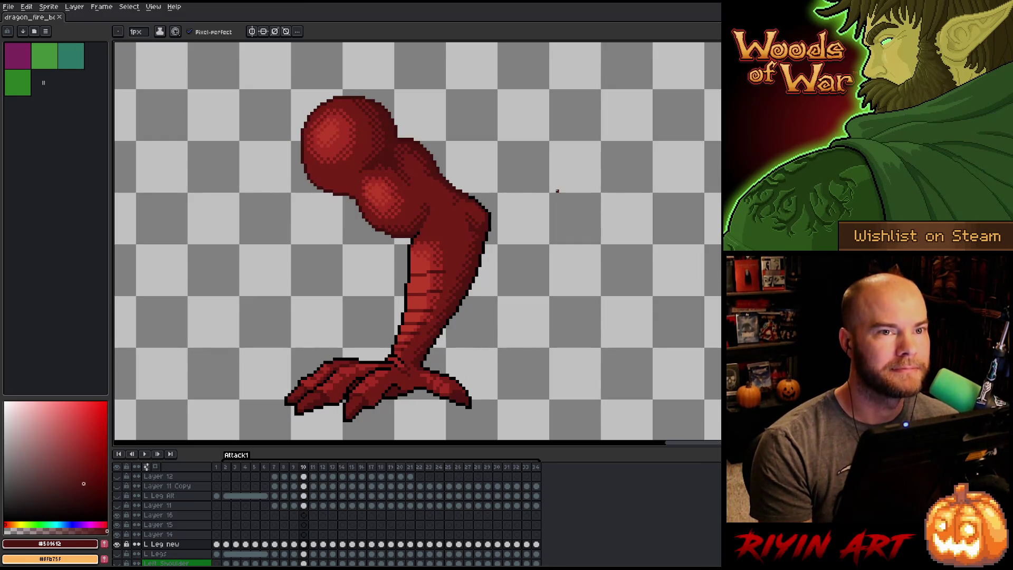
key(Right)
key(Left)
key(Right)
key(Left)
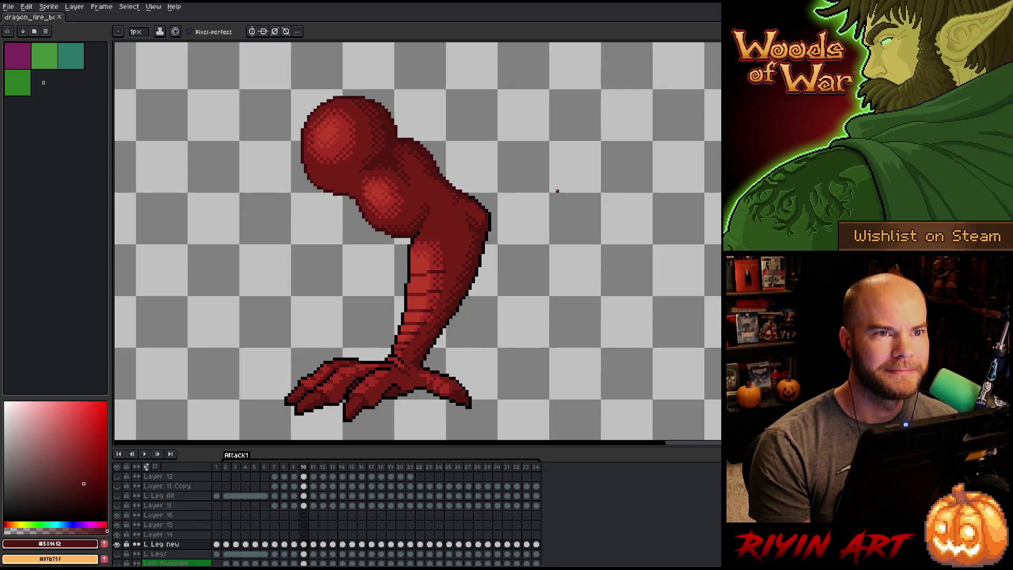
key(Right)
key(Left)
key(Right)
key(Left)
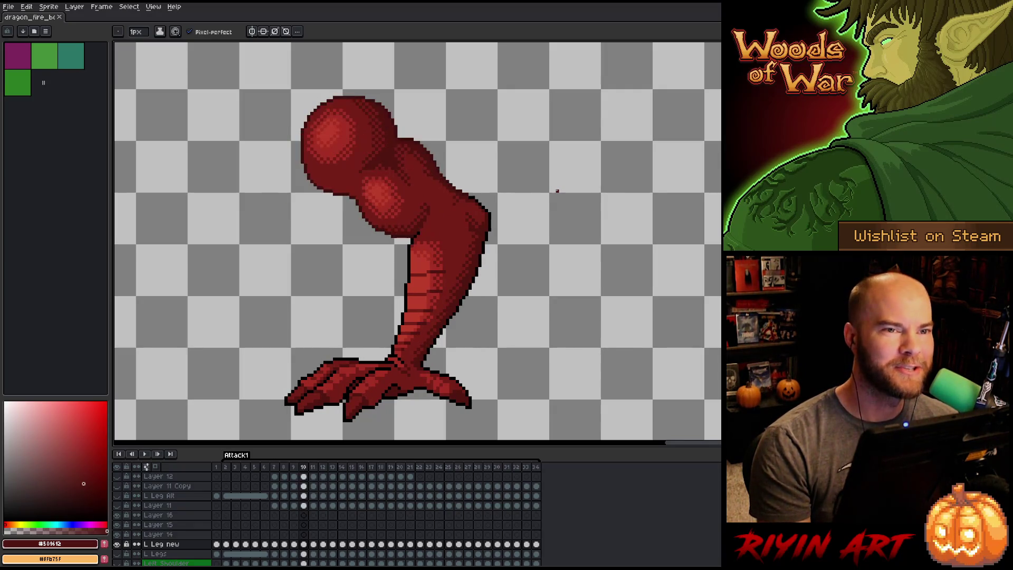
key(Right)
key(Left)
key(Right)
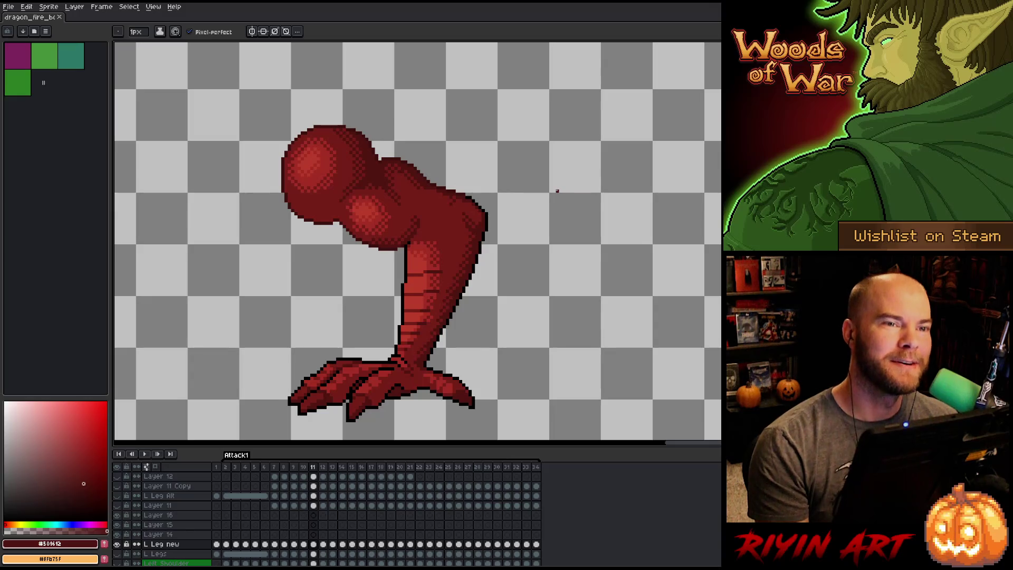
key(Left)
key(Right)
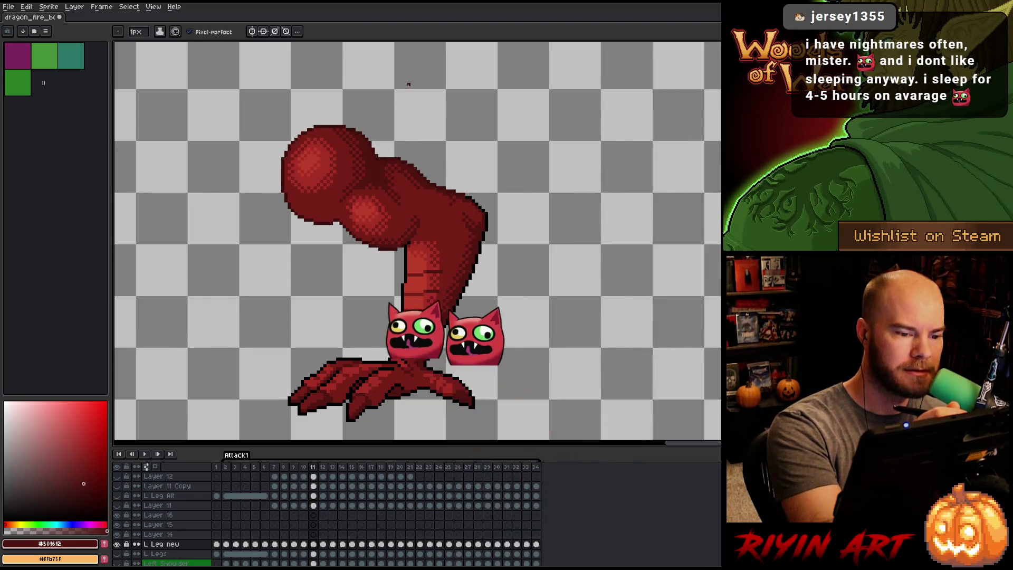
Sample darker red #3d110d from the shoulder, erase joint pixels, save, and compare poses.
alt+click(400, 159)
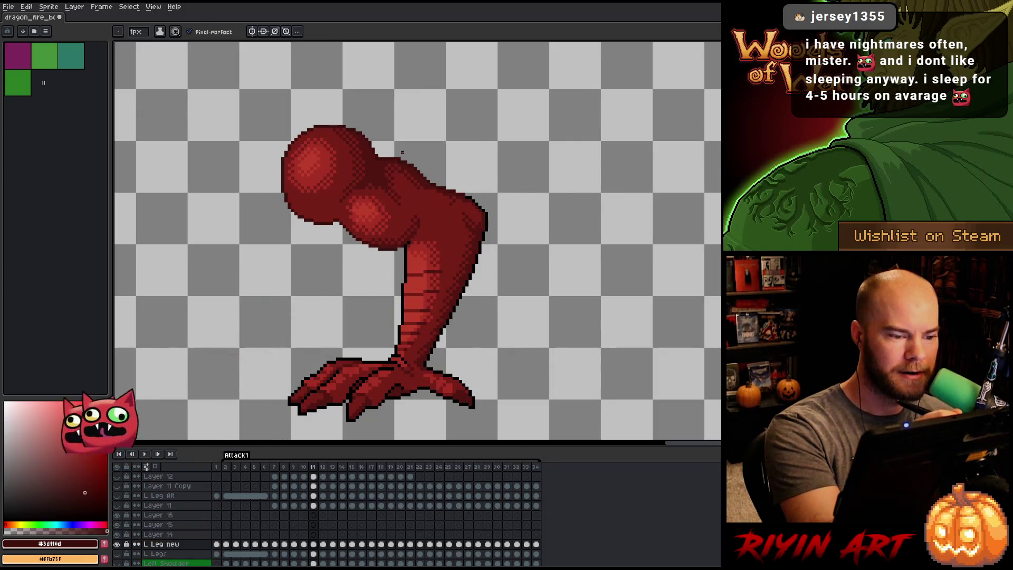
key(e)
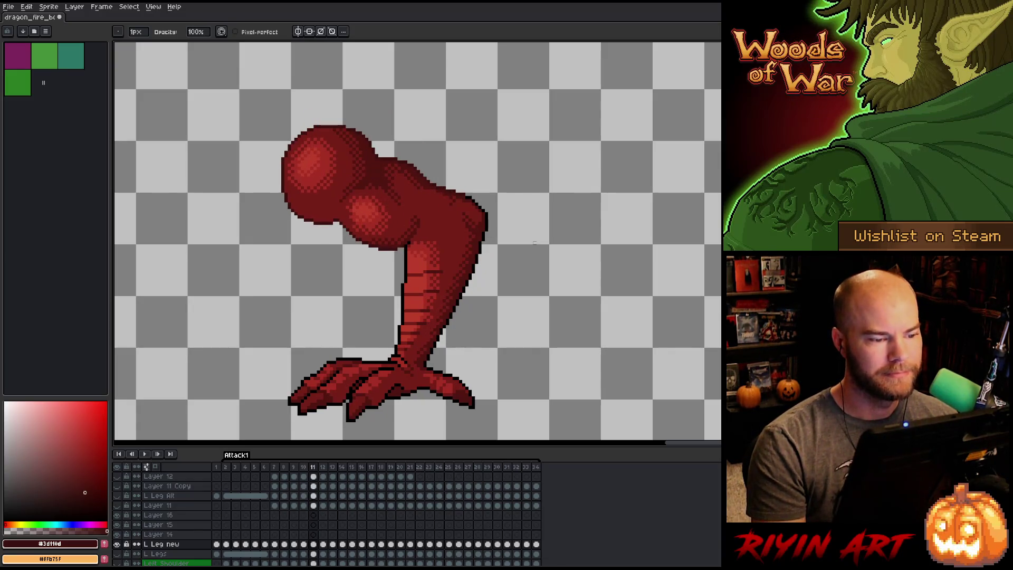
key(ctrl+s)
key(Left)
key(Right)
key(Left)
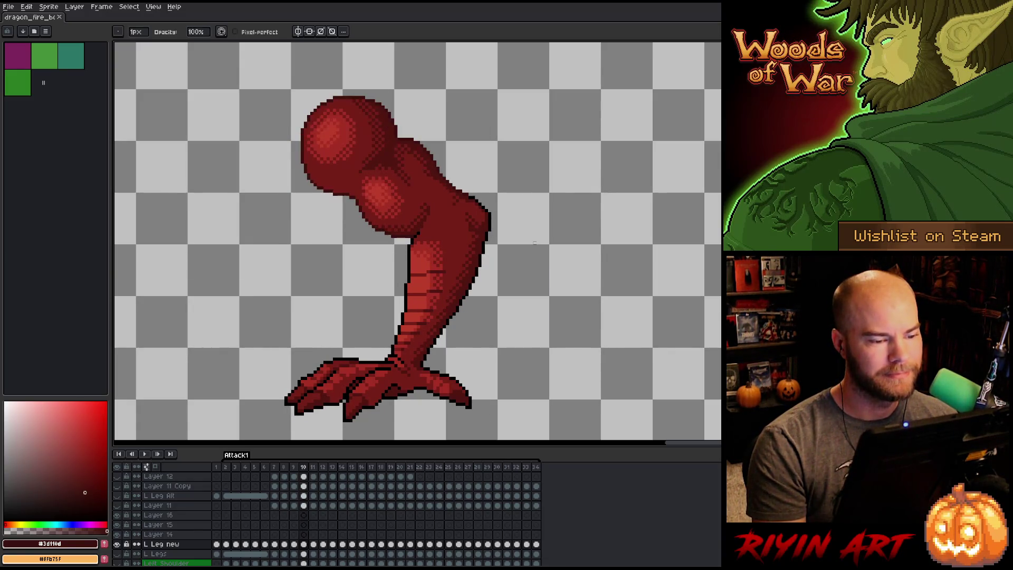
key(Right)
key(Left)
key(Right)
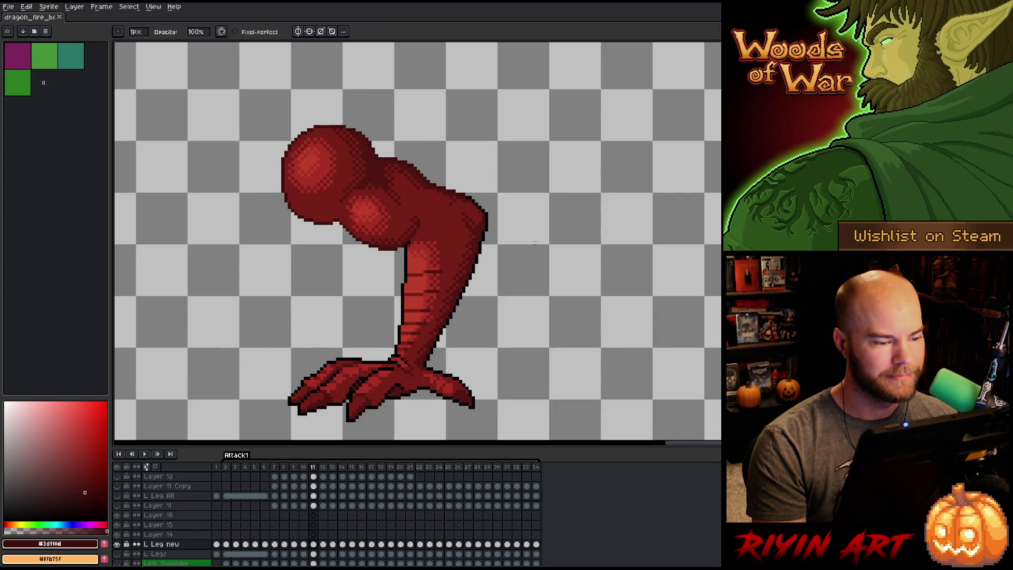
Touch up a knee-joint pixel on frame 11 and sample red #501612 from the leg.
key(e)
click(404, 235)
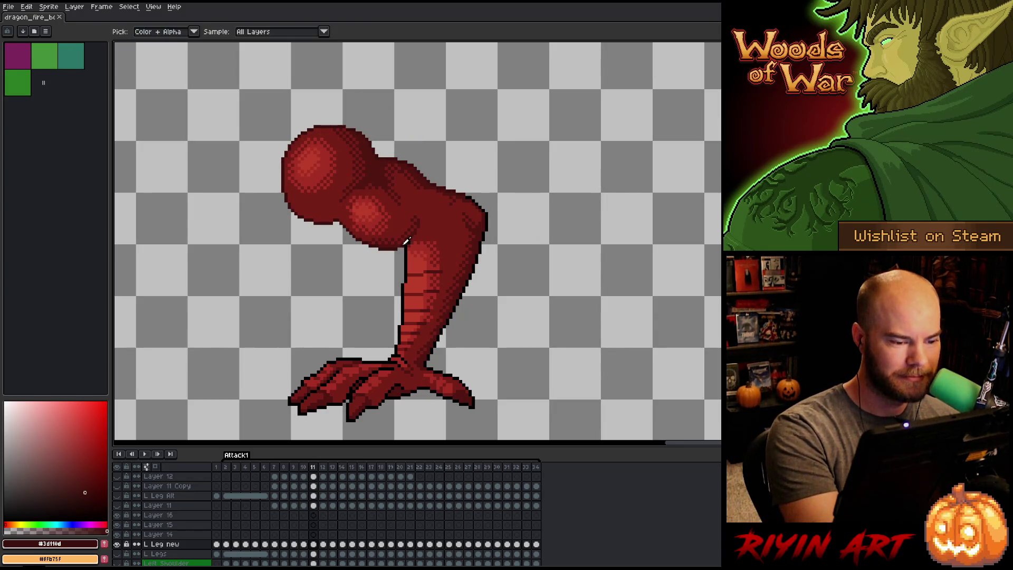
key(Left)
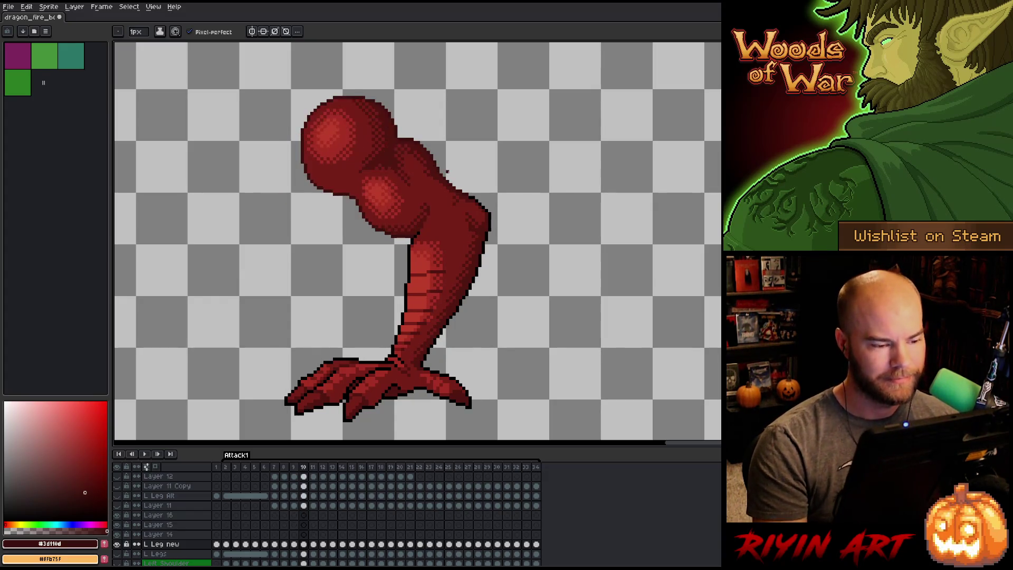
key(Right)
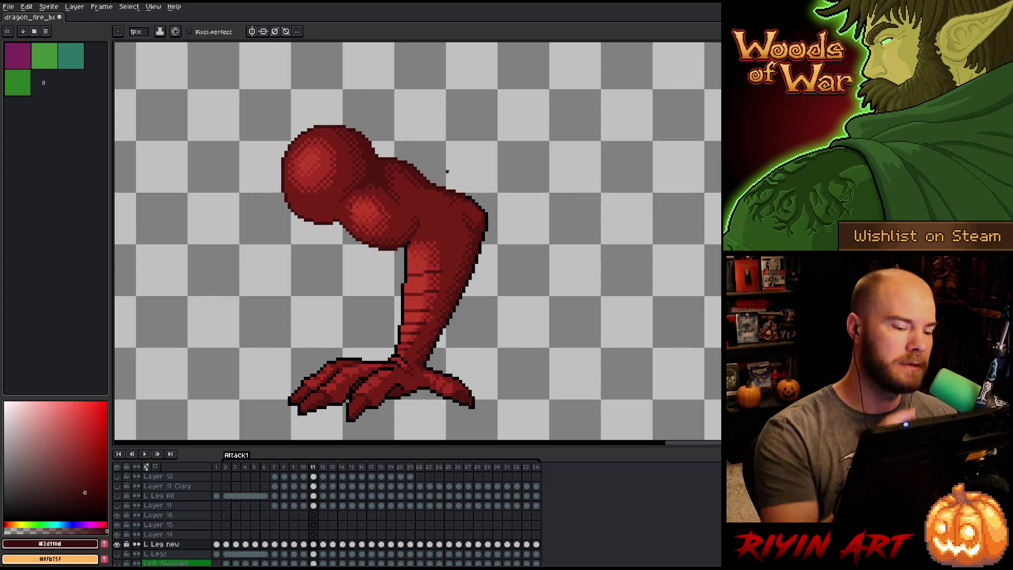
alt+click(405, 243)
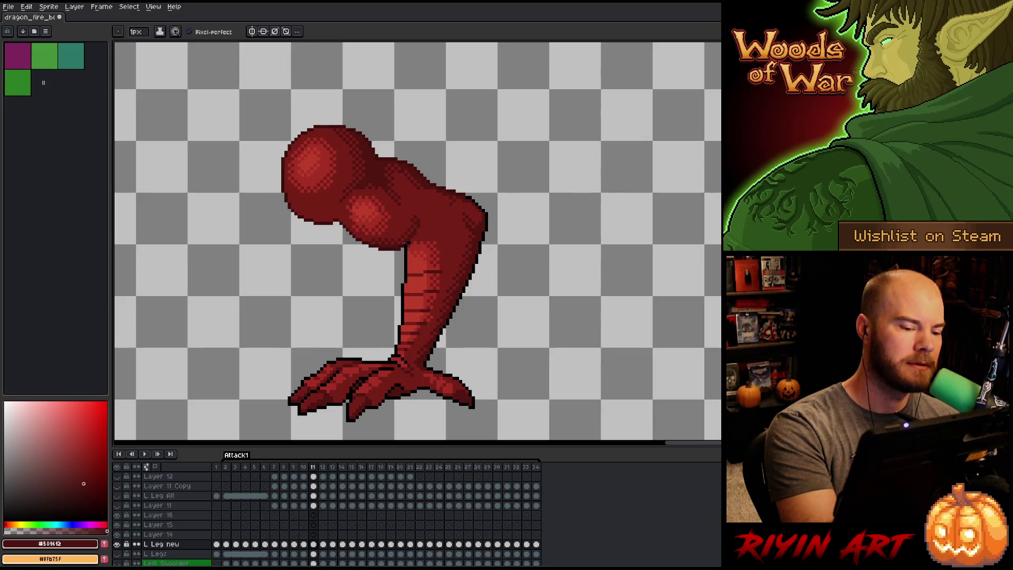
key(Left)
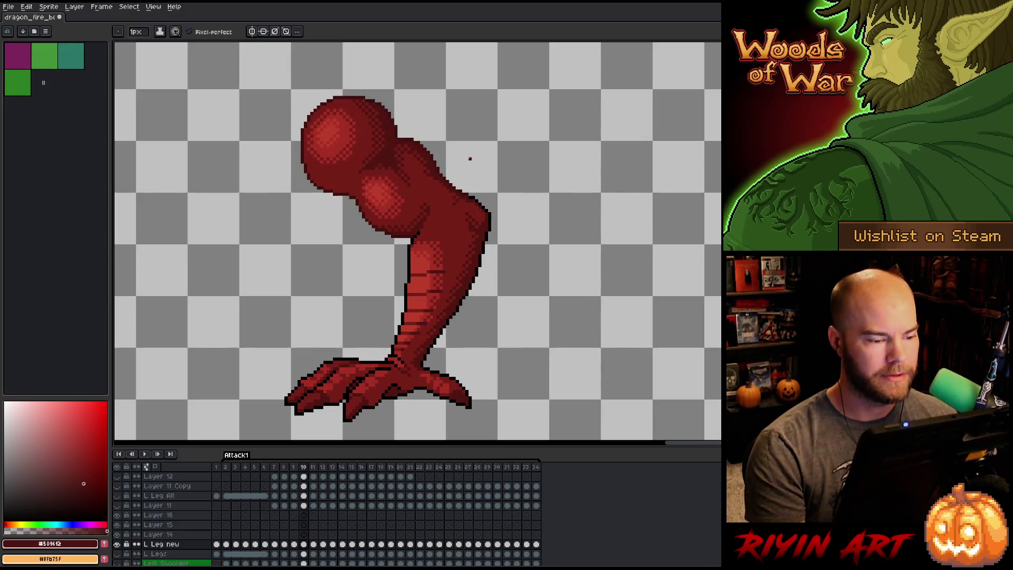
key(Right)
key(Left)
key(Right)
key(Left)
key(Right)
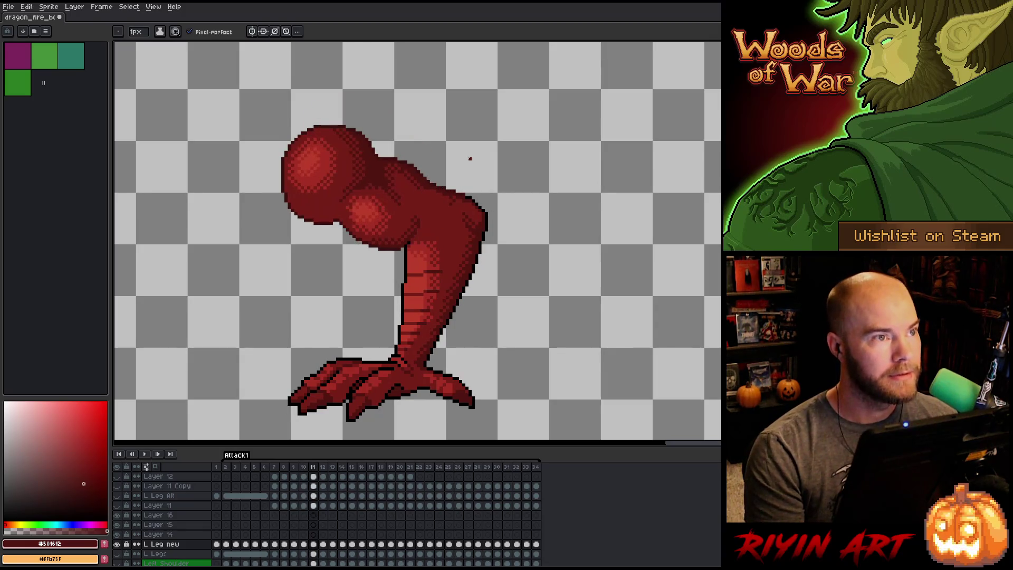
key(Left)
key(Right)
key(Left)
key(Right)
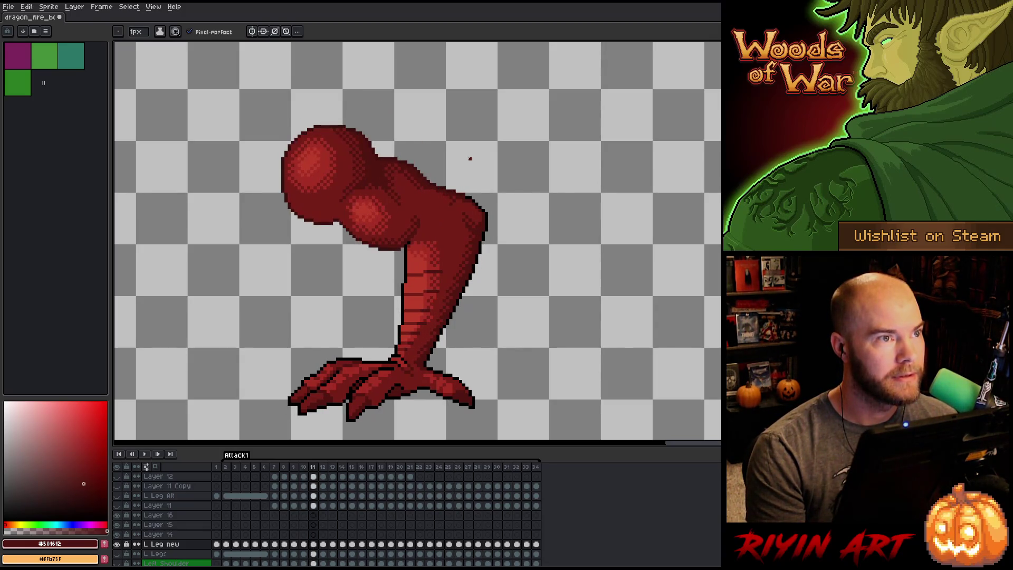
key(Left)
key(Right)
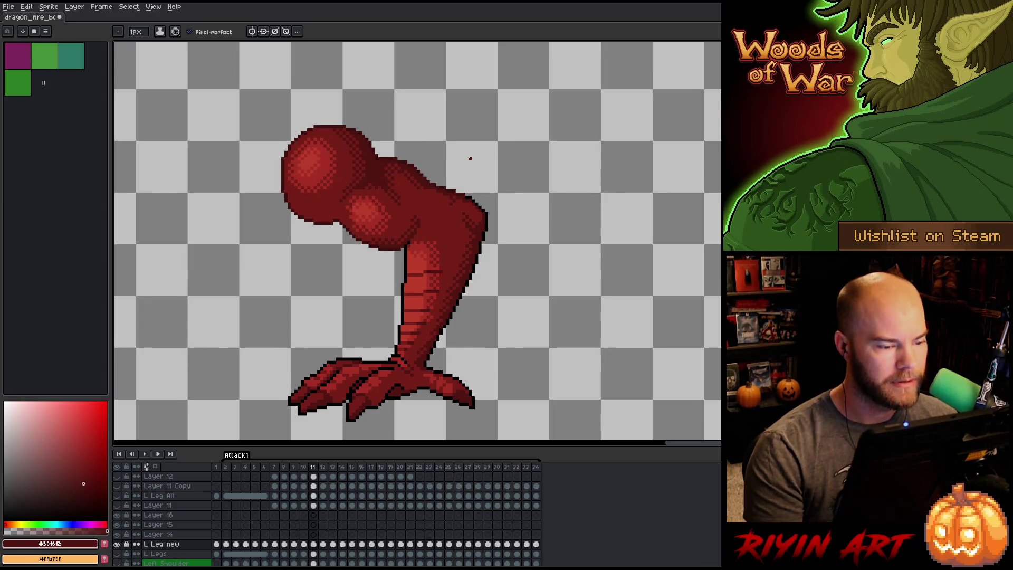
alt+click(401, 244)
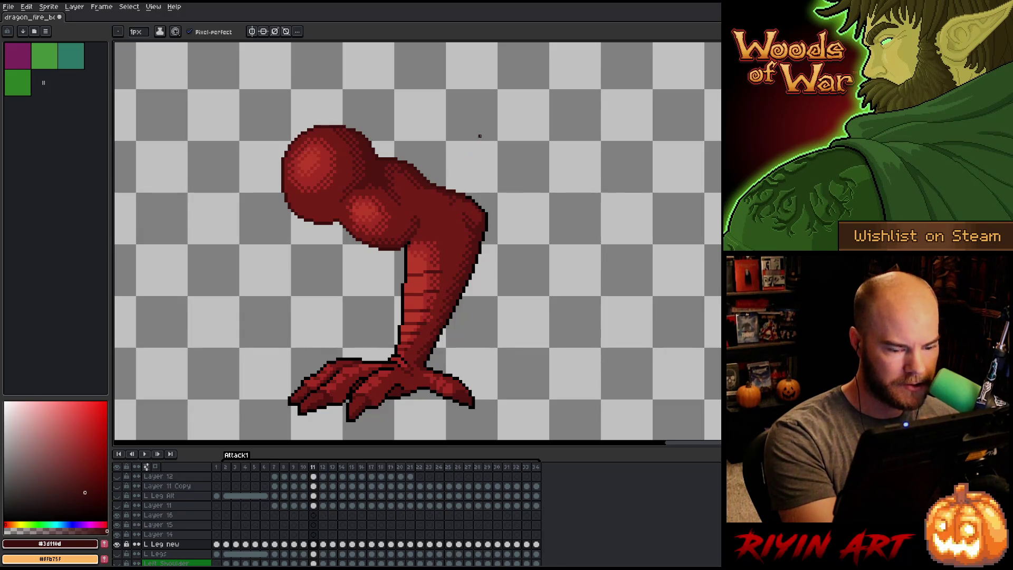
key(Left)
key(Right)
key(Left)
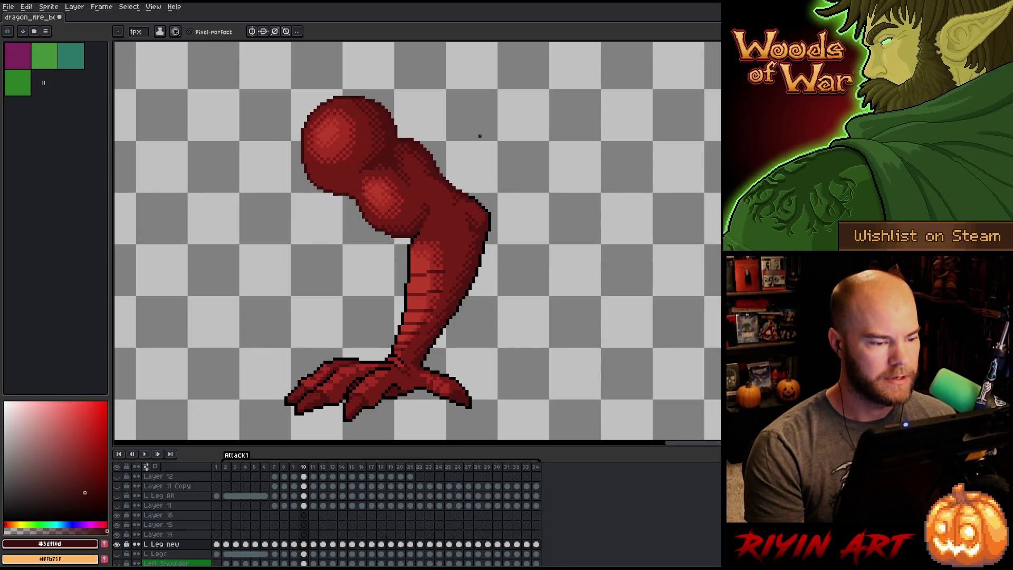
key(Right)
key(Left)
key(Right)
key(Left)
key(Right)
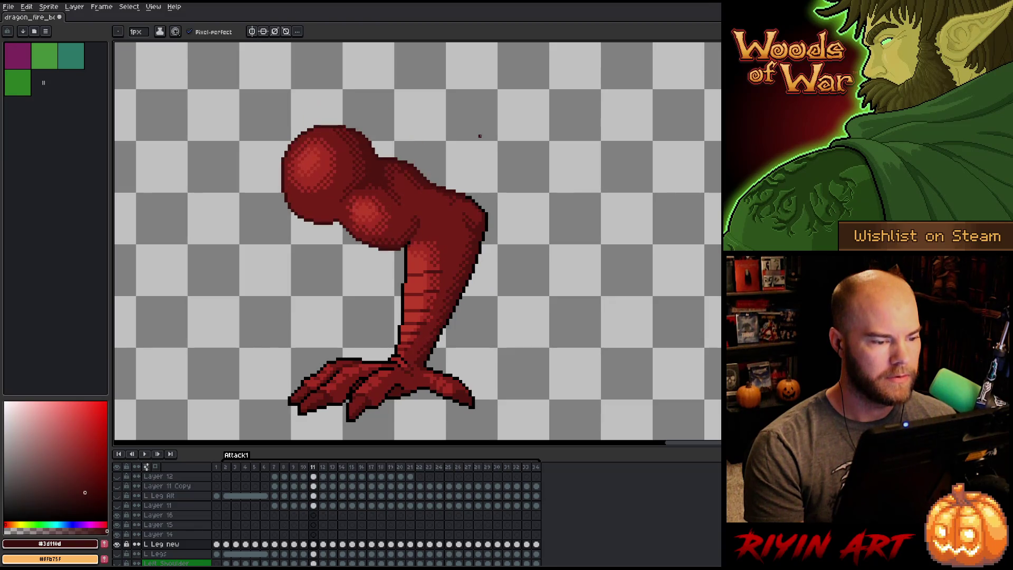
key(Left)
key(Right)
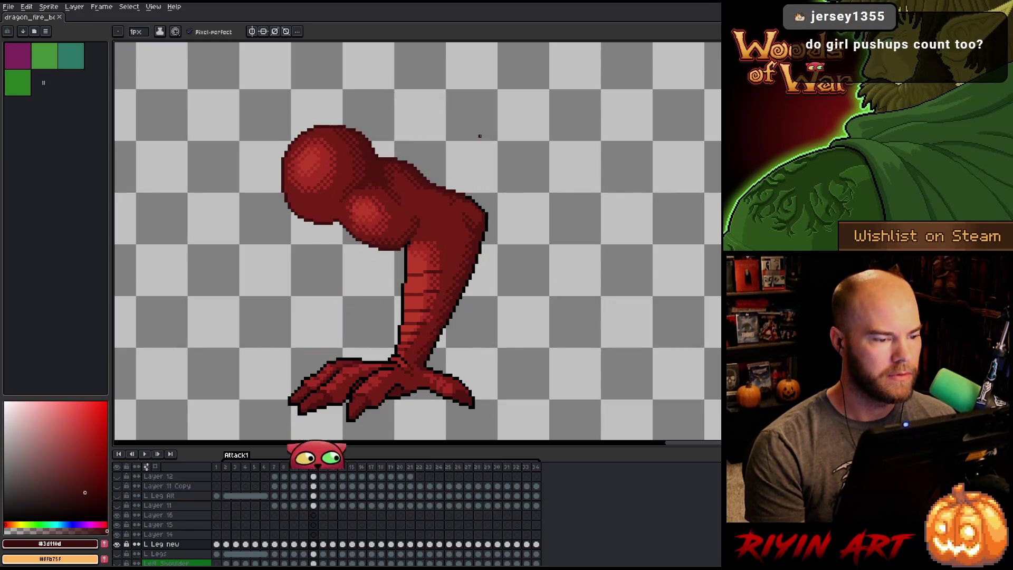
key(Left)
key(Right)
key(Left)
key(Right)
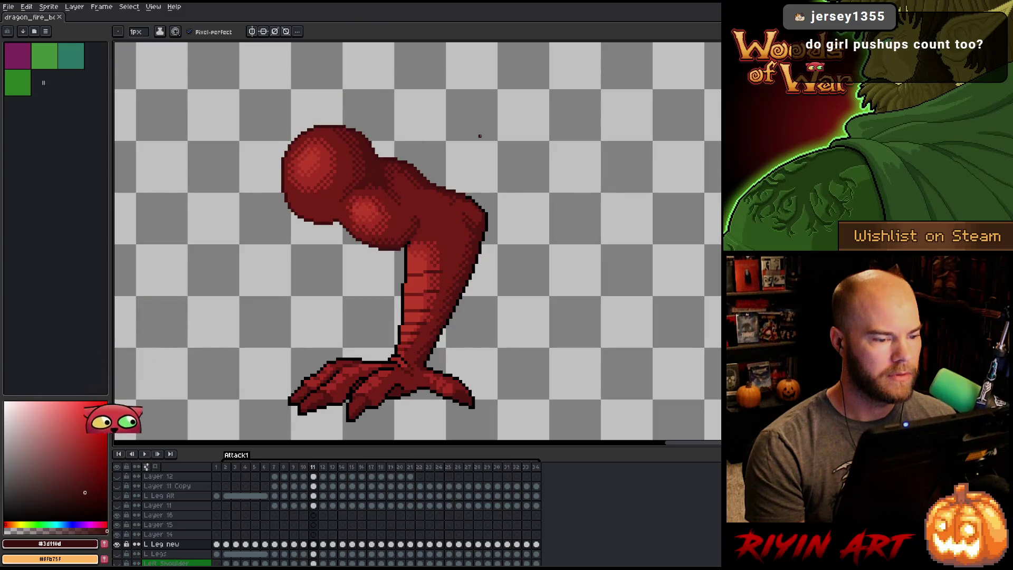
key(Left)
key(Right)
key(Left)
key(Right)
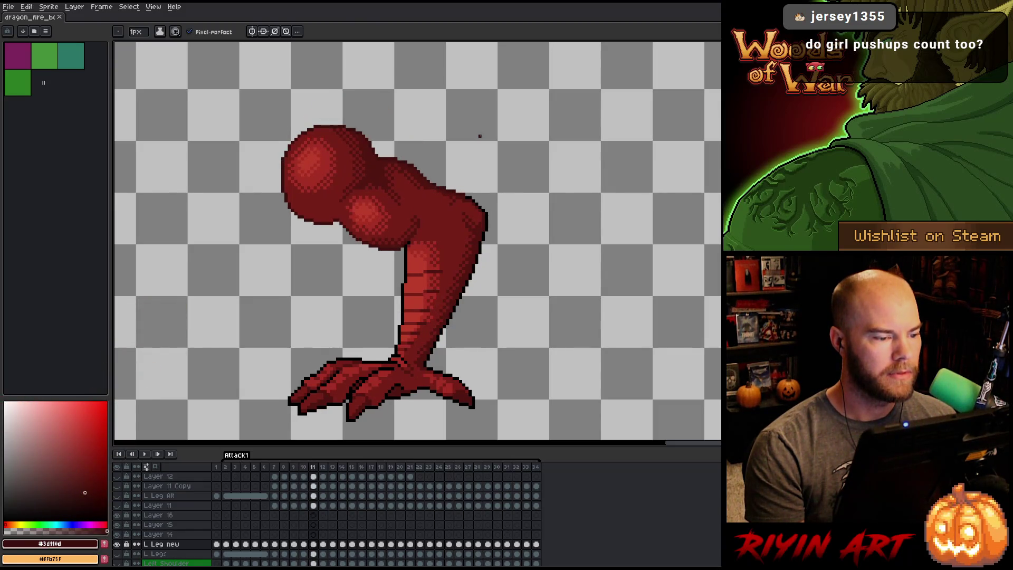
key(Left)
key(Right)
key(Left)
key(Right)
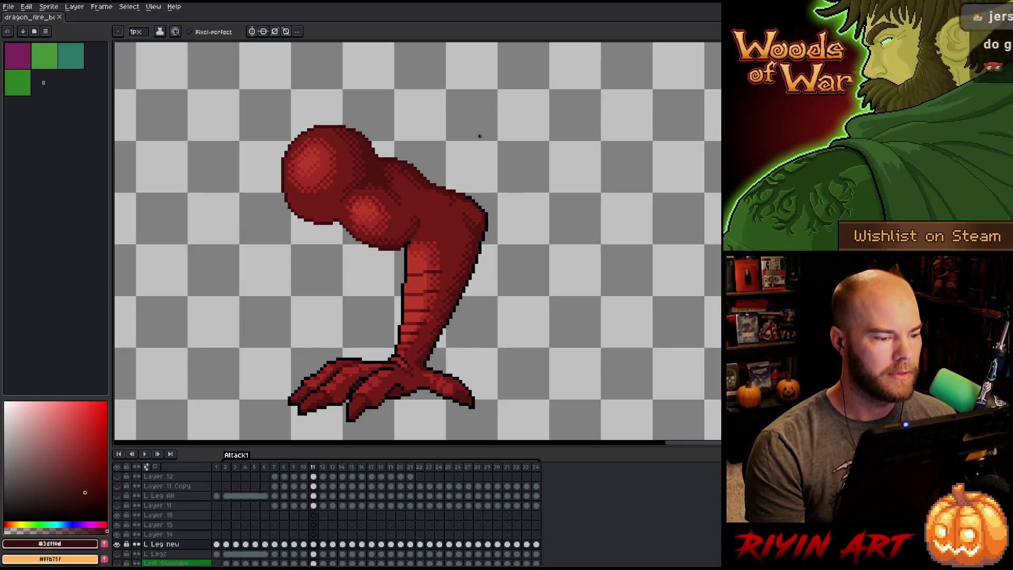
key(Left)
key(Right)
key(Left)
key(Right)
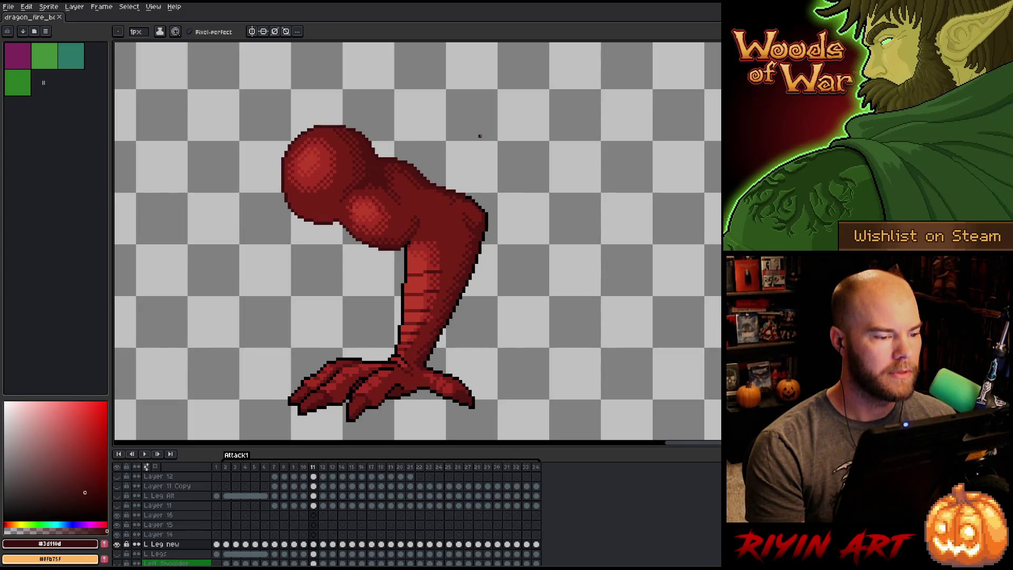
key(Left)
key(Right)
key(Left)
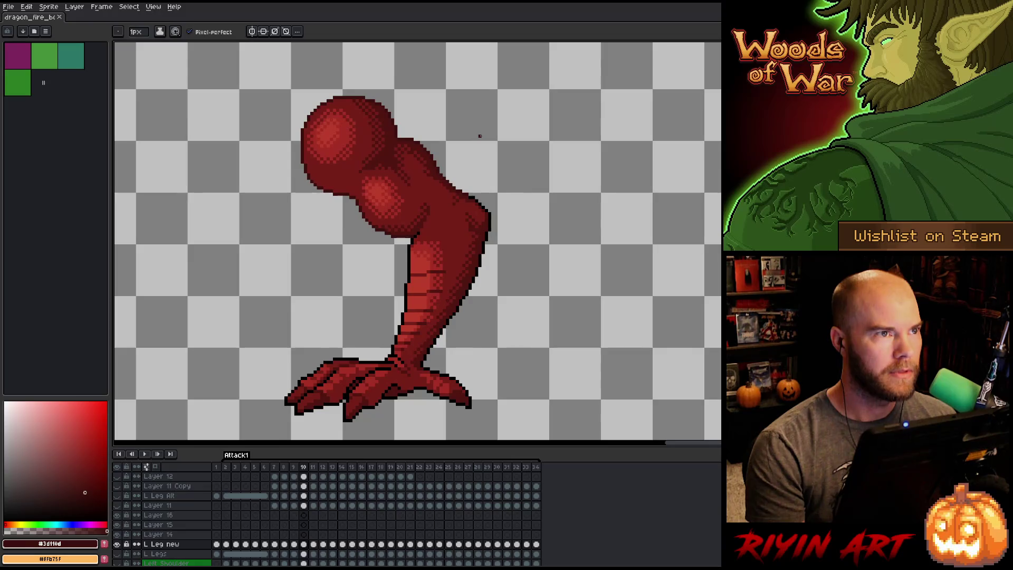
key(Right)
key(Left)
key(Right)
key(Left)
key(Right)
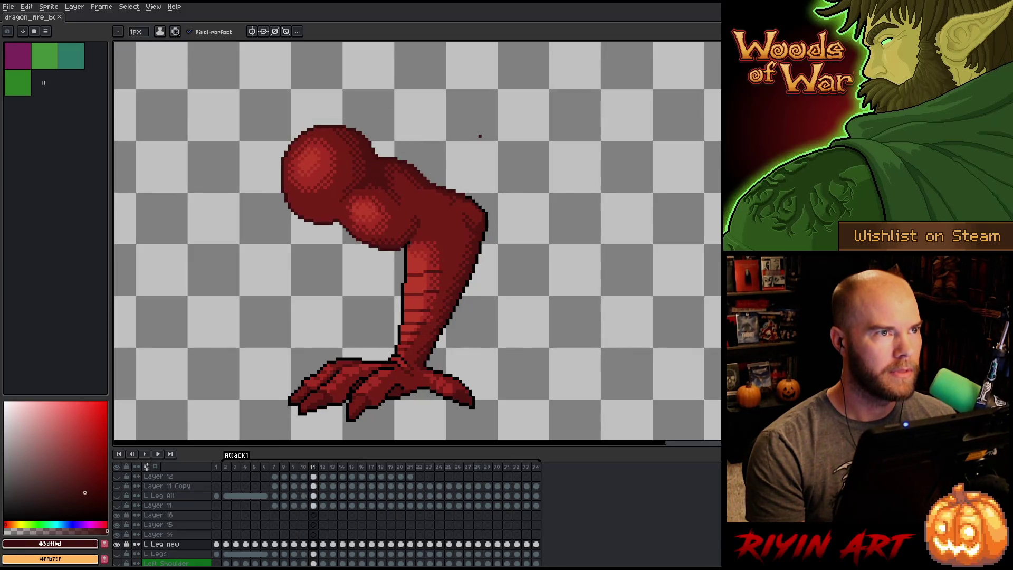
key(Left)
key(Right)
right_click(489, 257)
key(Escape)
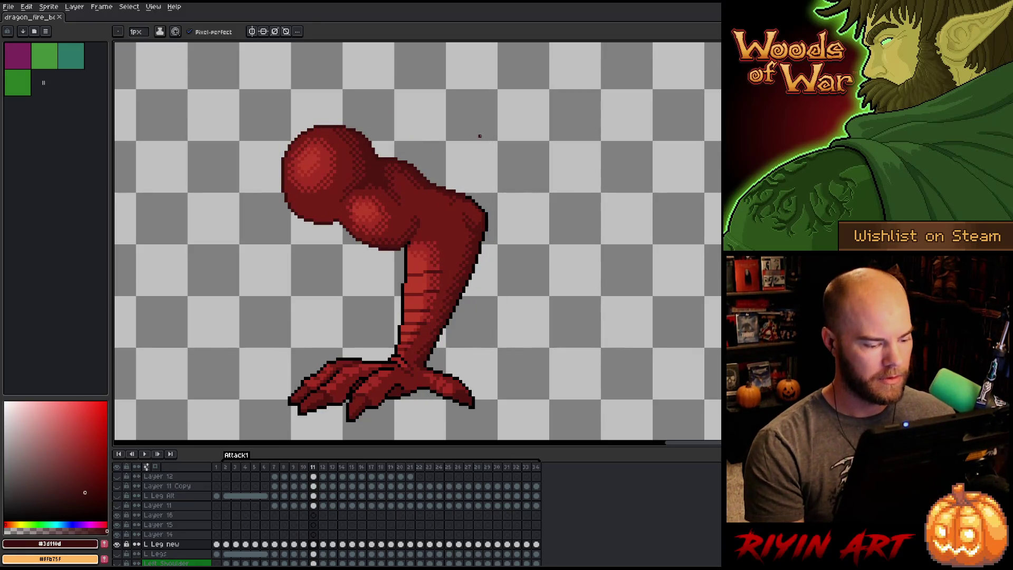
key(Left)
key(Right)
key(Left)
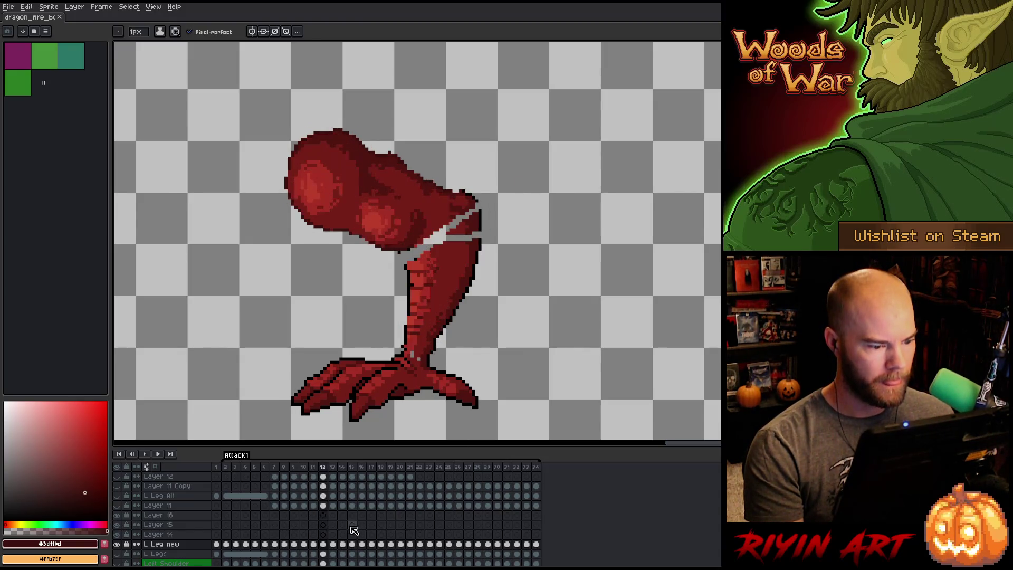
On frame 12 of Layer 14, move the whole leg one pixel to the right.
key(Right)
key(Left)
key(Right)
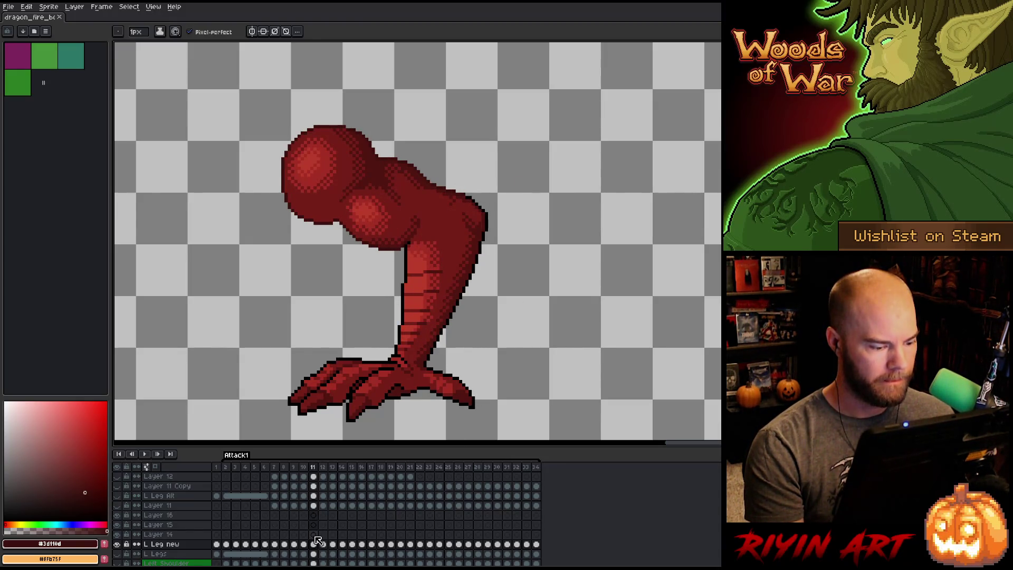
click(315, 544)
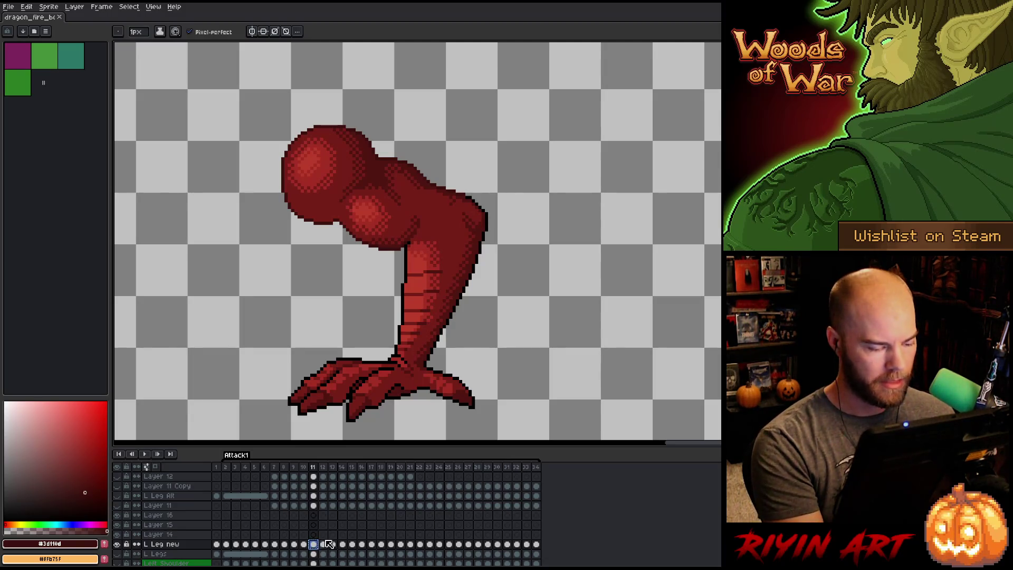
click(323, 535)
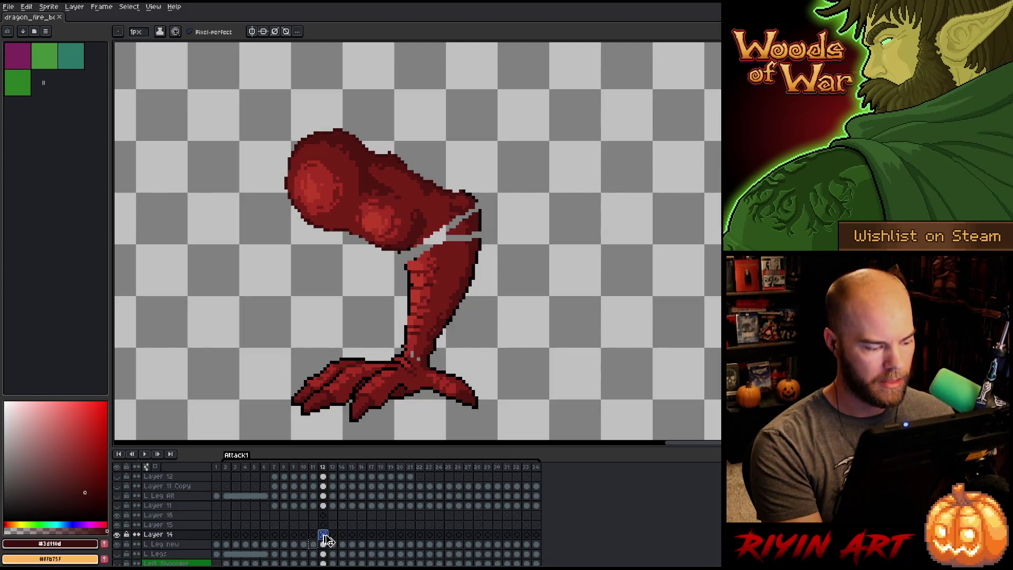
key(ctrl+a)
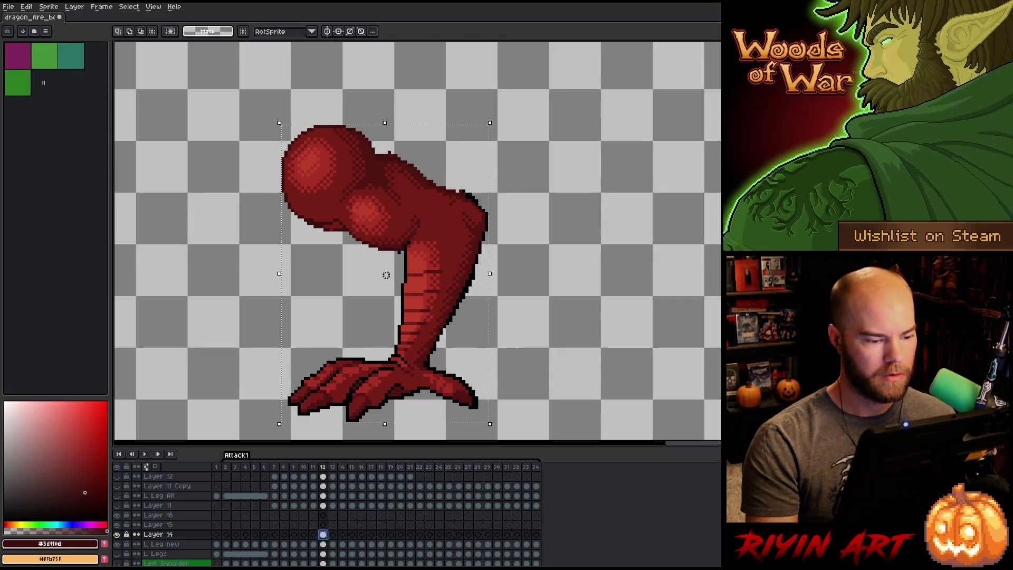
key(Right)
key(Return)
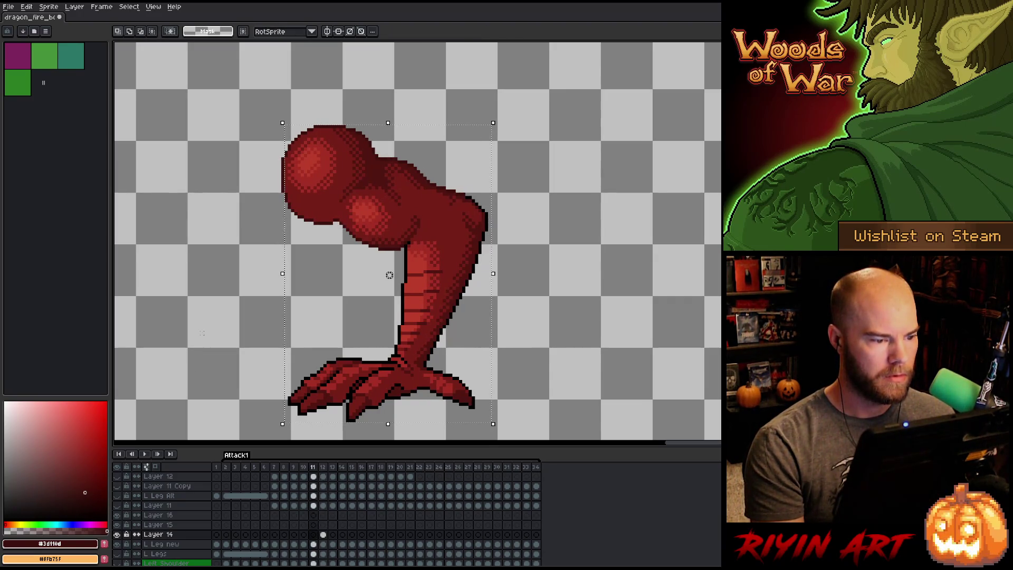
Toggle Layer 14's visibility repeatedly to compare the shifted leg with the leg beneath.
click(121, 539)
click(120, 539)
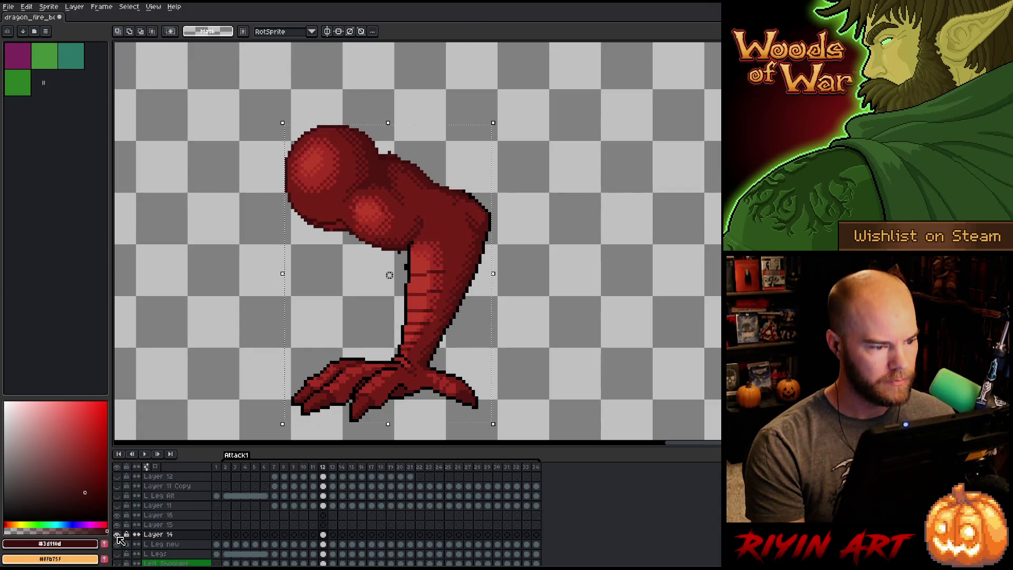
click(121, 540)
click(120, 539)
click(120, 540)
click(120, 539)
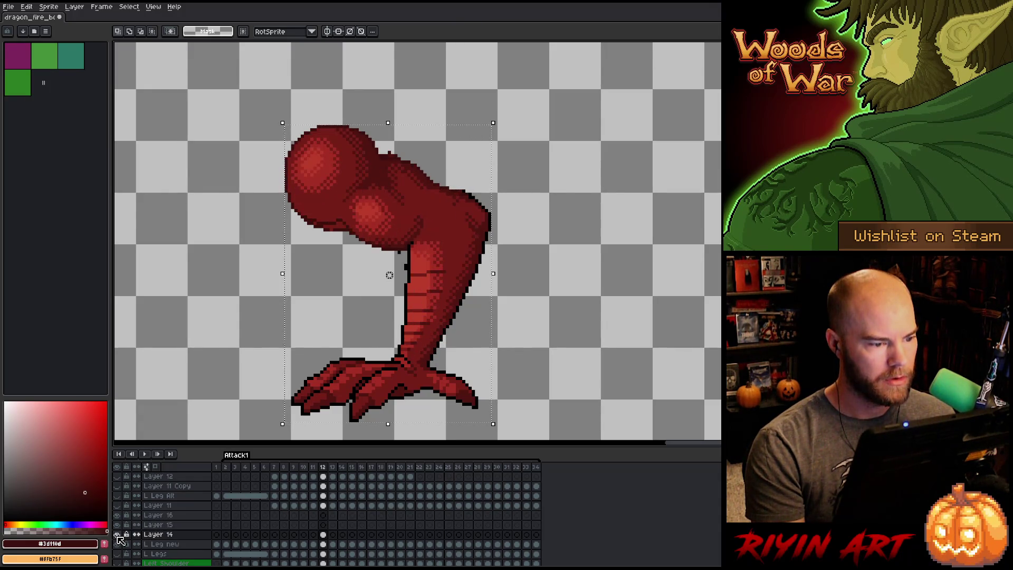
click(120, 540)
click(117, 535)
click(118, 535)
click(118, 536)
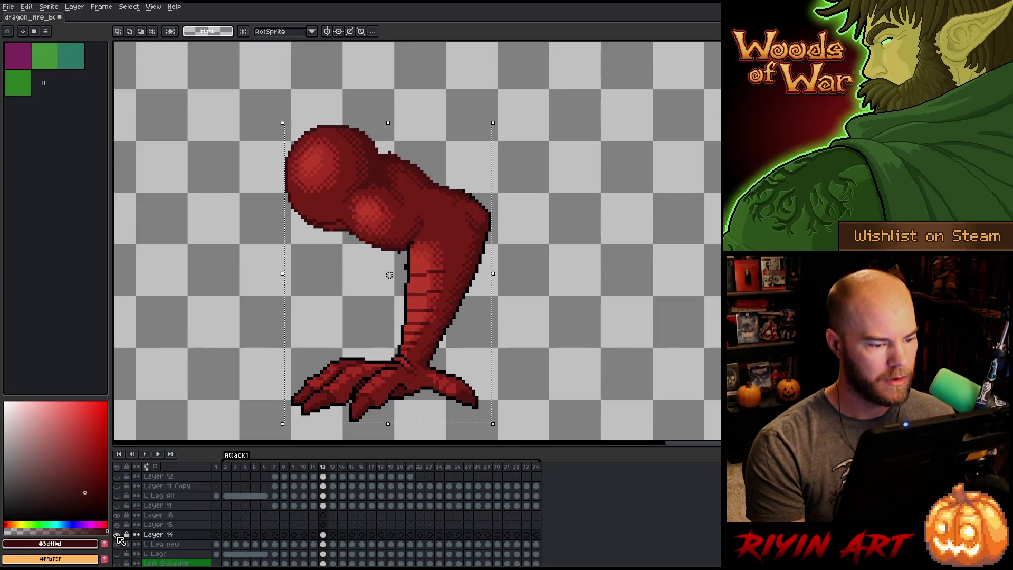
click(117, 535)
click(117, 536)
click(117, 535)
click(118, 536)
click(117, 535)
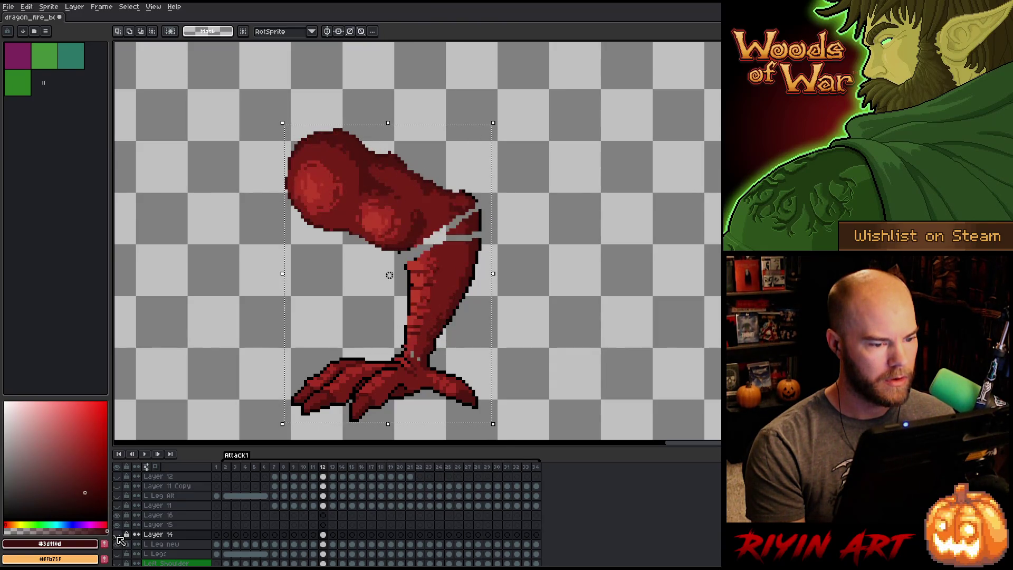
click(117, 536)
click(118, 535)
click(118, 535)
click(118, 535)
click(118, 535)
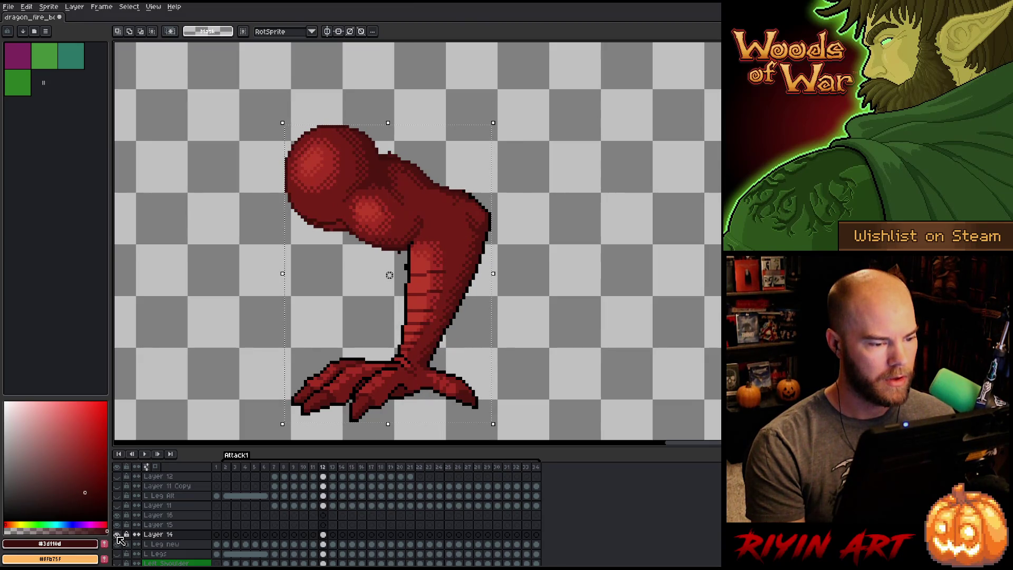
click(117, 535)
click(118, 535)
click(117, 535)
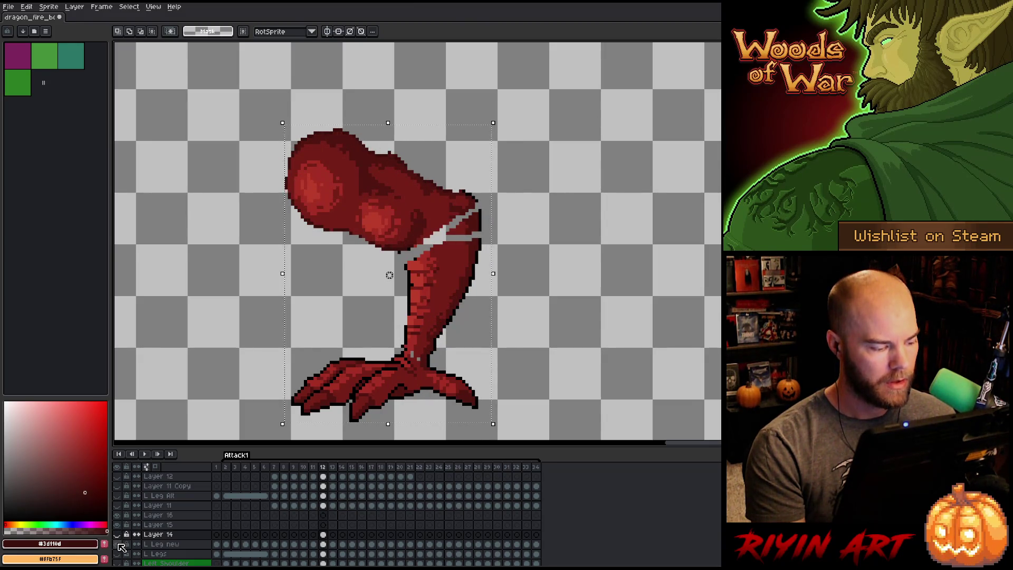
Show all layers and step through frames 11 to 13 to view the leg on the dragon.
click(120, 546)
key(Left)
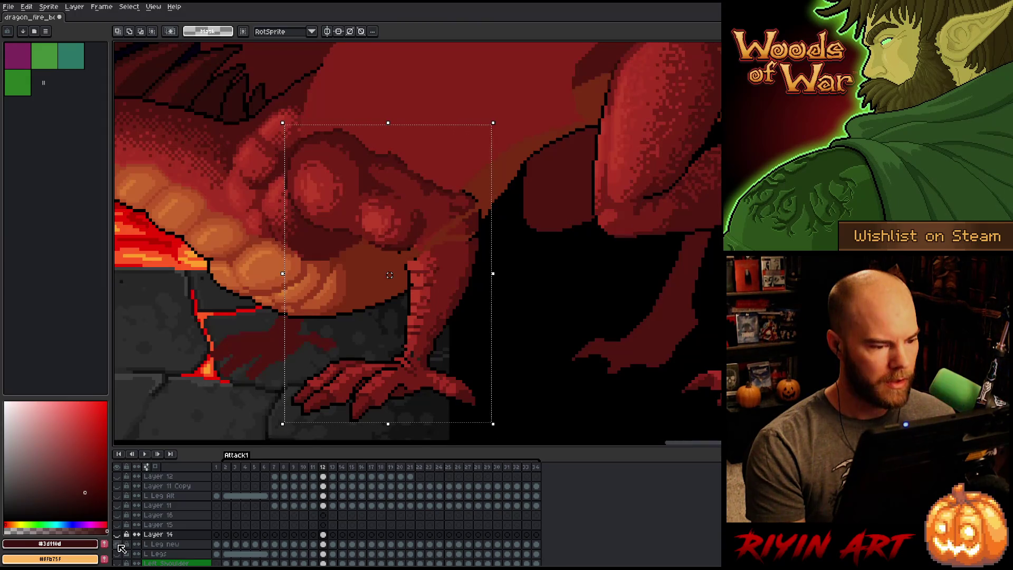
key(Right)
key(Left)
key(Right)
key(Right)
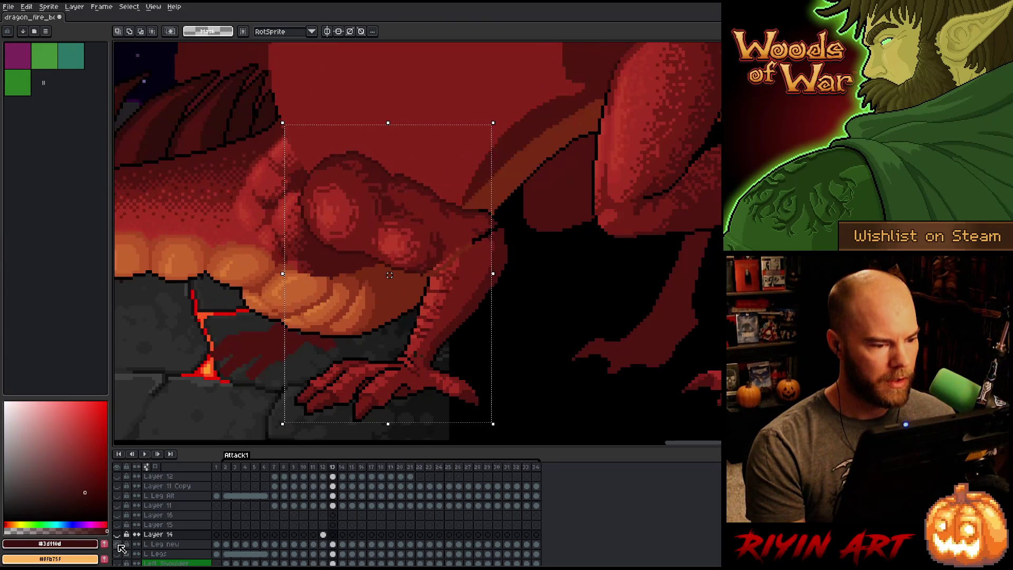
key(Left)
Flip between frames 11 and 12 again, then show Layer 14 alone.
key(Left)
key(Right)
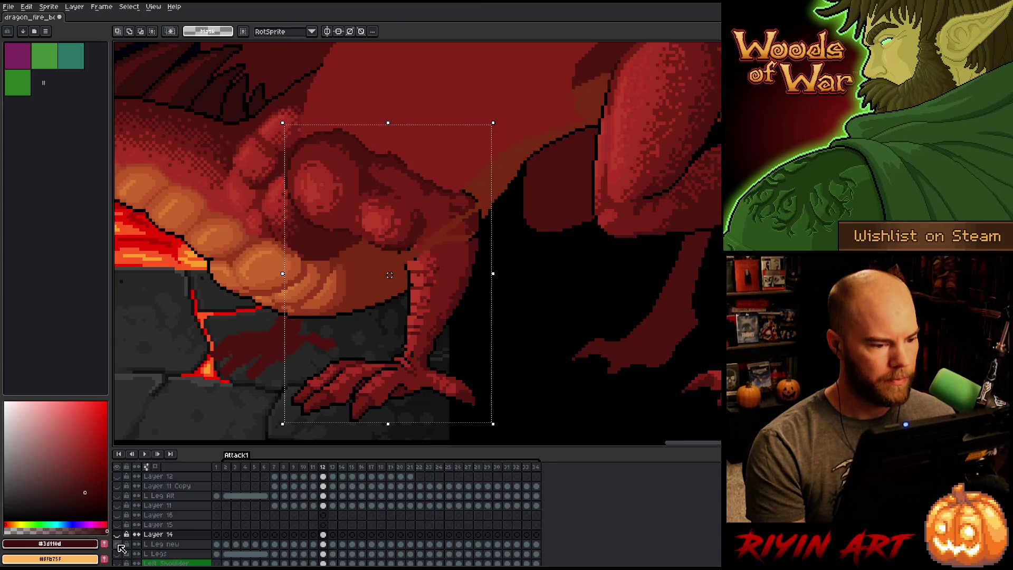
key(Left)
key(Right)
key(Left)
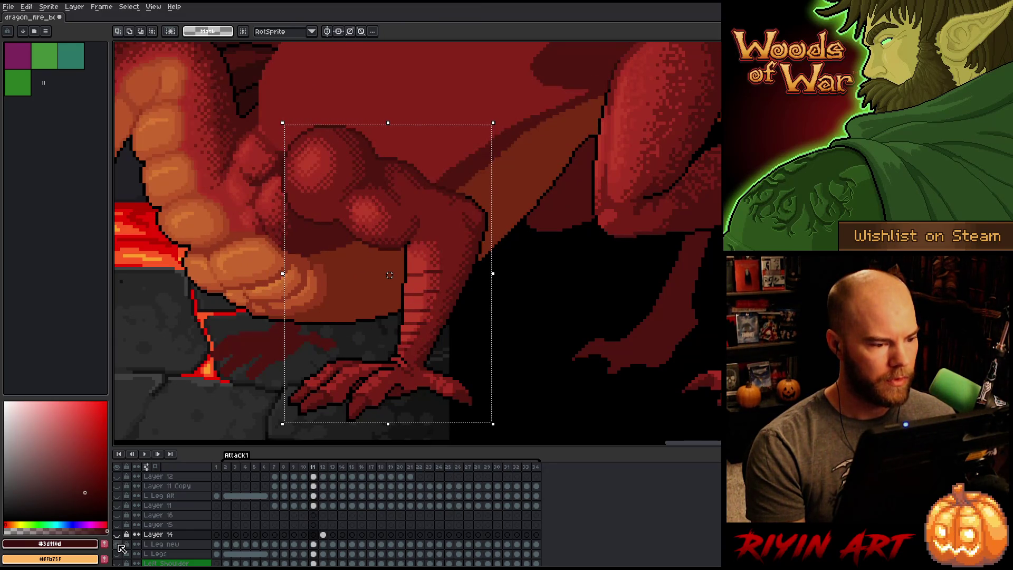
key(Right)
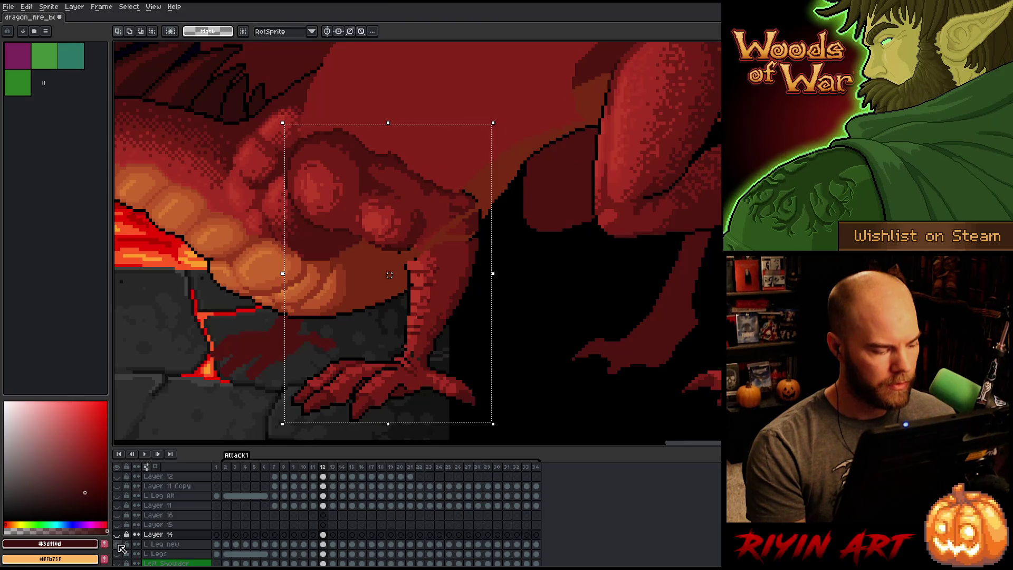
alt+click(118, 545)
alt+click(117, 534)
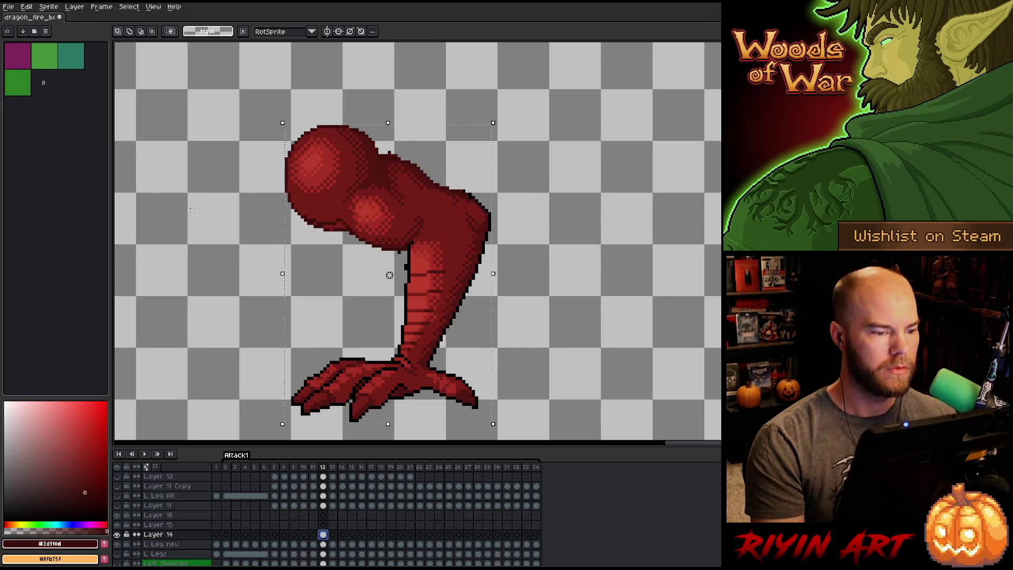
Draw a black line on the leg with the pencil, then lasso-select the thigh.
key(b)
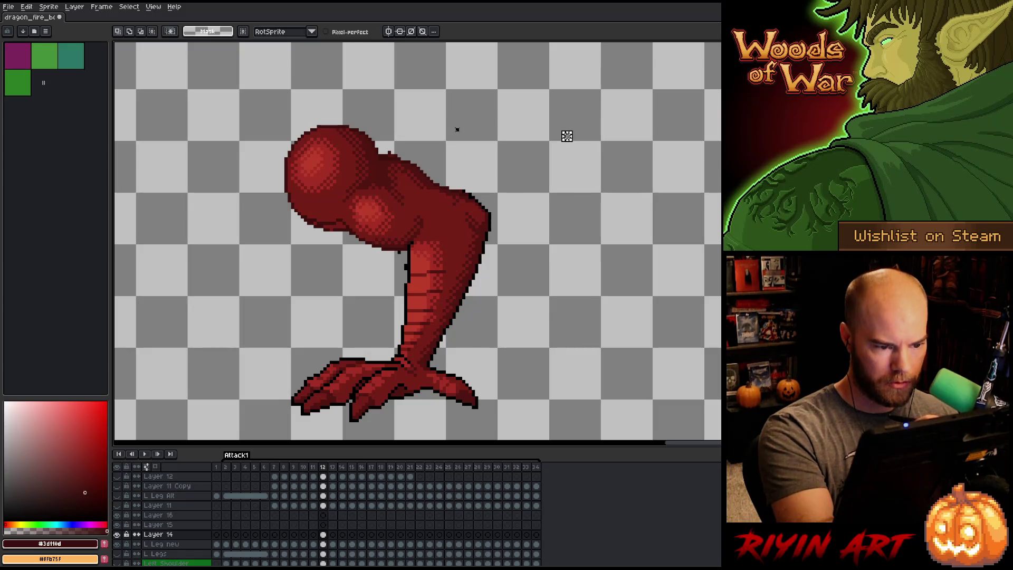
drag(457, 129, 432, 215)
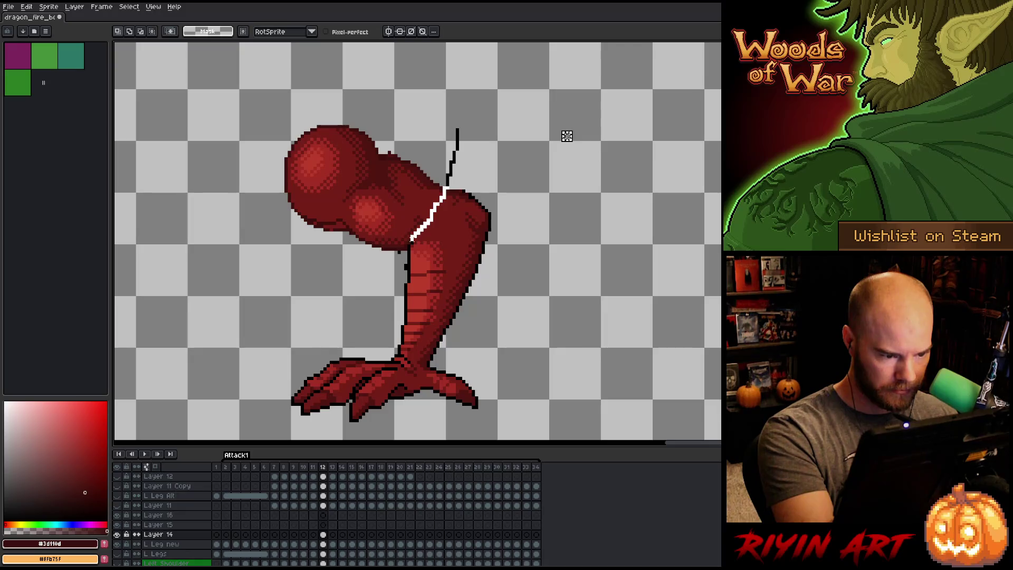
mouse_move(407, 248)
mouse_down()
mouse_move(243, 265)
mouse_move(453, 95)
mouse_move(458, 124)
mouse_up()
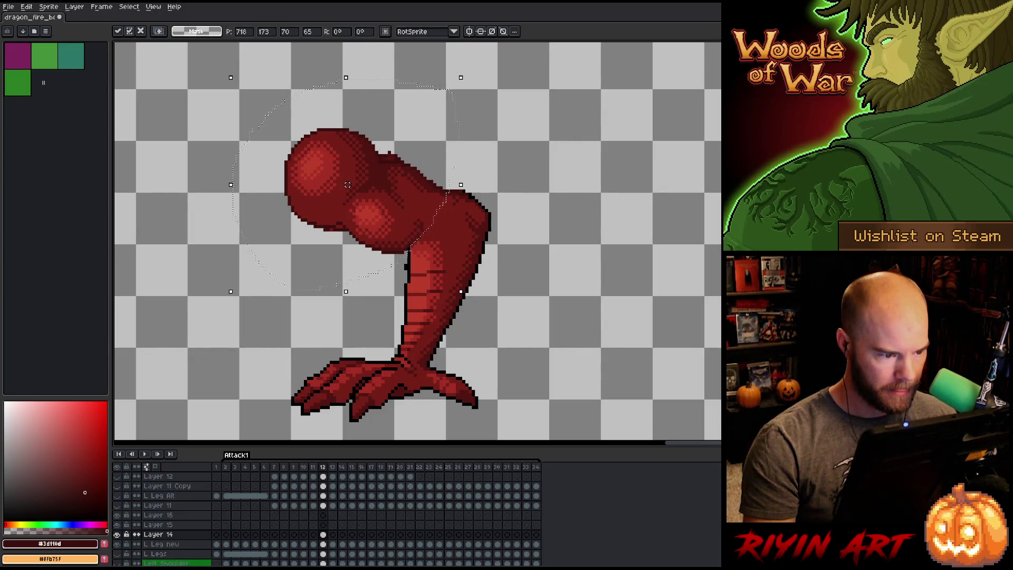
key(Return)
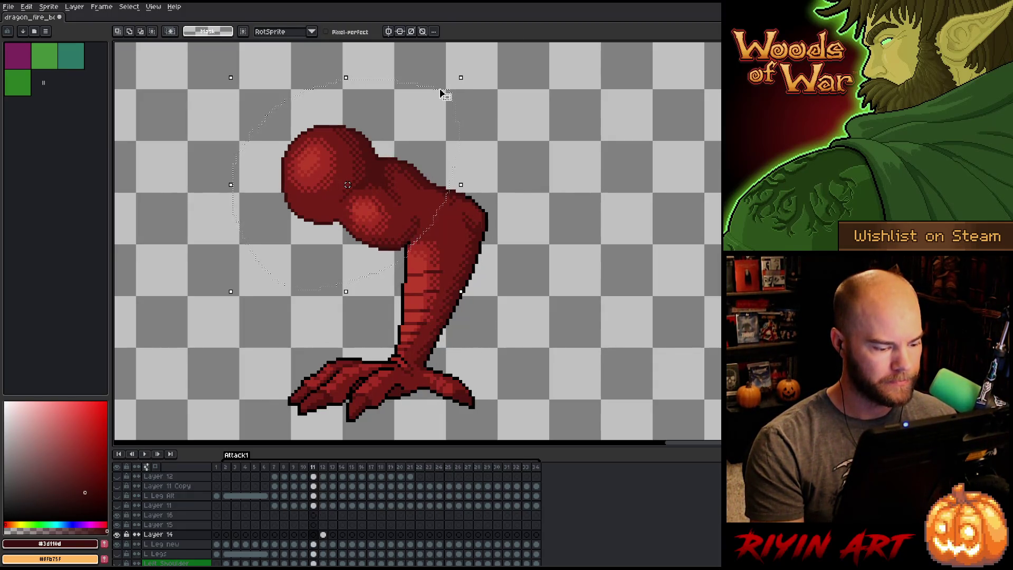
Toggle Layer 14 on and off to compare the gapped and smooth knee joint.
click(118, 535)
click(118, 535)
click(118, 535)
click(118, 535)
click(118, 535)
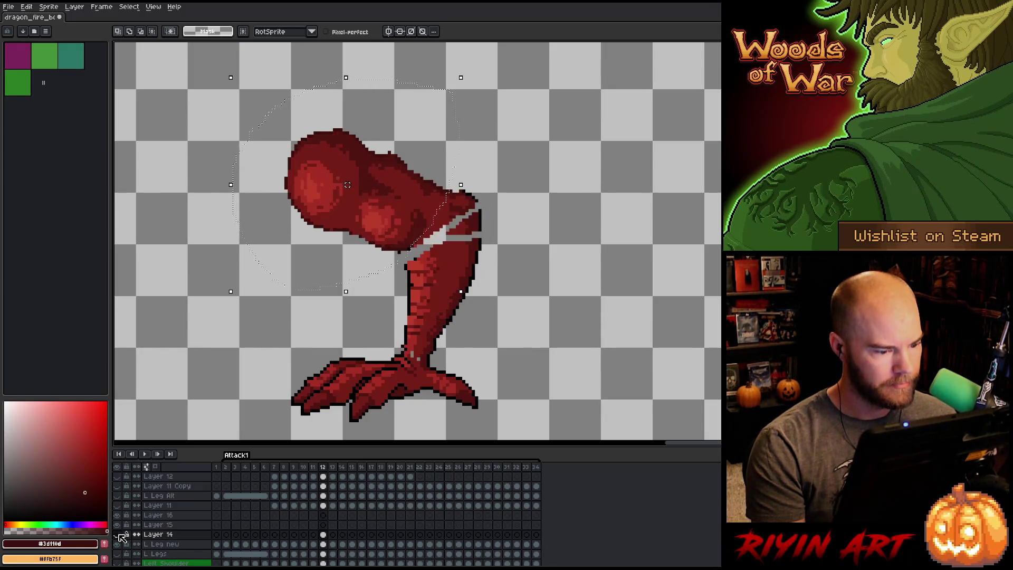
click(118, 535)
click(323, 544)
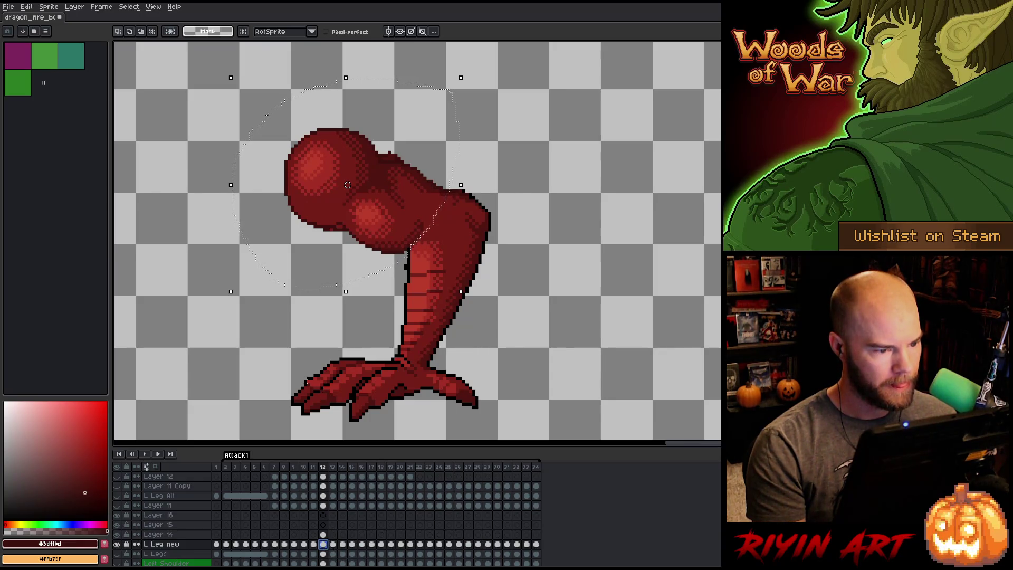
Undo and redo repeatedly to compare the two leg versions at the joint.
key(ctrl+z)
key(ctrl+y)
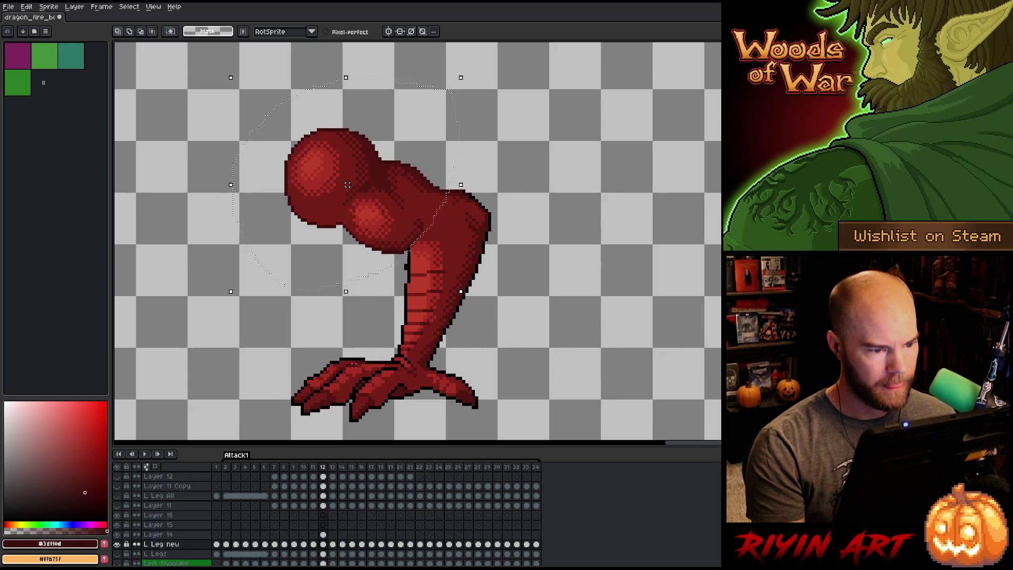
key(ctrl+z)
key(ctrl+y)
key(ctrl+z)
key(ctrl+y)
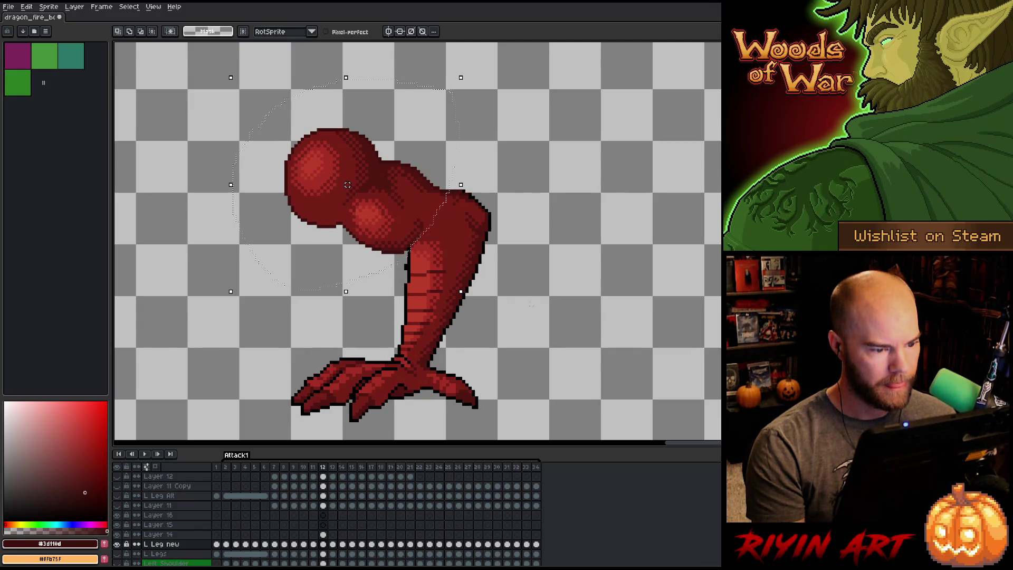
Lasso the upper leg joint and flip between frames 11 and 12, ending on 12.
mouse_move(583, 235)
mouse_down()
mouse_move(391, 324)
mouse_move(446, 126)
mouse_move(563, 181)
mouse_up()
key(comma)
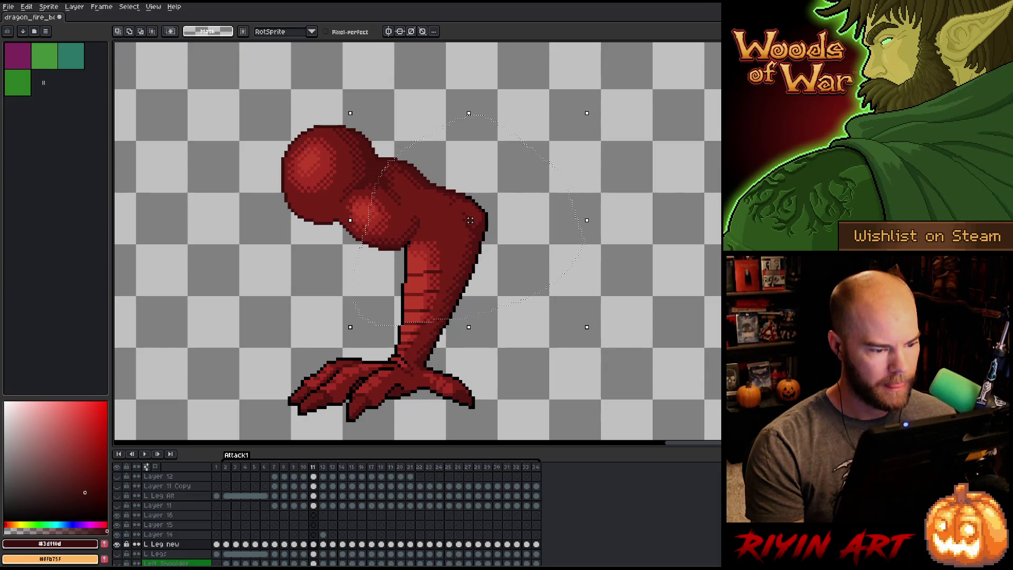
key(period)
key(comma)
key(period)
key(comma)
key(period)
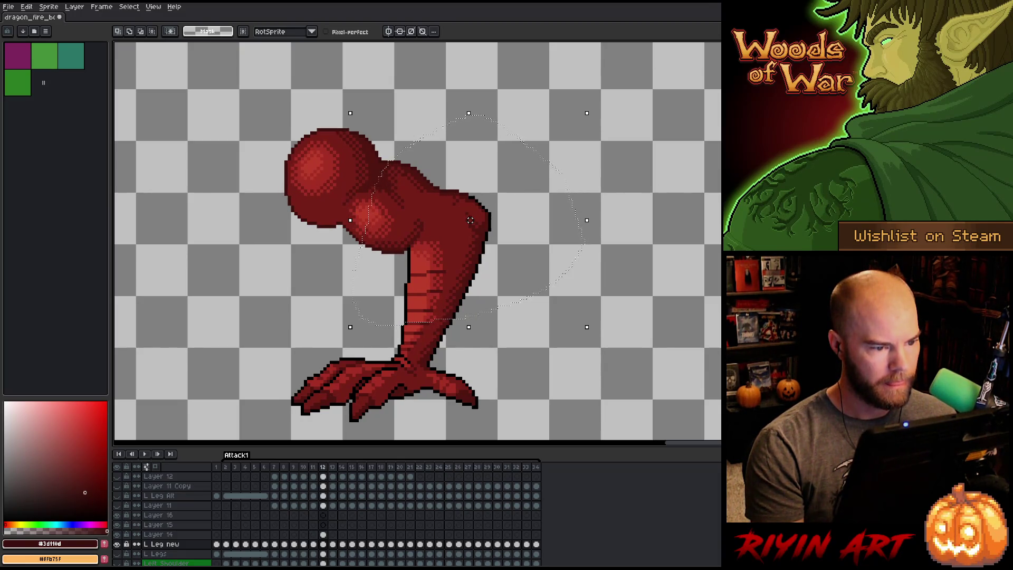
Activate Layer 14 on frame 12, deselect, and eyedrop the dark red #591412 from the leg.
click(324, 535)
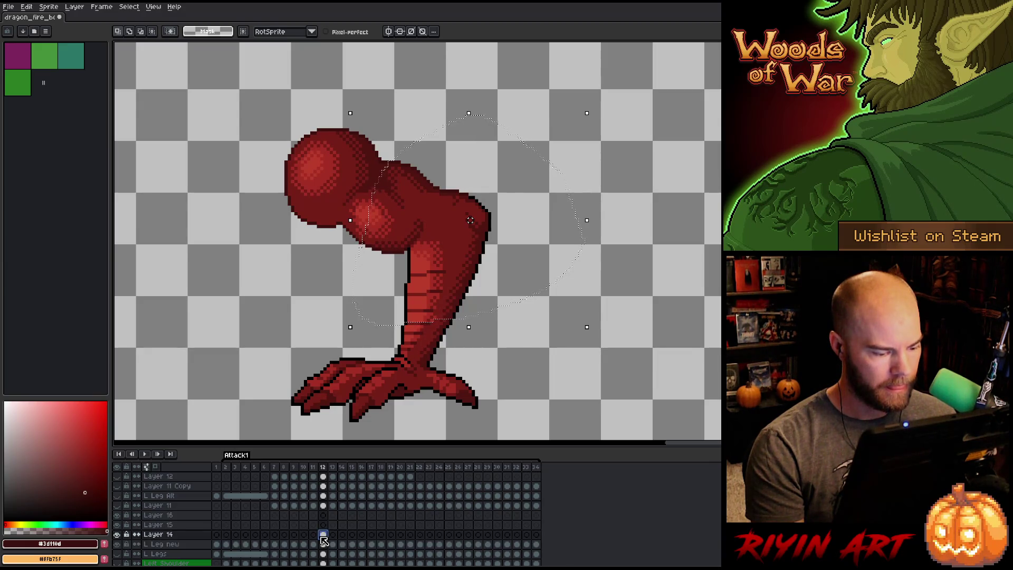
key(ctrl+d)
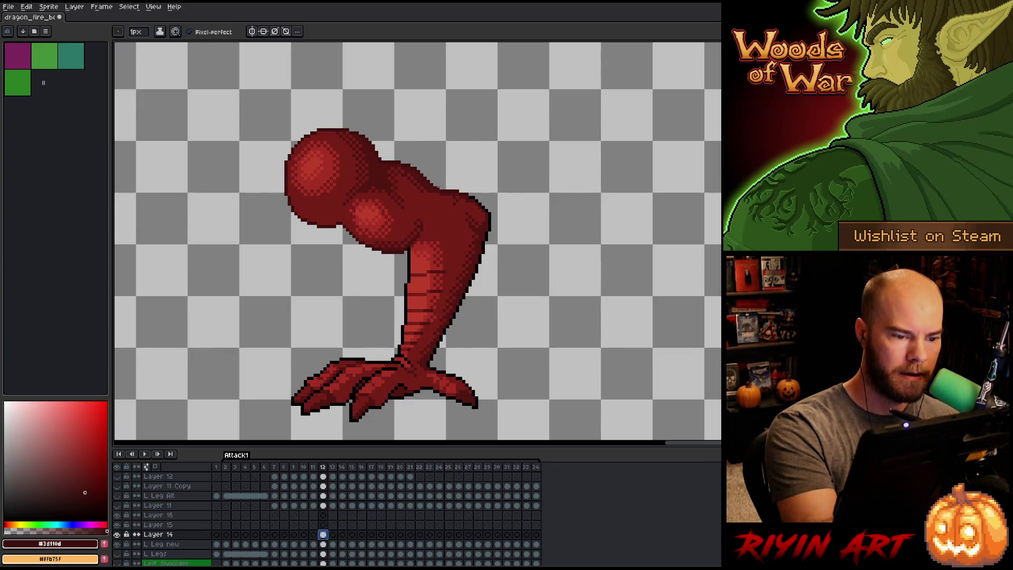
alt+click(444, 190)
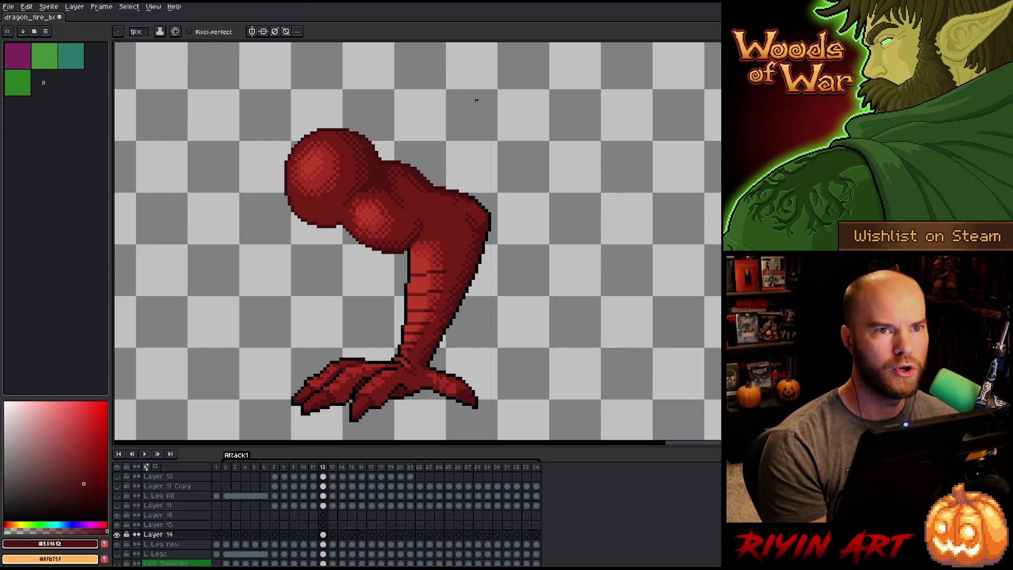
key(ctrl+s)
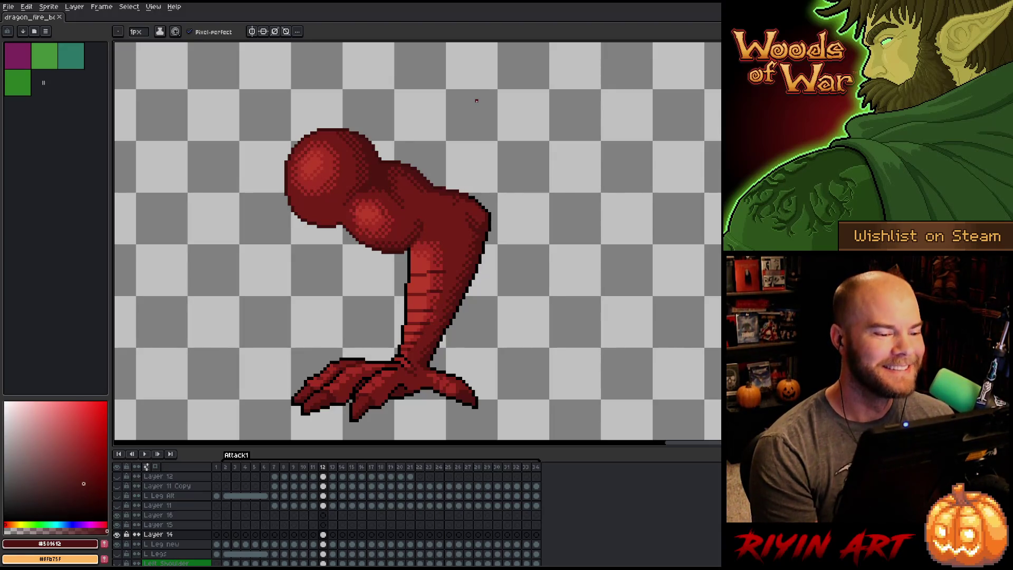
key(Left)
key(Left)
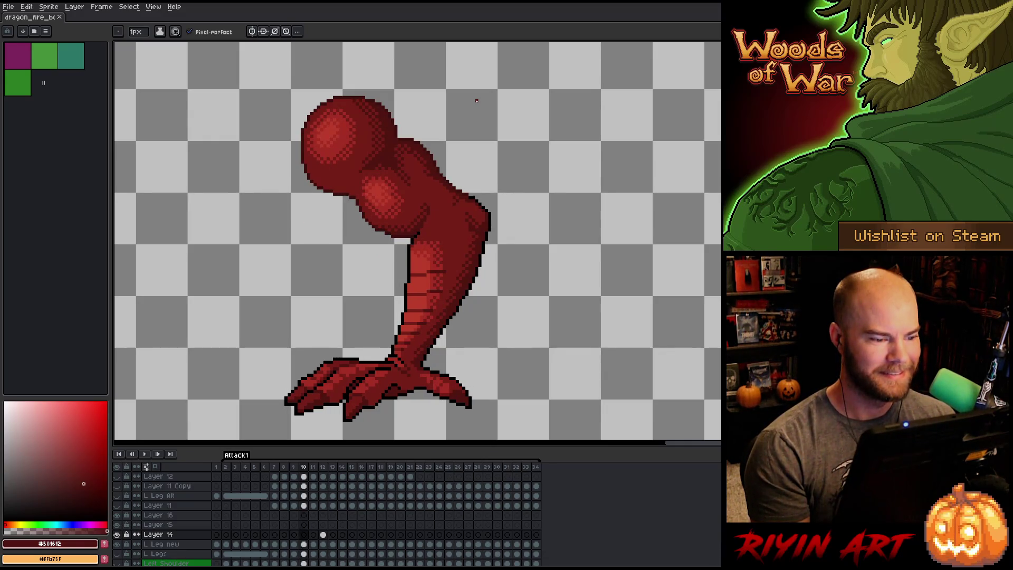
Step through frames 11 to 13, flipping between 12 and 13 to compare leg poses.
key(Right)
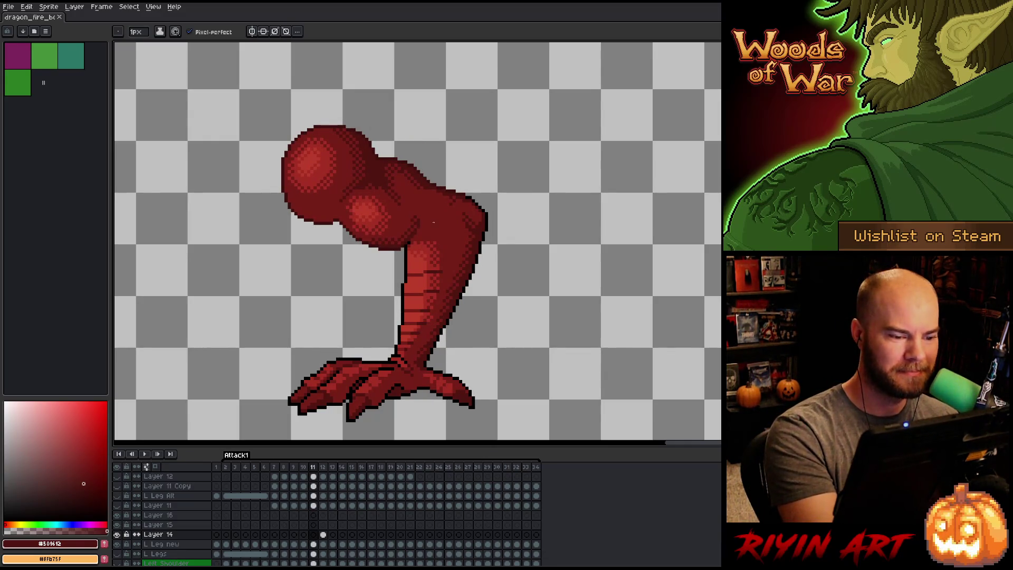
key(Left)
key(Left)
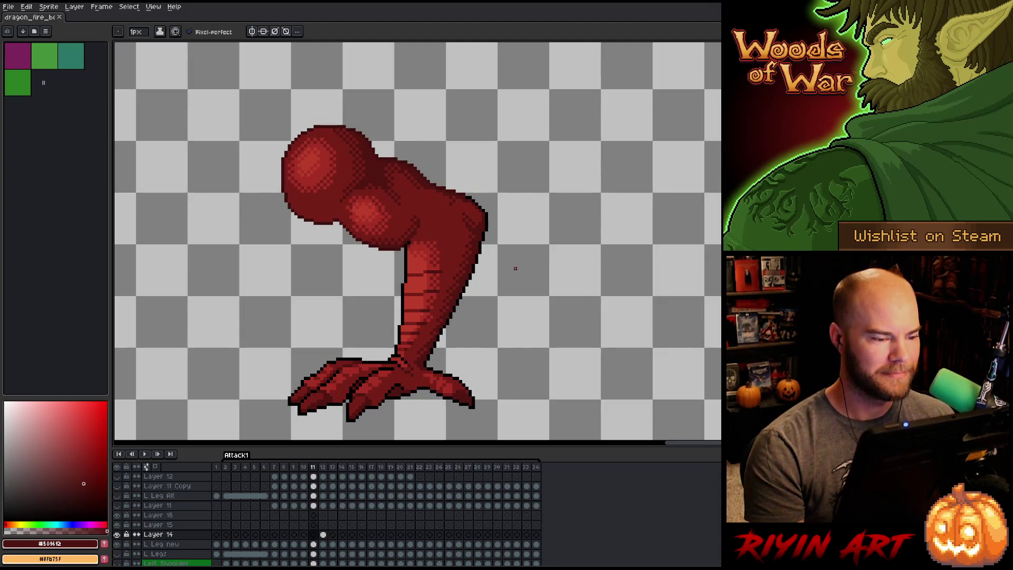
key(Right)
key(Right)
key(Right)
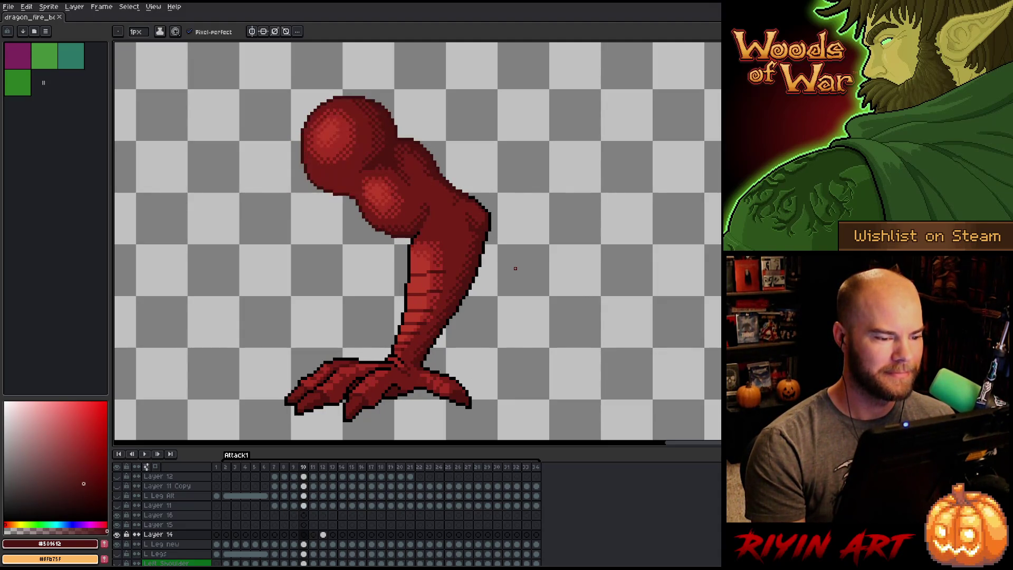
key(Left)
key(Right)
key(Right)
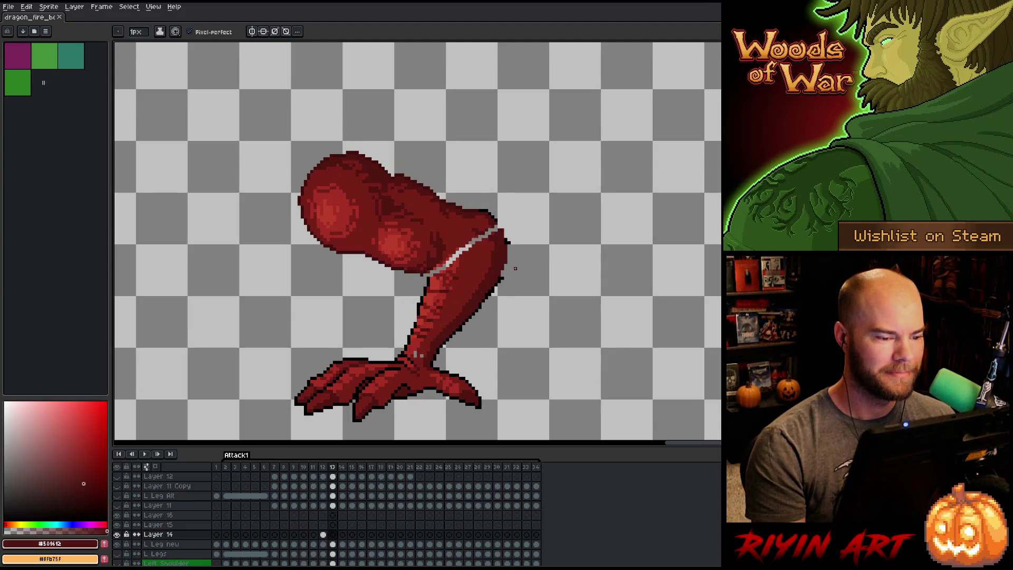
key(Left)
key(Right)
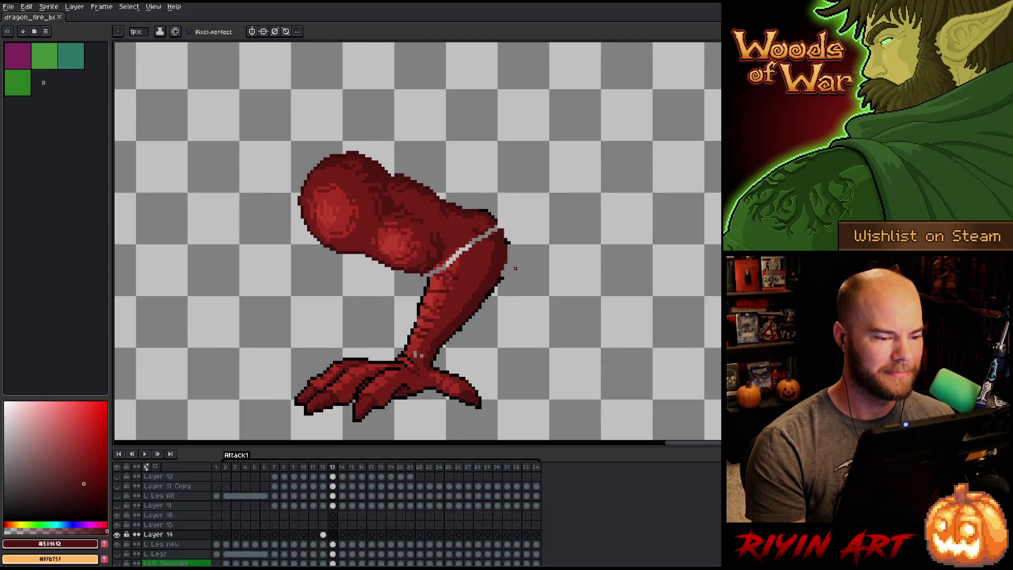
key(Left)
key(Right)
key(Left)
key(Right)
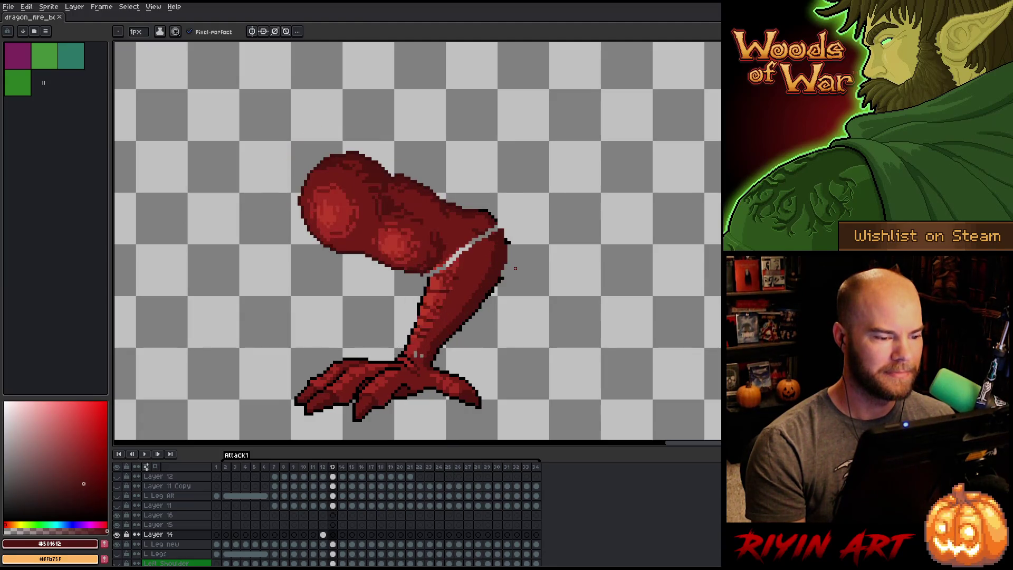
key(Left)
key(Right)
key(Left)
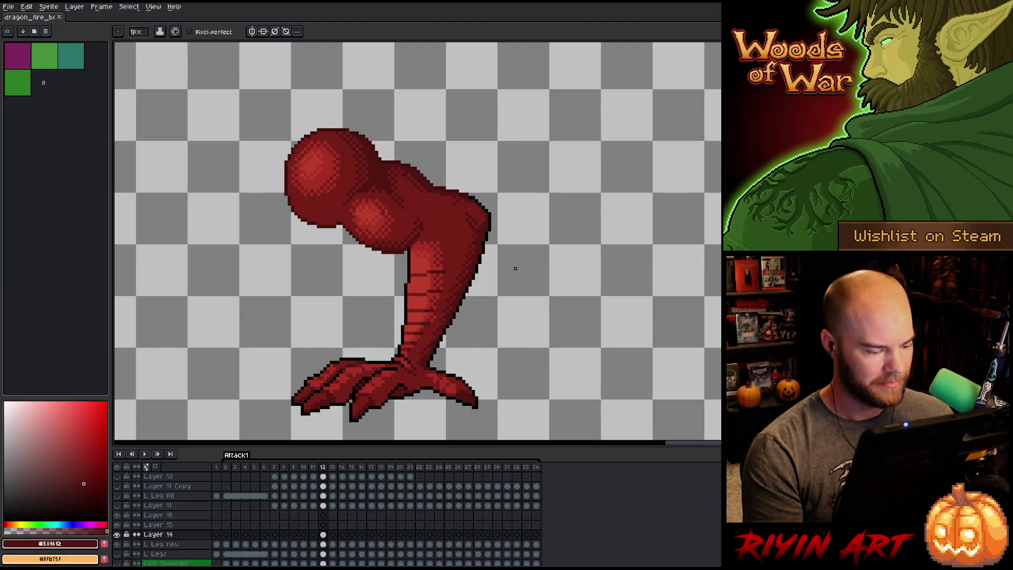
Preview Layer 14's frame-12 leg in the full scene, then copy its cel into frame 13.
click(323, 534)
alt+click(117, 534)
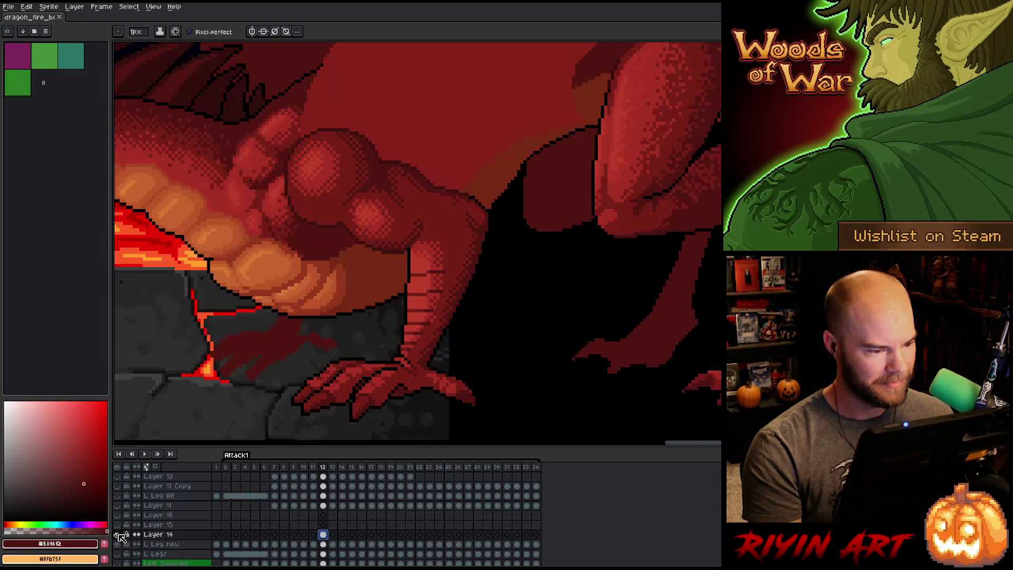
alt+click(117, 534)
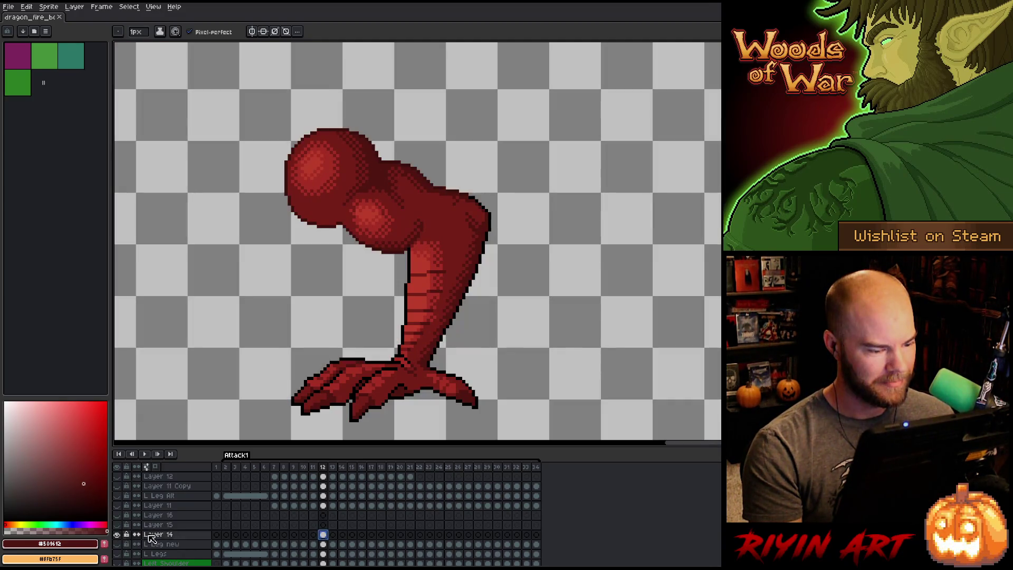
click(337, 538)
drag(323, 534, 332, 534)
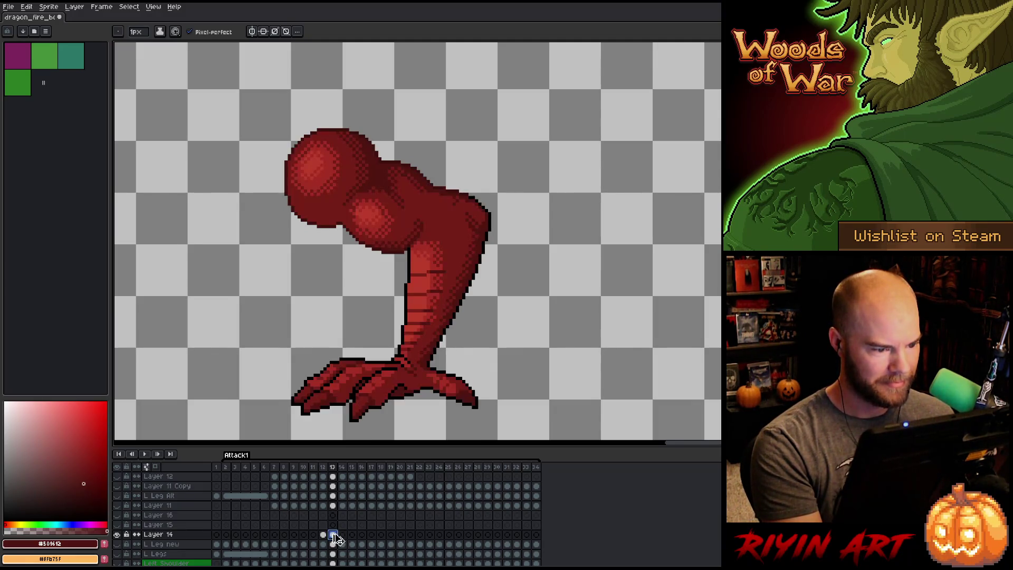
Check the copied frame-13 leg against the full dragon and frame 12, then start transforming it.
alt+click(120, 536)
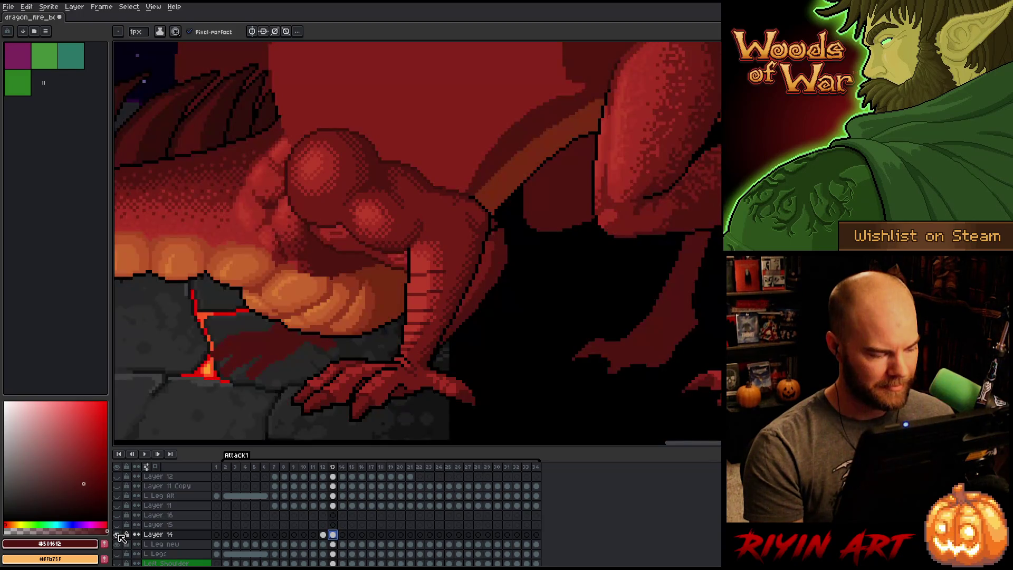
alt+click(117, 536)
click(117, 536)
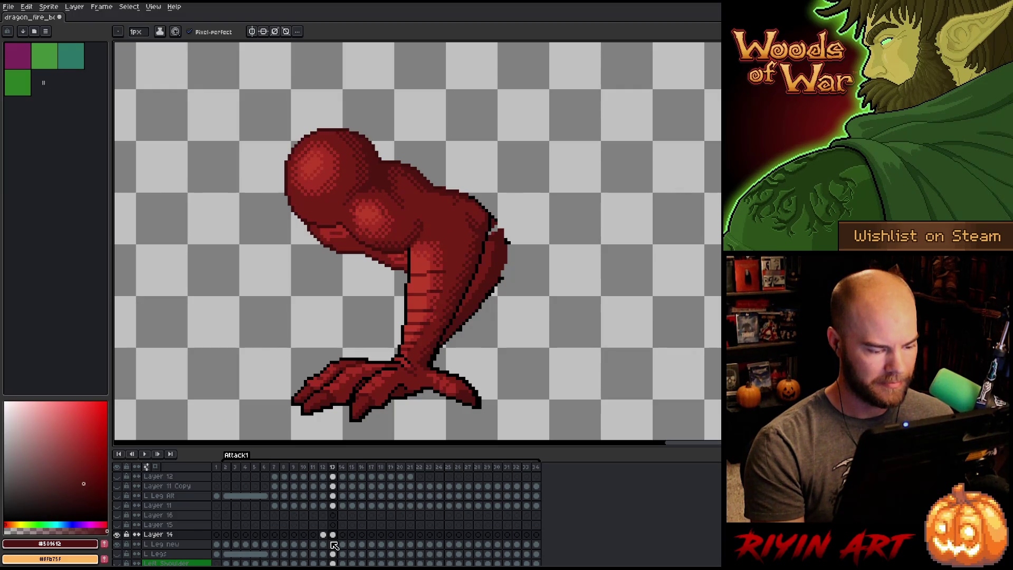
key(Left)
key(Right)
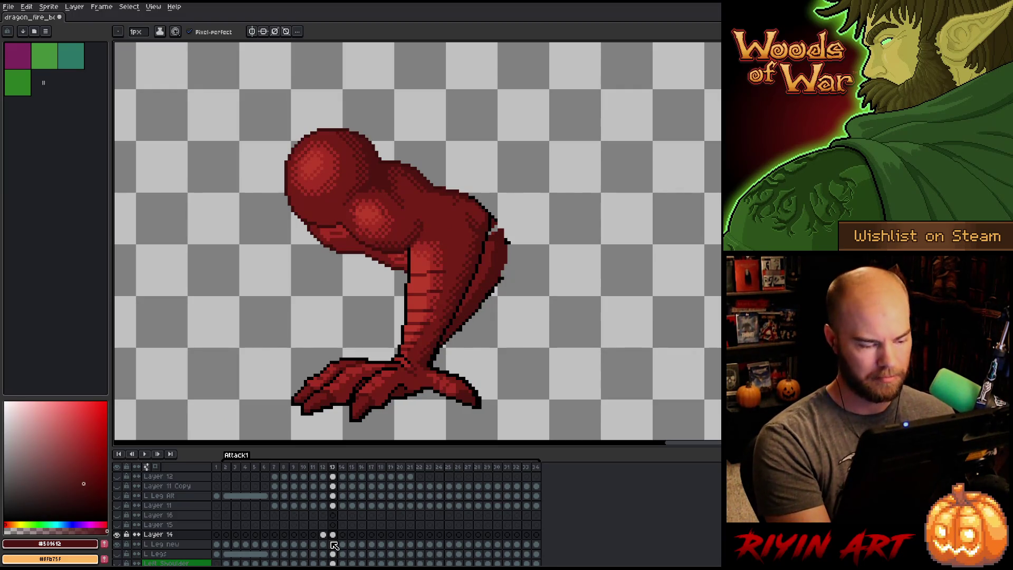
key(ctrl+t)
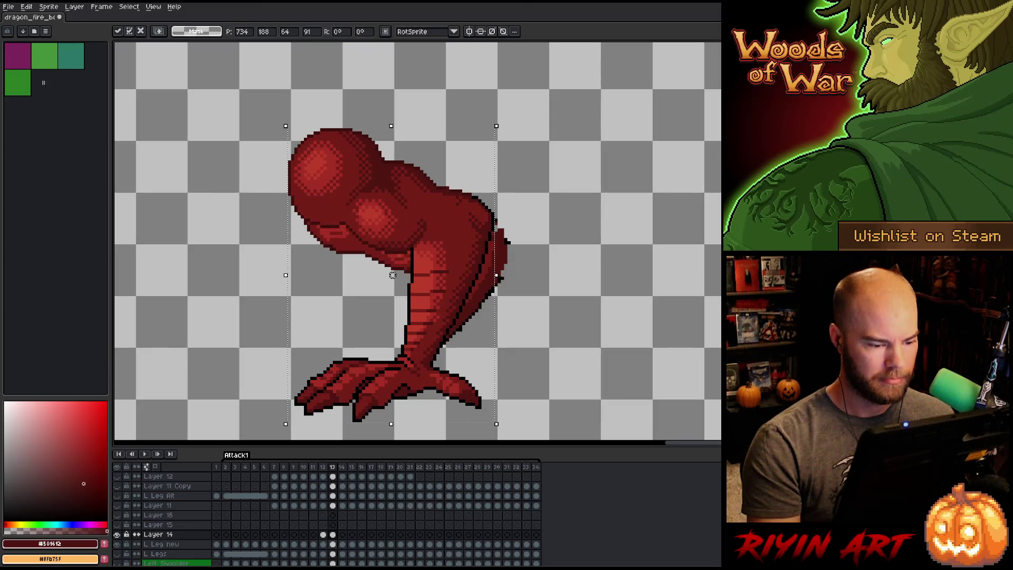
On frame 12, toggle Layer 14's visibility to compare the thigh poses.
key(Left)
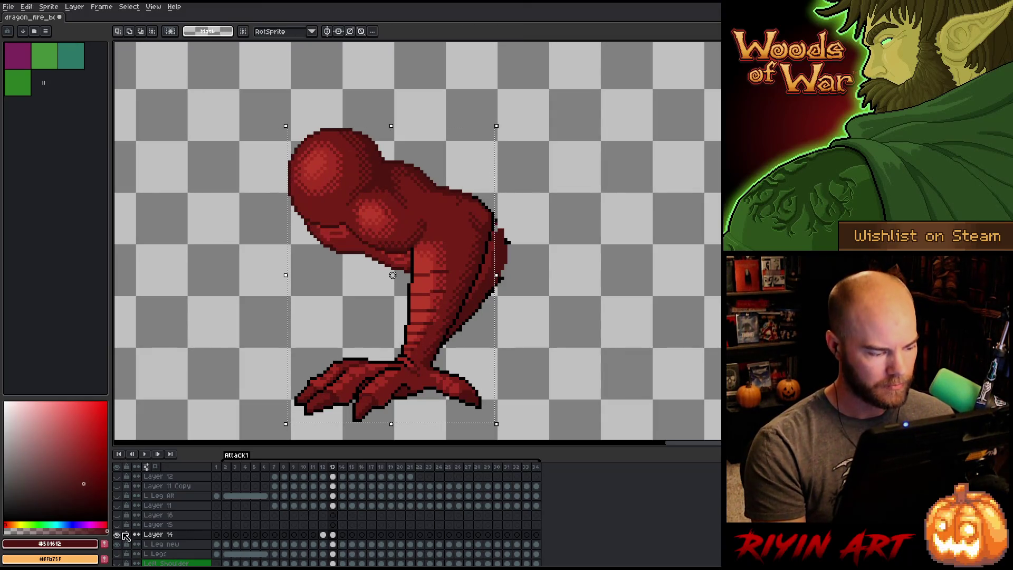
click(116, 534)
click(117, 534)
click(117, 534)
click(117, 534)
click(117, 534)
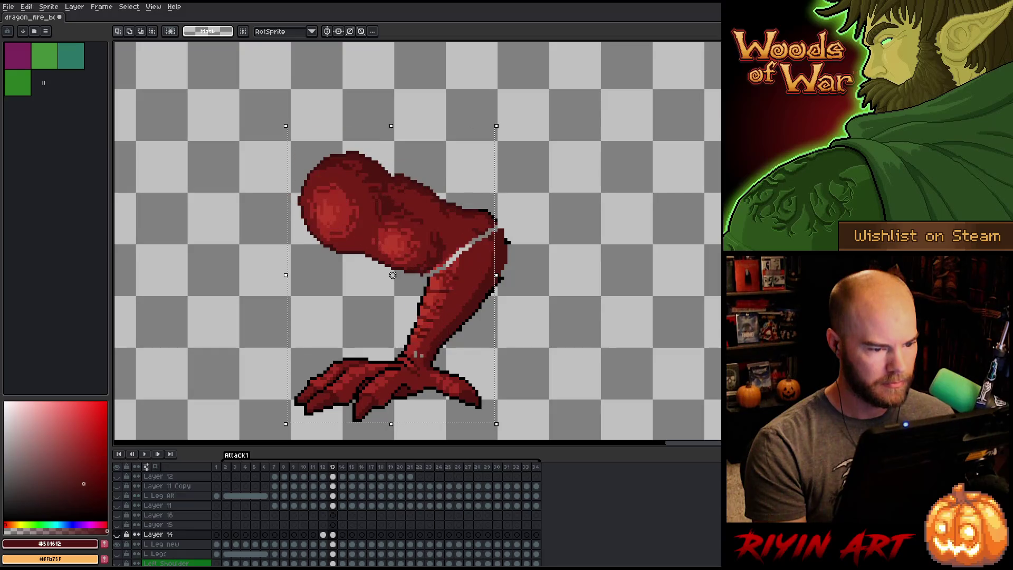
click(116, 535)
click(117, 534)
click(117, 534)
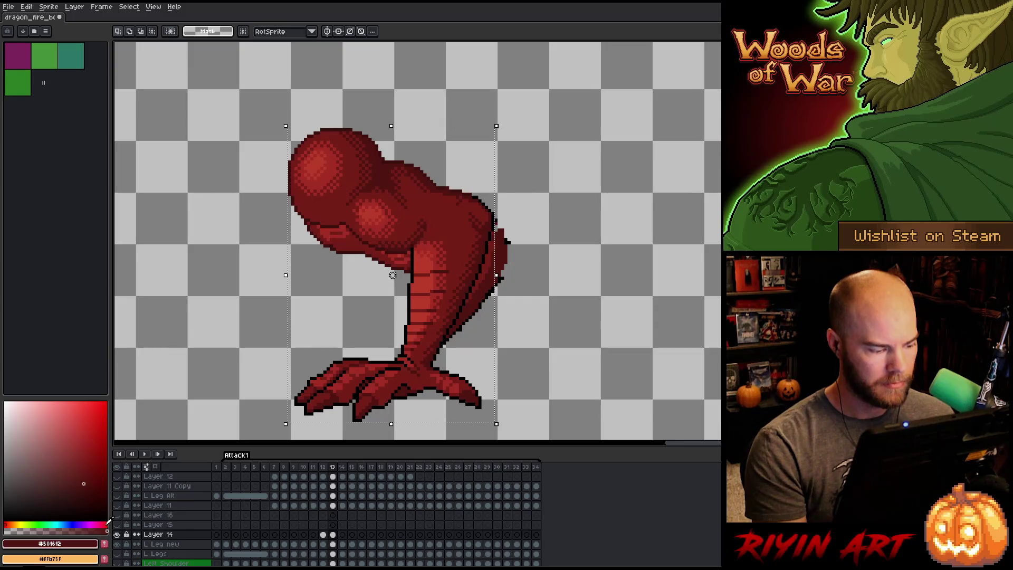
key(shift+x)
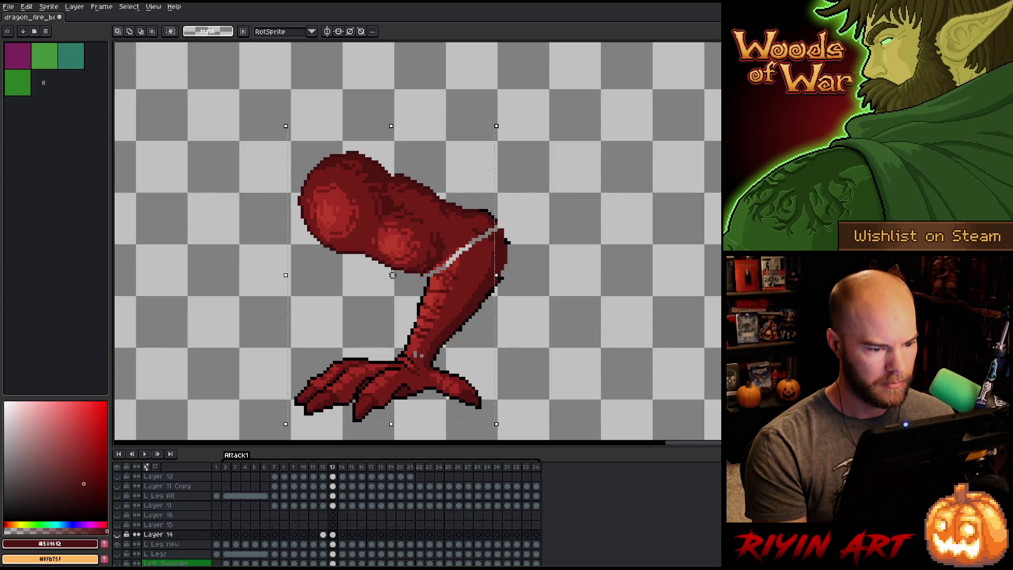
key(shift+x)
key(shift+x)
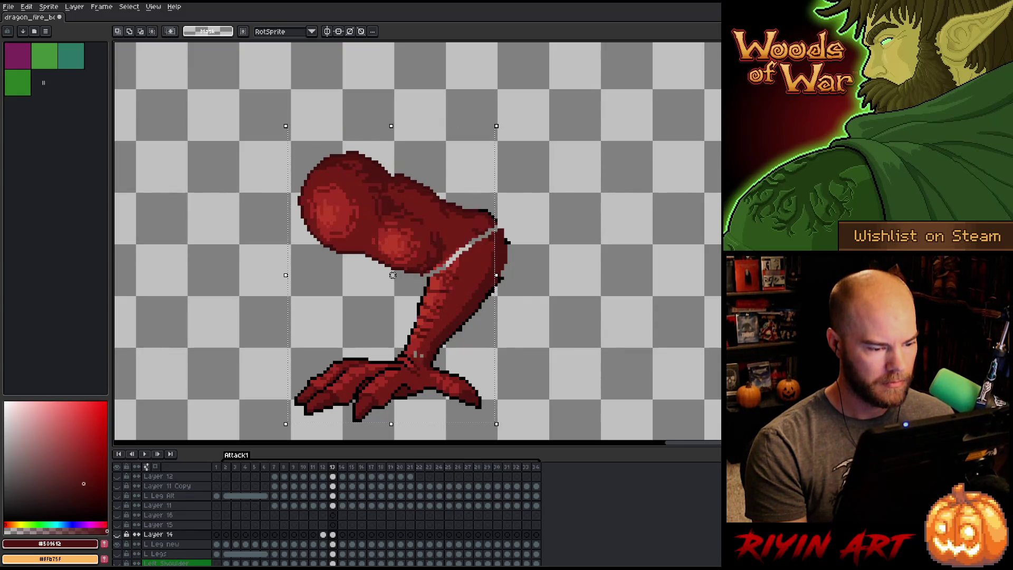
key(shift+x)
key(shift+x)
key(shift+x)
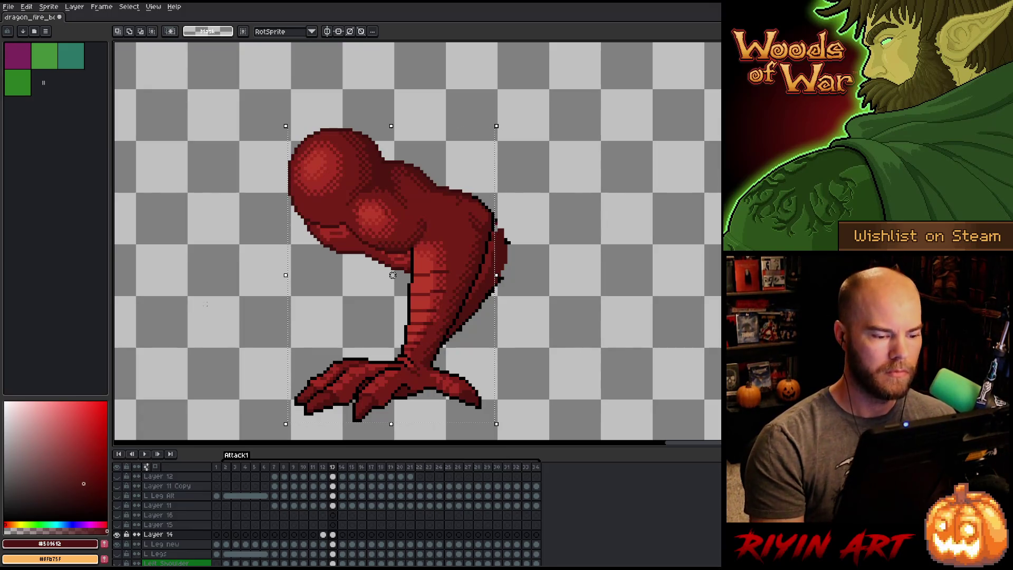
Lasso the shin piece and pull it to the right into its new position.
key(b)
mouse_move(566, 232)
mouse_down()
mouse_move(570, 346)
mouse_move(486, 172)
mouse_up()
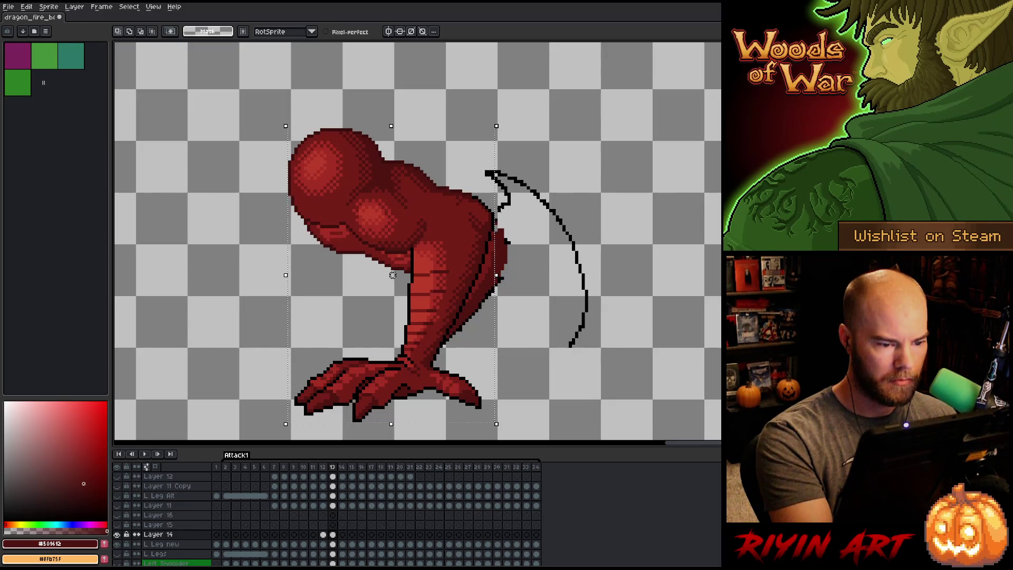
mouse_move(441, 227)
mouse_down()
mouse_move(264, 406)
mouse_move(456, 437)
mouse_move(571, 344)
mouse_up()
drag(448, 288, 713, 211)
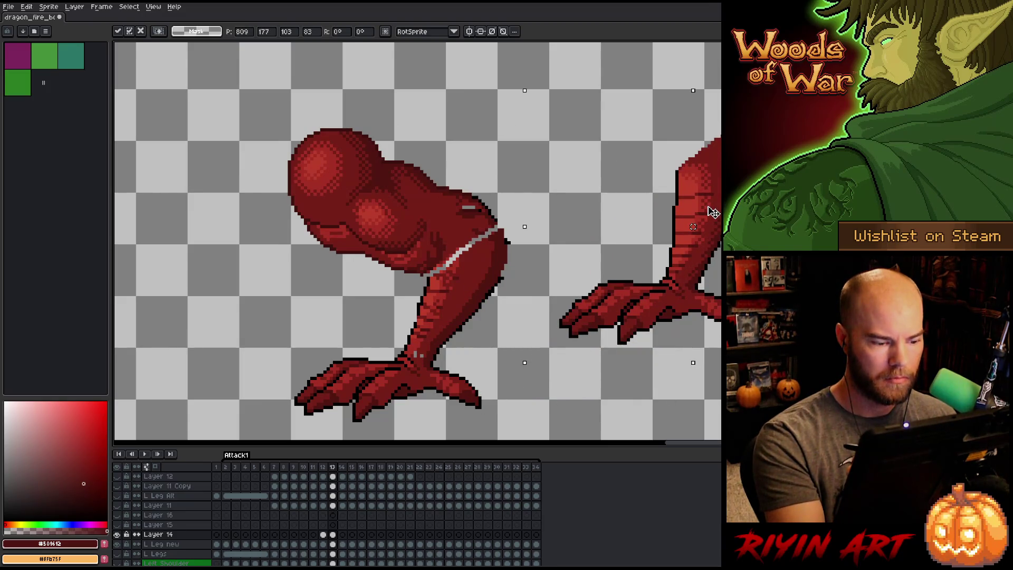
key(ctrl+z)
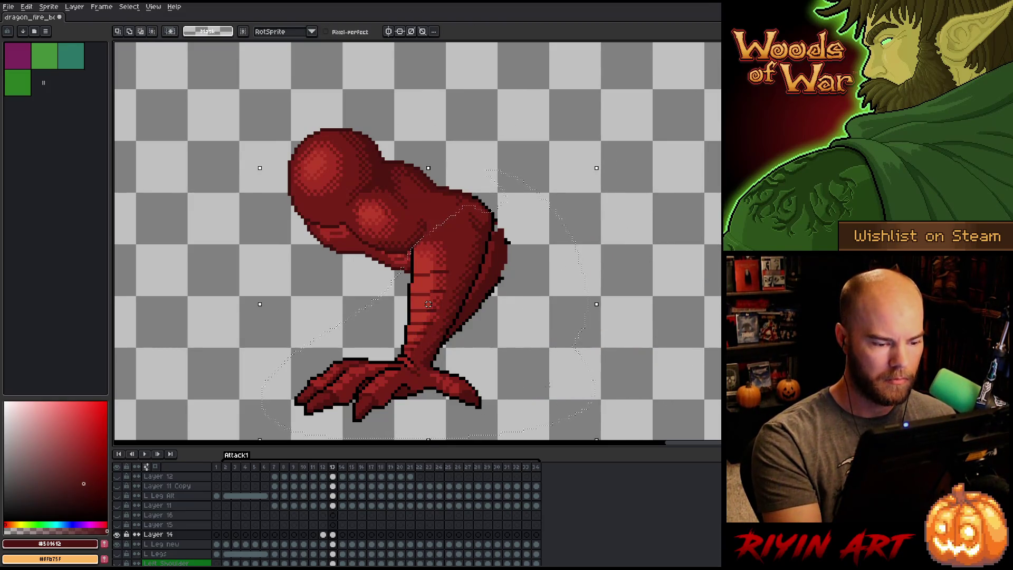
mouse_move(516, 395)
mouse_down()
mouse_move(454, 364)
mouse_move(305, 343)
mouse_move(237, 414)
mouse_move(523, 428)
mouse_up()
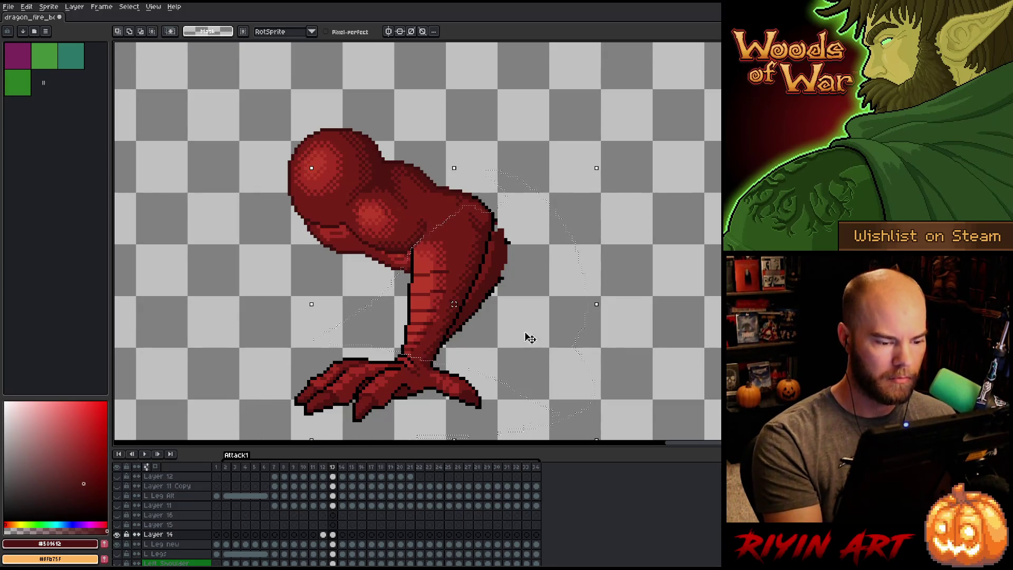
mouse_move(435, 299)
mouse_down()
mouse_move(538, 293)
mouse_move(666, 255)
mouse_up()
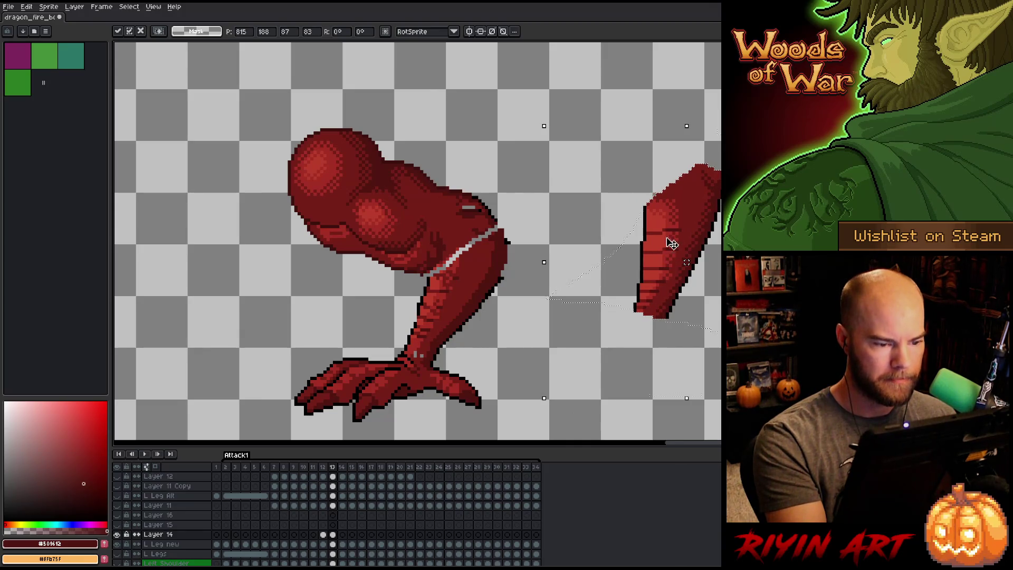
mouse_move(482, 91)
mouse_down()
mouse_move(450, 306)
mouse_move(329, 86)
mouse_move(369, 85)
mouse_up()
mouse_move(401, 218)
mouse_down()
mouse_move(464, 190)
mouse_move(421, 244)
mouse_move(407, 240)
mouse_up()
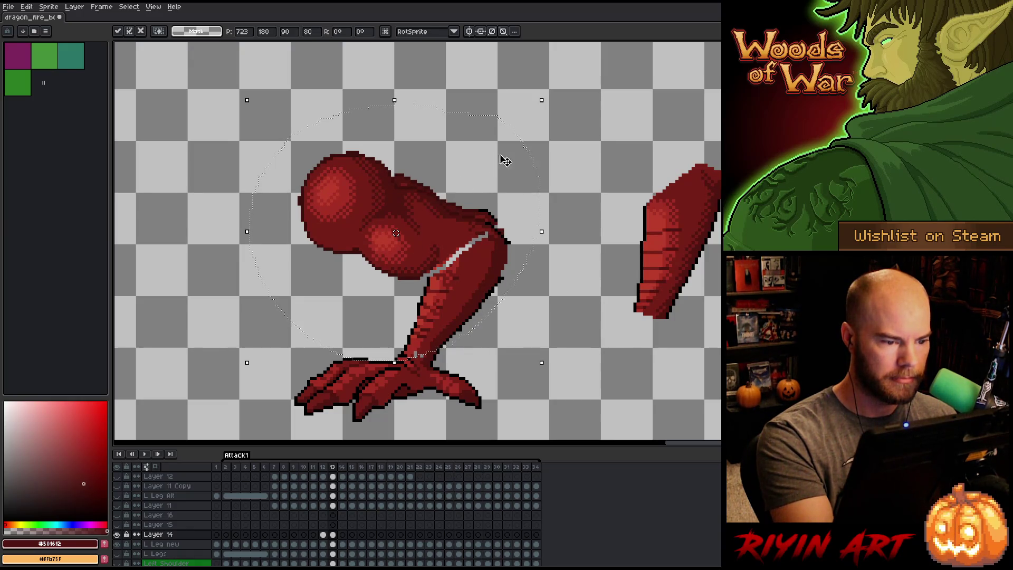
key(q)
Lasso the thigh, reposition it and nudge it one pixel left.
mouse_move(548, 170)
mouse_down()
mouse_move(469, 281)
mouse_move(357, 277)
mouse_move(357, 245)
mouse_up()
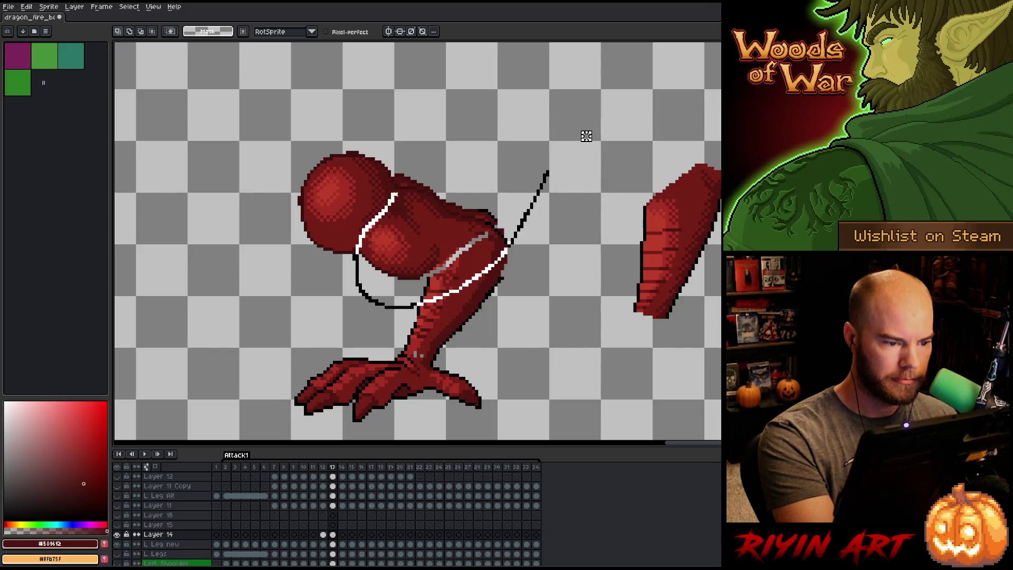
drag(396, 187, 417, 170)
drag(441, 233, 446, 238)
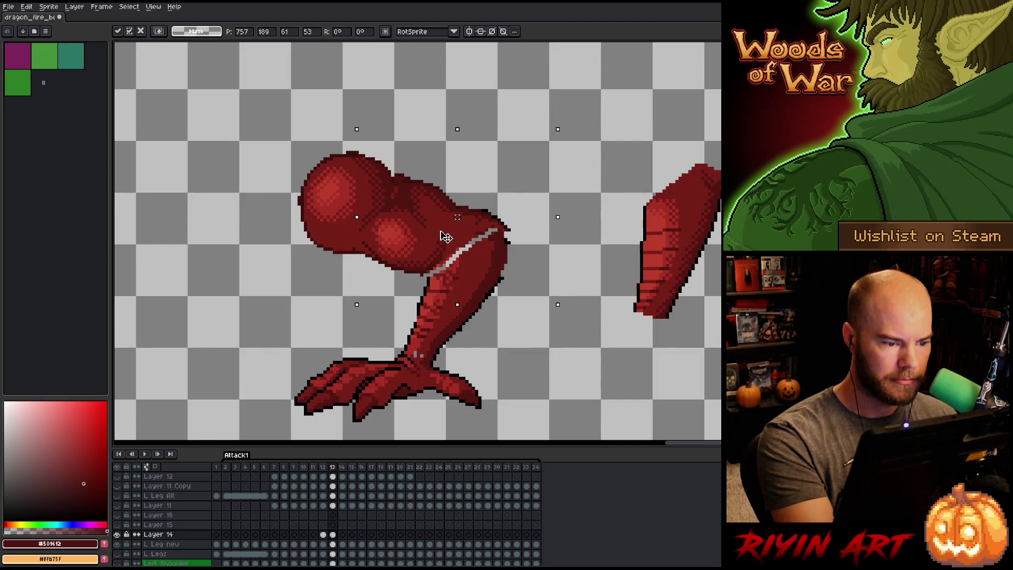
key(Return)
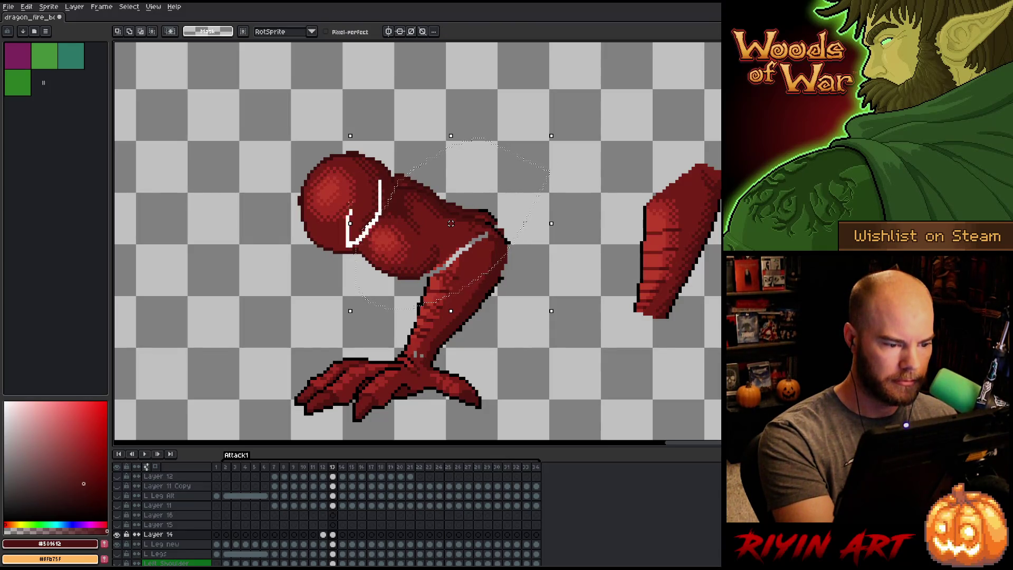
click(420, 240)
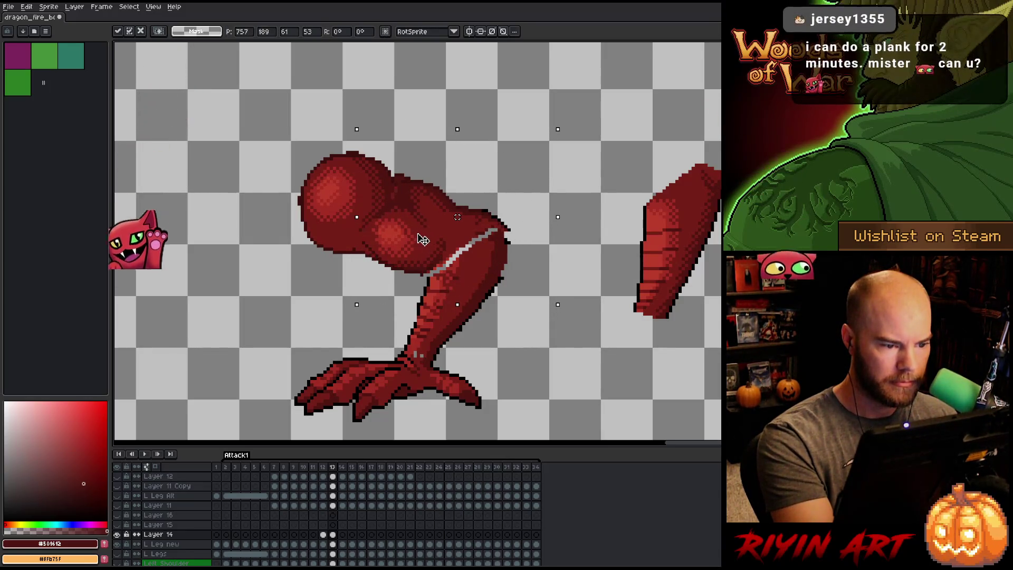
drag(422, 240, 419, 240)
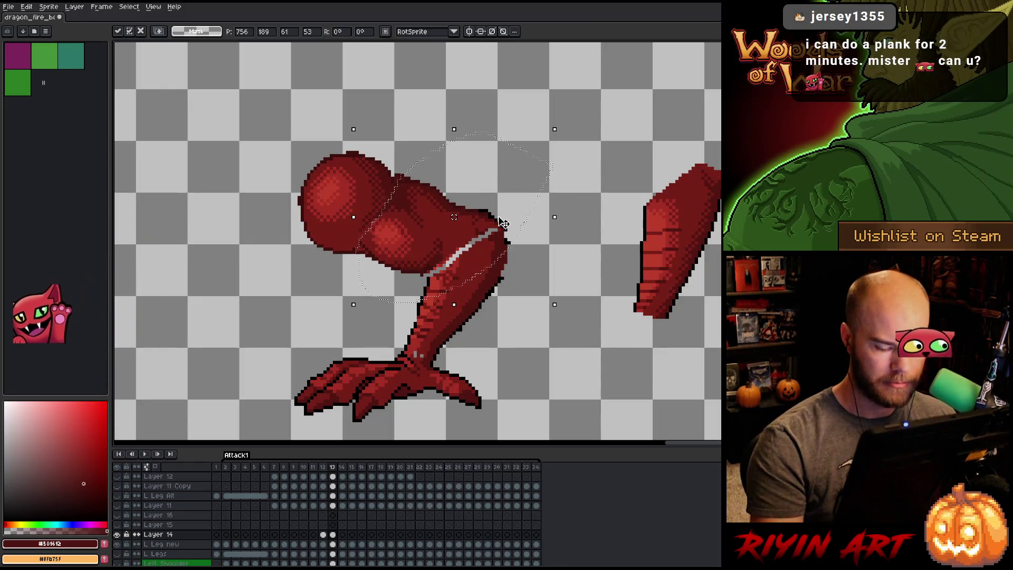
key(Return)
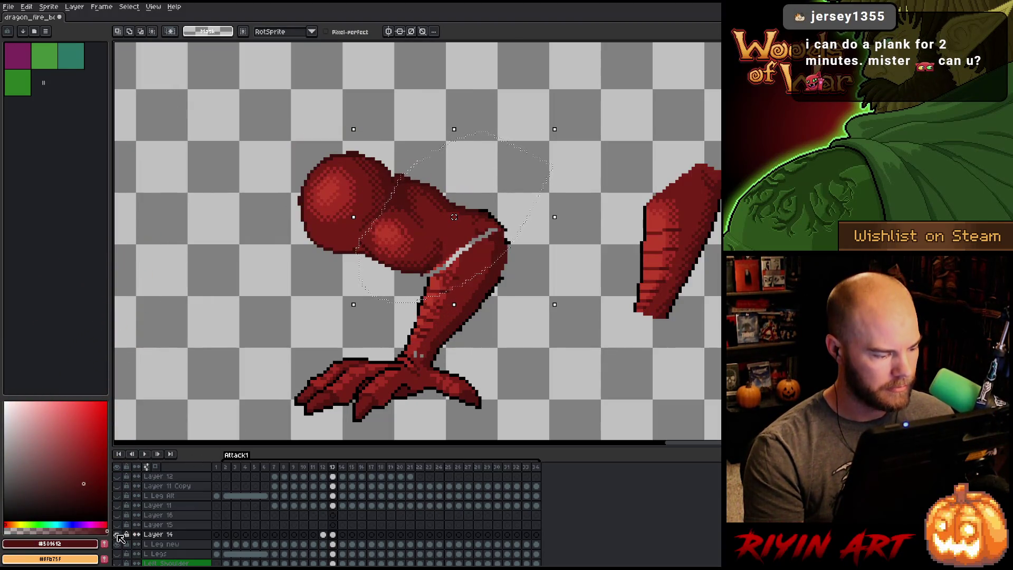
Show Layer 14 again and flip between frames 12 and 13 to compare the poses.
click(120, 535)
click(120, 545)
key(Left)
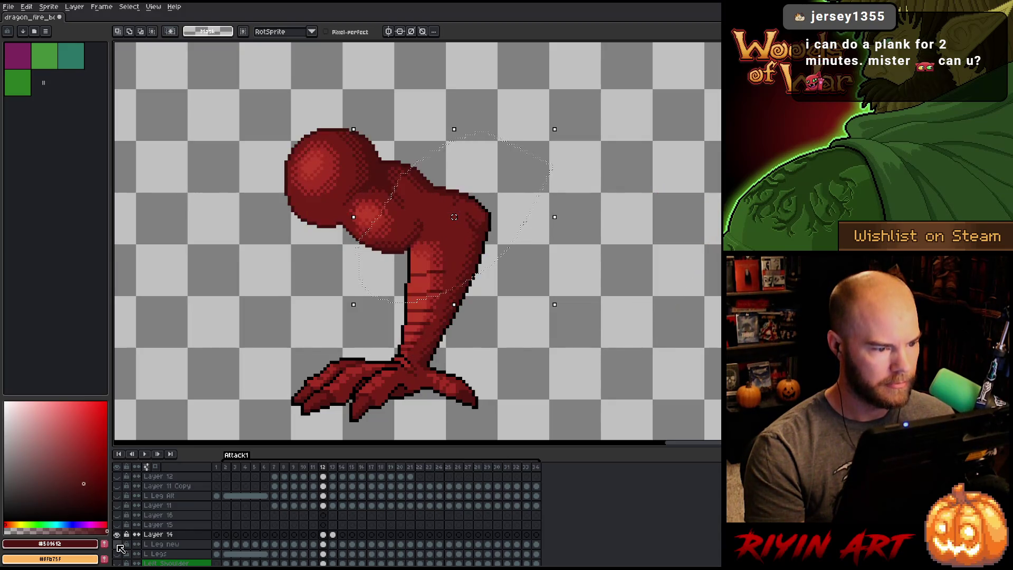
key(Right)
key(Left)
key(Right)
key(Left)
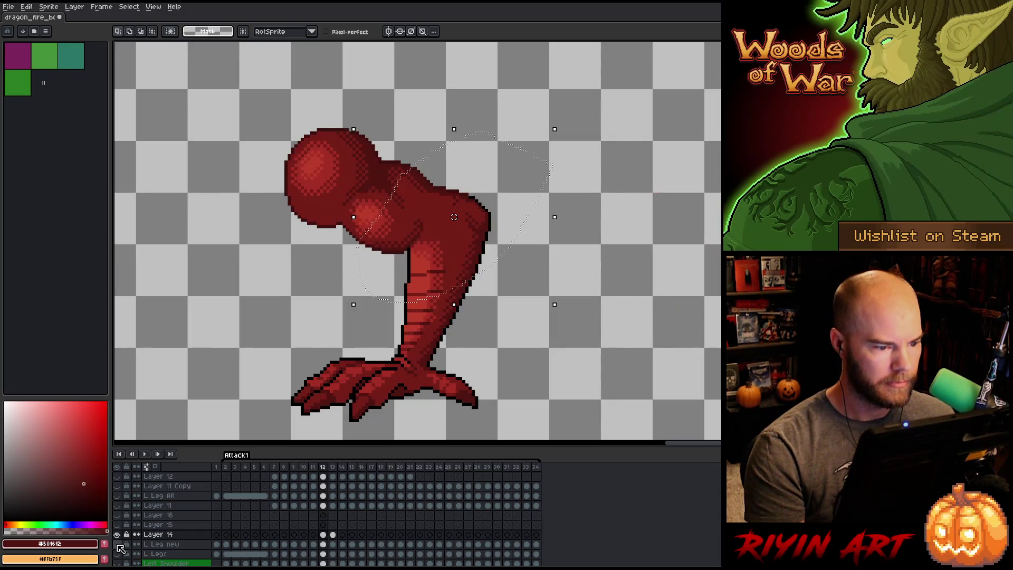
key(Right)
key(Left)
key(Right)
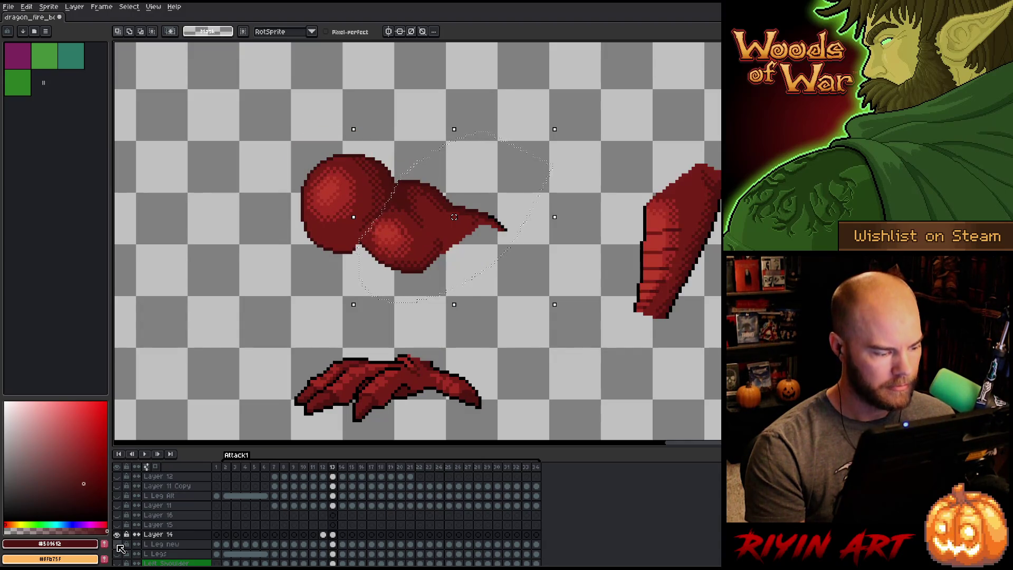
key(Left)
key(Left)
key(Right)
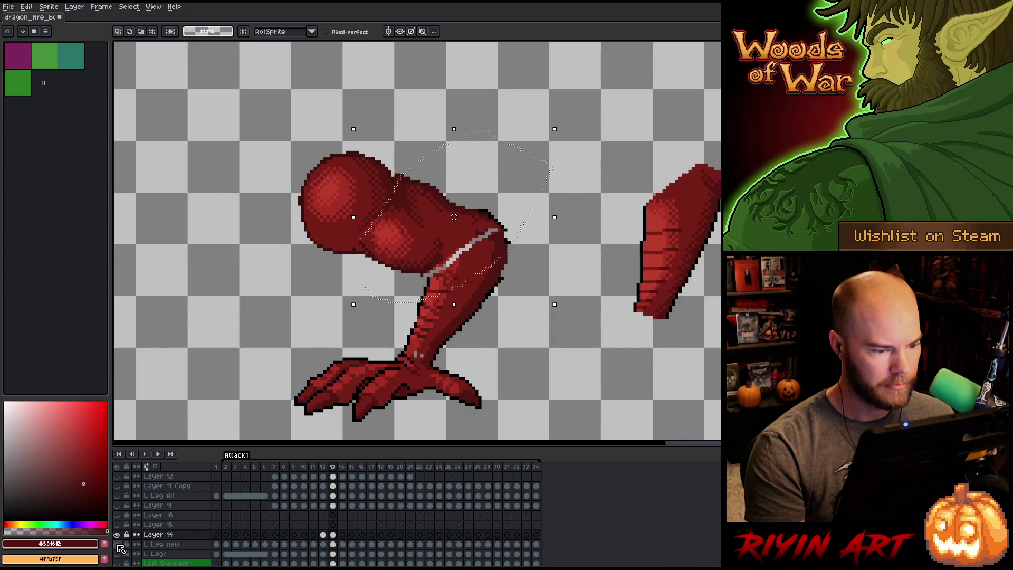
key(Left)
key(Right)
key(Left)
key(Right)
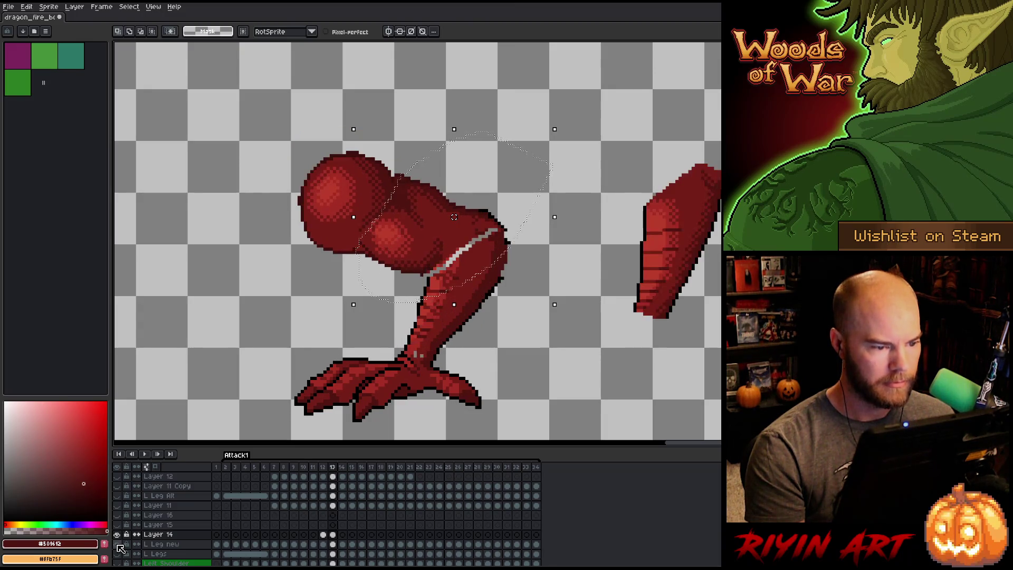
key(Left)
key(Right)
Outline the thigh area on L Leg new's frame 13 cel, then clear the selection.
click(333, 544)
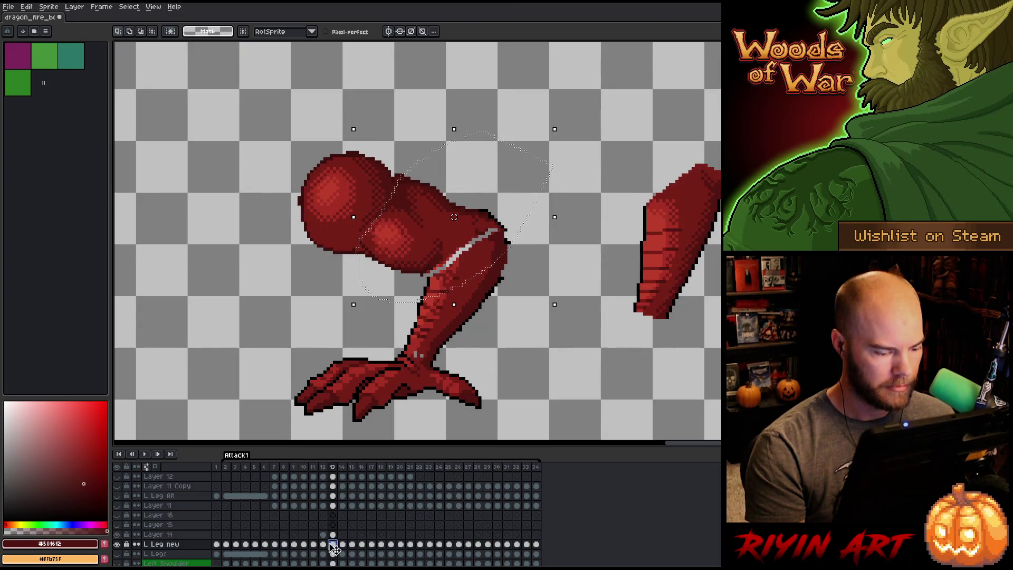
mouse_move(411, 98)
mouse_down()
mouse_move(475, 108)
mouse_move(527, 203)
mouse_move(499, 224)
mouse_up()
mouse_move(389, 294)
mouse_down()
mouse_move(350, 86)
mouse_move(389, 98)
mouse_up()
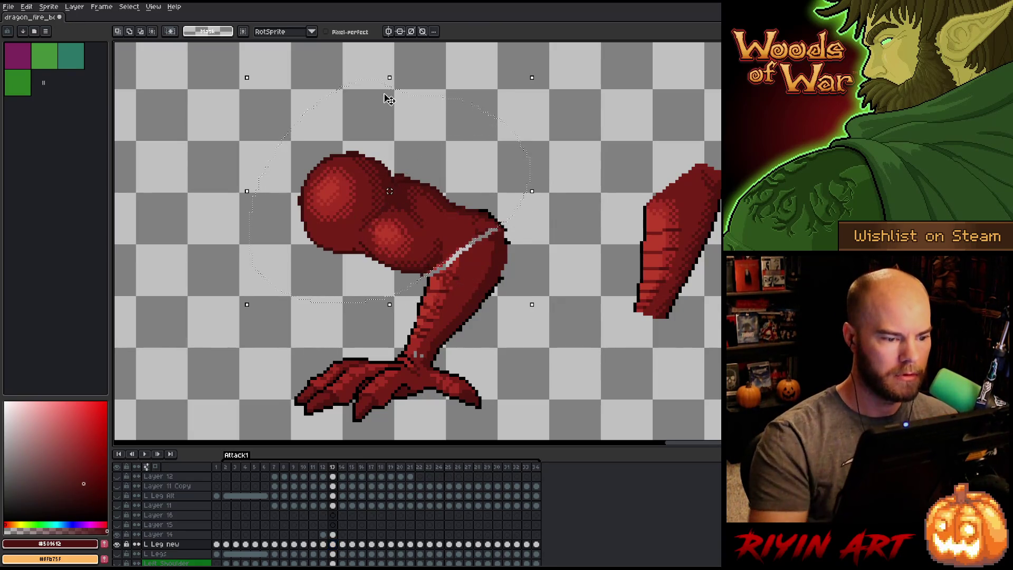
click(385, 97)
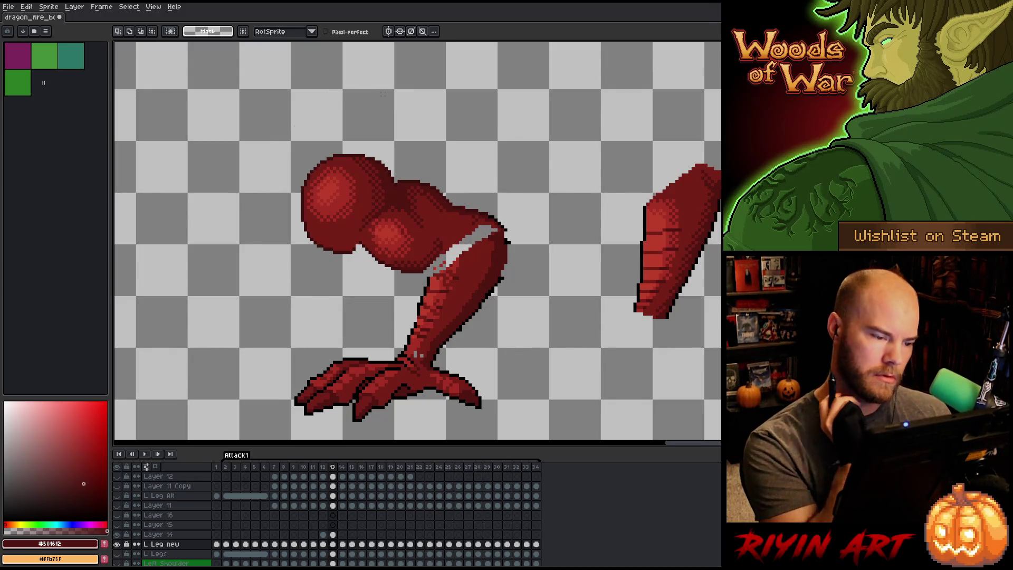
On Layer 14's frame 13, paint darkest and mid red pixels under the thigh at the knee.
click(333, 535)
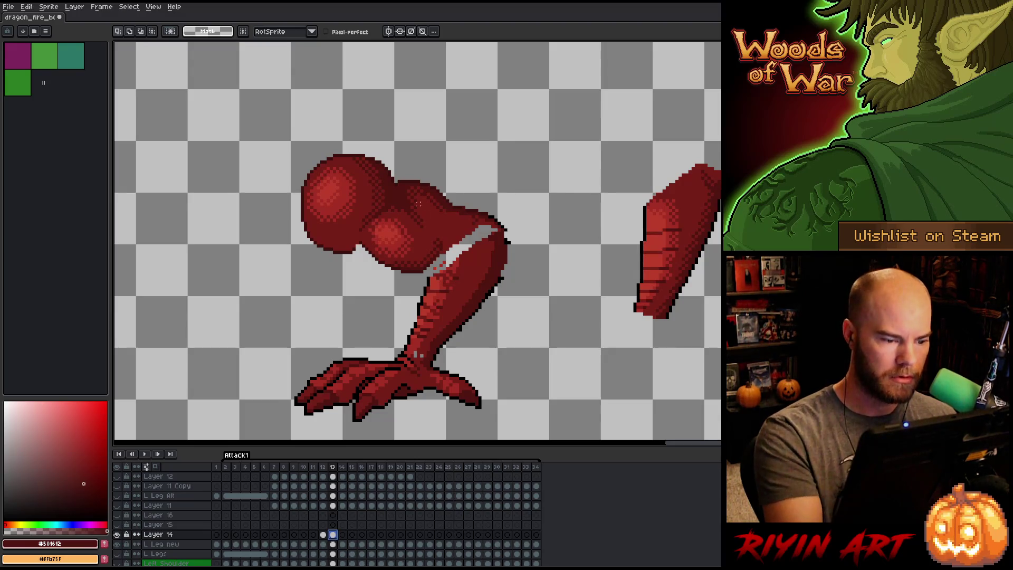
key(b)
alt+click(417, 248)
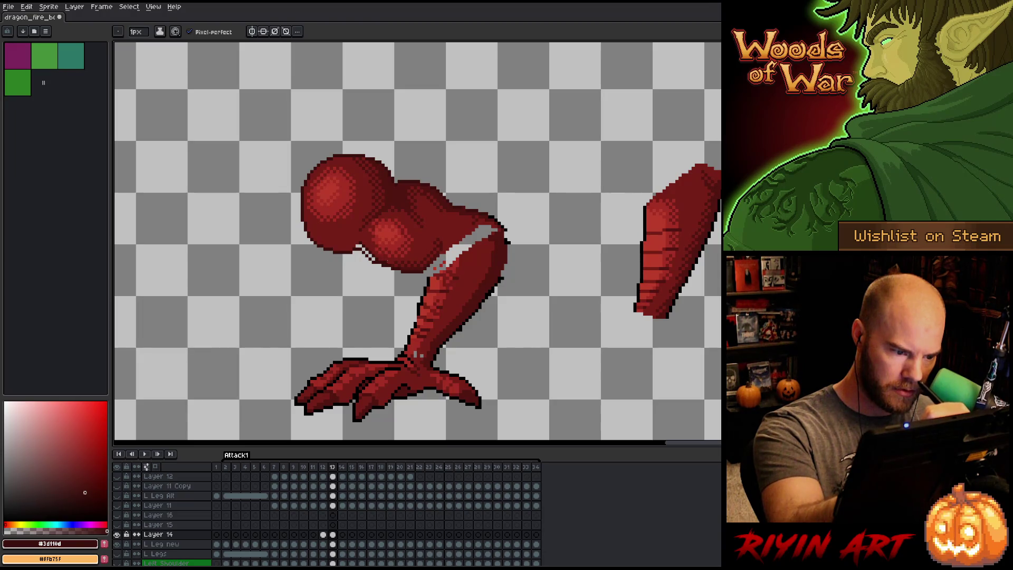
alt+click(392, 258)
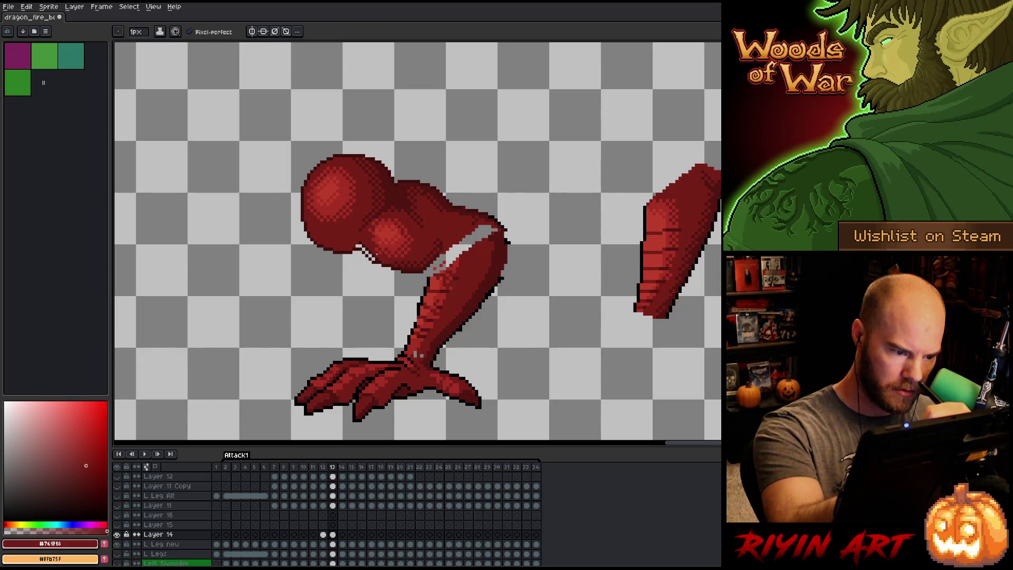
alt+click(380, 274)
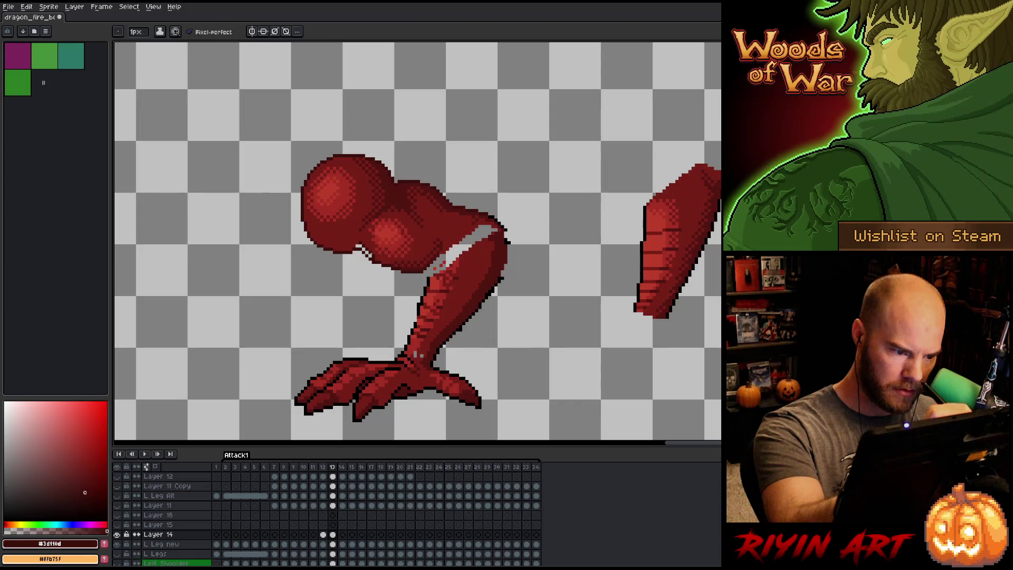
alt+click(375, 257)
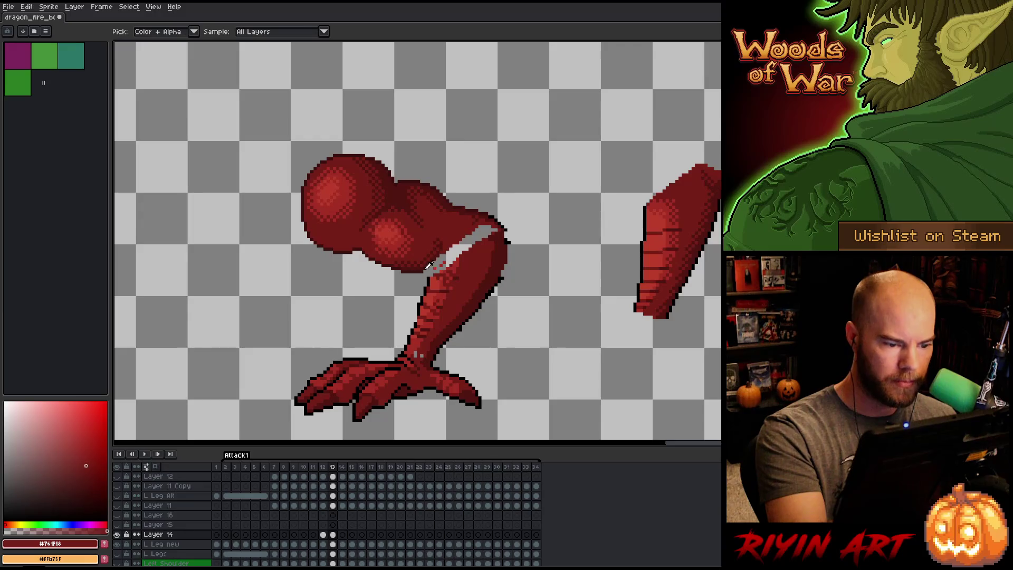
alt+click(430, 276)
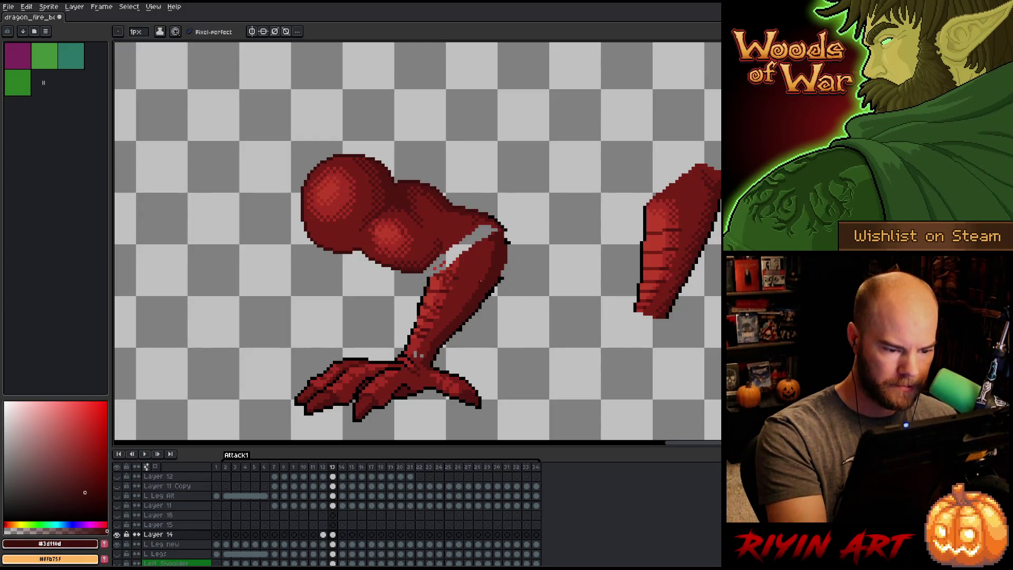
key(q)
mouse_move(510, 333)
mouse_down()
mouse_move(521, 236)
mouse_move(457, 253)
mouse_up()
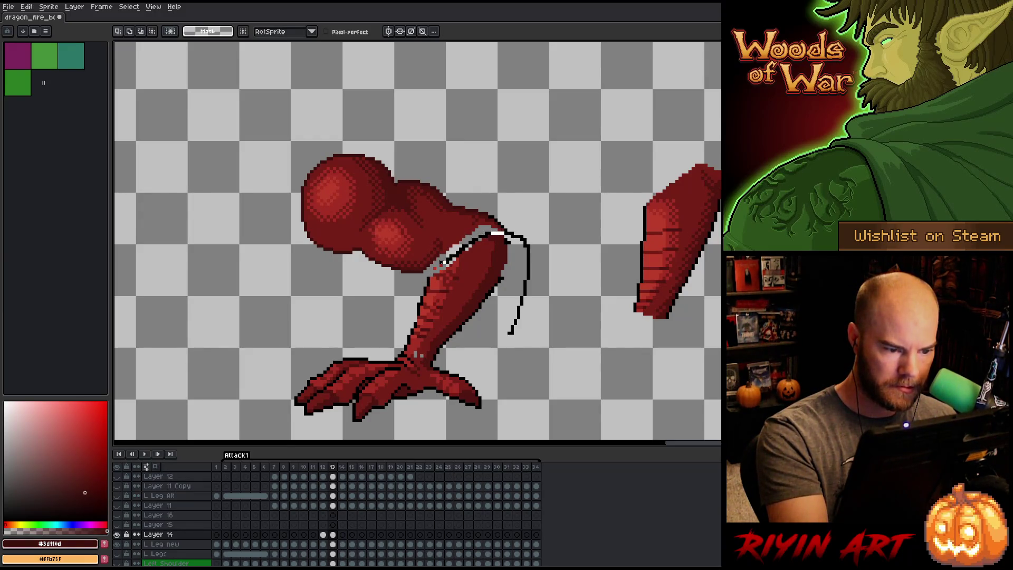
Lasso the lower leg and open Replace Color, then close it without changes.
mouse_move(409, 298)
mouse_down()
mouse_move(401, 345)
mouse_move(491, 359)
mouse_move(501, 349)
mouse_up()
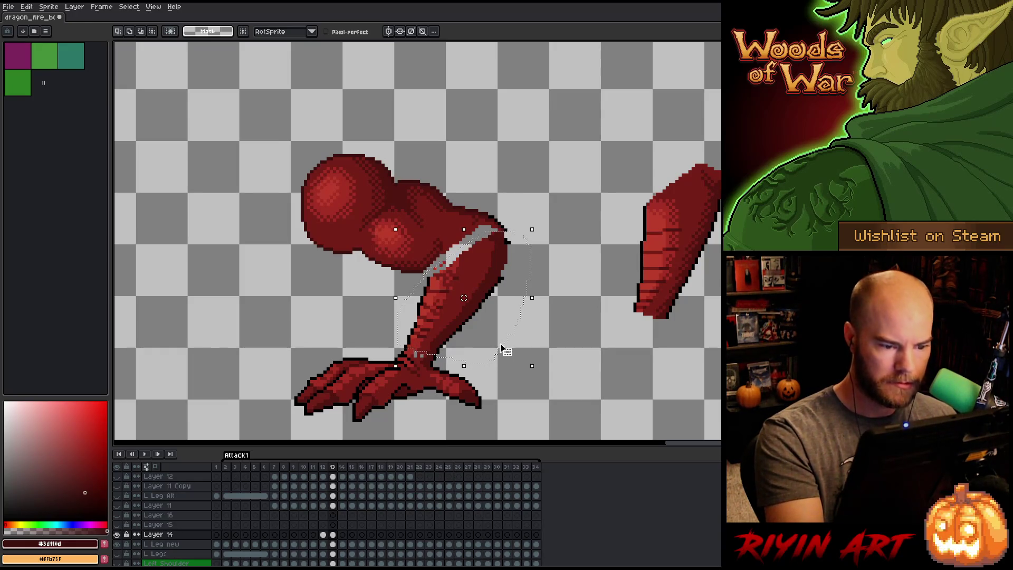
key(shift+r)
click(491, 290)
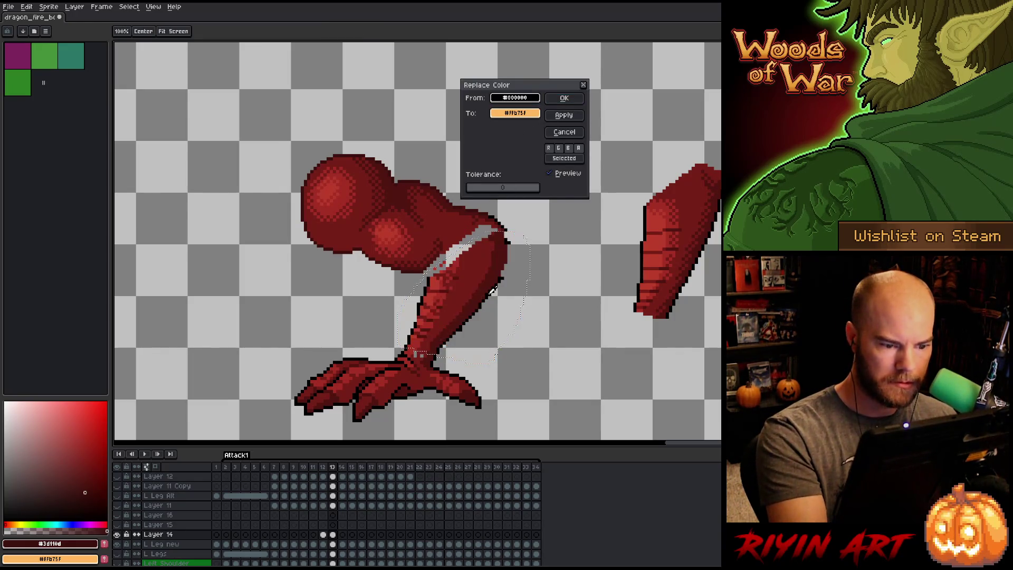
click(564, 132)
On L Leg new, try replacing the black outline with #8F0000, then undo it.
click(332, 544)
key(shift+r)
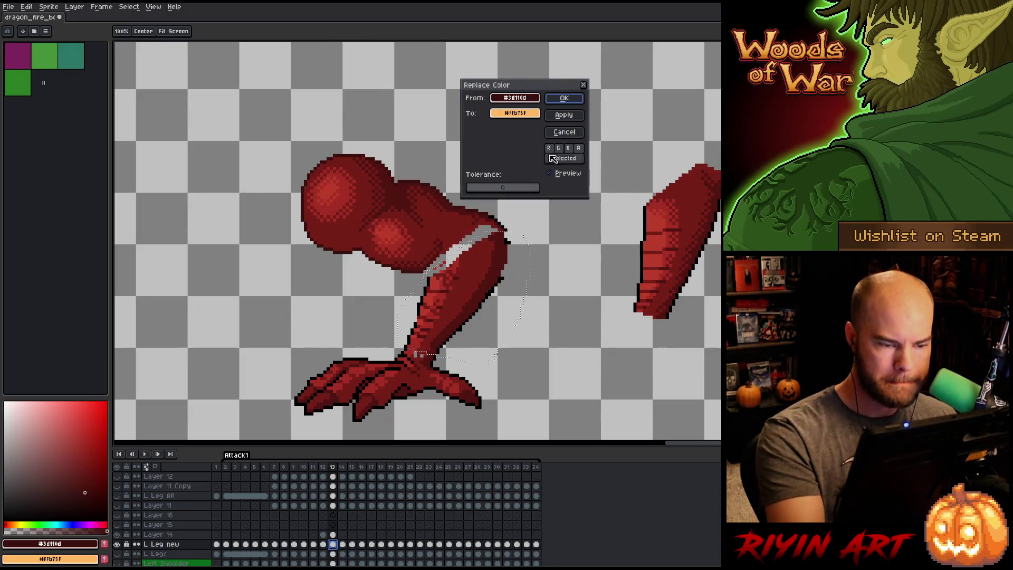
right_click(494, 290)
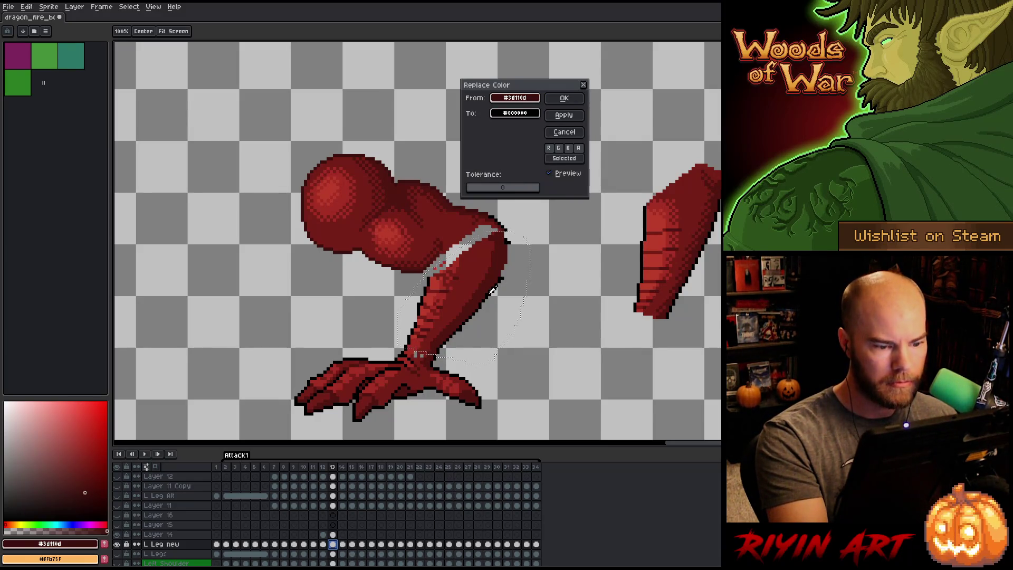
click(522, 97)
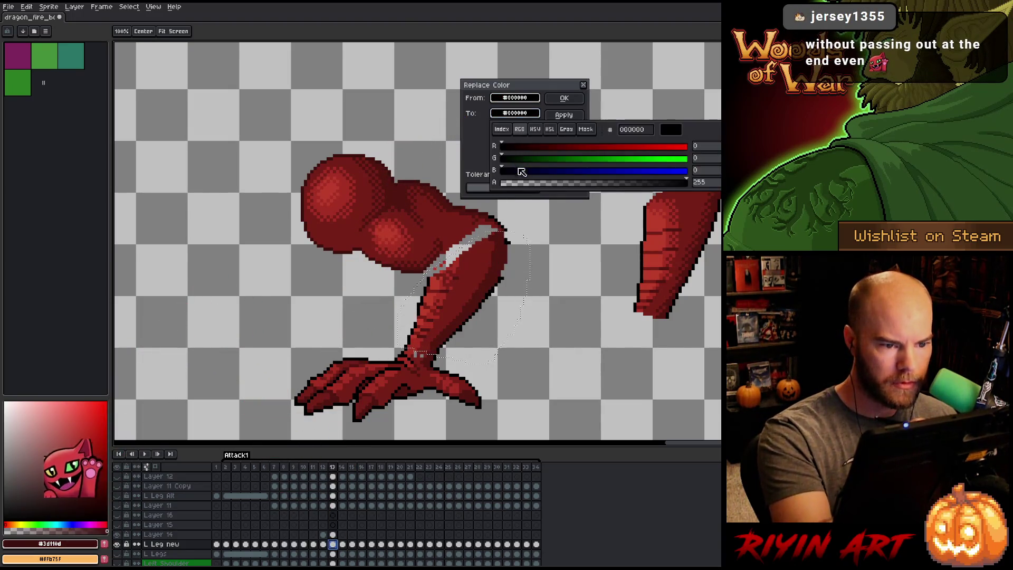
click(515, 113)
click(636, 130)
text(8f0000)
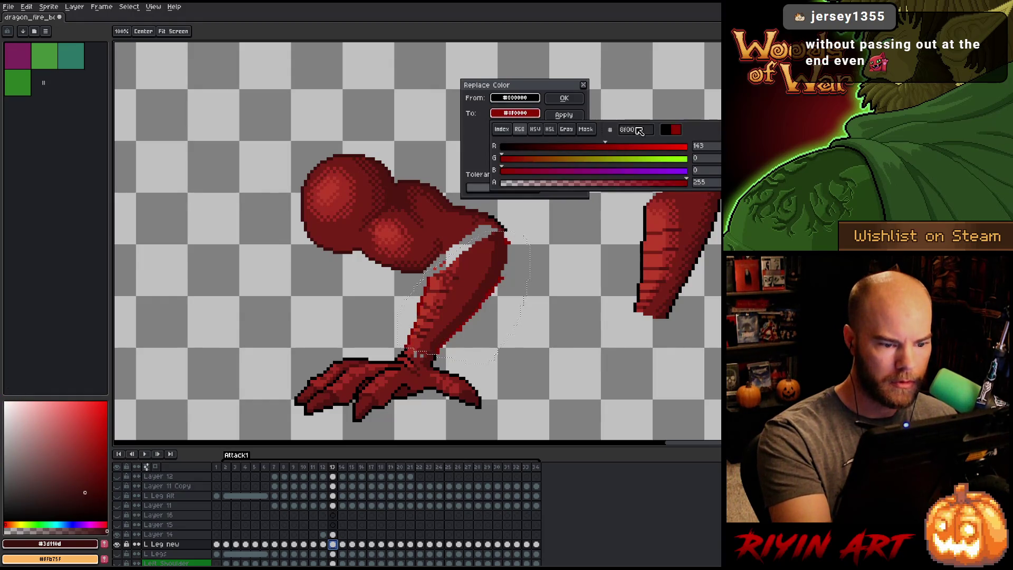
key(Return)
click(564, 98)
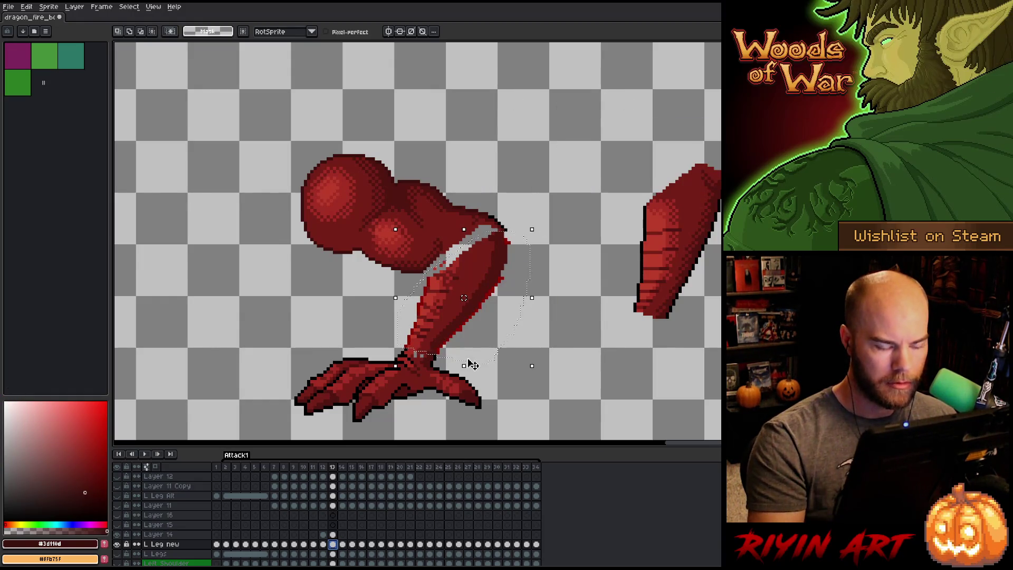
key(ctrl+z)
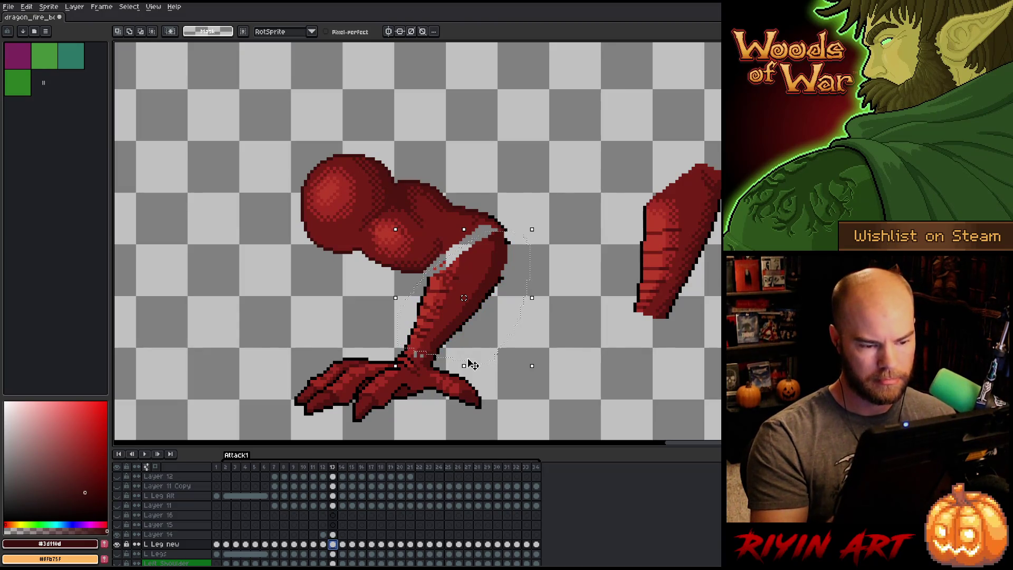
Replace pure black with fully transparent to erase the leg's black edge pixels.
key(shift+r)
click(507, 272)
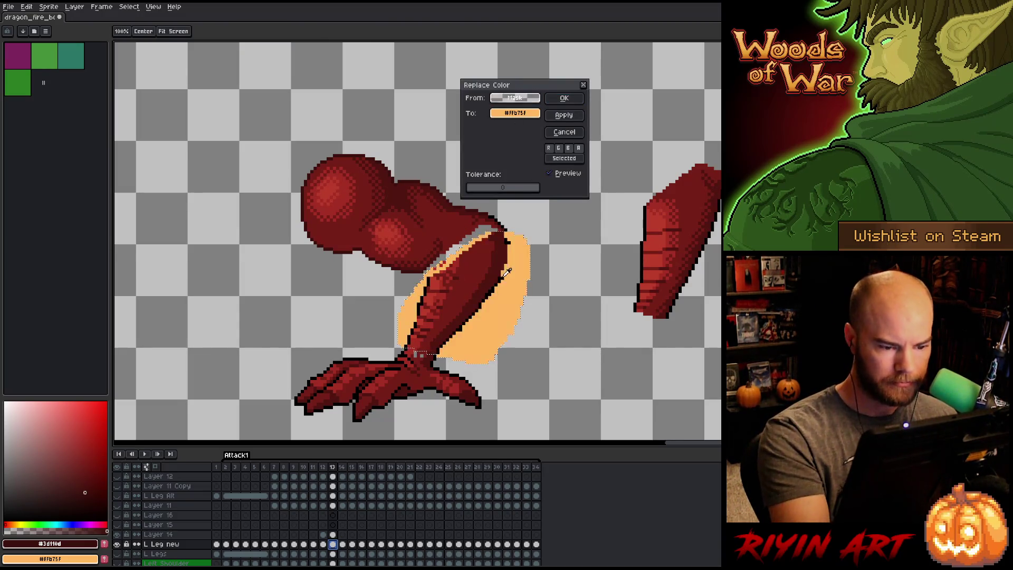
click(507, 272)
click(515, 113)
drag(520, 185, 497, 193)
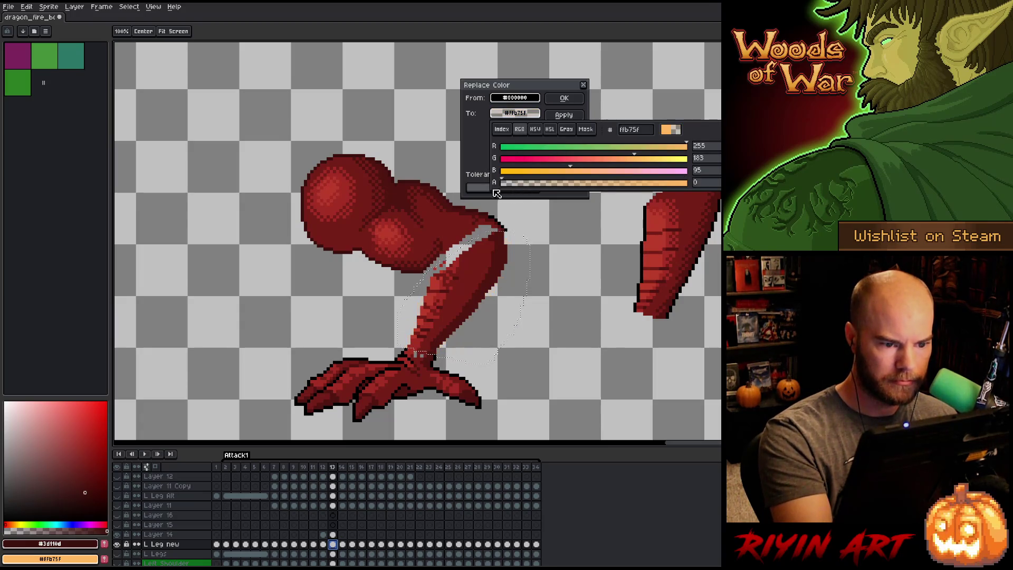
click(564, 98)
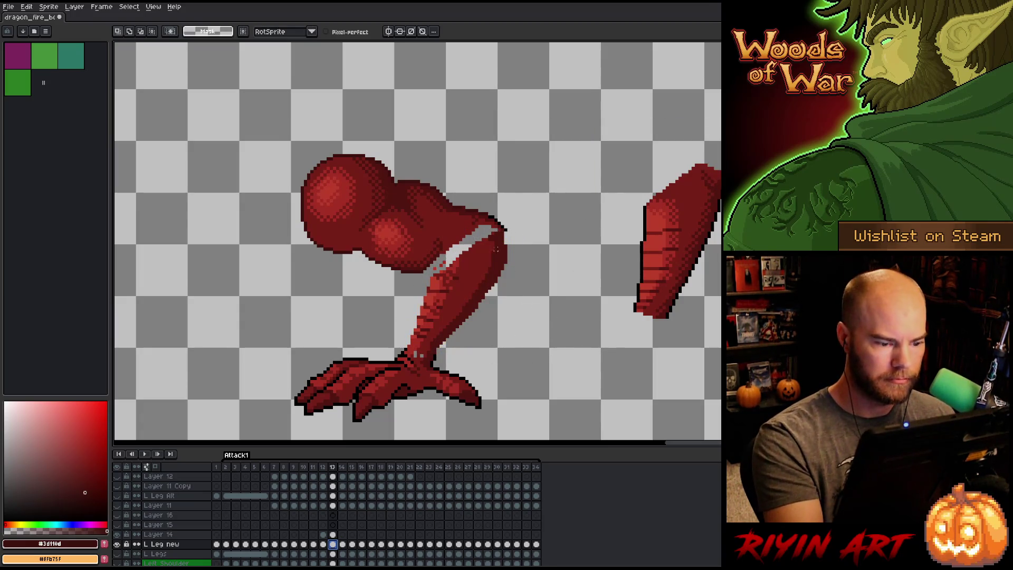
key(b)
alt+click(440, 329)
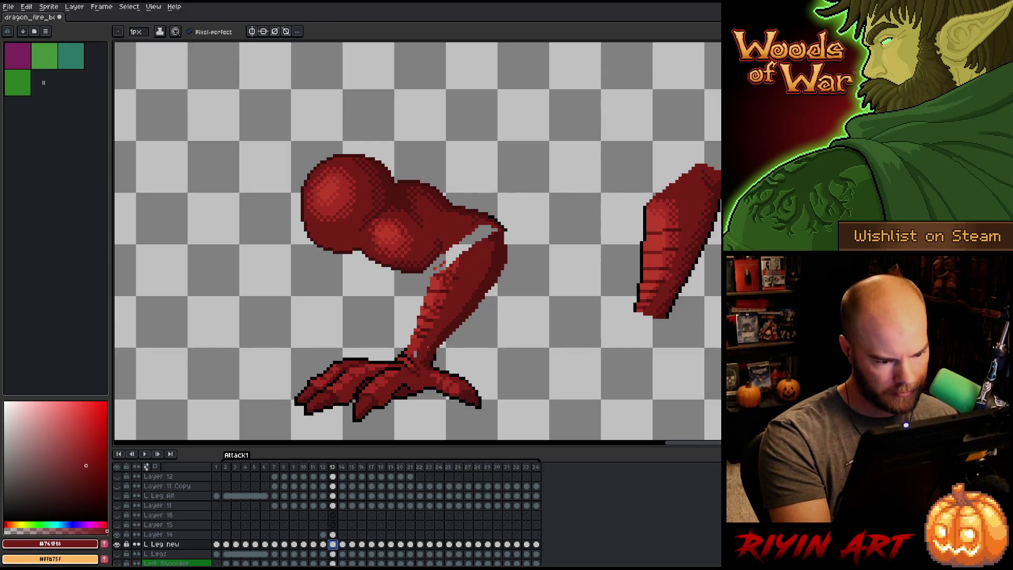
Paint dark red over the knee highlight and the grey gap at the knee.
click(416, 349)
right_click(488, 257)
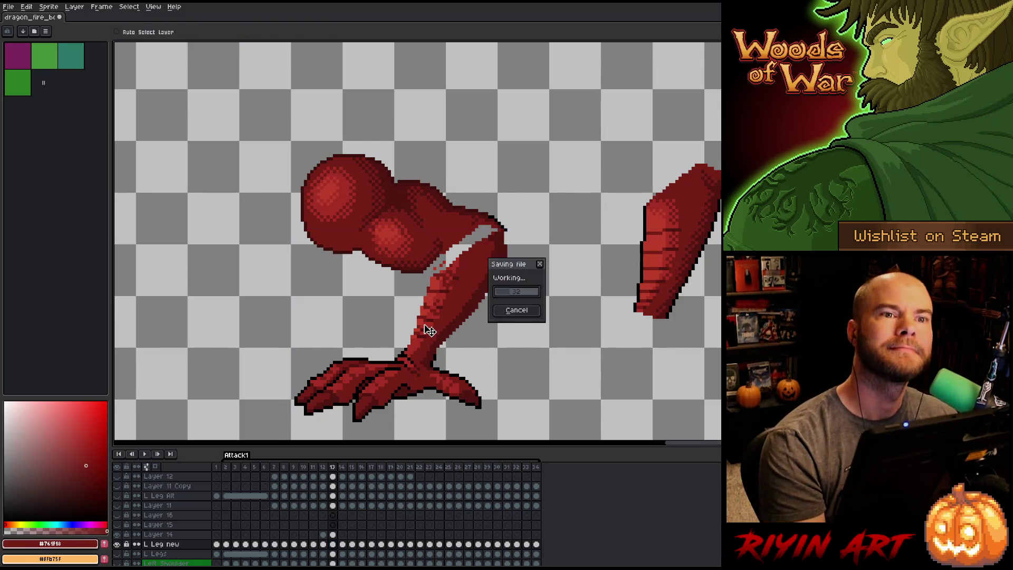
click(504, 267)
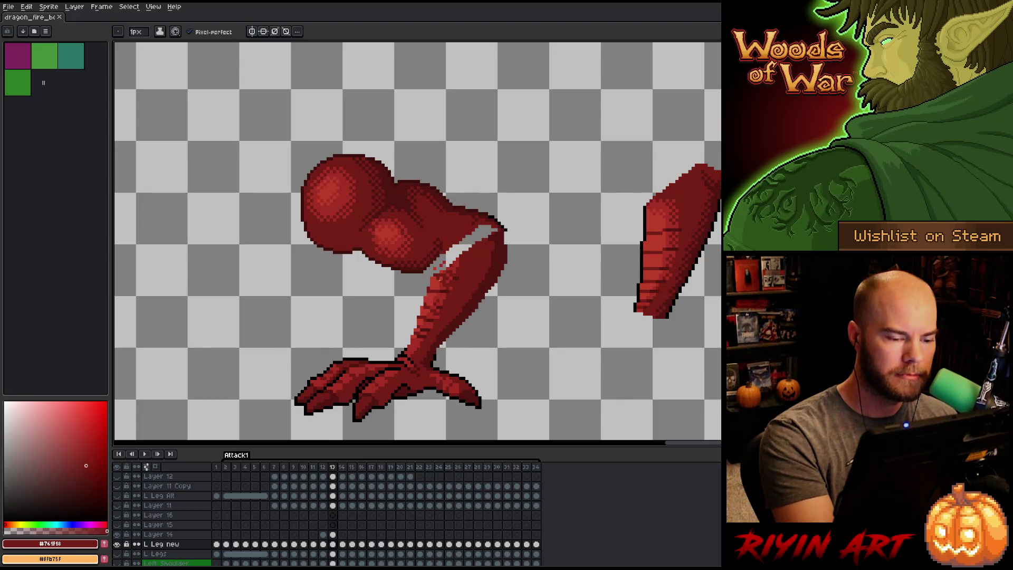
alt+click(436, 269)
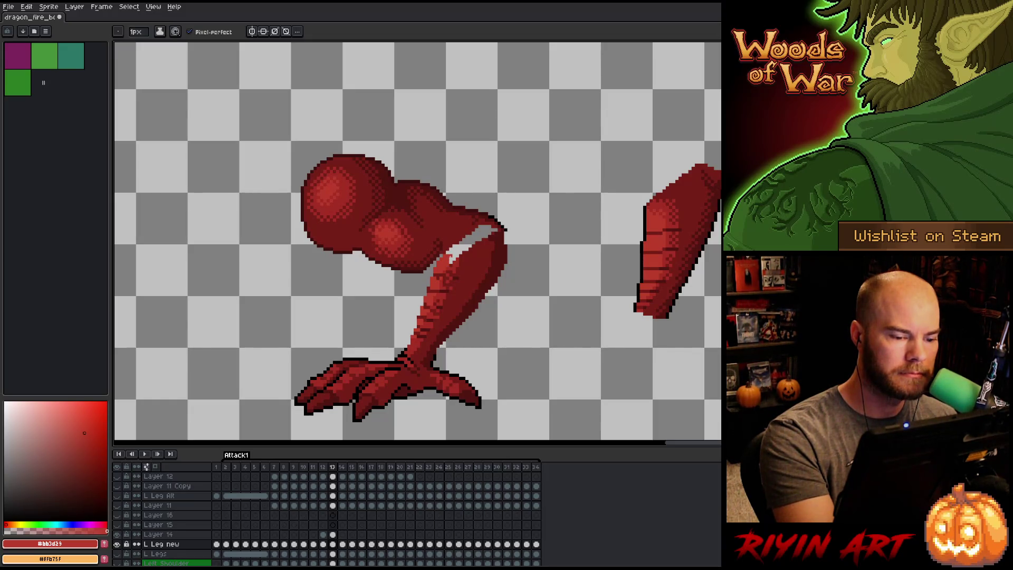
alt+click(451, 266)
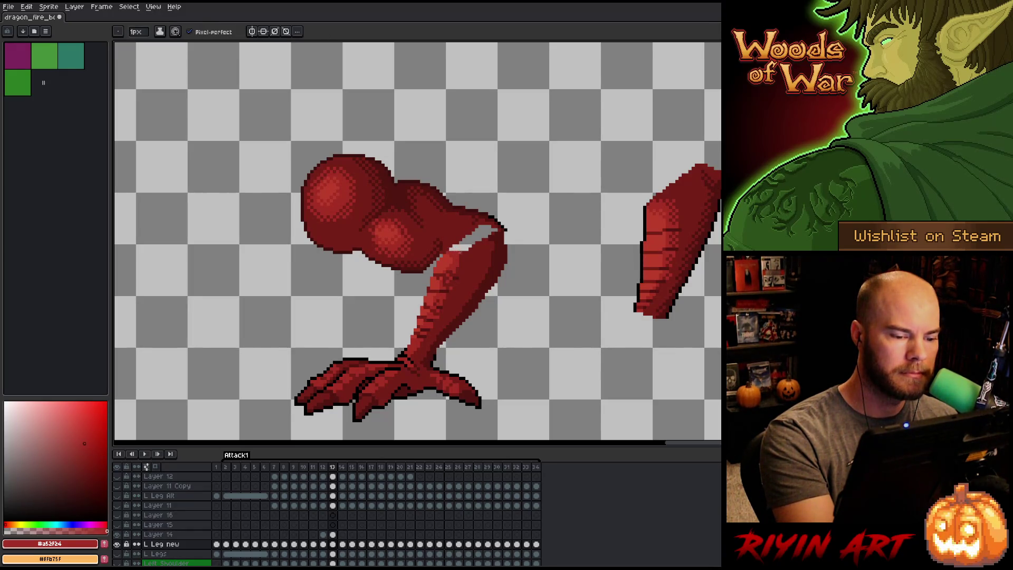
alt+click(460, 249)
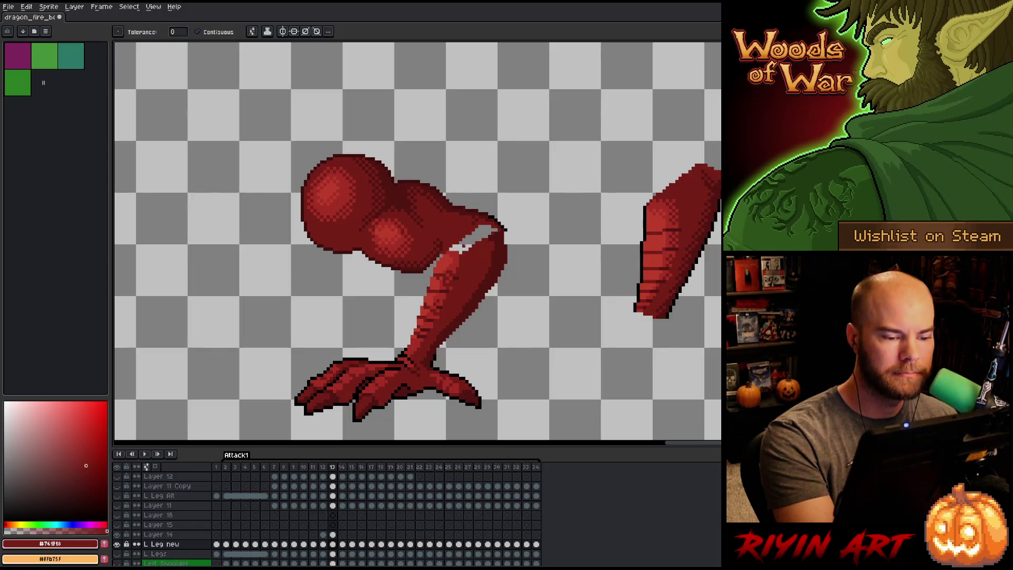
drag(451, 247, 460, 251)
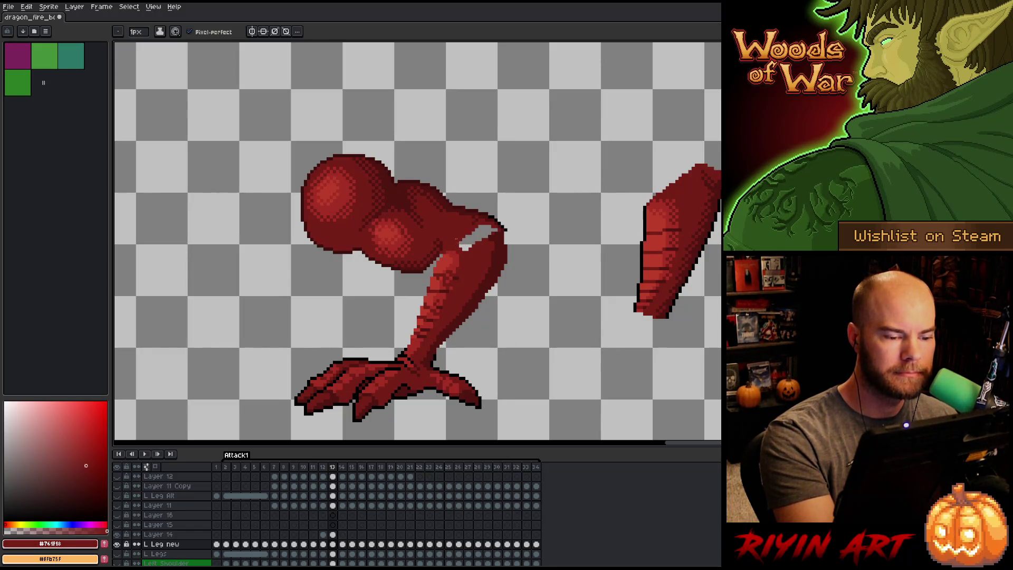
drag(475, 238, 481, 228)
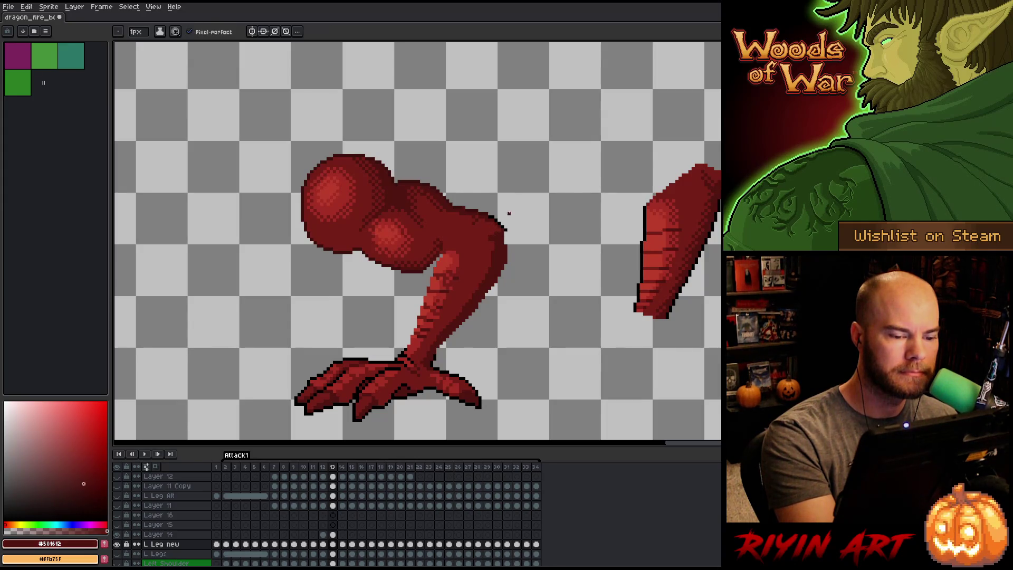
alt+click(507, 230)
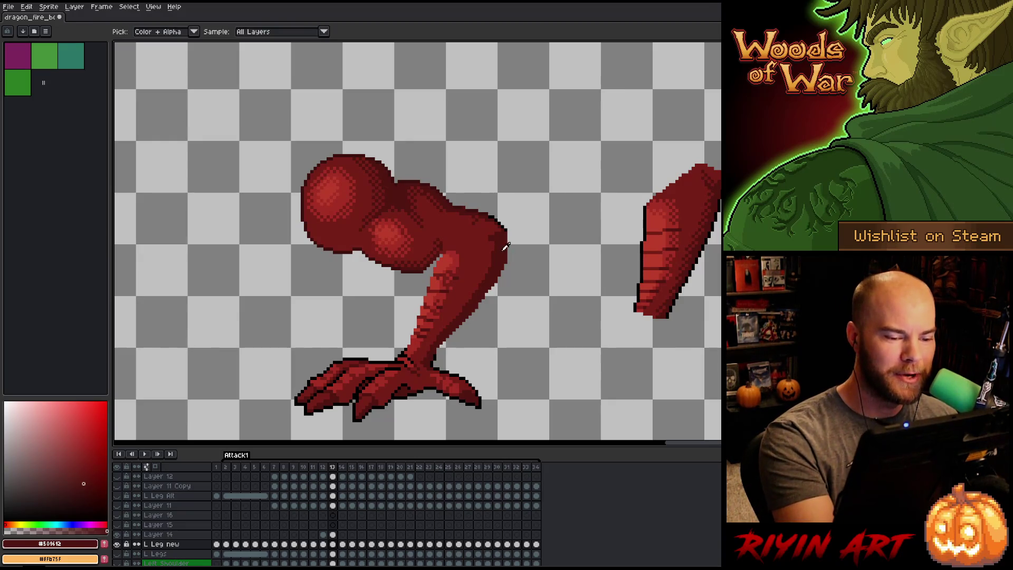
Sample the leg's highlight, mid and darkest shading reds in turn.
key(e)
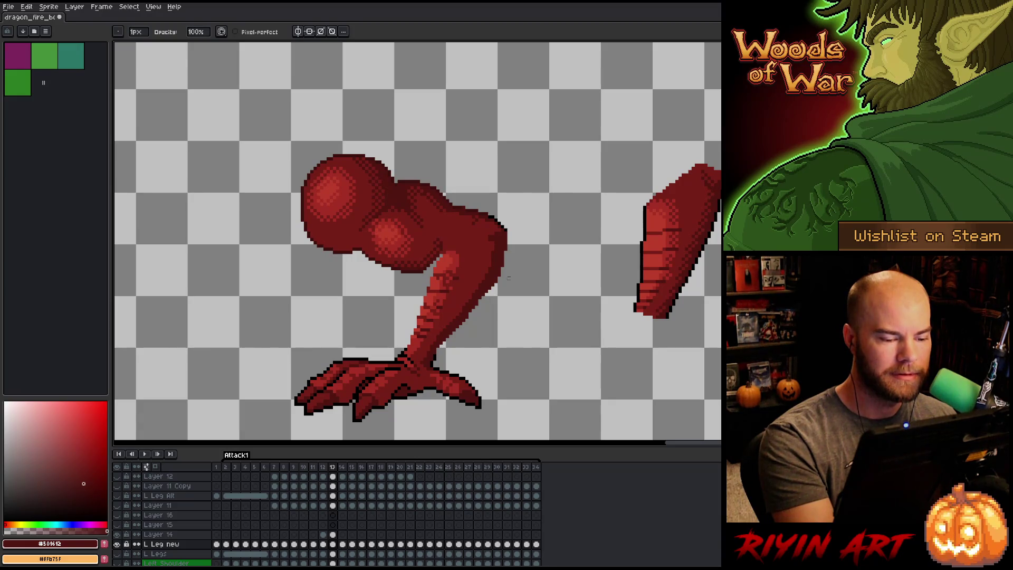
key(e)
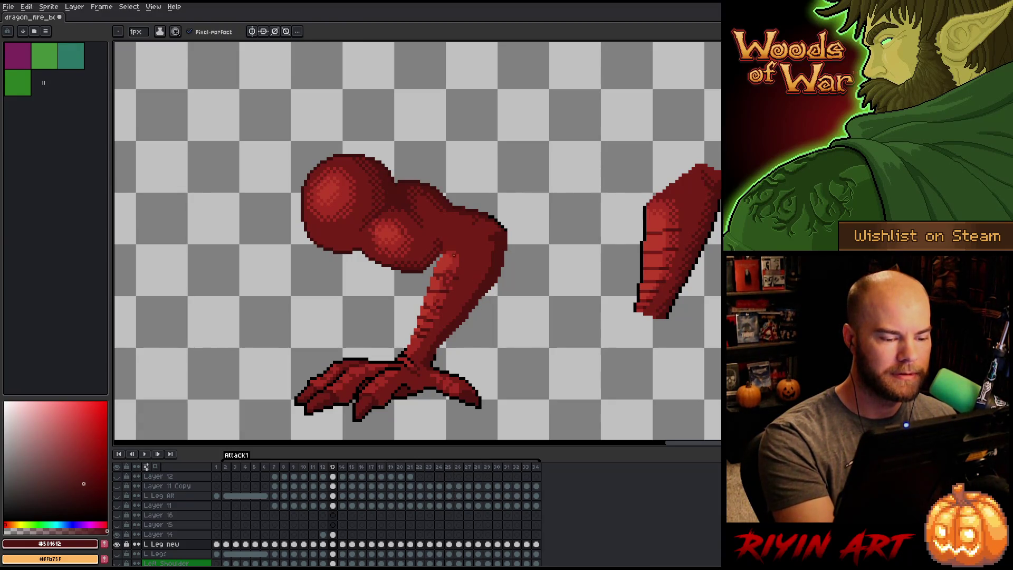
alt+click(440, 274)
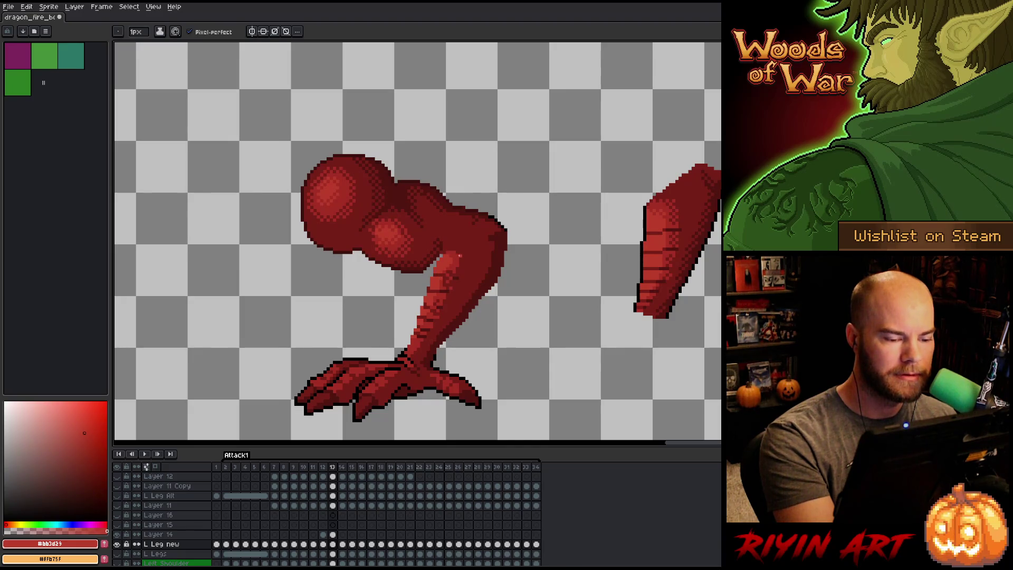
alt+click(444, 278)
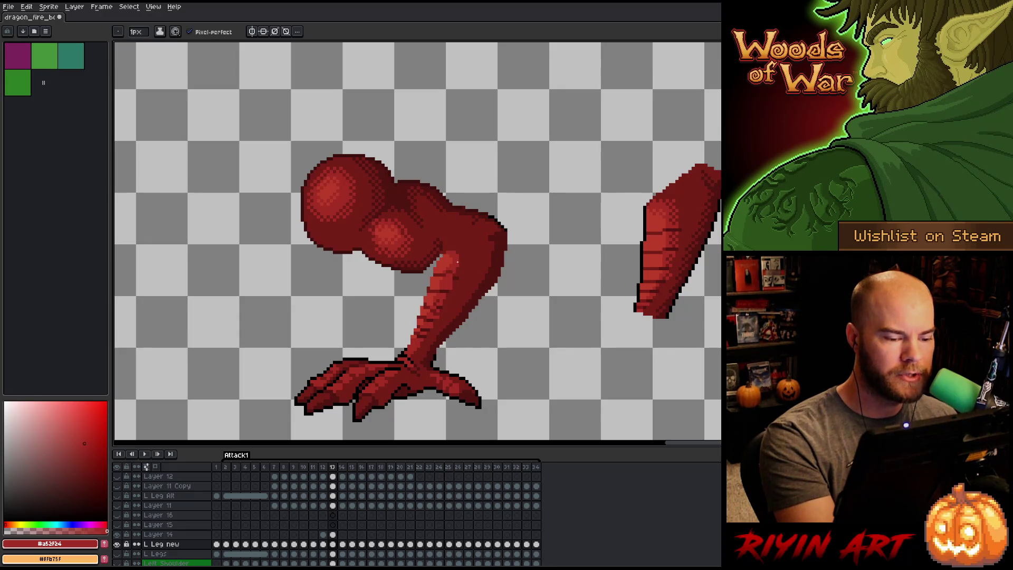
alt+click(454, 271)
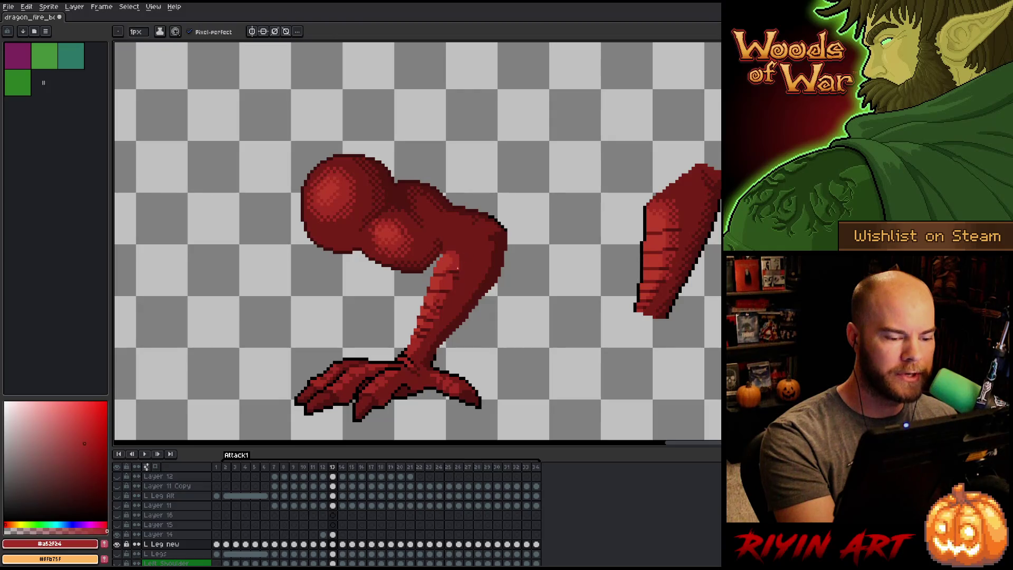
alt+click(456, 276)
alt+click(457, 276)
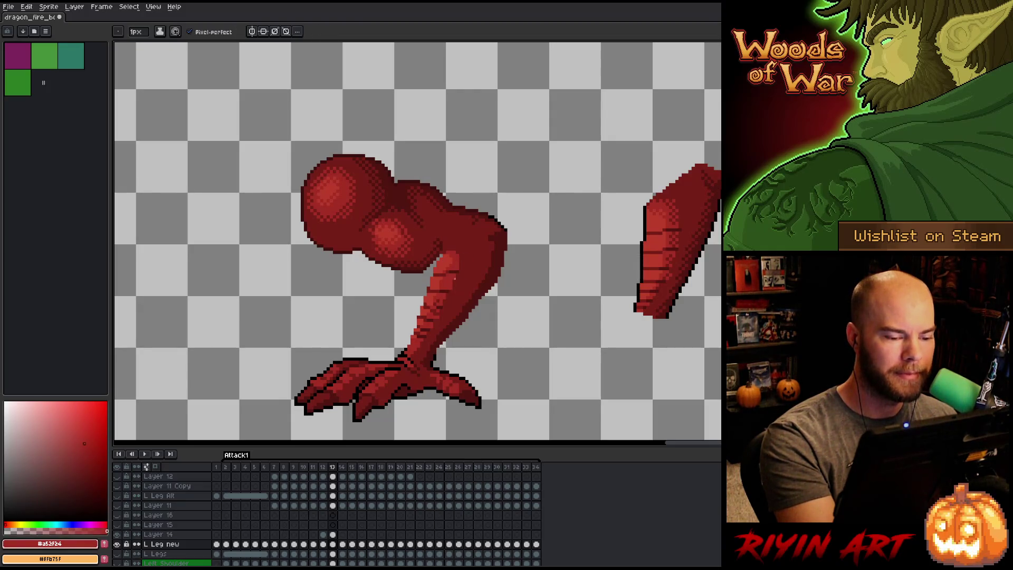
alt+click(448, 264)
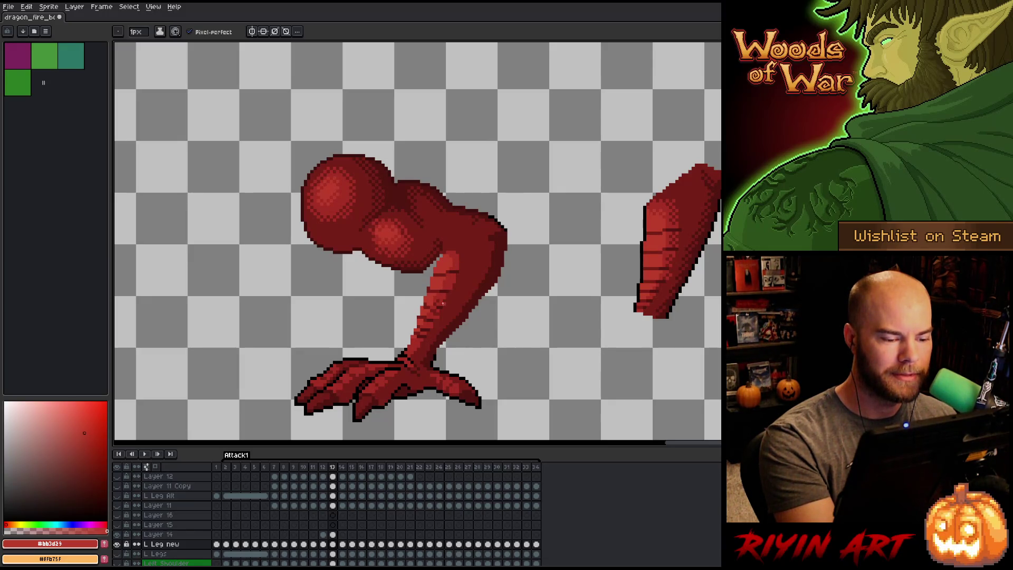
alt+click(437, 300)
alt+click(441, 288)
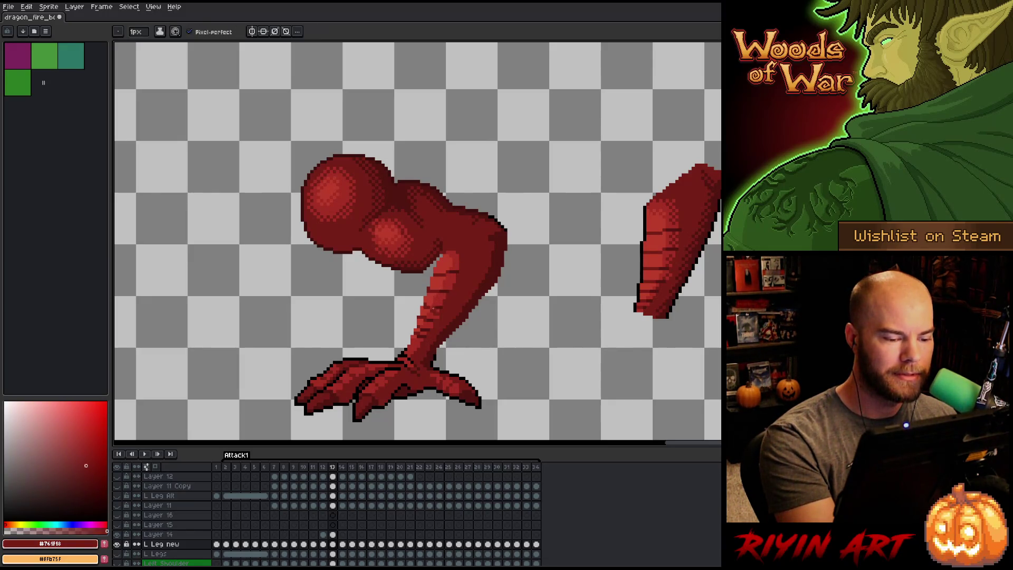
alt+click(436, 311)
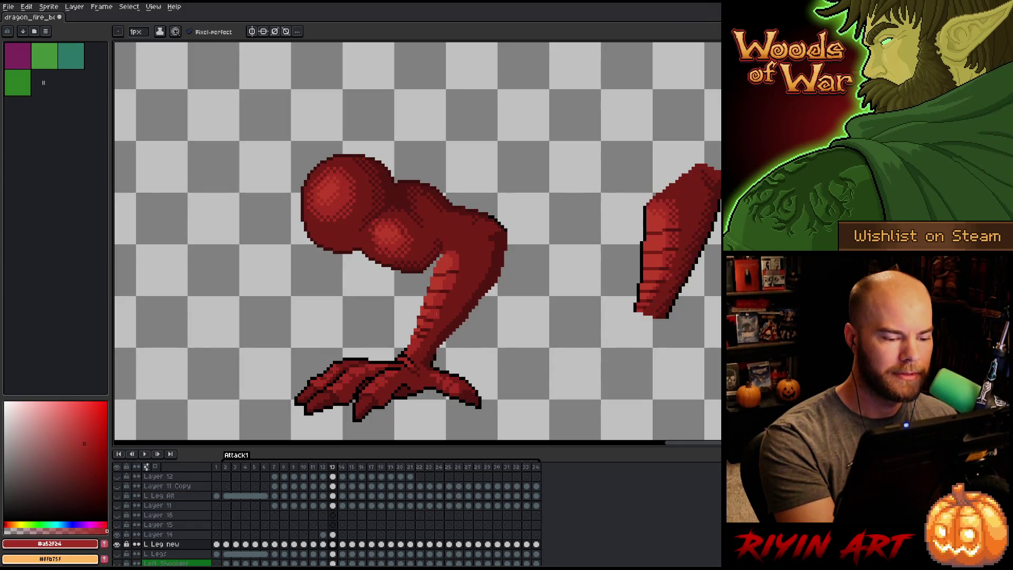
Sample the leg's dark reds, then move to Layer 14's frame 13 with the darkest red.
alt+click(424, 313)
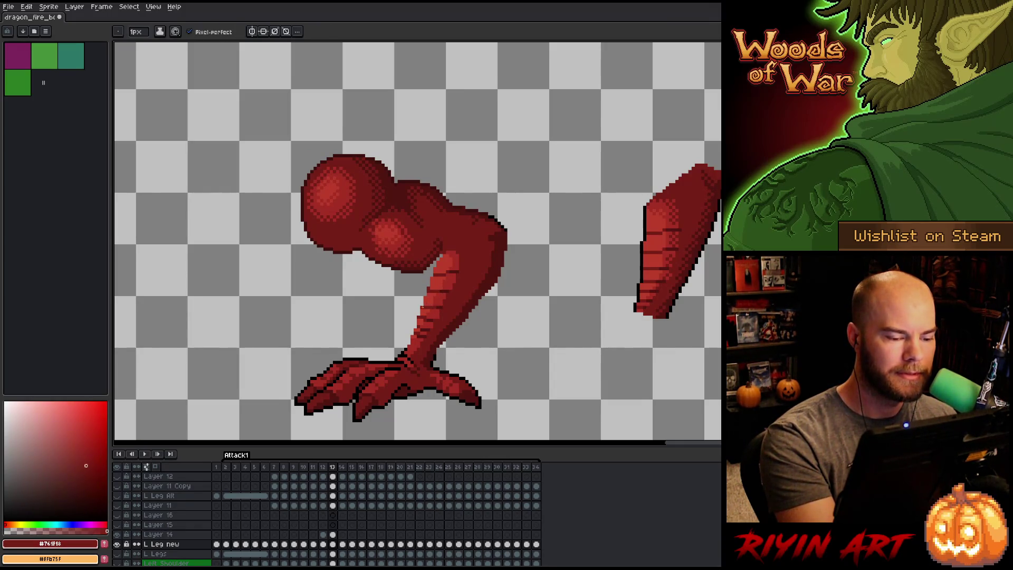
alt+click(452, 264)
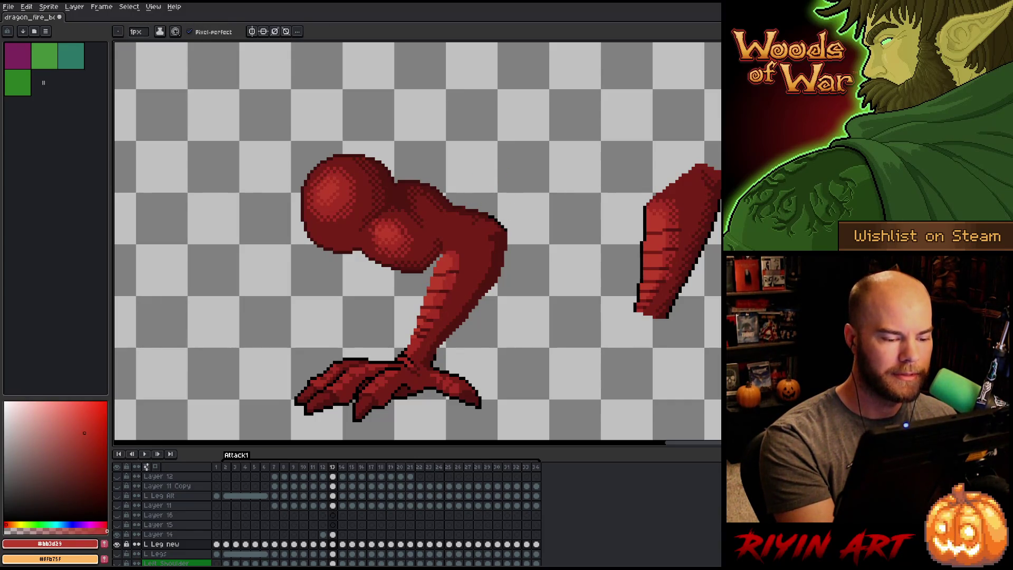
alt+click(426, 319)
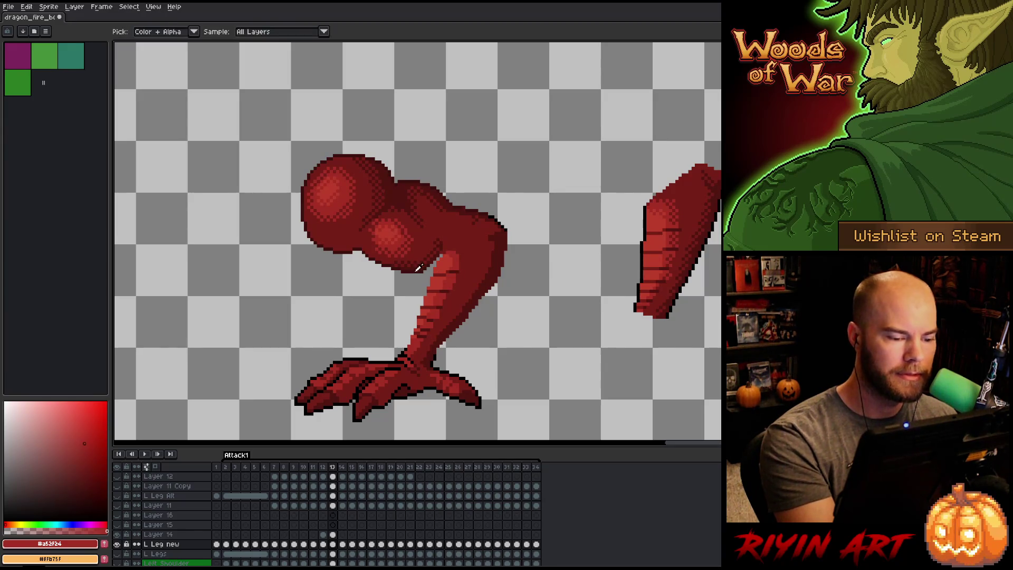
alt+click(438, 259)
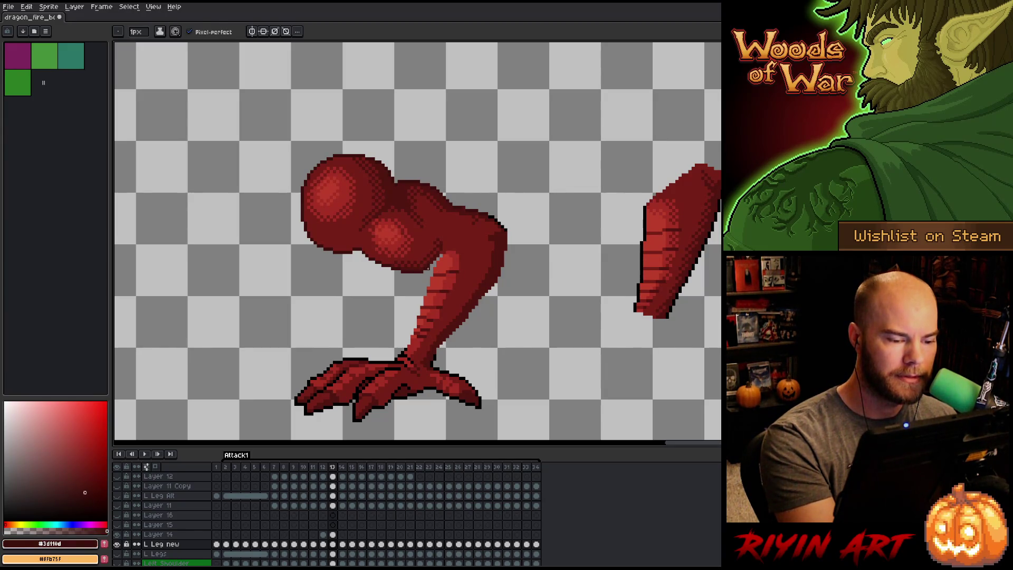
alt+click(429, 263)
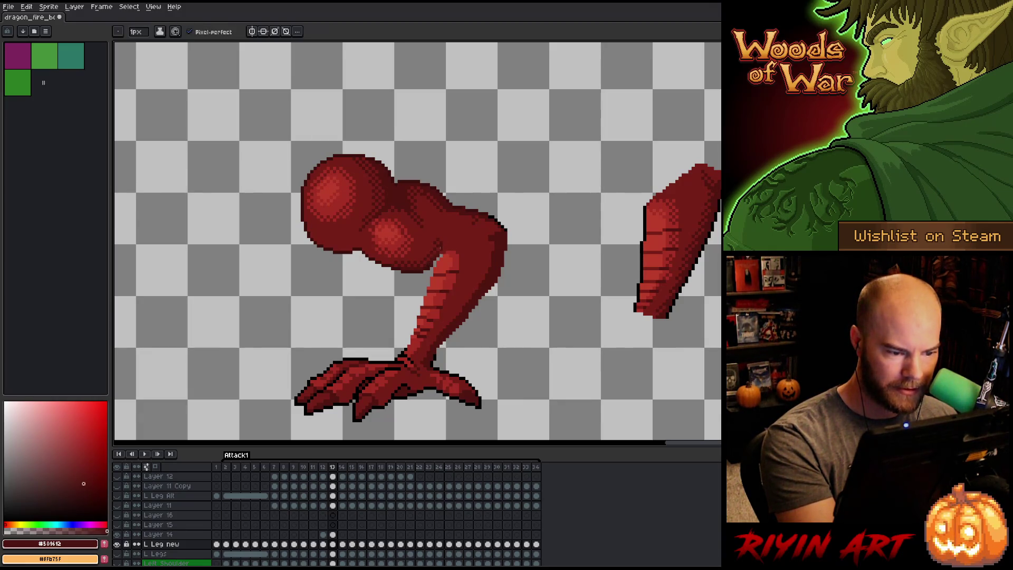
alt+click(434, 261)
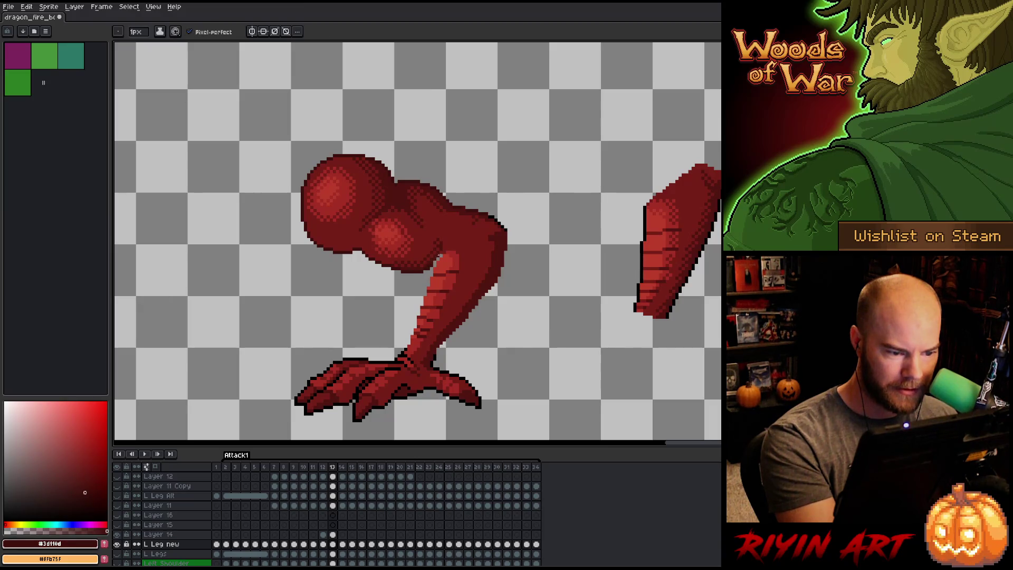
alt+click(428, 265)
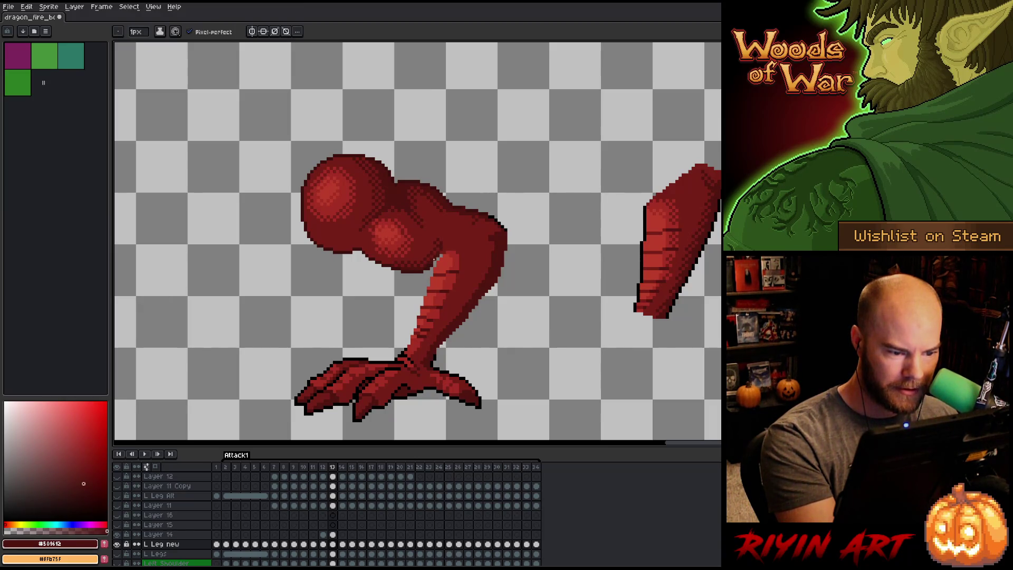
click(332, 534)
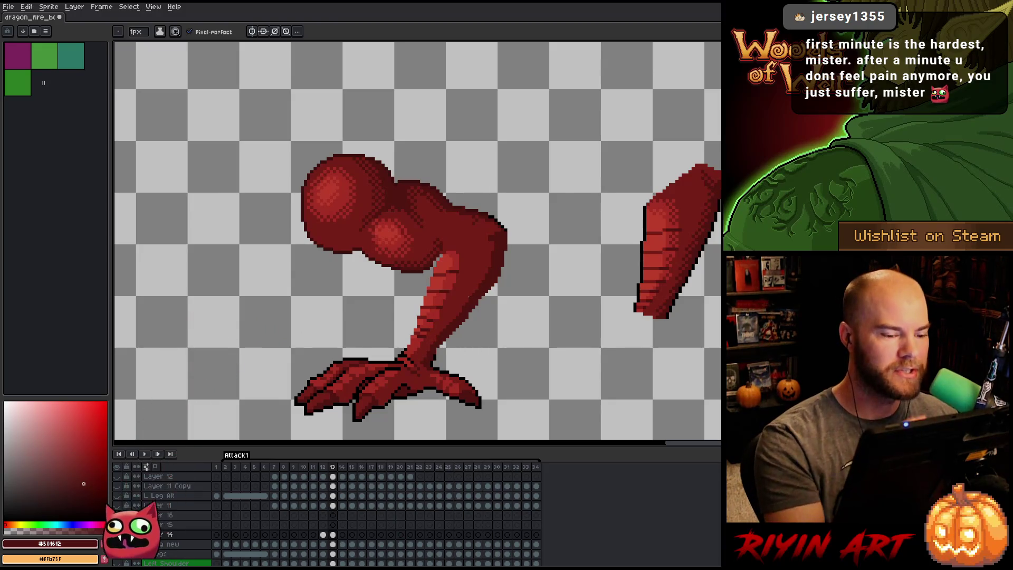
alt+click(441, 256)
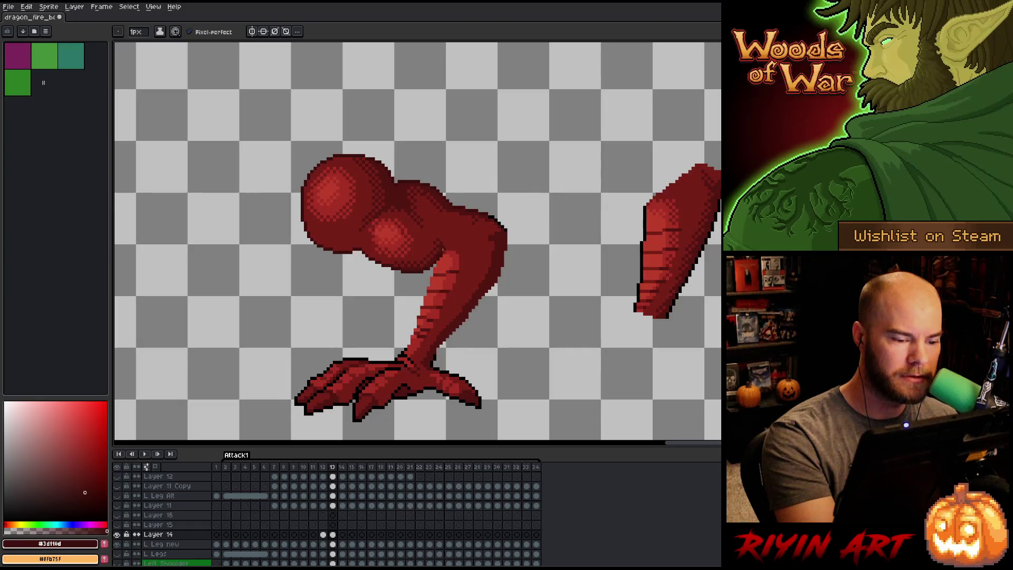
Save the file with Ctrl+S, pick the darkest red #591412 and compare frames 12 and 13.
alt+click(442, 254)
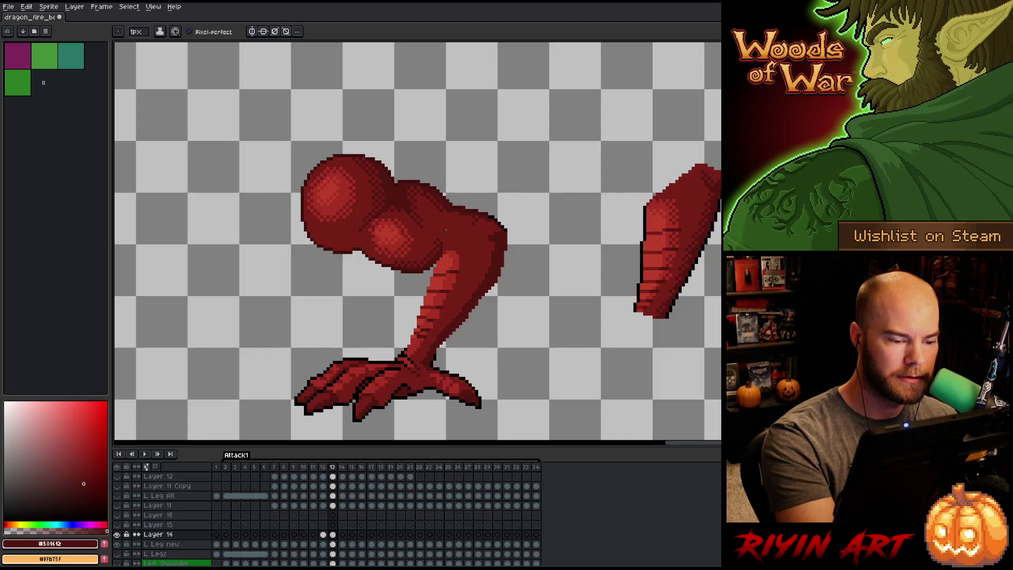
key(ctrl+s)
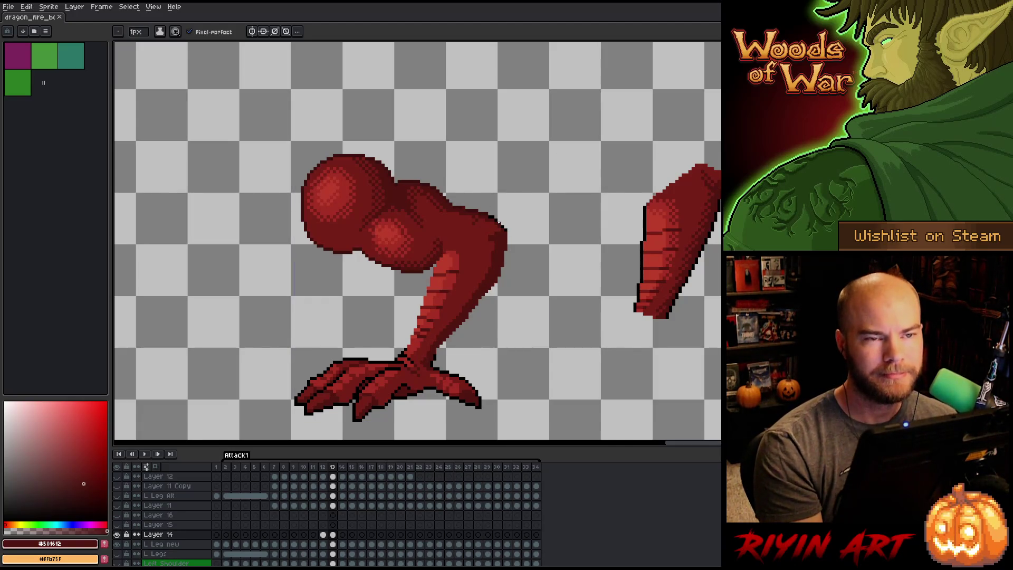
key(ctrl+s)
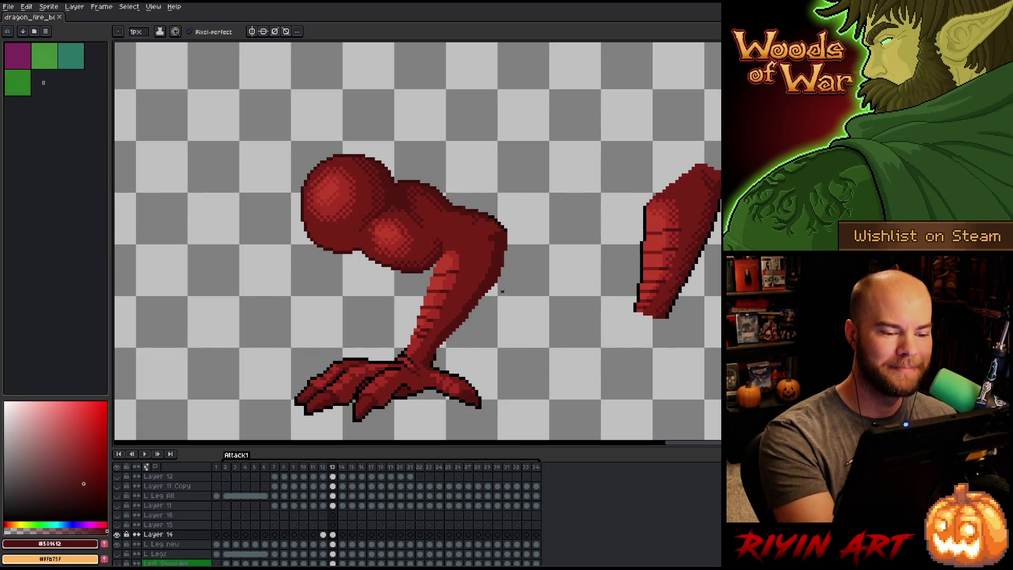
alt+click(474, 207)
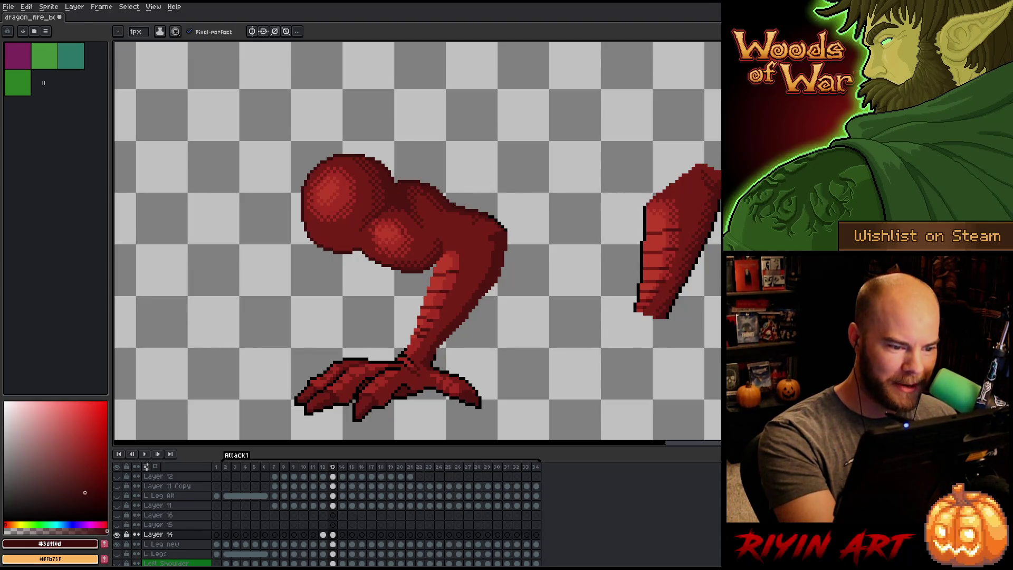
alt+click(465, 206)
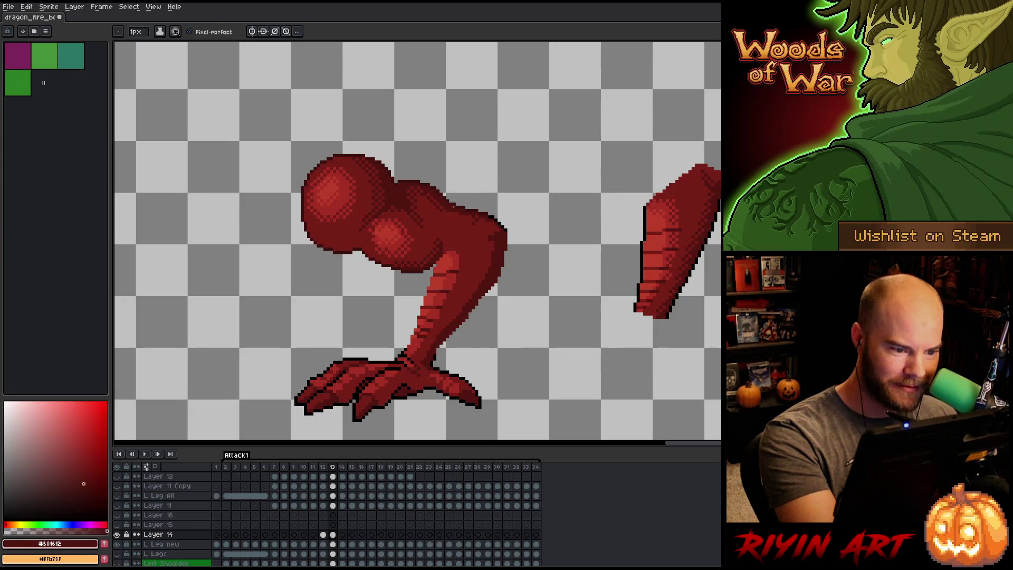
key(Left)
key(Right)
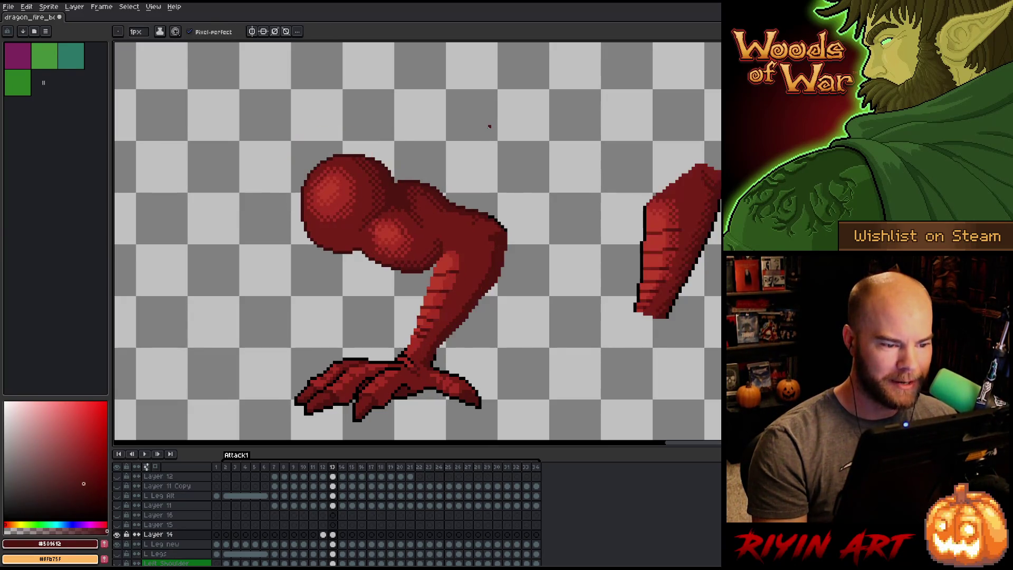
key(Left)
alt+click(446, 180)
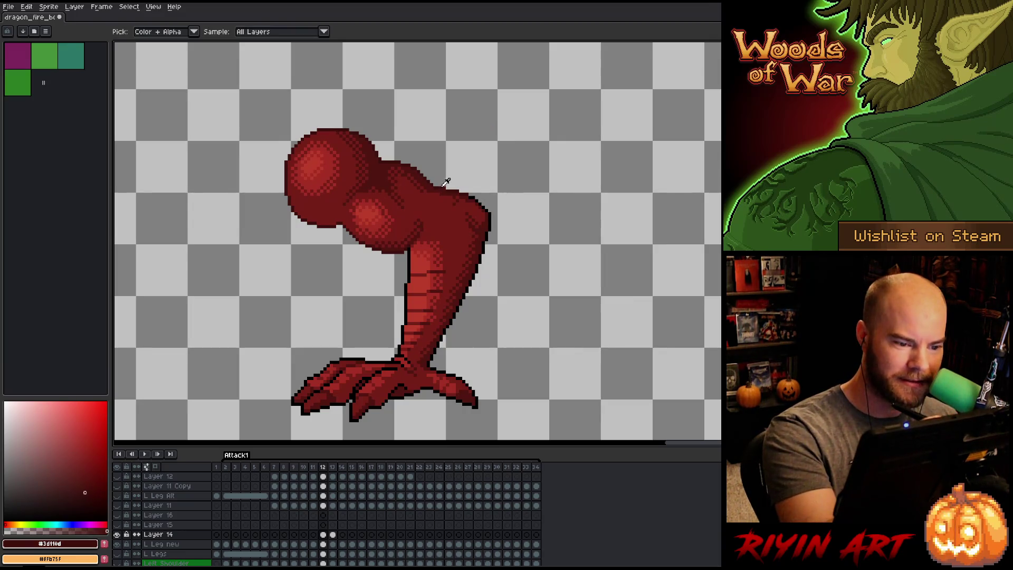
key(Left)
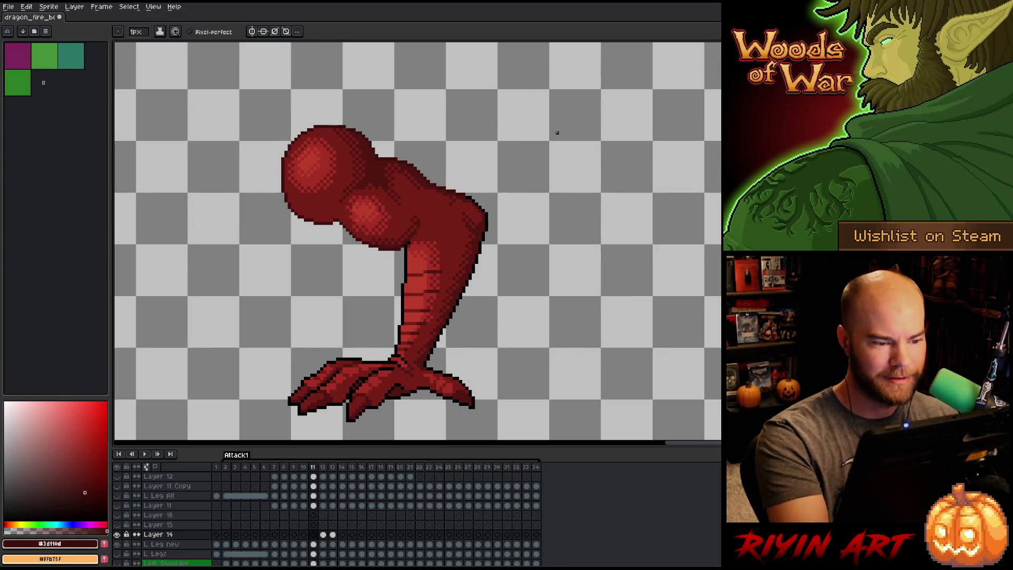
key(Right)
key(Left)
key(Right)
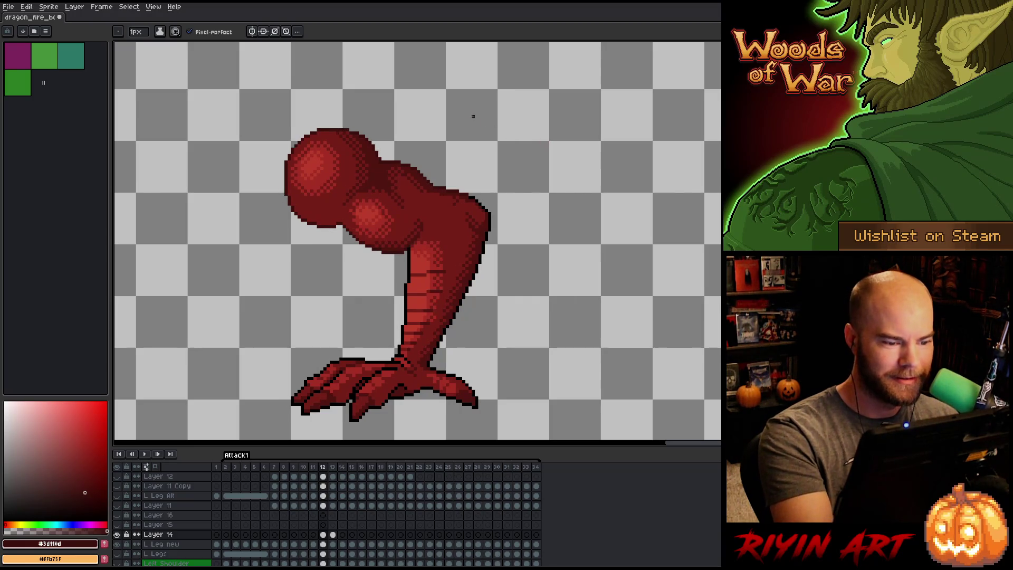
alt+click(434, 186)
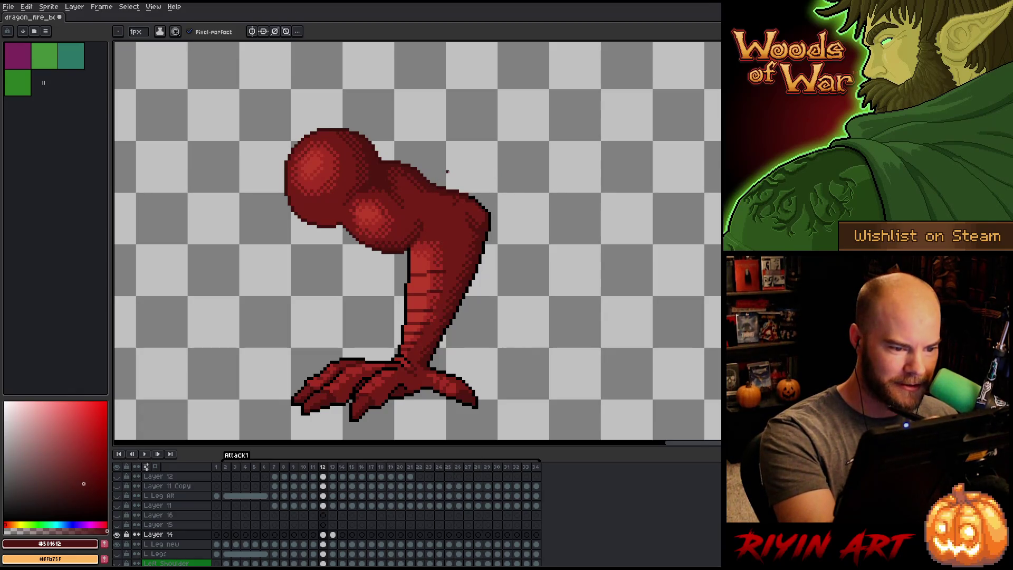
key(Left)
key(Right)
key(Left)
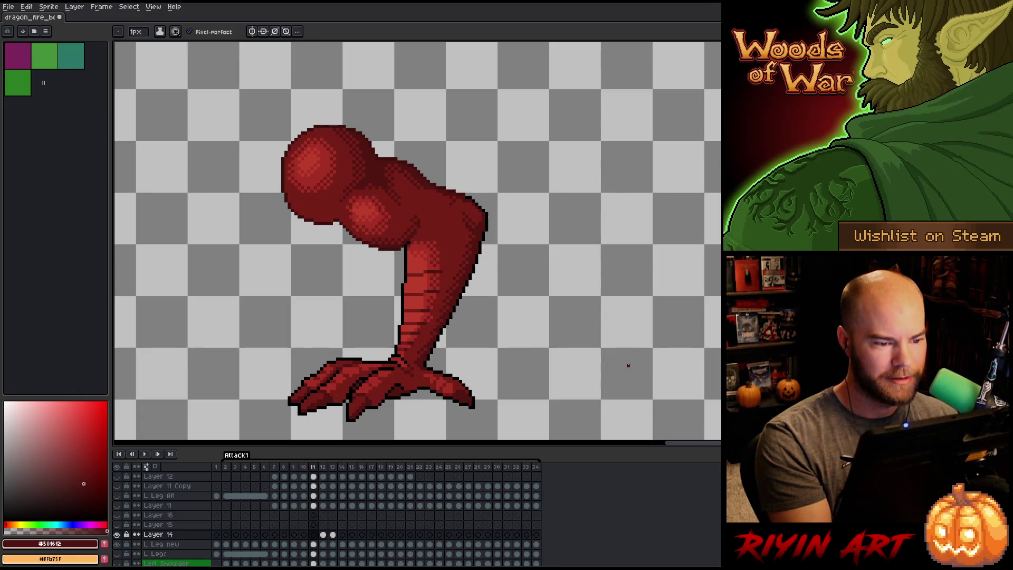
key(Right)
key(Left)
key(Right)
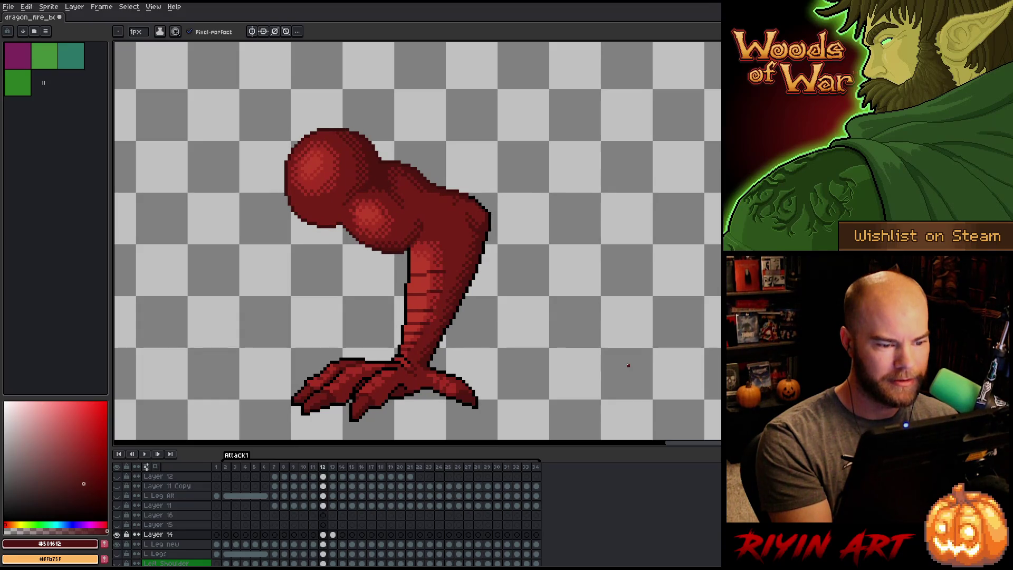
key(Left)
key(Right)
key(Left)
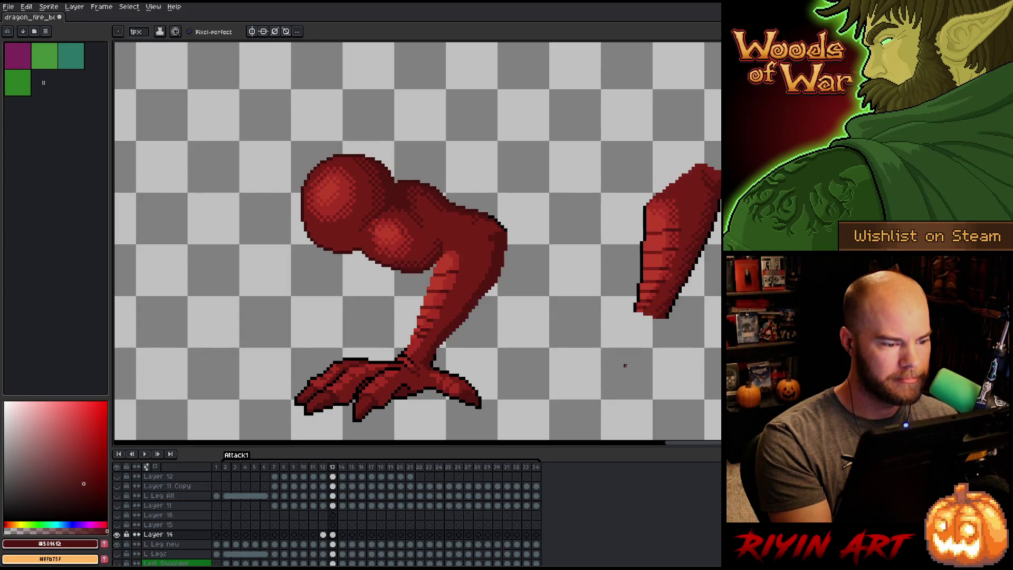
key(Right)
key(Left)
key(Right)
key(Right)
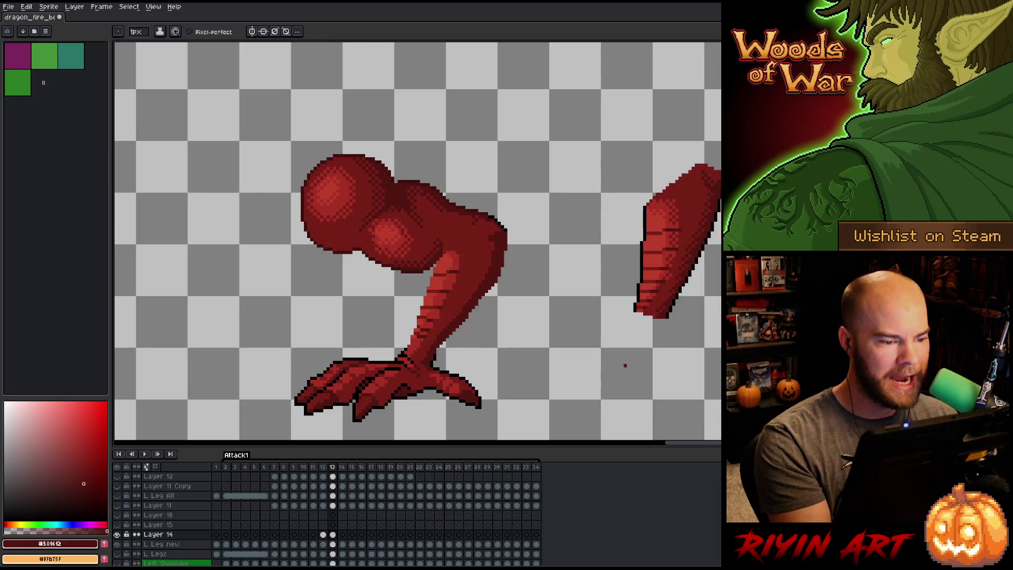
key(Left)
key(Right)
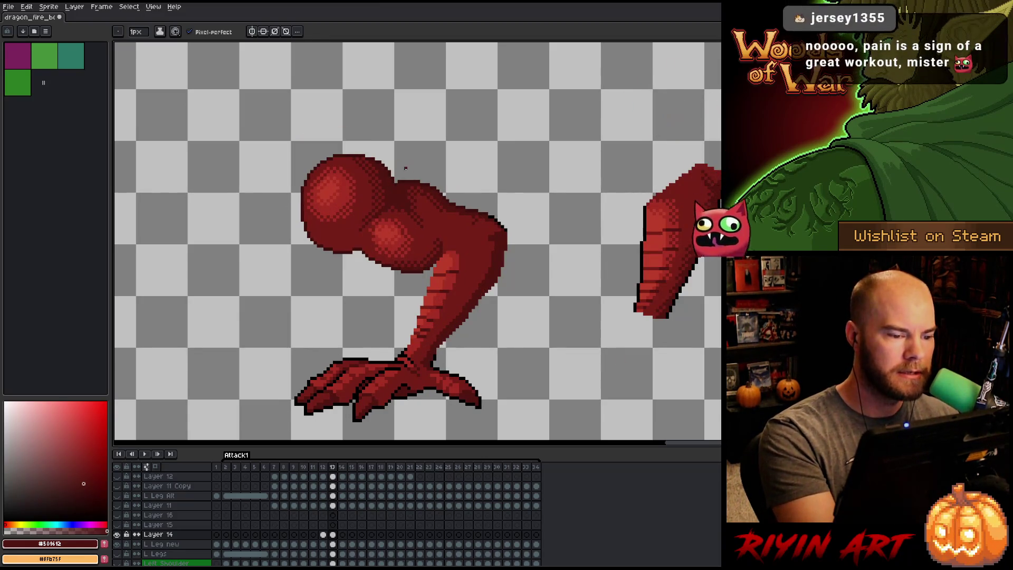
key(i)
alt+click(397, 181)
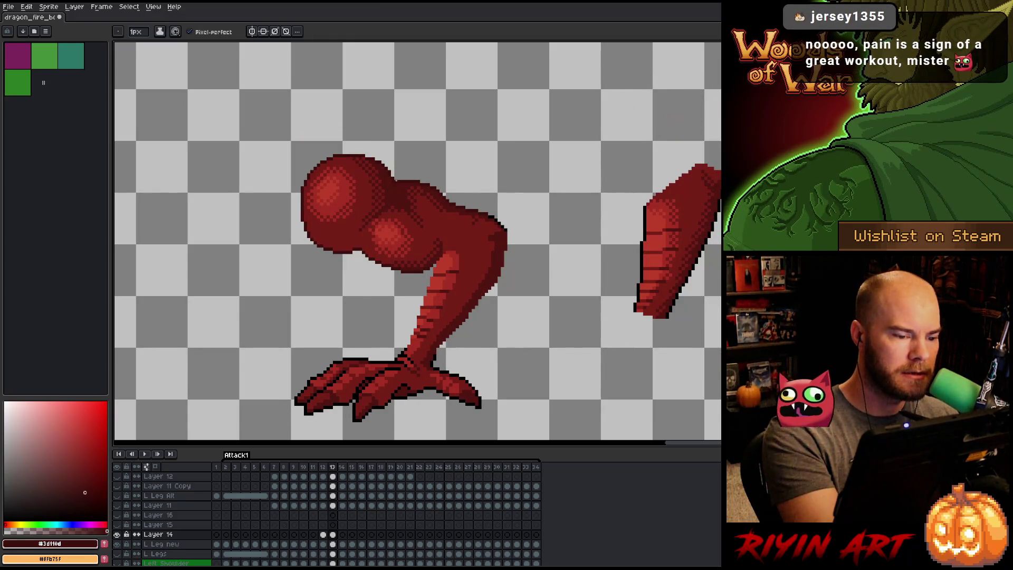
alt+click(398, 184)
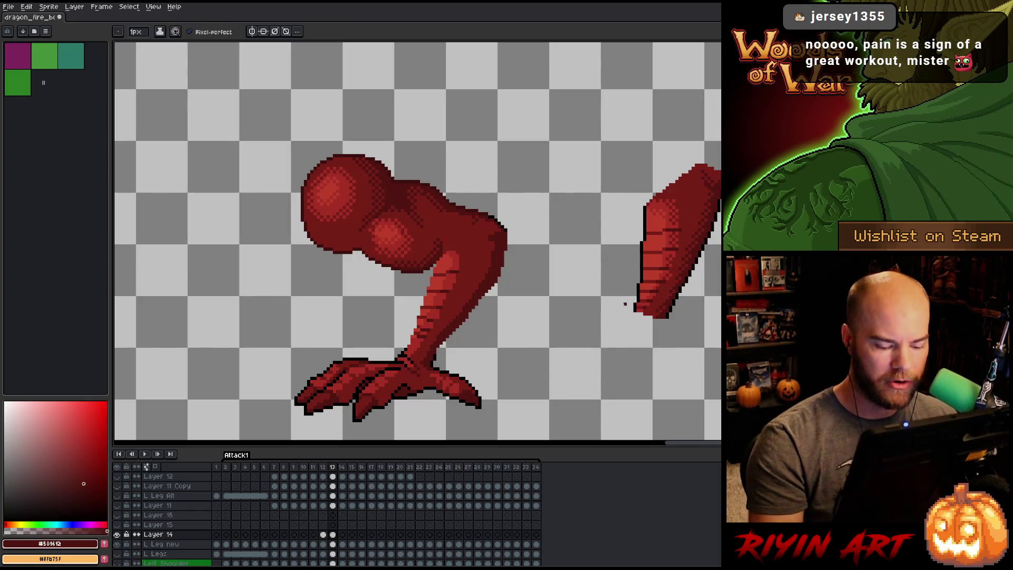
key(Left)
key(Right)
key(Left)
key(Right)
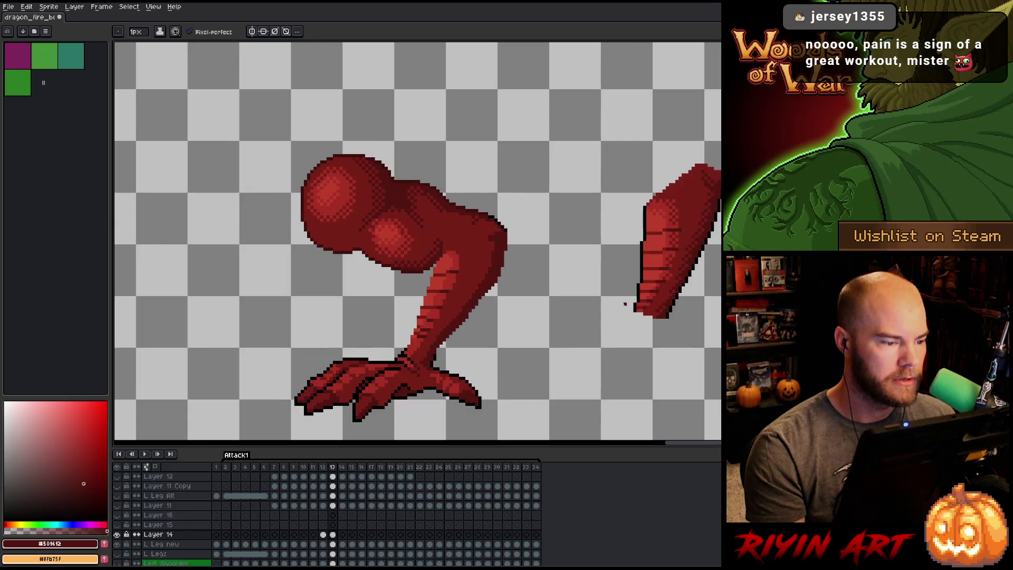
key(Left)
key(Right)
key(Left)
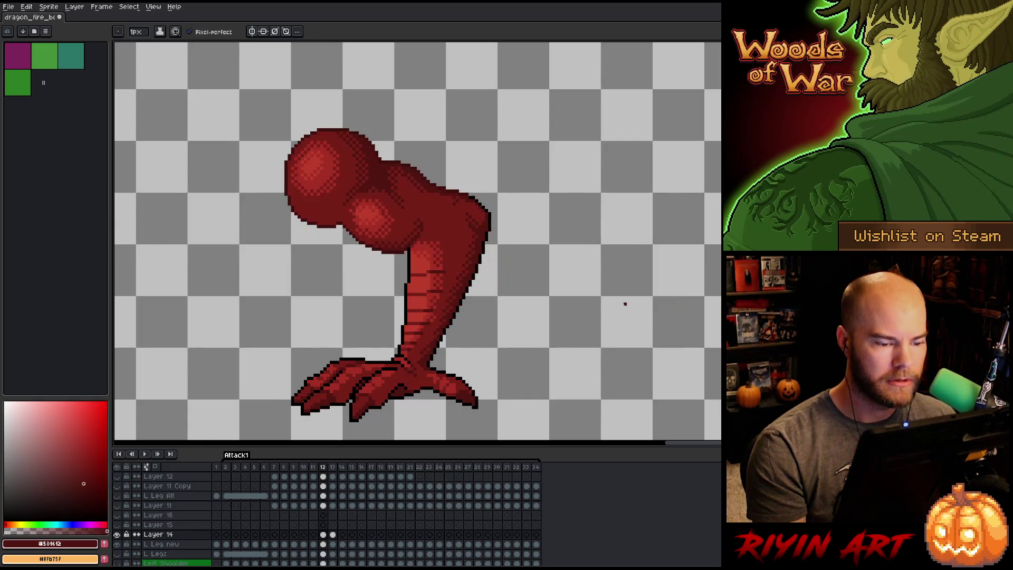
key(Right)
key(Left)
key(Right)
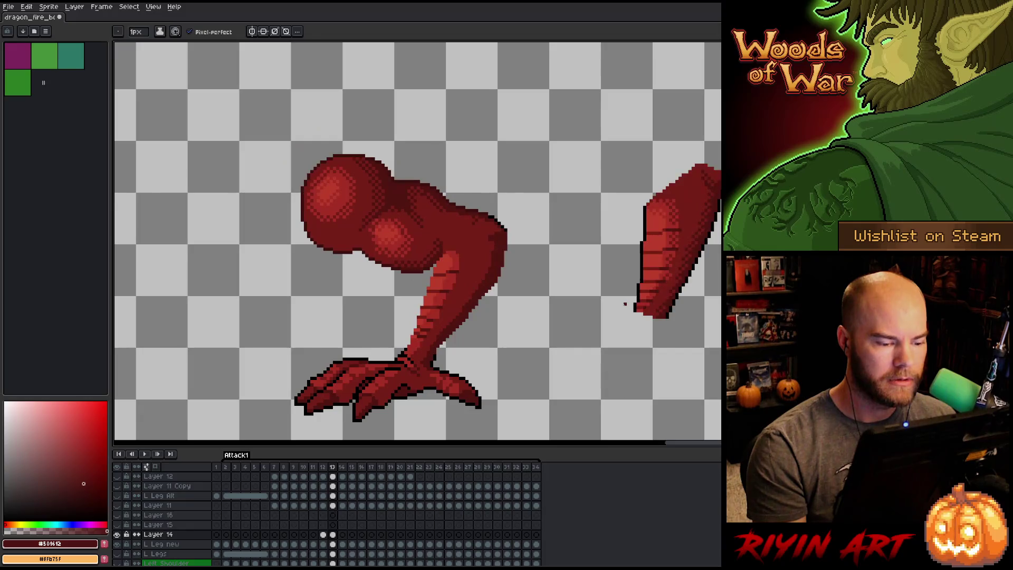
key(Left)
key(Right)
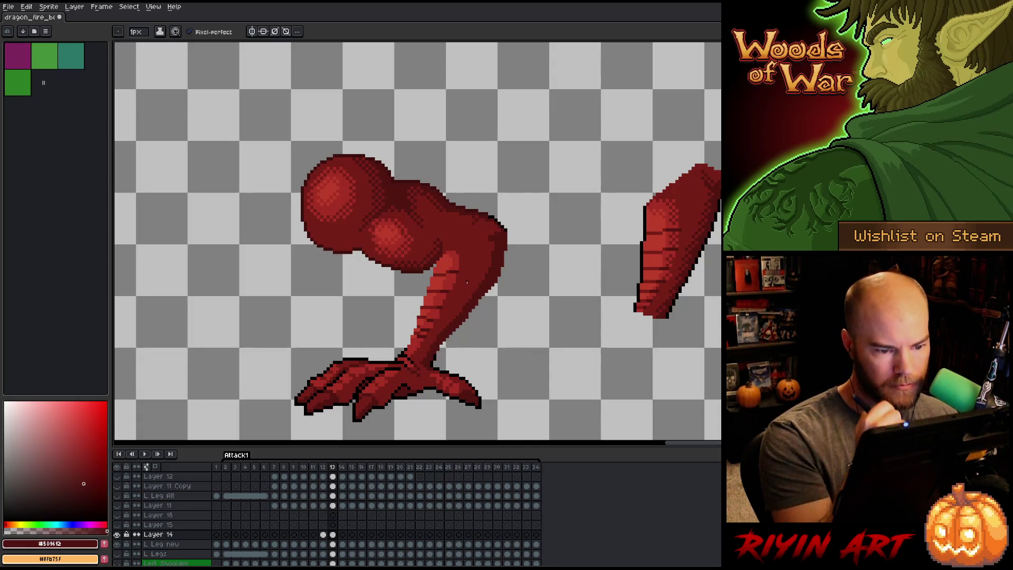
Sample mid, lighter and darker reds from the leg, then switch to the eraser on L Leg new.
alt+click(467, 285)
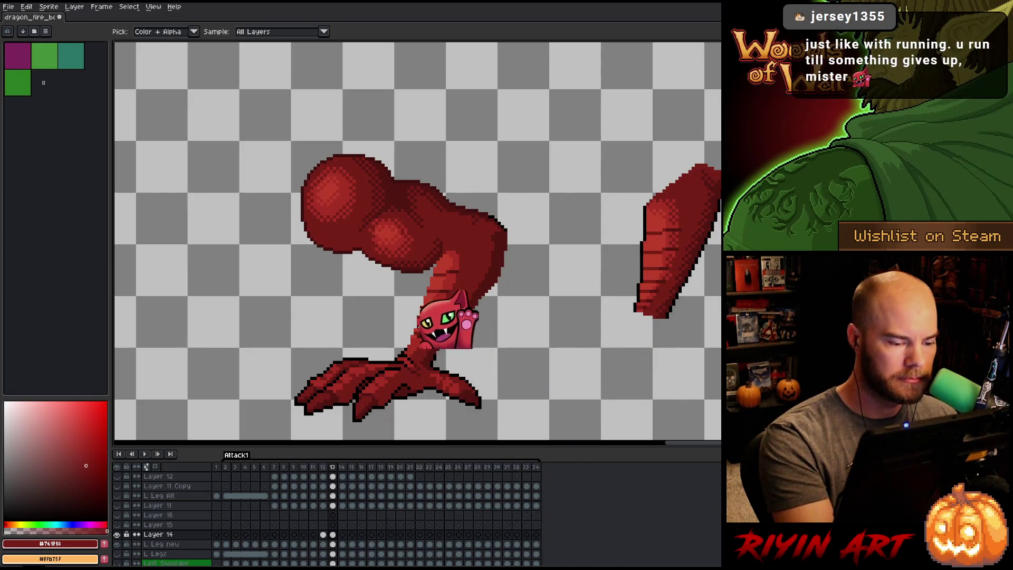
alt+click(427, 316)
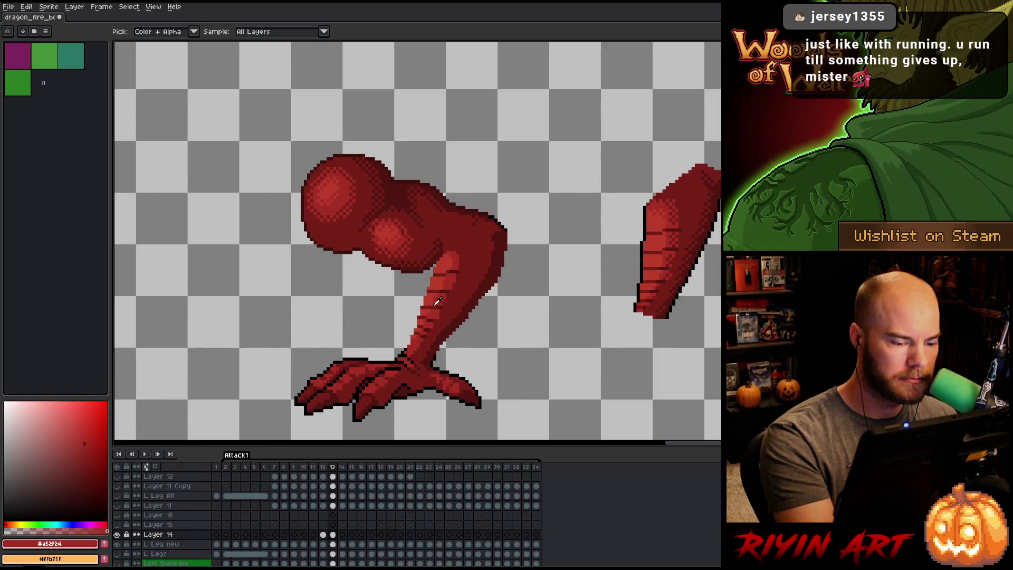
alt+click(426, 317)
alt+click(424, 317)
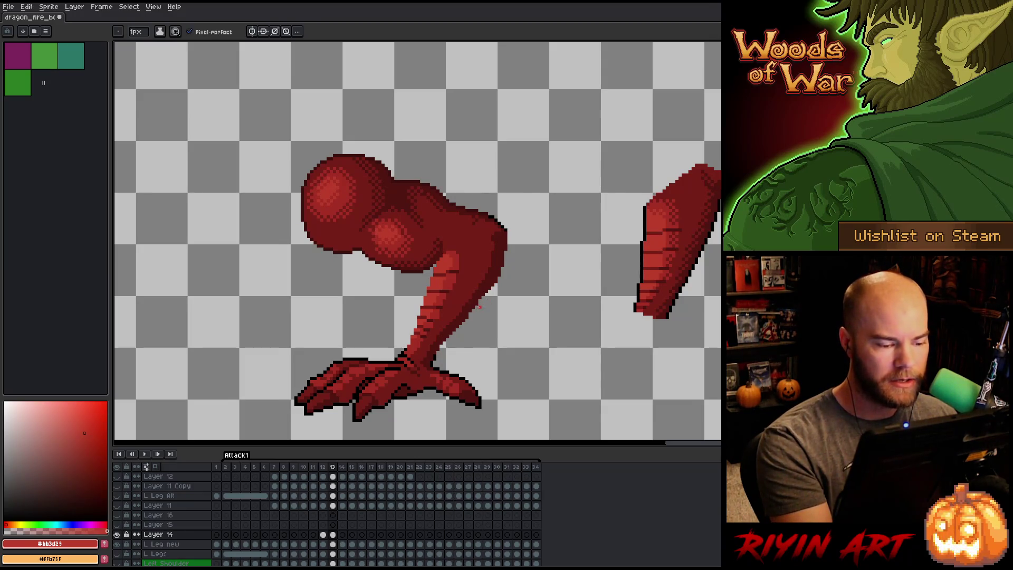
key(e)
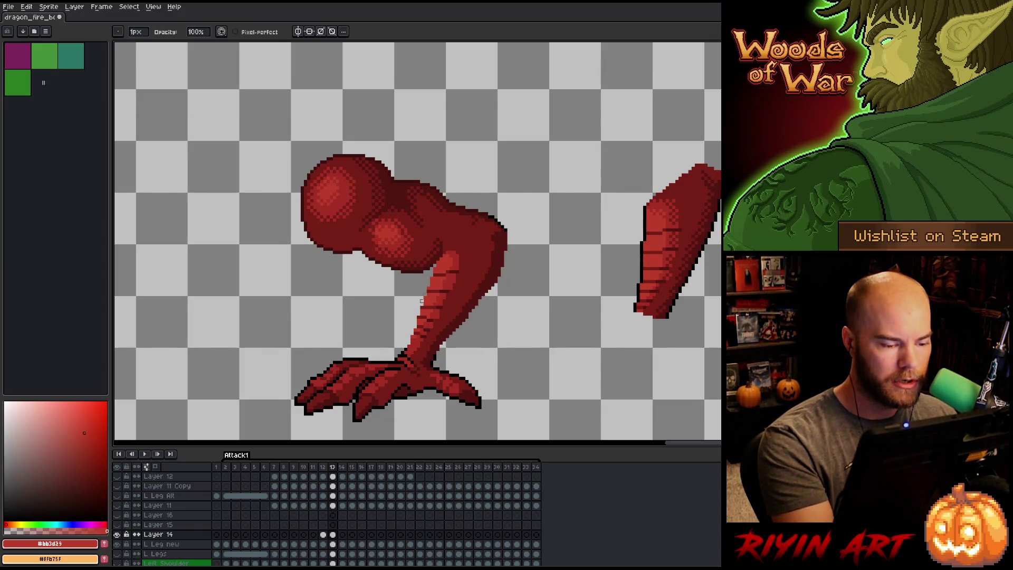
key(alt+Down)
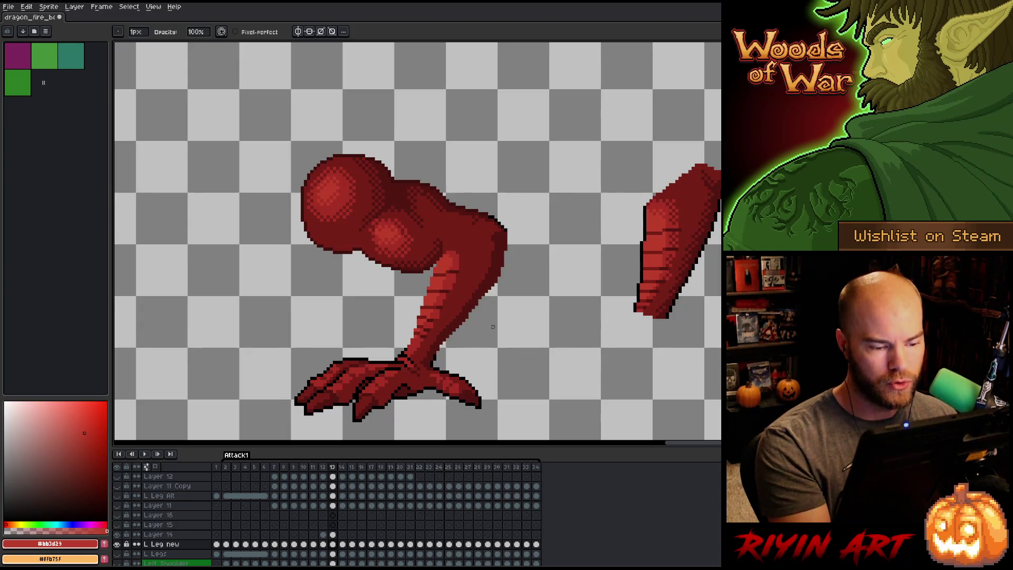
Pencil dark red outline pixels along the shin's right edge.
key(b)
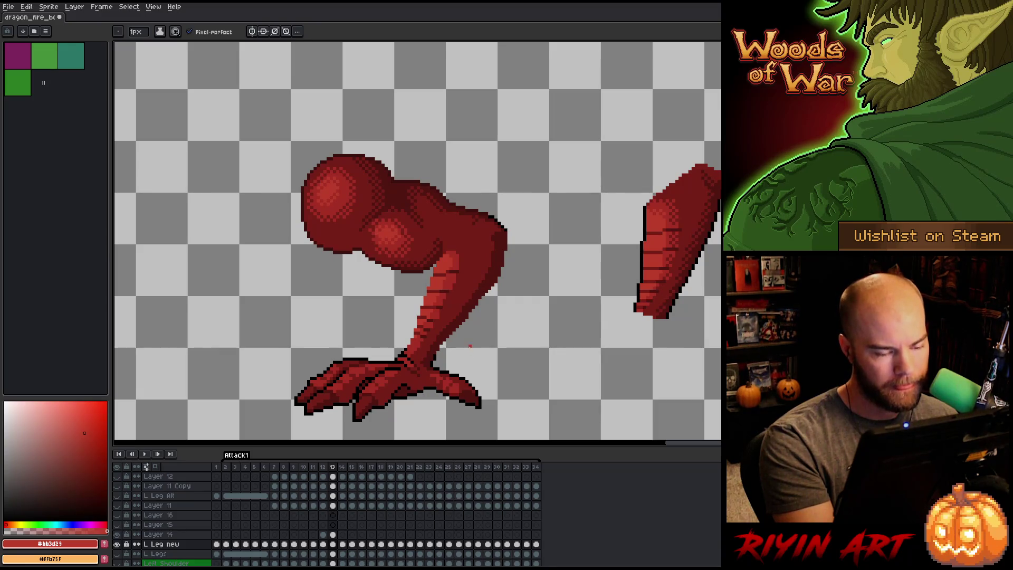
alt+click(496, 273)
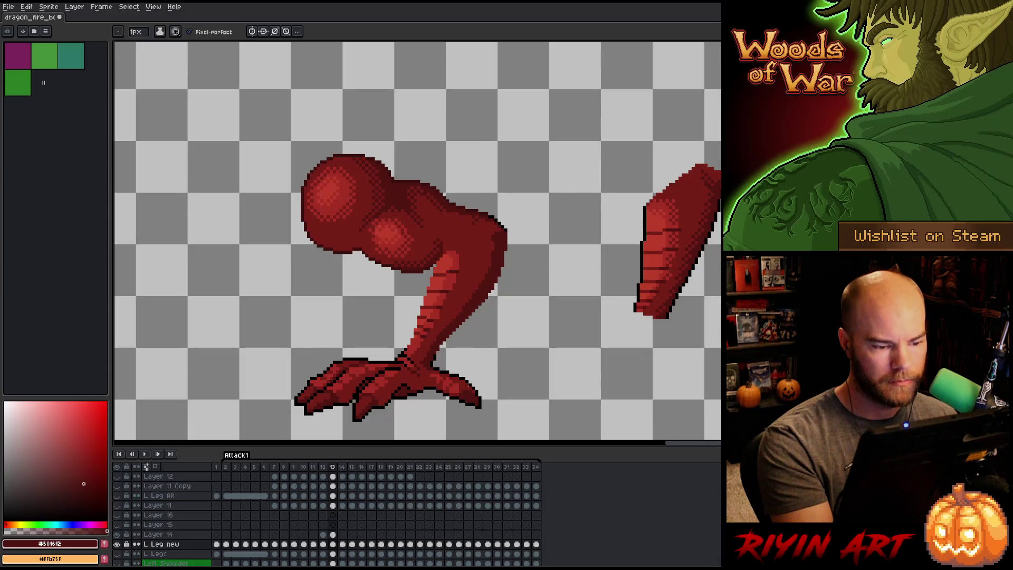
key(m)
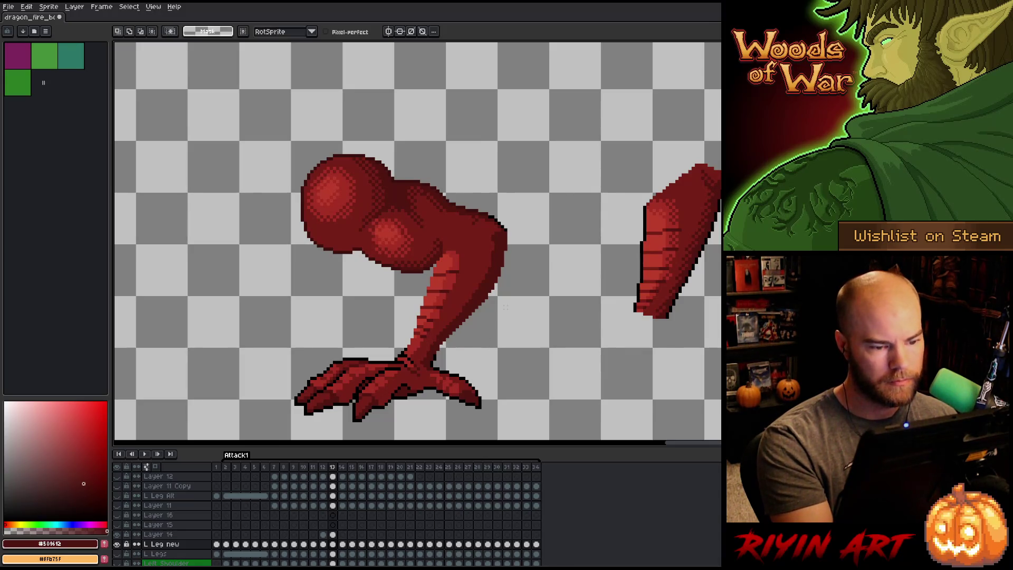
key(b)
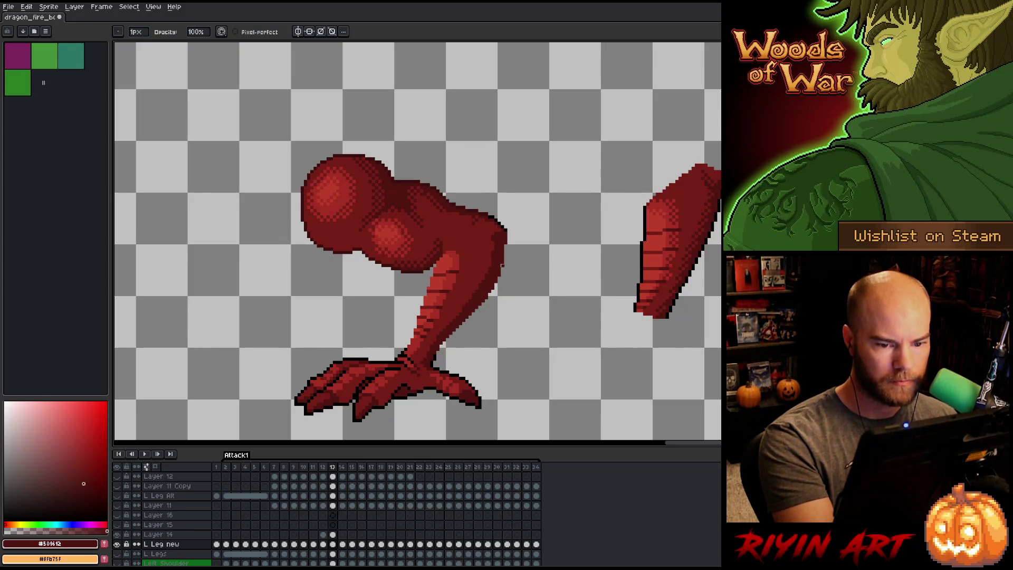
drag(506, 244, 505, 255)
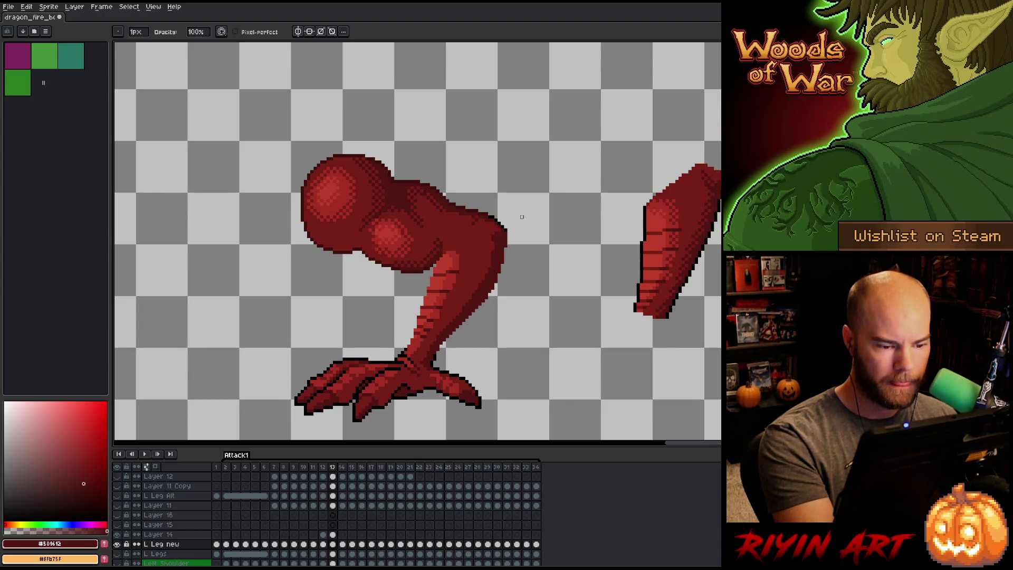
Lasso the shin's right edge, apply a black Outline effect and deselect.
key(q)
mouse_move(507, 233)
mouse_down()
mouse_move(496, 307)
mouse_move(434, 353)
mouse_move(412, 346)
mouse_move(425, 280)
mouse_move(487, 230)
mouse_up()
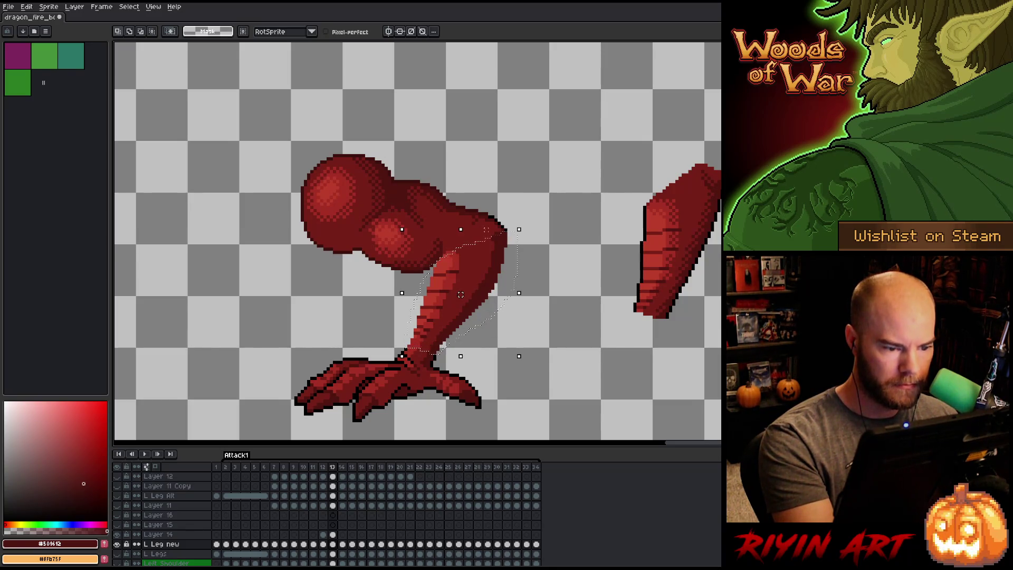
key(i)
click(420, 289)
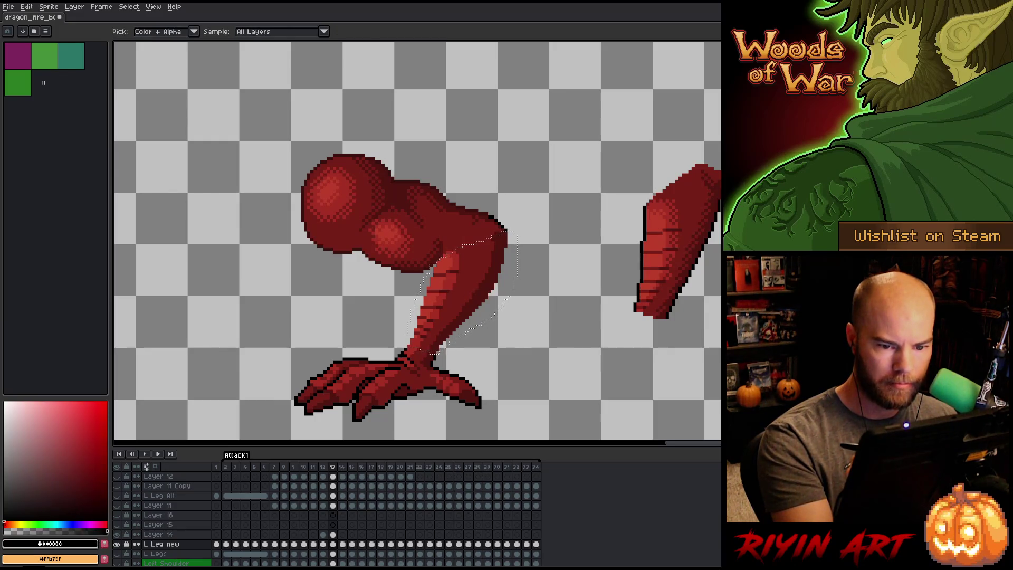
key(q)
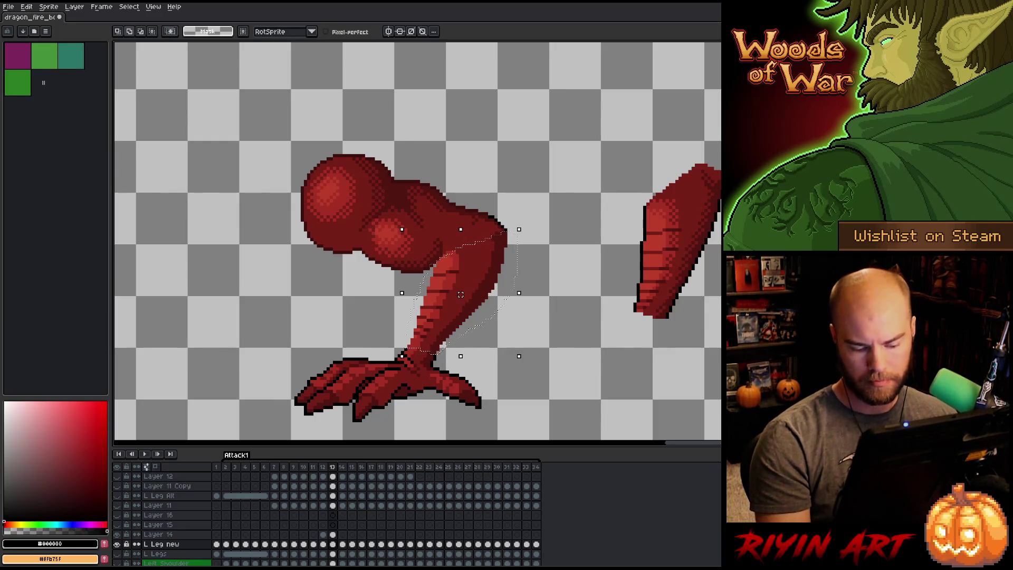
key(shift+o)
key(Return)
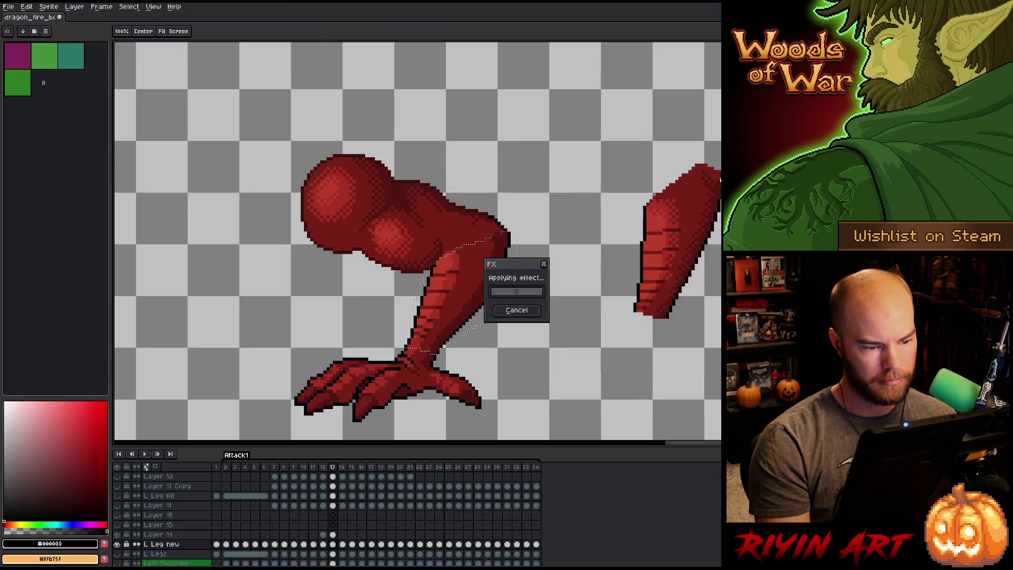
key(ctrl+d)
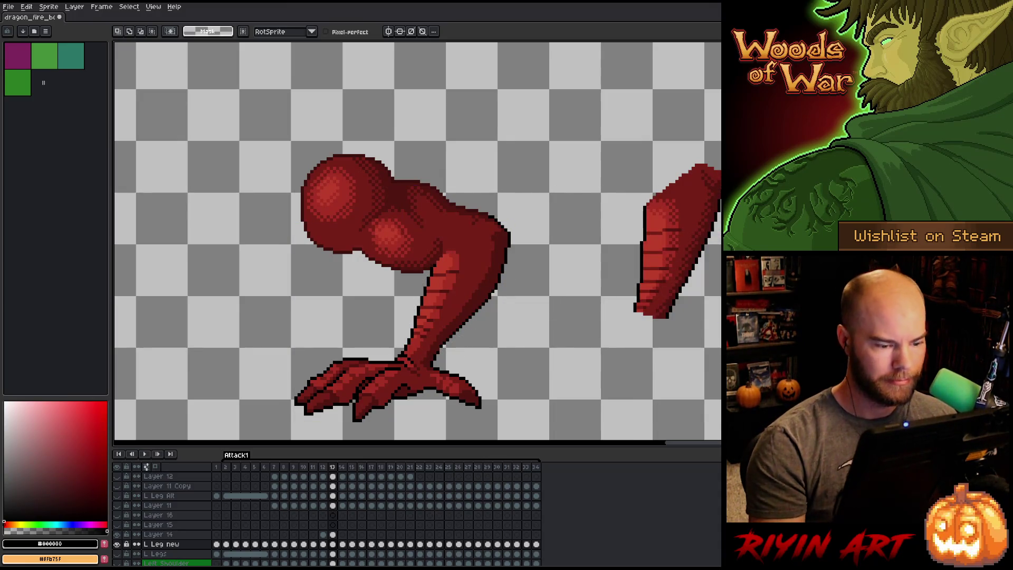
key(b)
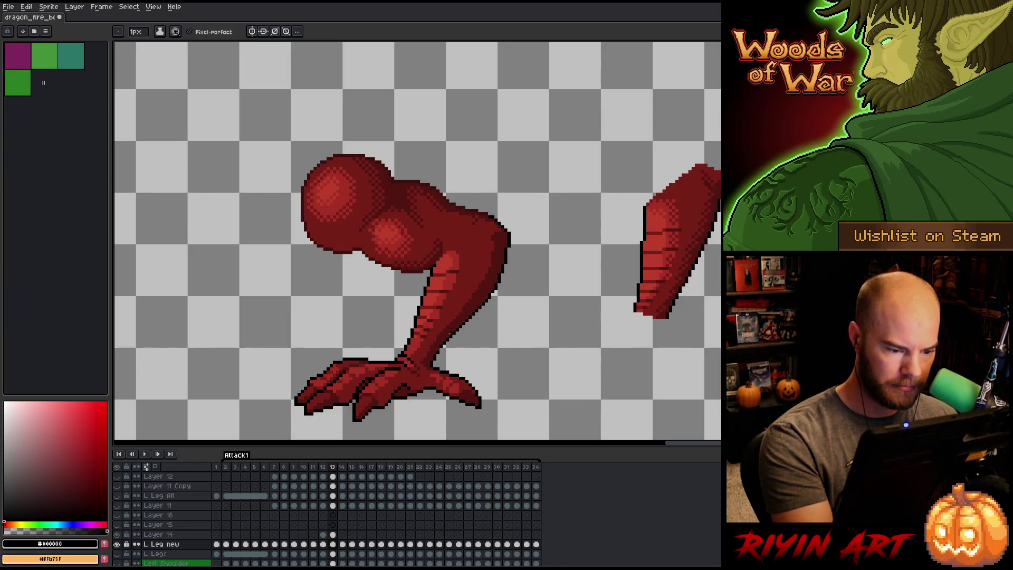
key(alt+Up)
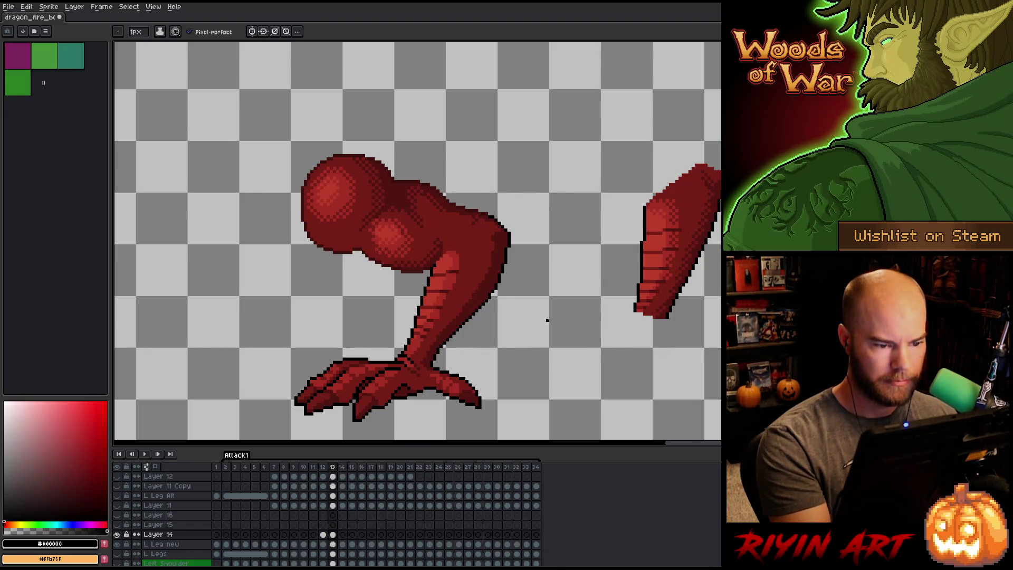
Replace Layer 14 with an empty new layer, select L Leg new at frame 13, and save.
click(161, 536)
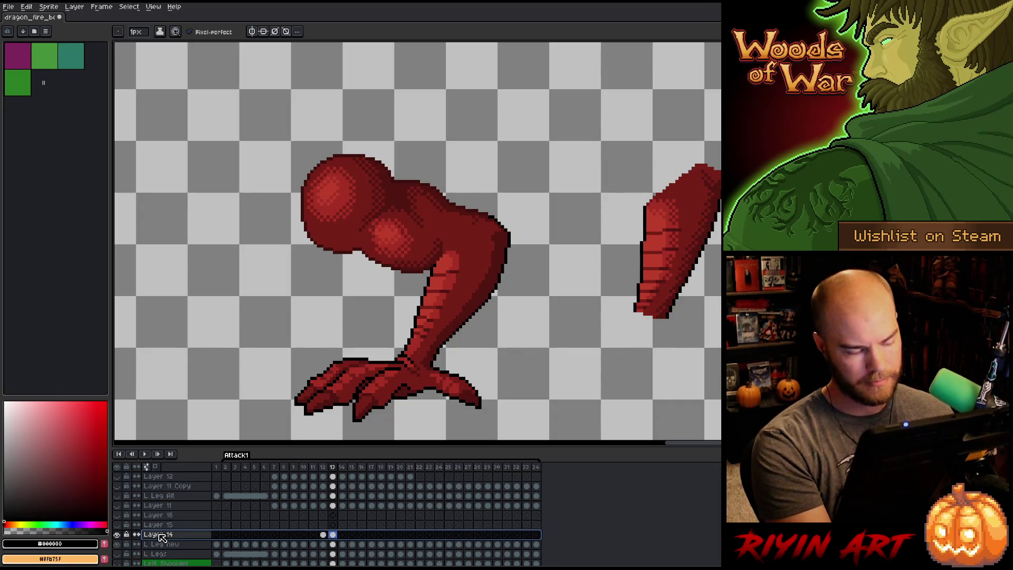
key(ctrl+e)
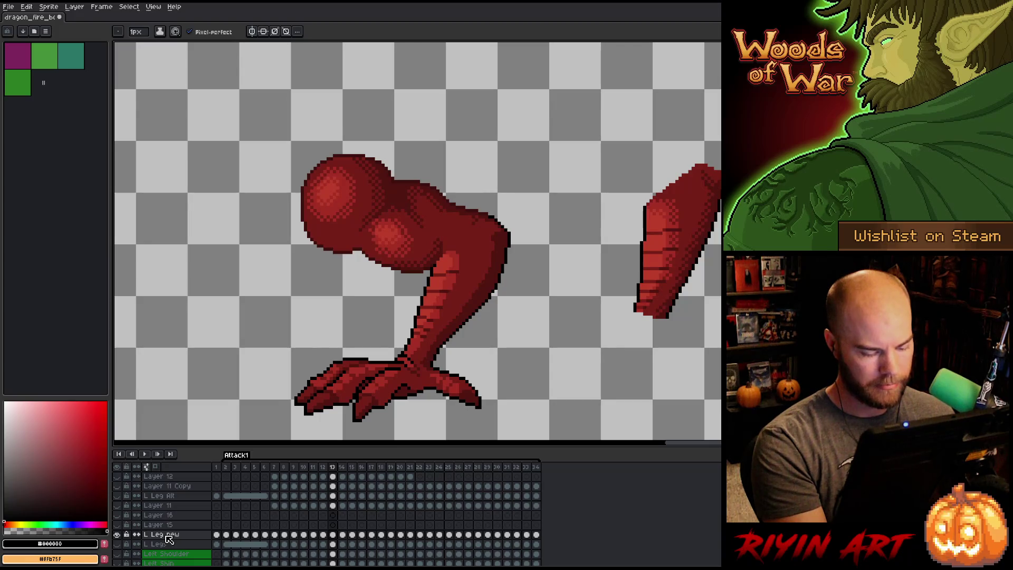
key(shift+n)
click(332, 545)
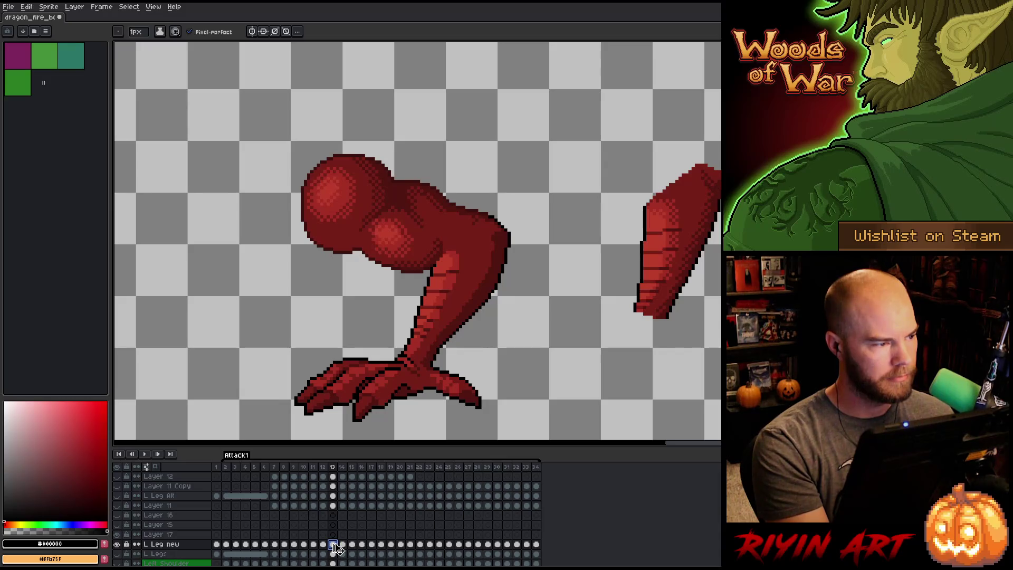
key(ctrl+s)
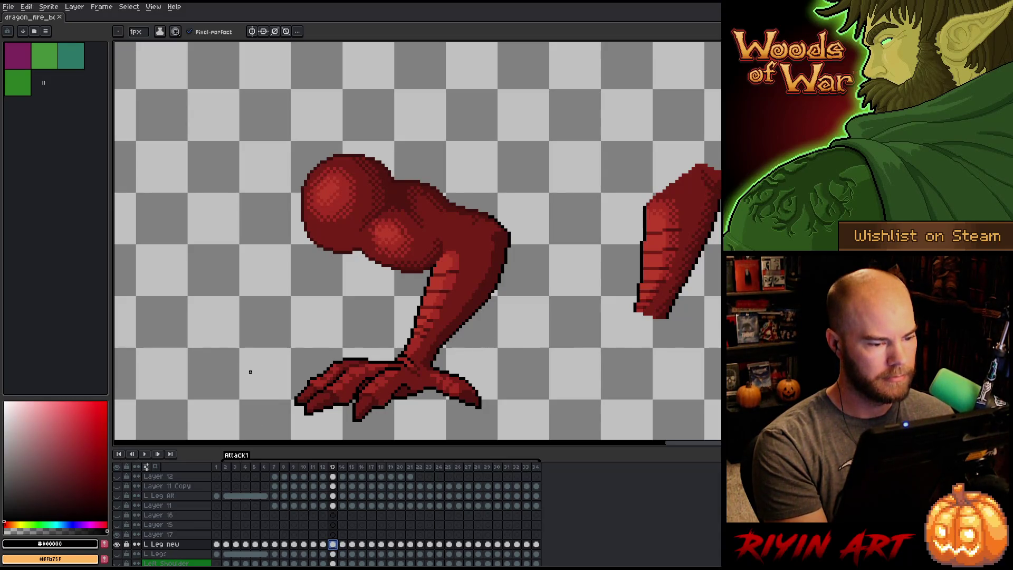
Flip back and forth between frames 12 and 13 to compare the leg poses, ending on frame 13.
key(Left)
key(Right)
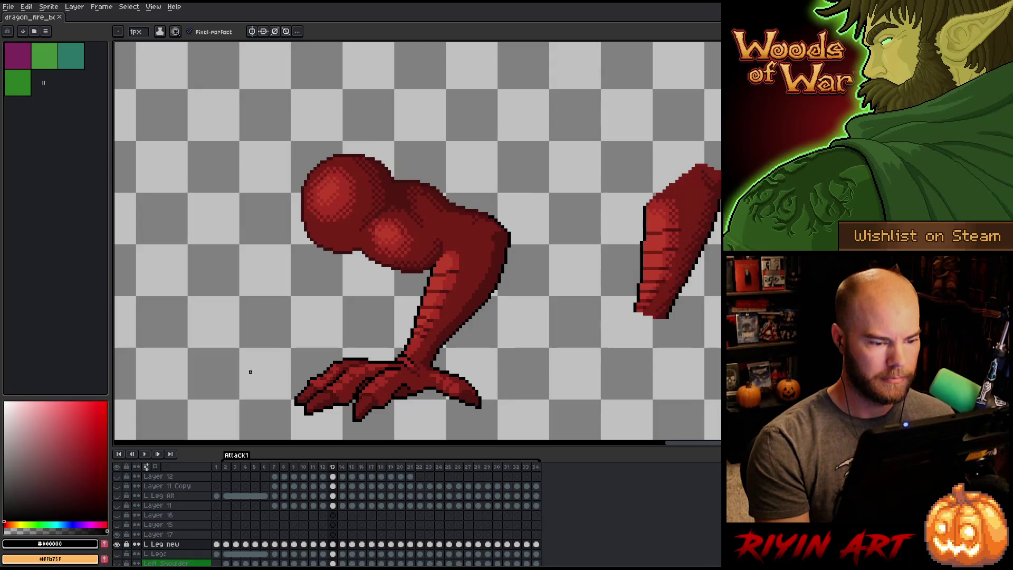
key(Left)
key(Right)
key(Left)
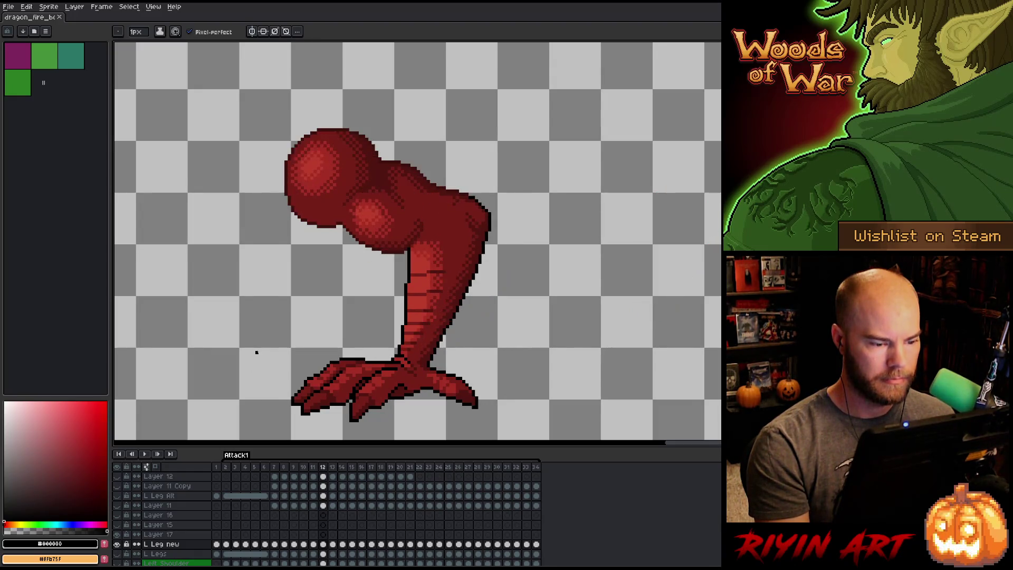
key(Right)
key(Left)
key(Right)
key(Left)
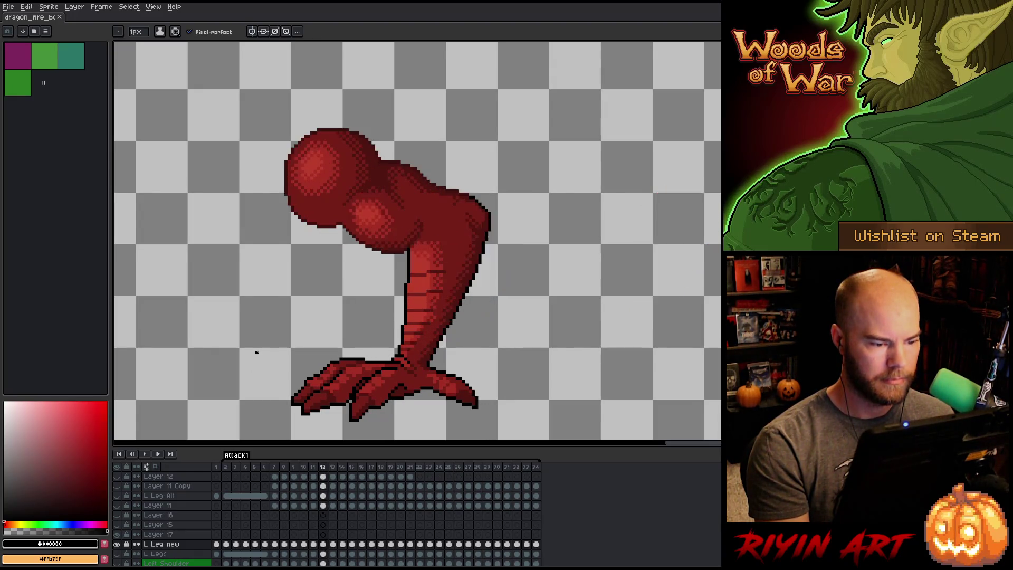
key(Right)
key(Left)
key(Right)
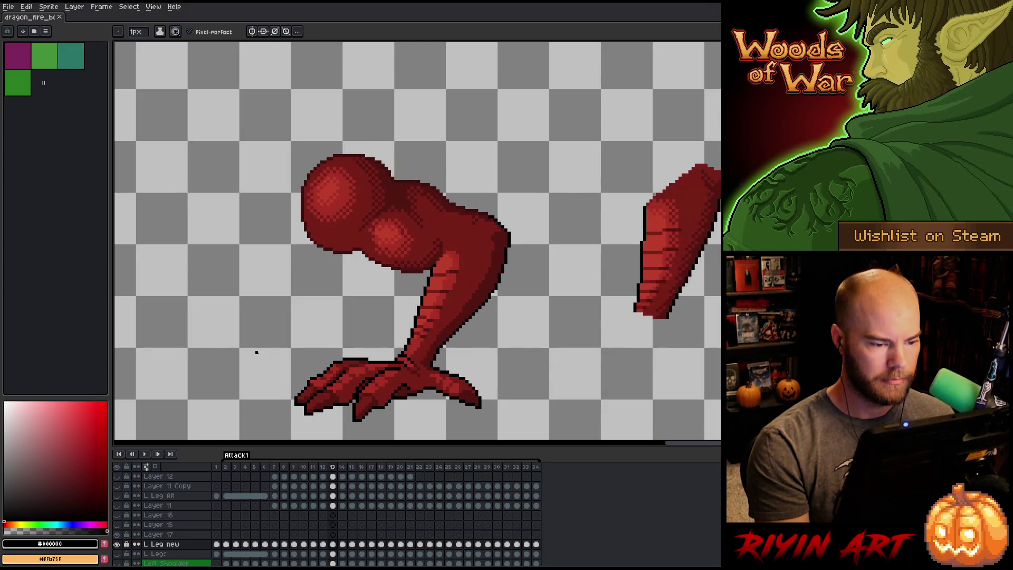
key(Left)
key(Right)
key(Left)
key(Right)
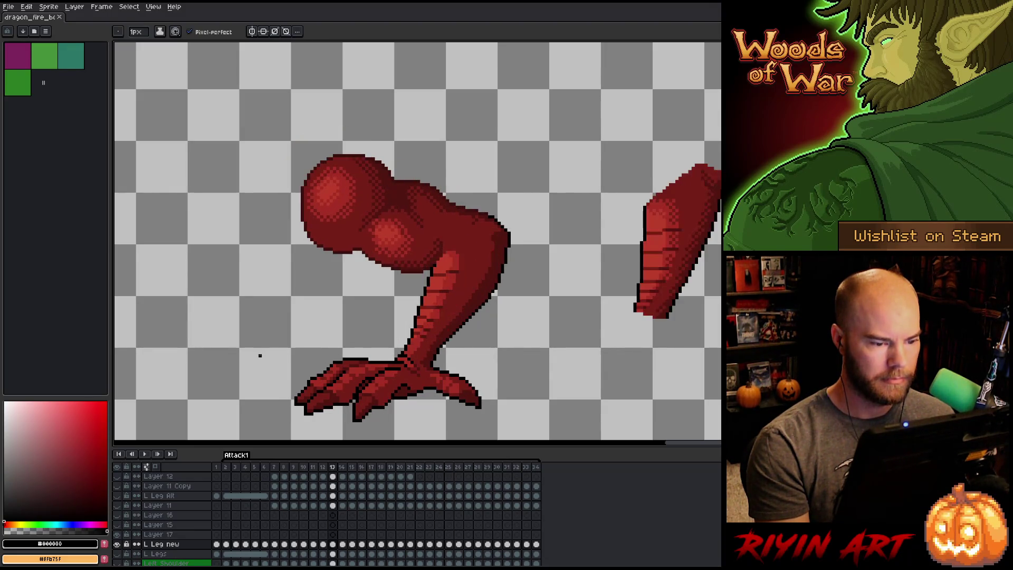
key(Left)
key(Right)
key(Left)
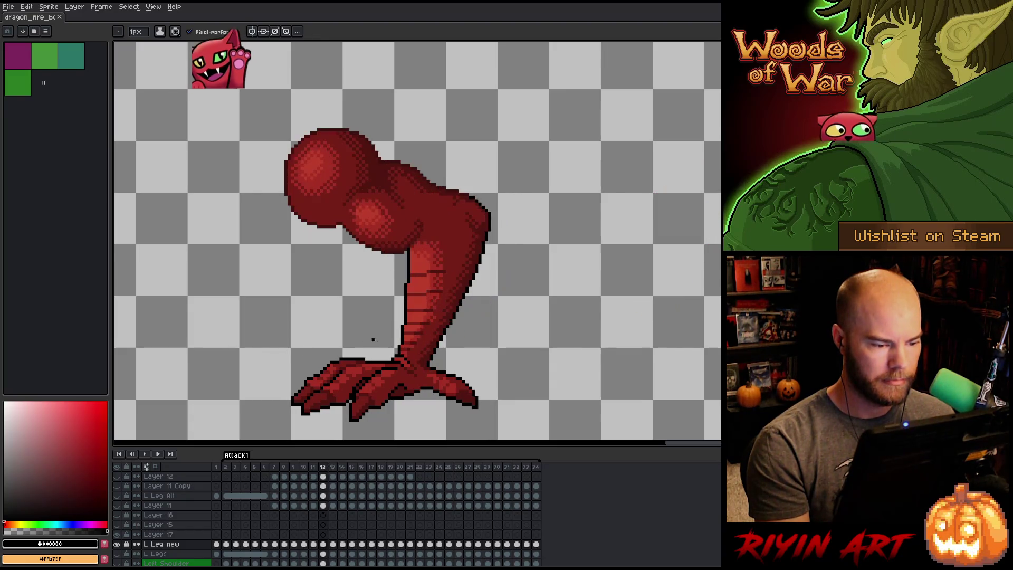
key(Right)
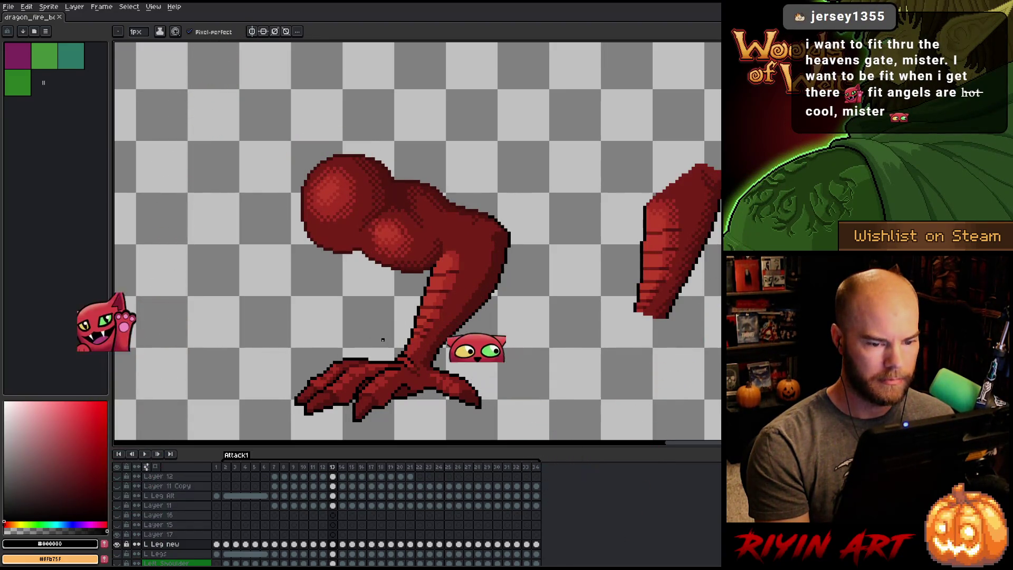
key(Left)
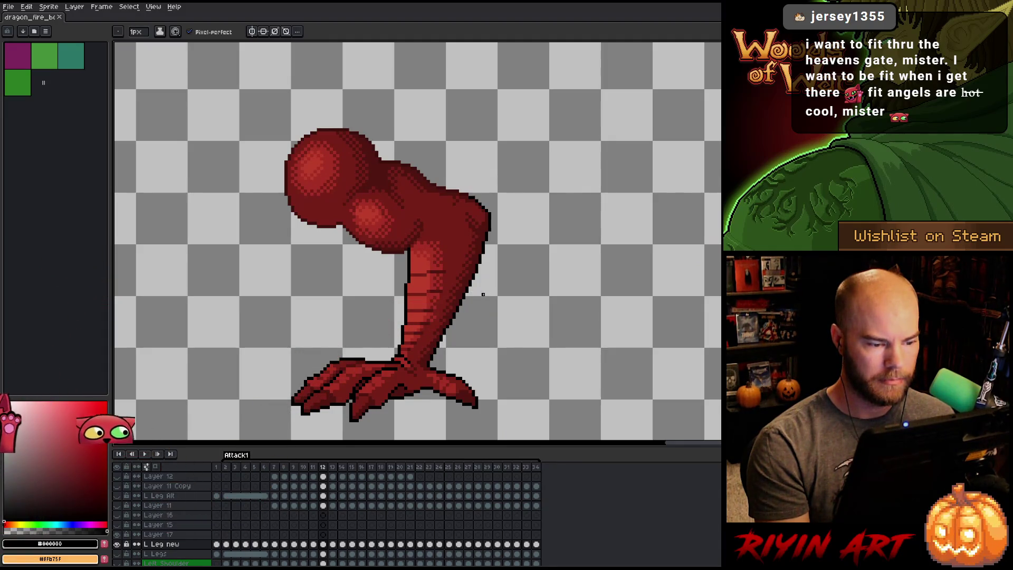
key(Right)
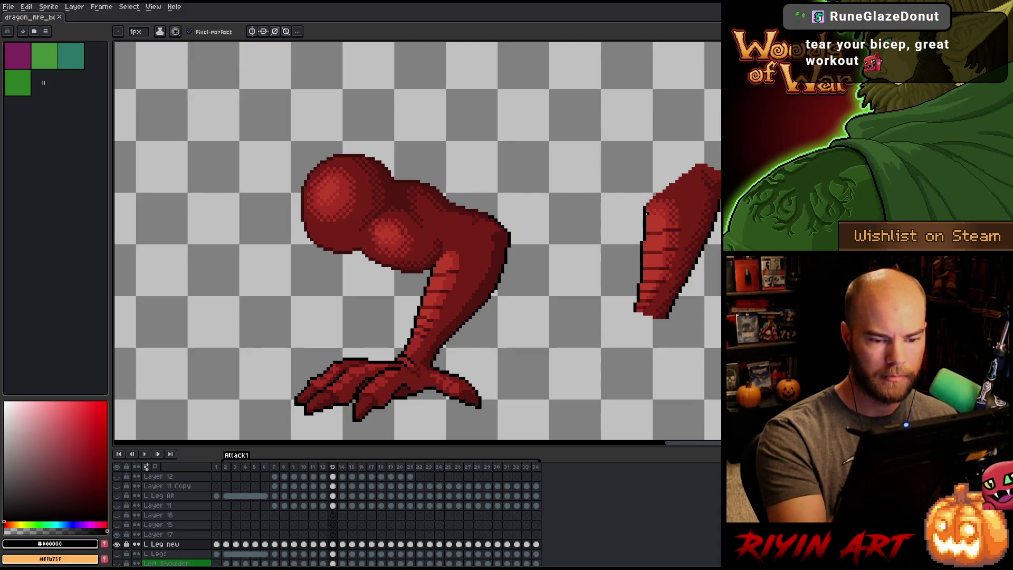
Erase the dark outline along the right-hand piece's left edge.
key(e)
drag(645, 205, 645, 239)
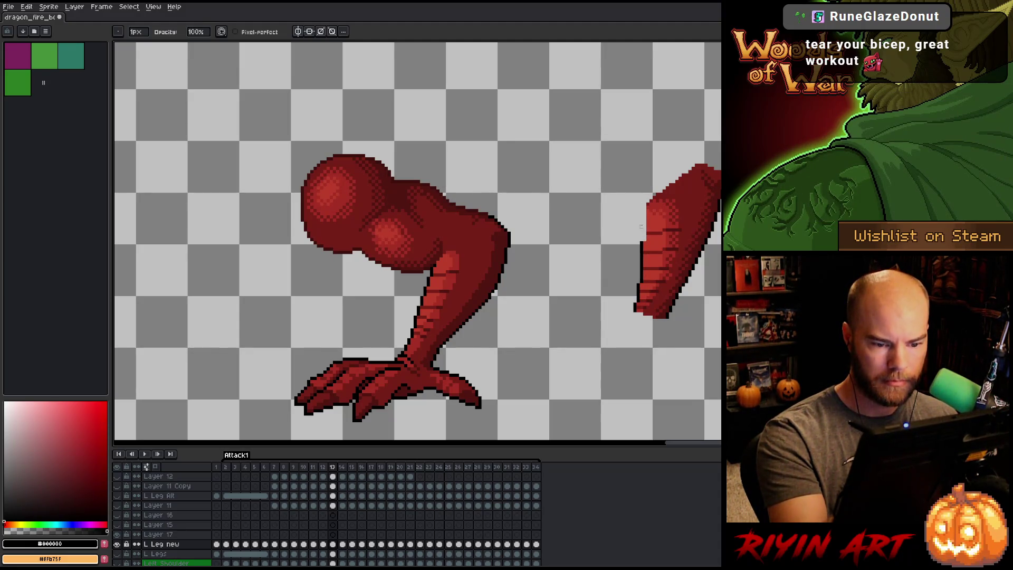
mouse_move(650, 197)
mouse_down()
mouse_move(638, 294)
mouse_move(642, 249)
mouse_up()
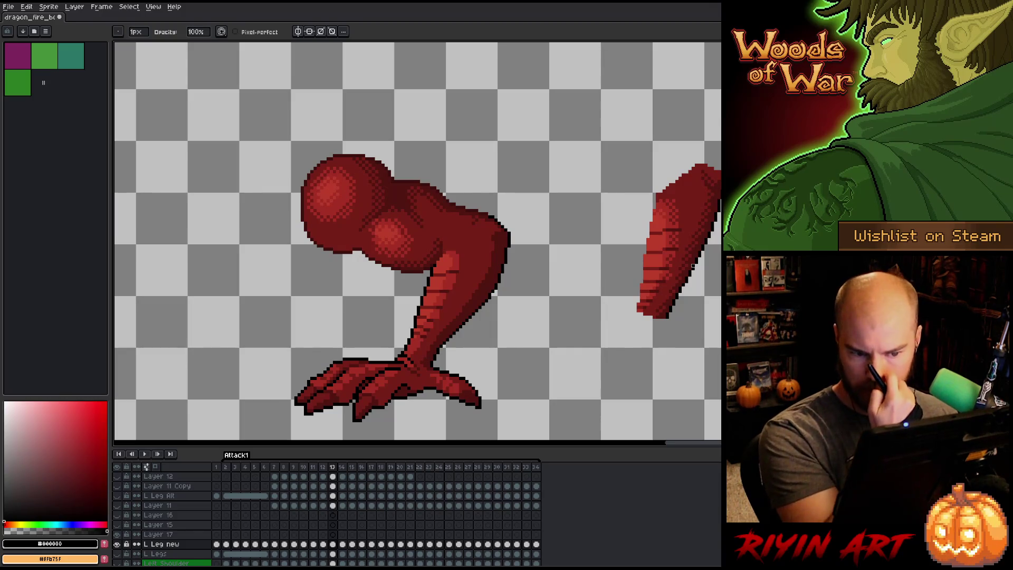
Recolour the right edge's black outline to orange #ffb75f with Replace Color.
mouse_move(717, 159)
mouse_down()
mouse_move(645, 334)
mouse_move(717, 316)
mouse_up()
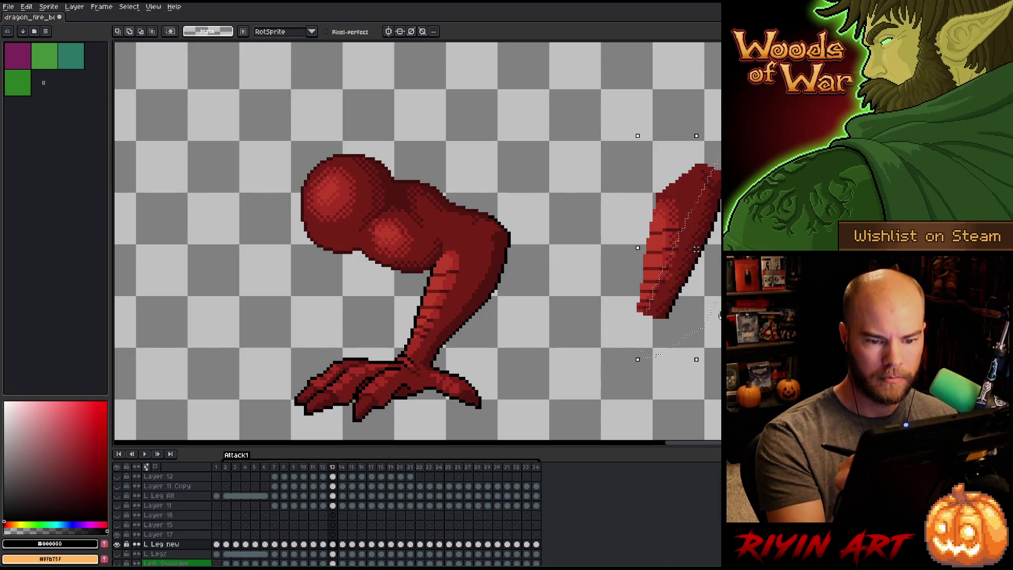
key(shift+r)
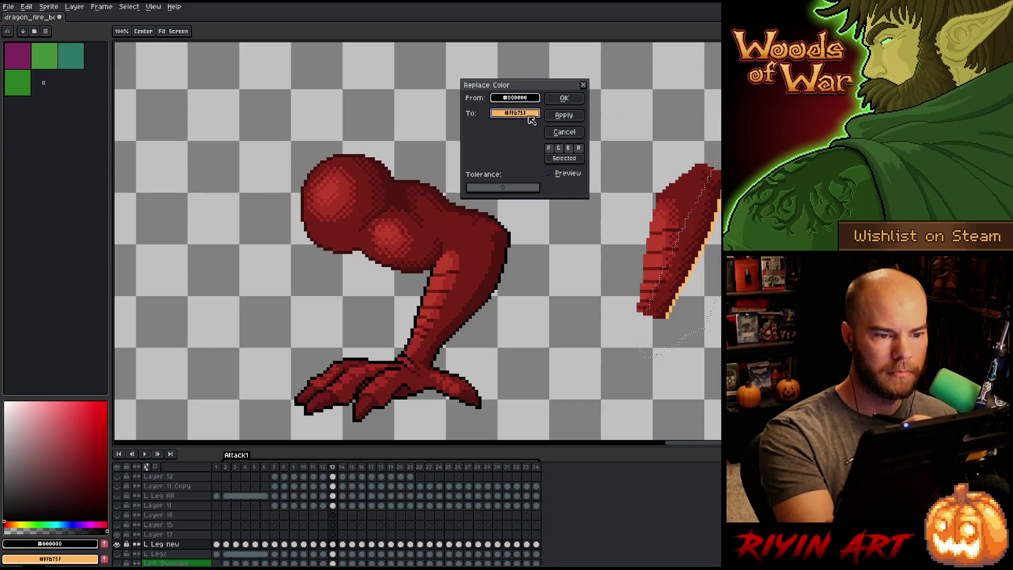
click(528, 113)
click(575, 99)
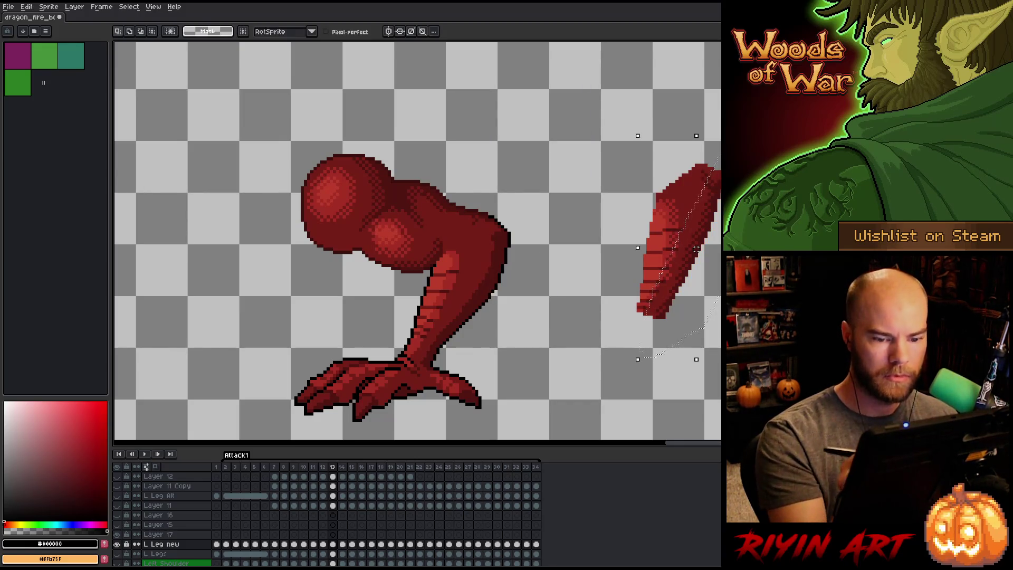
Cut the whole right-hand piece off the canvas and target Layer 17 at frame 13.
mouse_move(710, 121)
mouse_down()
mouse_move(708, 342)
mouse_move(713, 330)
mouse_up()
key(ctrl+x)
click(333, 534)
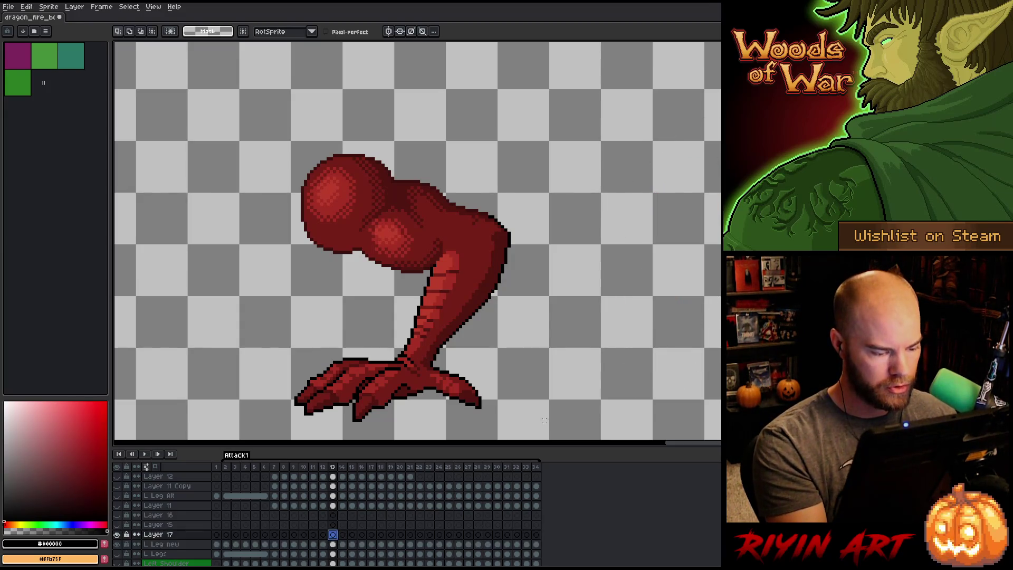
Paste the cut piece and place it onto the lower leg.
key(ctrl+v)
mouse_move(681, 277)
mouse_down()
mouse_move(572, 323)
mouse_move(450, 321)
mouse_move(464, 302)
mouse_move(468, 309)
mouse_move(481, 299)
mouse_move(466, 301)
mouse_move(485, 297)
mouse_up()
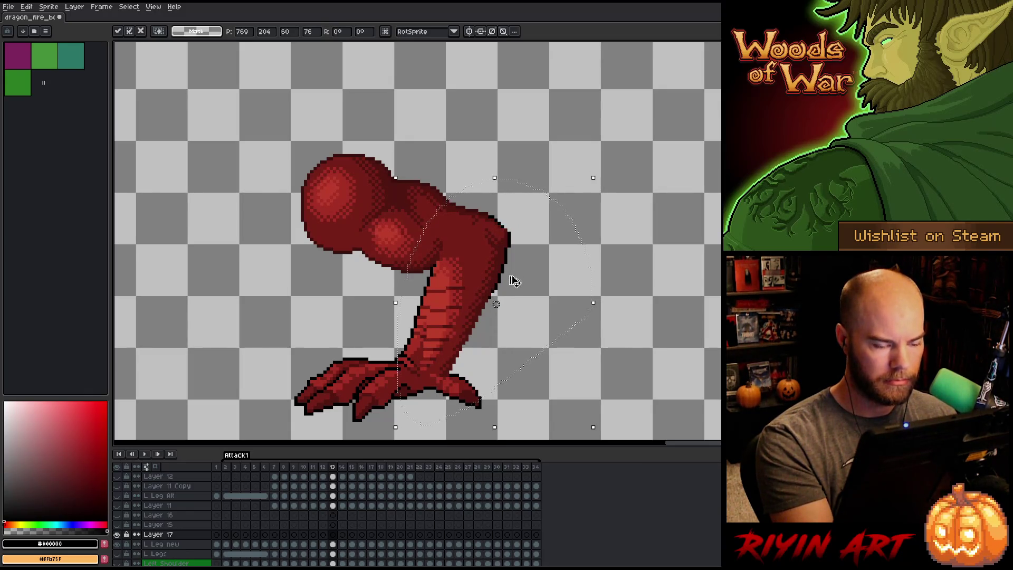
key(Return)
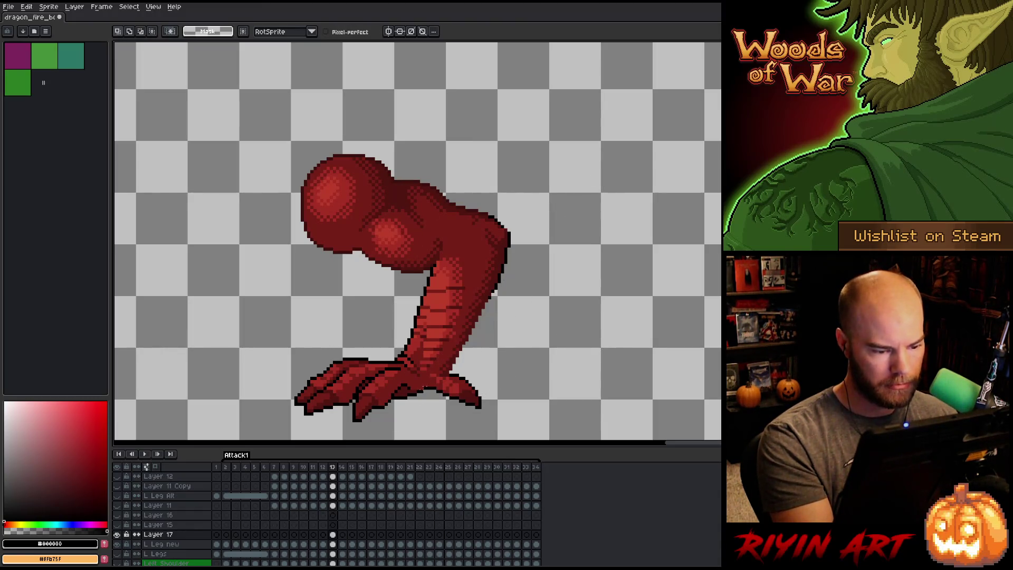
Shift the lower leg section and part of the foot left into a cleaner pose.
mouse_move(418, 386)
mouse_down()
mouse_move(459, 324)
mouse_move(468, 289)
mouse_move(367, 346)
mouse_move(395, 405)
mouse_up()
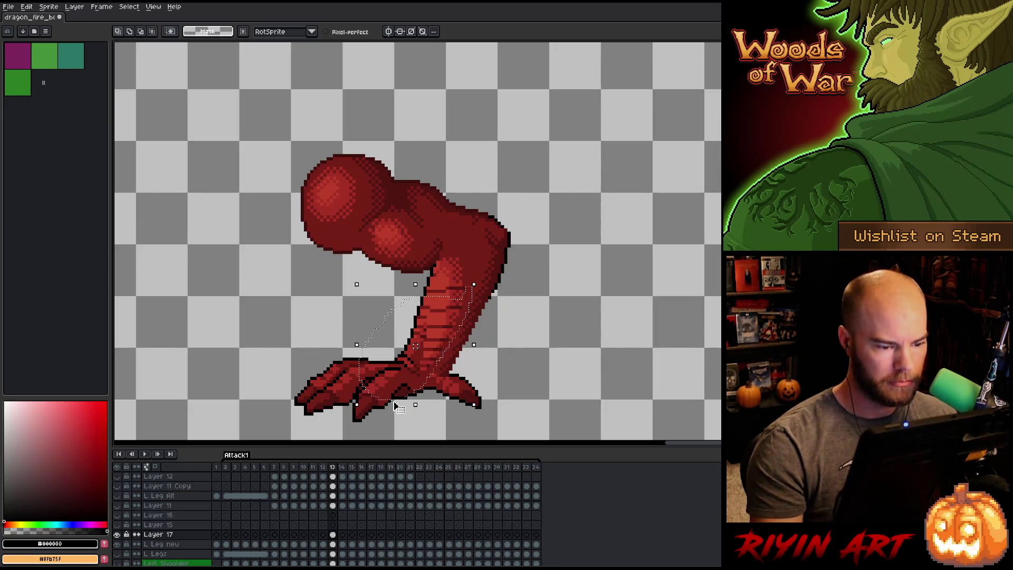
key(Left)
key(Left)
key(Left)
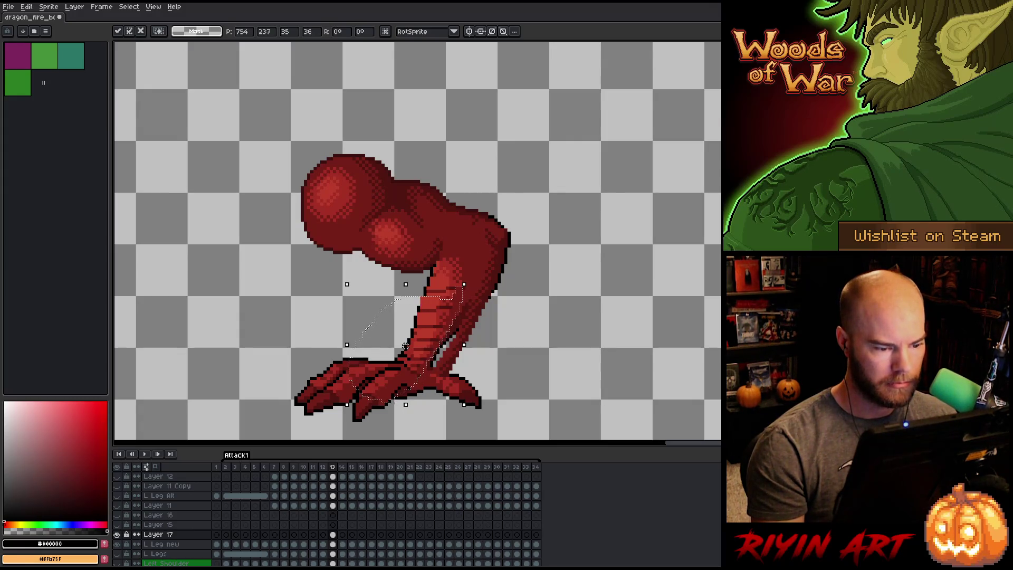
scroll(348, 343, down, 3)
drag(494, 215, 446, 369)
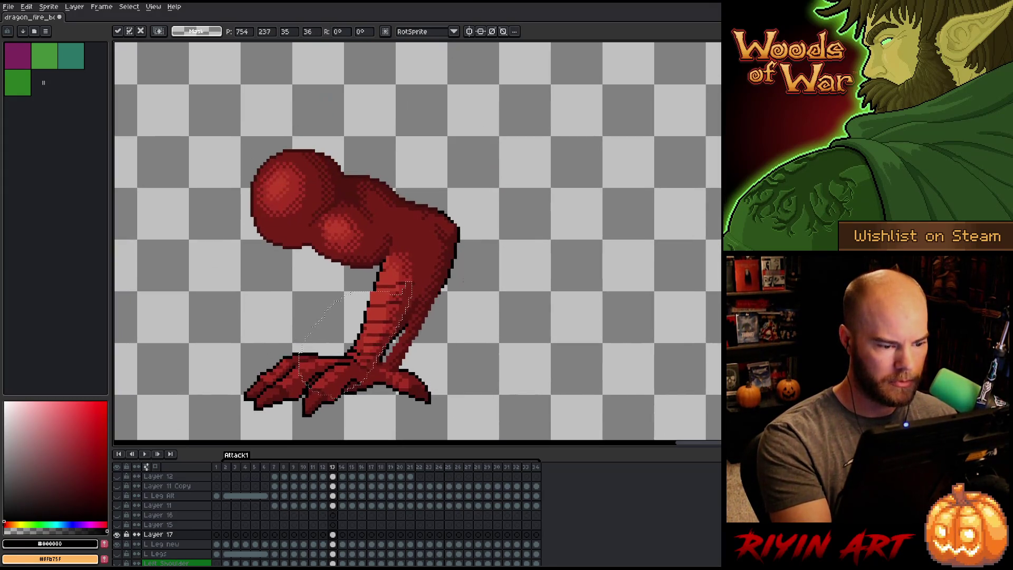
key(q)
mouse_move(475, 241)
mouse_down()
mouse_move(401, 242)
mouse_move(410, 310)
mouse_move(467, 303)
mouse_move(510, 317)
mouse_move(392, 336)
mouse_move(349, 309)
mouse_up()
drag(350, 353, 343, 354)
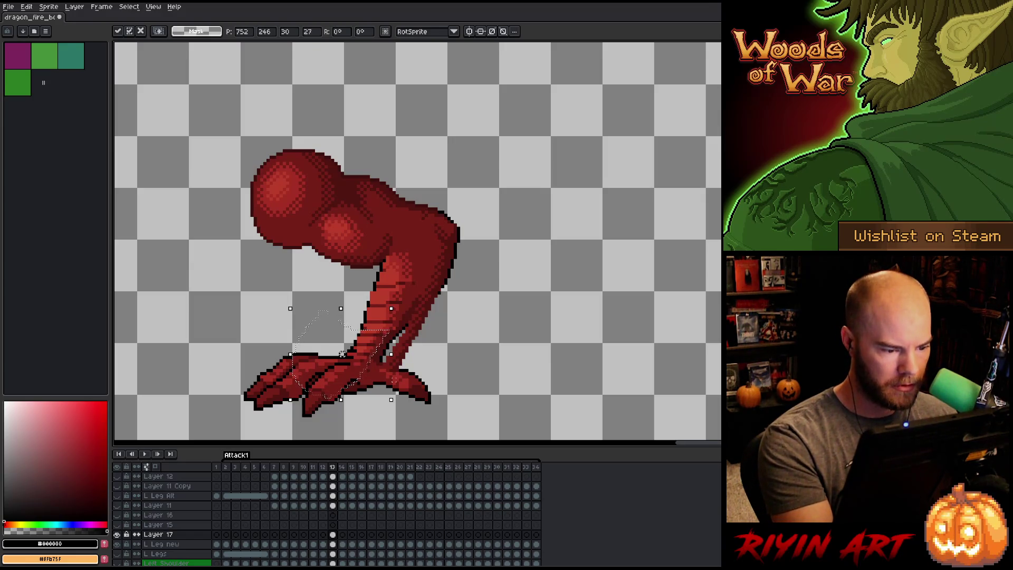
key(b)
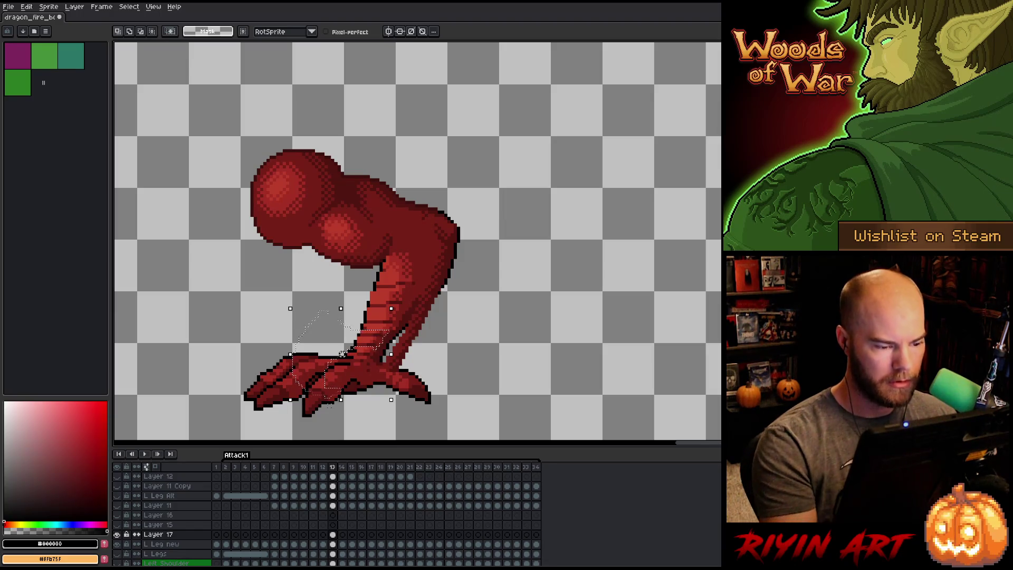
key(ctrl+d)
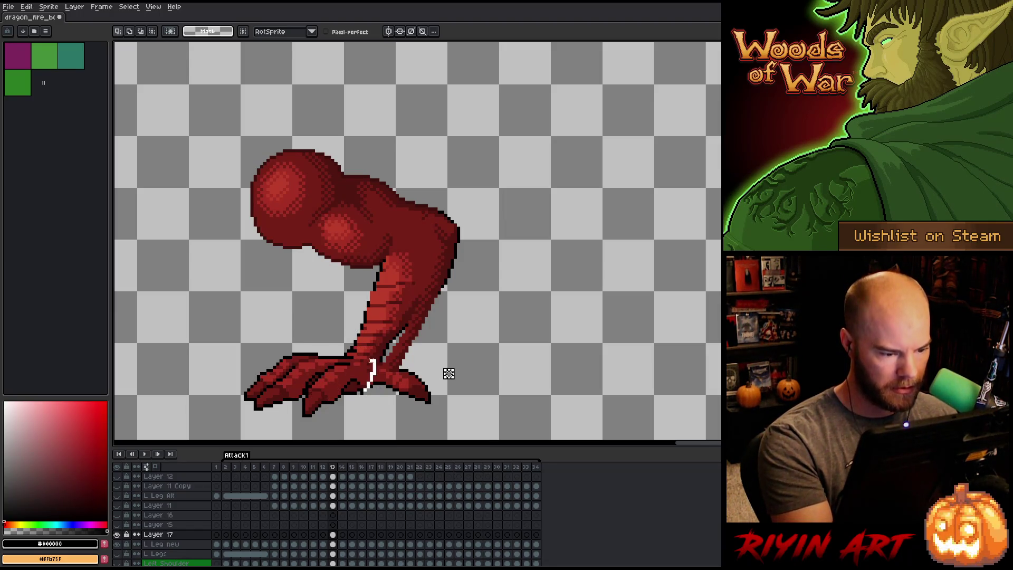
Extend the claw selection to the ankle and nudge it up one pixel.
key(ctrl+t)
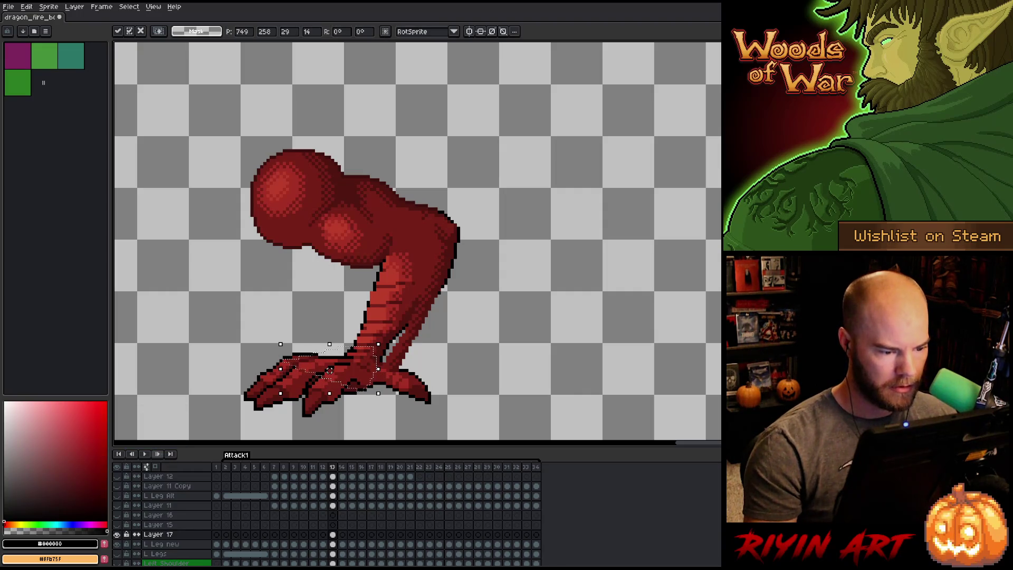
key(Return)
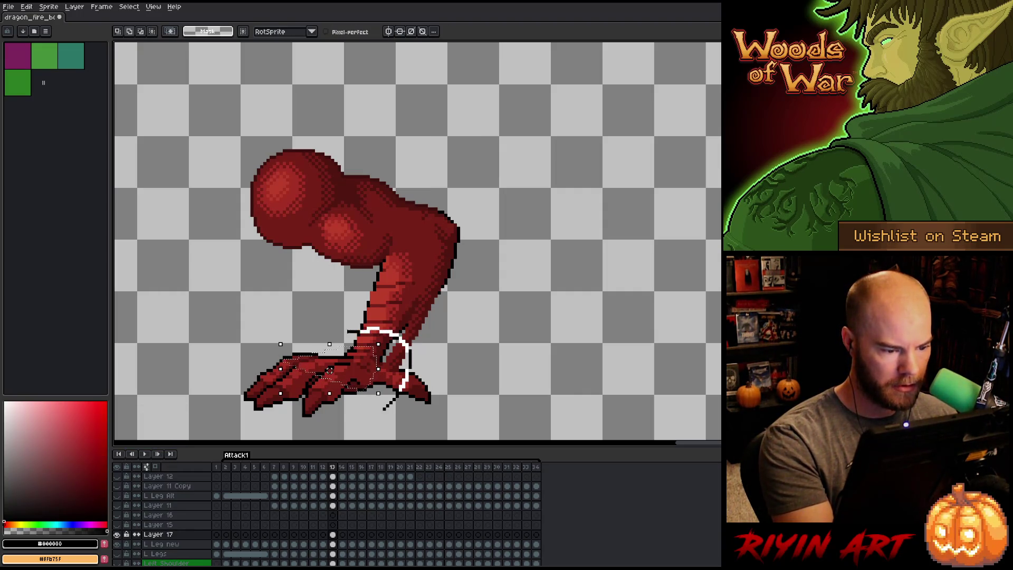
drag(388, 403, 324, 412)
key(Up)
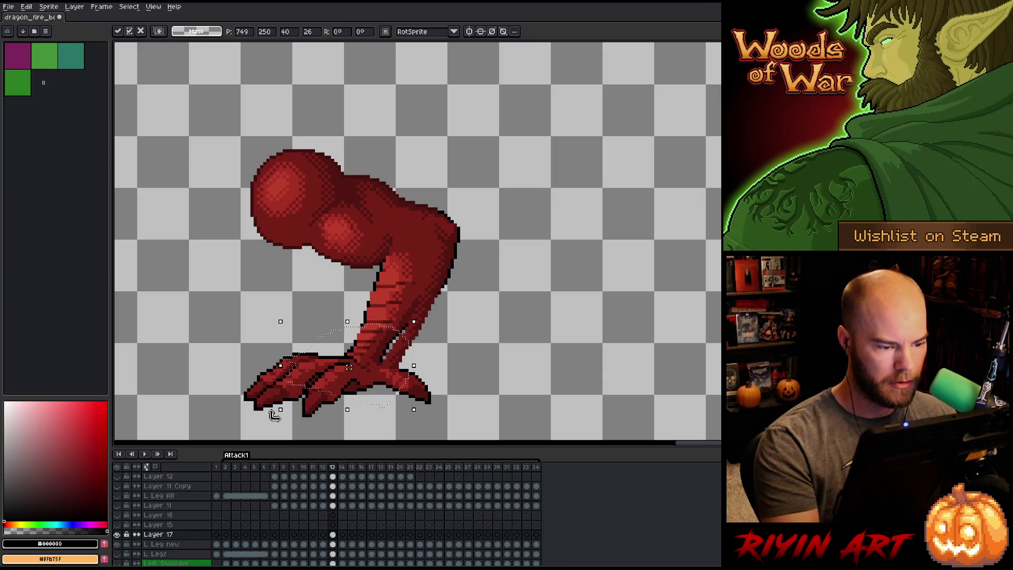
key(ctrl+d)
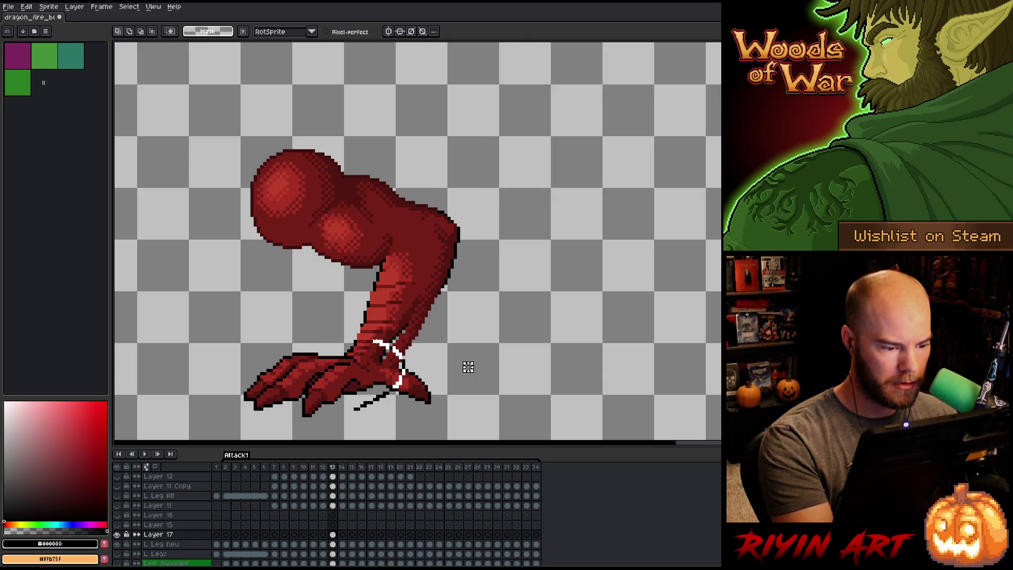
key(ctrl+z)
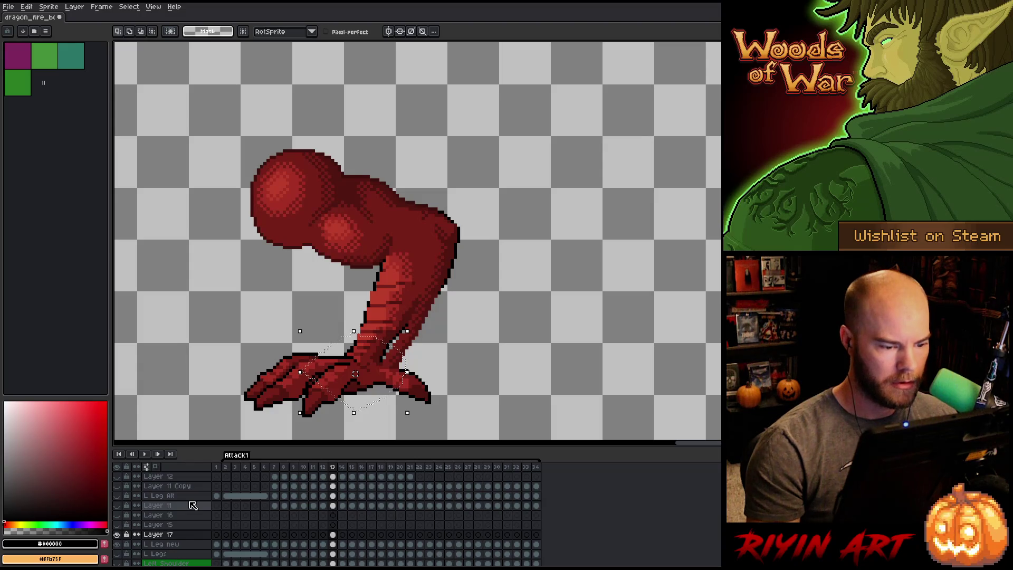
key(Up)
Readjust the lower leg and foot, deselect, and save the file.
mouse_move(370, 295)
mouse_down()
mouse_move(391, 328)
mouse_move(346, 378)
mouse_move(301, 338)
mouse_move(359, 334)
mouse_up()
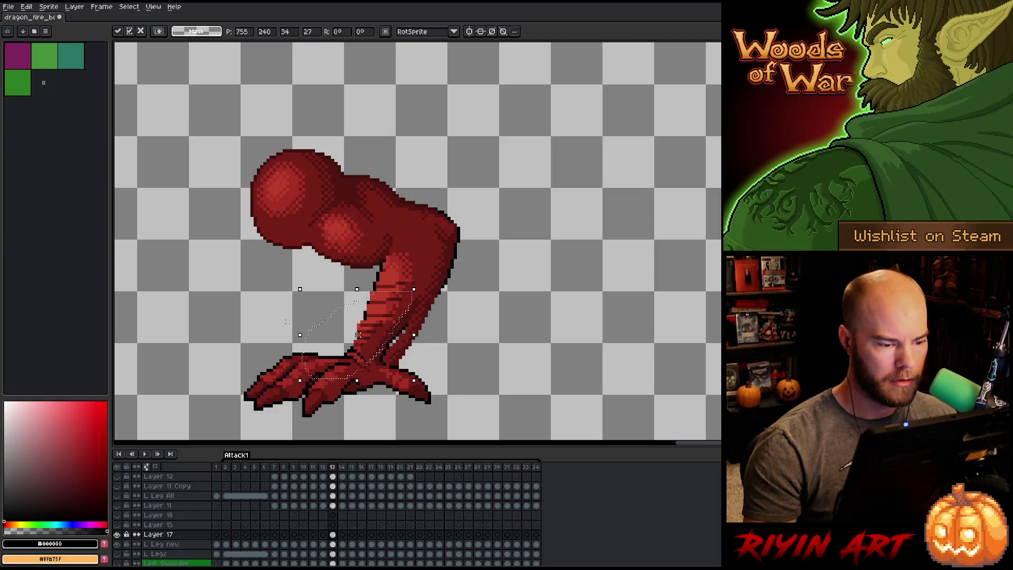
key(ctrl+d)
key(b)
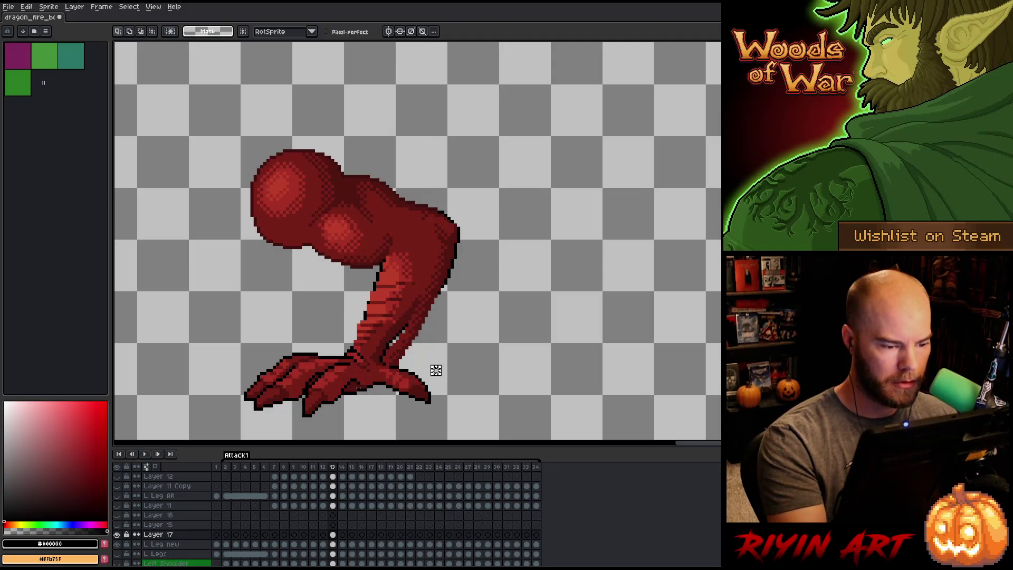
mouse_move(346, 393)
mouse_down()
mouse_move(379, 332)
mouse_move(354, 322)
mouse_move(253, 380)
mouse_move(317, 360)
mouse_up()
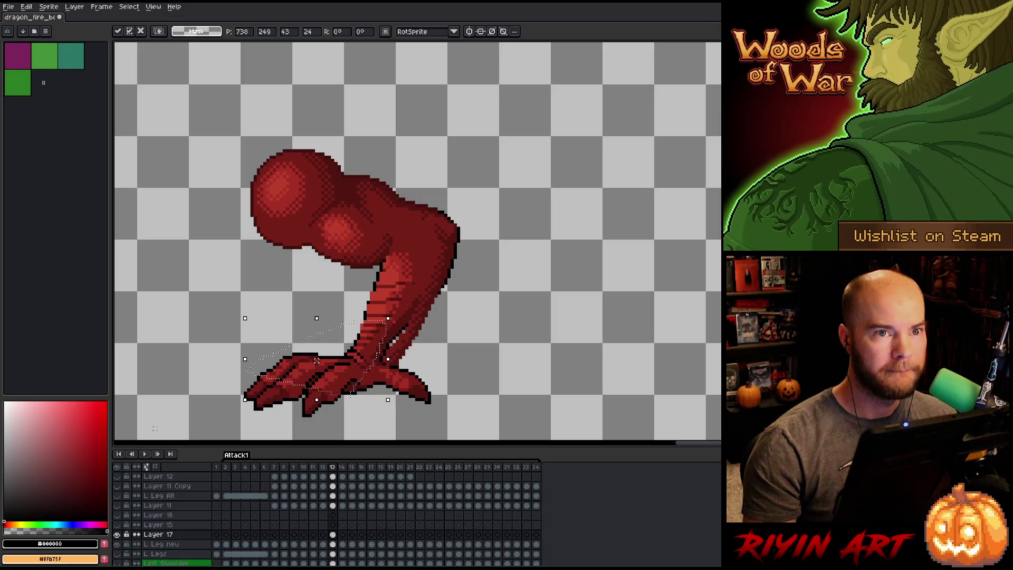
key(ctrl+d)
key(ctrl+s)
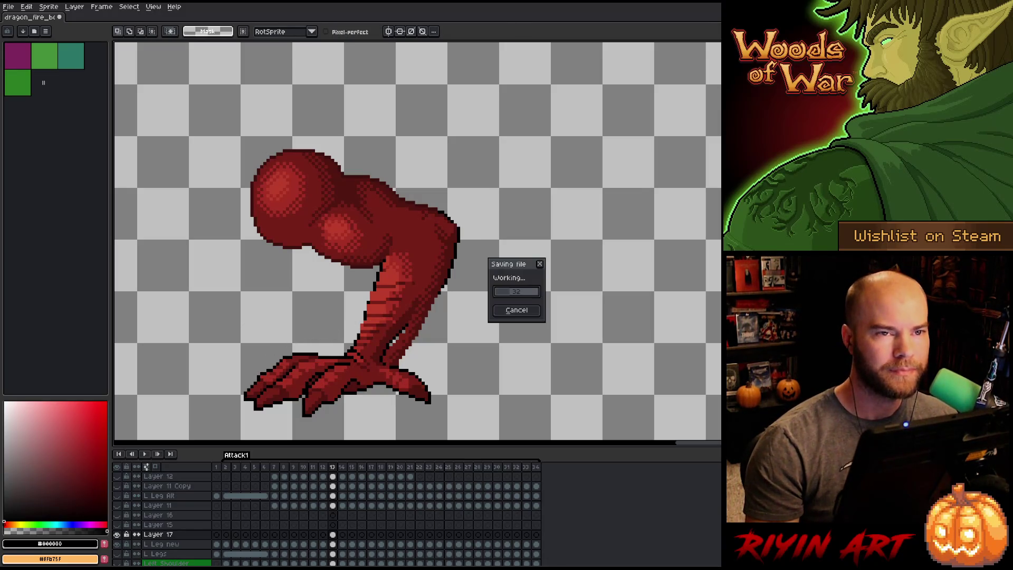
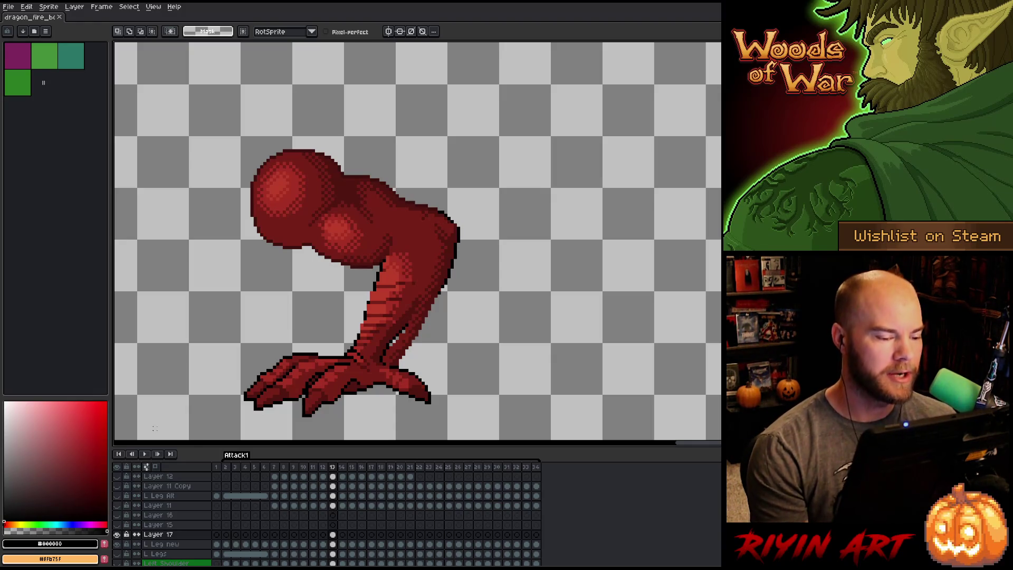
Darken the leg's left-edge outline with the pencil and redraw the ankle spur as a thinner spike.
key(b)
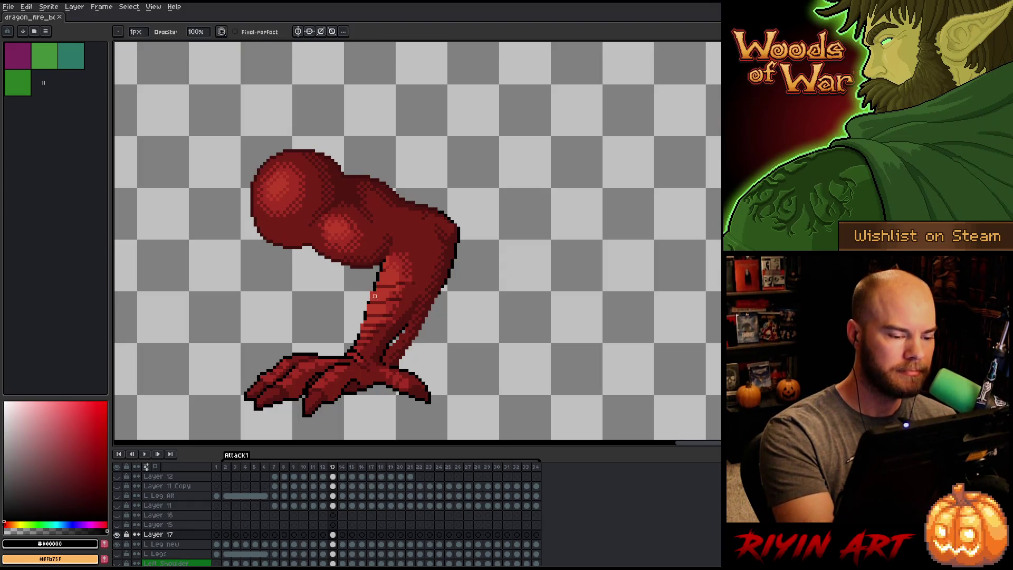
drag(372, 289, 368, 314)
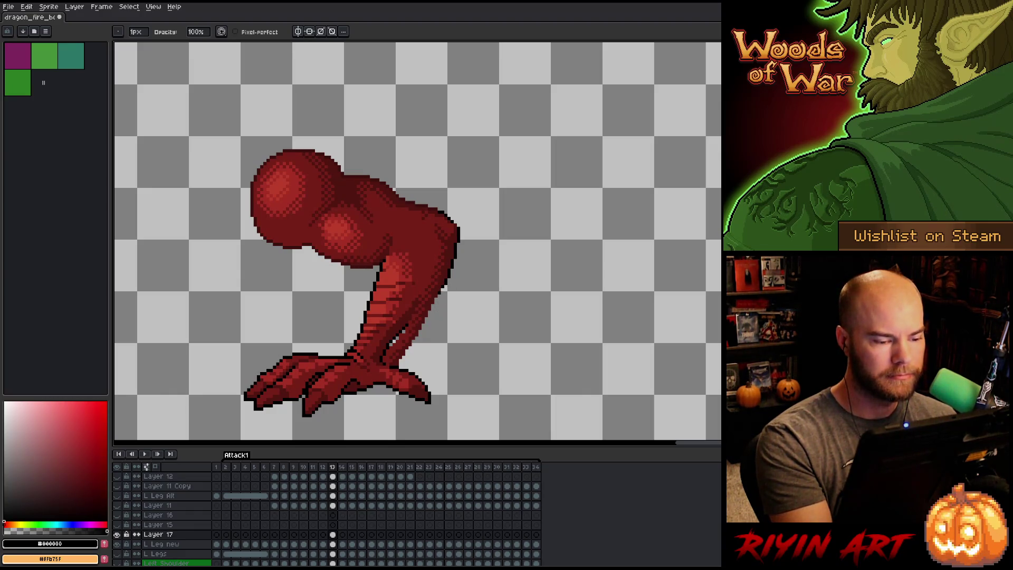
mouse_move(418, 317)
mouse_down()
mouse_move(375, 364)
mouse_move(398, 350)
mouse_move(391, 380)
mouse_up()
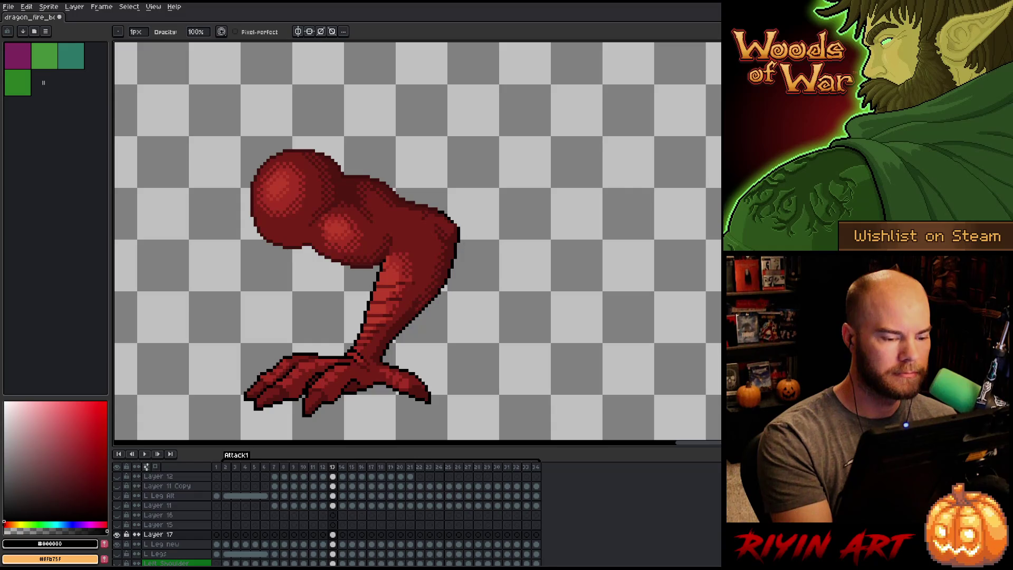
Touch up the leg's right outline and upper shin with reds #501612, #761f18 and #a52f24.
key(b)
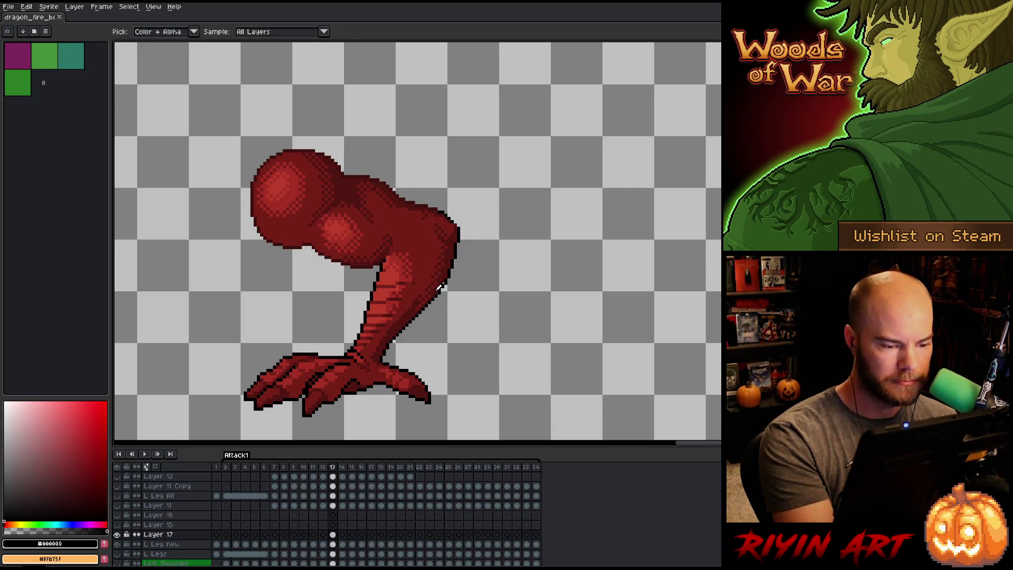
alt+click(429, 298)
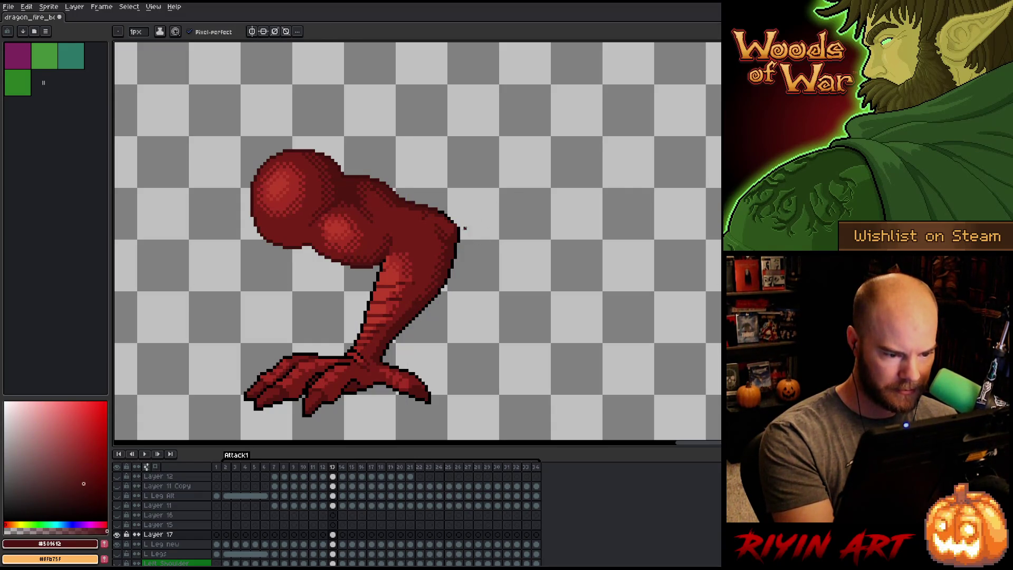
click(463, 230)
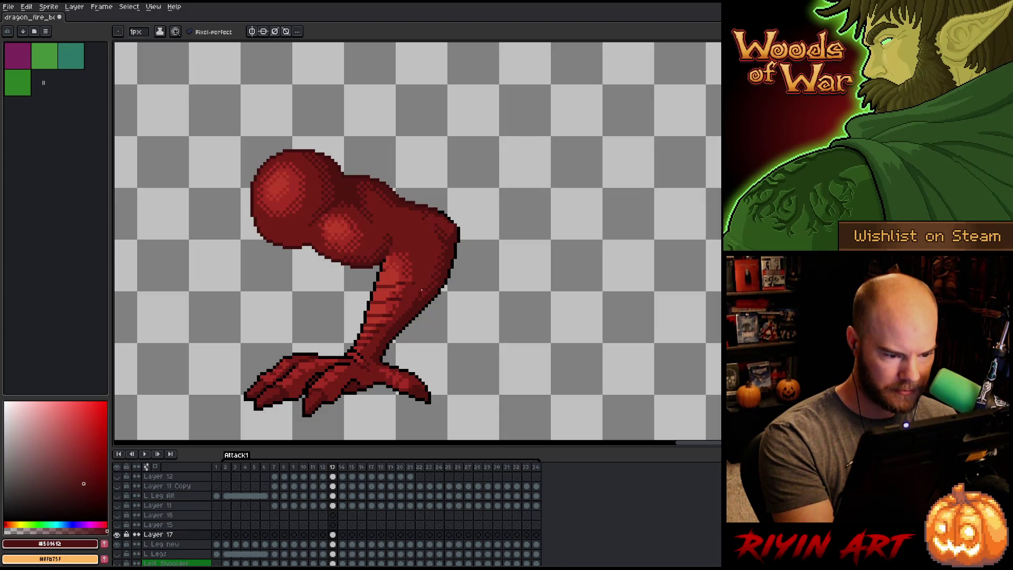
alt+click(423, 281)
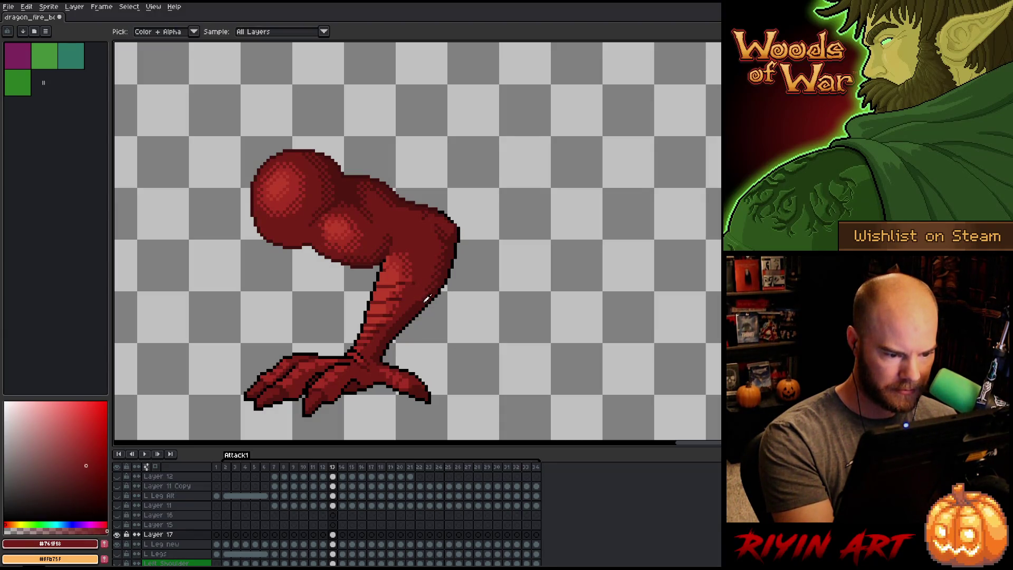
alt+click(423, 293)
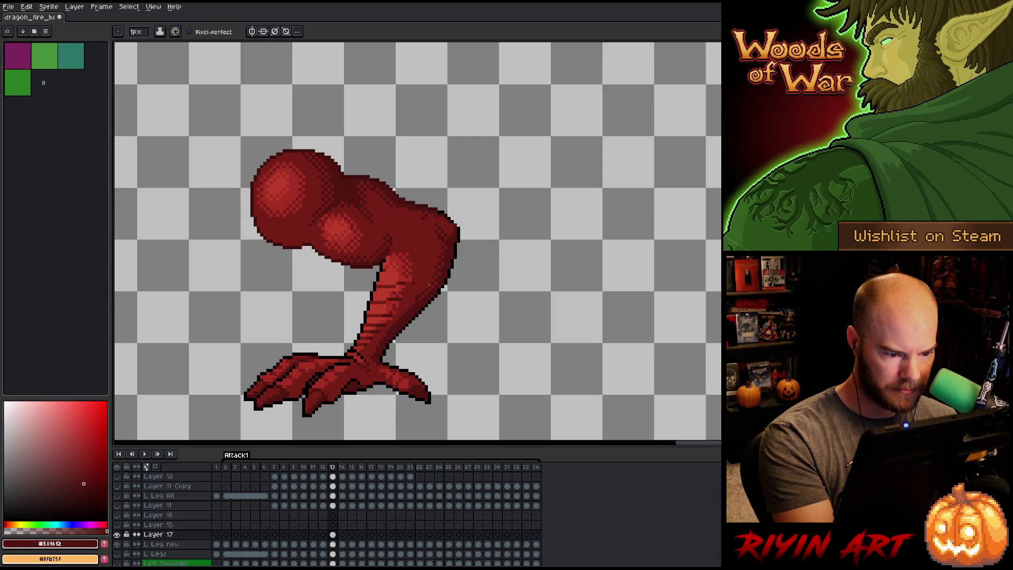
alt+click(417, 294)
alt+click(414, 275)
alt+click(401, 298)
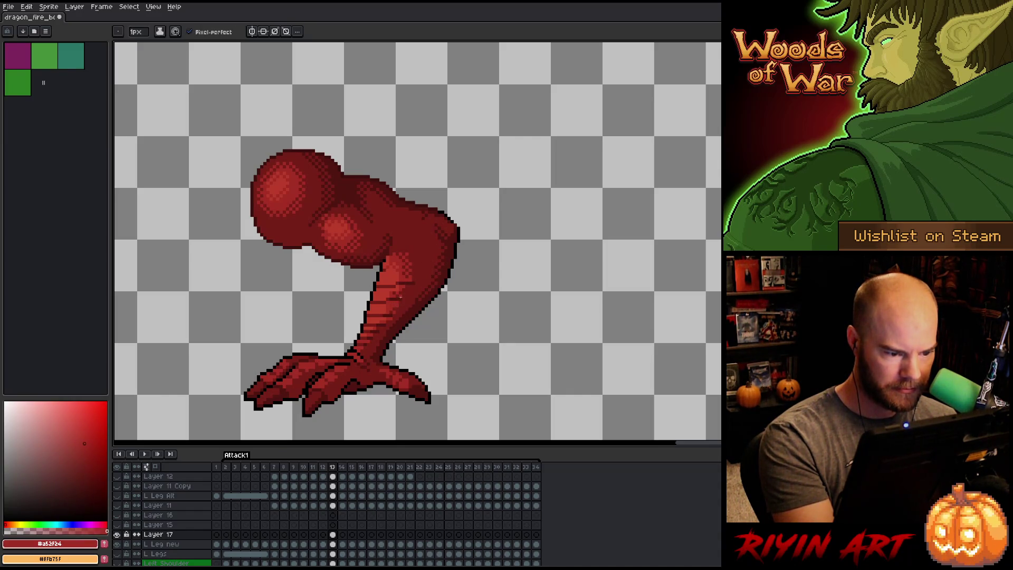
alt+click(401, 303)
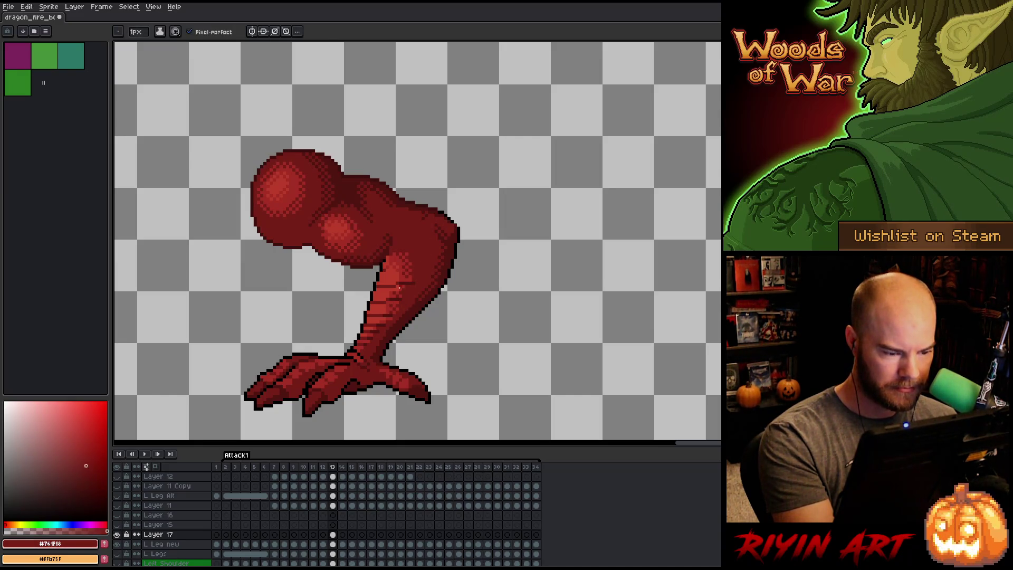
alt+click(400, 287)
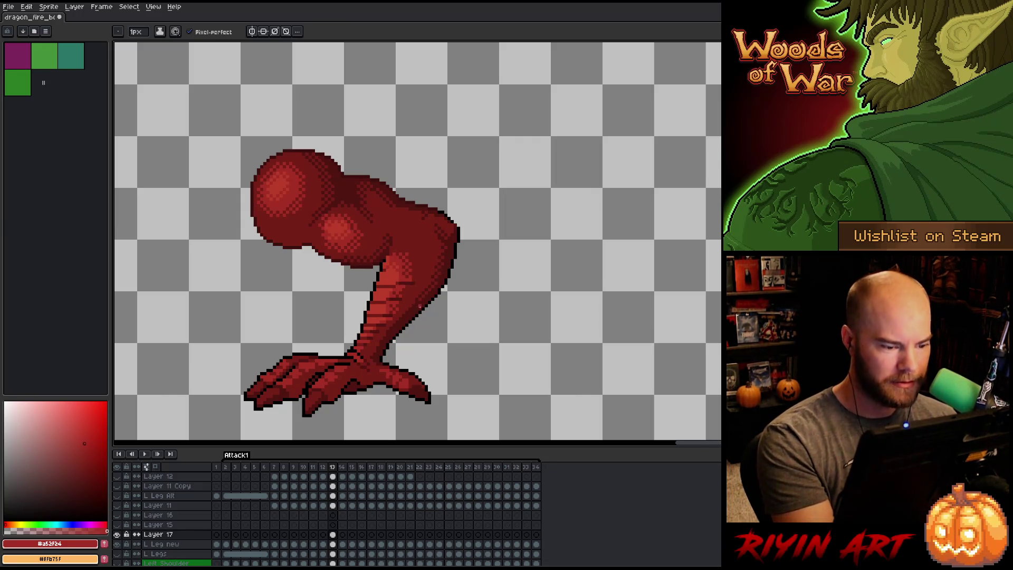
alt+click(419, 290)
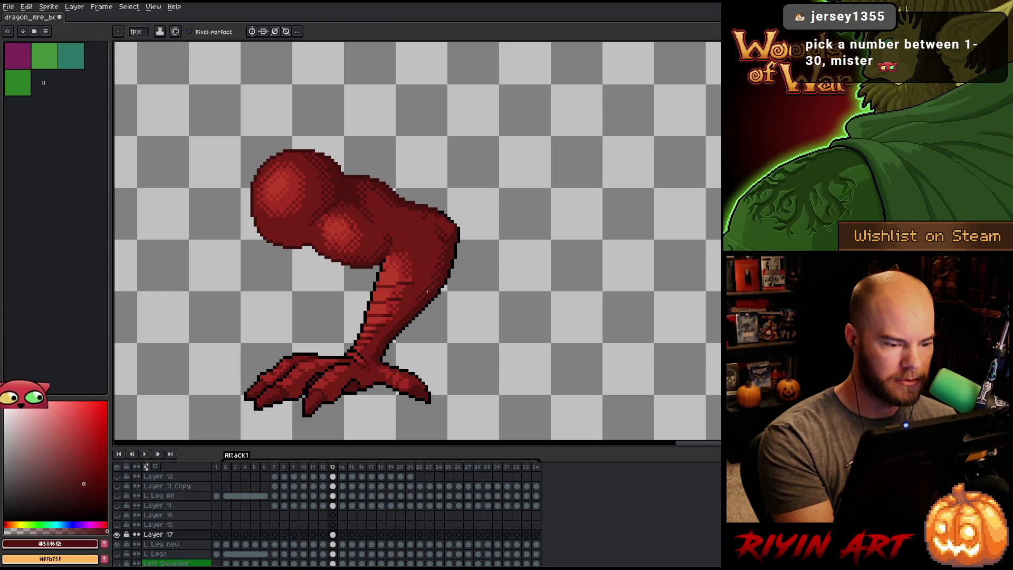
Repaint the lower shin shading with #501612, #761f16 and #a52f24 sampled from the leg.
key(alt)
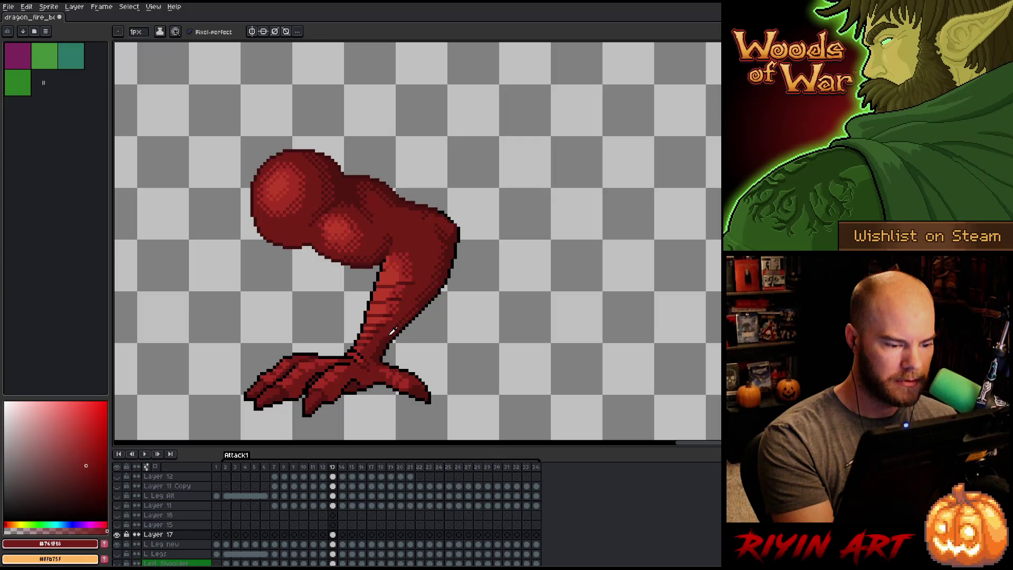
alt+click(392, 332)
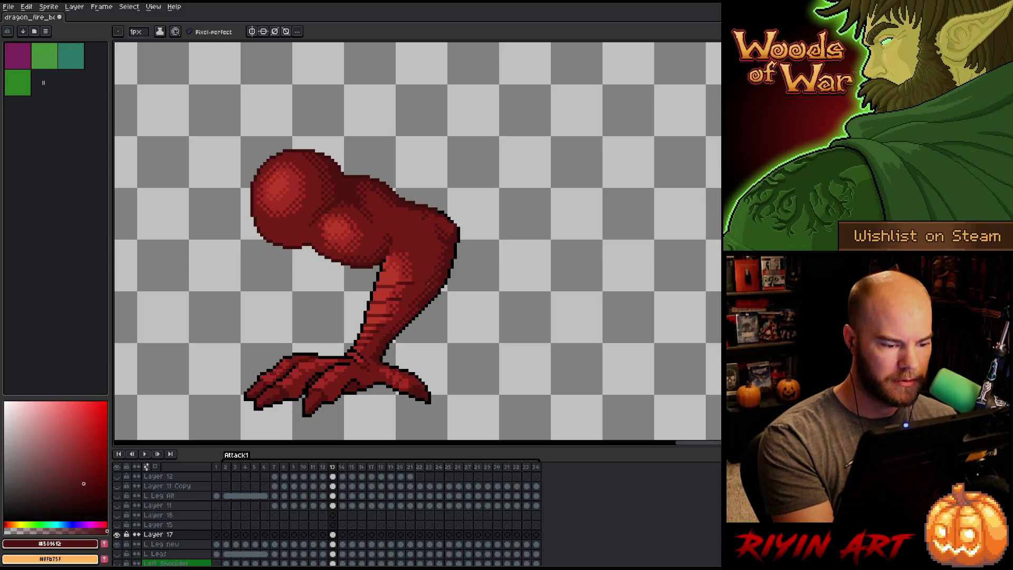
alt+click(393, 340)
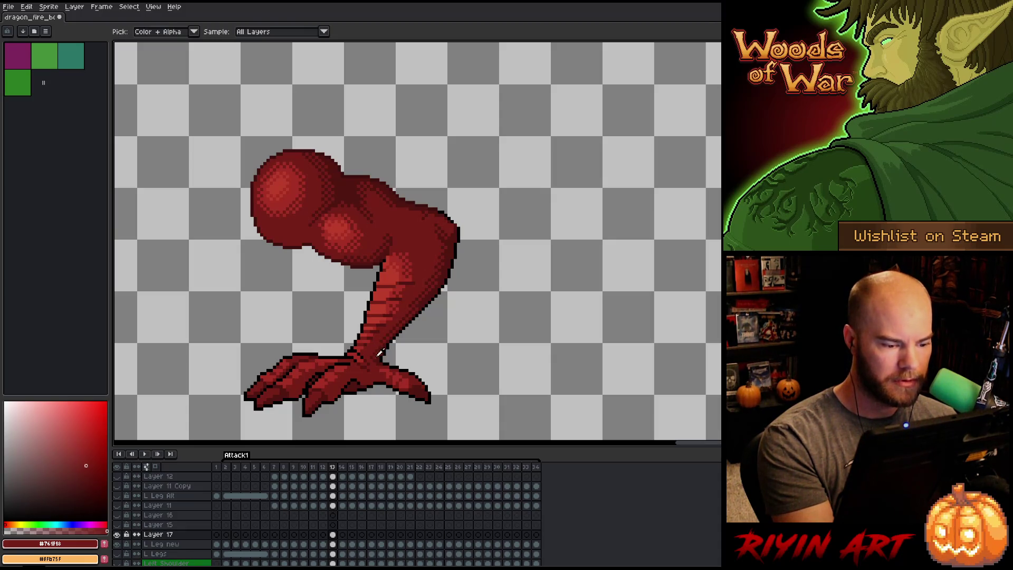
alt+click(436, 261)
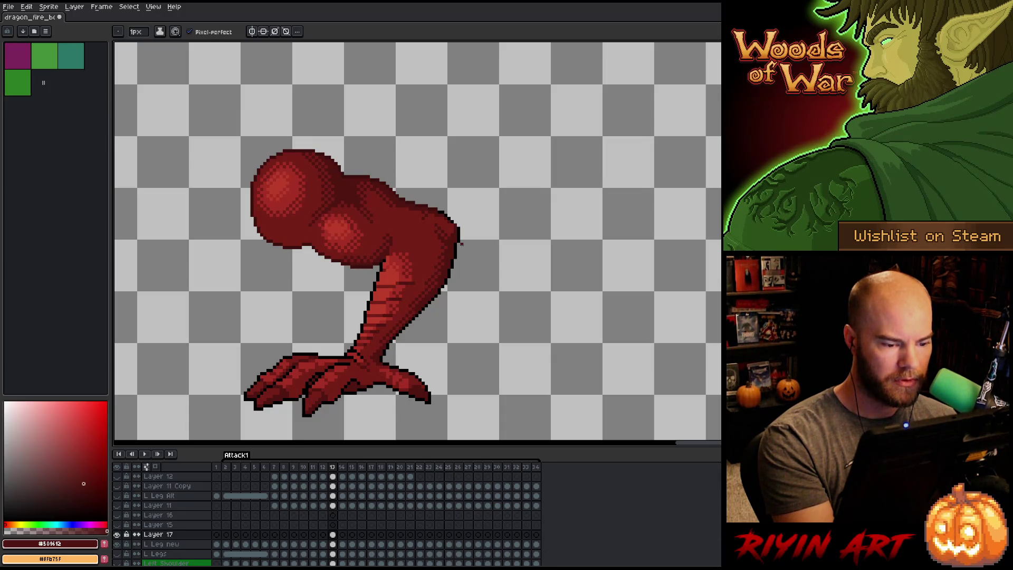
alt+click(420, 304)
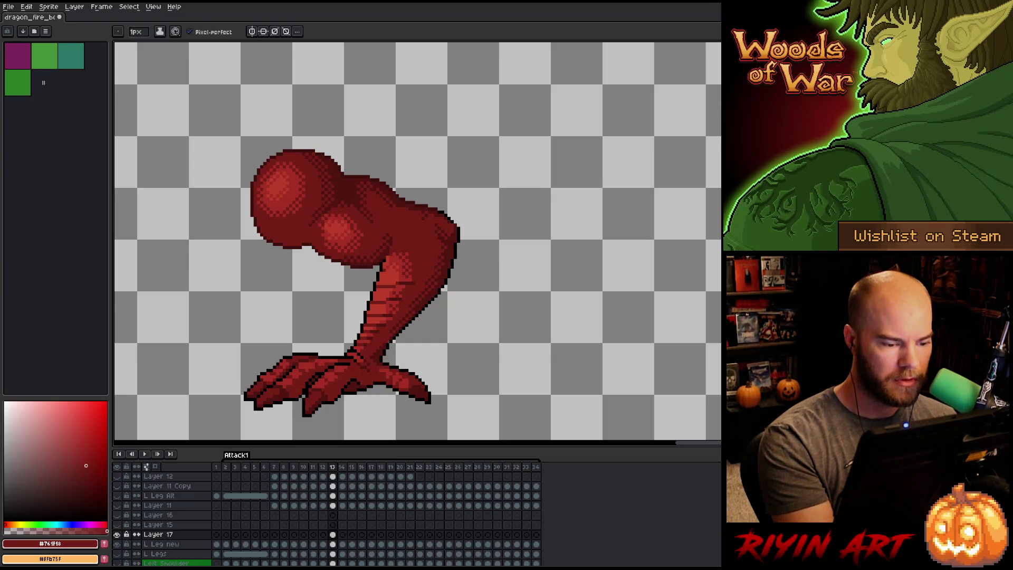
alt+click(386, 335)
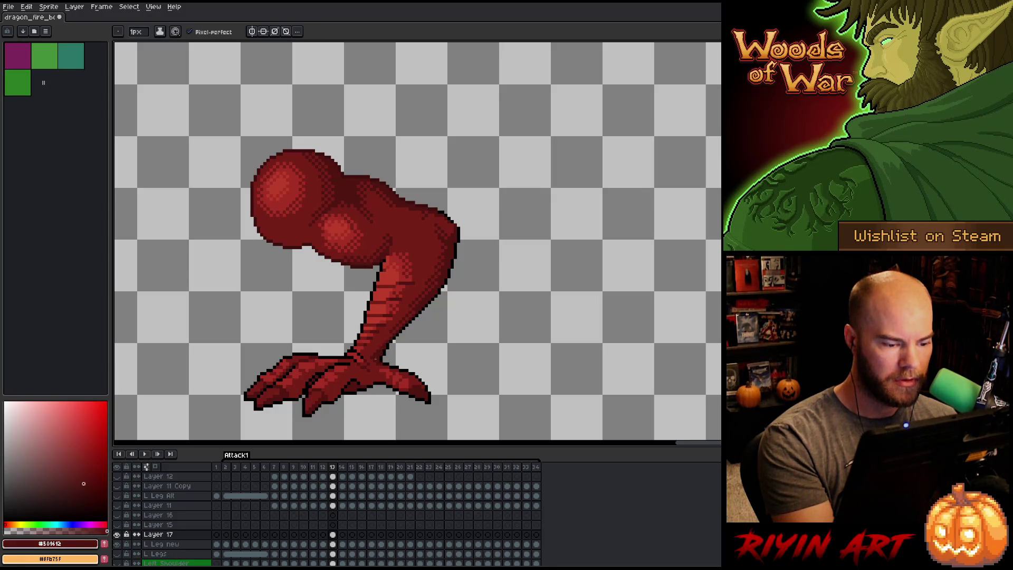
alt+click(375, 358)
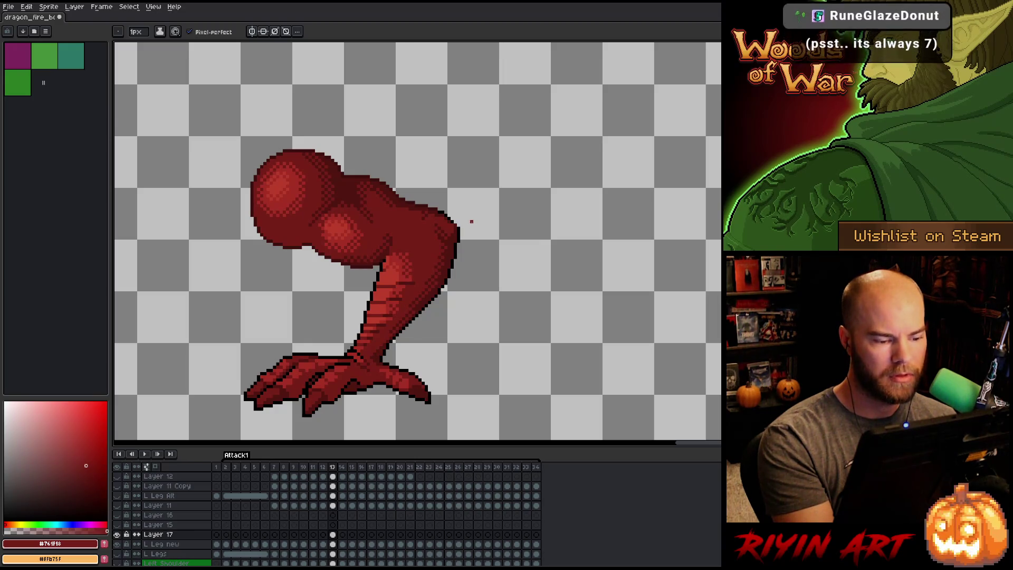
alt+click(384, 338)
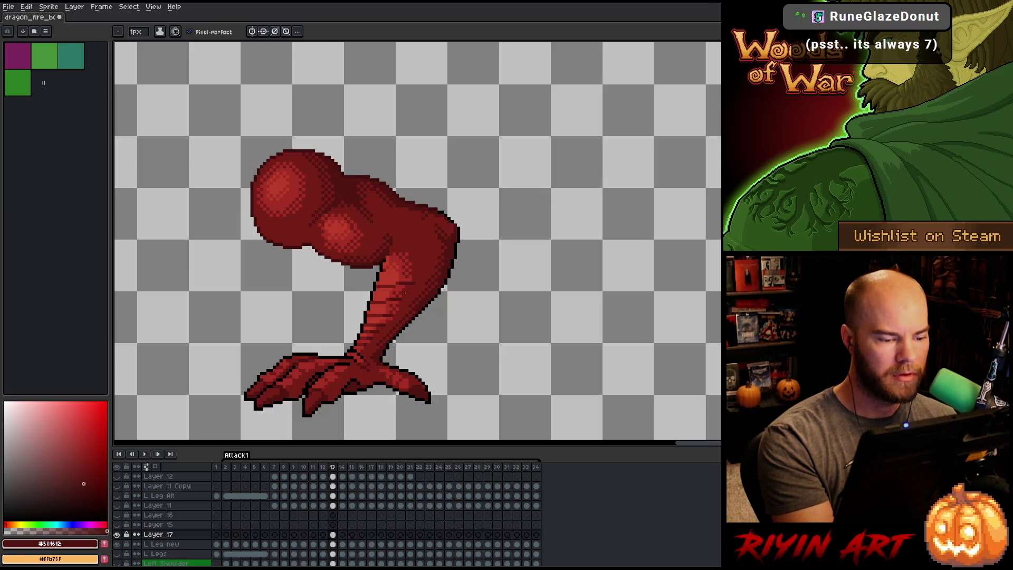
alt+click(406, 287)
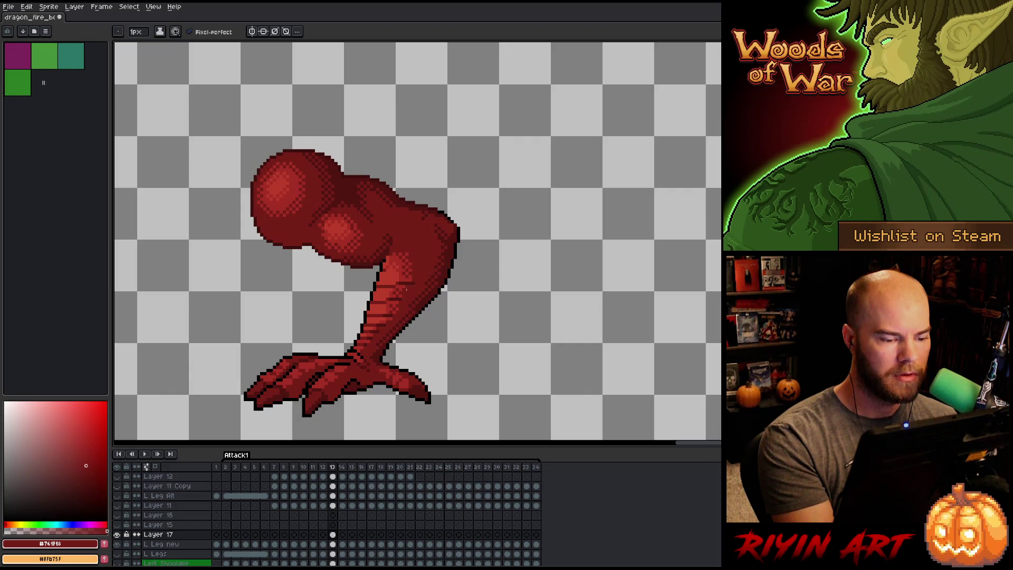
alt+click(405, 287)
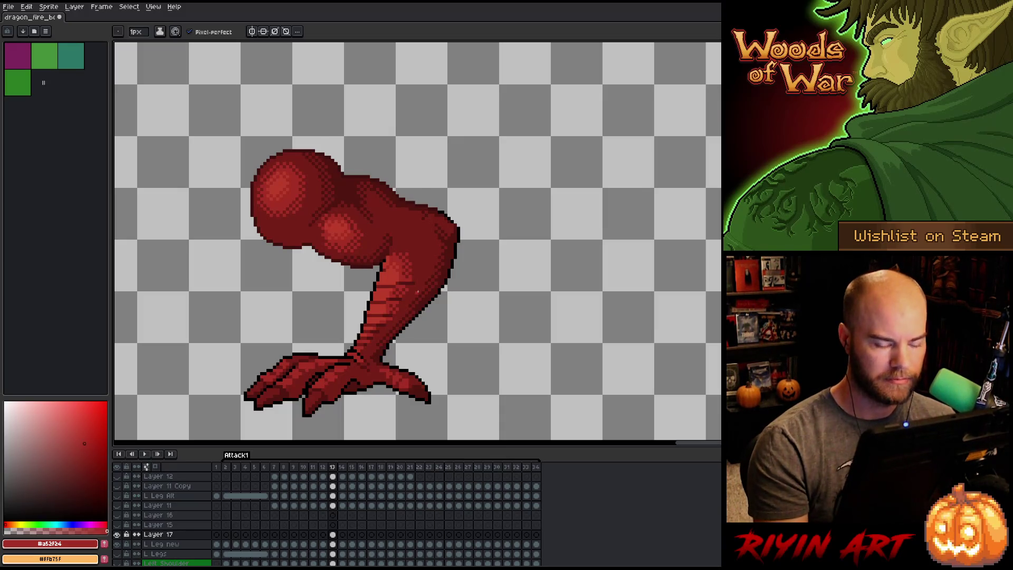
key(Left)
key(Right)
key(Left)
key(Right)
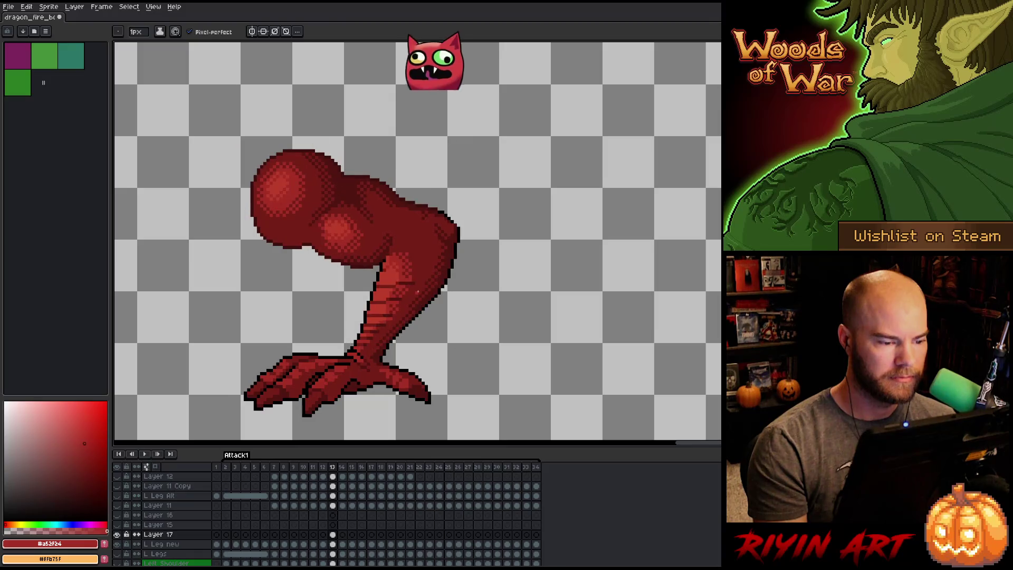
key(Left)
key(Right)
key(Left)
key(Right)
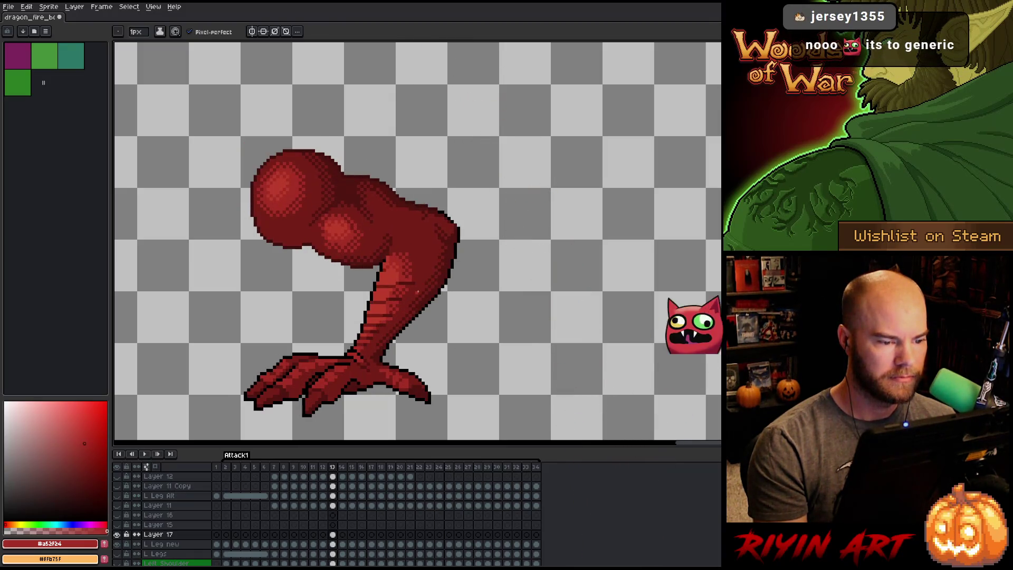
key(Left)
key(Right)
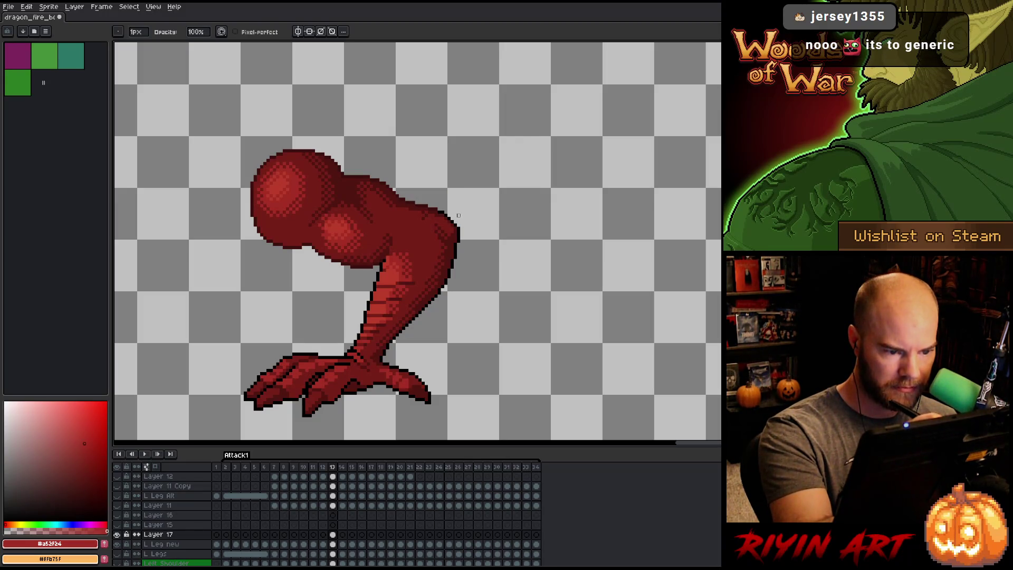
key(Left)
key(Right)
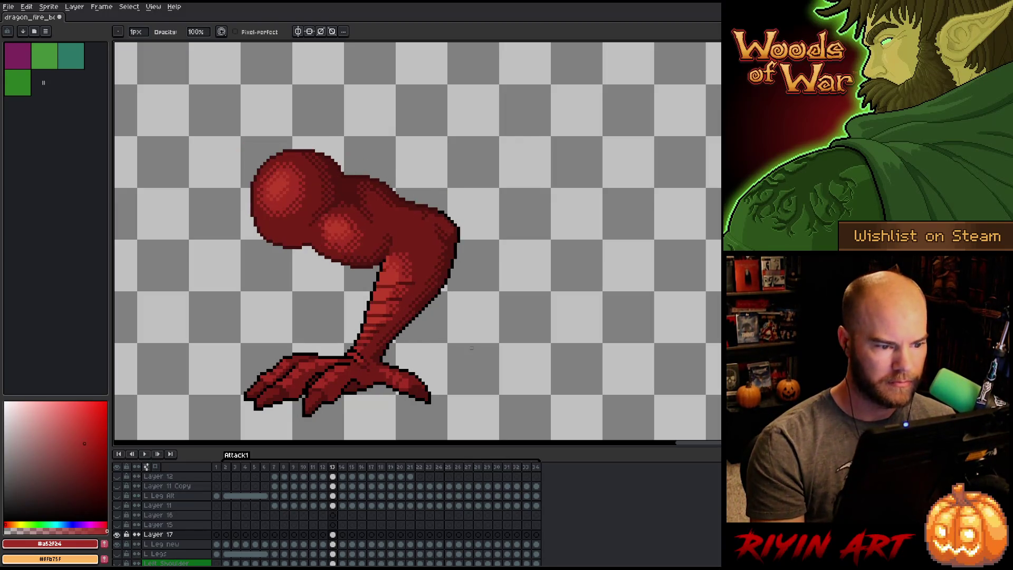
key(Left)
key(Right)
key(Left)
key(Right)
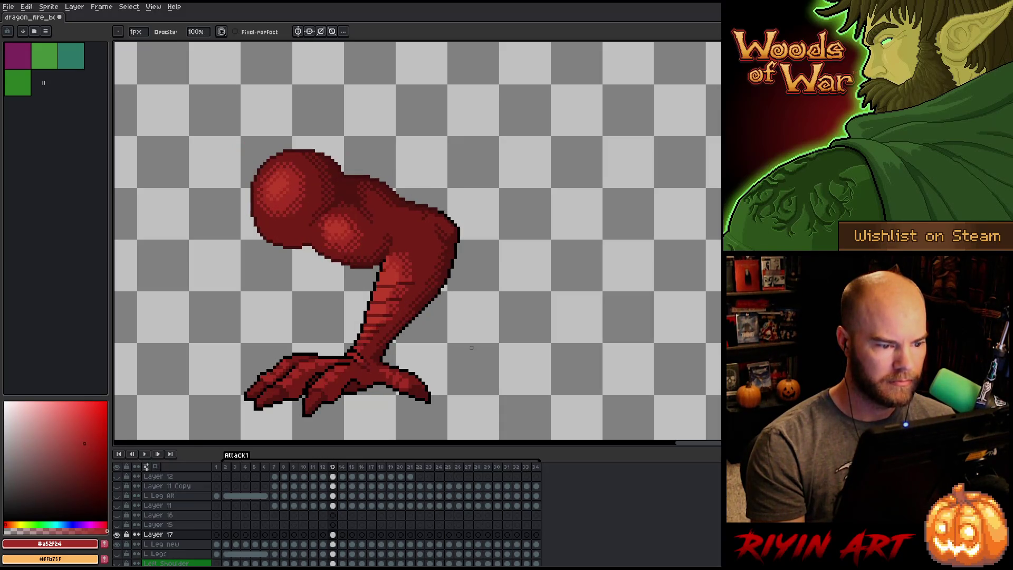
key(Left)
key(Right)
key(q)
mouse_move(428, 220)
mouse_down()
mouse_move(449, 242)
mouse_move(417, 214)
mouse_up()
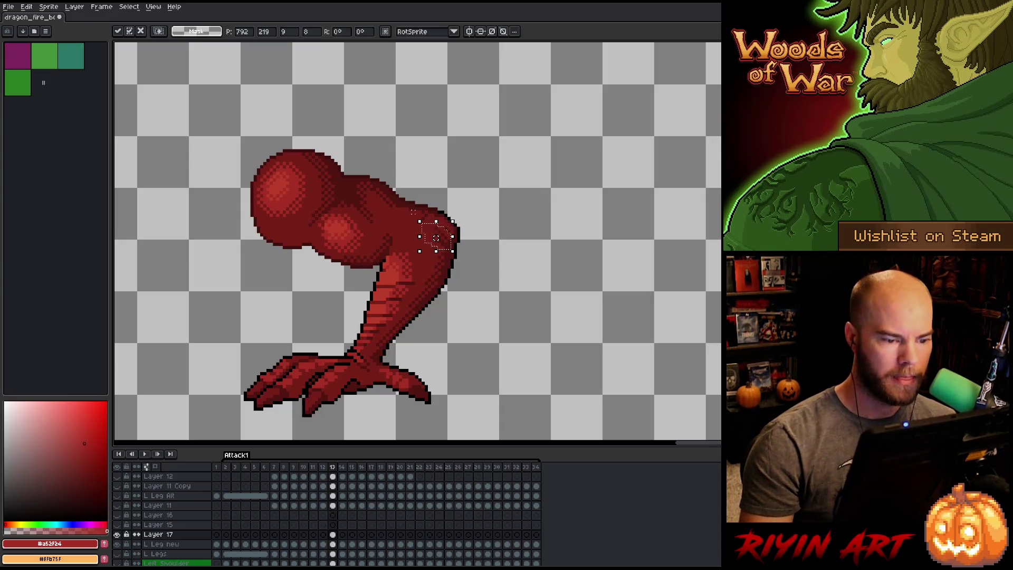
key(b)
alt+click(445, 216)
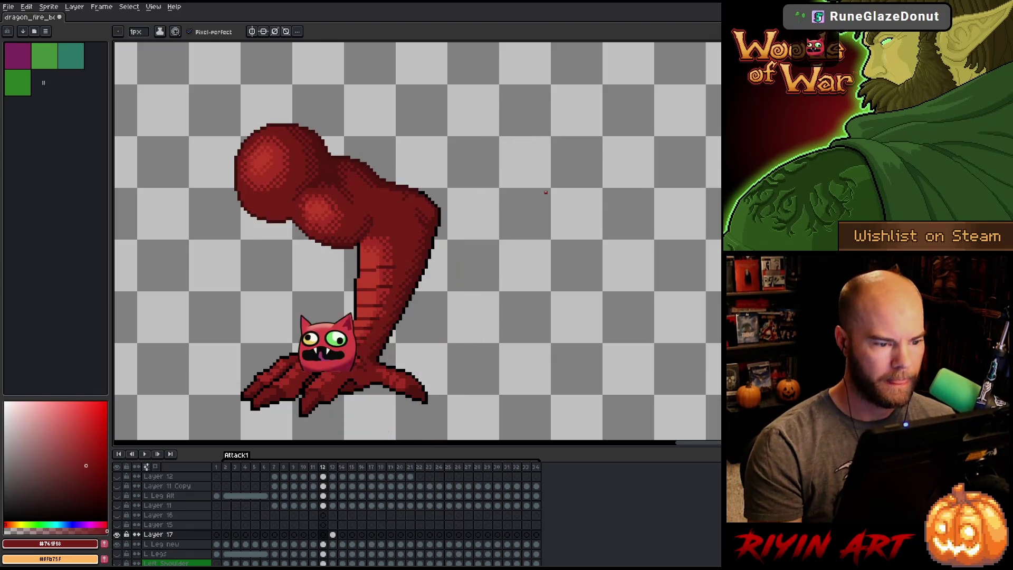
key(Left)
key(Right)
key(Left)
key(Right)
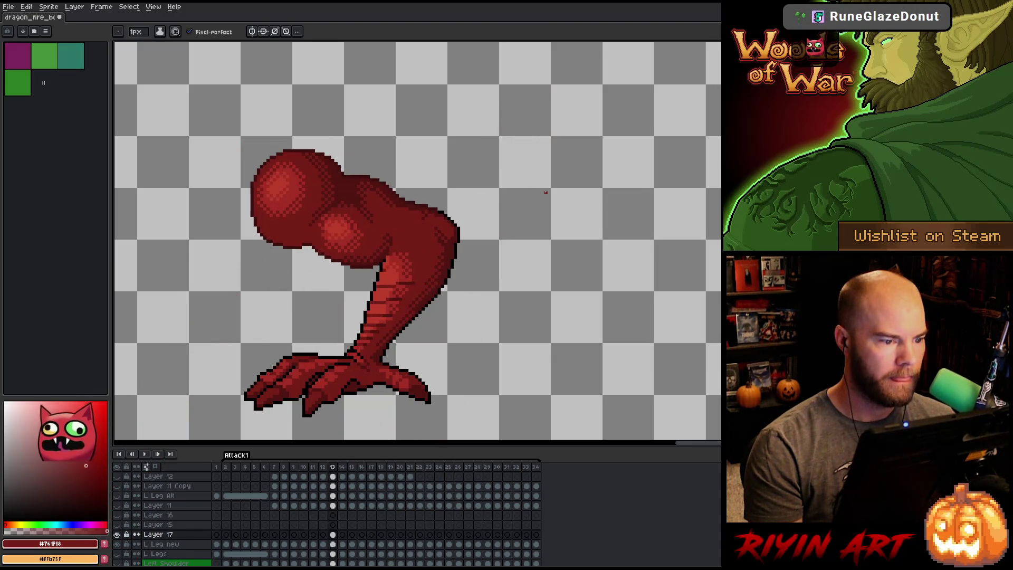
key(Left)
key(Right)
key(Left)
key(Right)
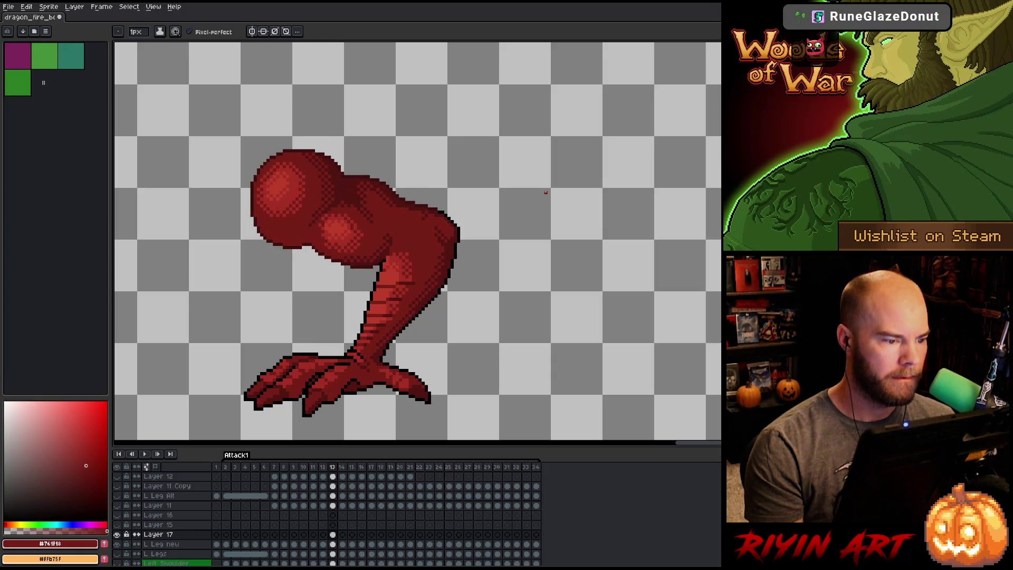
key(Left)
key(Right)
key(Left)
key(Right)
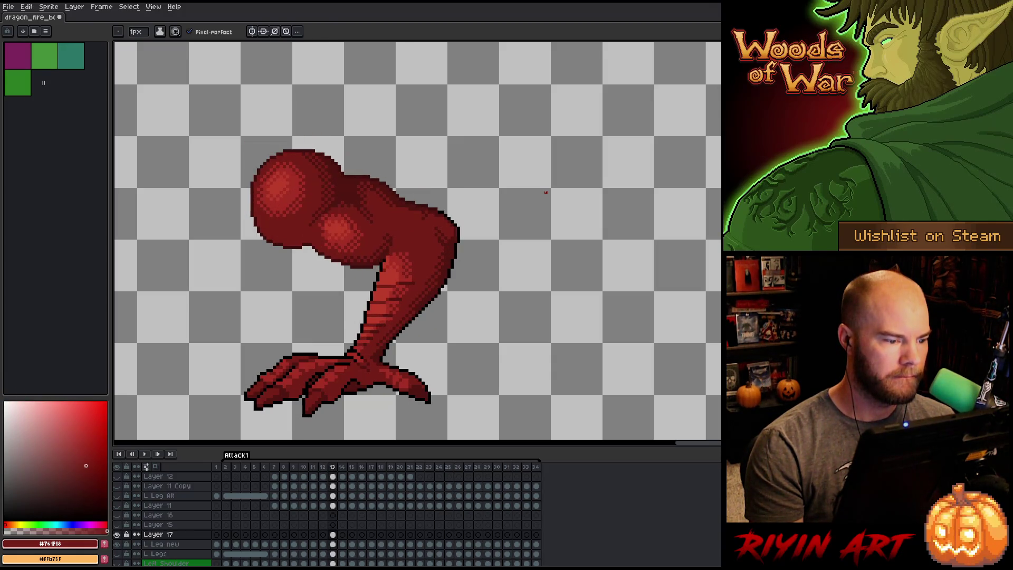
key(Left)
key(Right)
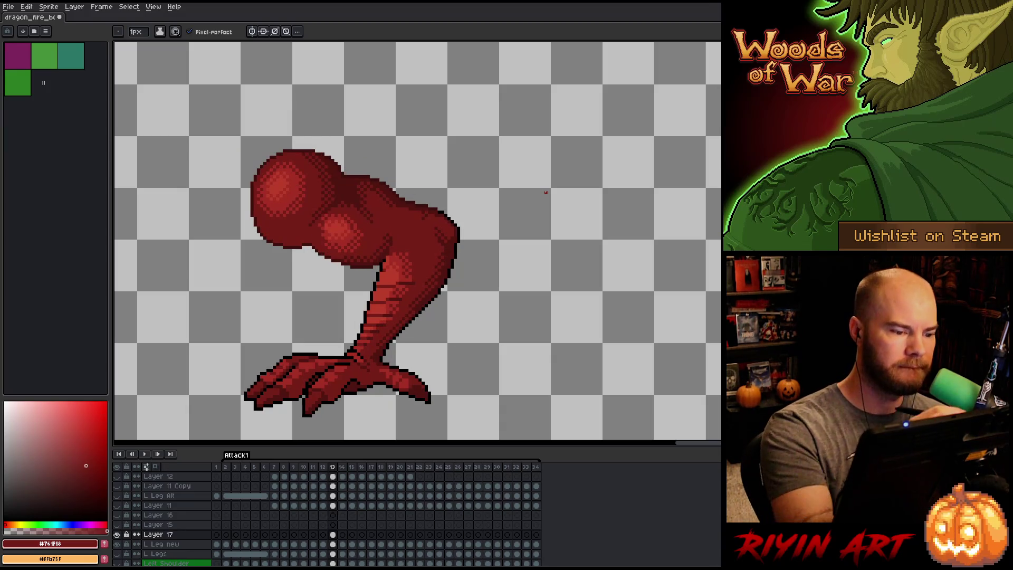
key(i)
alt+click(349, 238)
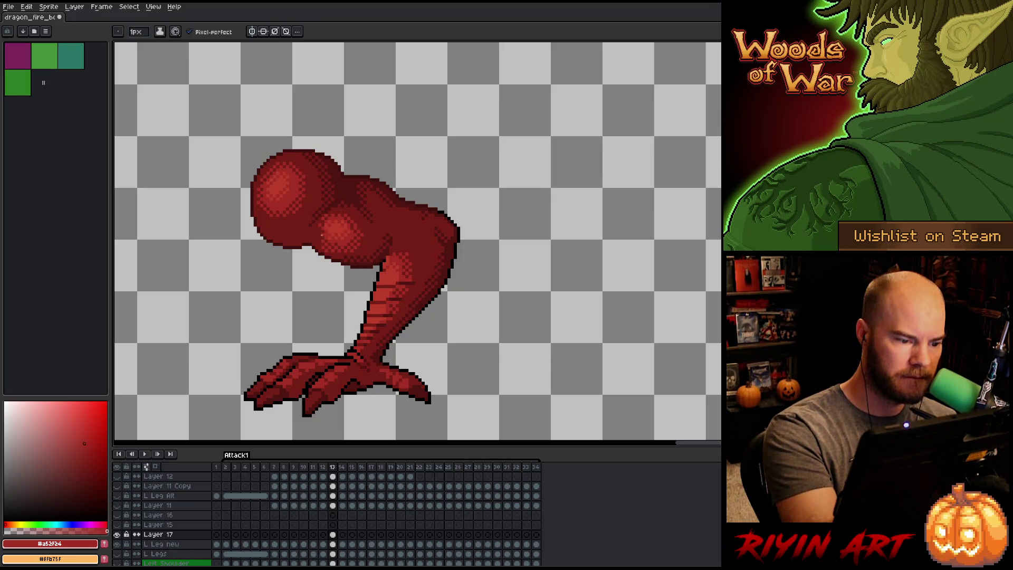
alt+click(328, 215)
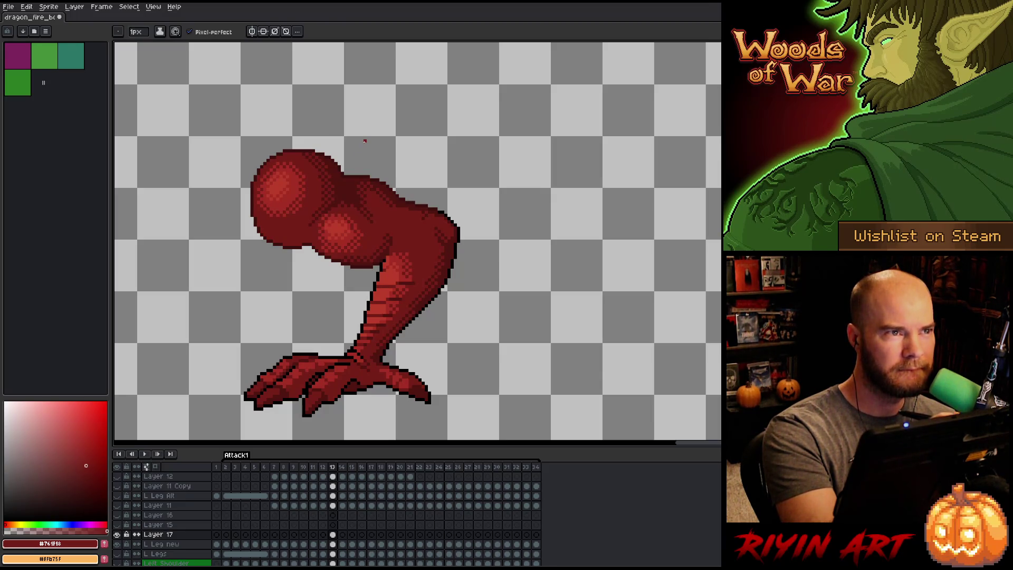
key(Left)
Compare frames 12 and 13, then touch up the leg with reds #a52f24, #bb3d29 and #761f18.
key(Right)
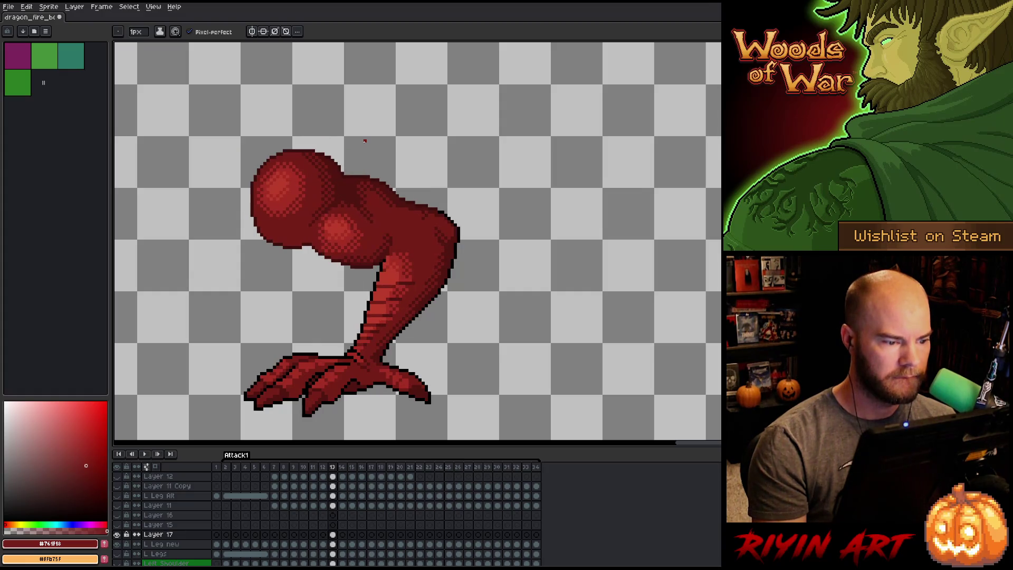
key(Left)
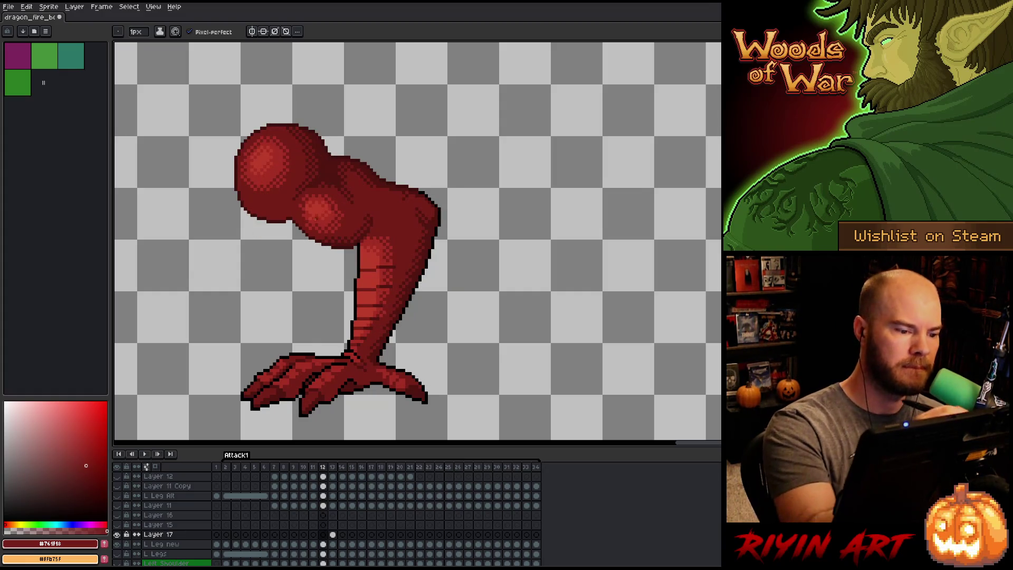
alt+click(312, 173)
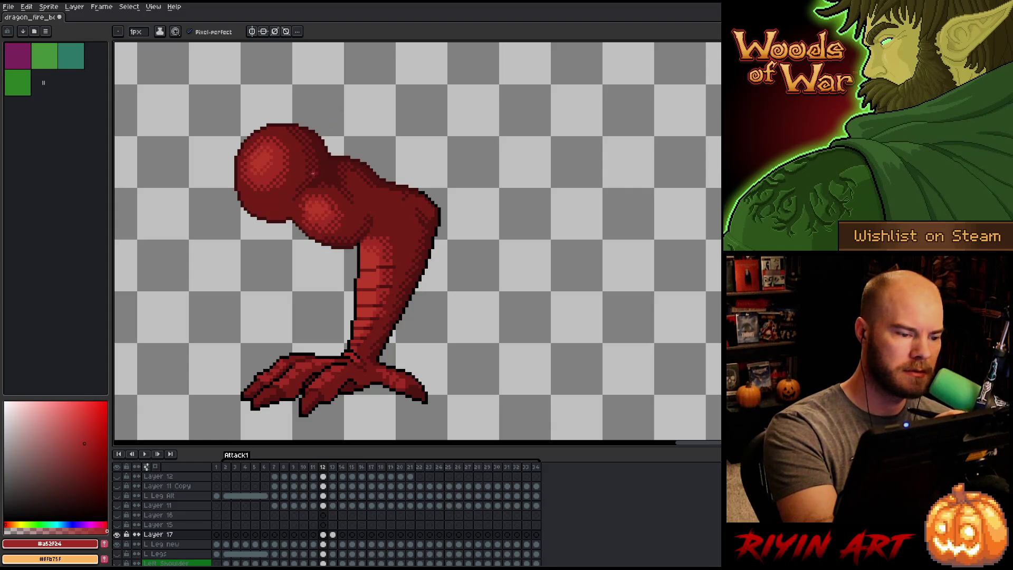
key(Right)
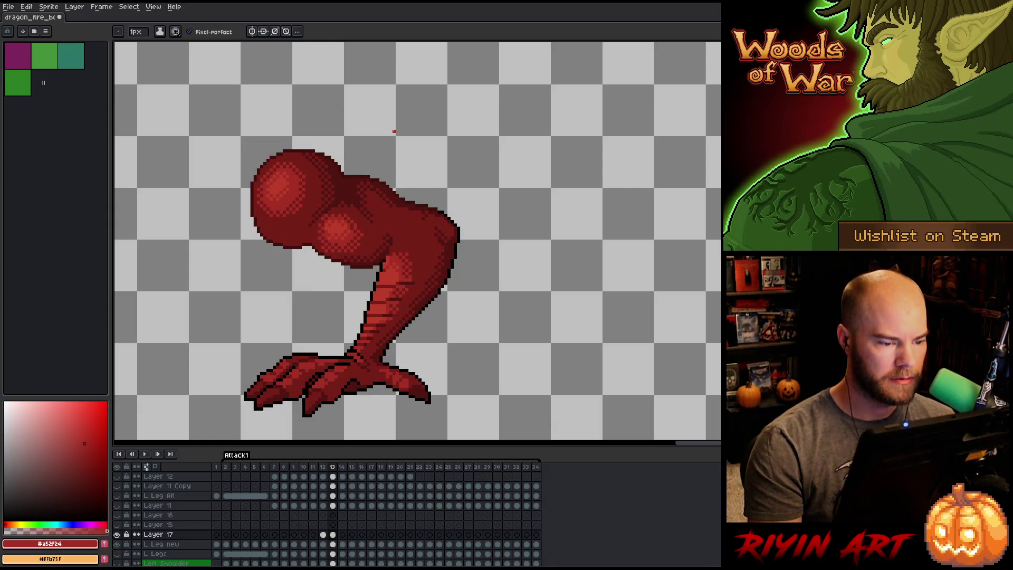
key(Left)
key(Right)
key(Left)
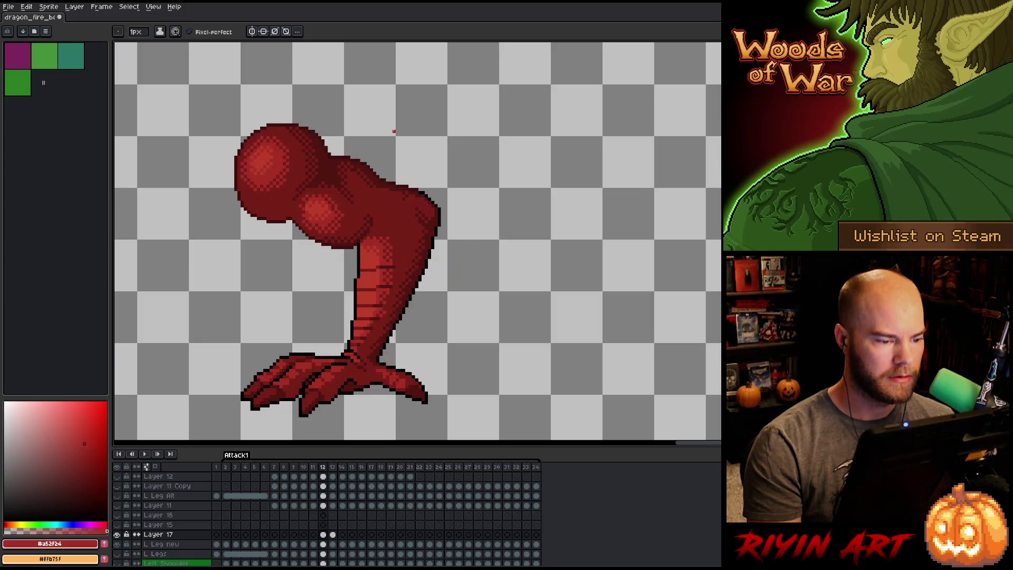
key(Right)
alt+click(384, 269)
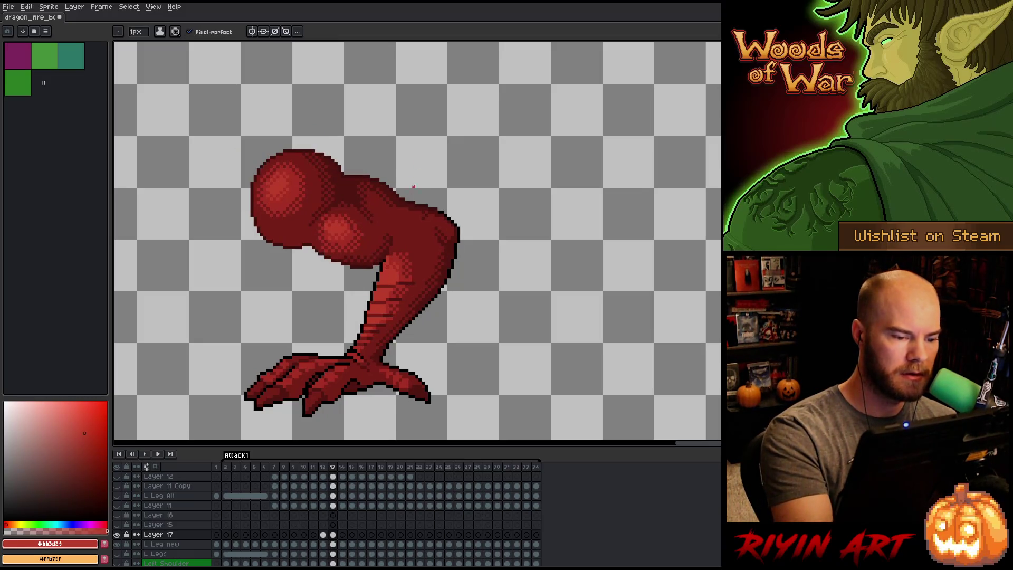
alt+click(393, 255)
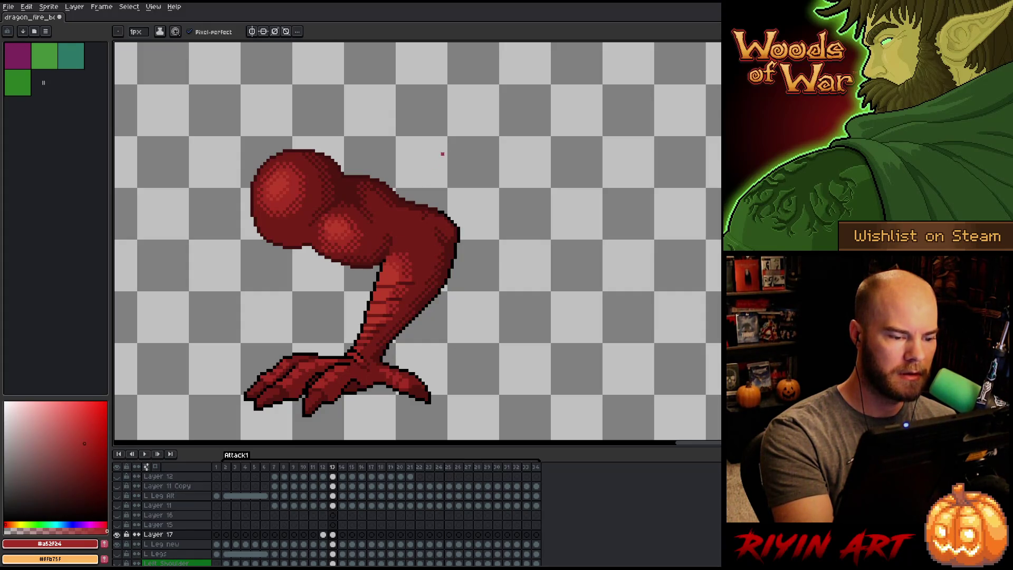
alt+click(395, 258)
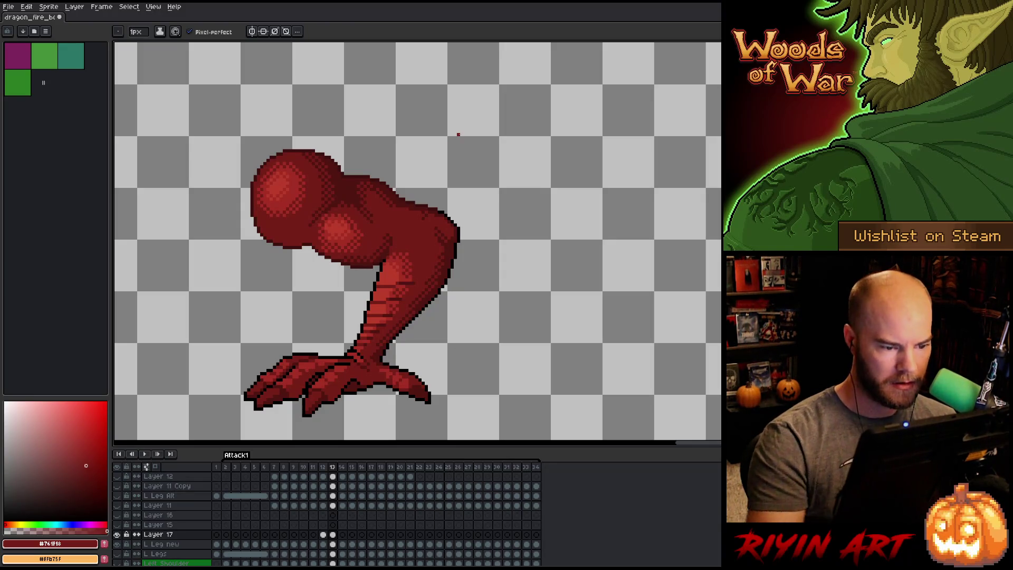
Check the leg's placement against frame 12, then shade it with shadow #3d110d and dark red #761f18.
key(Left)
key(Right)
key(v)
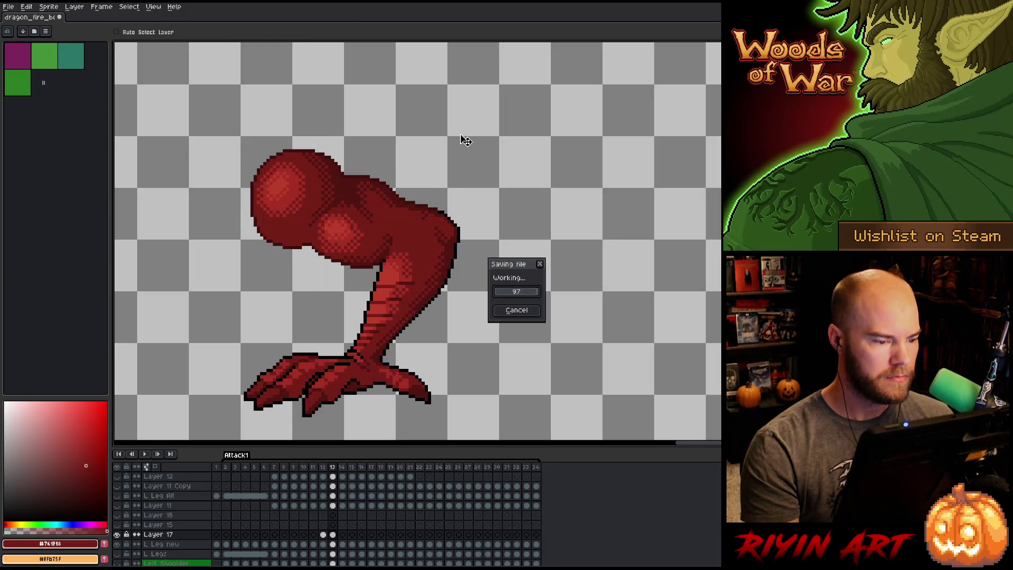
key(b)
key(Left)
key(Right)
key(Left)
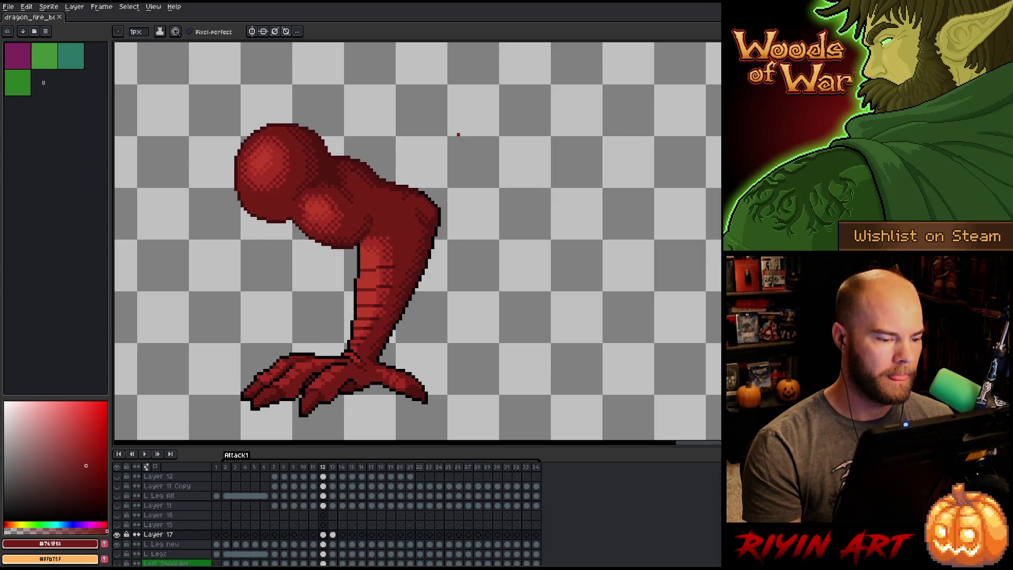
key(Right)
key(Left)
key(Right)
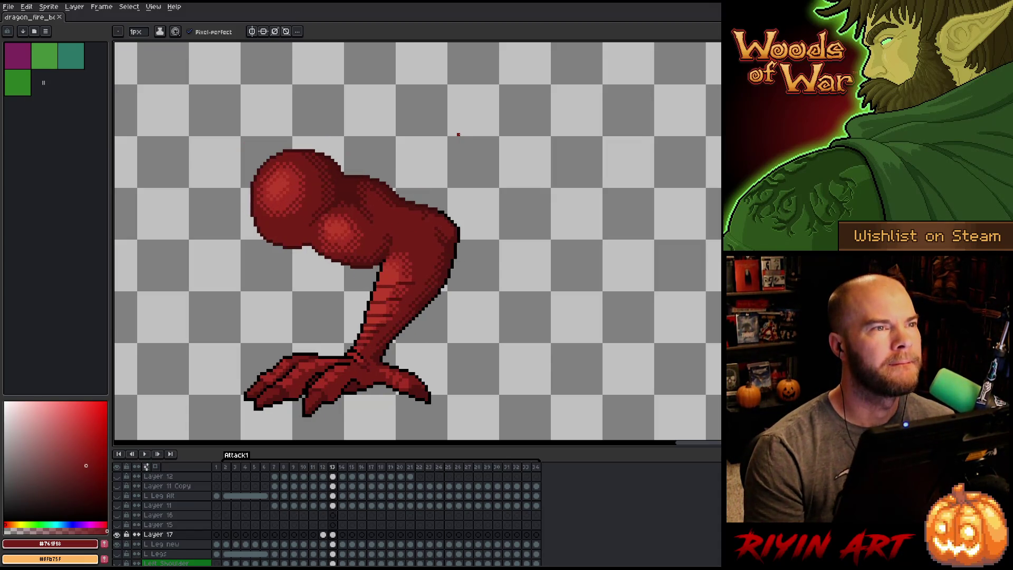
key(v)
key(b)
key(Left)
key(Right)
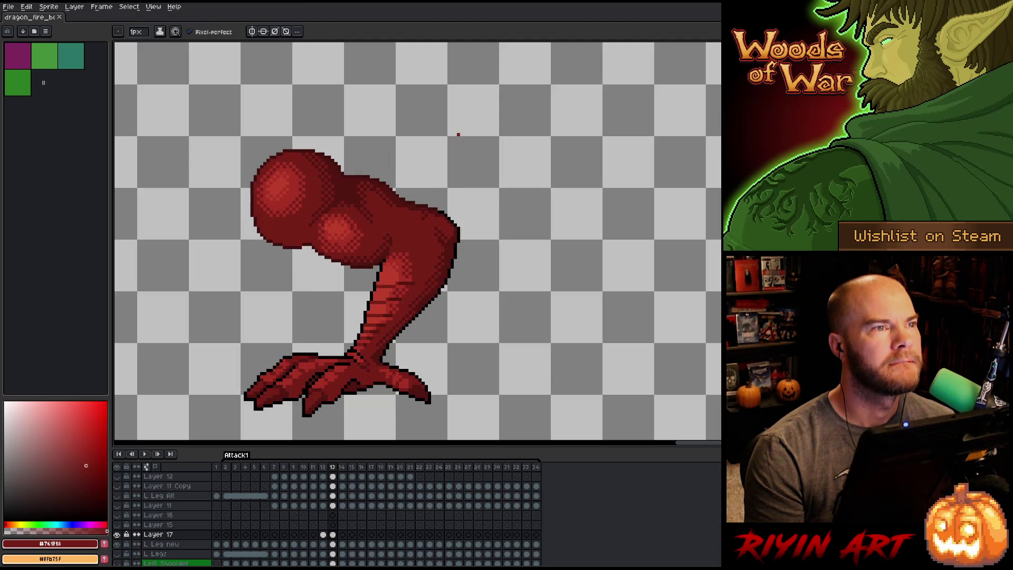
key(Left)
key(Right)
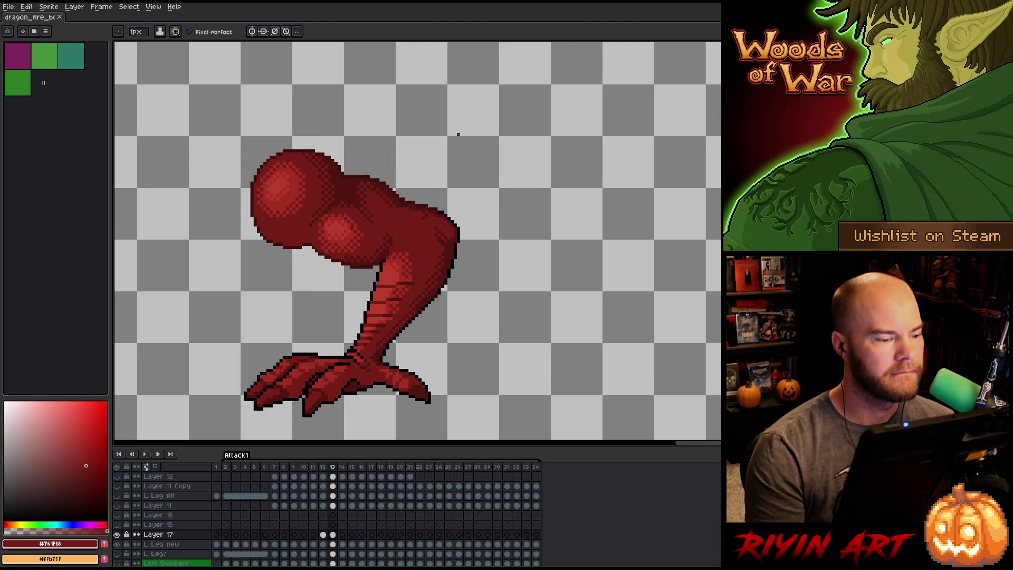
key(Left)
key(Right)
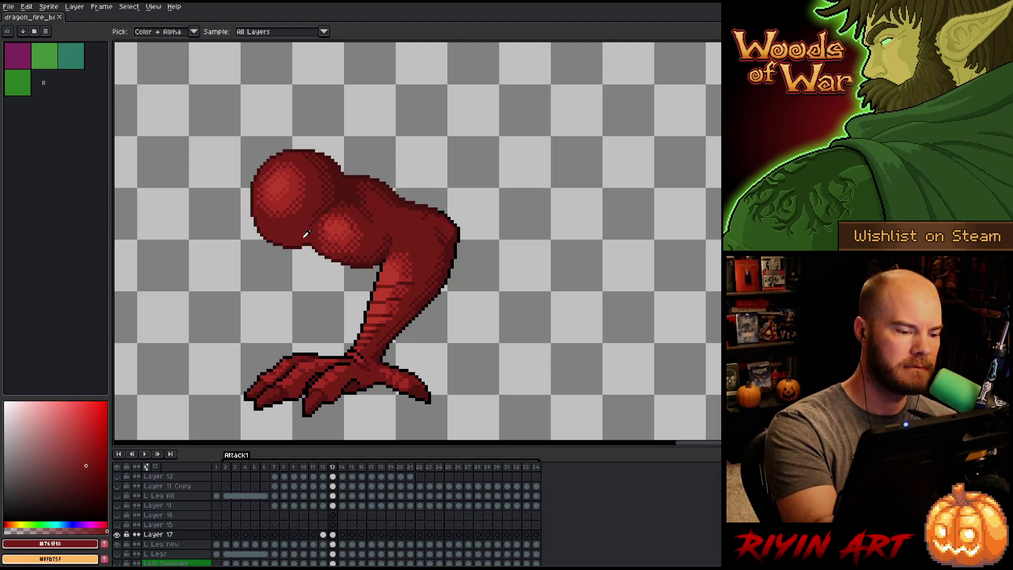
alt+click(306, 238)
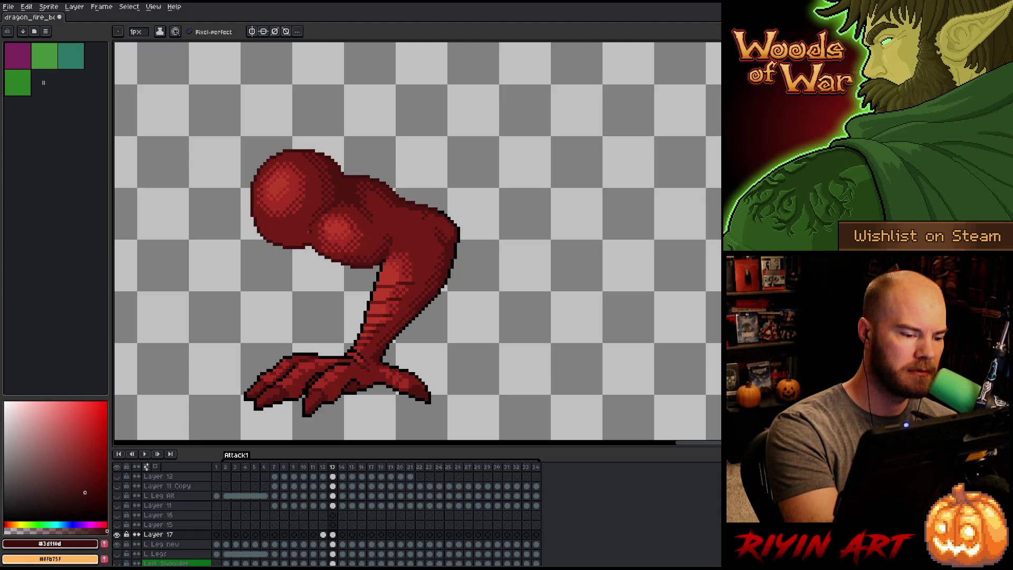
alt+click(303, 244)
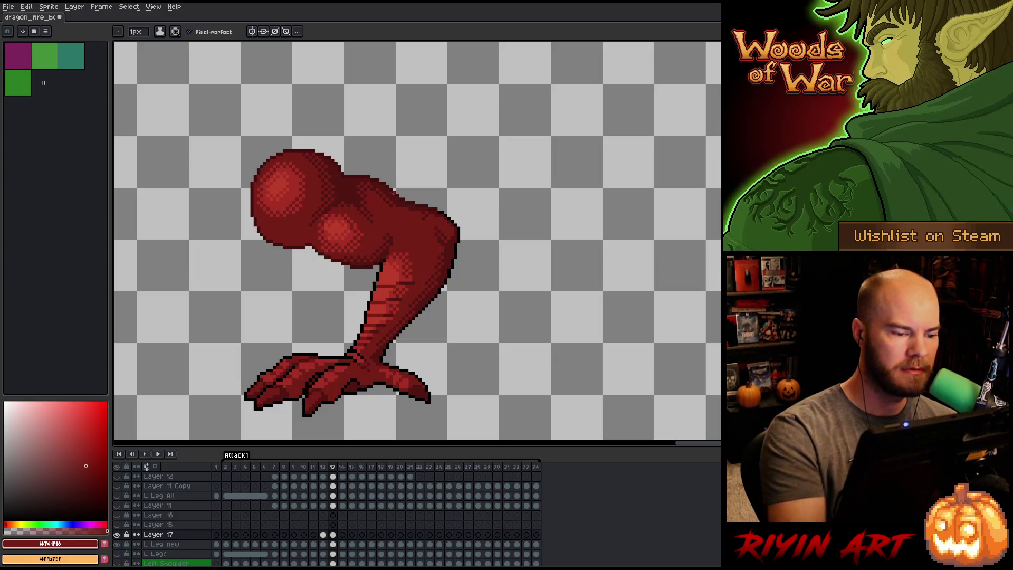
Save the dragon animation file and recheck the leg between frames 12 and 13.
key(ctrl+s)
key(Left)
key(Right)
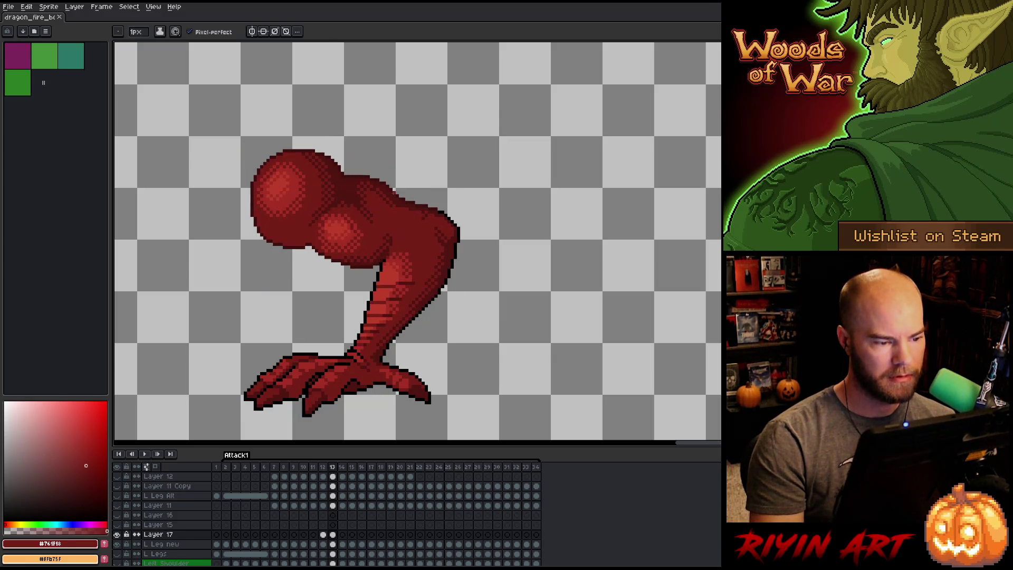
key(Left)
key(Right)
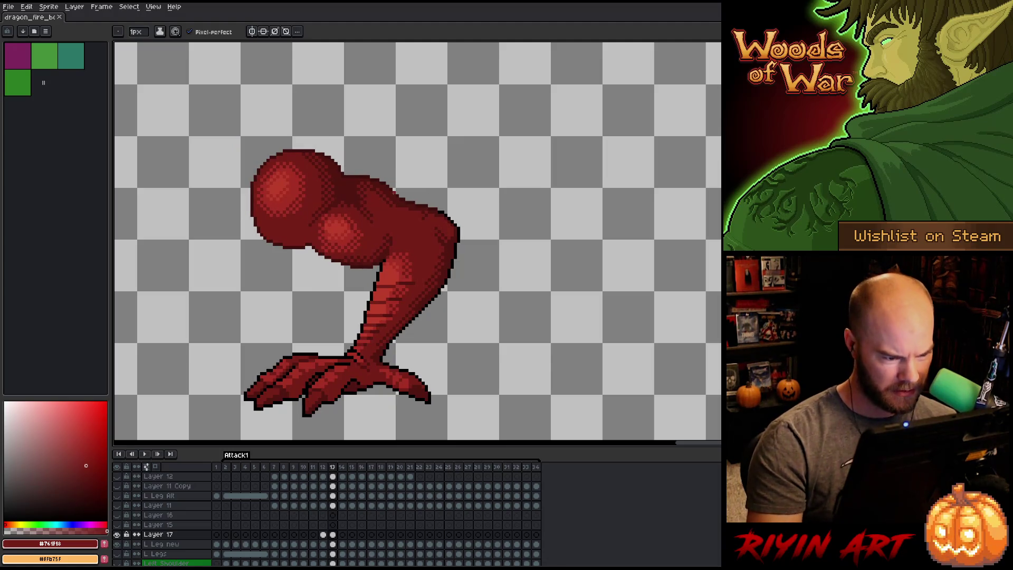
key(Left)
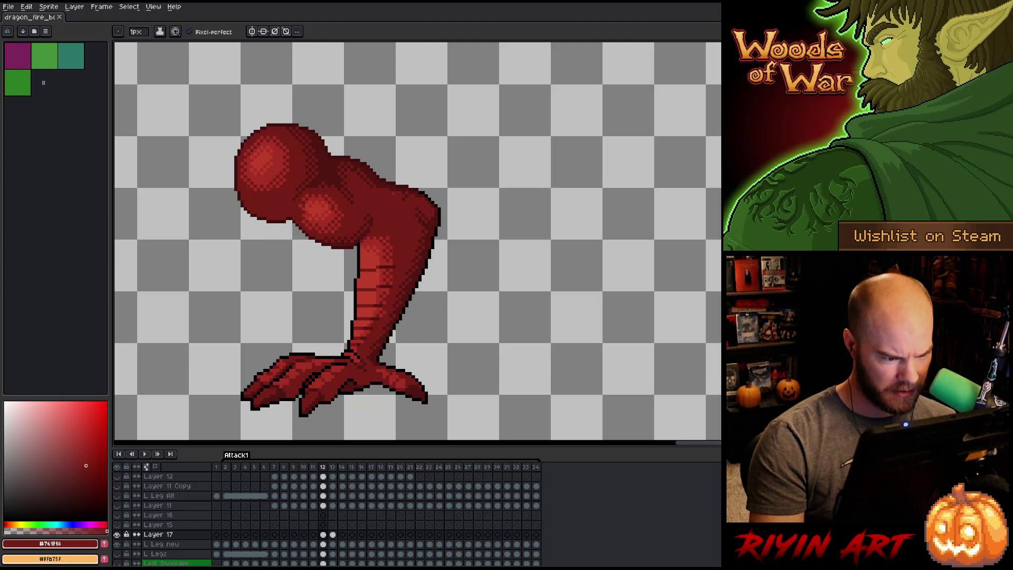
key(Right)
key(Left)
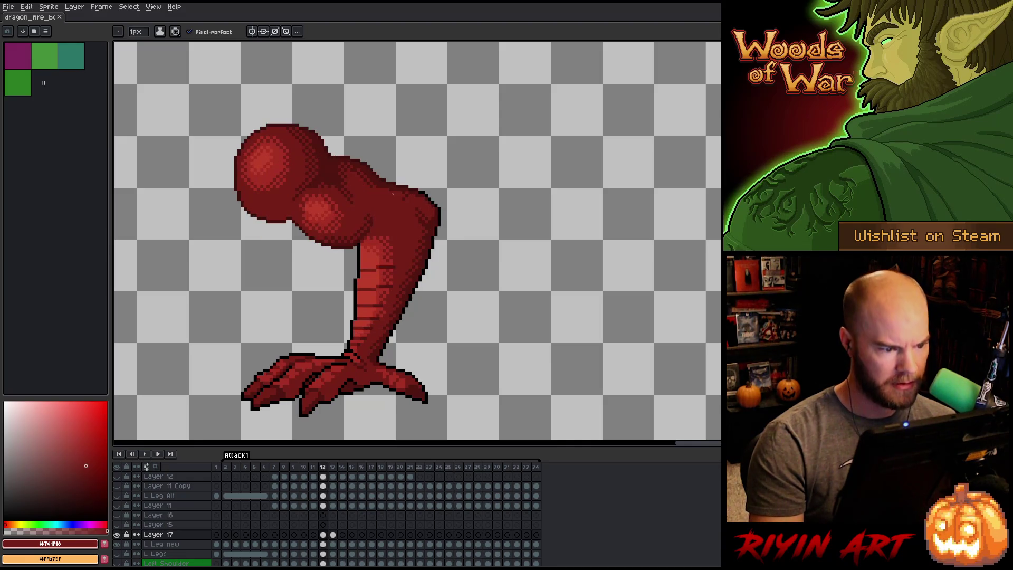
right_click(489, 259)
key(Escape)
Flip repeatedly between frames 12 and 13 to confirm the leg pose, then select Layer 17.
key(Right)
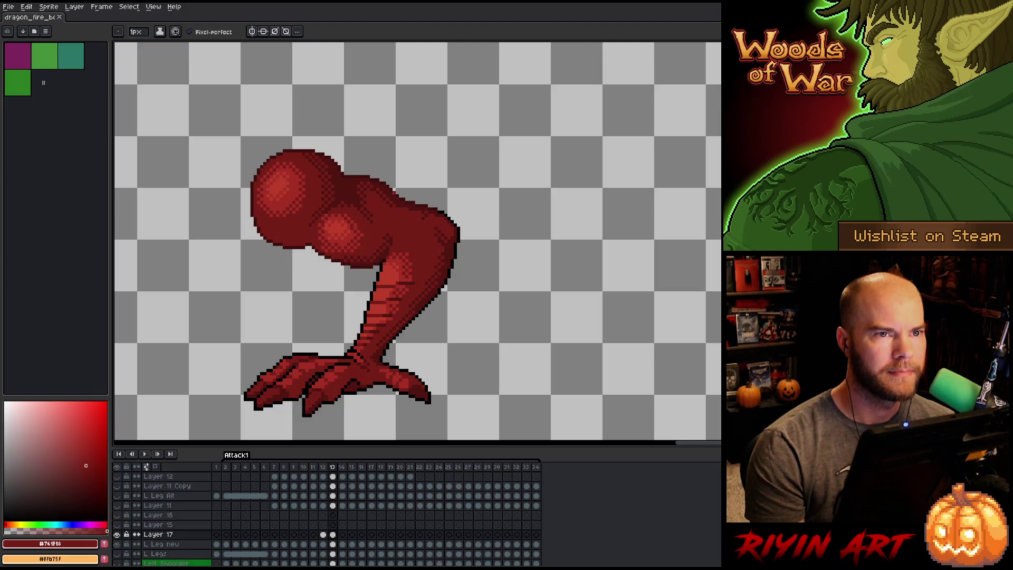
key(Left)
key(Right)
key(Left)
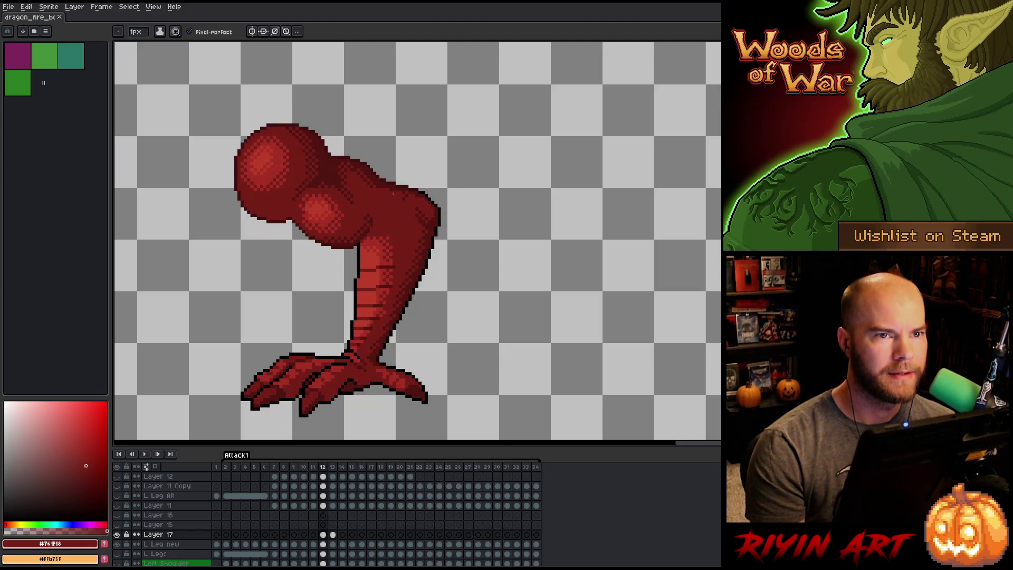
key(Right)
key(Left)
key(Right)
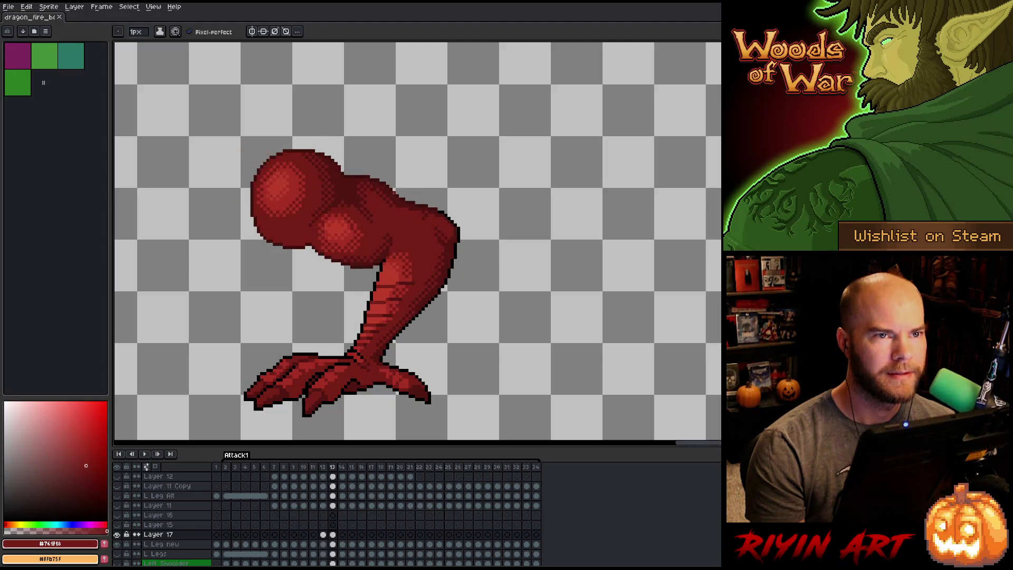
key(Left)
key(Right)
key(Left)
key(Right)
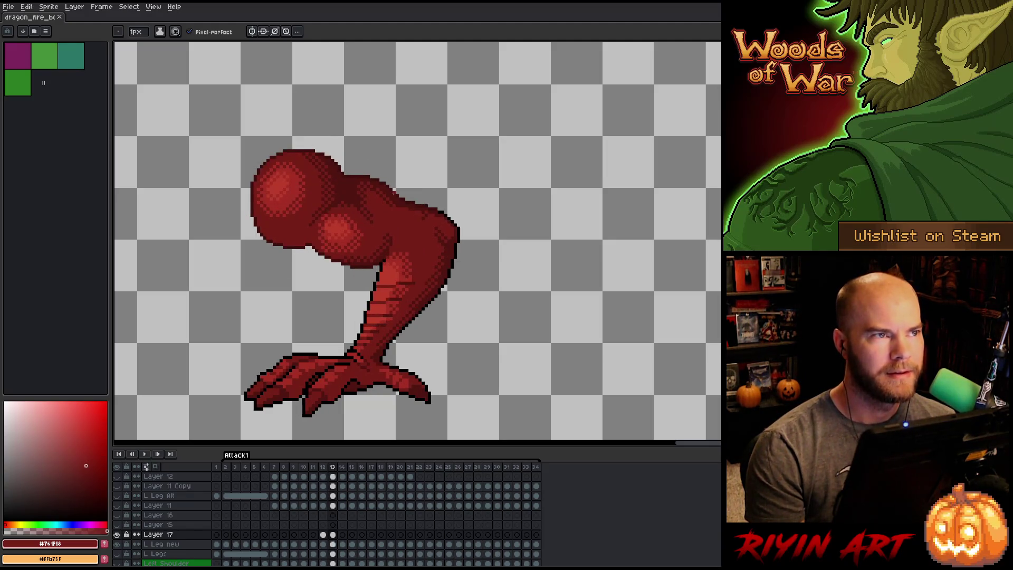
key(Left)
key(Right)
key(Left)
key(Right)
key(Left)
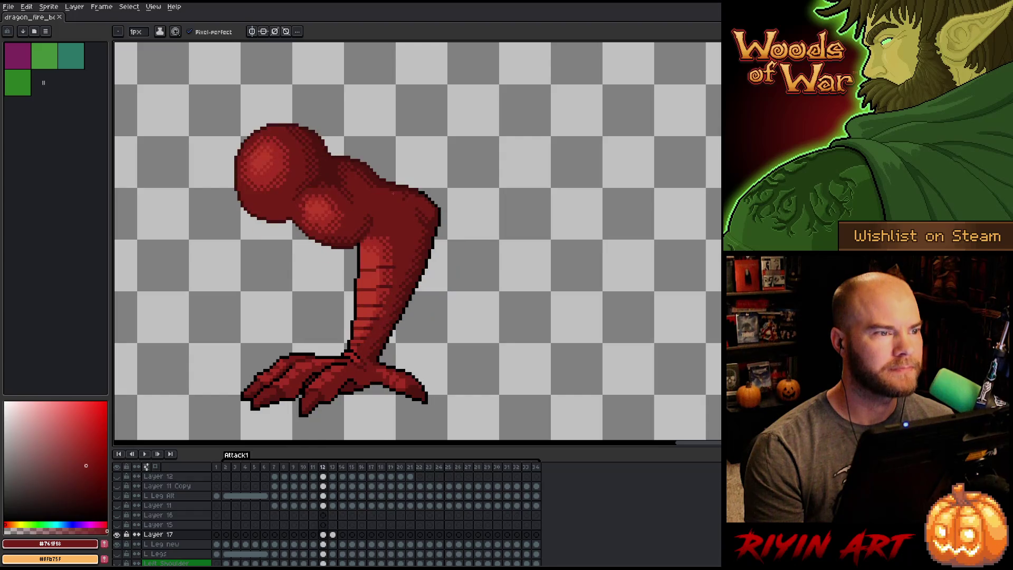
key(Right)
key(Left)
key(Right)
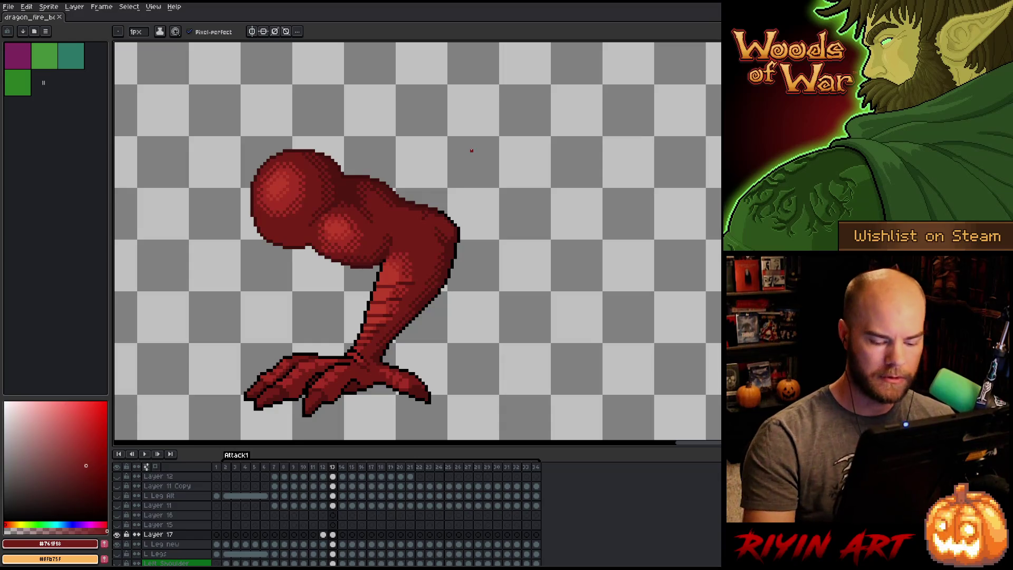
key(Left)
key(Right)
key(Left)
key(Right)
key(Left)
key(Right)
key(Left)
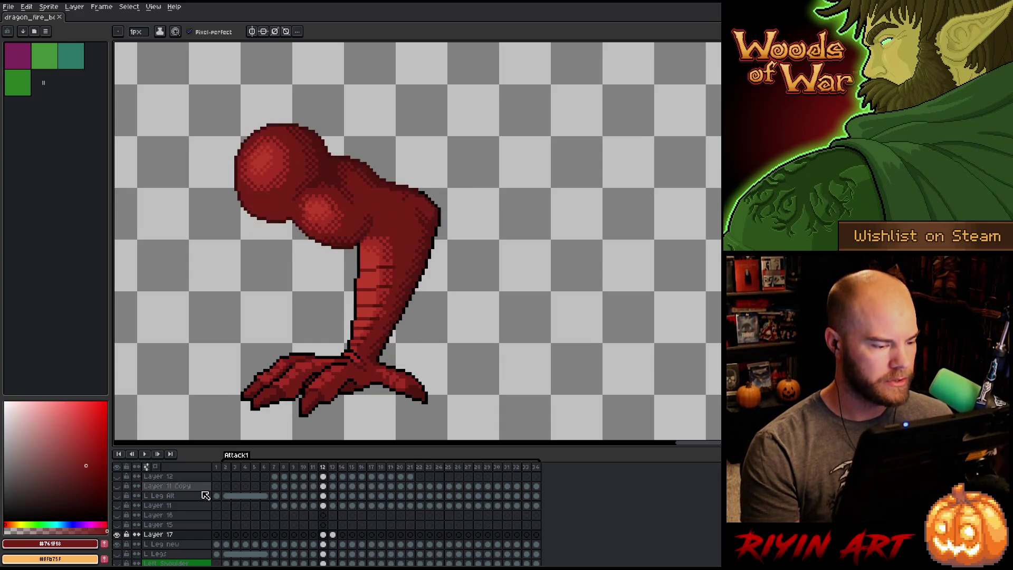
key(Right)
click(175, 535)
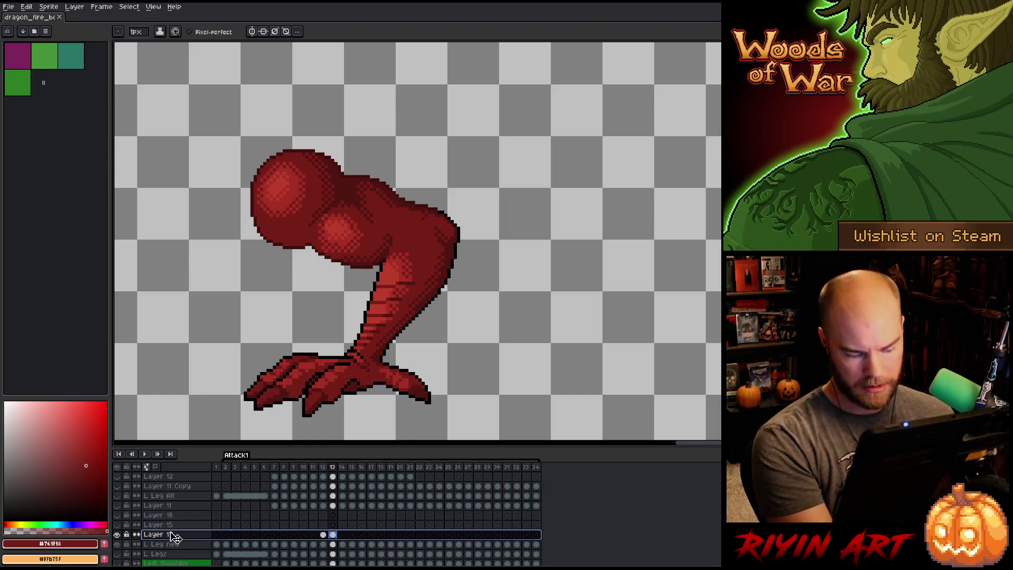
Merge Layer 17 down into L Leg new, unsolo the layers, and compare frames 12–13 in context.
key(ctrl+e)
alt+click(117, 534)
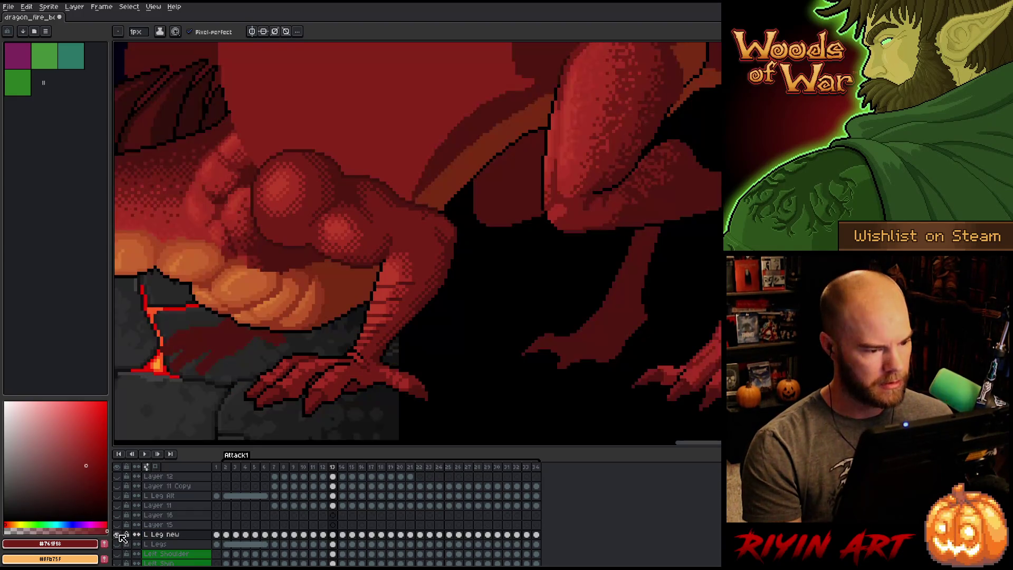
key(m)
key(Left)
key(Right)
key(Left)
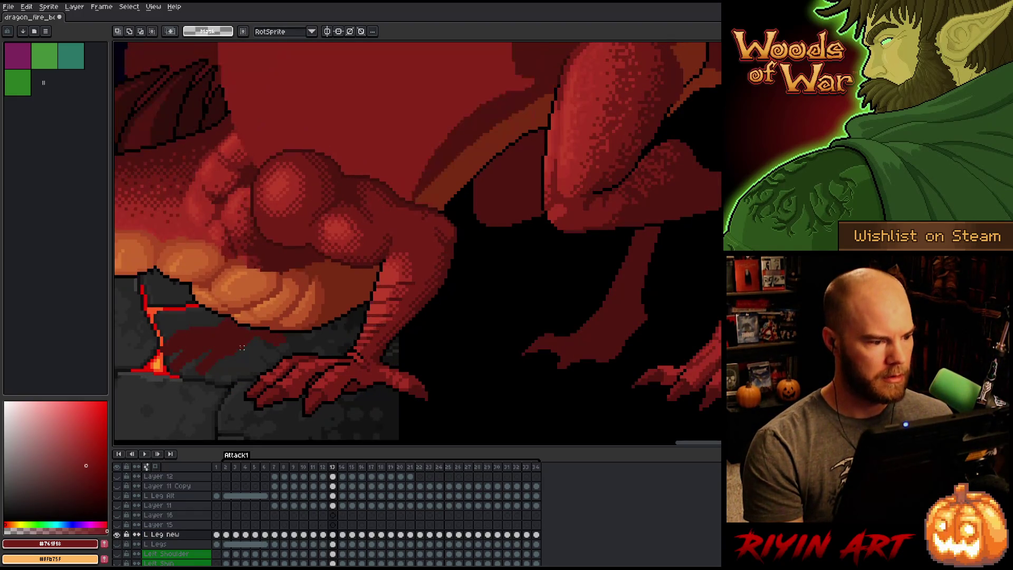
key(Right)
key(Left)
key(Right)
key(Left)
key(Right)
key(Left)
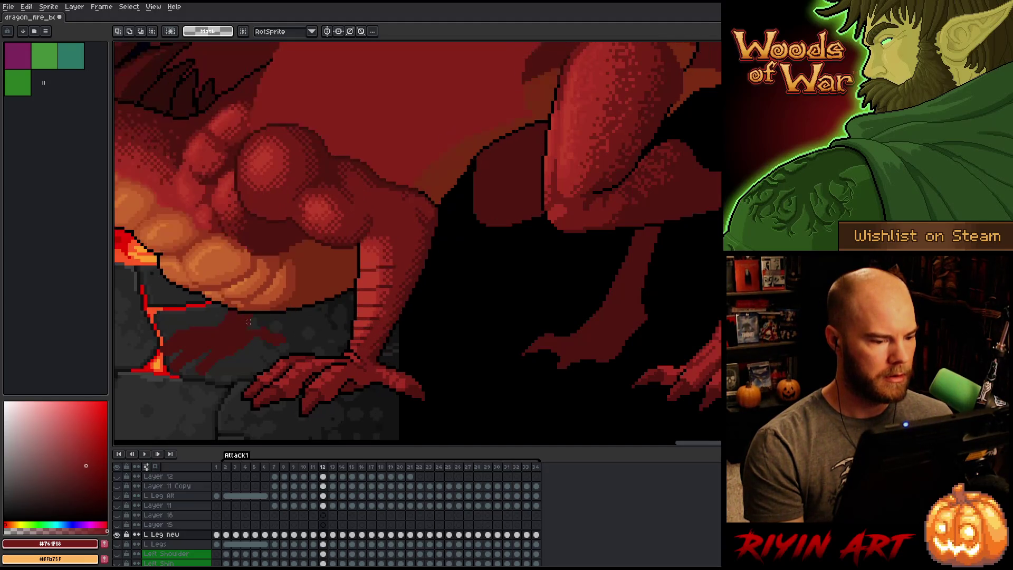
key(Right)
Frame the whole dragon body in view and flip between frames 12 and 13.
drag(256, 296, 448, 300)
scroll(448, 300, down, 3)
scroll(449, 299, up, 1)
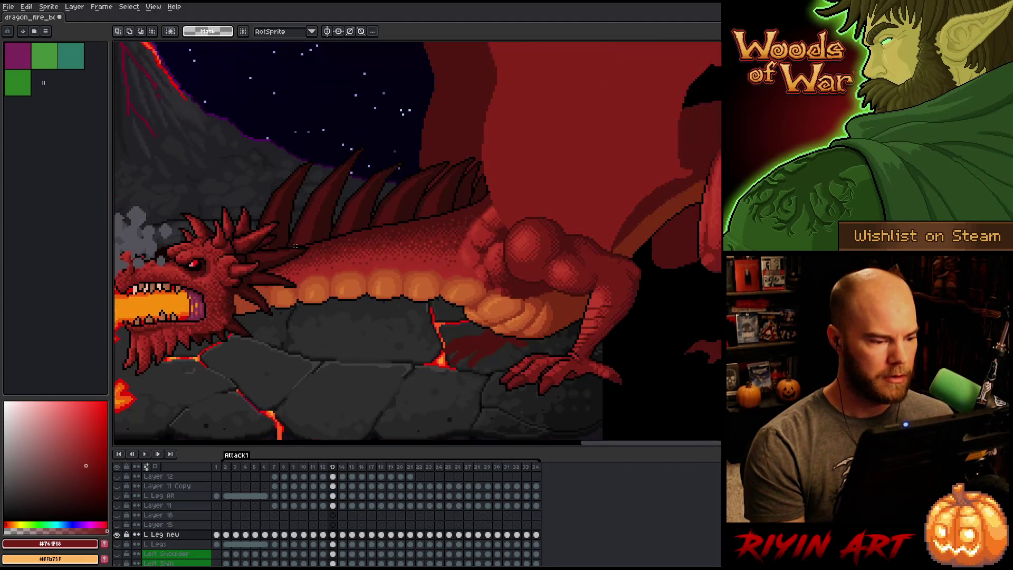
drag(283, 274, 328, 274)
scroll(330, 275, up, 1)
key(Left)
key(Right)
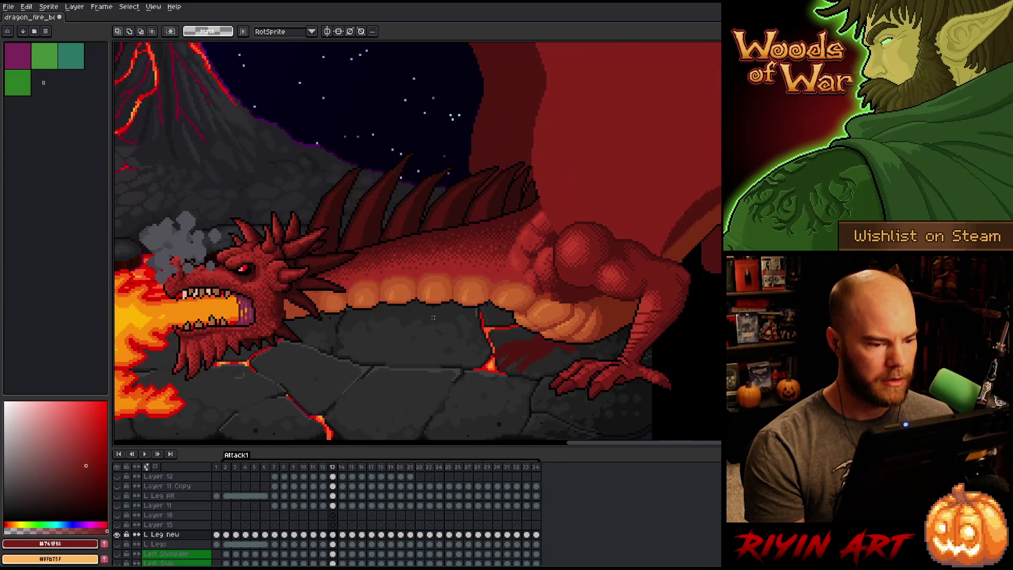
key(Left)
key(Right)
key(Left)
key(Right)
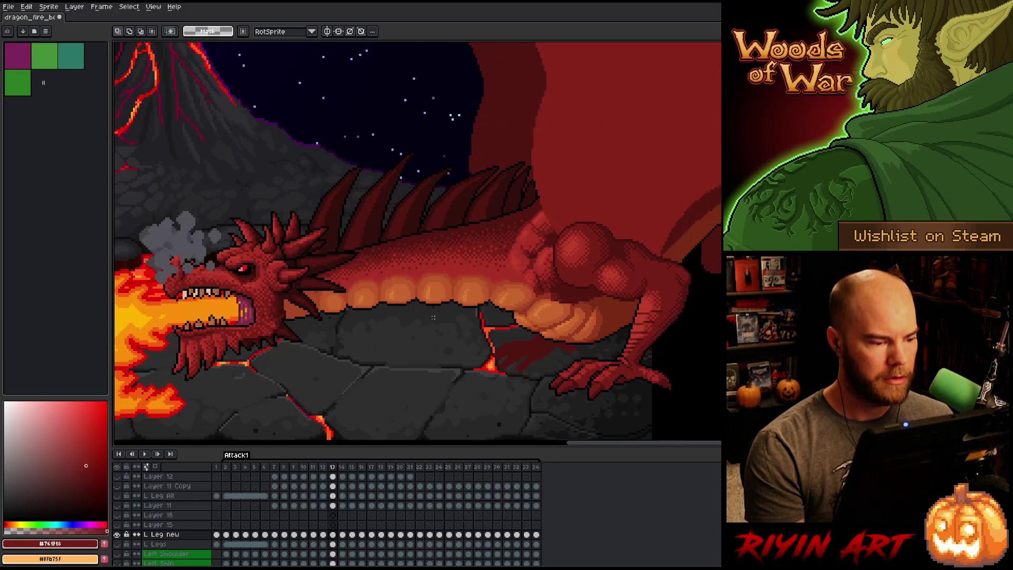
key(Left)
key(Right)
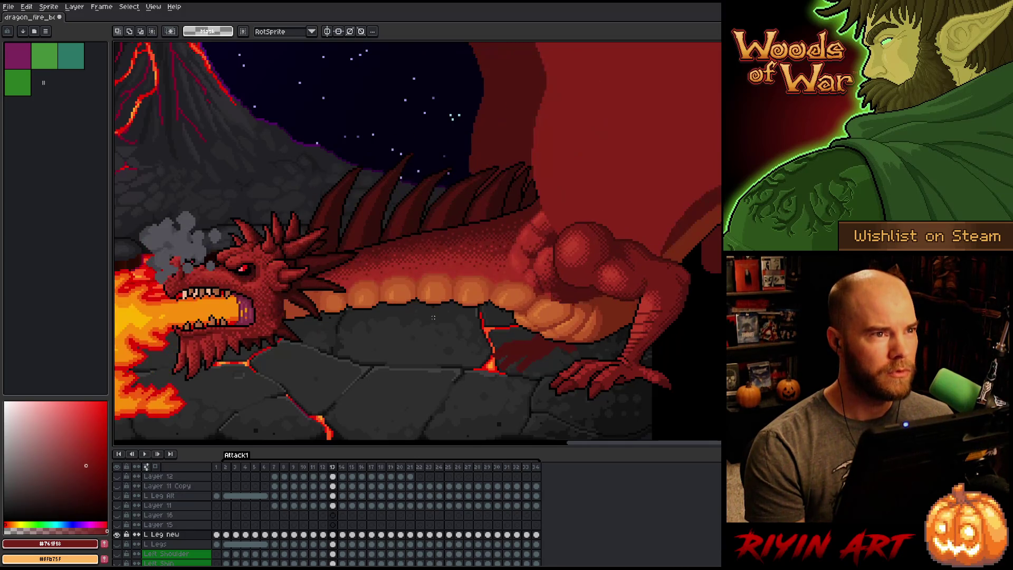
key(Left)
key(Right)
Step through frames 13 to 15 to review the reworked leg within the animation.
key(Left)
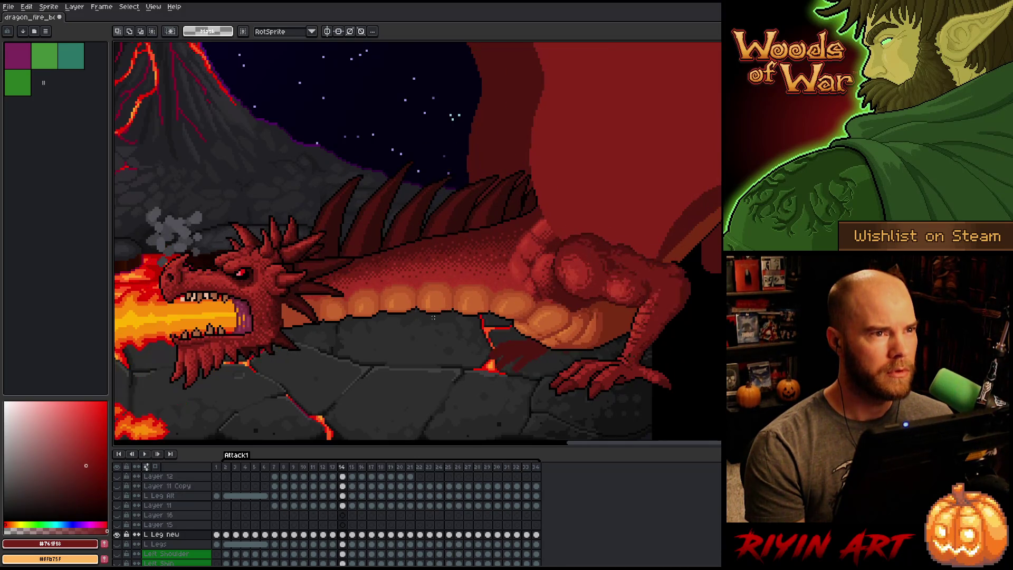
key(Right)
key(Right)
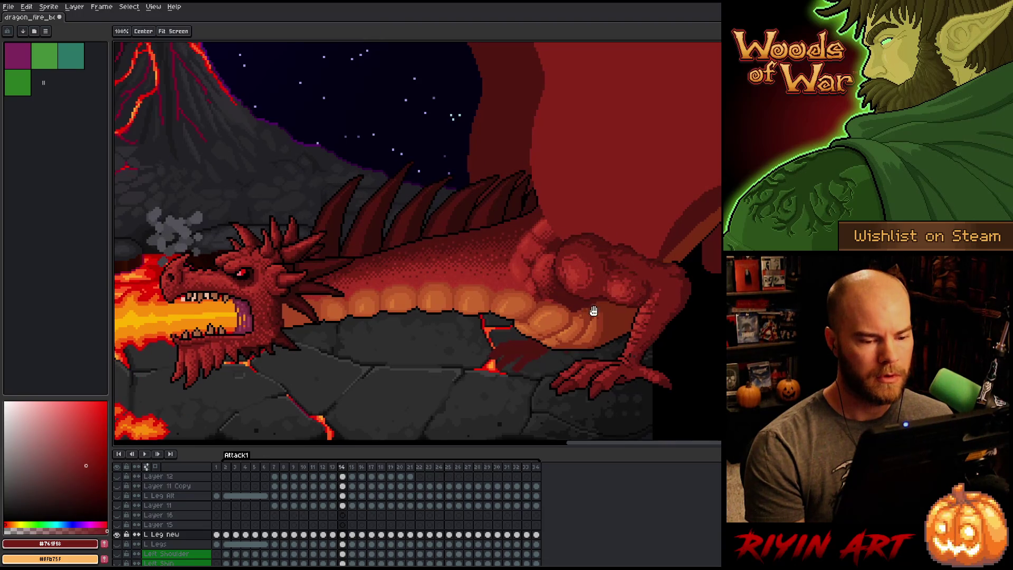
key(Right)
scroll(434, 317, right, 5)
key(Left)
key(Right)
key(Left)
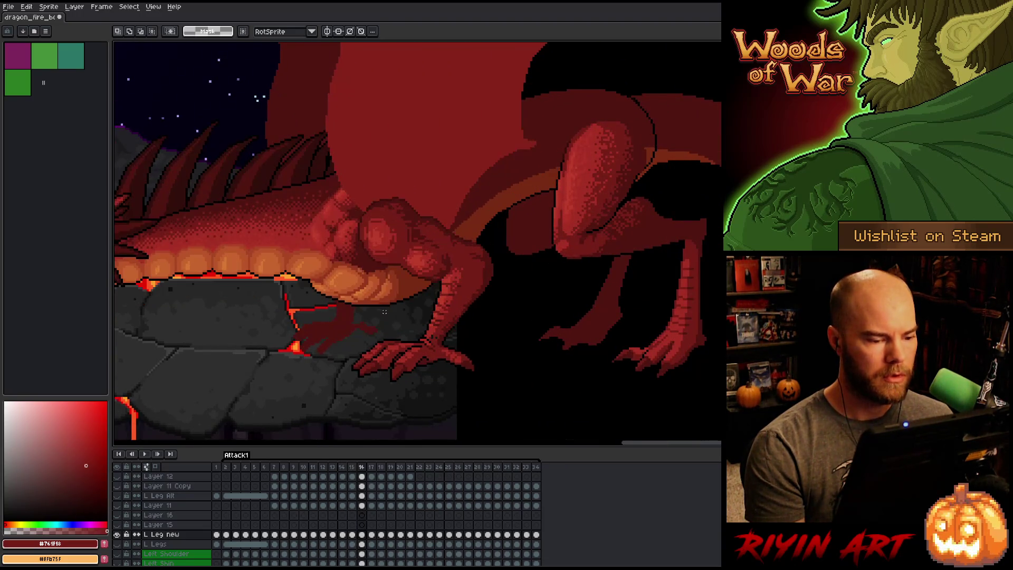
key(Right)
key(Left)
key(Left)
key(Right)
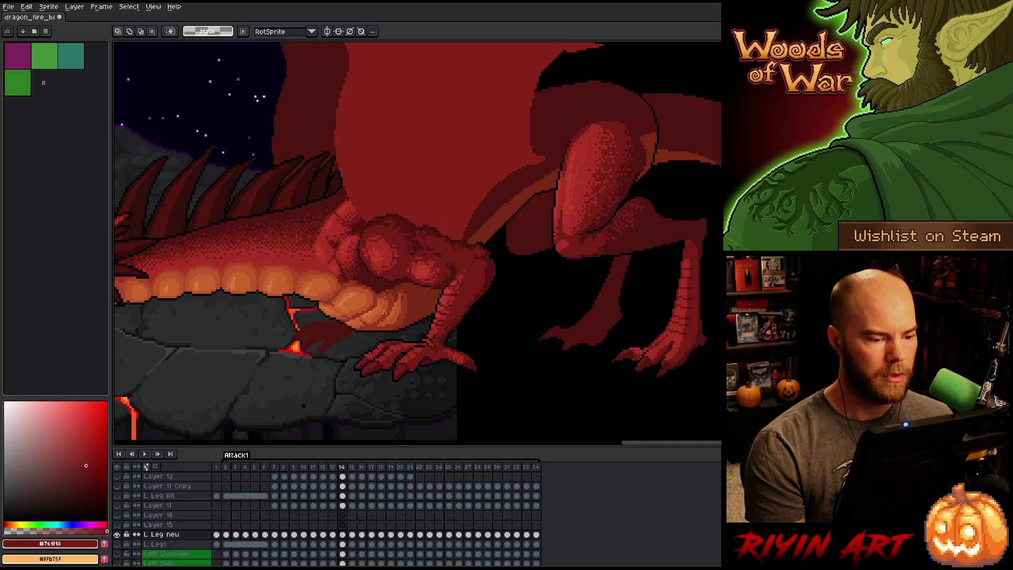
key(Left)
key(Right)
scroll(434, 287, up, 1)
key(Left)
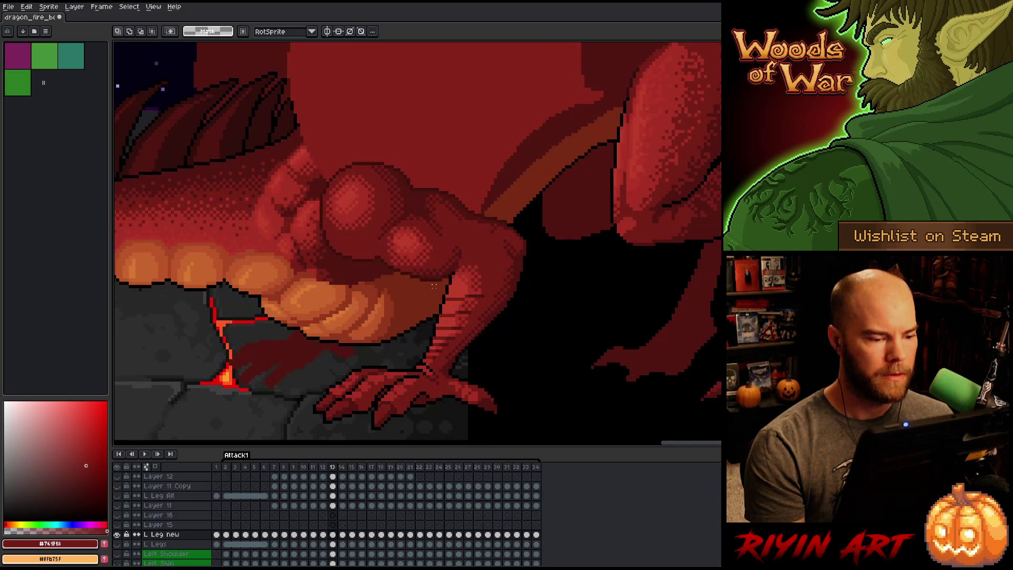
key(Right)
key(Left)
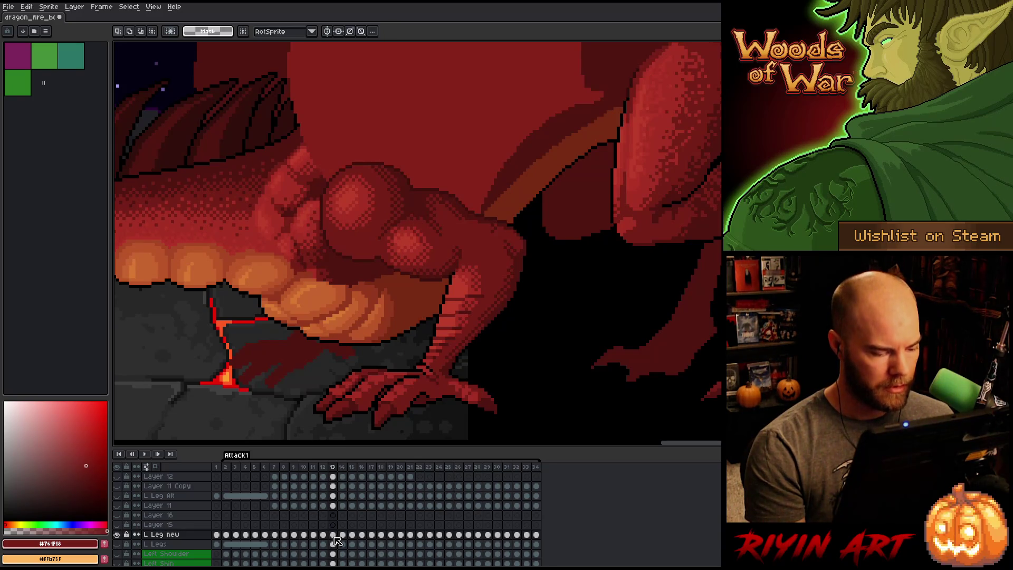
scroll(120, 525, up, 1)
key(Right)
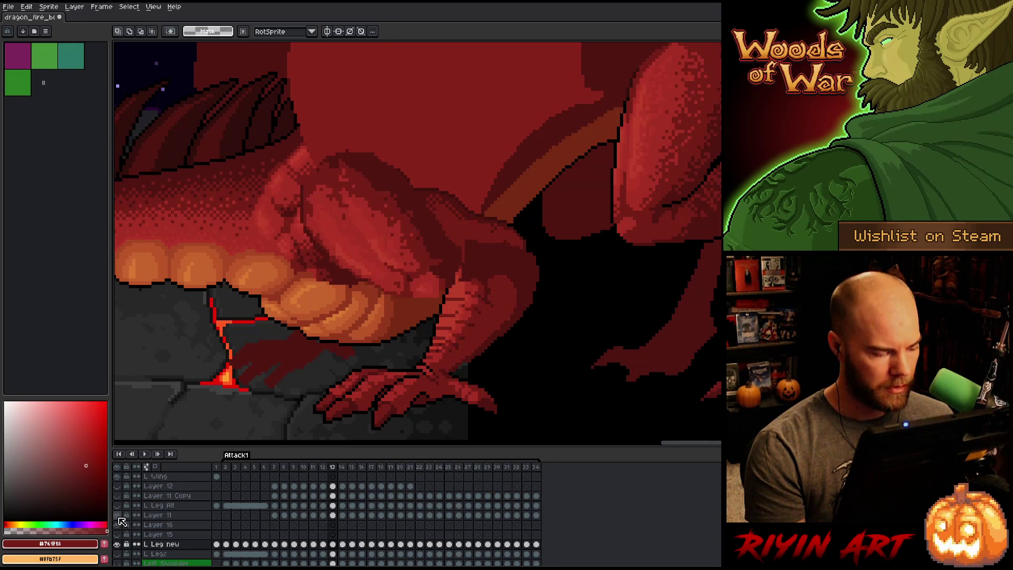
Go to frame 14 and select Layer 15's cel there.
key(Left)
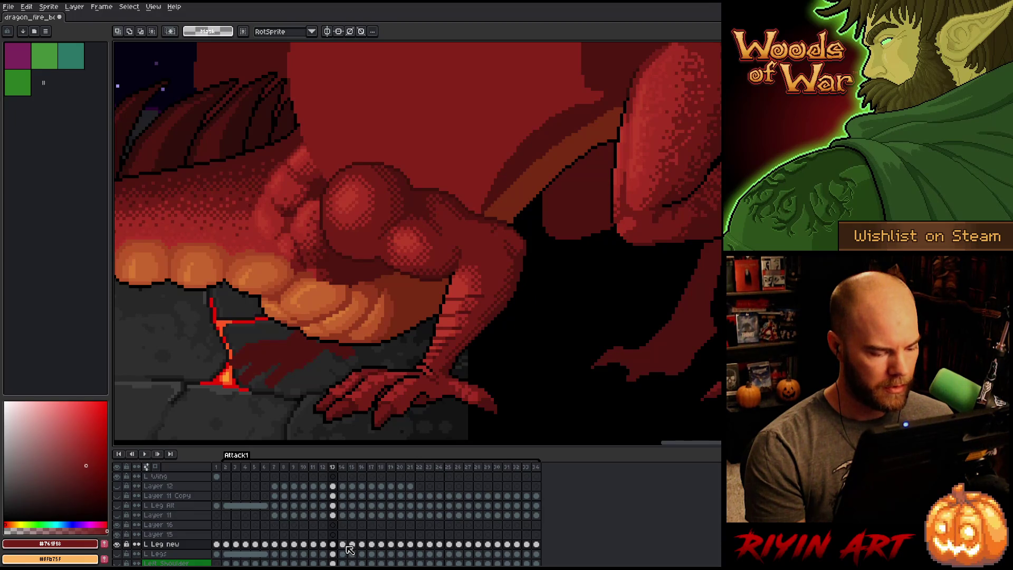
click(337, 545)
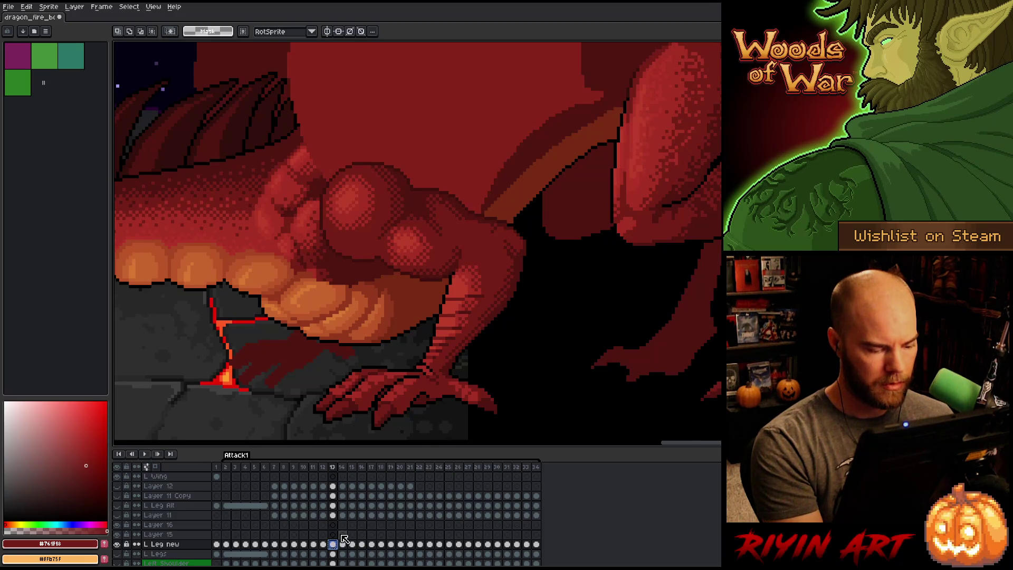
click(343, 535)
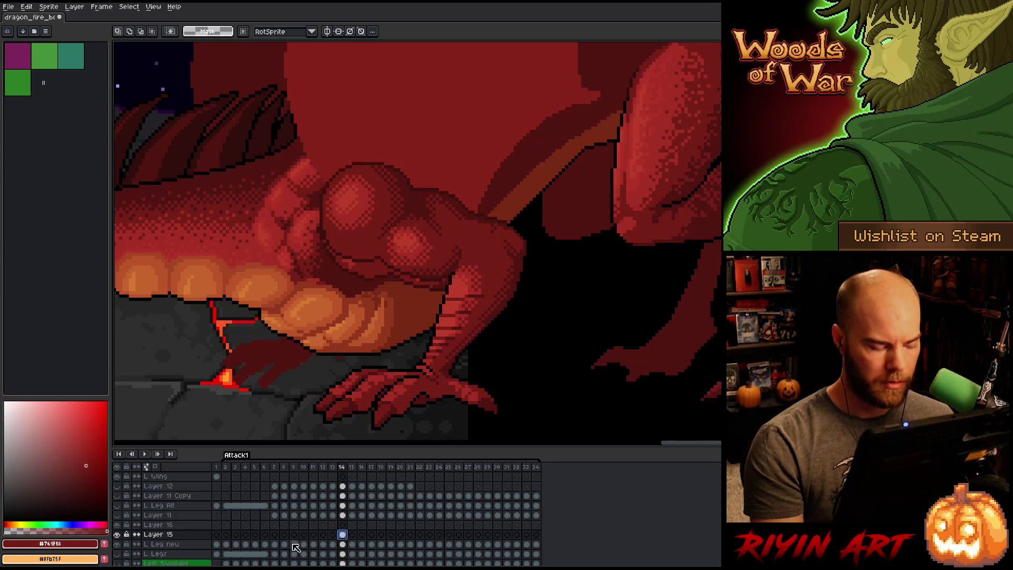
Toggle Layer 15's visibility repeatedly to compare the arm, then zoom in on it.
click(118, 534)
click(119, 535)
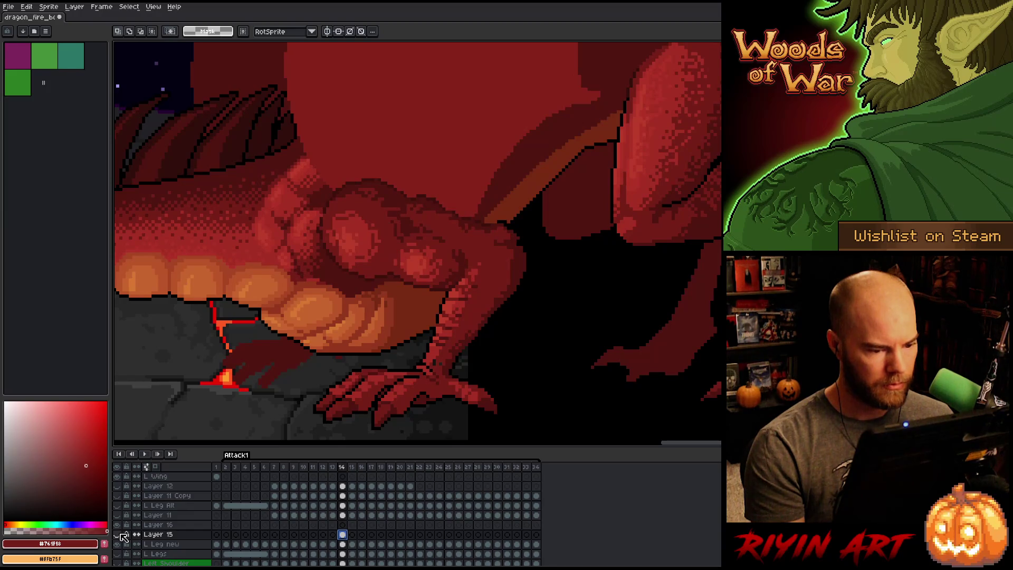
click(118, 534)
click(118, 534)
click(119, 535)
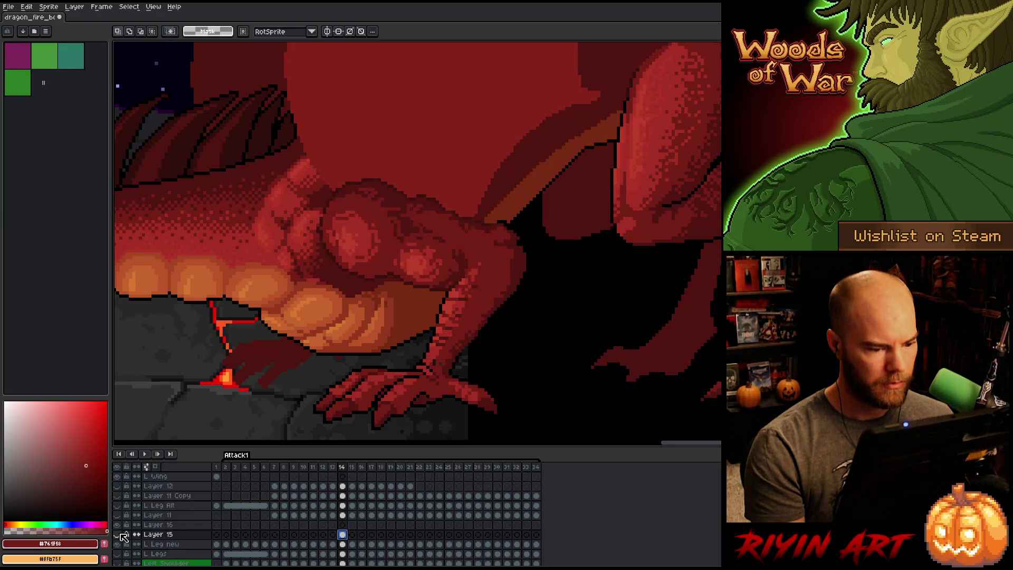
click(119, 535)
click(121, 535)
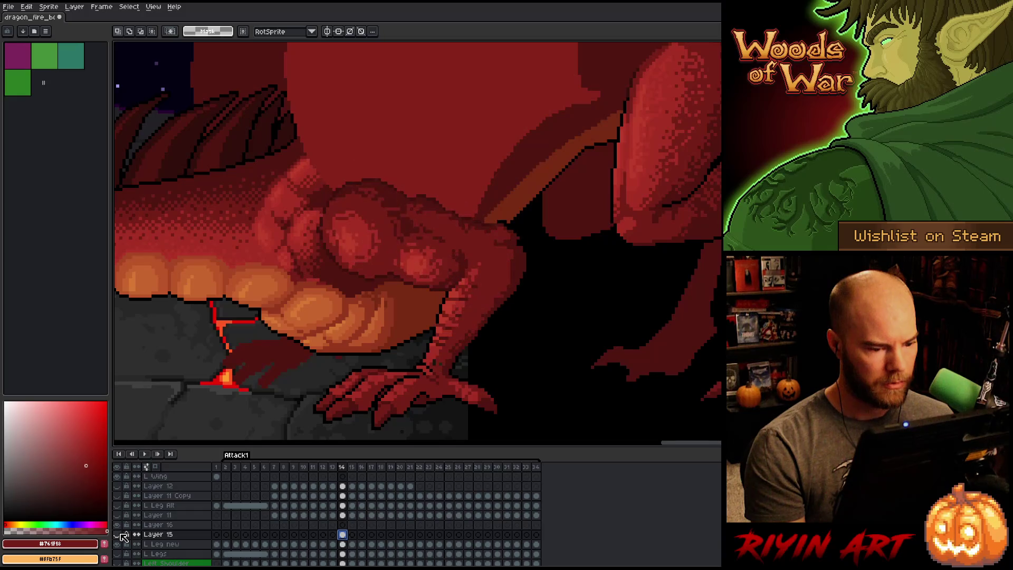
click(121, 535)
click(121, 535)
click(121, 535)
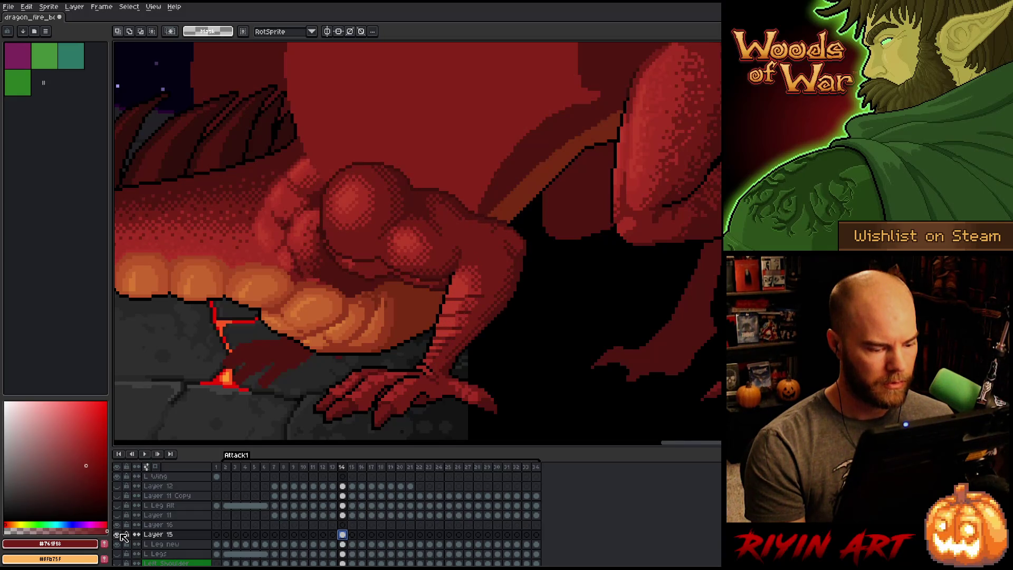
click(120, 534)
click(121, 534)
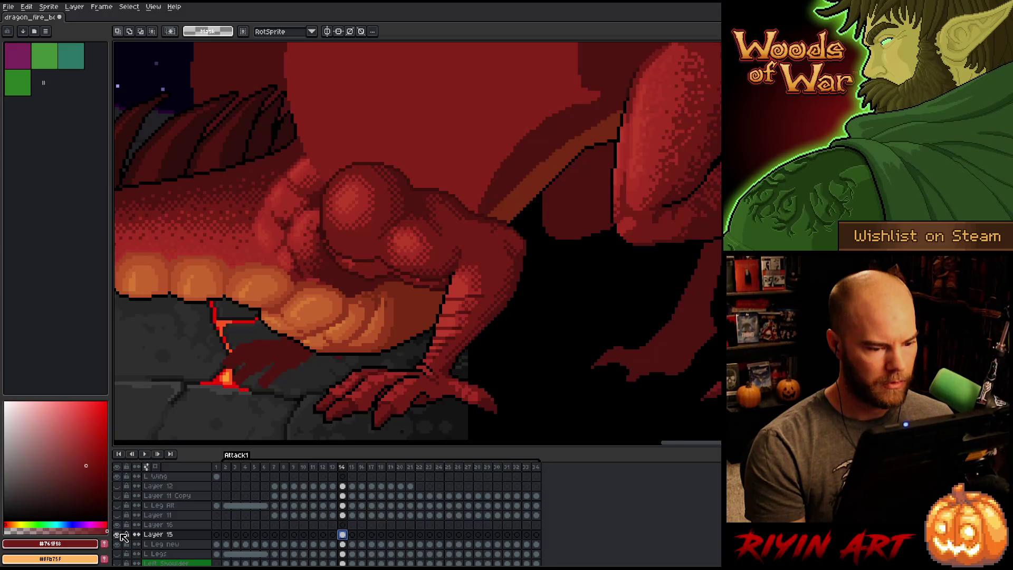
scroll(209, 289, up, 1)
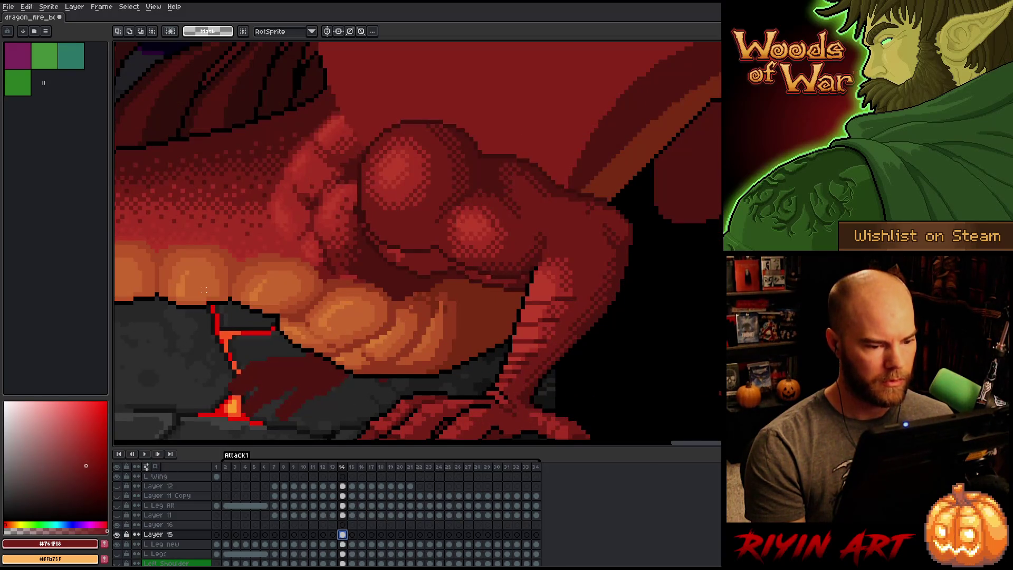
Lasso the dragon's fist, nudge it down one pixel, commit, and preview the neighbouring frame.
key(b)
mouse_move(656, 169)
mouse_down()
mouse_move(662, 237)
mouse_move(617, 252)
mouse_move(579, 286)
mouse_up()
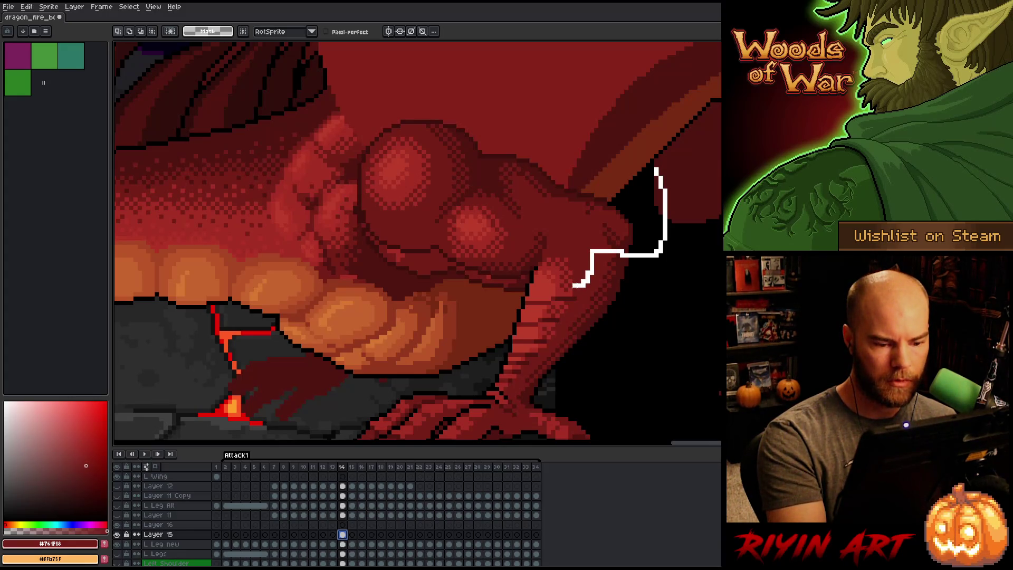
drag(564, 286, 553, 285)
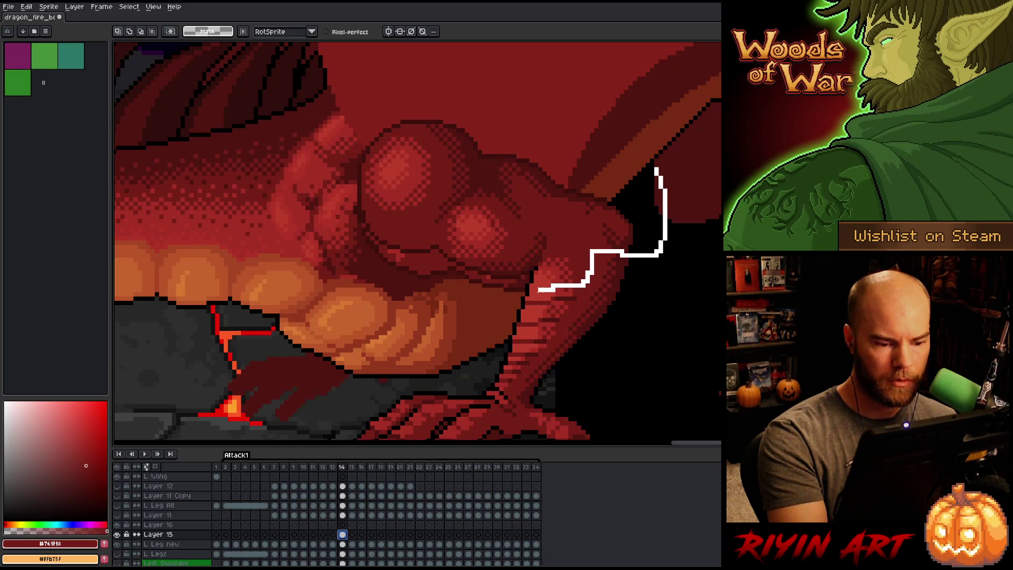
mouse_move(531, 275)
mouse_down()
mouse_move(294, 211)
mouse_move(638, 132)
mouse_up()
drag(480, 208, 479, 212)
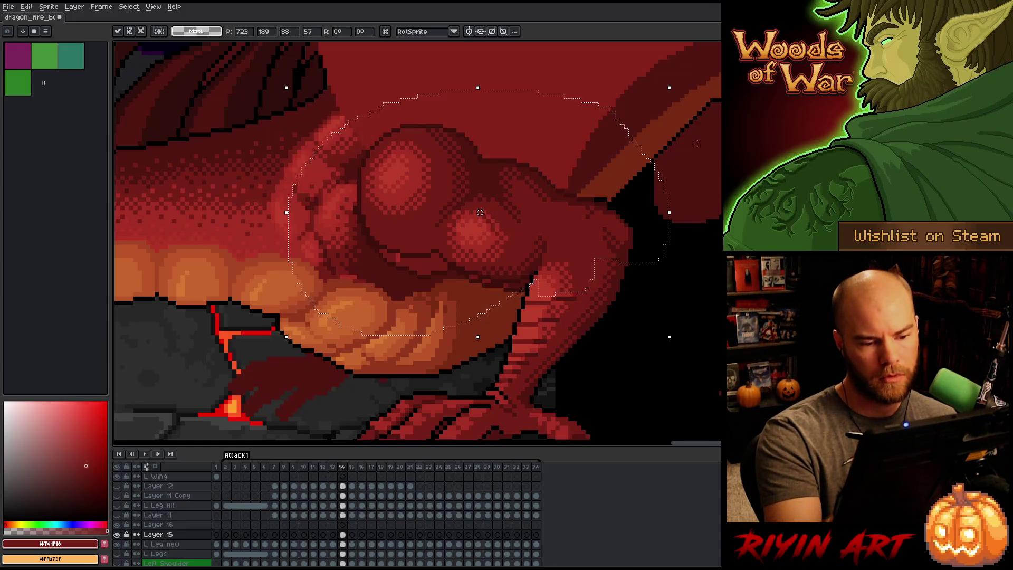
click(674, 190)
click(691, 174)
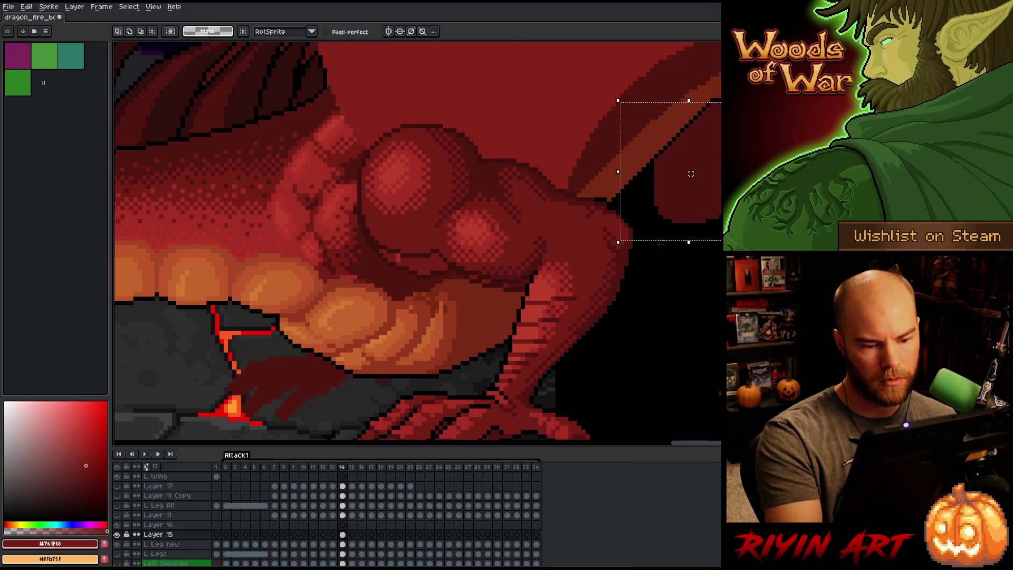
click(661, 304)
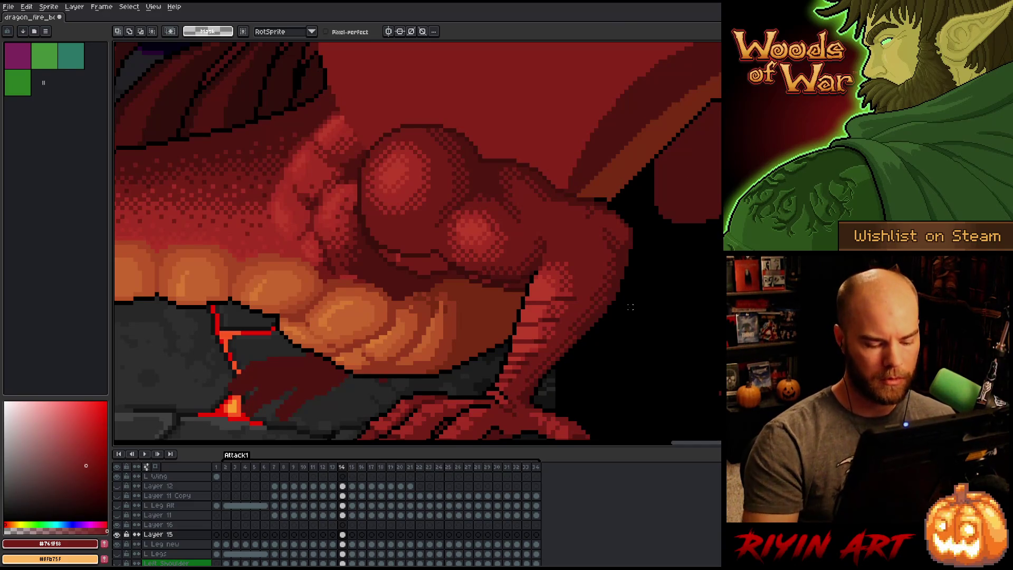
key(Right)
key(Left)
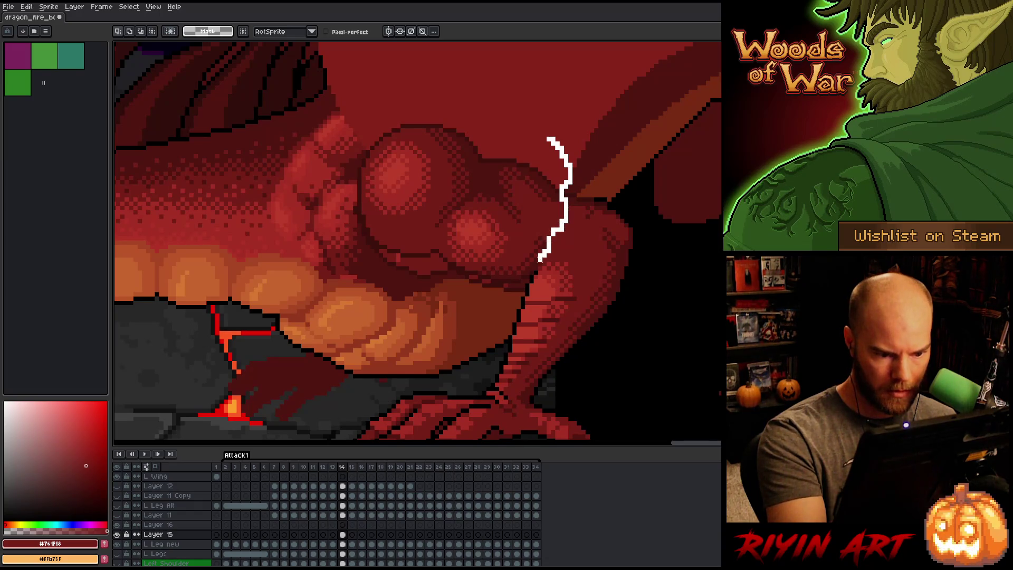
Lasso the thigh muscle on frame 14 and reposition it, redrawing the outline once.
mouse_move(519, 285)
mouse_down()
mouse_move(357, 109)
mouse_move(482, 85)
mouse_up()
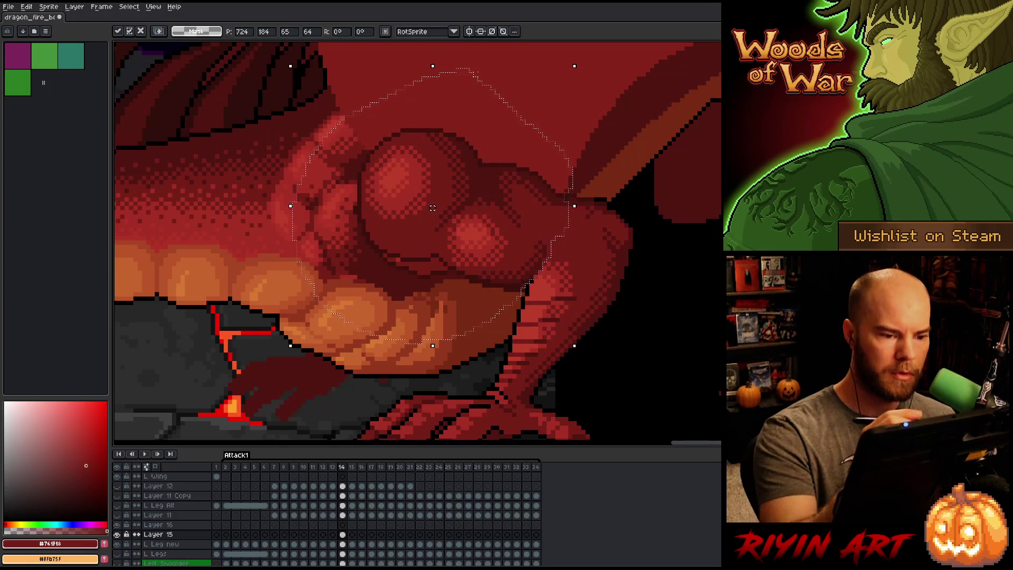
click(579, 101)
mouse_move(462, 78)
mouse_down()
mouse_move(486, 112)
mouse_move(490, 157)
mouse_up()
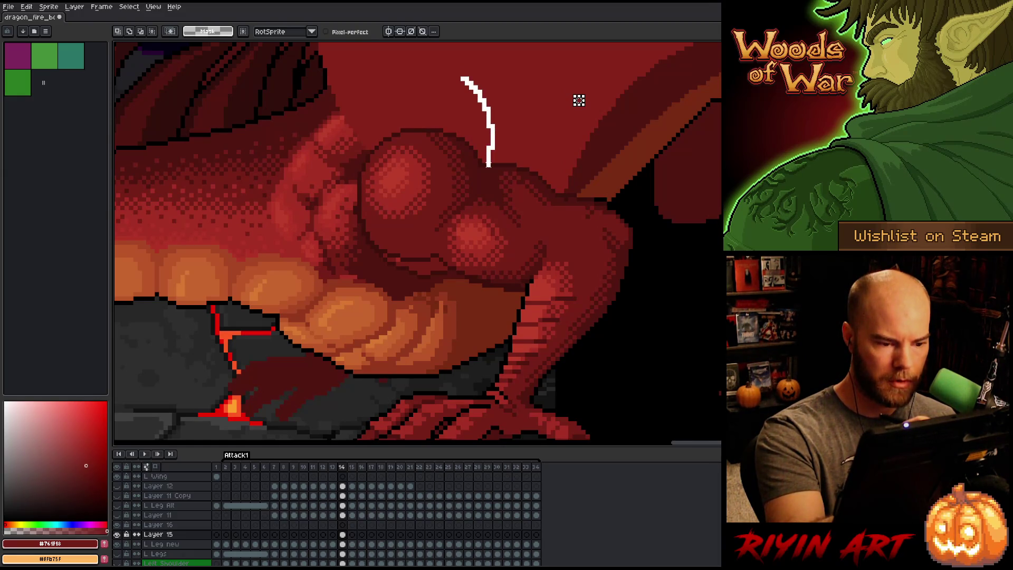
drag(490, 166, 457, 209)
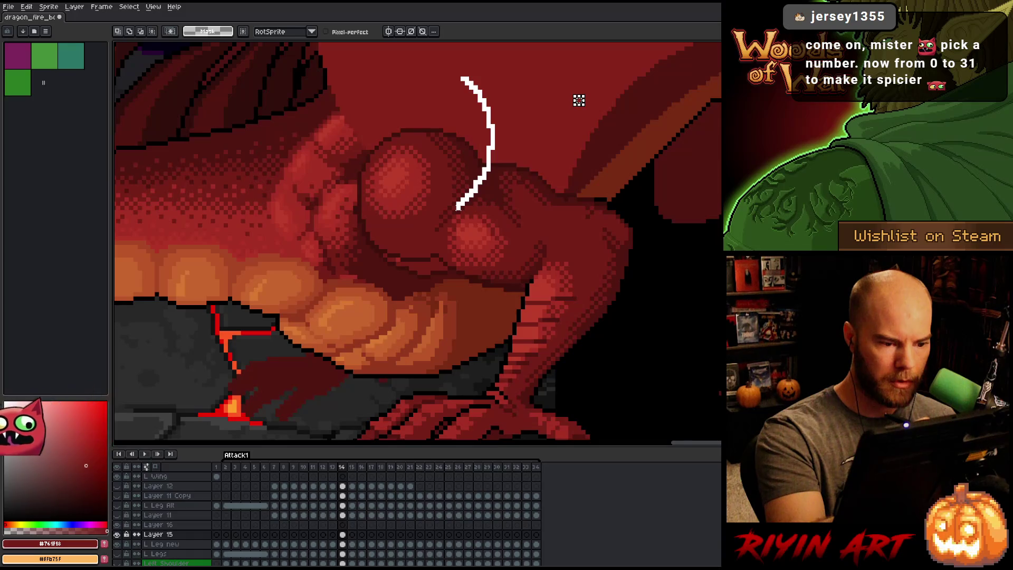
click(488, 177)
key(ctrl+d)
mouse_move(490, 95)
mouse_down()
mouse_move(479, 176)
mouse_move(440, 216)
mouse_up()
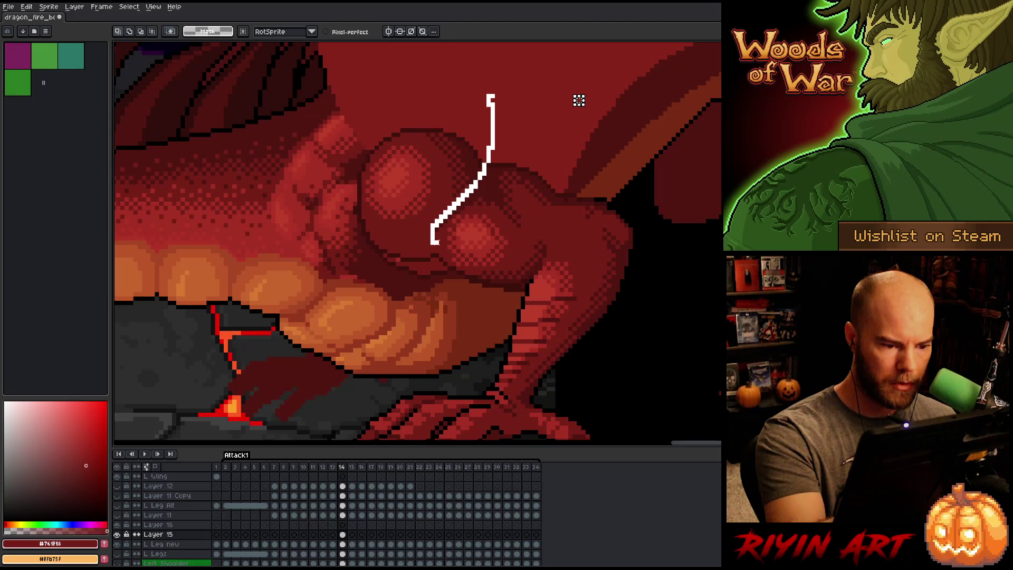
mouse_move(439, 252)
mouse_down()
mouse_move(407, 335)
mouse_move(453, 73)
mouse_up()
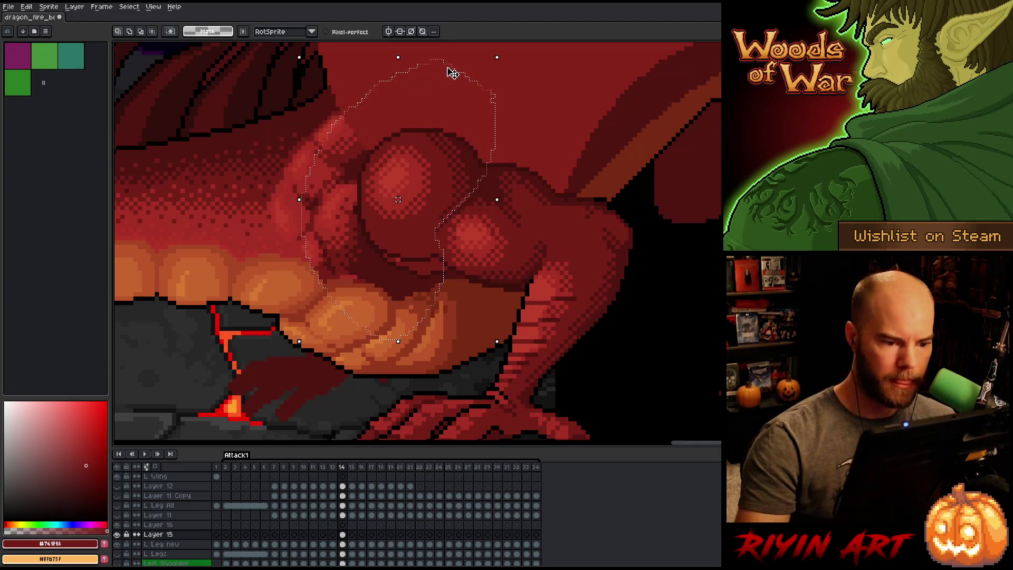
key(ctrl+d)
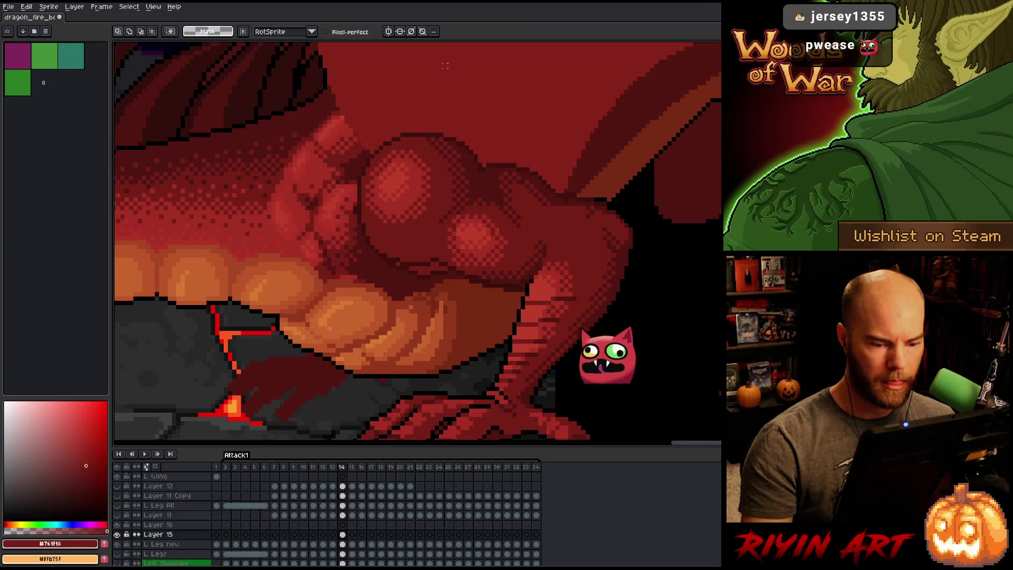
Flip between frames 13 and 14 to check the thigh muscle's alignment.
key(comma)
key(period)
key(comma)
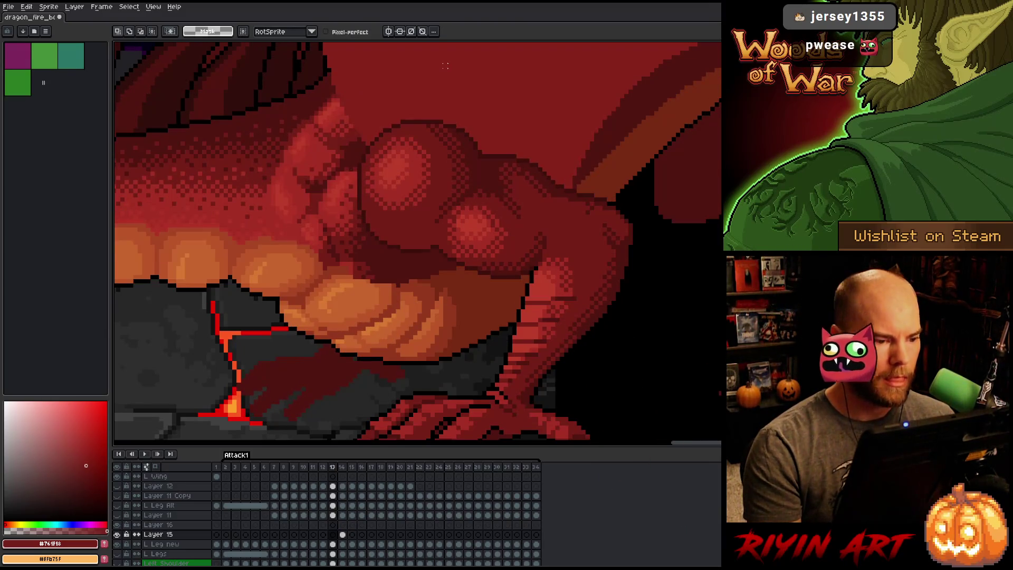
key(period)
key(comma)
key(period)
key(comma)
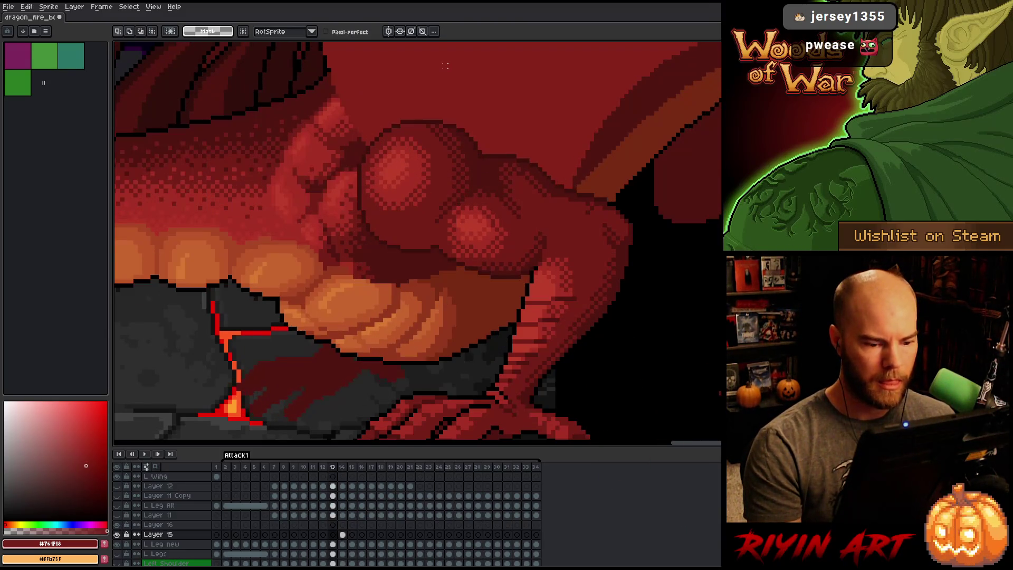
key(period)
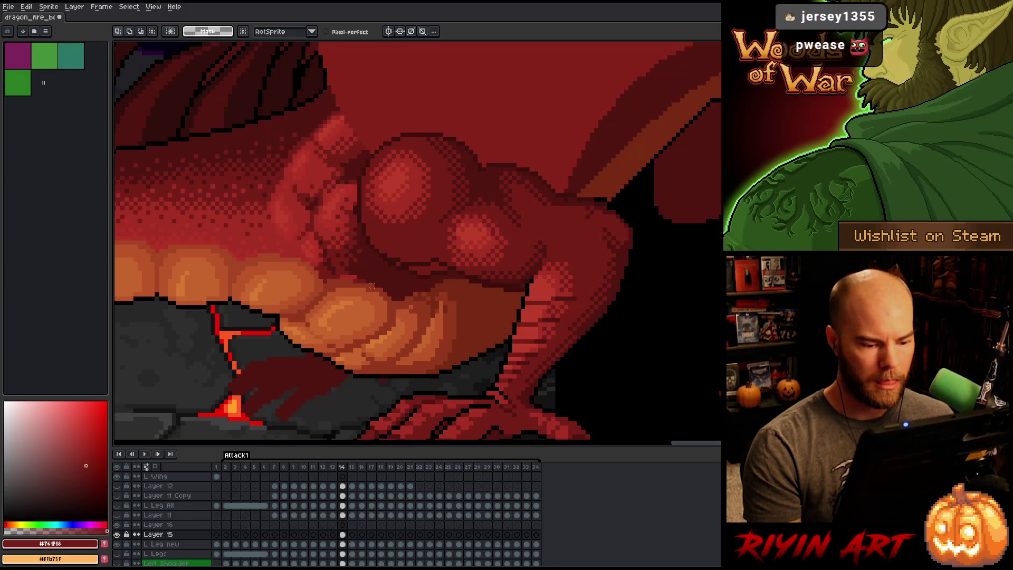
key(comma)
key(period)
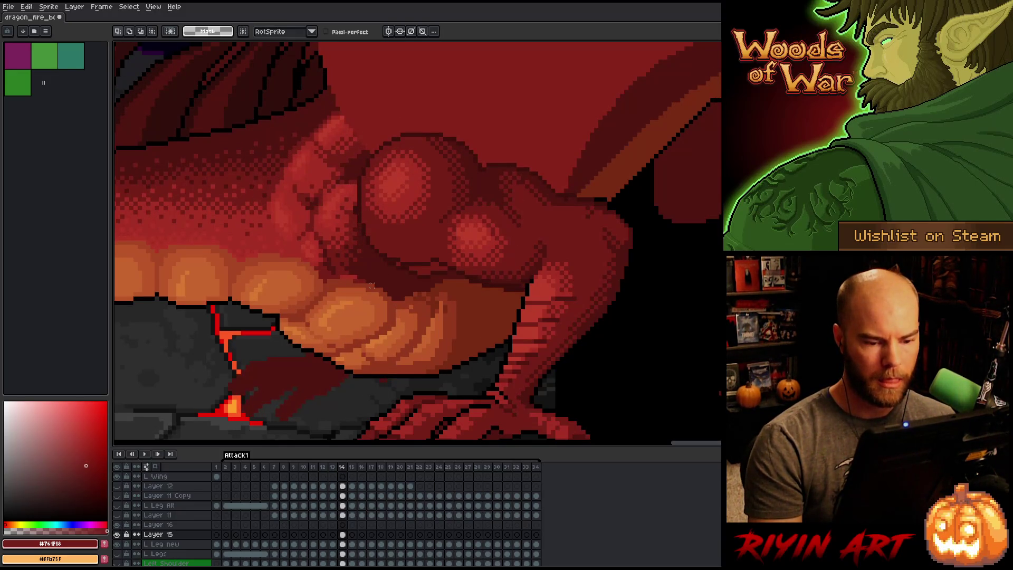
Lasso the whole shoulder and leg on frame 14, then flip between frames 13 and 14 to check alignment.
mouse_move(612, 125)
mouse_down()
mouse_move(642, 323)
mouse_move(552, 393)
mouse_up()
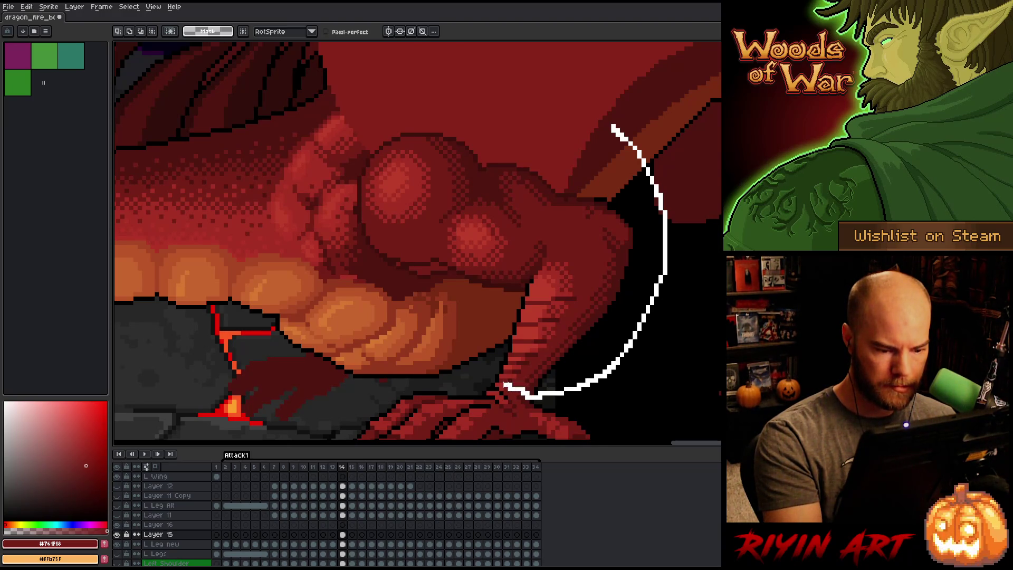
mouse_move(496, 379)
mouse_down()
mouse_move(369, 351)
mouse_move(544, 70)
mouse_up()
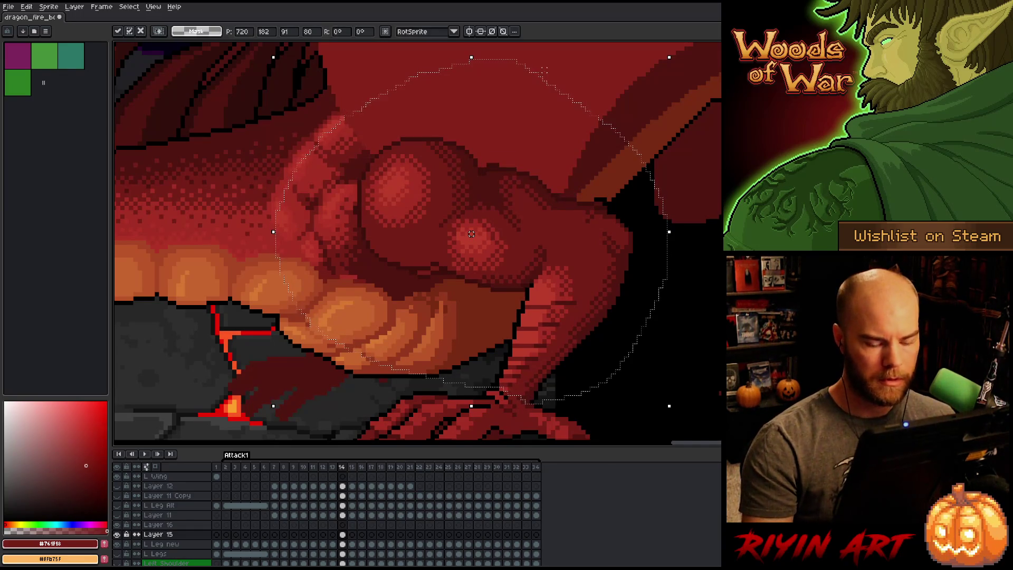
key(comma)
key(period)
key(comma)
key(period)
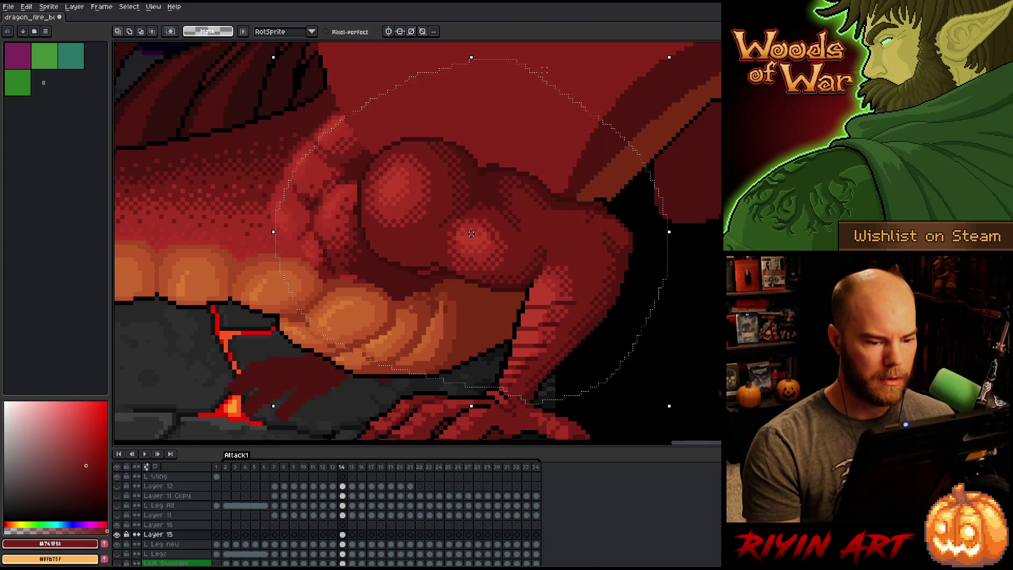
key(comma)
key(period)
scroll(531, 48, down, 3)
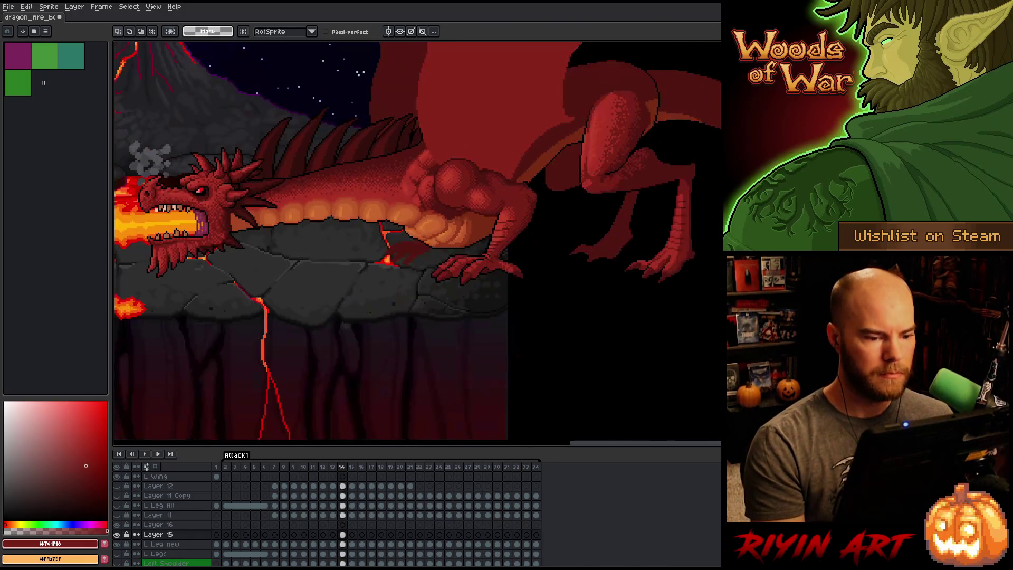
Flip between frames 13 and 14 and toggle Layer 15 on and off to inspect the shoulder.
key(comma)
key(period)
key(comma)
key(period)
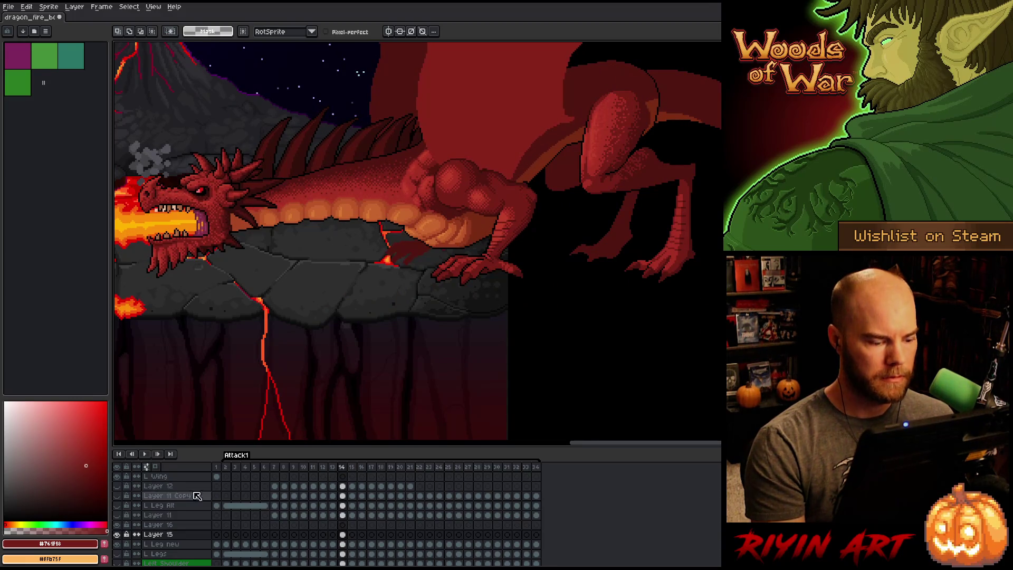
click(119, 535)
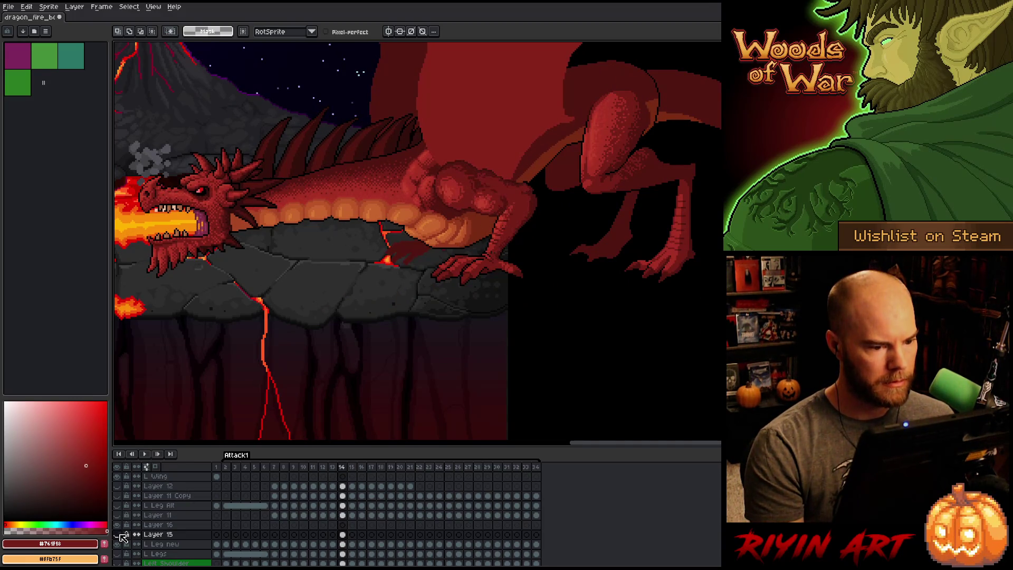
click(118, 534)
click(118, 535)
click(118, 535)
click(118, 535)
click(119, 535)
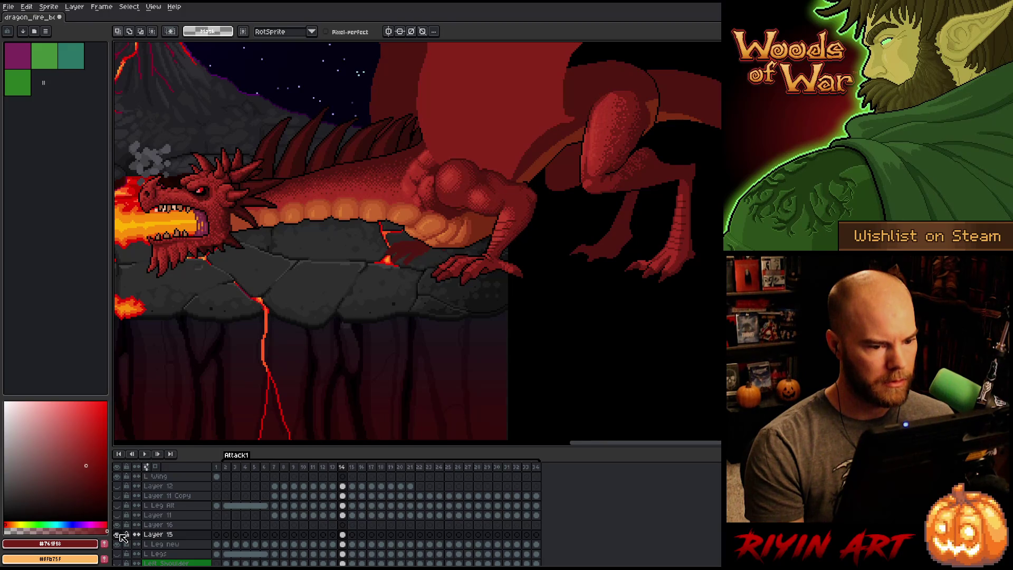
click(118, 535)
click(118, 535)
Select the L Leg new cel on frame 14 and solo that layer, hiding all others.
key(comma)
key(period)
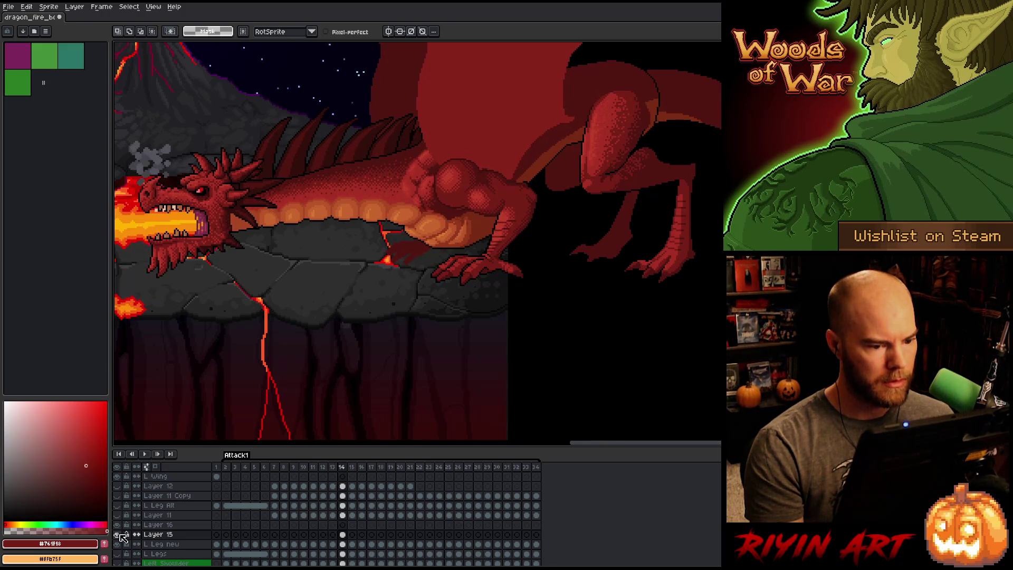
key(comma)
key(period)
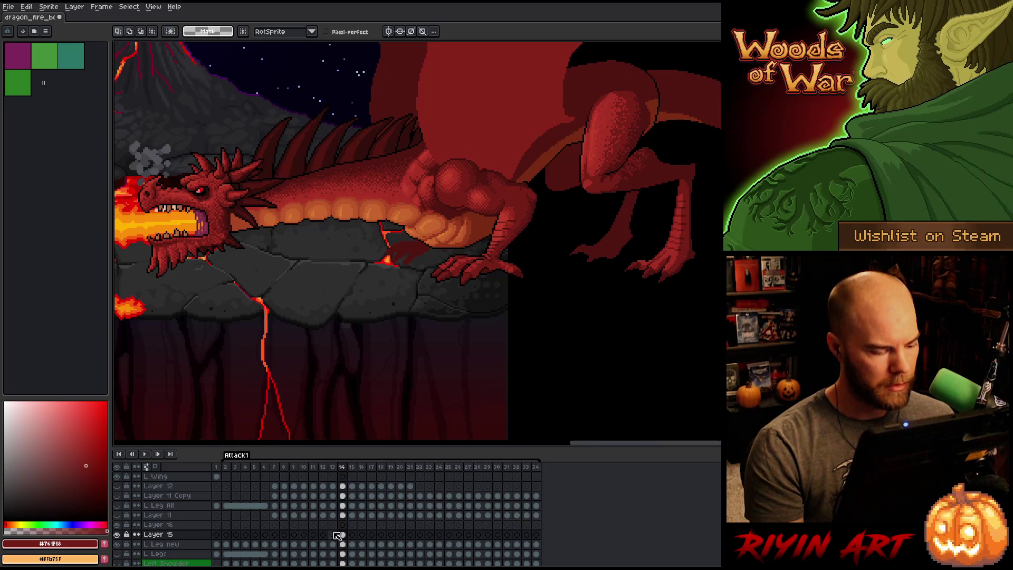
click(343, 544)
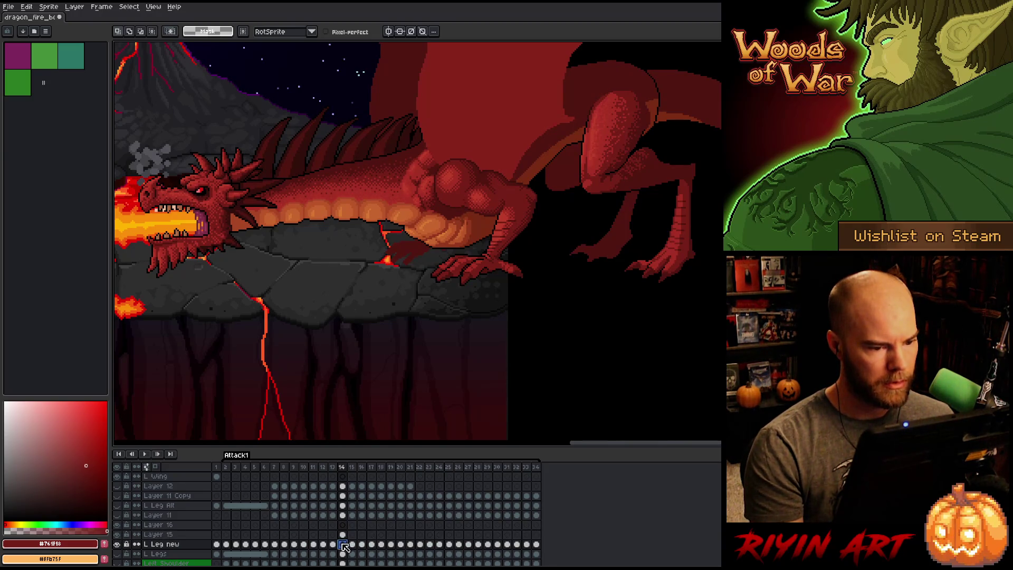
key(Up)
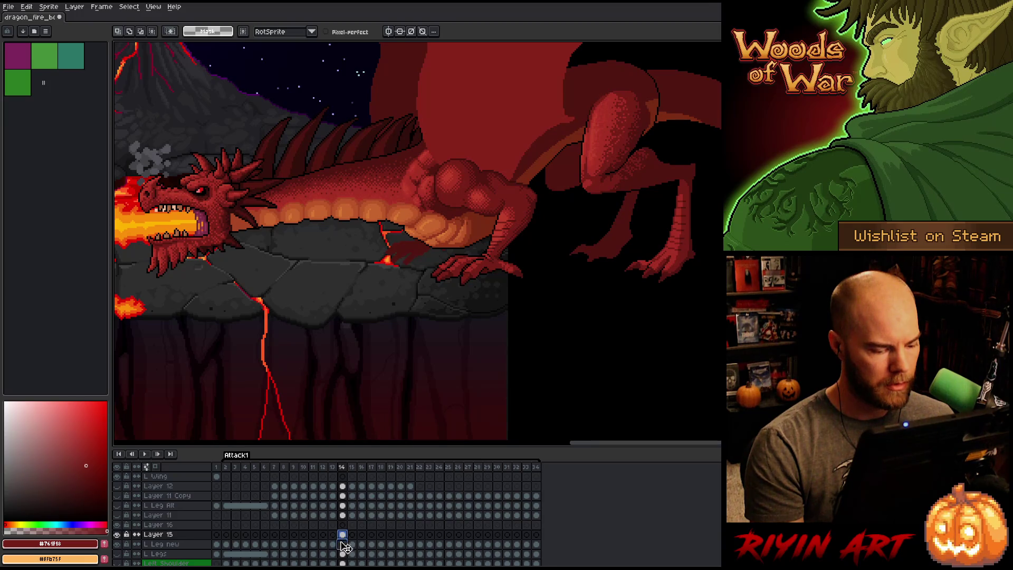
click(343, 544)
alt+click(117, 545)
scroll(562, 194, up, 4)
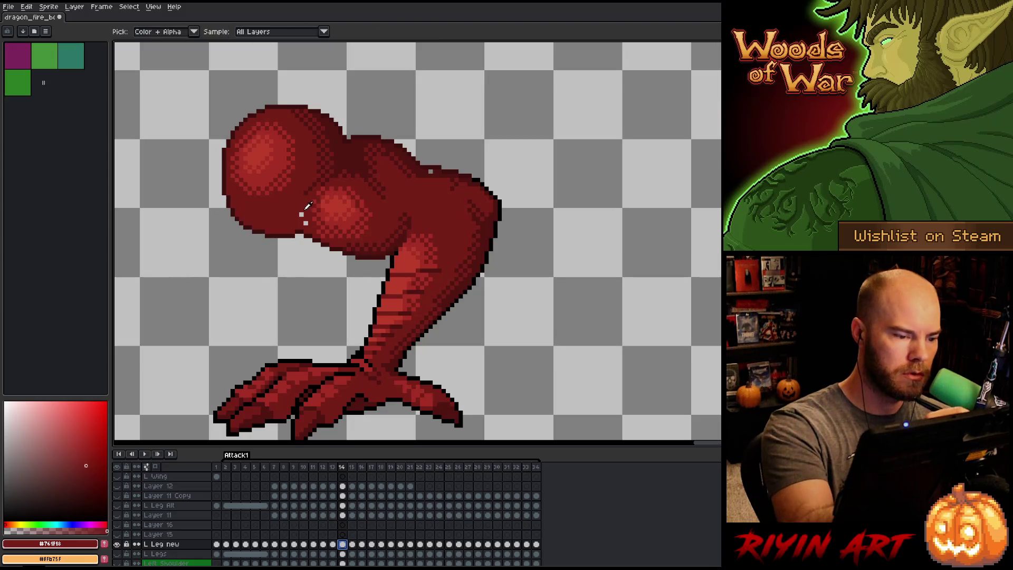
Sample the dragon's dark red, outline, and bright red colours with the eyedropper.
key(i)
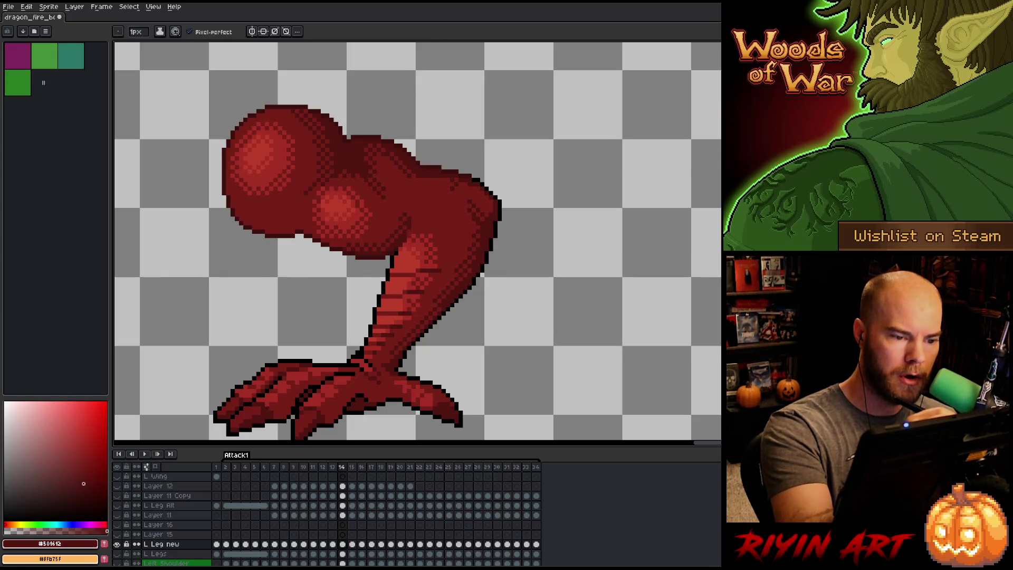
alt+click(345, 143)
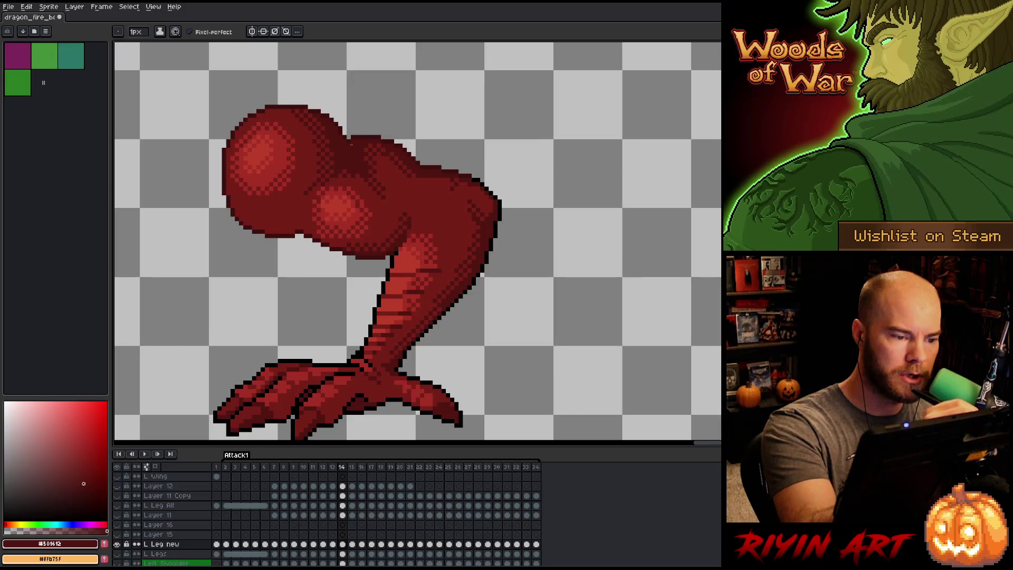
alt+click(350, 137)
alt+click(353, 131)
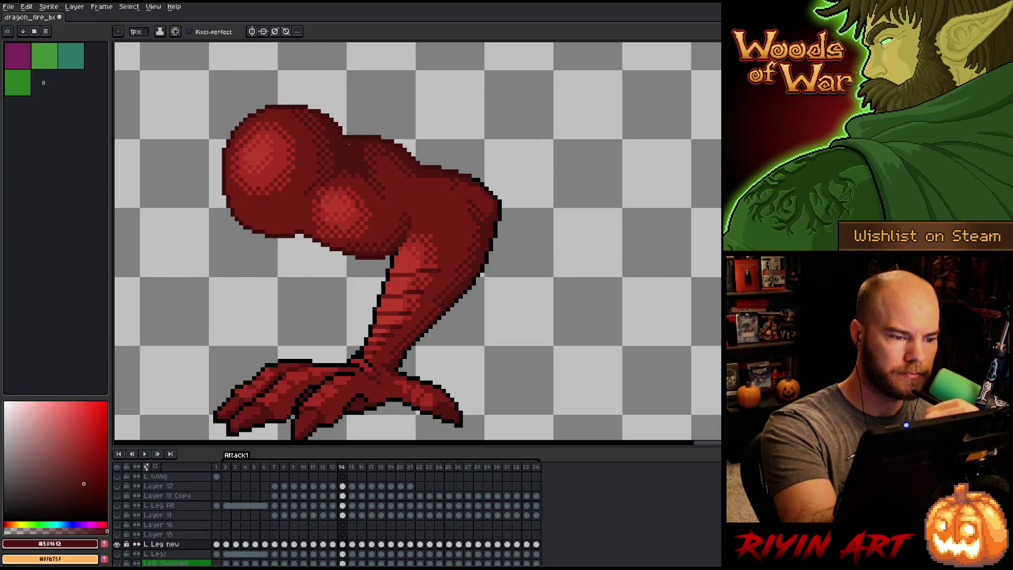
alt+click(543, 223)
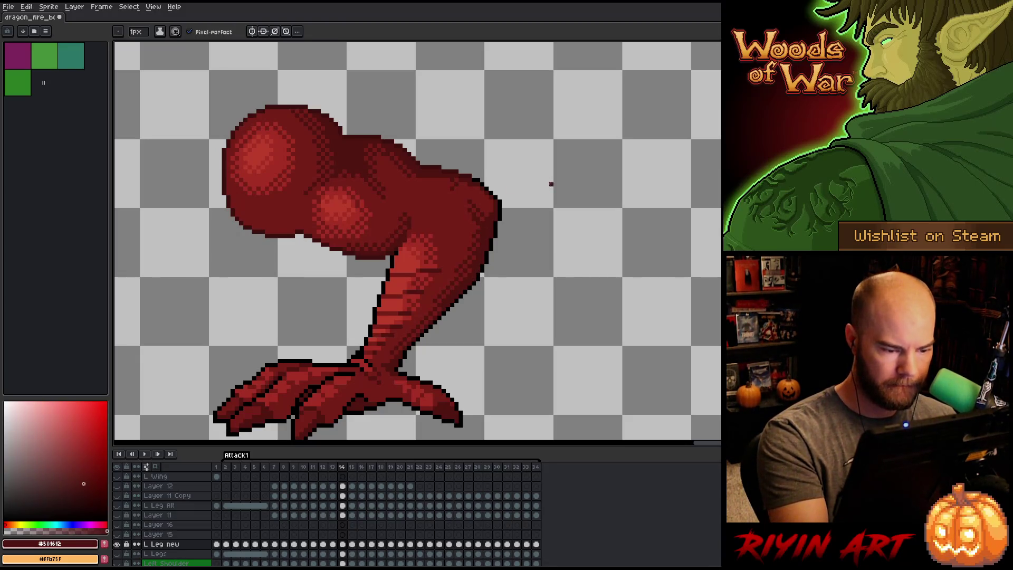
alt+click(371, 348)
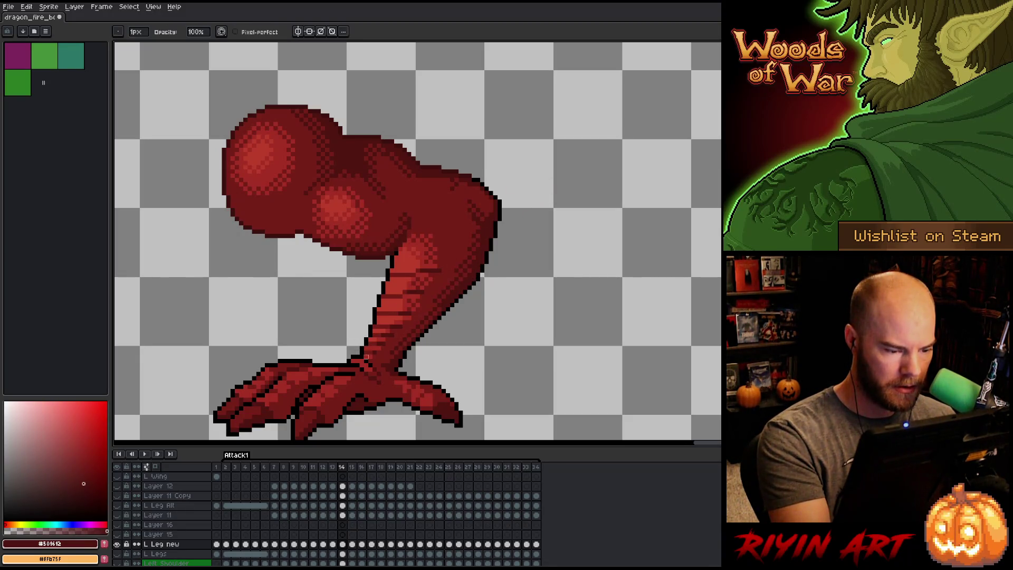
alt+click(364, 356)
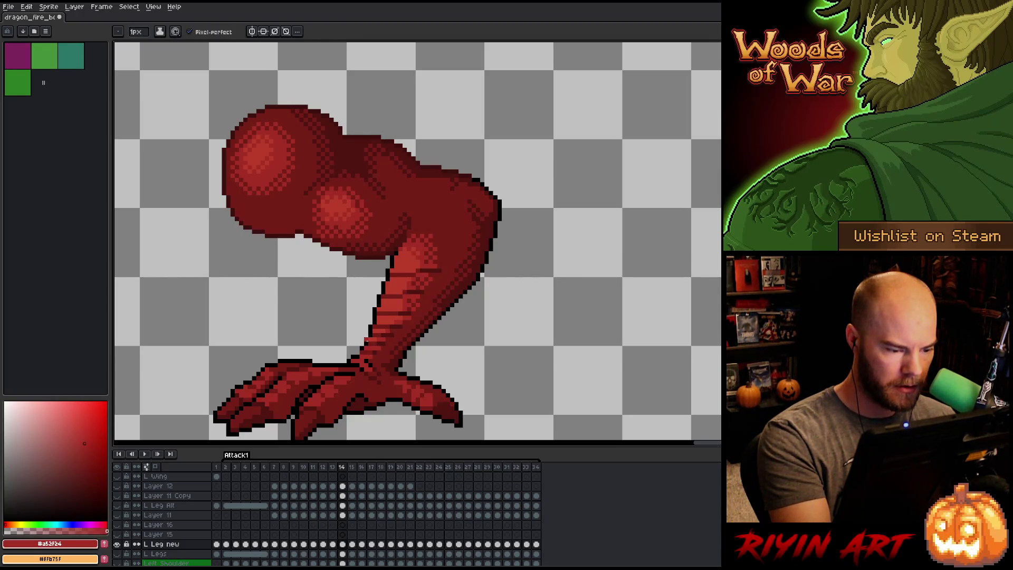
alt+click(358, 352)
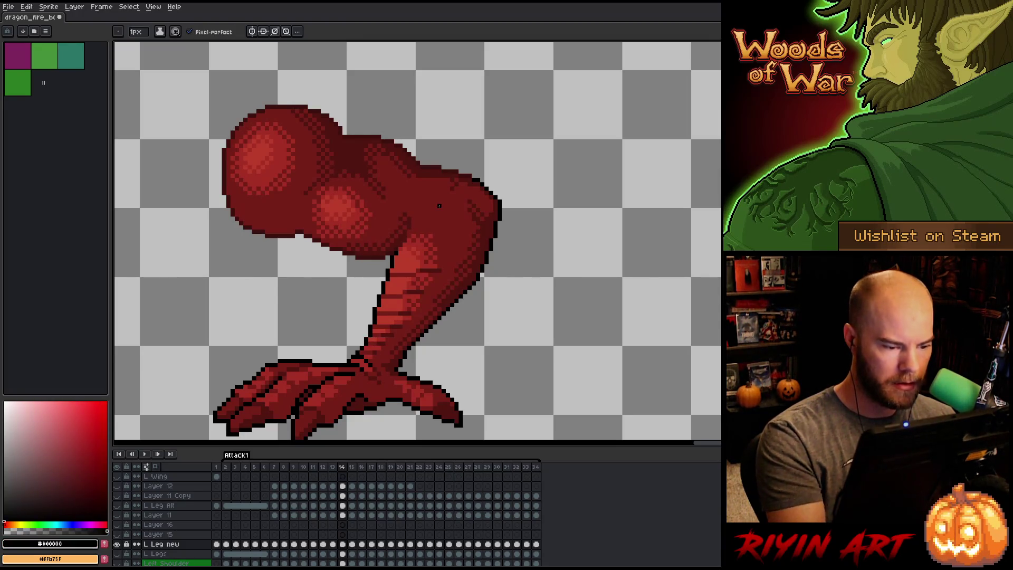
Flip between frames 13 and 14 to compare, then sample the dark red on frame 13.
key(Left)
key(Right)
key(Left)
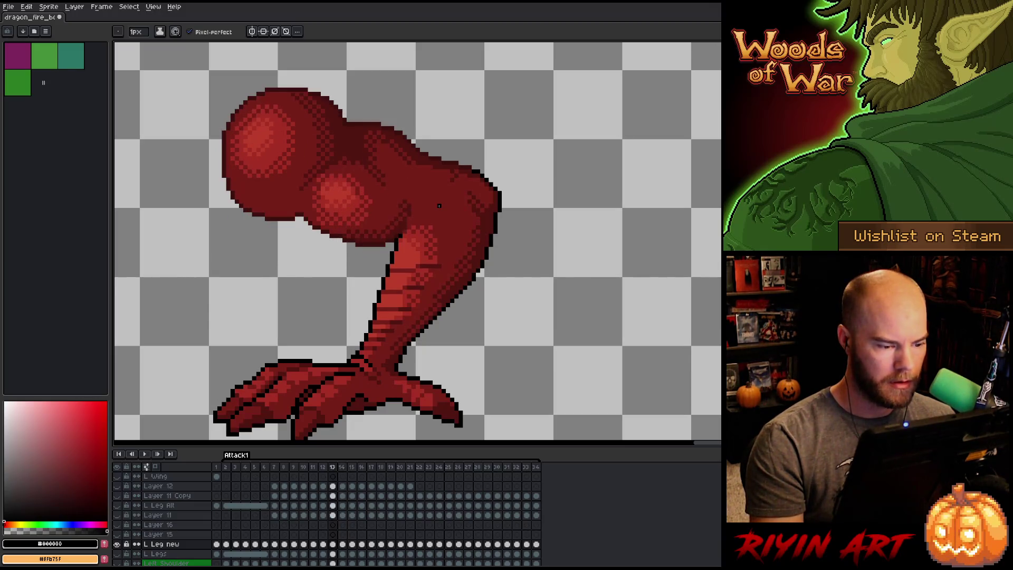
key(Right)
key(Left)
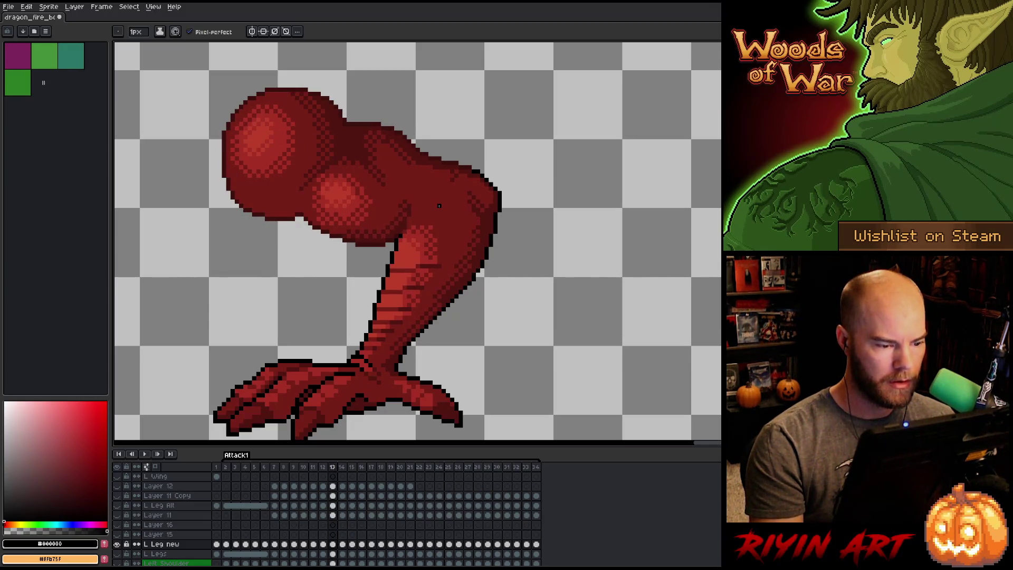
key(Right)
key(Left)
key(Right)
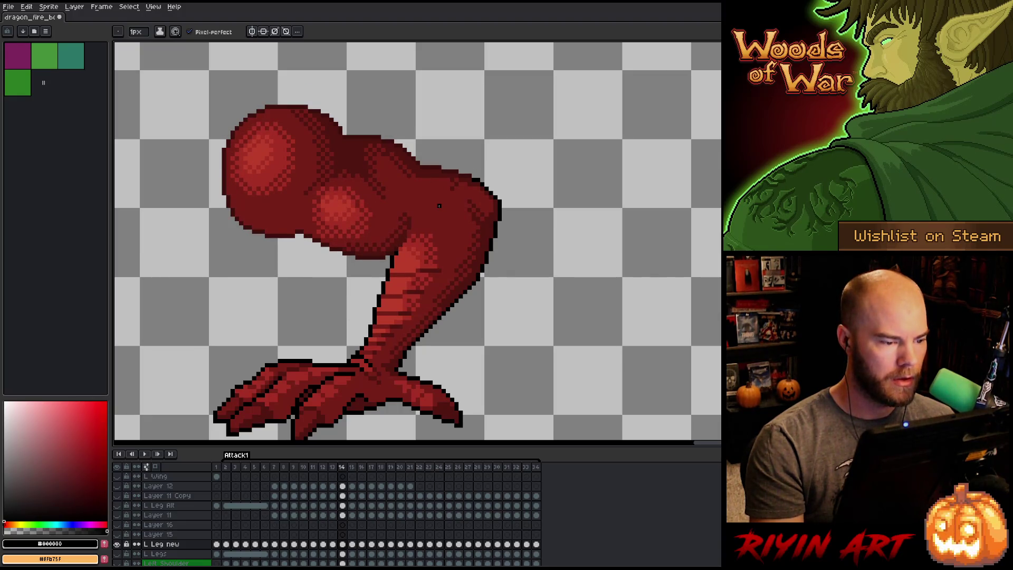
key(Left)
key(Right)
key(Left)
key(Right)
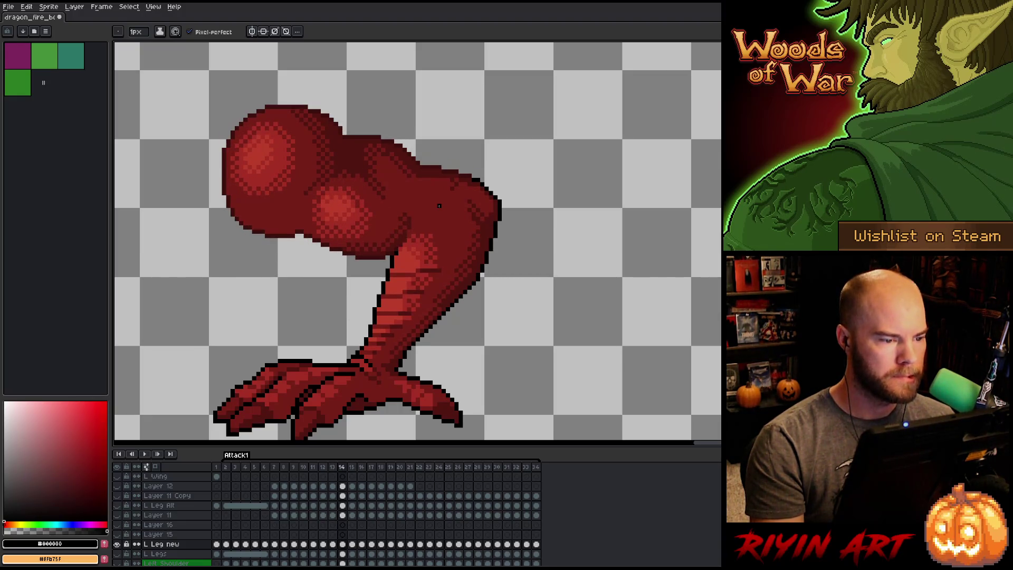
key(Left)
key(Right)
key(Left)
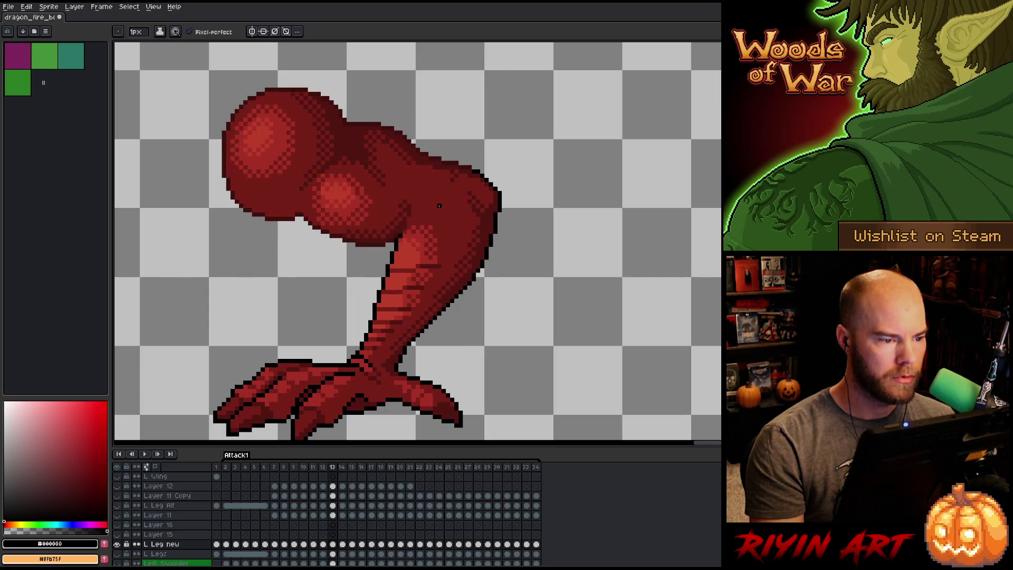
alt+click(350, 134)
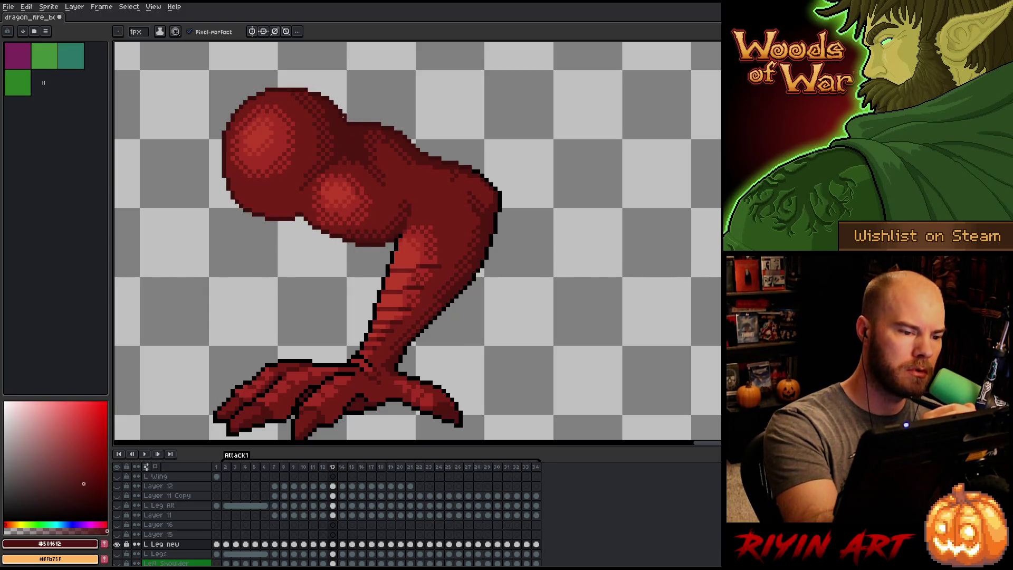
Step back through frames 12, 11 and 10 to check the pose, then advance to frame 15.
key(Left)
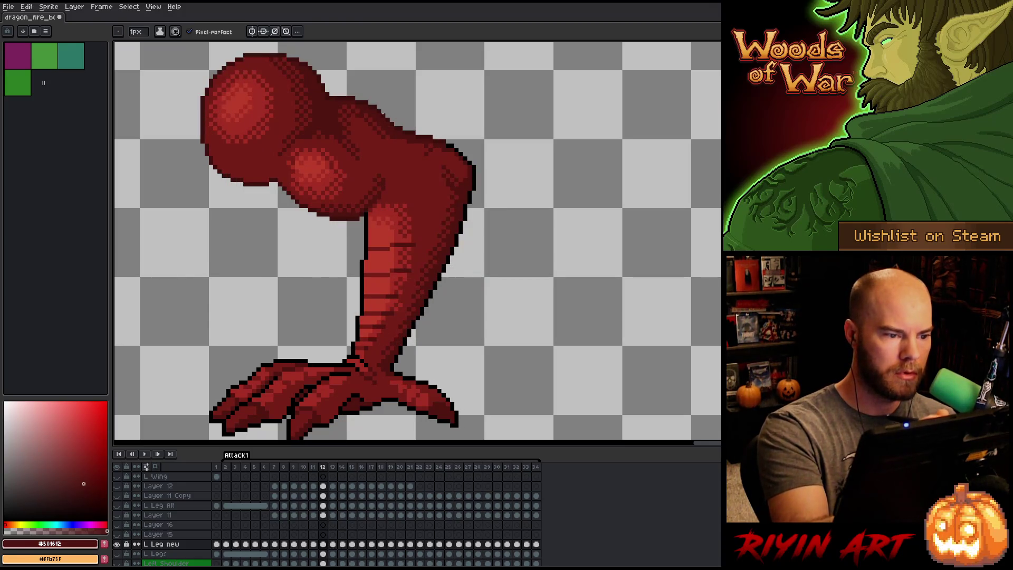
key(Left)
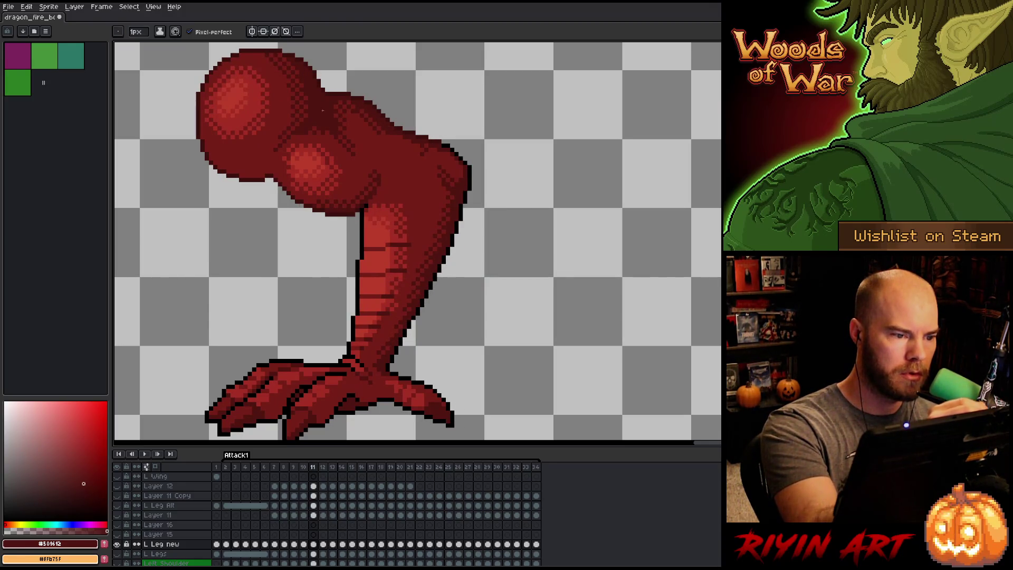
key(Left)
key(Right)
key(Right)
key(Right)
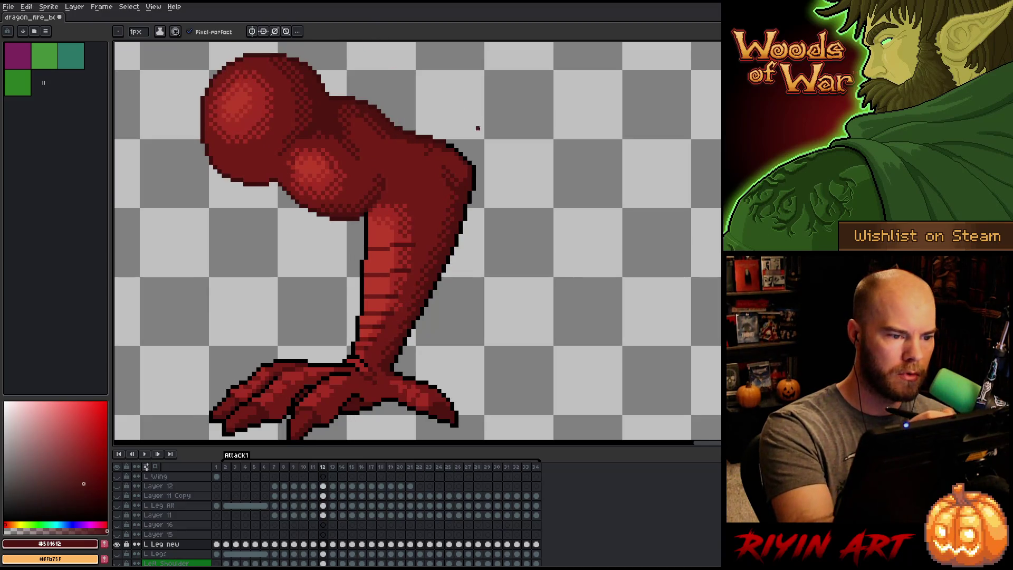
key(Right)
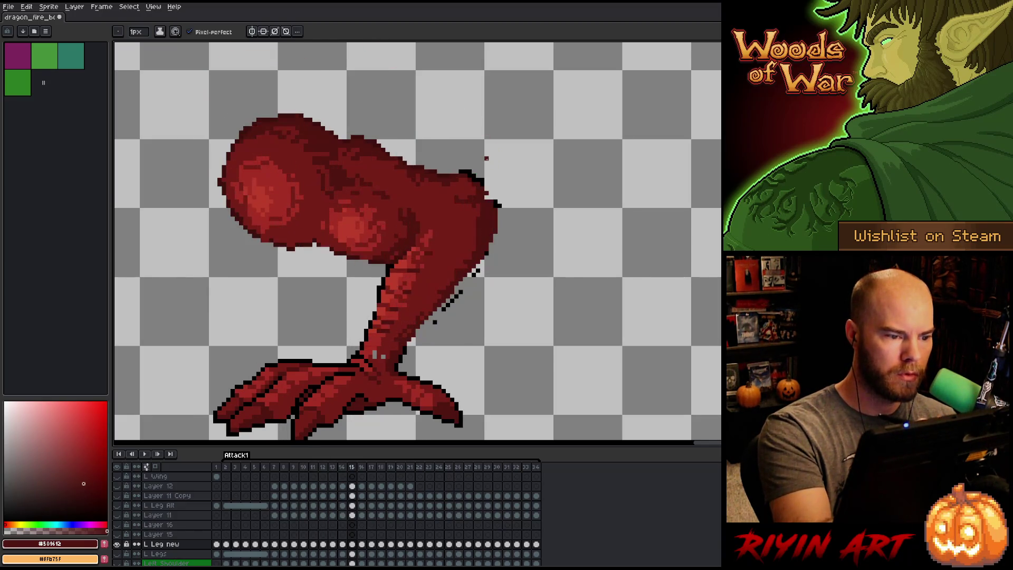
Flip between frames 14 and 15 to compare the leg.
key(Left)
key(Right)
key(Left)
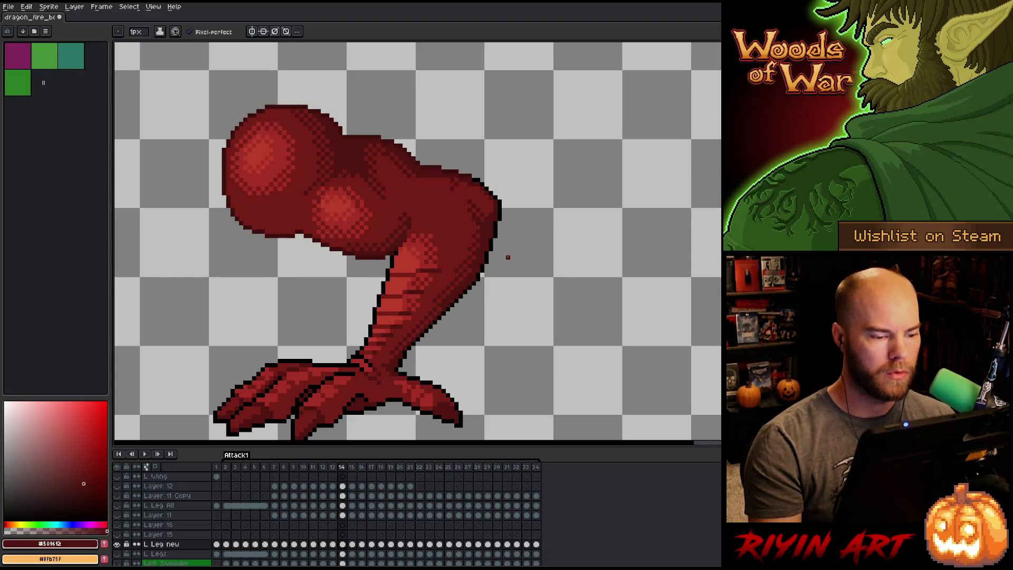
key(v)
key(b)
key(Right)
key(Left)
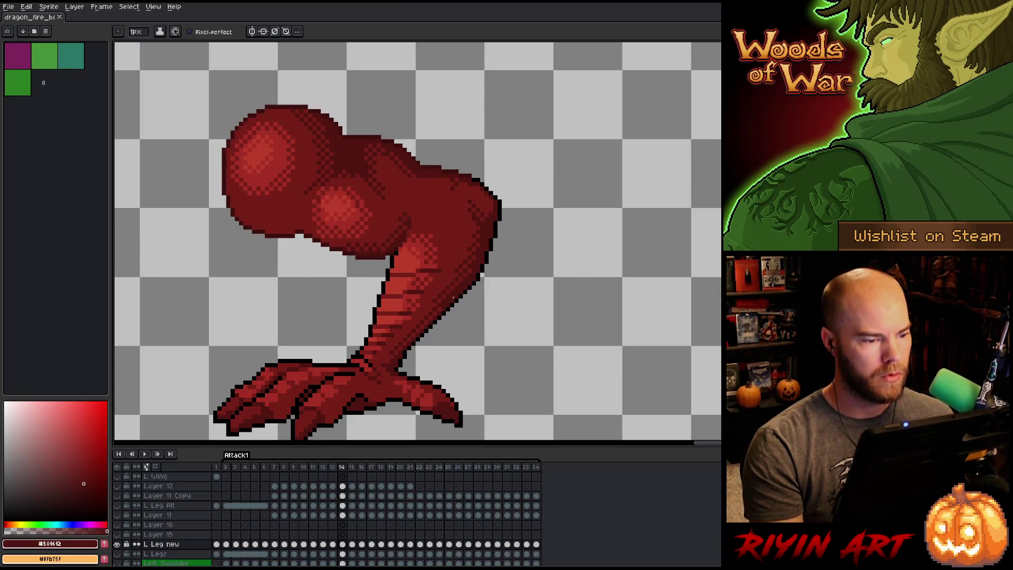
key(Right)
key(Left)
key(Right)
key(Left)
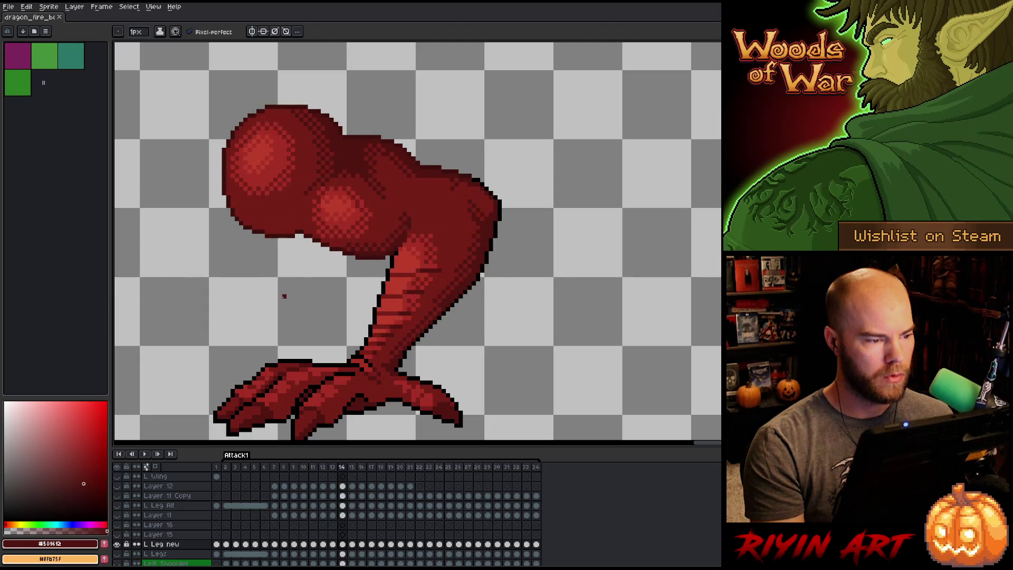
key(Right)
key(Left)
Paste the L Leg new frame-14 leg cel into Layer 15 at frame 15.
click(342, 544)
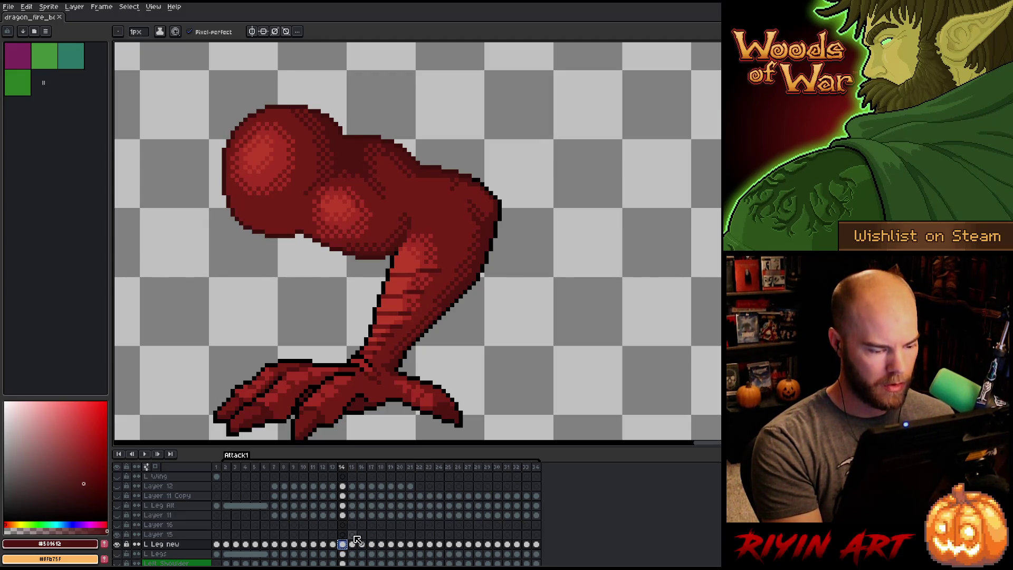
click(352, 535)
key(ctrl+v)
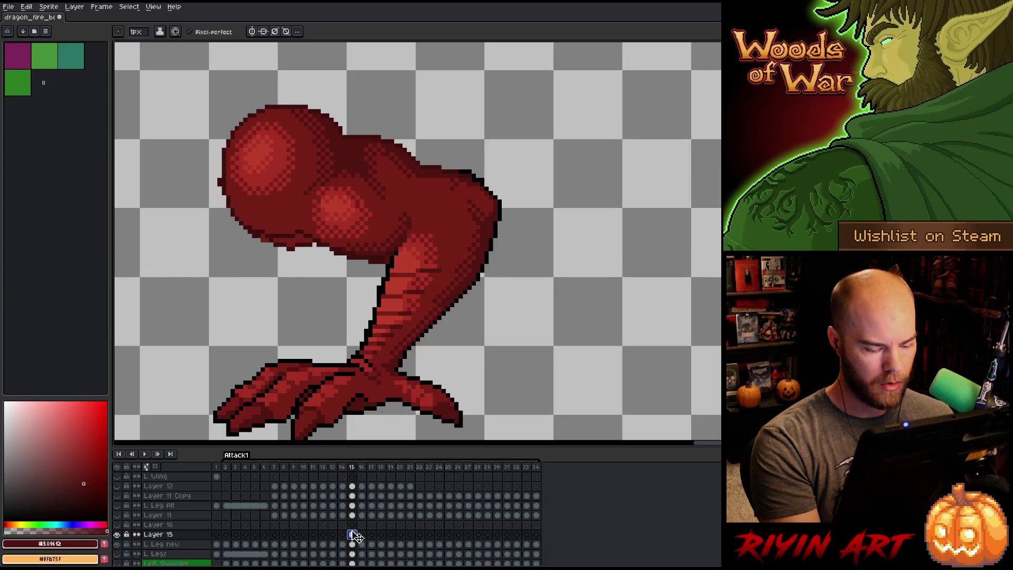
Flip through frames 12 to 15 to review the pasted leg against neighbouring poses.
key(Left)
key(Left)
key(Left)
key(Right)
key(Right)
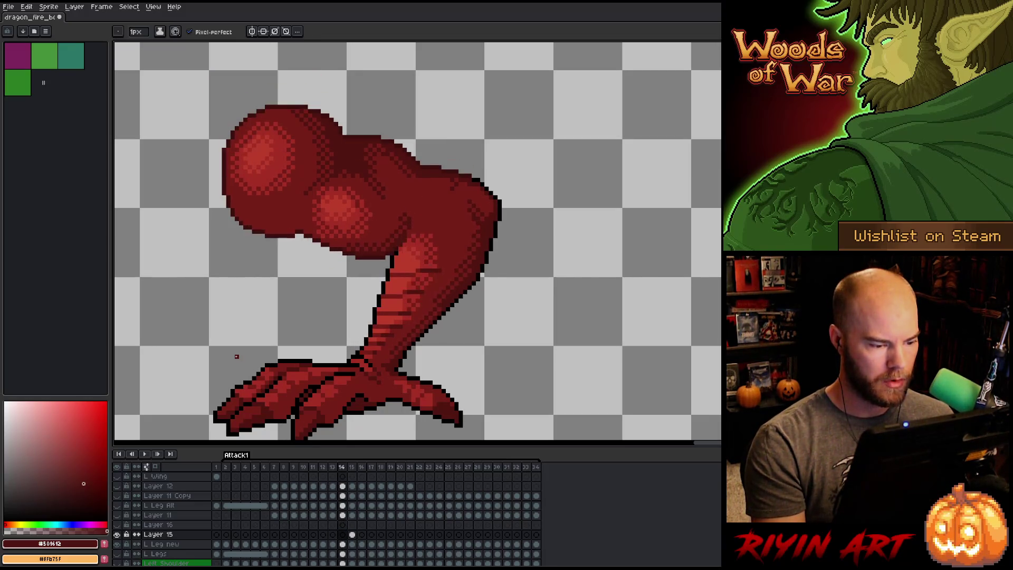
key(Left)
key(Right)
key(Left)
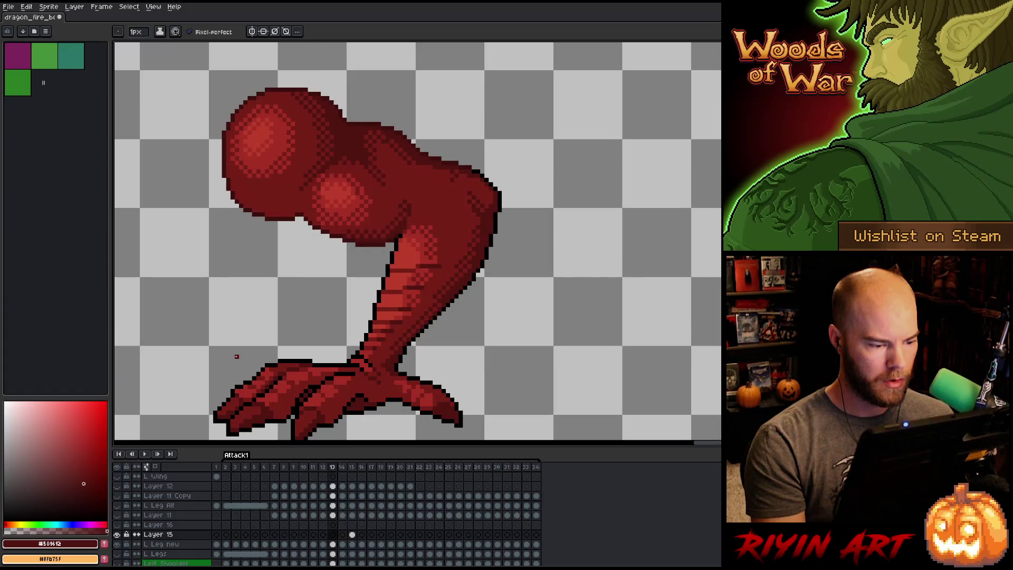
key(Left)
key(Right)
key(Right)
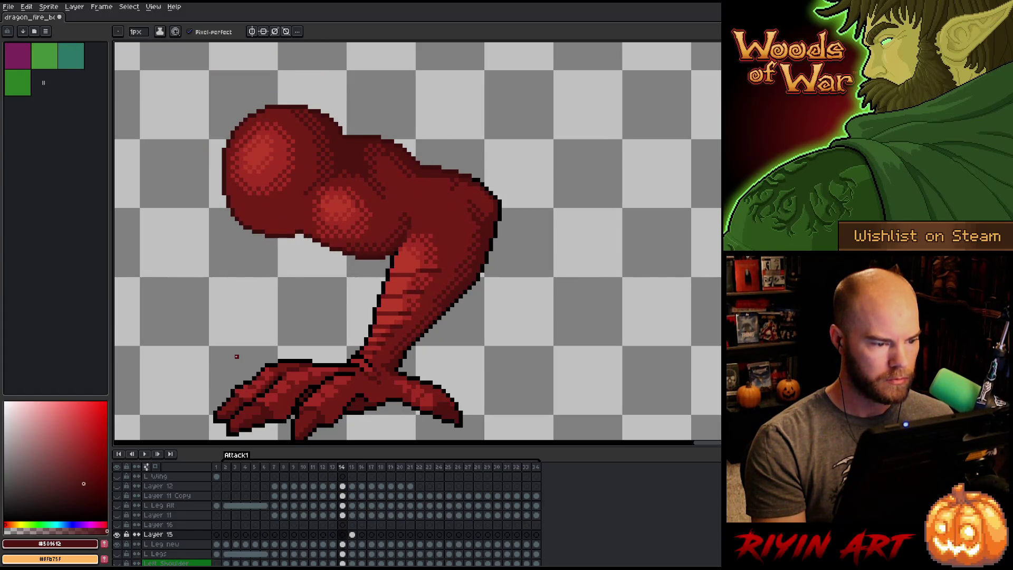
key(Right)
key(Left)
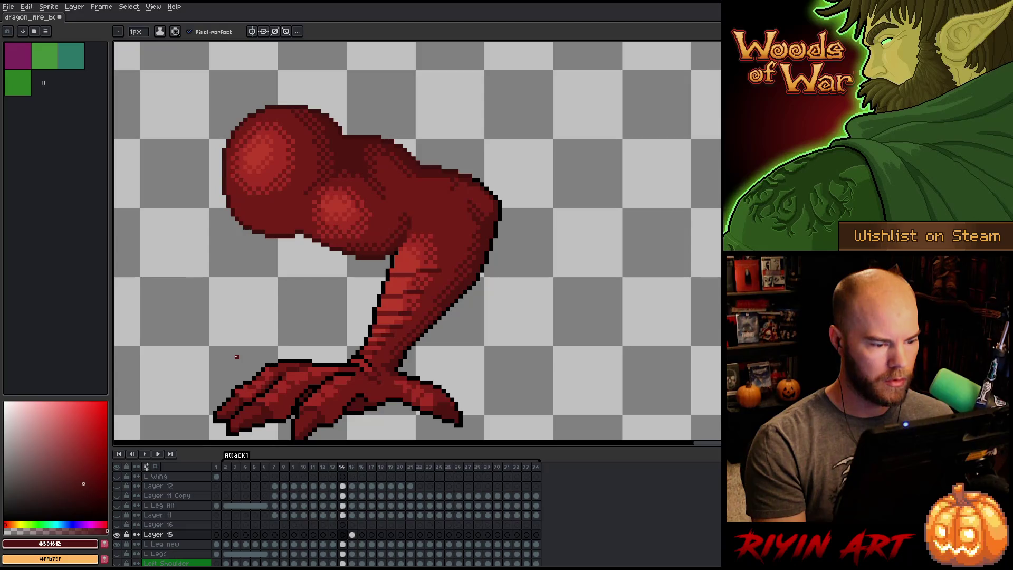
key(Right)
key(Right)
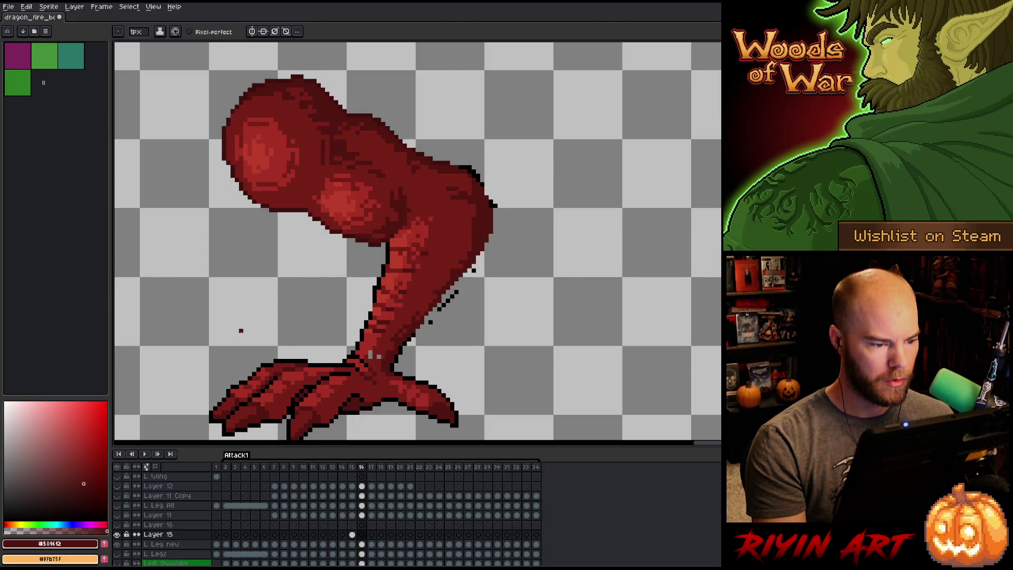
key(Left)
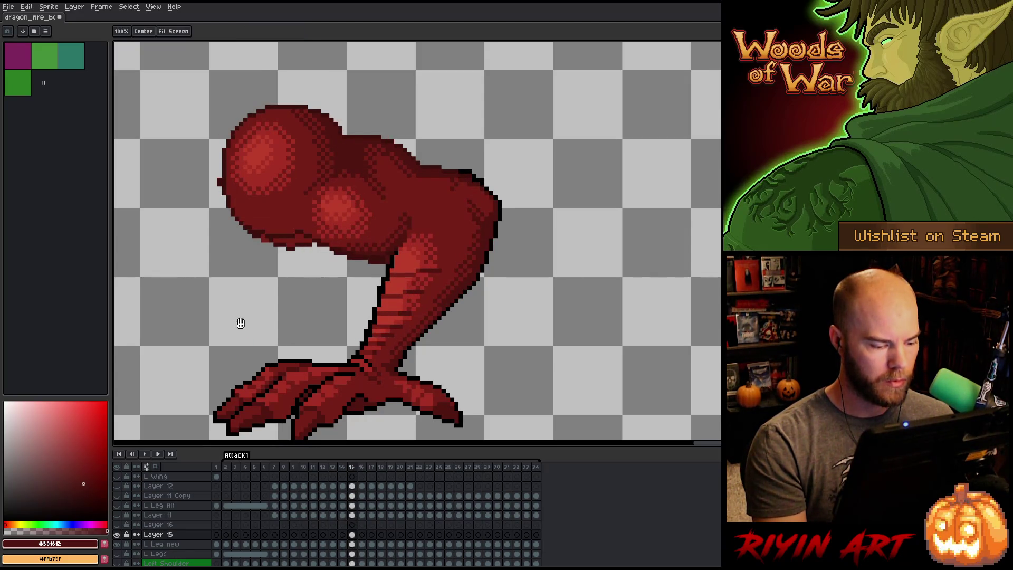
Pan the view and begin a freehand lasso outline of the thigh on frame 15.
drag(239, 322, 308, 328)
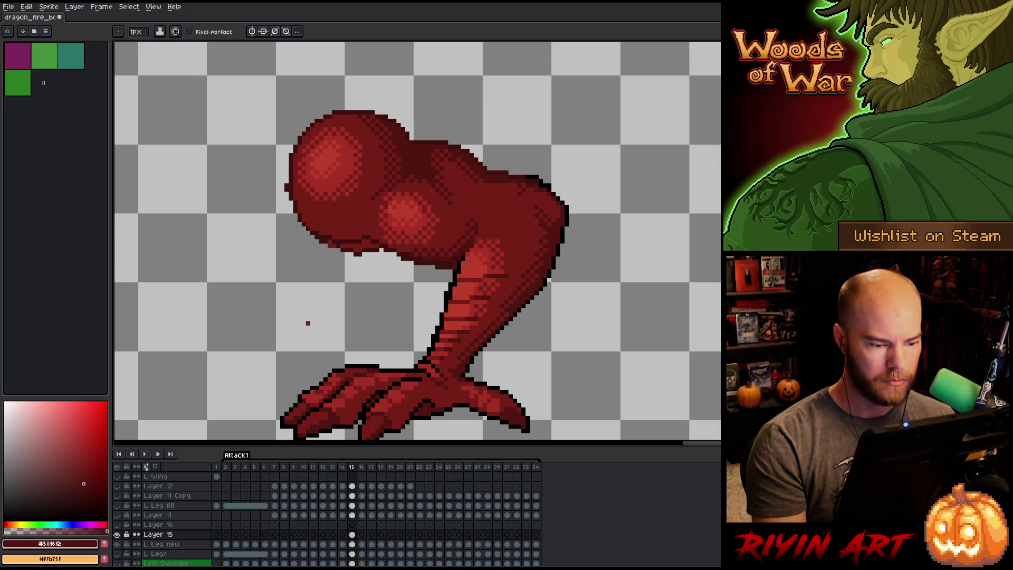
key(m)
mouse_move(596, 173)
mouse_down()
mouse_move(583, 221)
mouse_move(565, 230)
mouse_move(483, 219)
mouse_up()
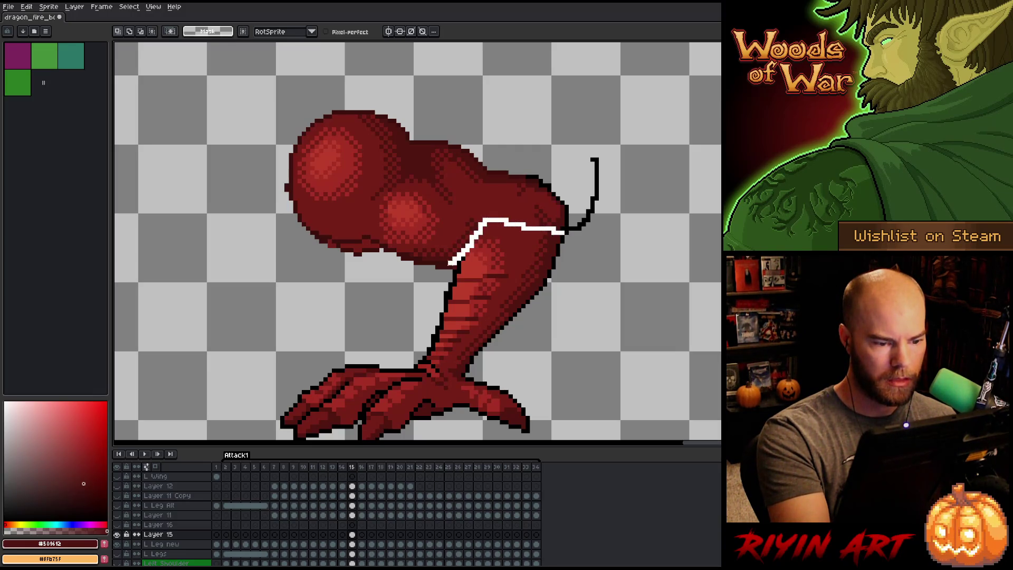
Lasso the frame-15 thigh and upper shin, nudge them one pixel up and back down, then deselect.
mouse_move(449, 262)
mouse_down()
mouse_move(199, 215)
mouse_move(594, 161)
mouse_up()
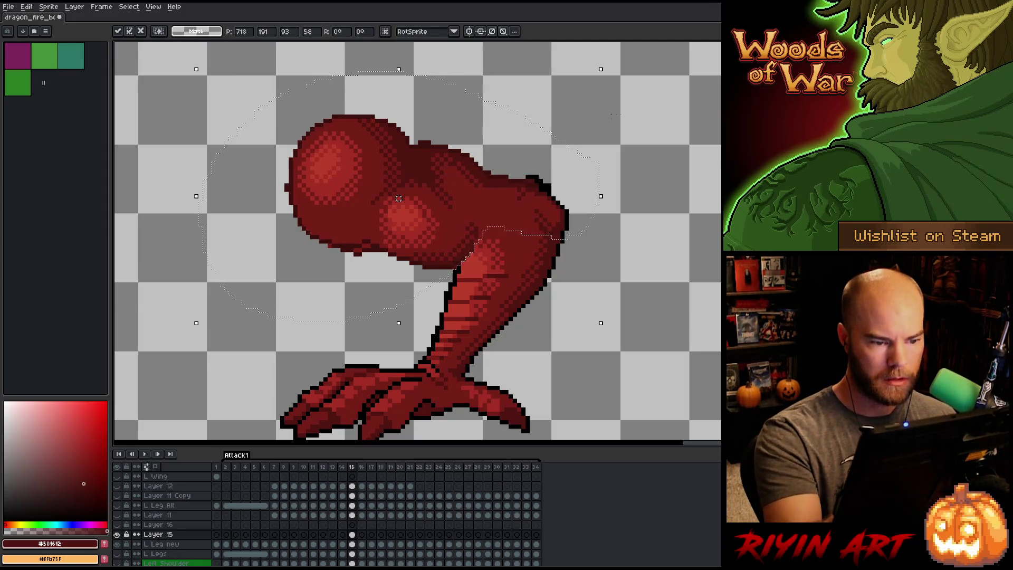
key(b)
mouse_move(631, 121)
mouse_down()
mouse_move(595, 248)
mouse_move(510, 346)
mouse_up()
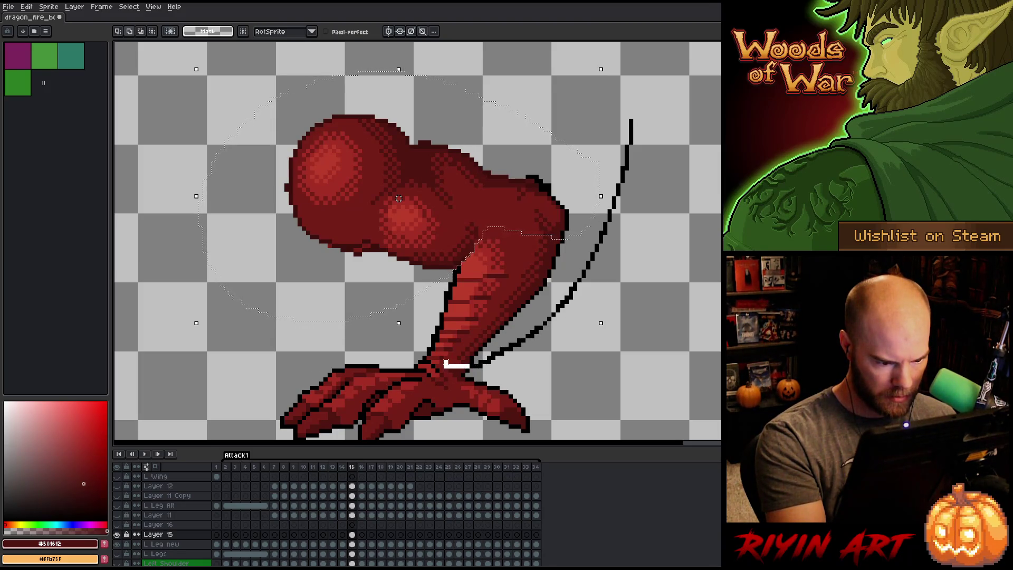
mouse_move(415, 359)
mouse_down()
mouse_move(210, 185)
mouse_move(414, 90)
mouse_up()
key(Up)
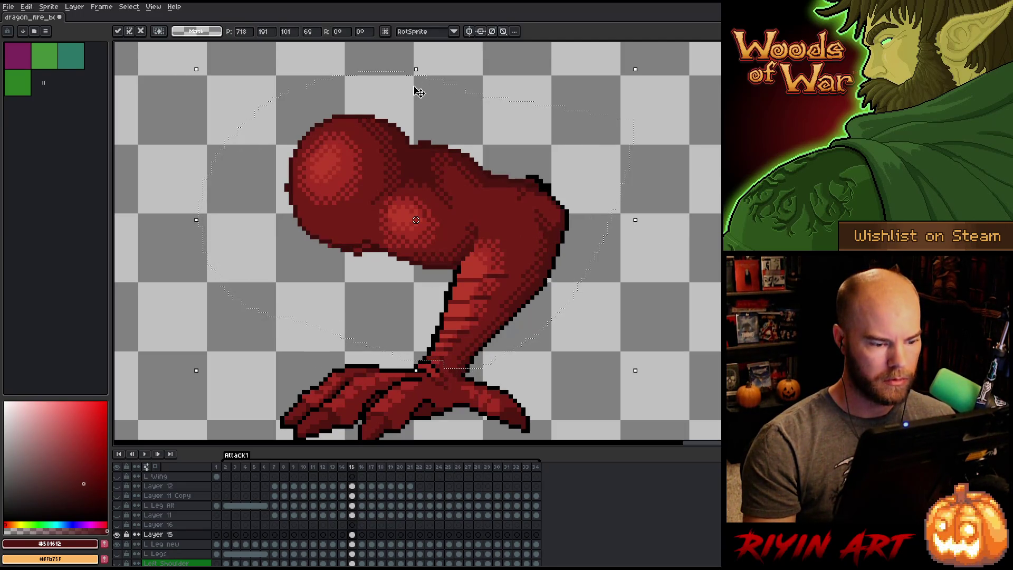
key(Return)
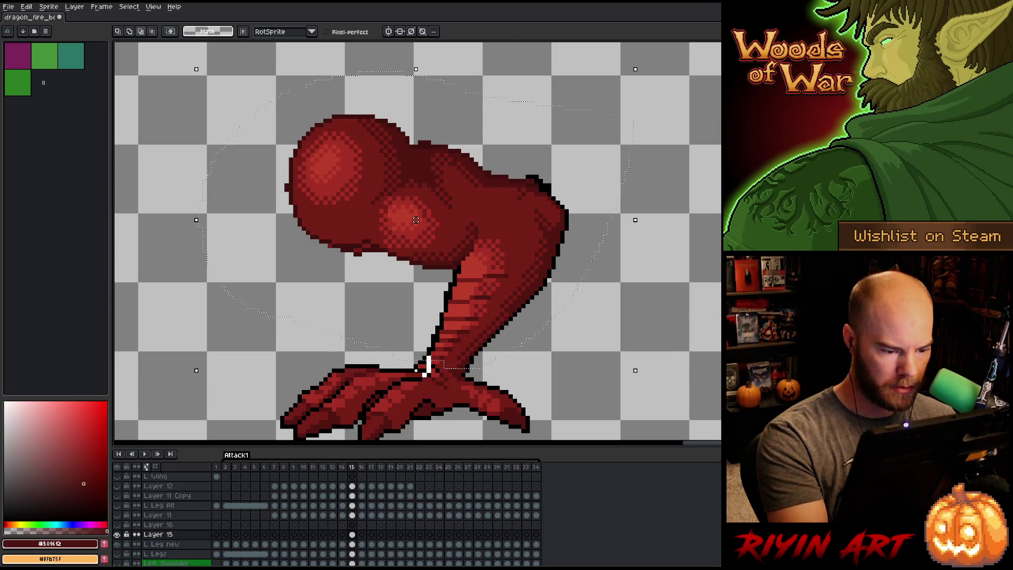
key(Down)
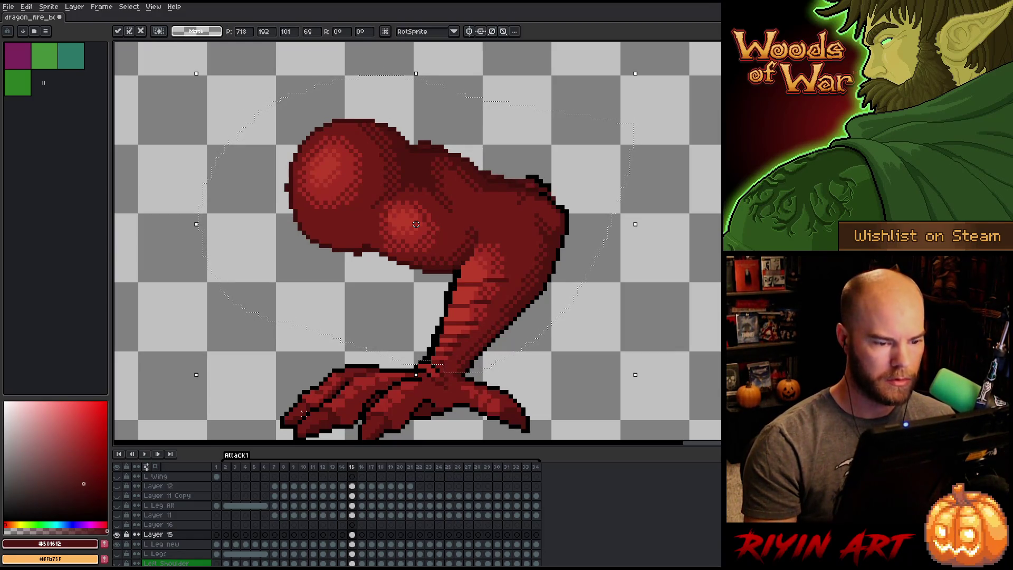
key(ctrl+d)
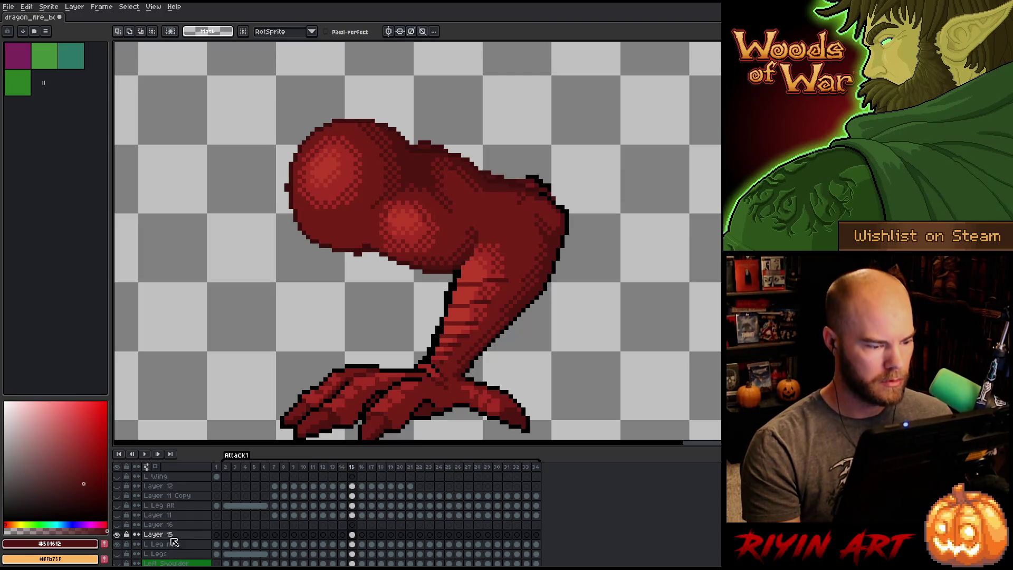
Toggle Layer 15's visibility to compare dithered and smooth thigh shading, then drop the selection.
click(119, 535)
click(120, 535)
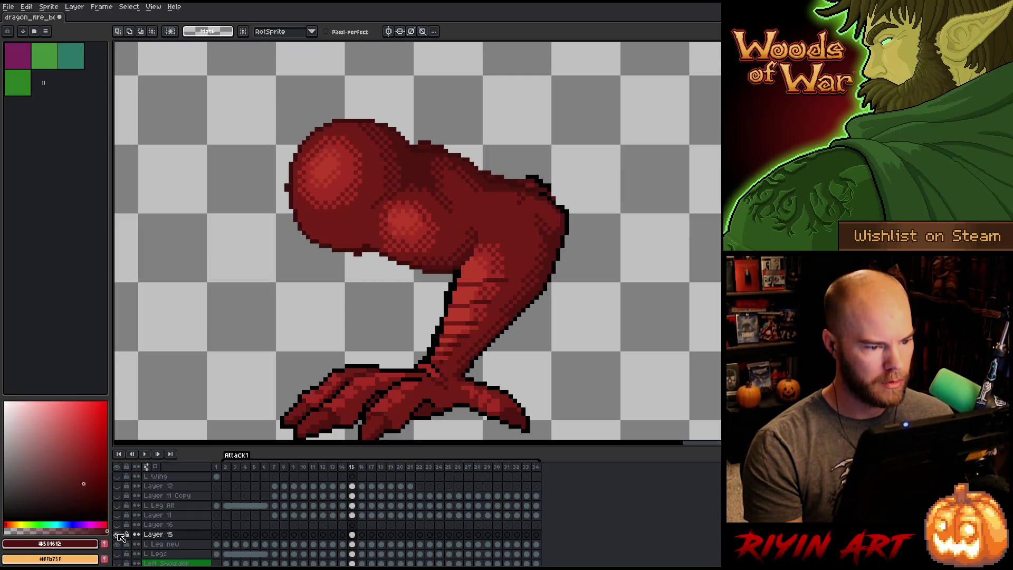
click(120, 535)
click(119, 534)
click(119, 534)
click(119, 535)
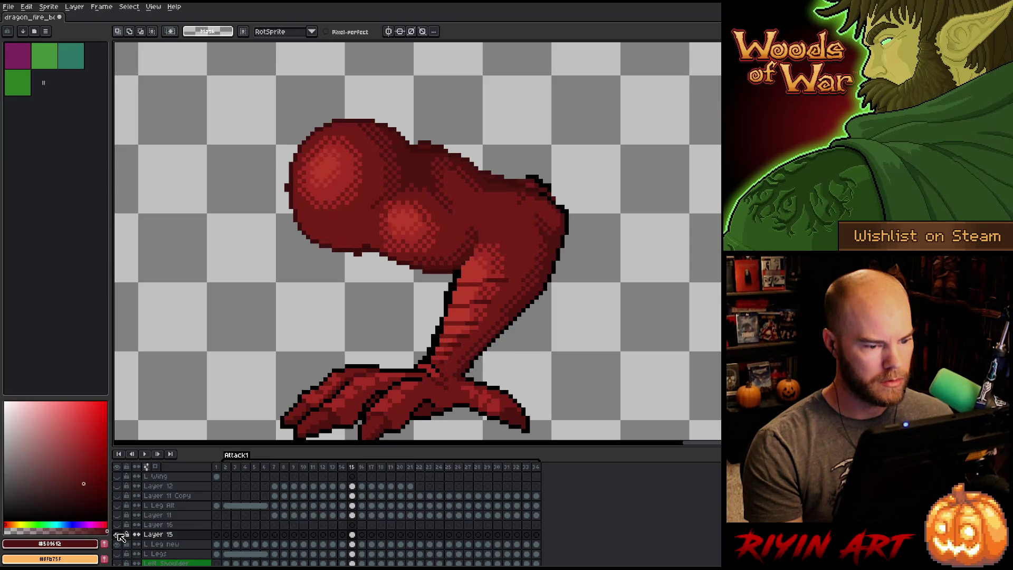
click(119, 535)
click(120, 535)
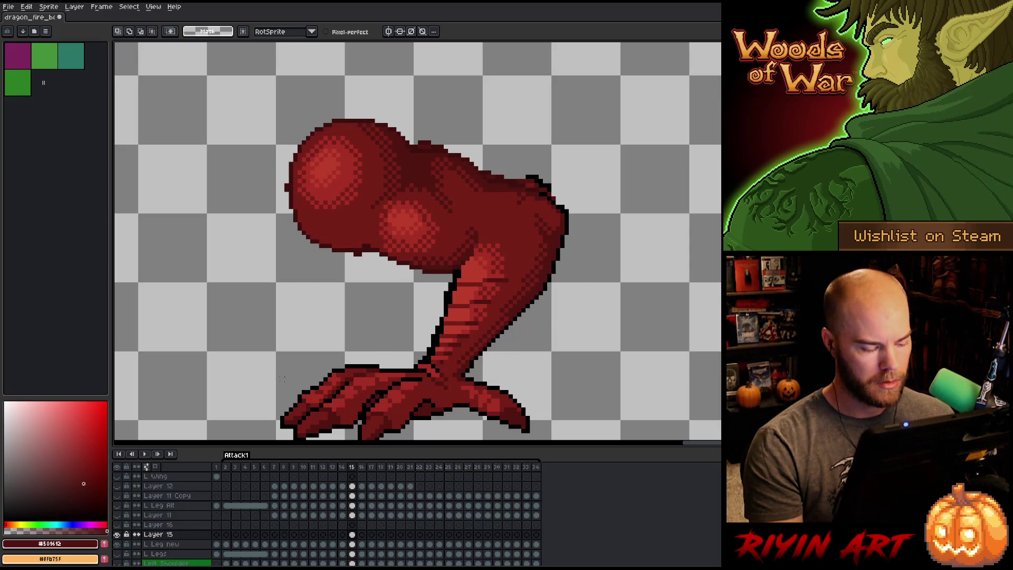
click(119, 534)
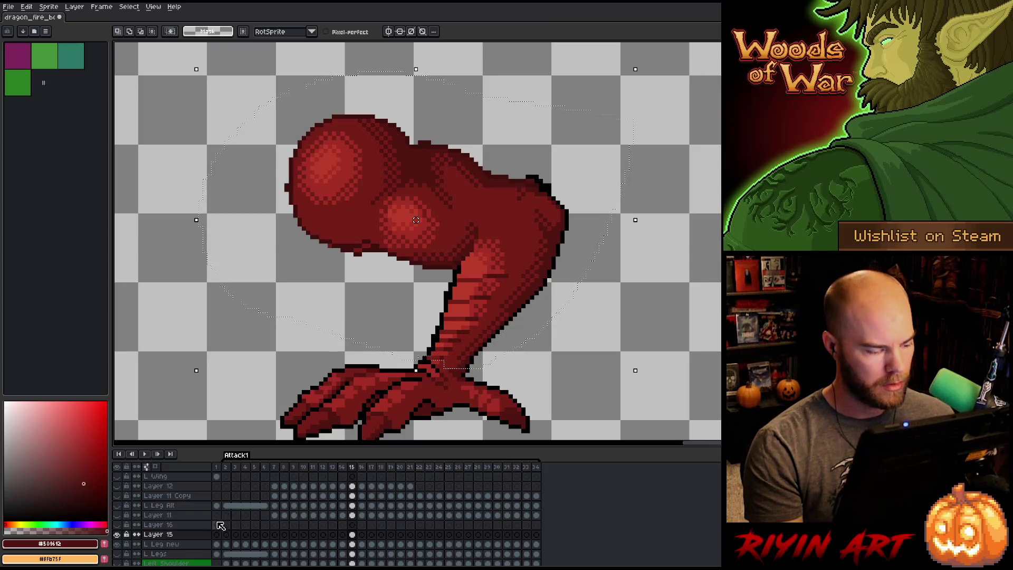
click(117, 535)
click(117, 535)
click(117, 534)
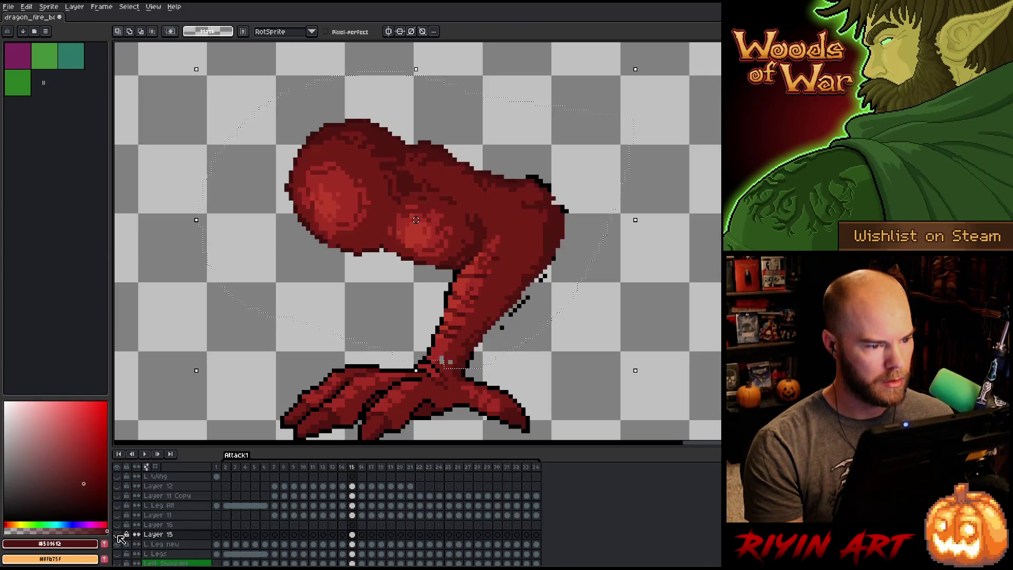
click(118, 535)
click(118, 536)
click(118, 536)
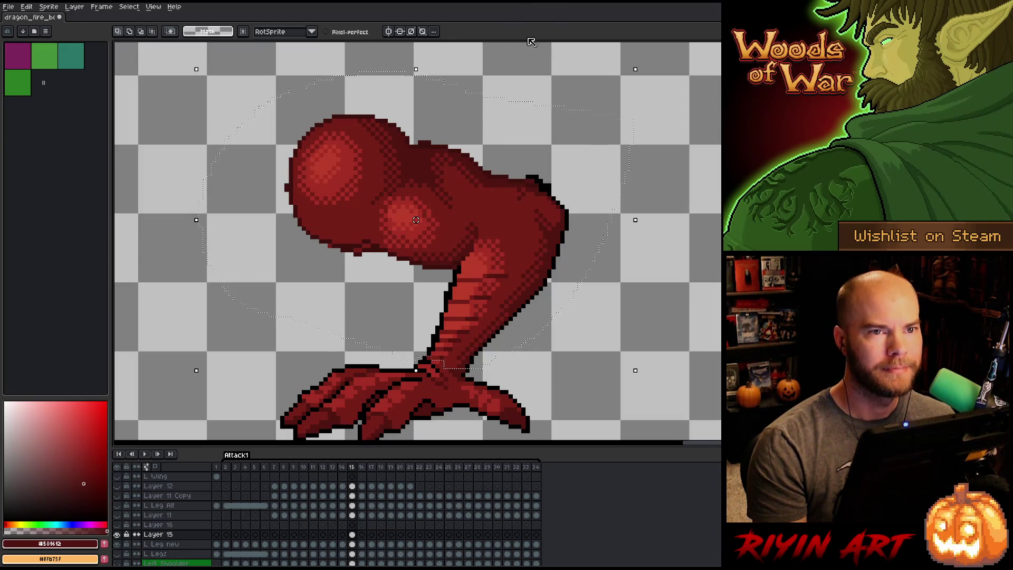
key(ctrl+d)
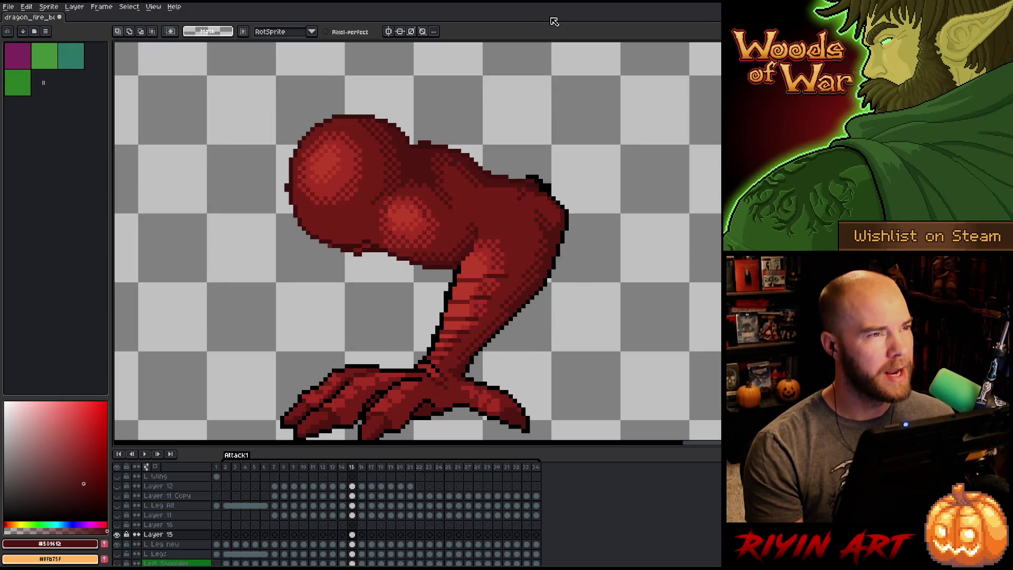
Flip between frames 14 and 15 to compare the leg poses.
key(comma)
key(period)
key(comma)
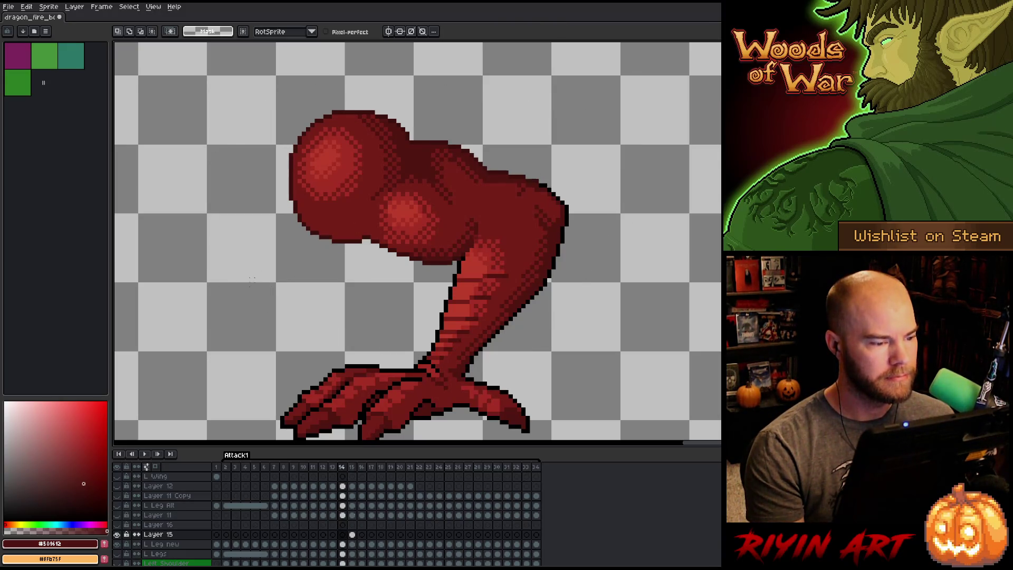
key(period)
key(comma)
key(period)
key(comma)
key(period)
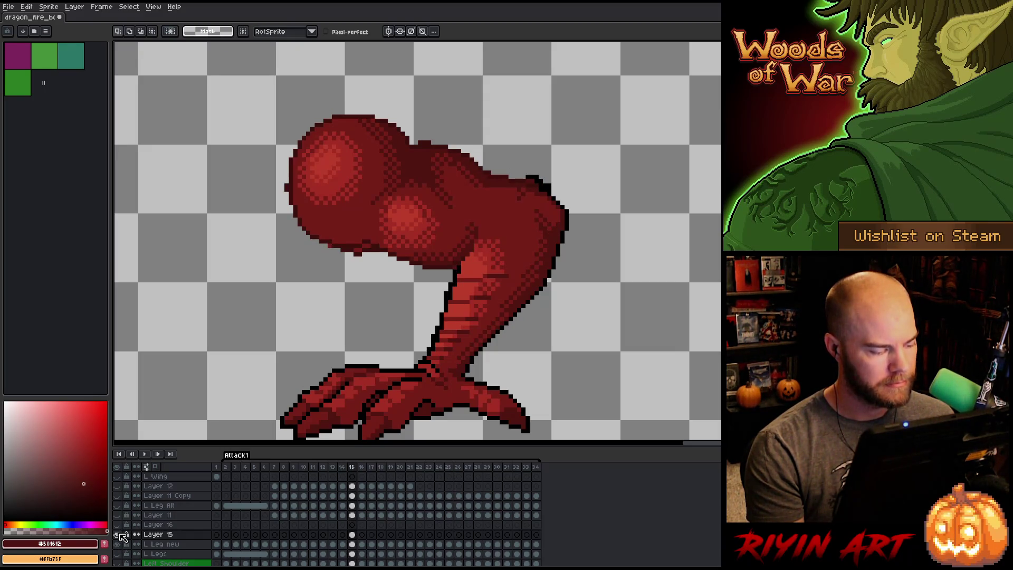
key(comma)
key(comma)
key(period)
key(period)
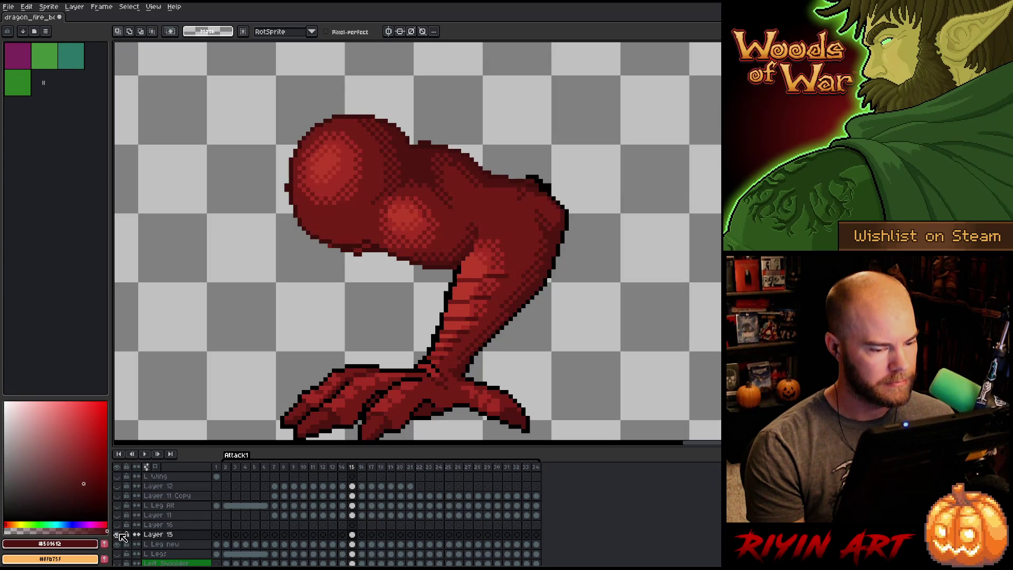
key(comma)
key(period)
key(comma)
key(period)
key(comma)
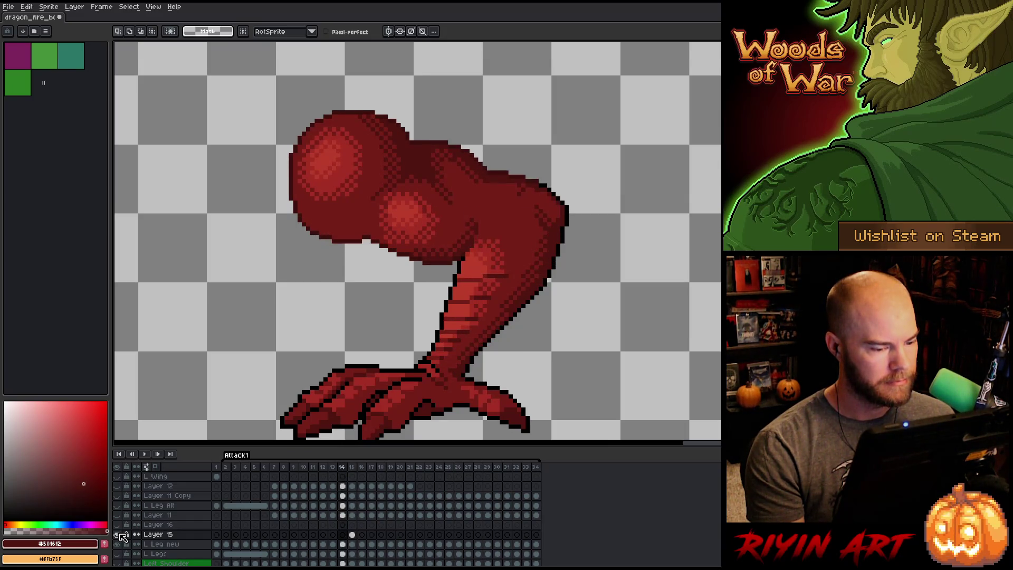
key(period)
key(comma)
key(period)
key(comma)
key(period)
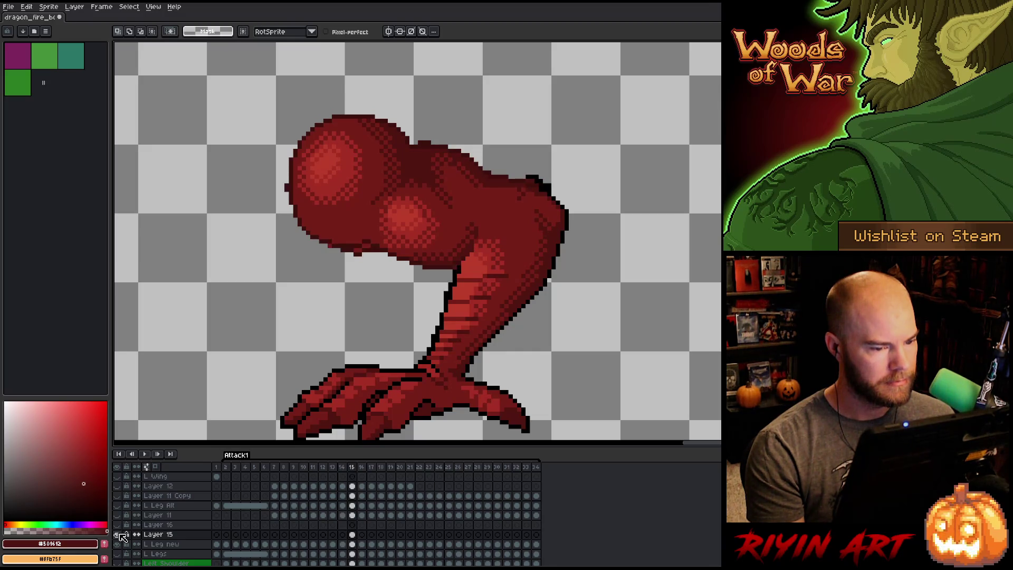
key(comma)
key(period)
key(comma)
key(period)
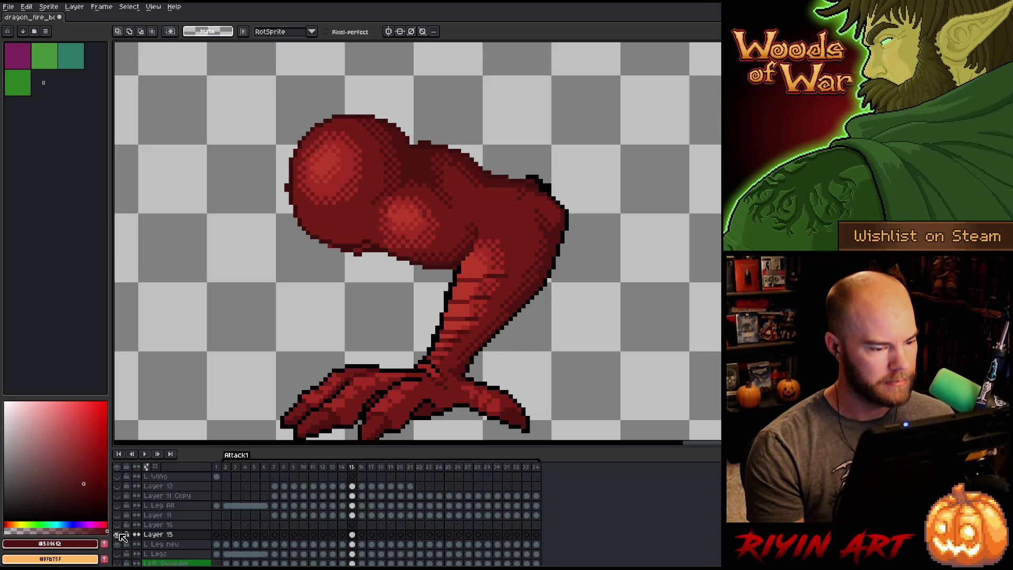
key(comma)
key(period)
key(comma)
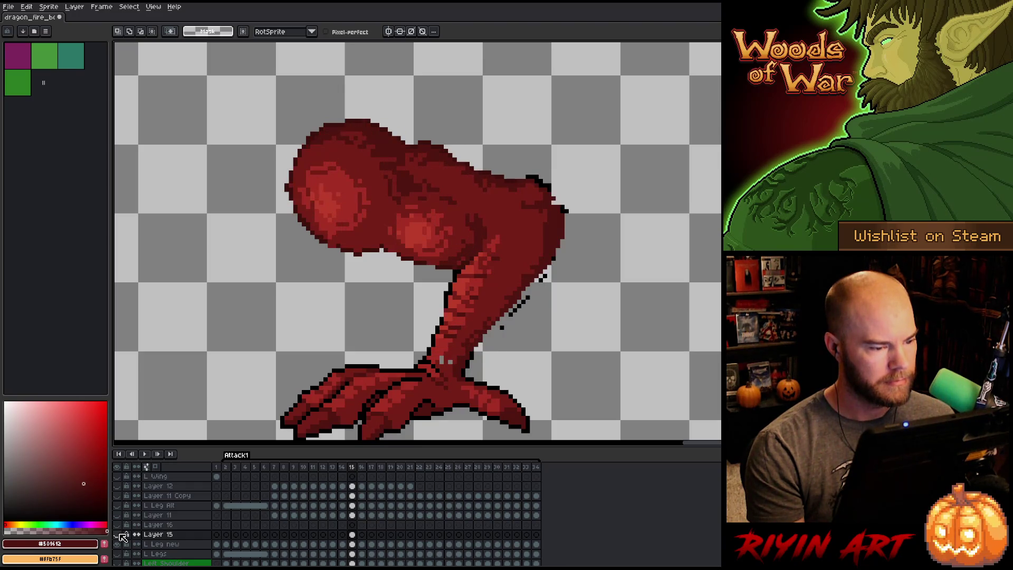
Toggle Layer 15 on and off to compare the rough and smooth leg versions.
click(120, 535)
click(120, 534)
click(120, 534)
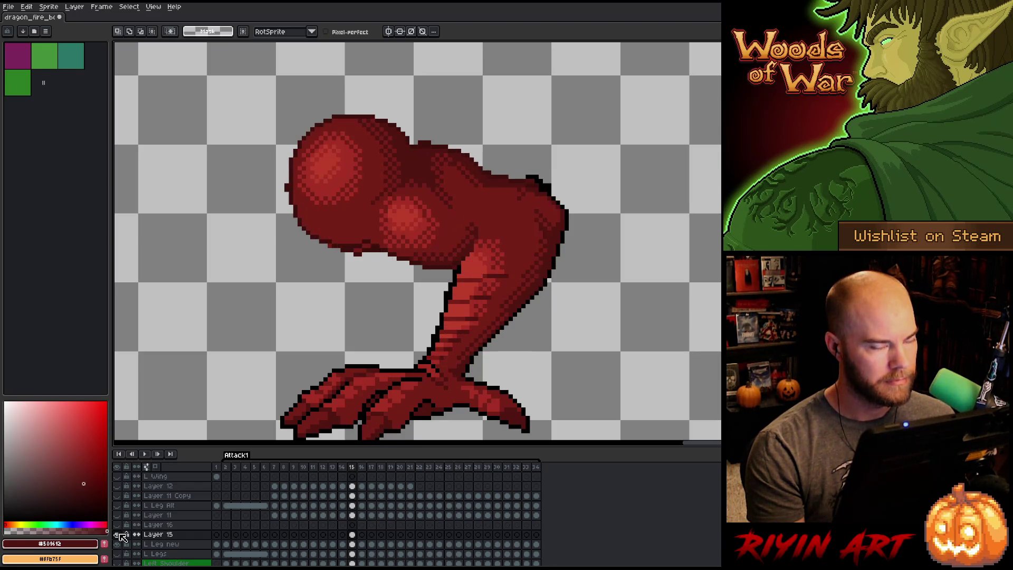
click(120, 534)
click(119, 534)
click(120, 534)
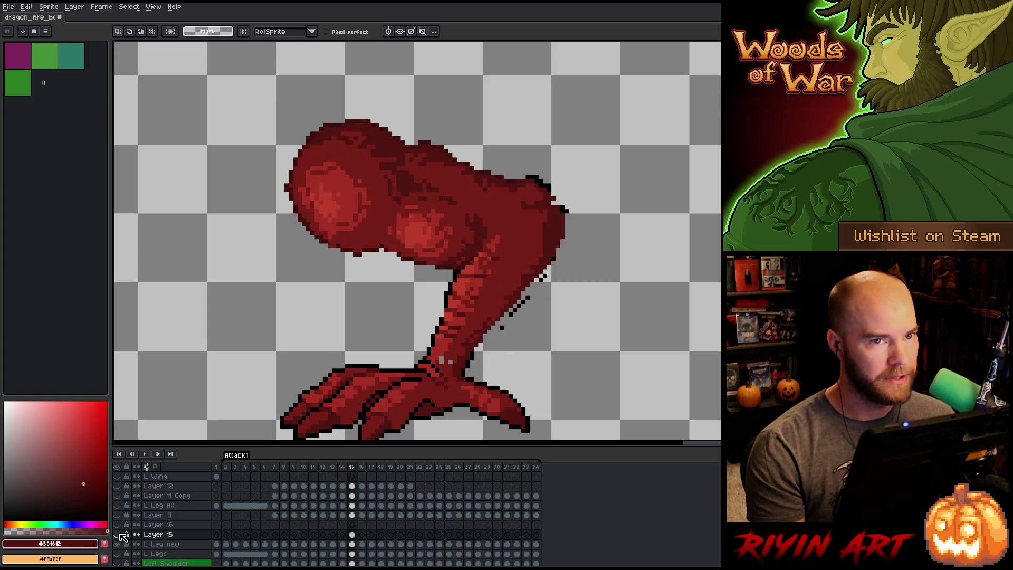
click(120, 534)
click(120, 535)
click(120, 534)
click(120, 534)
click(119, 535)
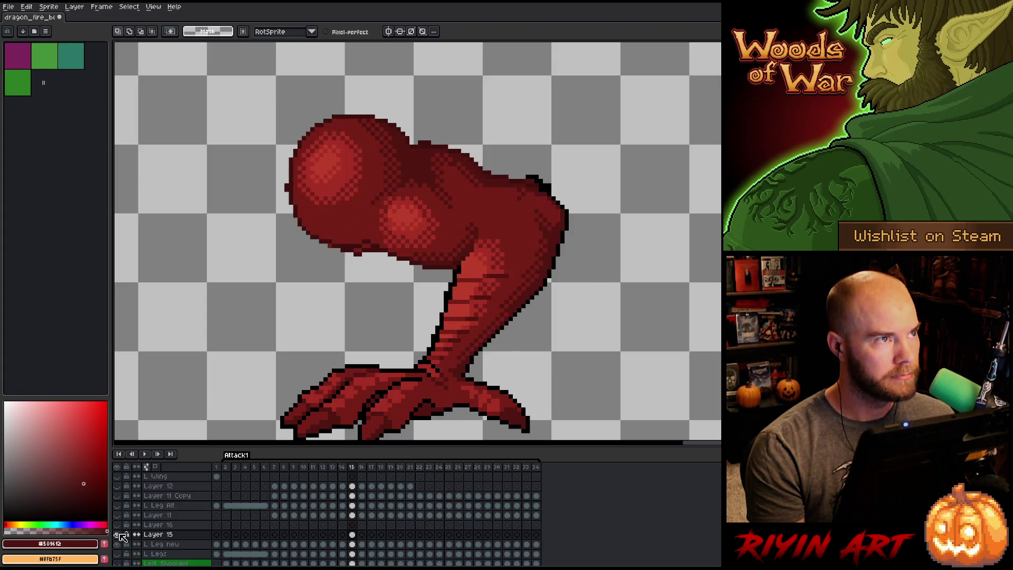
click(120, 534)
click(120, 535)
click(120, 534)
click(120, 534)
click(119, 535)
click(120, 534)
click(120, 534)
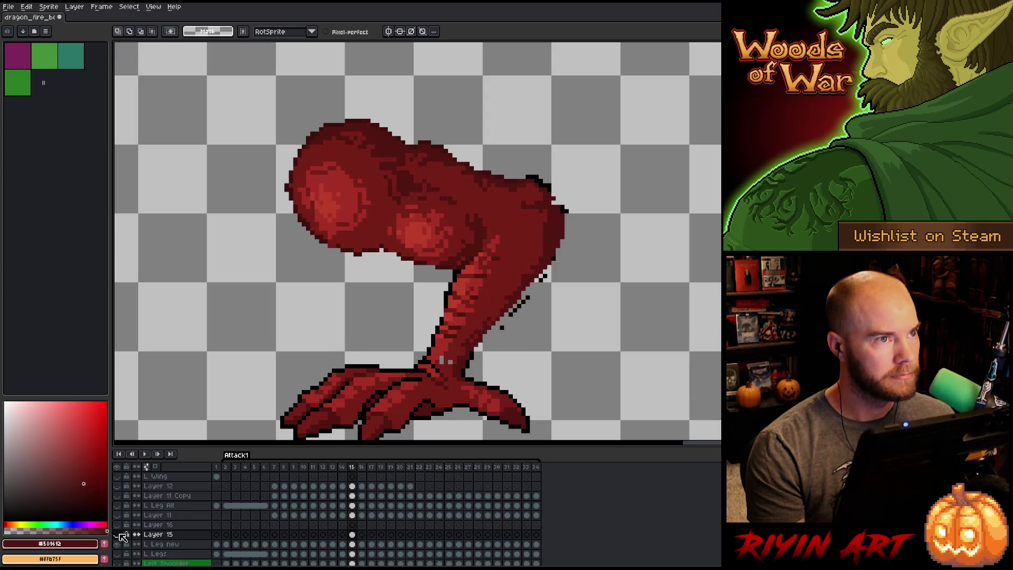
click(120, 534)
click(120, 534)
click(120, 534)
click(120, 534)
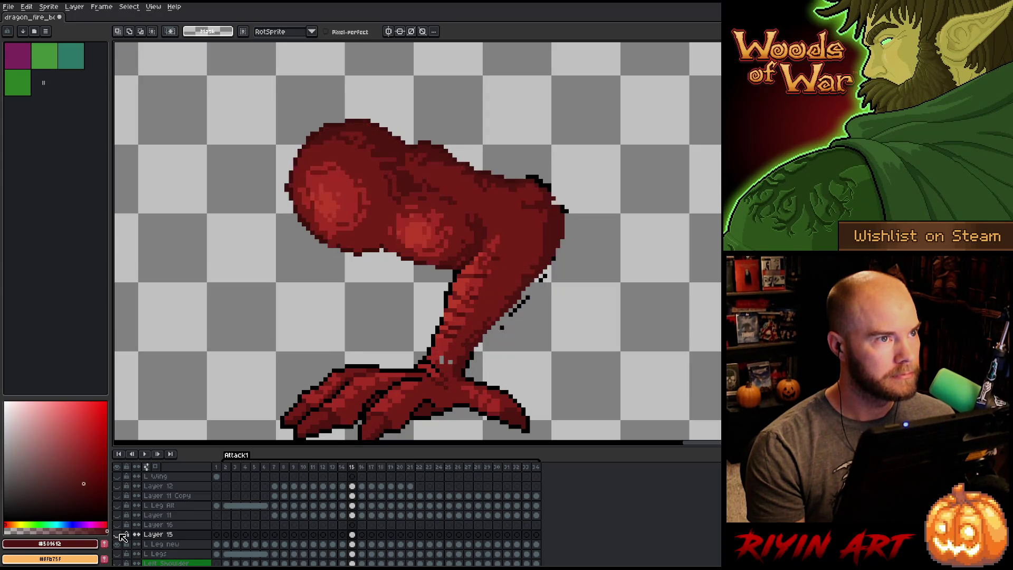
click(119, 534)
click(120, 534)
click(120, 534)
click(120, 534)
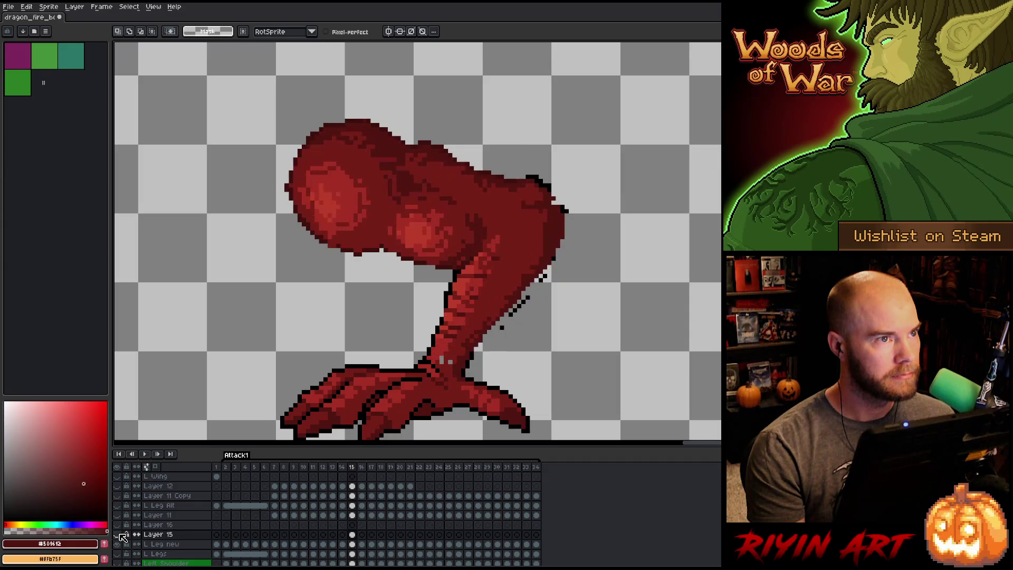
click(120, 534)
click(120, 534)
click(120, 534)
click(120, 535)
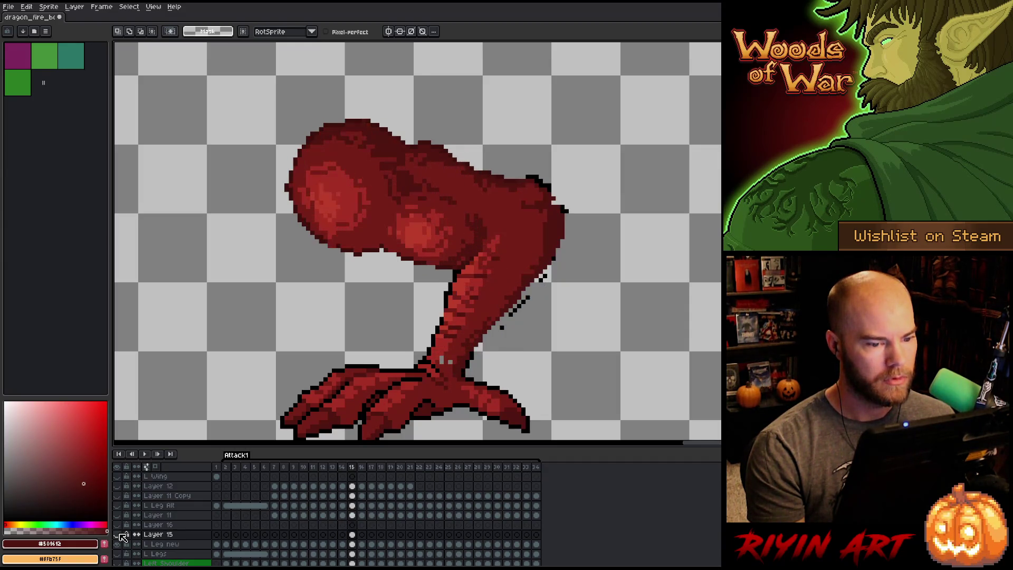
click(120, 534)
click(120, 535)
Review frames 13–15, then match the L Leg new frame-15 leg outline to frame 14.
key(Left)
key(Right)
key(Left)
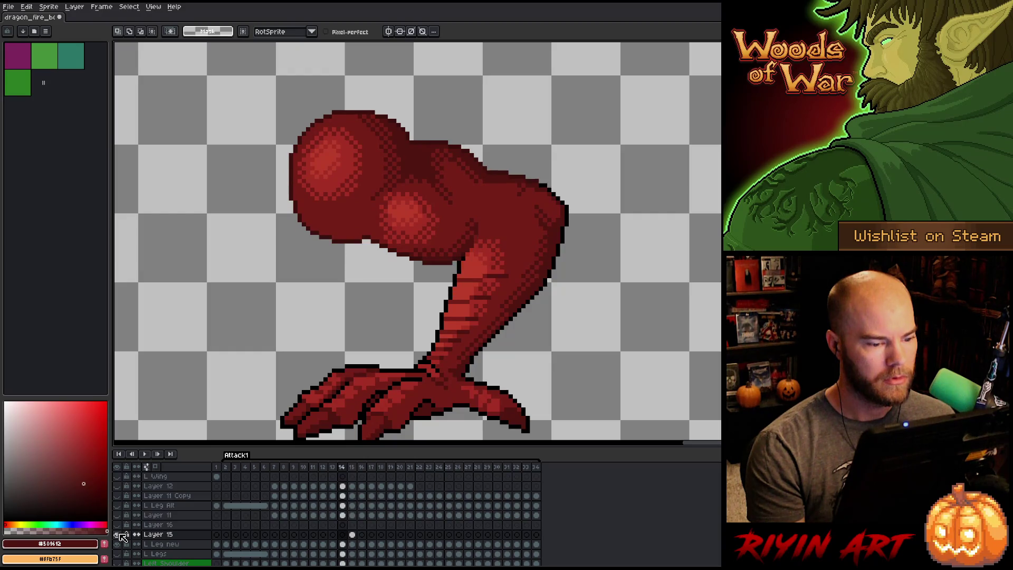
key(Right)
key(Left)
key(Right)
key(Left)
key(Left)
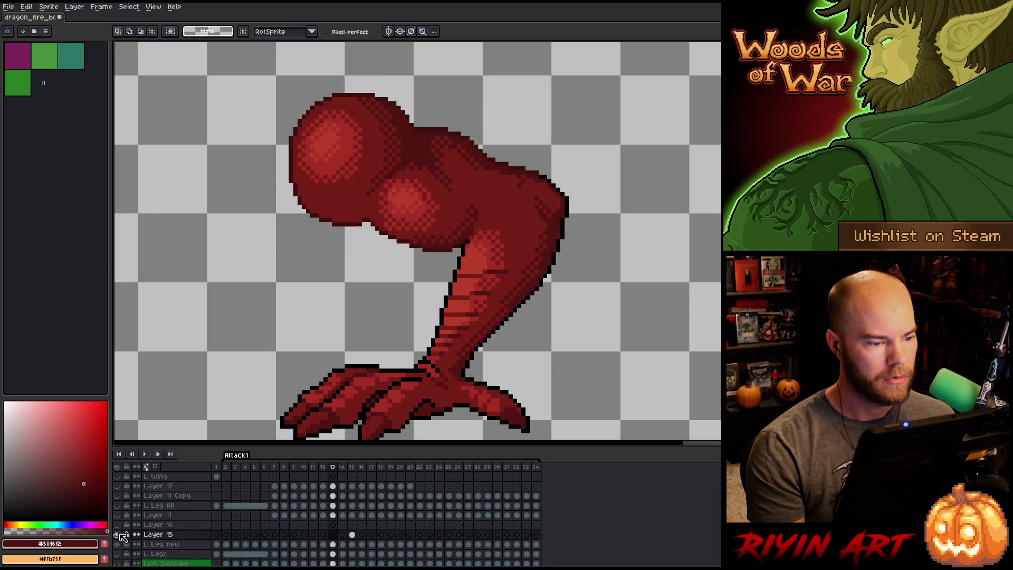
key(Right)
key(Right)
key(Left)
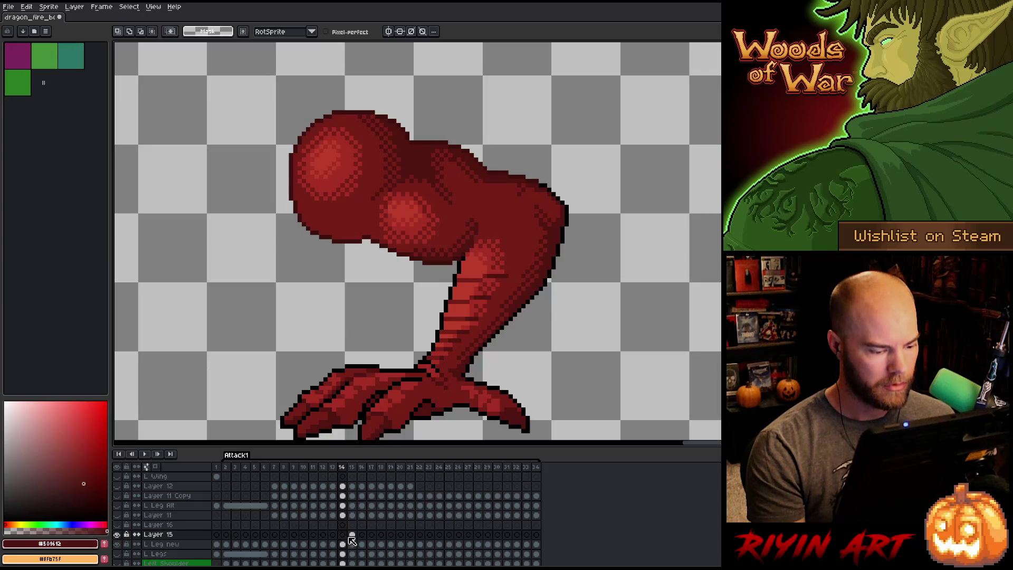
scroll(359, 550, up, 1)
click(352, 554)
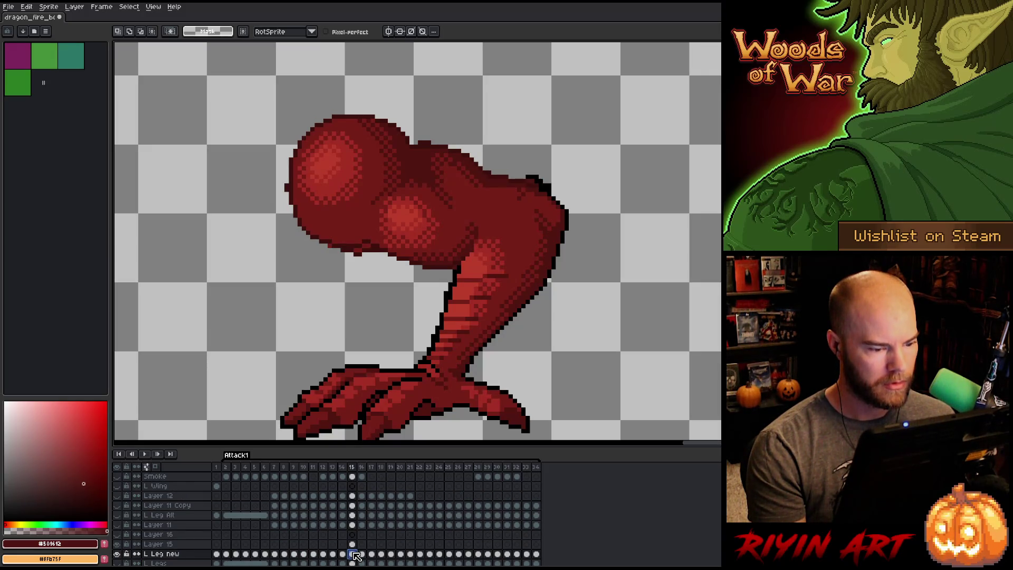
key(Left)
click(354, 544)
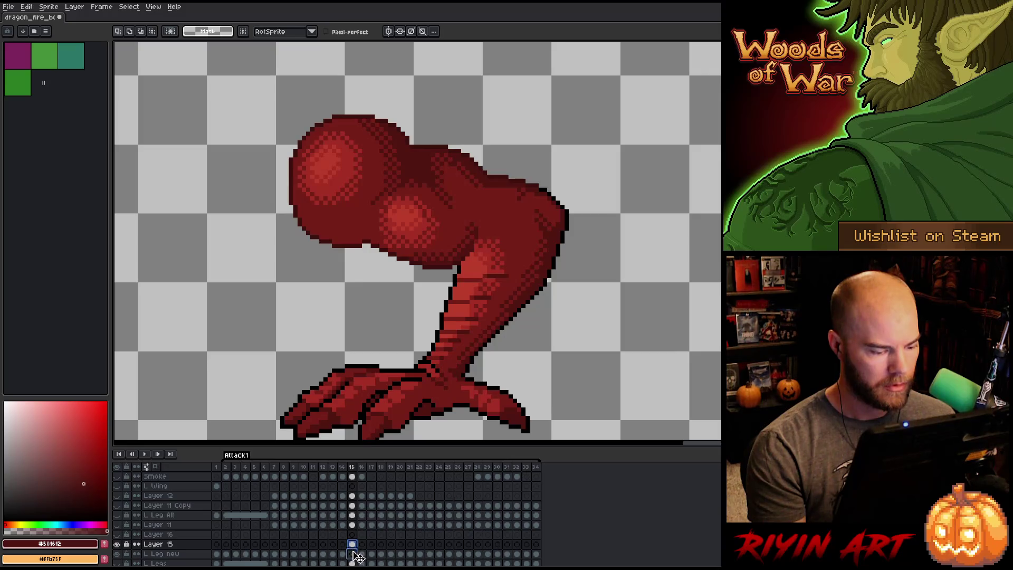
click(357, 555)
key(Left)
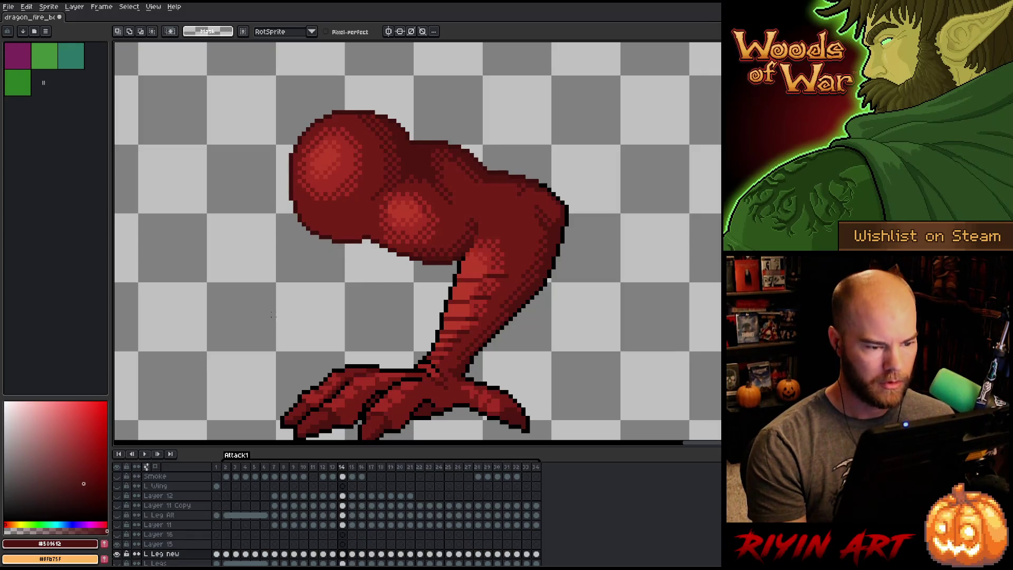
key(Right)
scroll(272, 315, down, 2)
key(Left)
key(Right)
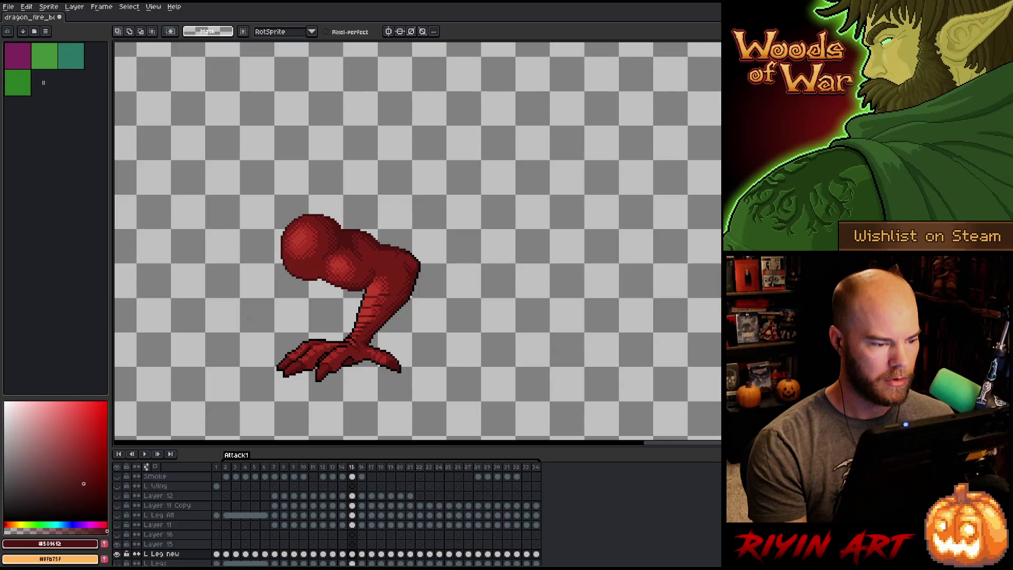
Show all dragon layers, compare frames 14 and 15, then isolate the leg again.
alt+click(120, 554)
key(Left)
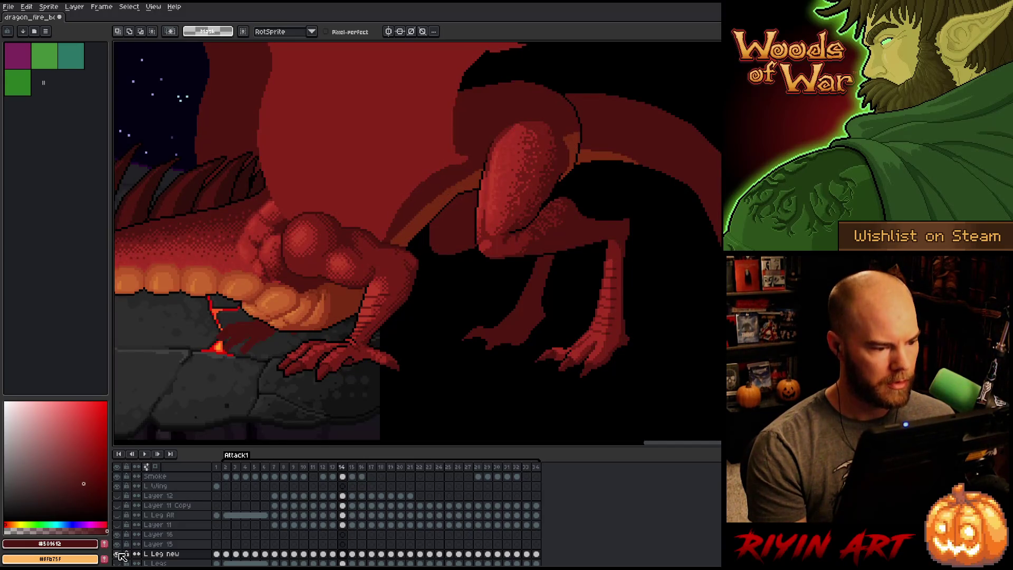
key(Right)
alt+click(119, 554)
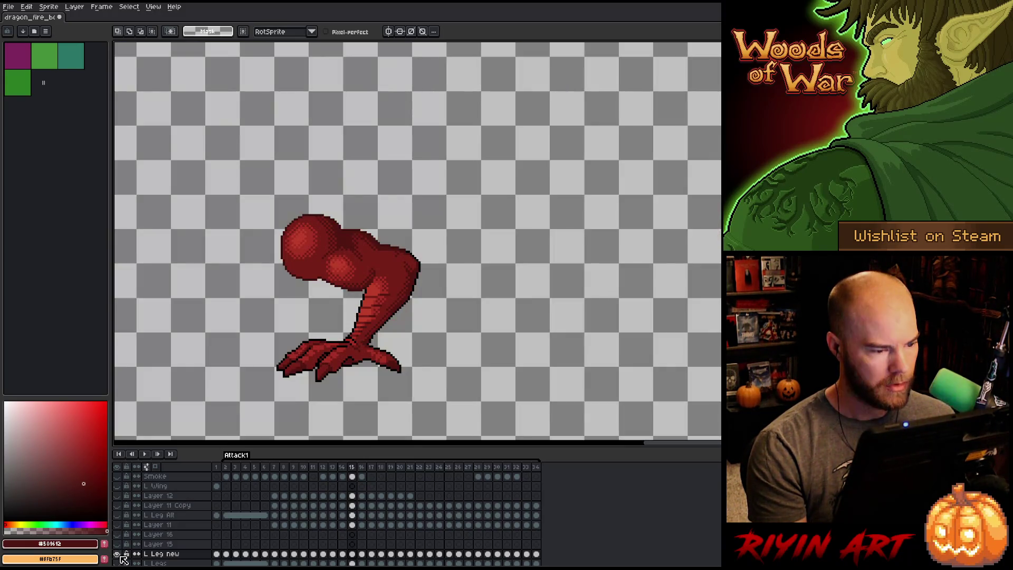
Center the isolated leg and step through frames 13 to 17 comparing its poses.
key(Right)
drag(221, 314, 316, 307)
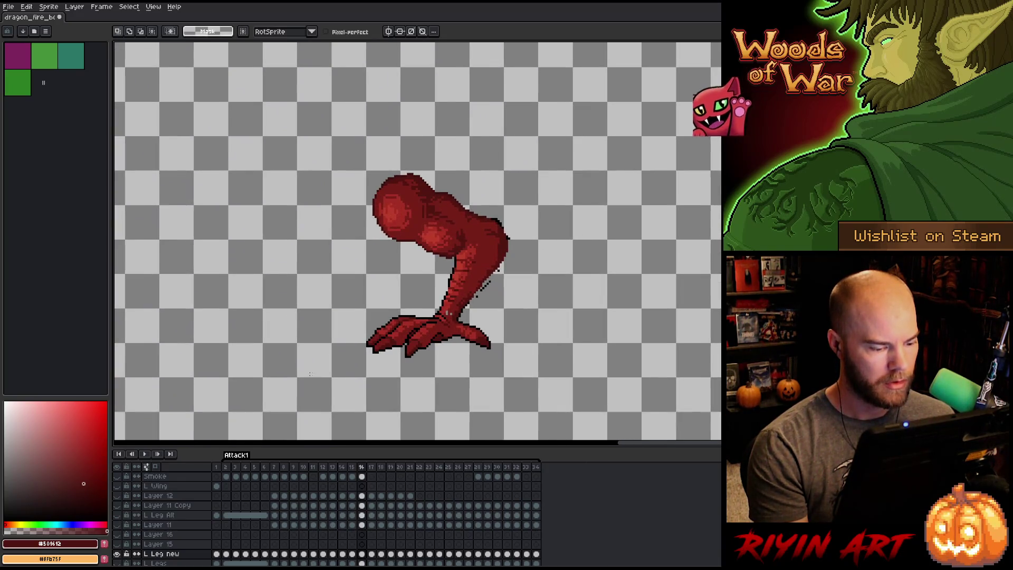
key(Left)
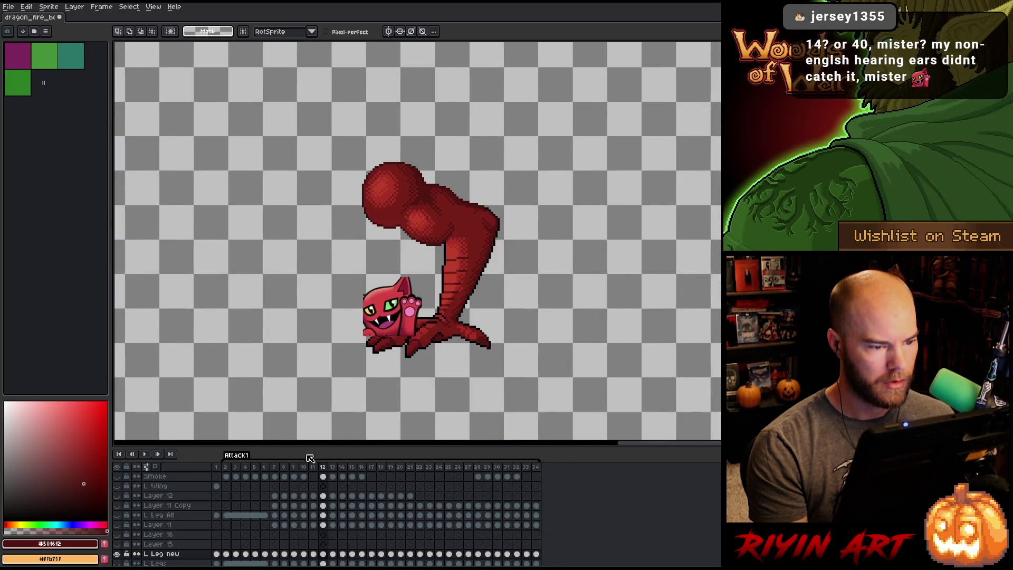
click(337, 474)
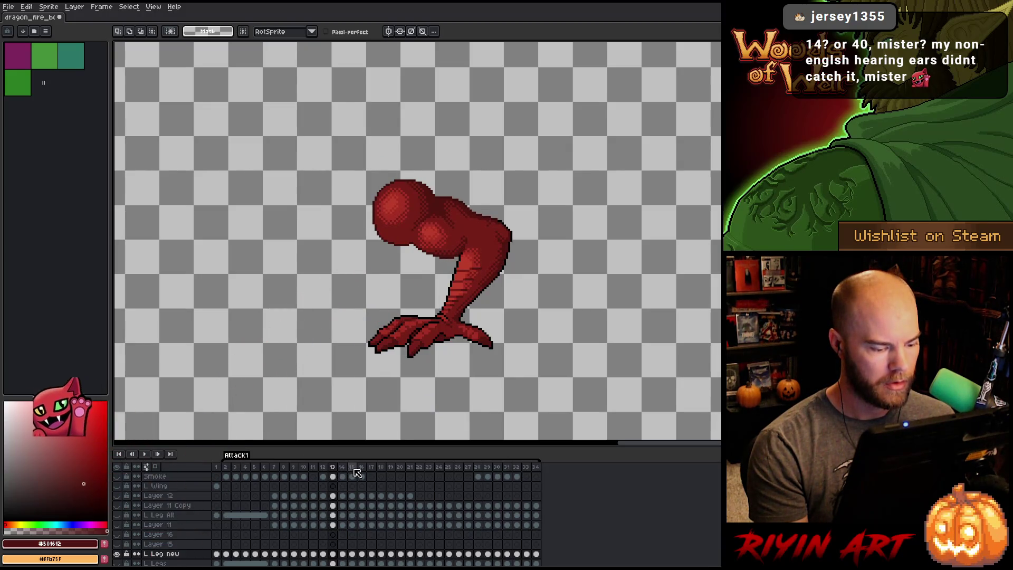
key(Right)
key(Right)
key(Right)
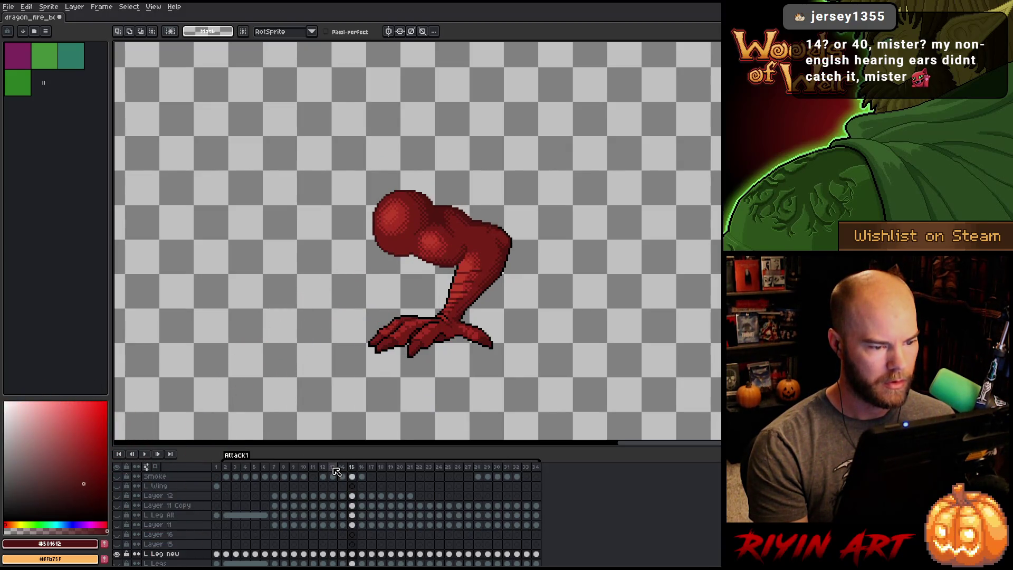
click(334, 470)
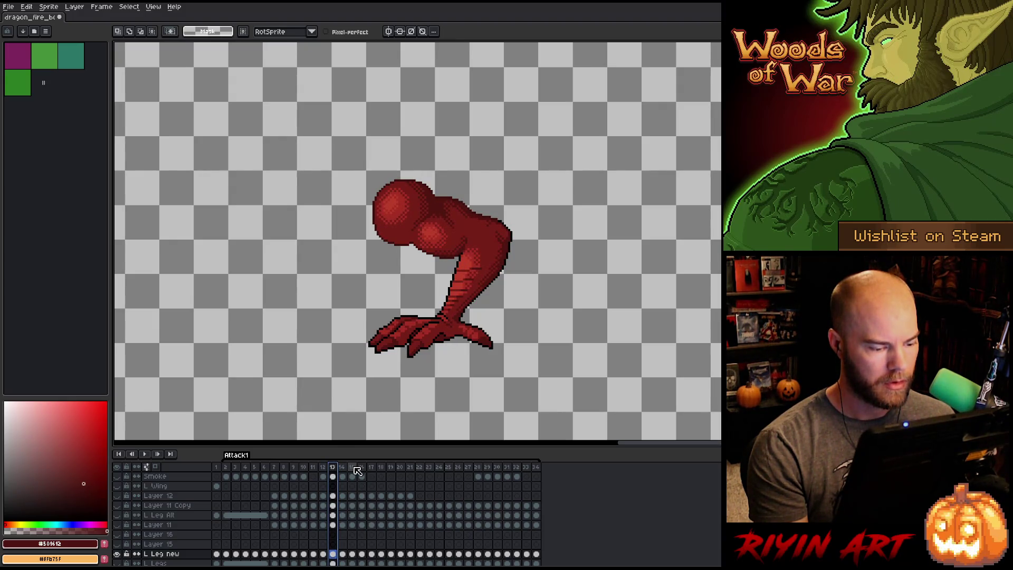
click(355, 469)
key(Right)
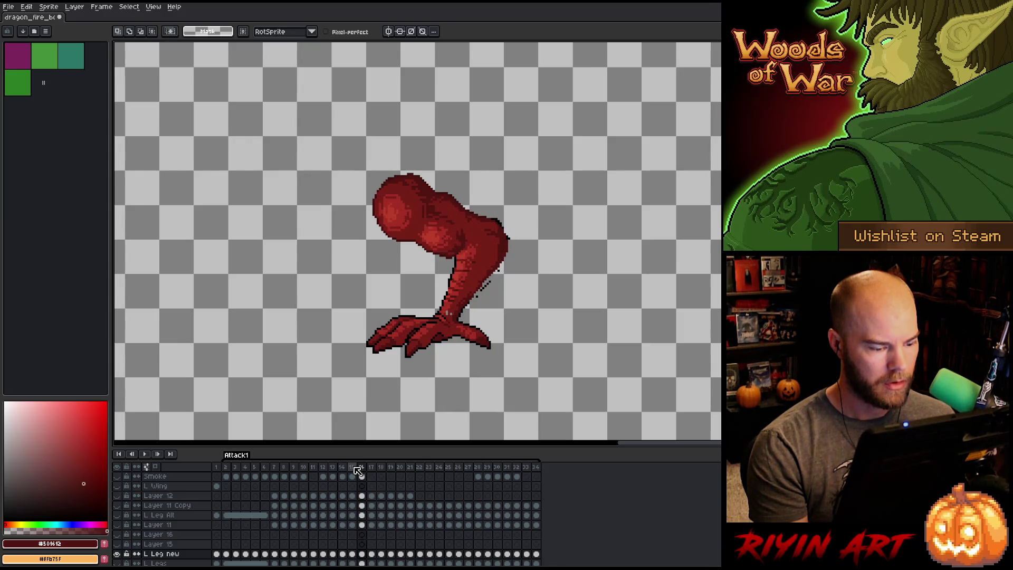
key(Right)
key(Left)
key(Left)
key(Right)
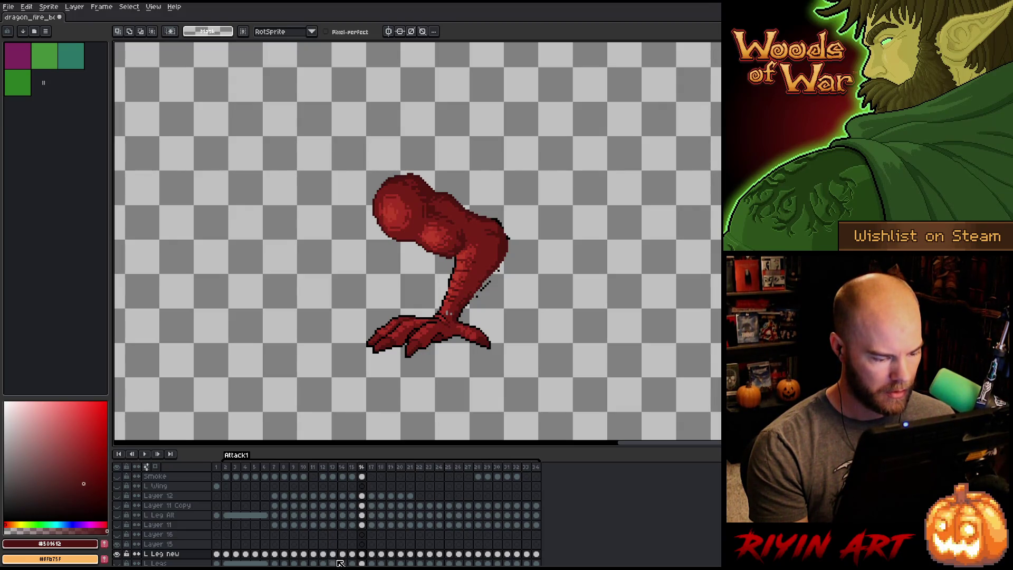
Check the leg's frame 12 and 13 cels, then select Layer 15's frame-16 cel.
click(333, 554)
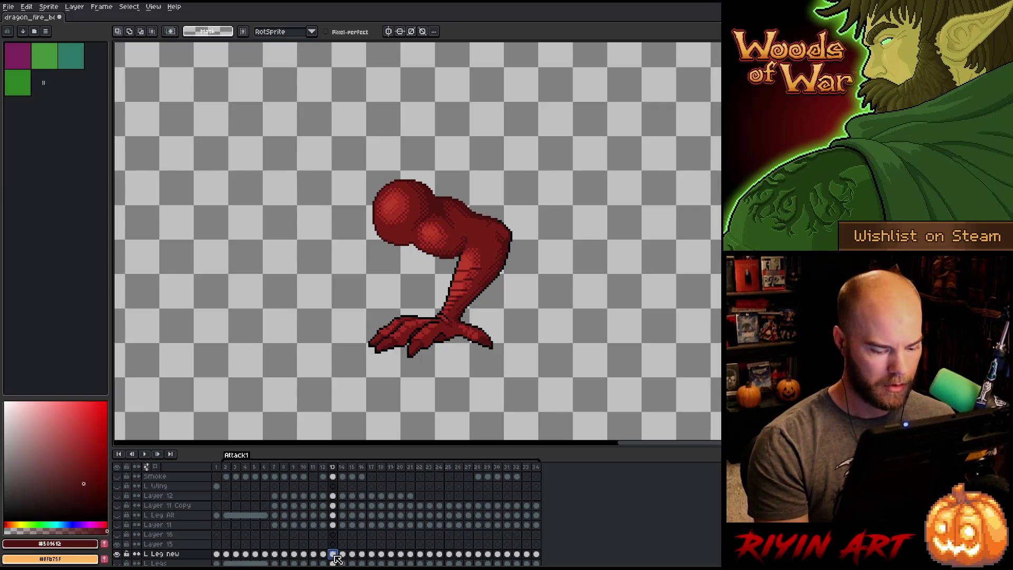
key(Left)
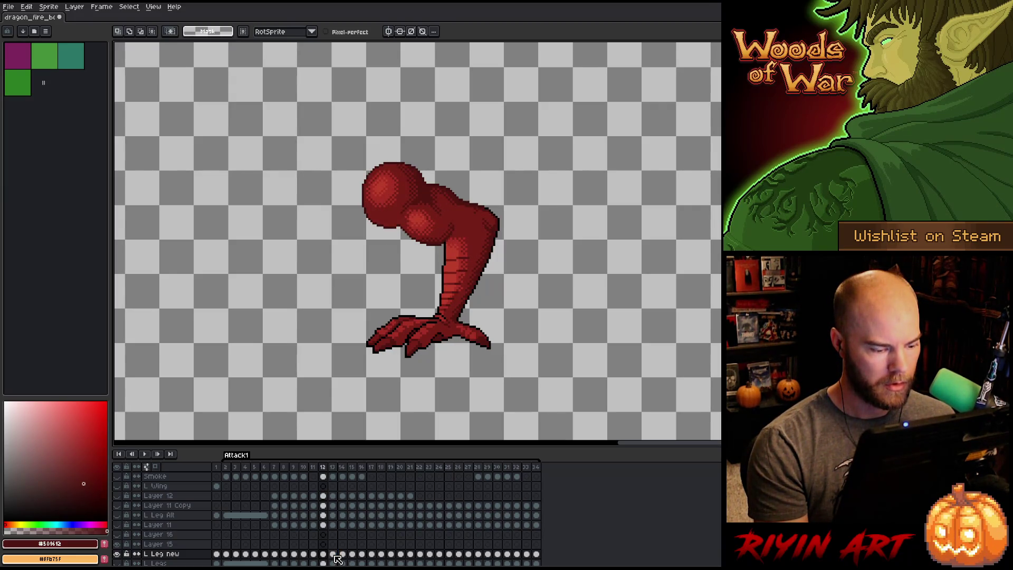
click(334, 554)
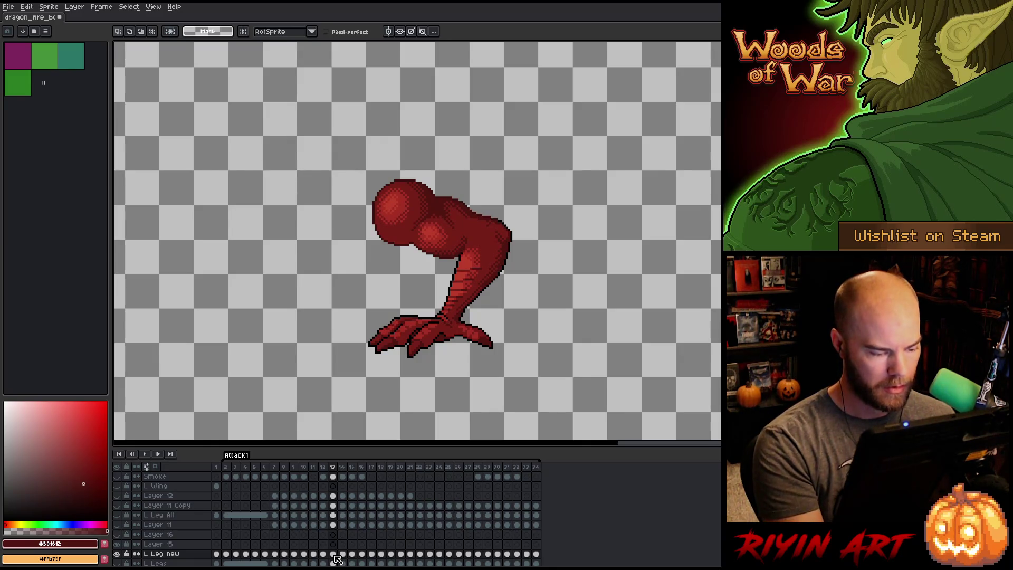
click(363, 544)
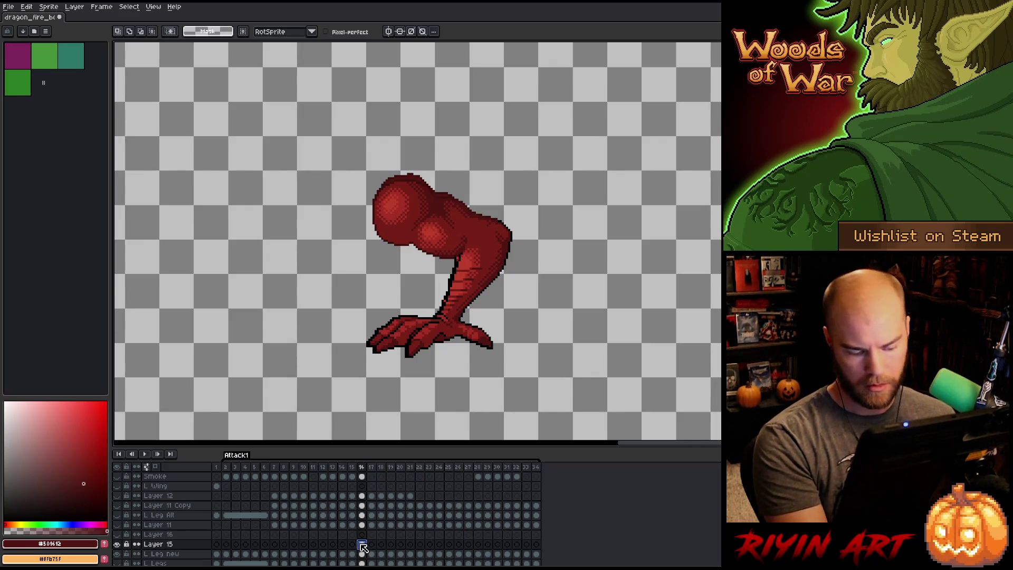
Compare the brighter and darker thigh shading on frame 16 by undoing and redoing, then deselect.
key(ctrl+t)
key(Left)
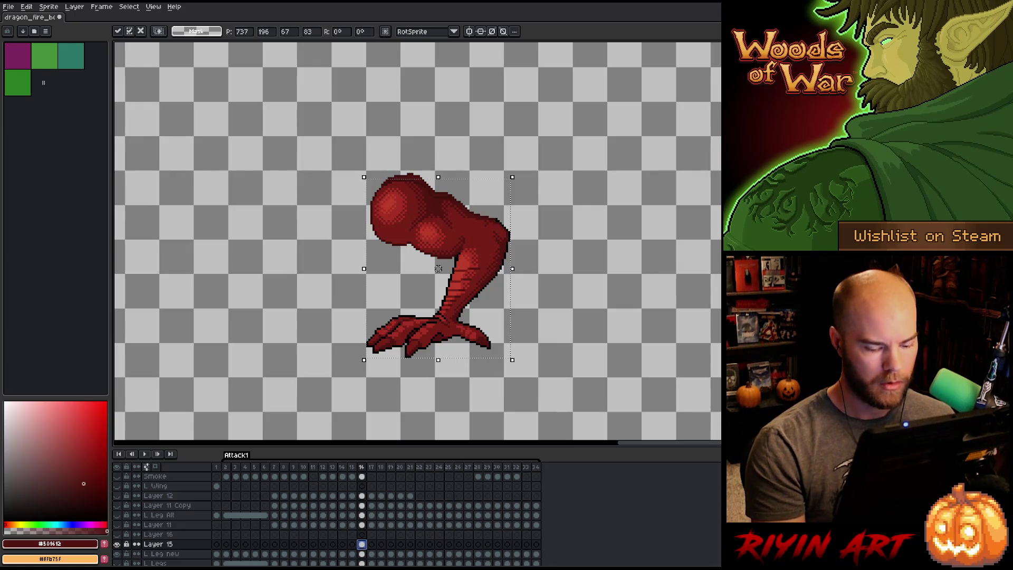
key(Escape)
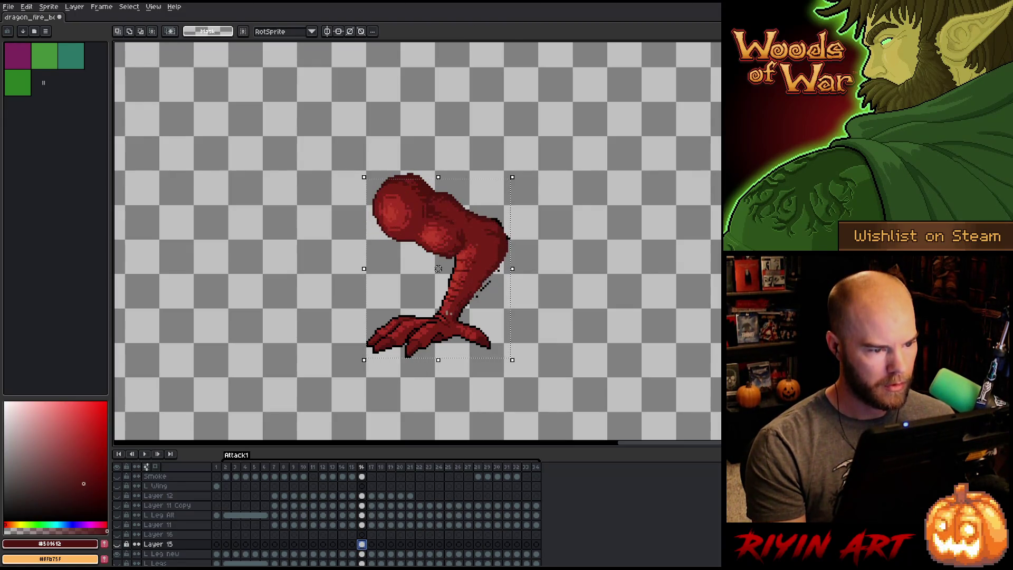
key(ctrl+z)
key(ctrl+y)
key(ctrl+z)
key(ctrl+y)
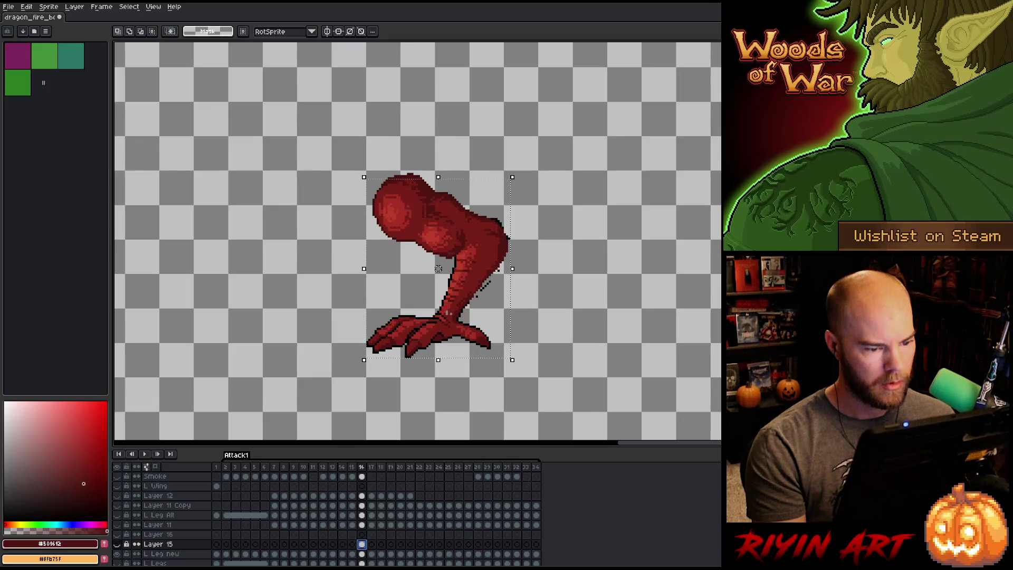
key(ctrl+z)
key(ctrl+y)
key(ctrl+z)
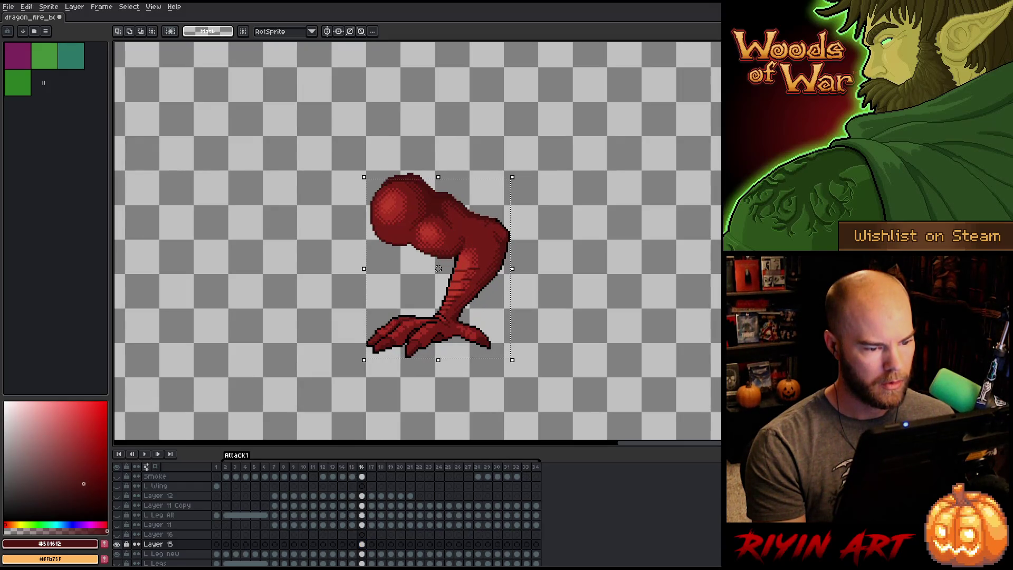
key(ctrl+y)
key(ctrl+z)
key(ctrl+y)
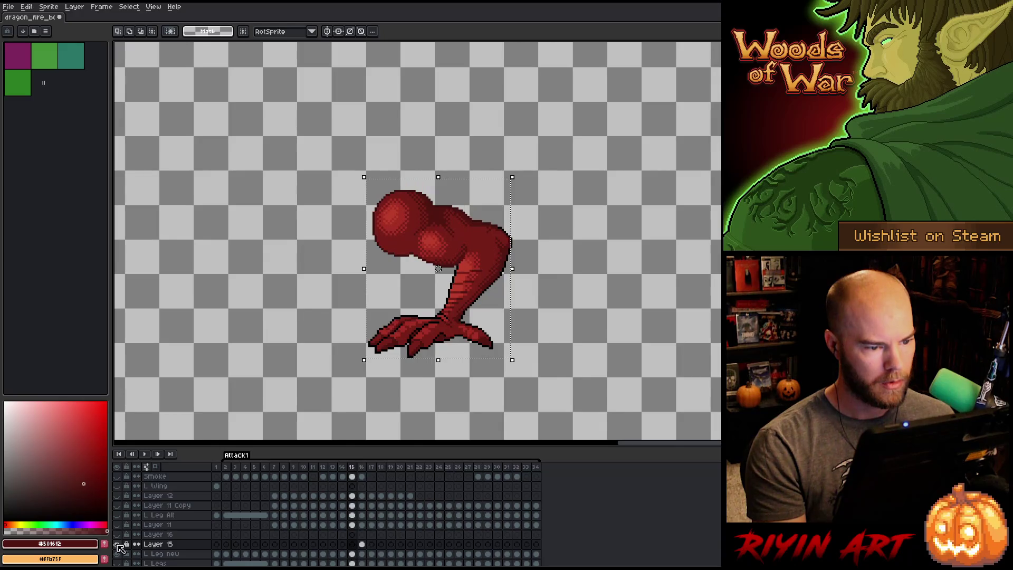
key(ctrl+z)
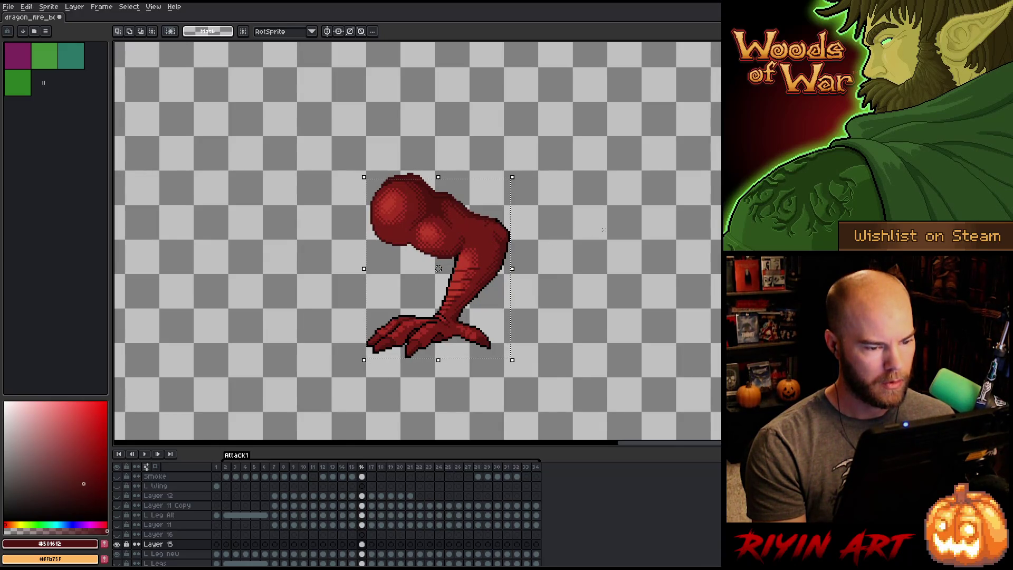
key(ctrl+d)
Lasso-select the upper thigh on the L Leg new cel in frame 12.
scroll(393, 208, up, 1)
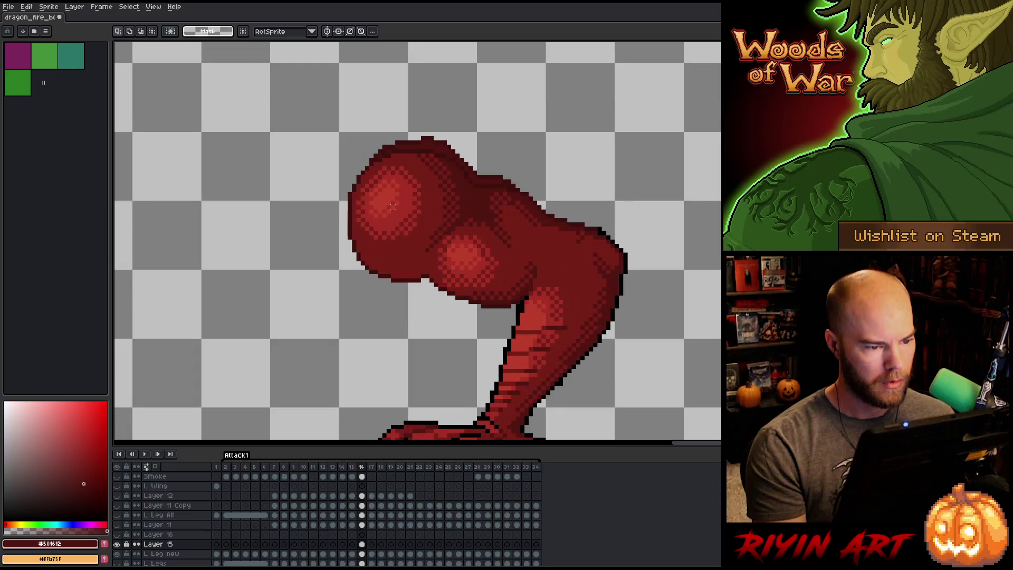
scroll(456, 225, up, 1)
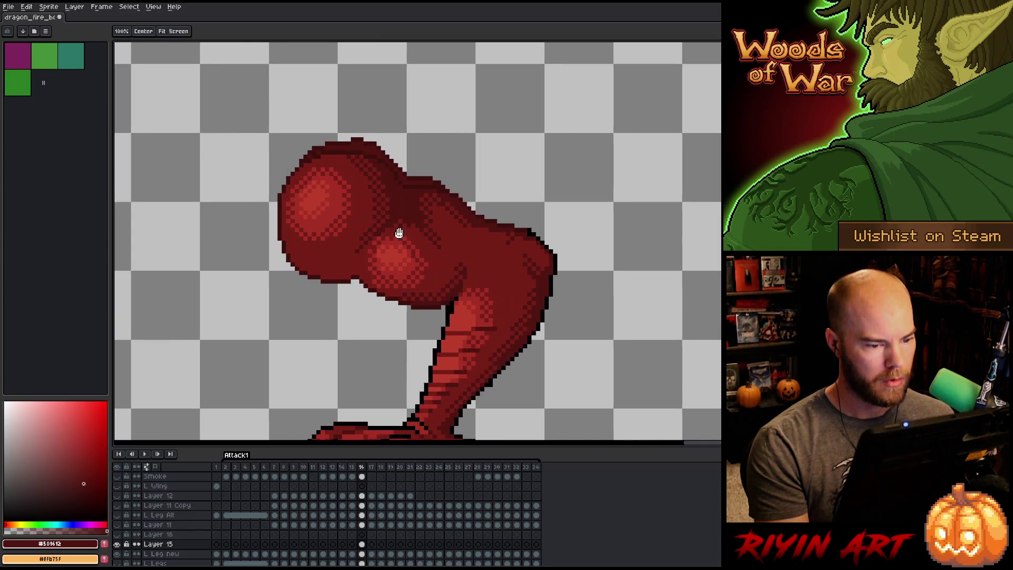
click(324, 468)
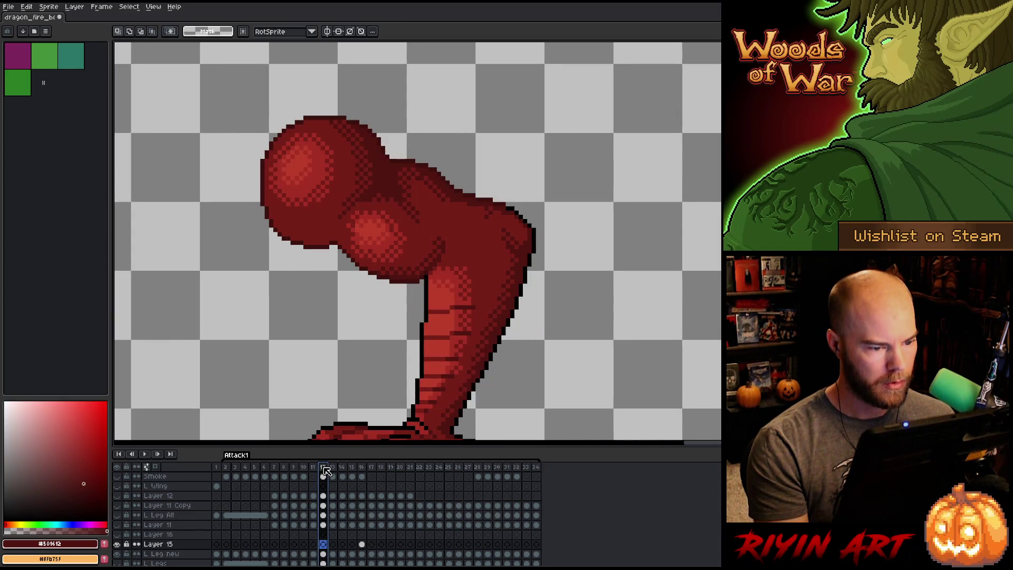
click(323, 554)
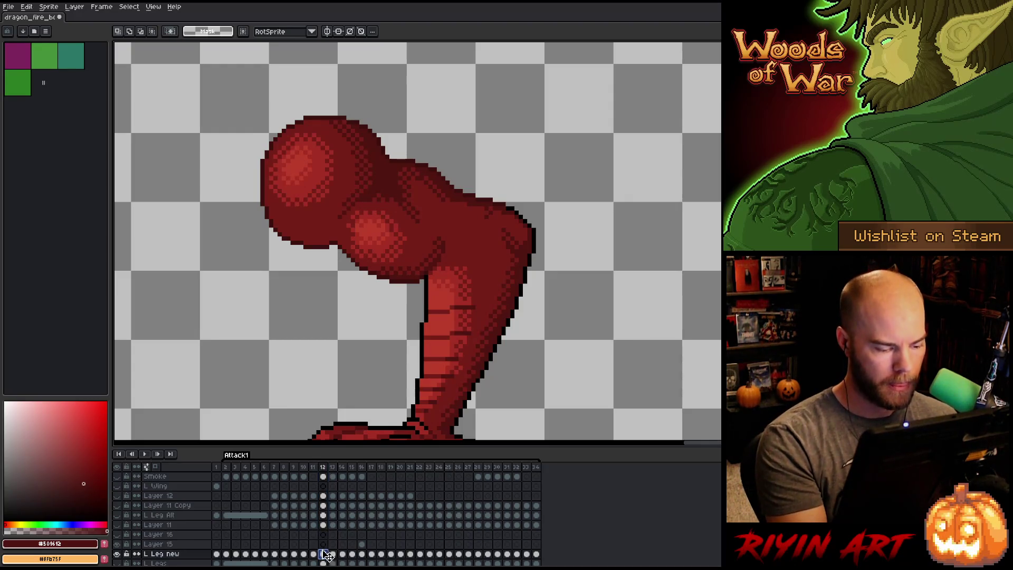
key(q)
mouse_move(461, 129)
mouse_down()
mouse_move(465, 196)
mouse_move(446, 244)
mouse_move(364, 333)
mouse_move(414, 102)
mouse_move(433, 133)
mouse_up()
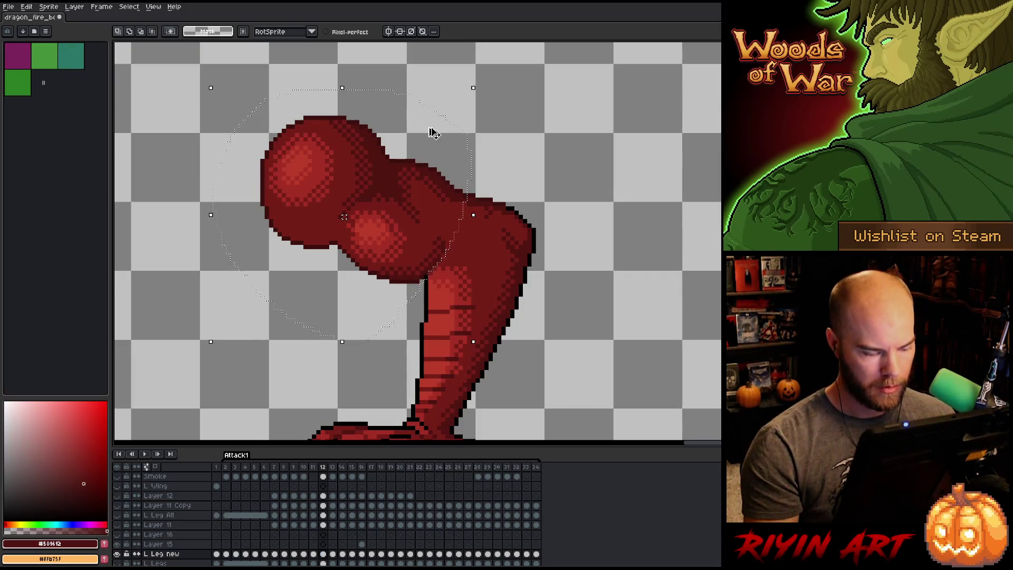
Place the transformed thigh onto the lower leg on Layer 16 frame 16, one pixel left, and commit.
click(363, 535)
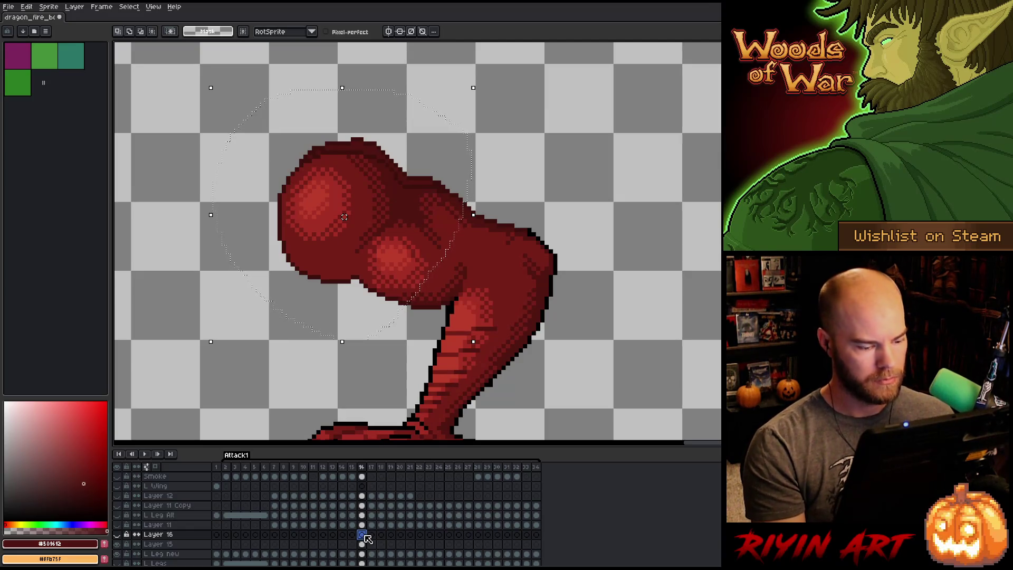
click(323, 555)
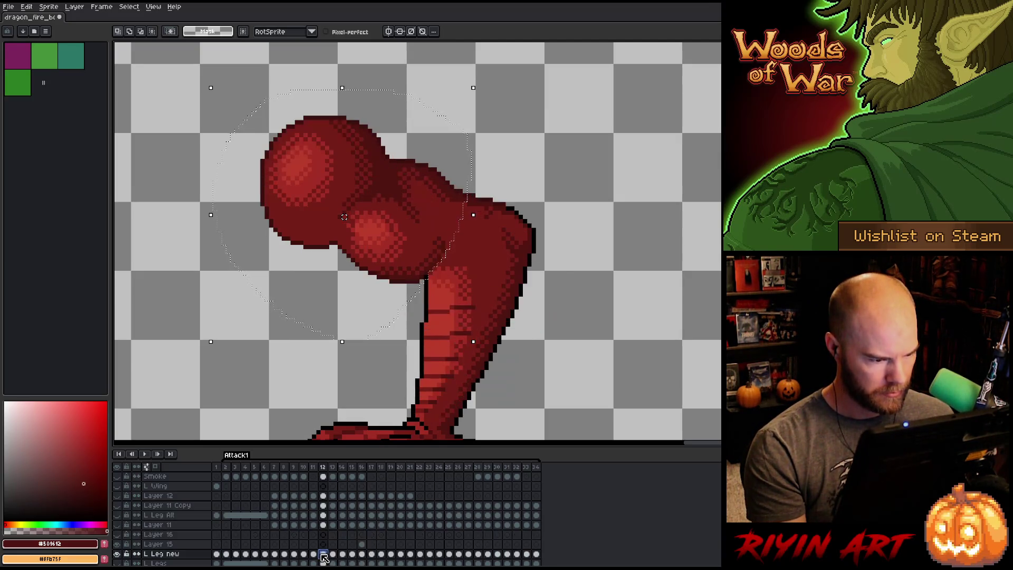
click(382, 264)
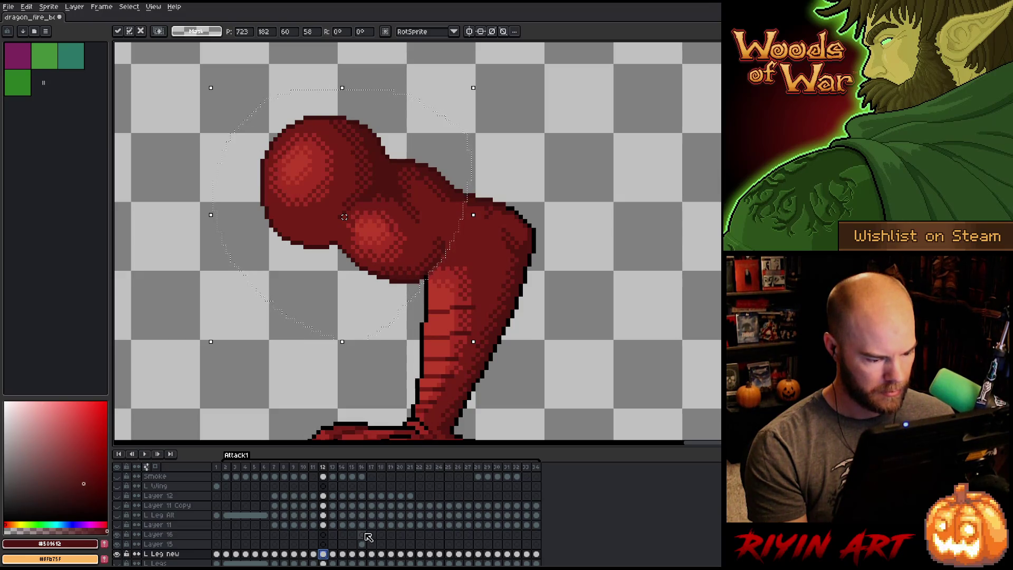
click(362, 535)
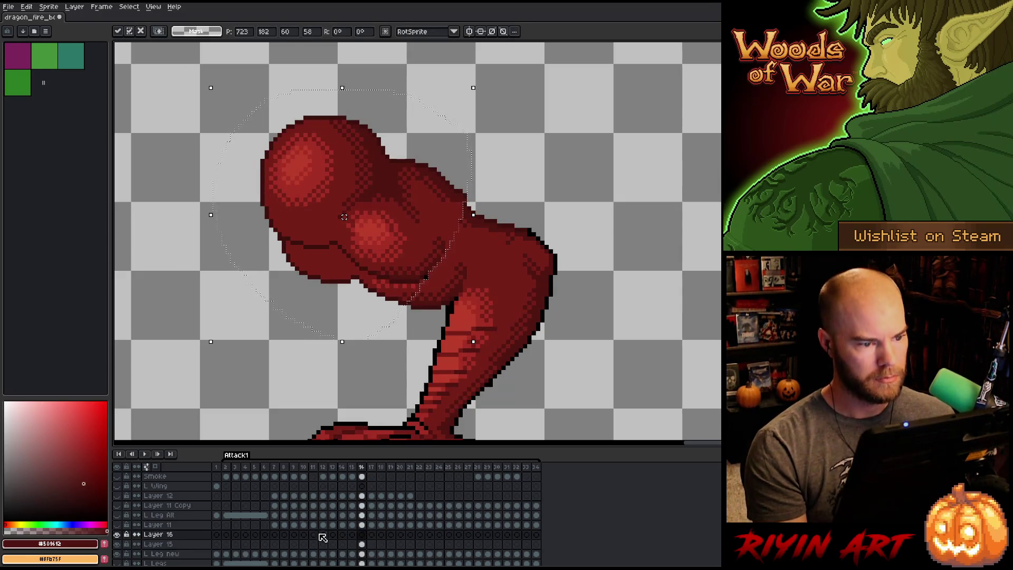
mouse_move(415, 198)
mouse_down()
mouse_move(432, 241)
mouse_move(430, 220)
mouse_move(439, 220)
mouse_up()
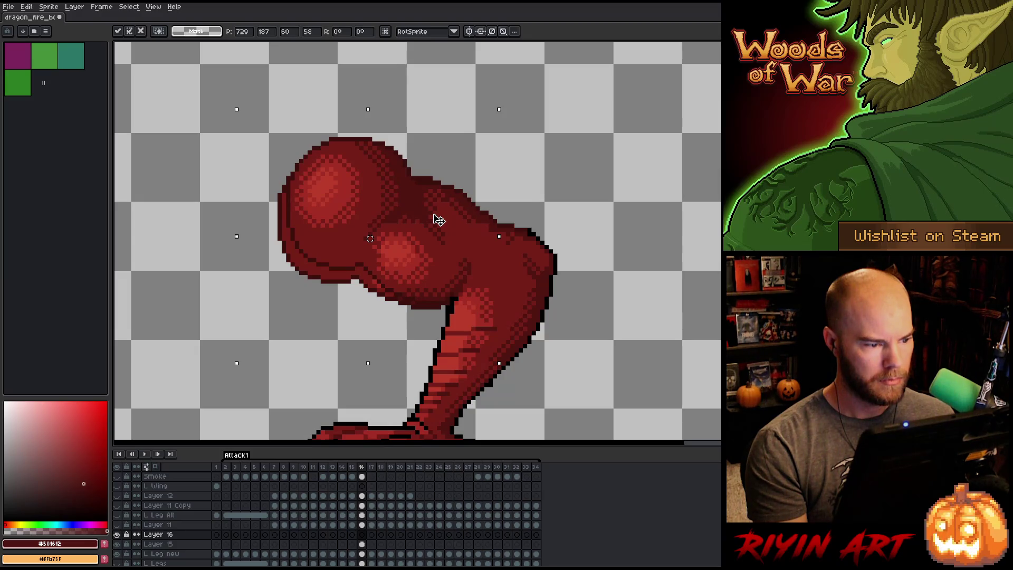
drag(439, 220, 439, 220)
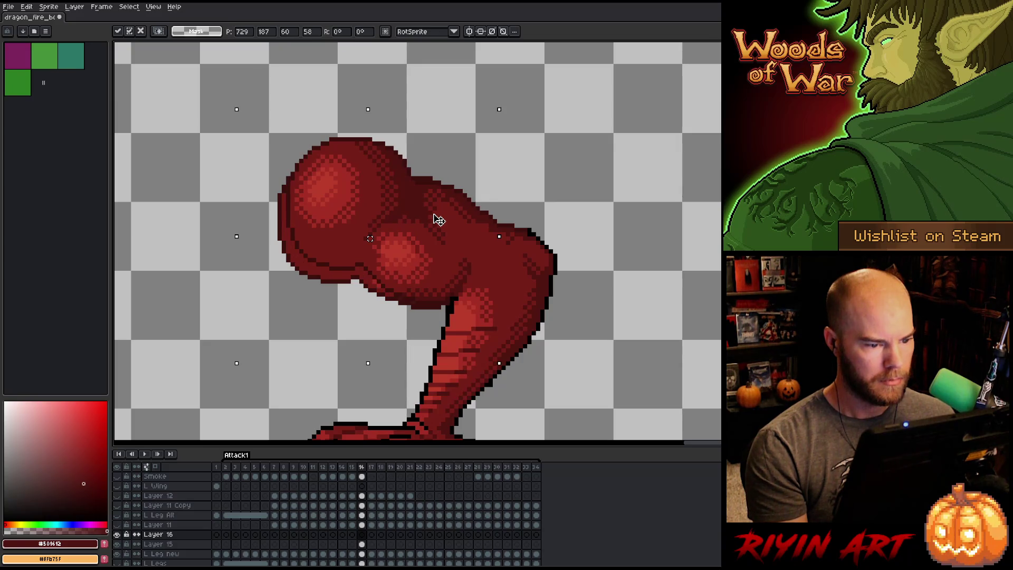
click(362, 544)
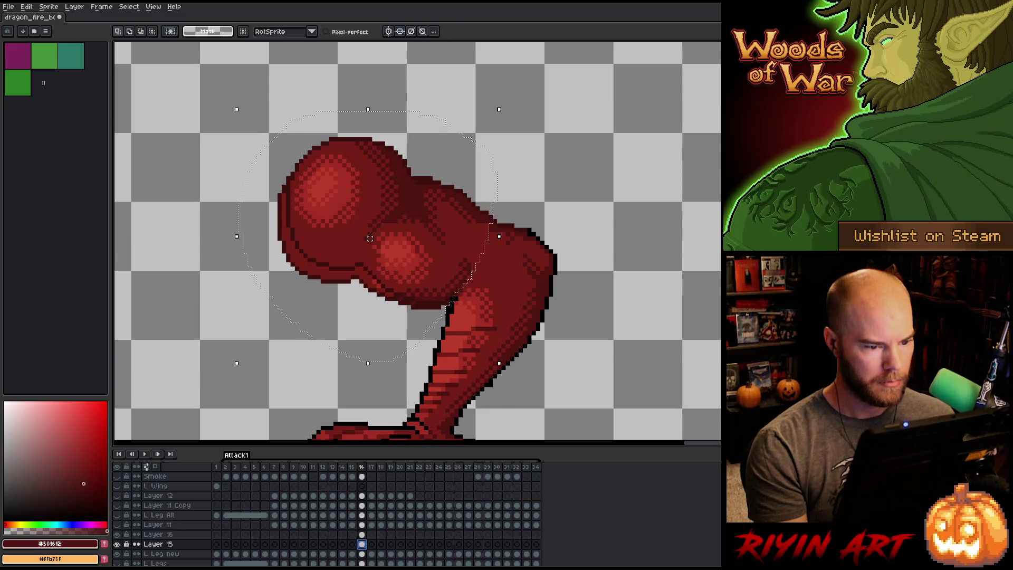
key(ctrl+d)
scroll(644, 273, down, 1)
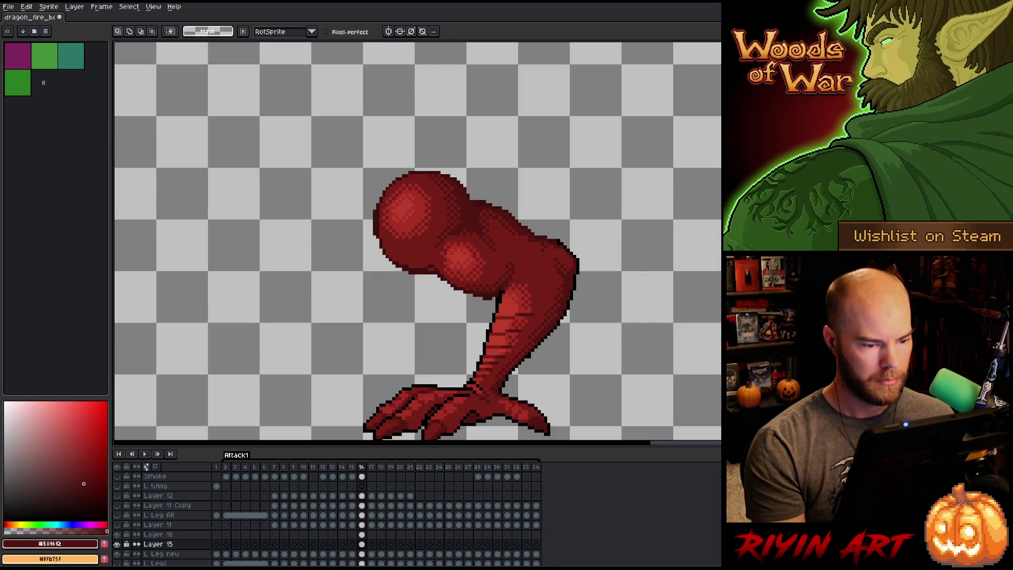
Toggle Layer 15 and Layer 16 visibility to compare the frame 16 leg and shading.
click(118, 544)
click(117, 543)
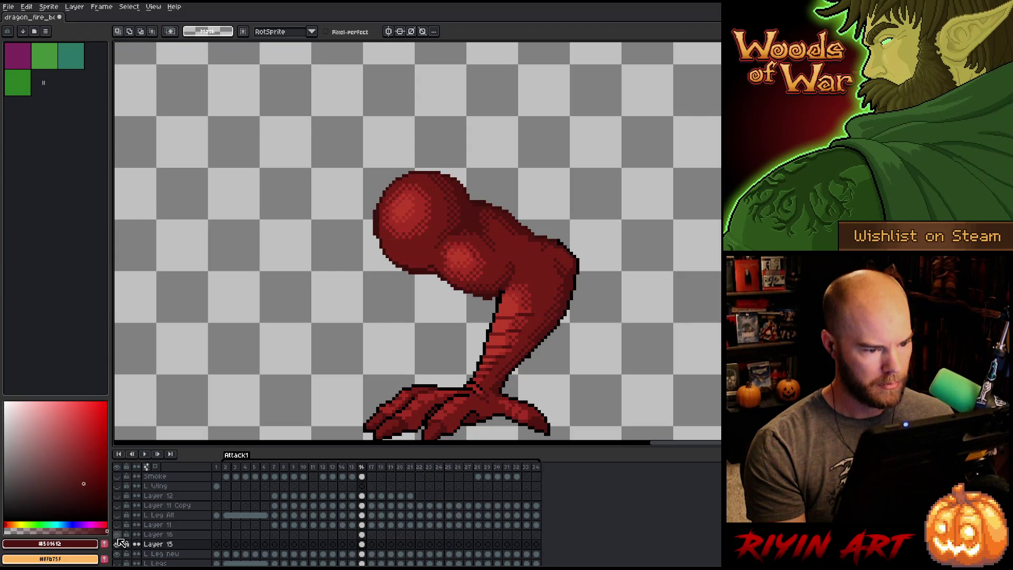
click(118, 543)
click(119, 545)
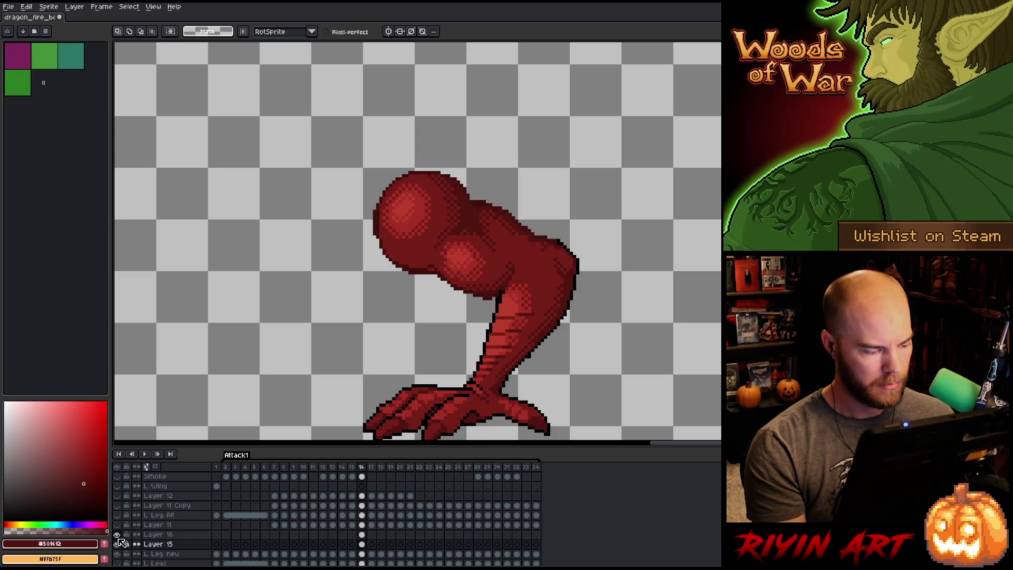
click(362, 535)
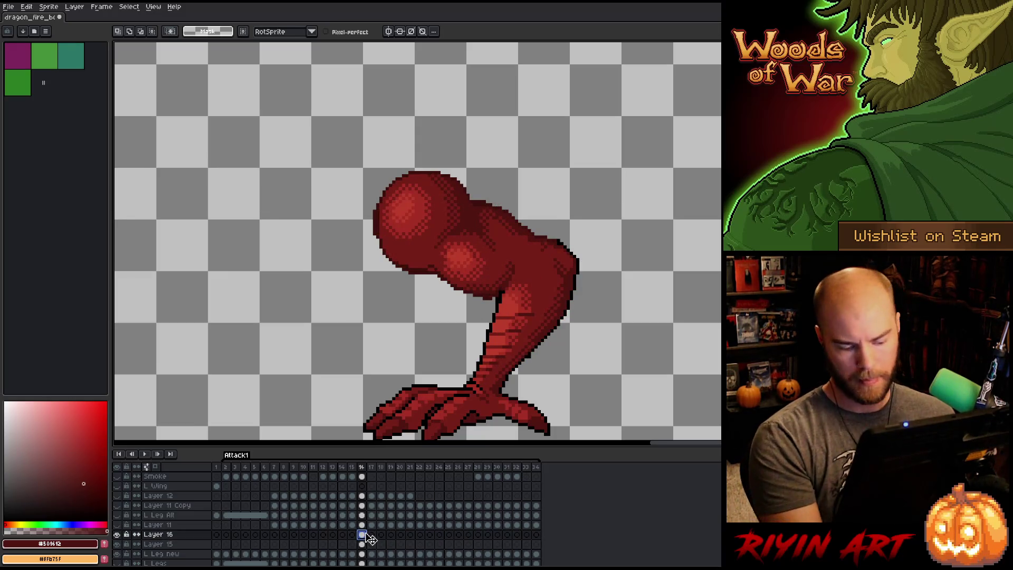
key(ctrl+t)
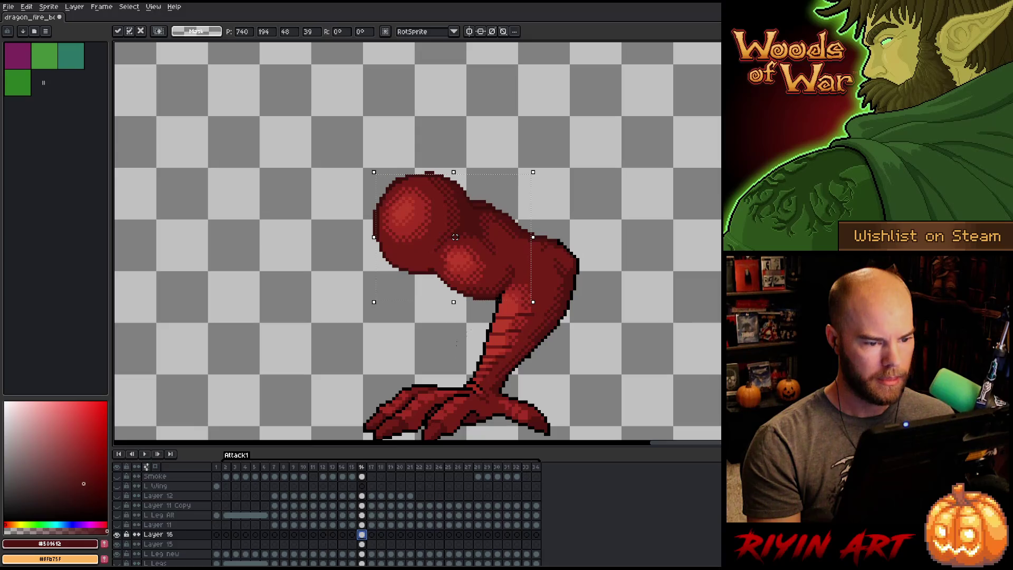
key(ctrl+d)
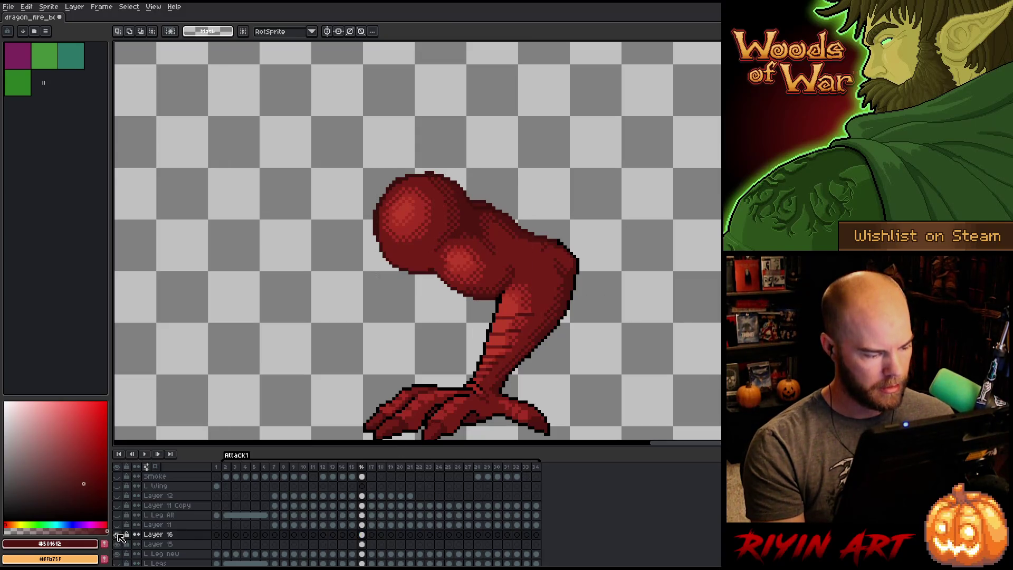
click(118, 535)
click(119, 544)
click(118, 544)
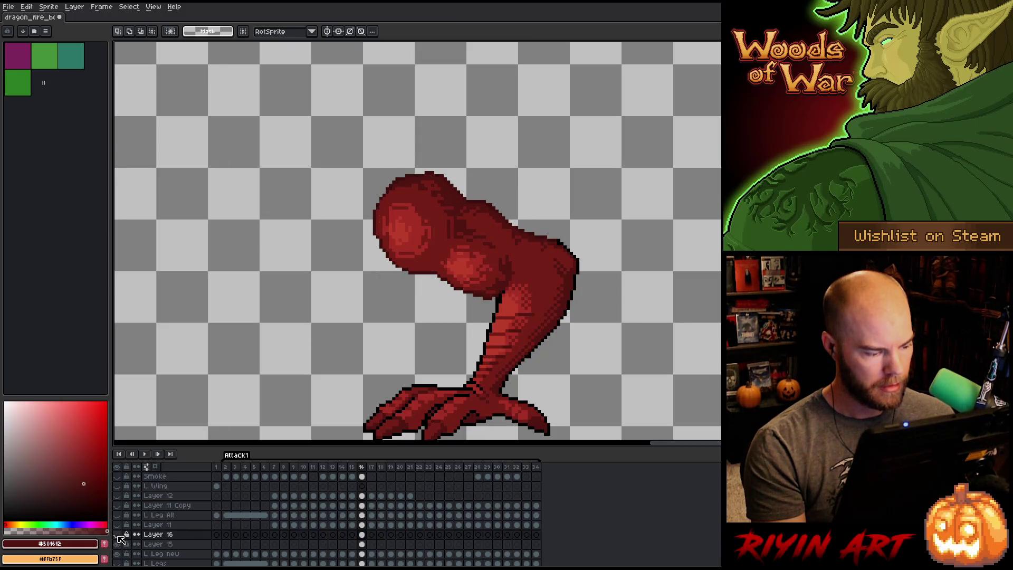
click(118, 535)
click(118, 535)
click(119, 536)
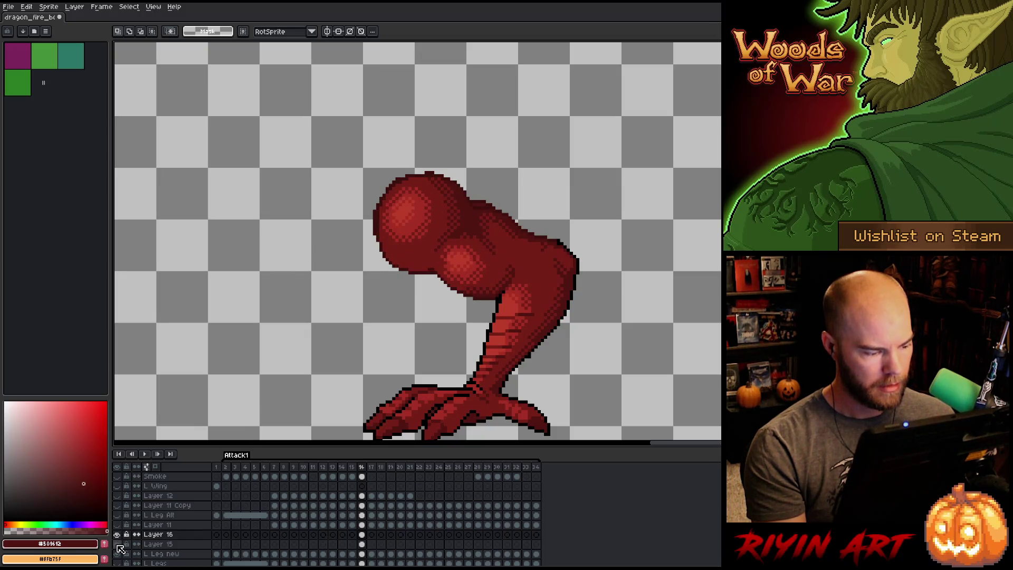
click(118, 544)
click(118, 544)
click(118, 545)
click(118, 545)
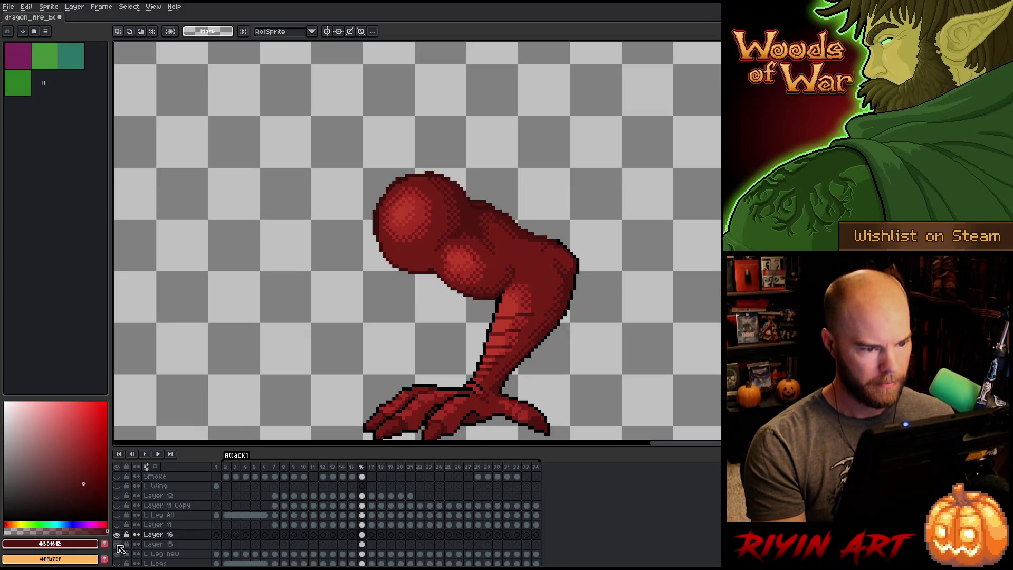
click(118, 545)
click(118, 544)
Adjust the L Leg new leg on frame 16 and flip between frames 15 and 16 to check upper-ball alignment.
click(363, 555)
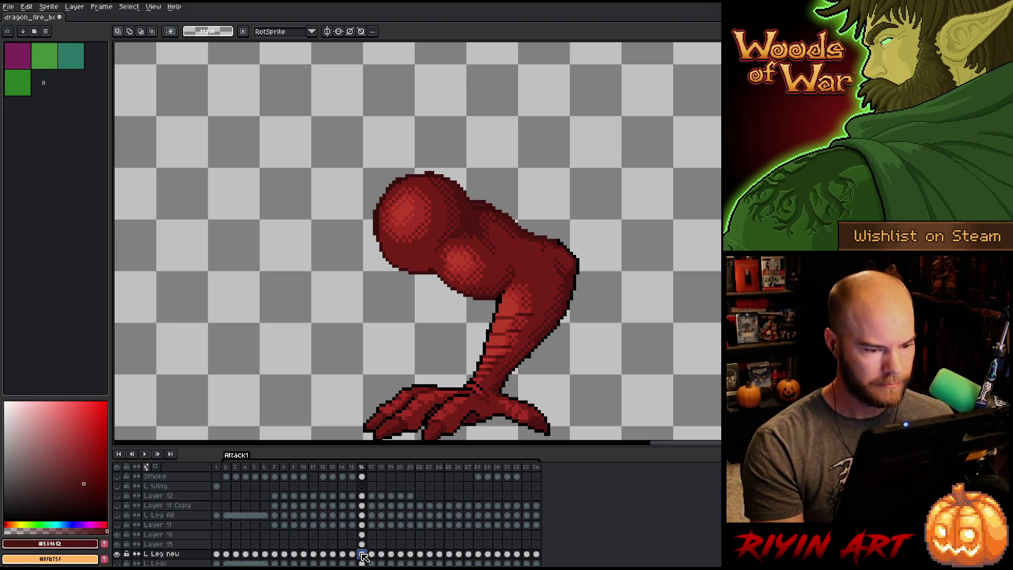
key(ctrl+z)
key(Left)
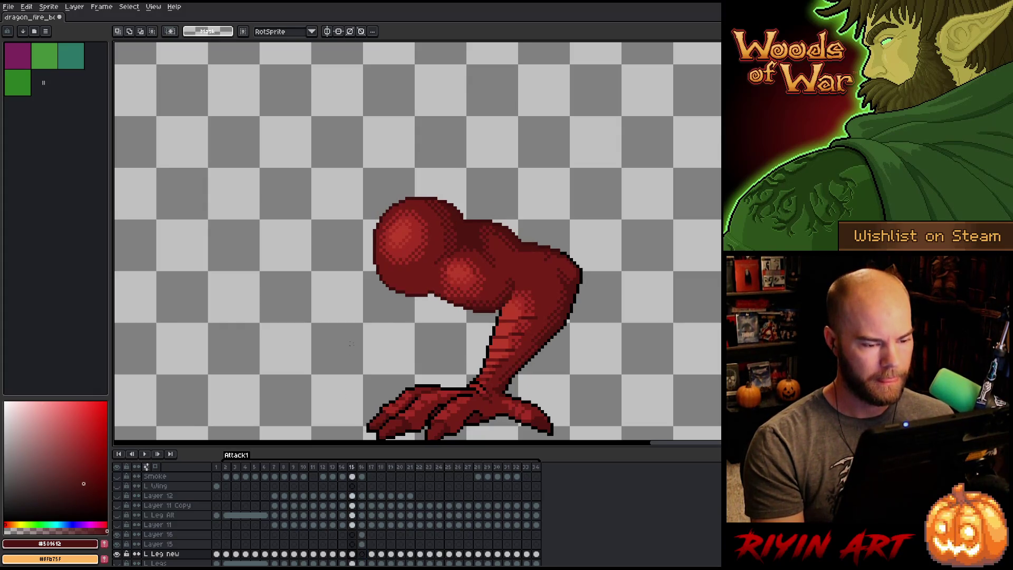
key(Right)
key(Left)
key(Right)
key(Left)
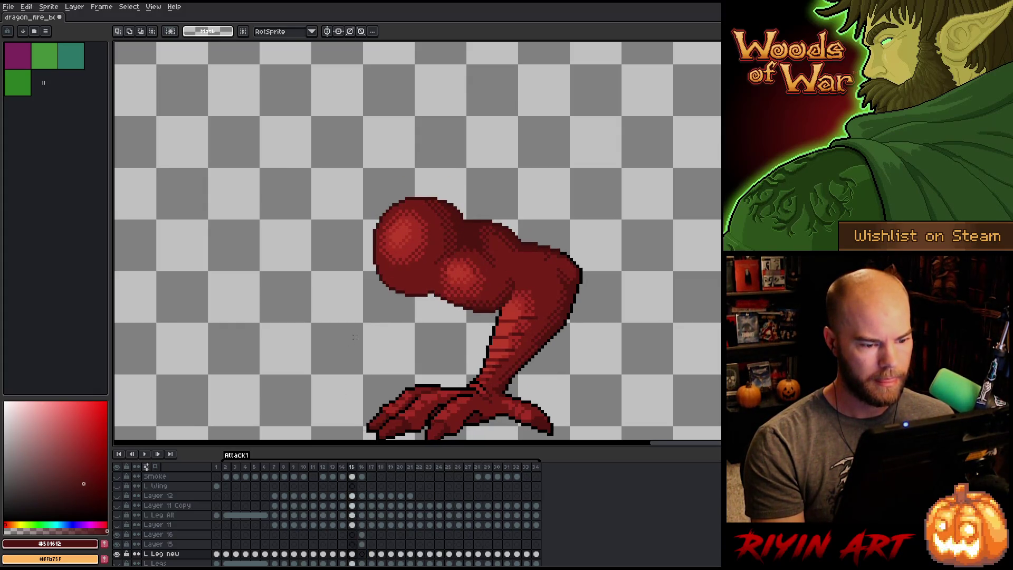
key(Right)
key(Left)
key(Right)
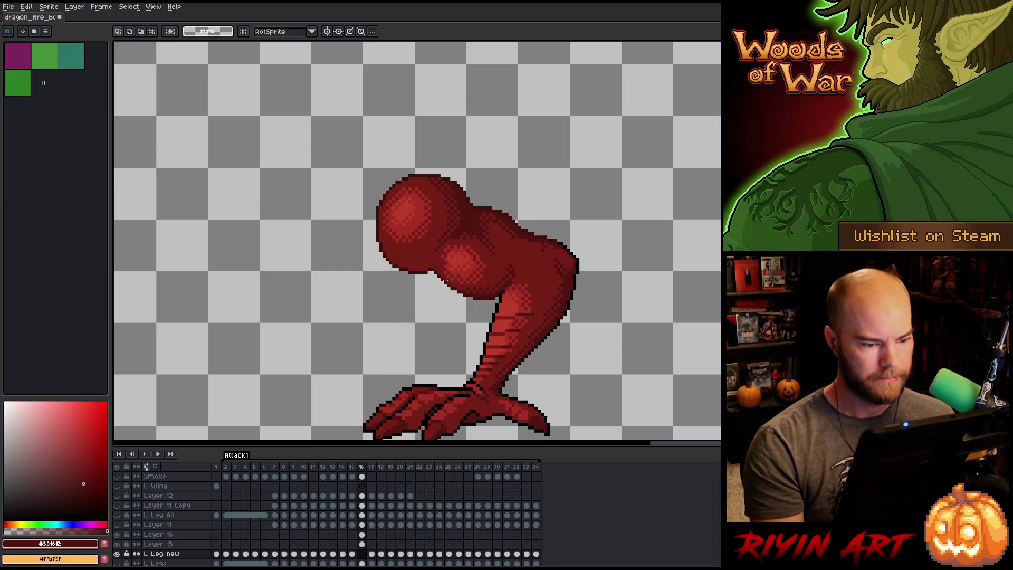
key(Left)
key(Right)
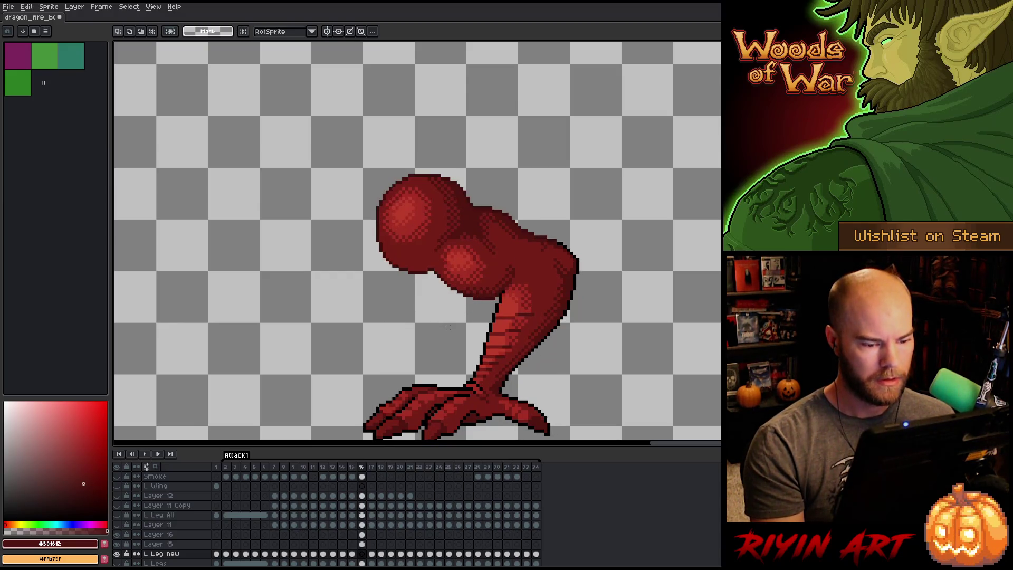
key(Left)
key(Right)
key(Left)
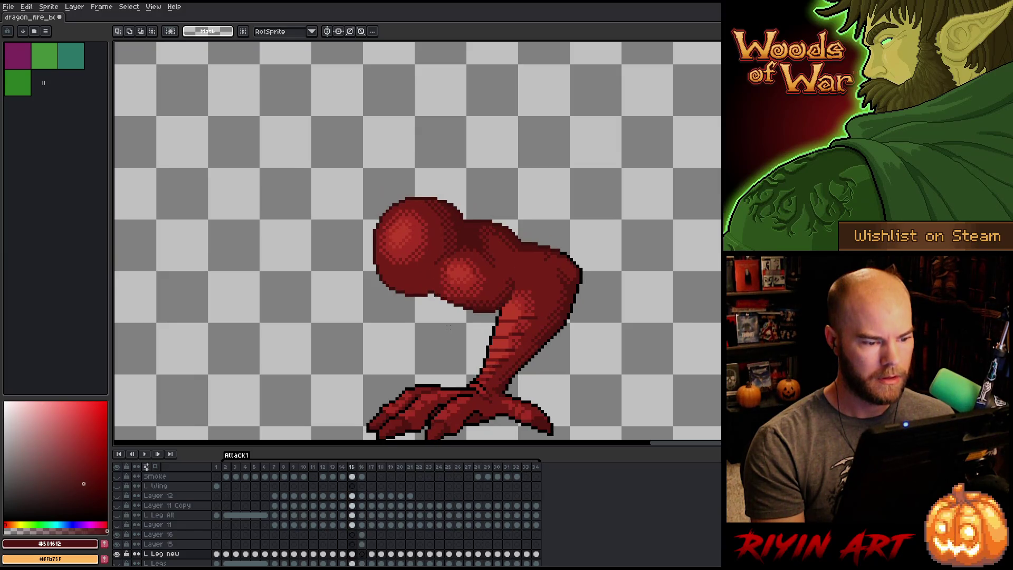
key(Right)
key(Left)
key(Right)
Try merging Layer 16 down into L Leg new, undo it, and recentre the view on the leg.
scroll(448, 326, down, 3)
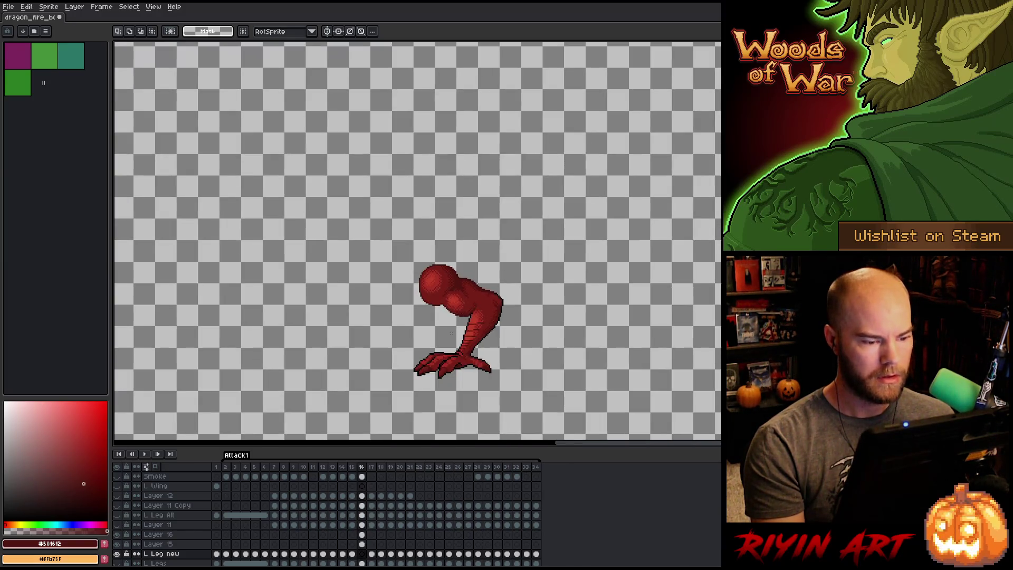
click(171, 535)
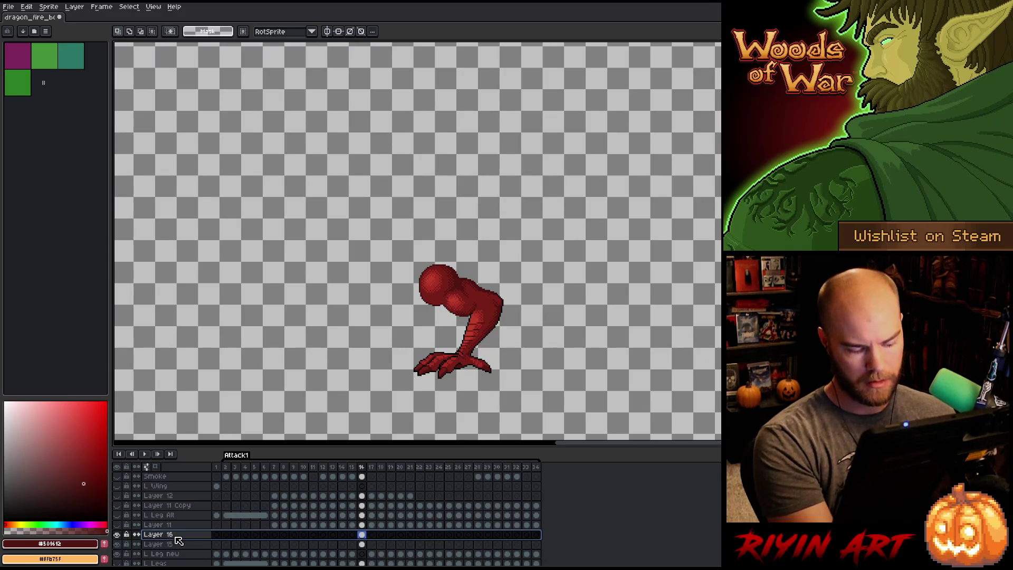
key(ctrl+e)
key(ctrl+e)
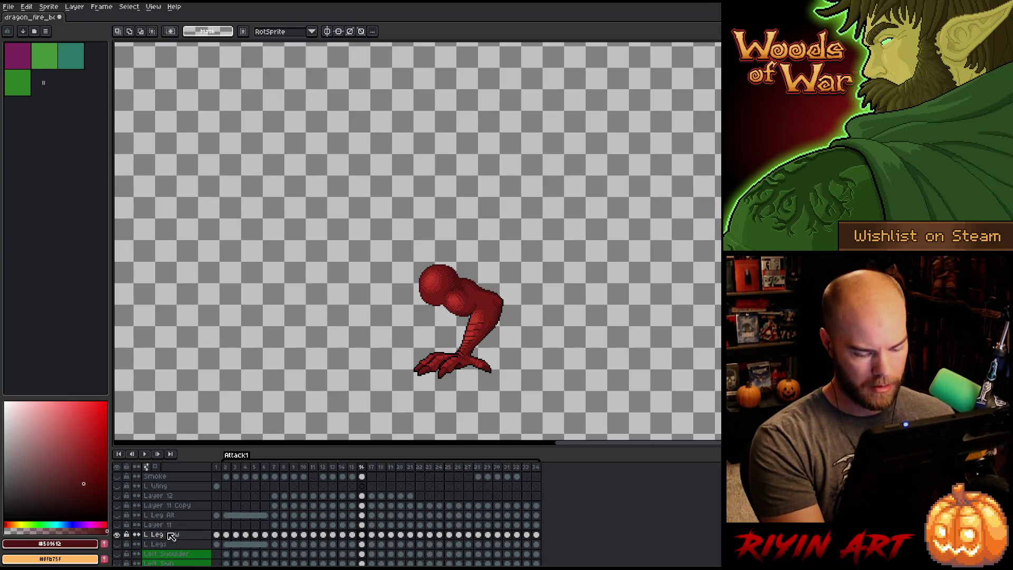
key(ctrl+z)
key(ctrl+z)
key(ctrl+z)
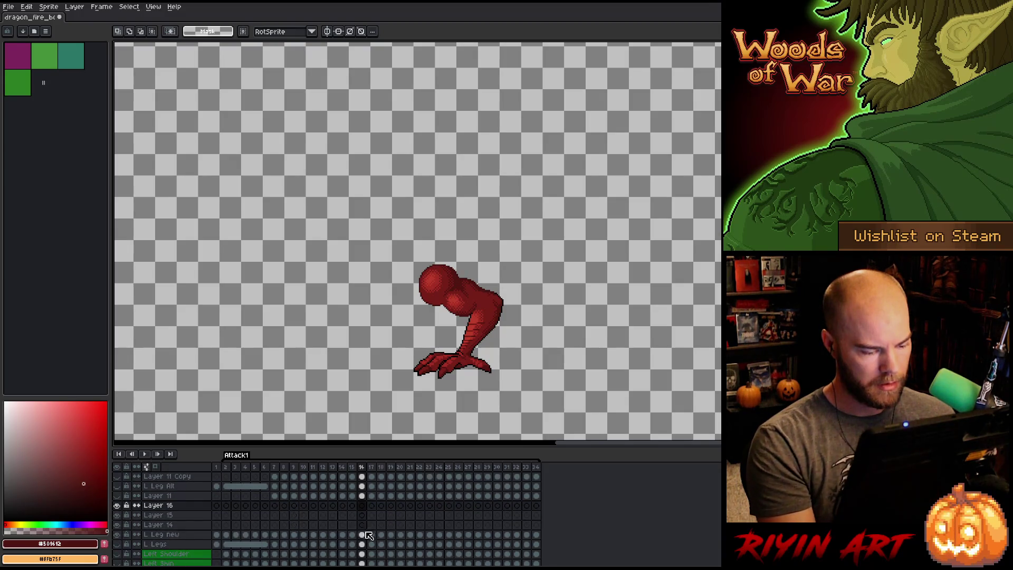
click(362, 535)
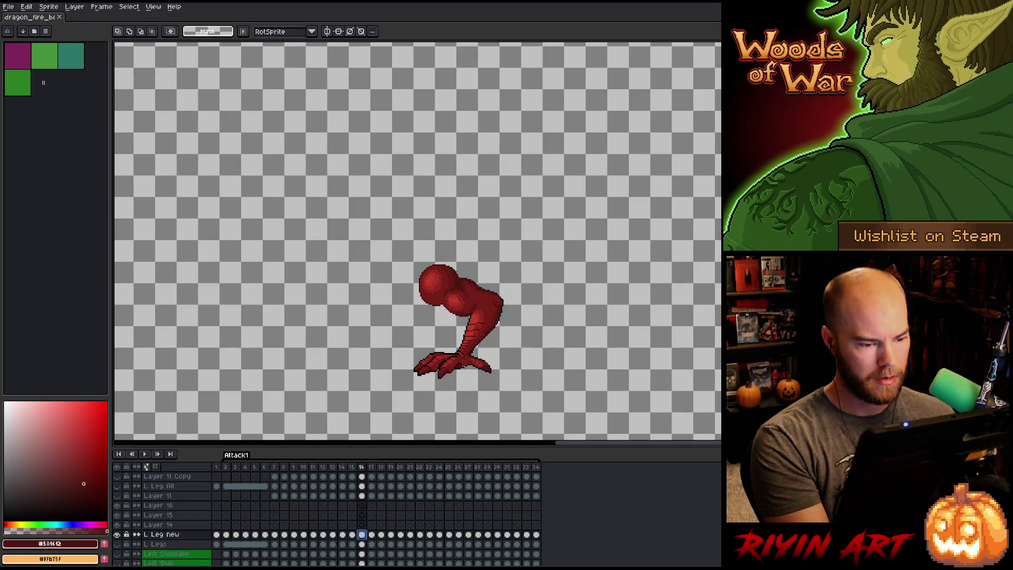
scroll(466, 351, up, 3)
drag(465, 351, 450, 325)
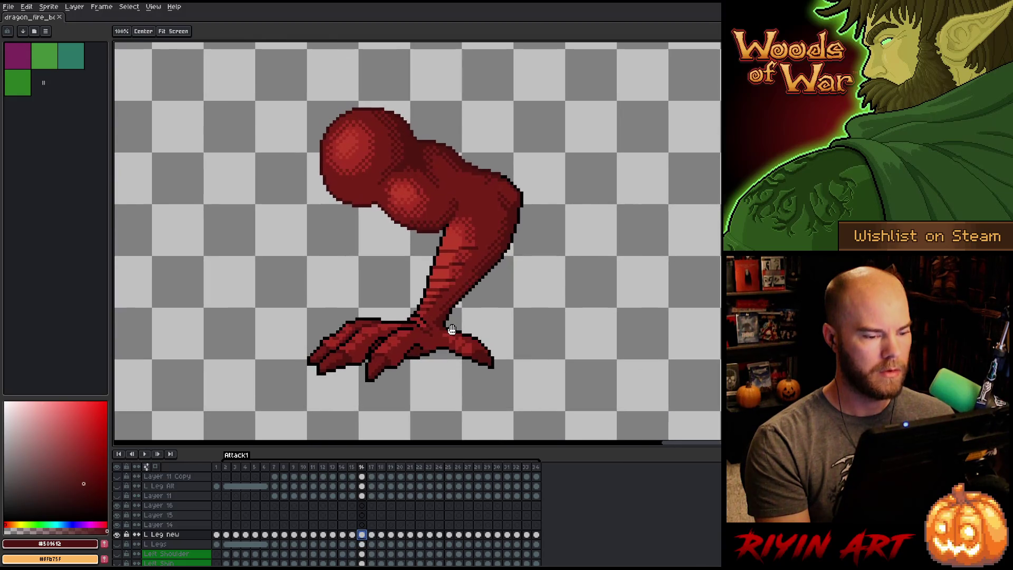
Step between frames 10 through 17 to compare the leg poses.
key(Left)
key(Left)
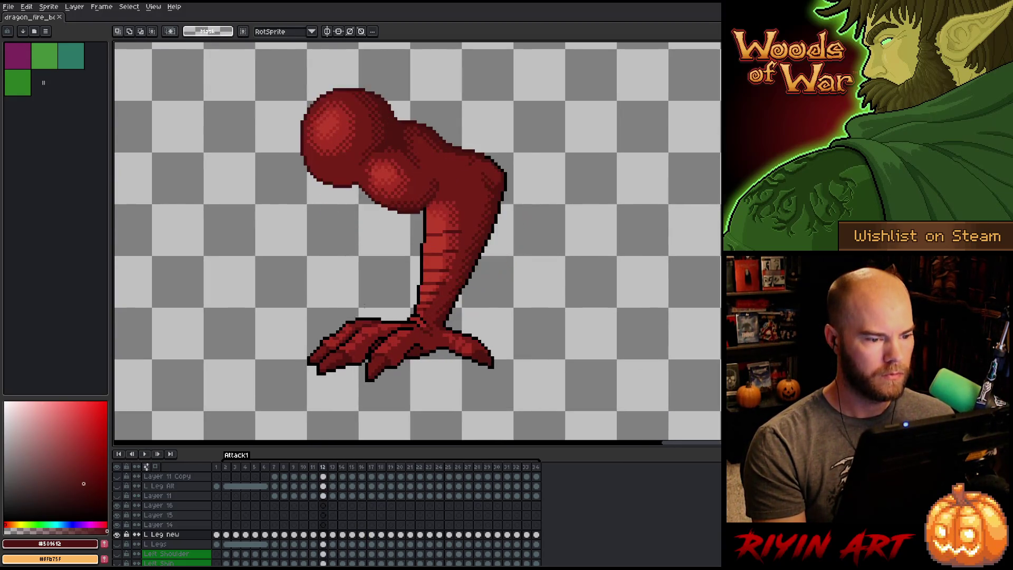
key(Right)
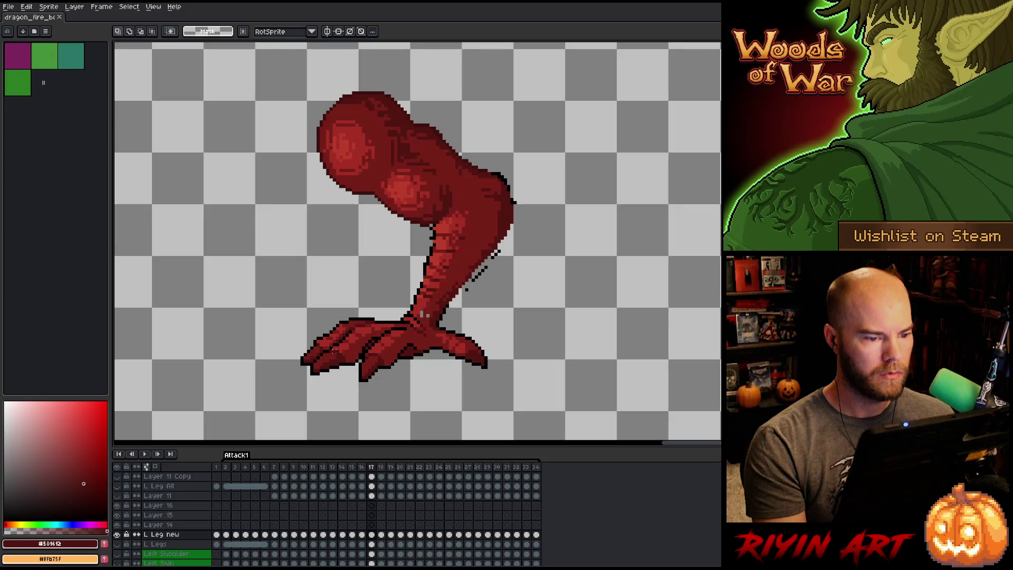
key(Left)
key(Right)
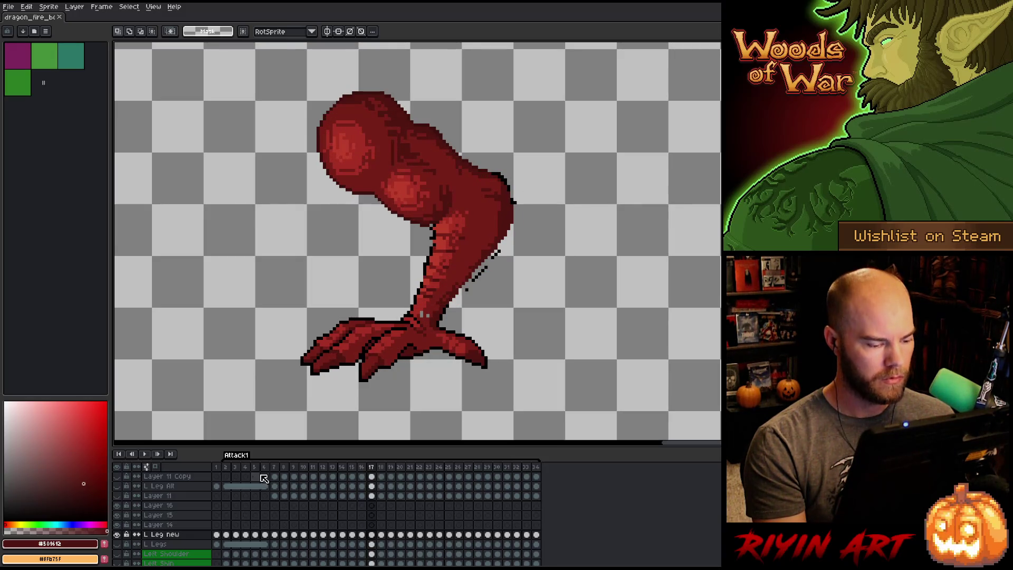
click(324, 469)
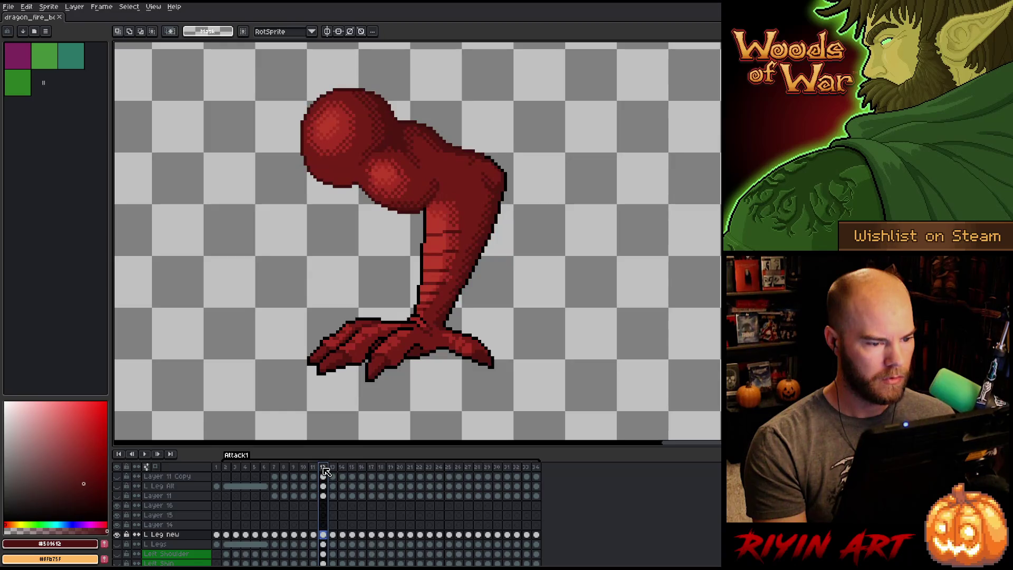
click(372, 468)
key(Left)
click(373, 469)
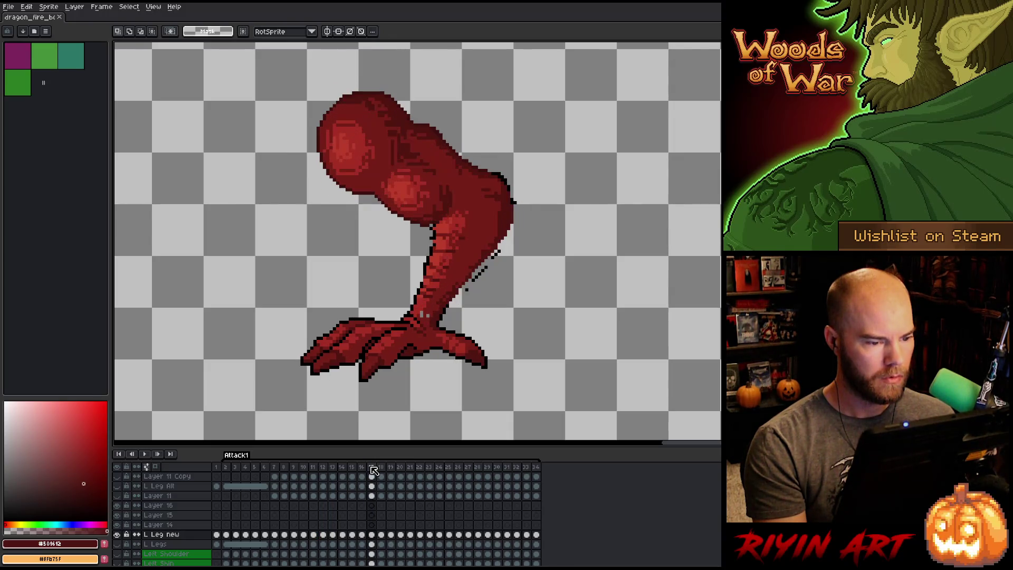
key(Left)
click(372, 468)
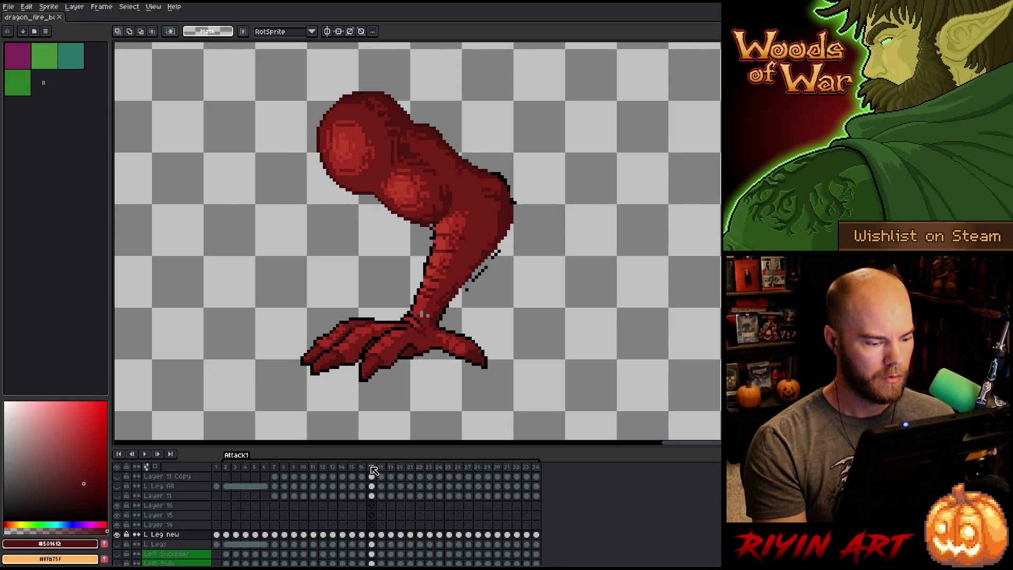
click(313, 469)
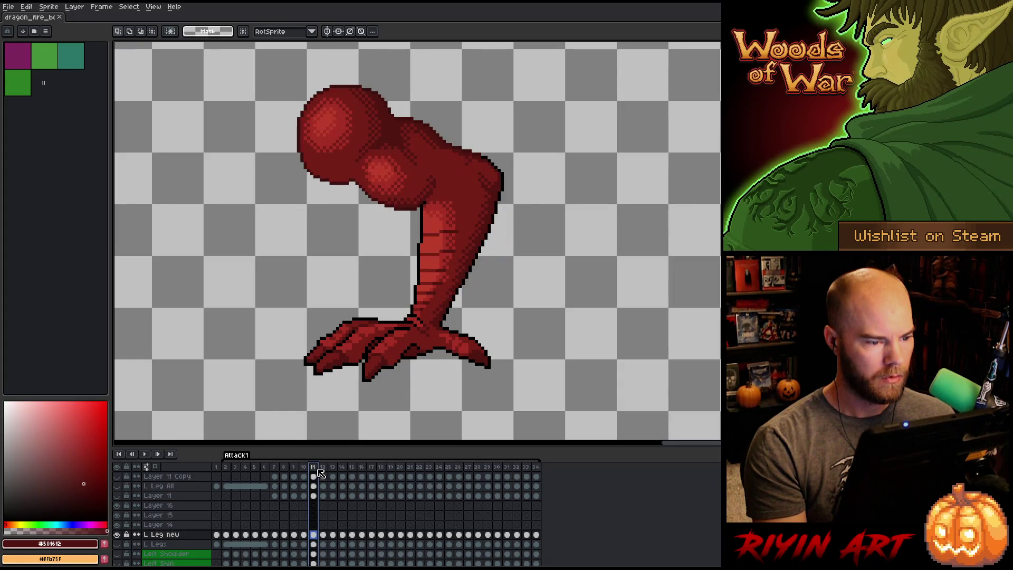
key(Right)
key(Left)
key(Left)
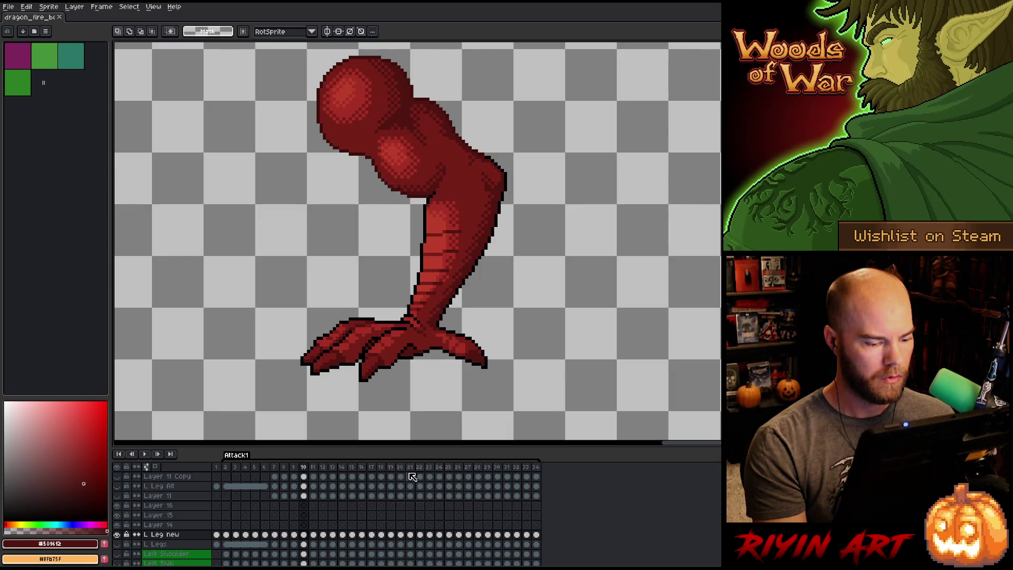
Advance to frame 19, compare against frame 10, and show Layer 14's ribbed leg at frame 19.
key(Right)
key(Right)
key(Right)
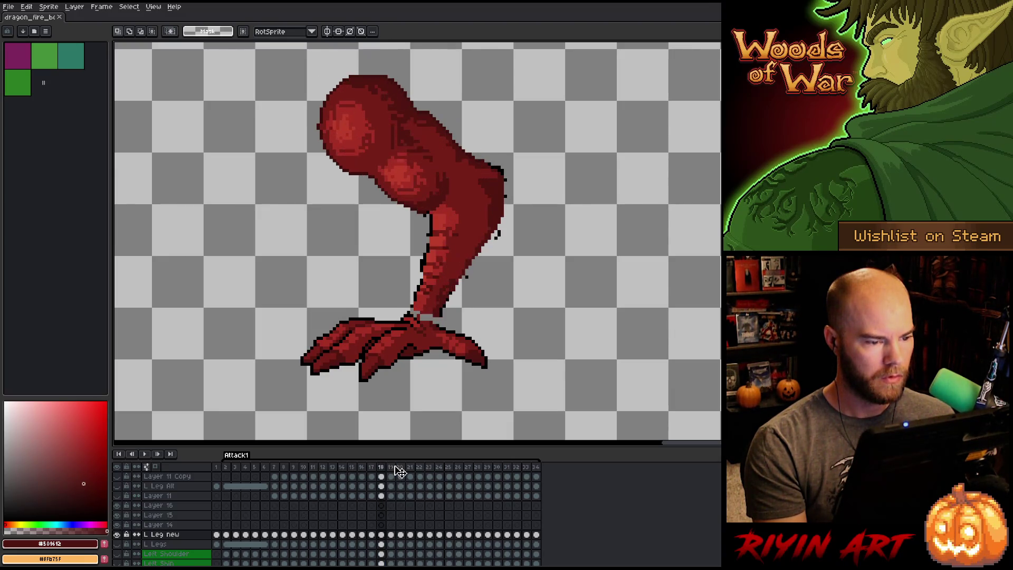
key(Right)
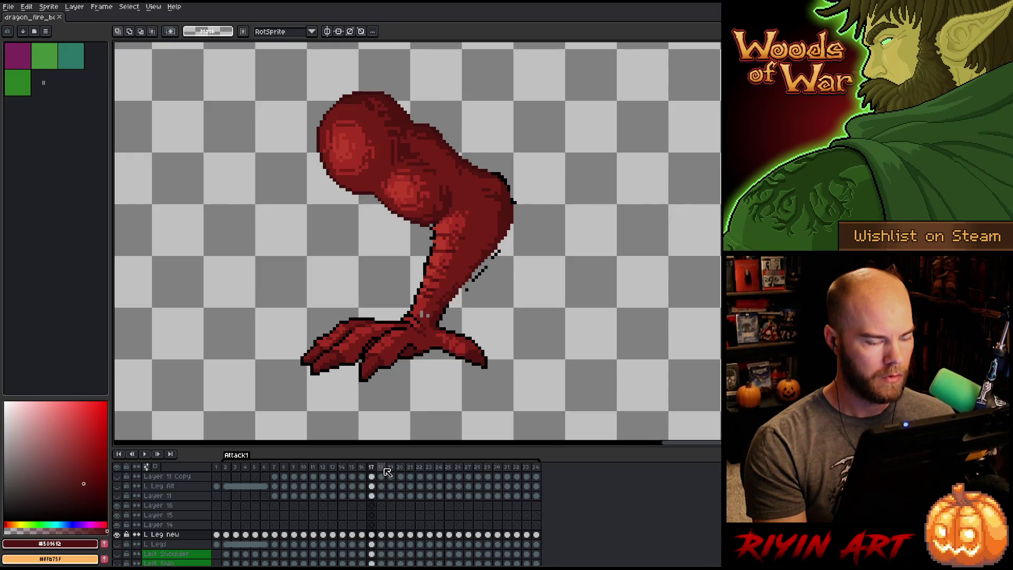
key(Left)
key(Right)
key(Left)
key(Right)
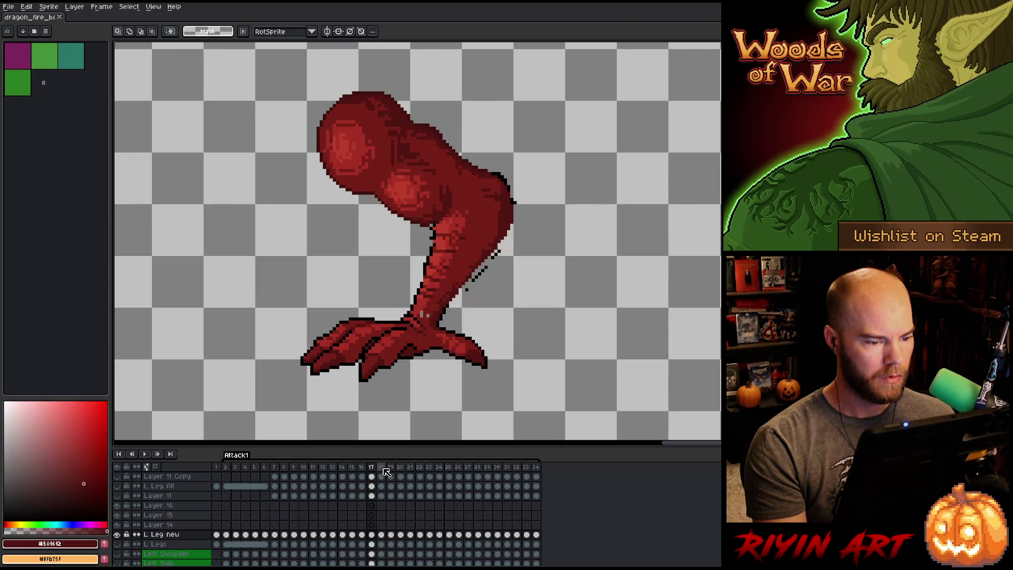
key(Right)
key(Right)
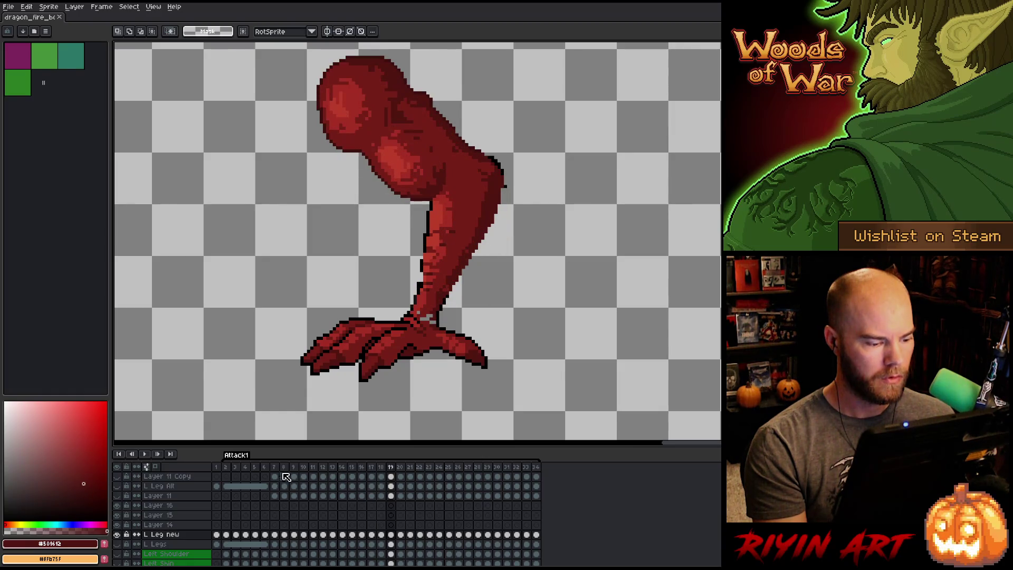
click(308, 469)
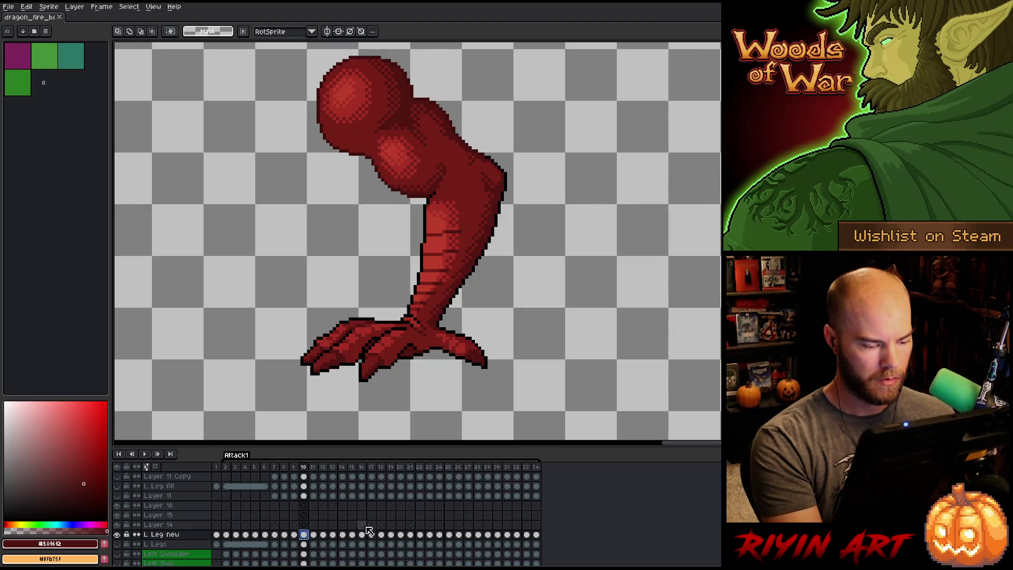
click(392, 535)
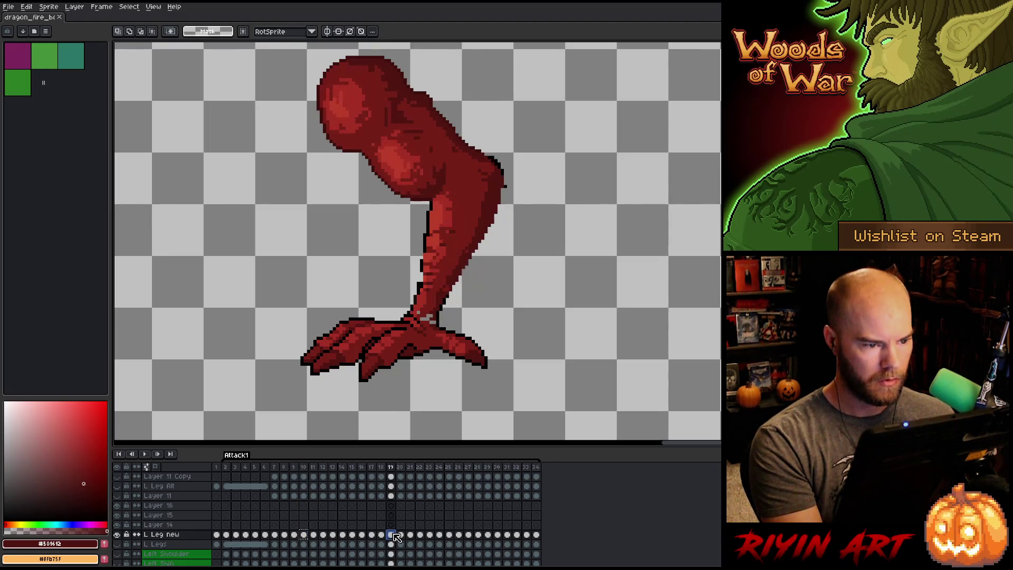
click(392, 524)
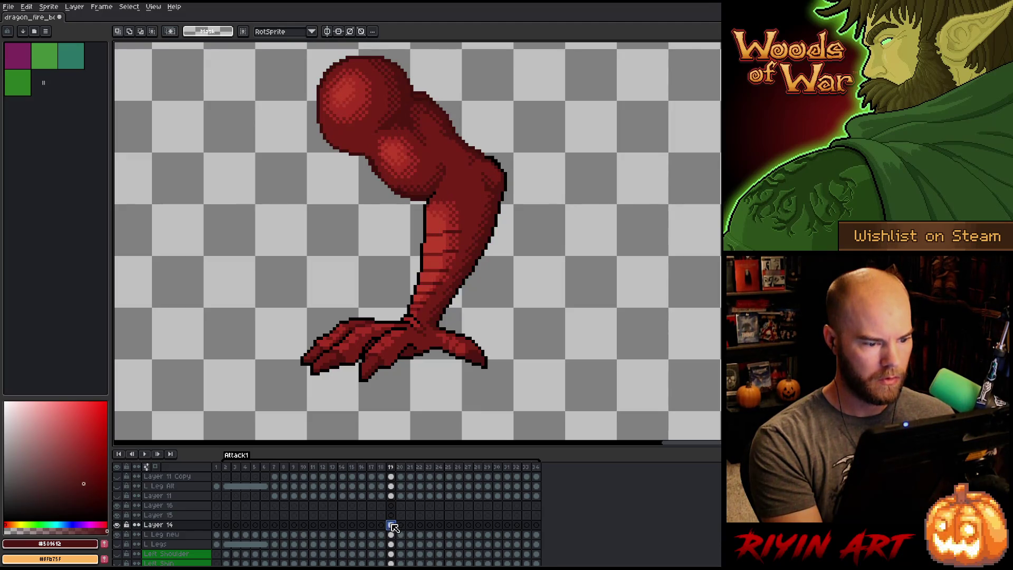
click(117, 525)
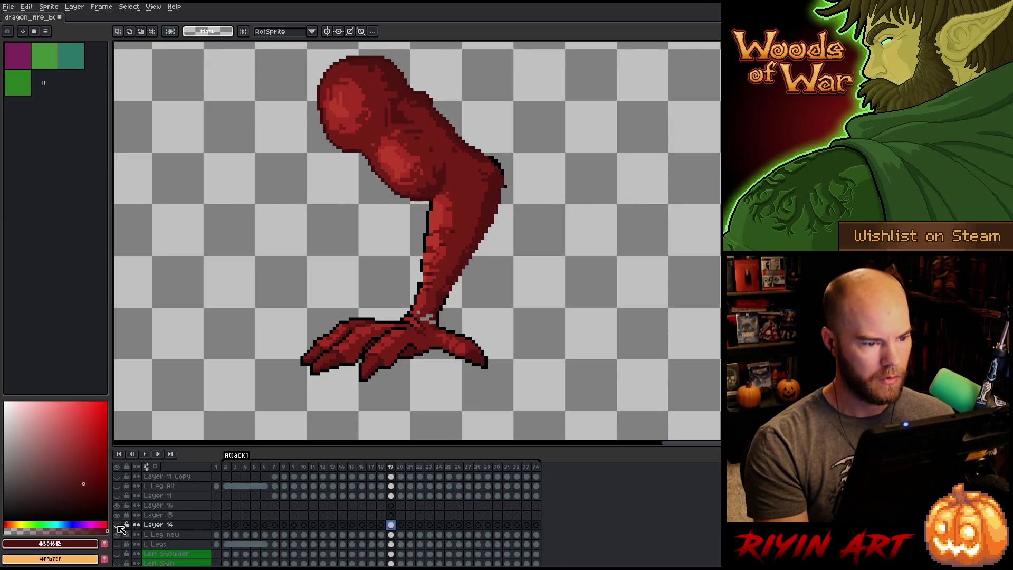
click(117, 525)
click(117, 525)
click(118, 525)
click(118, 525)
click(117, 525)
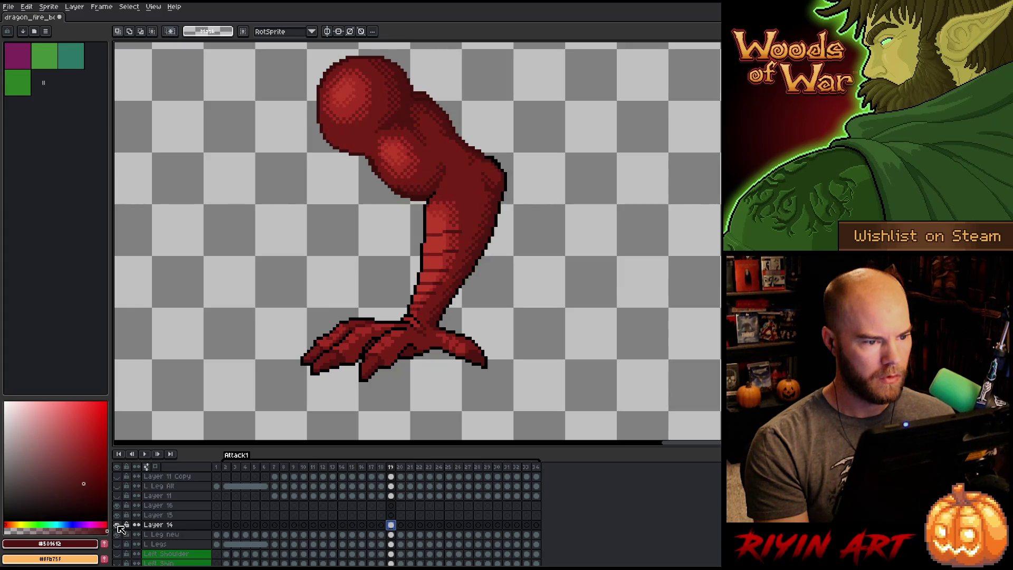
click(118, 526)
click(118, 526)
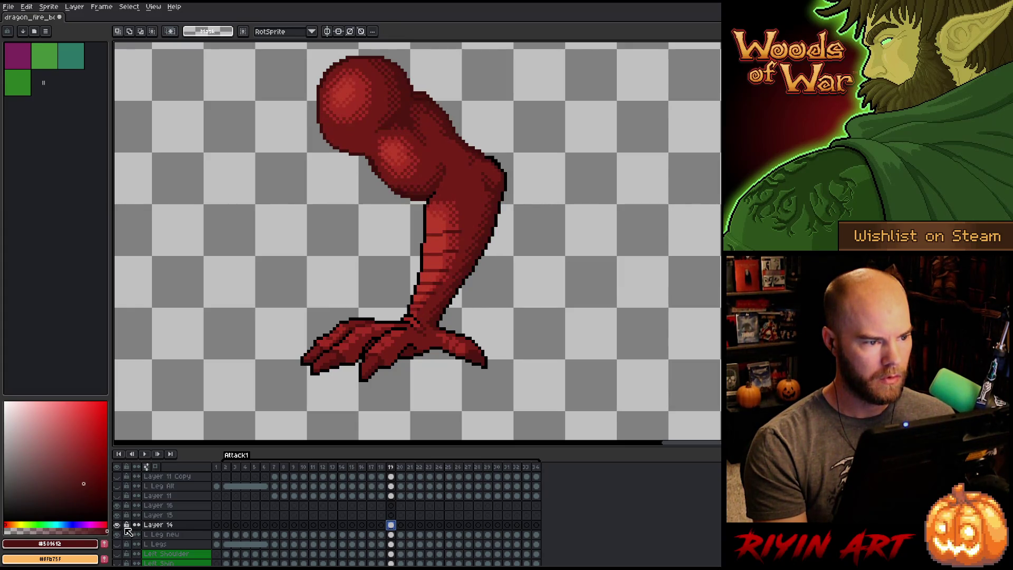
click(392, 535)
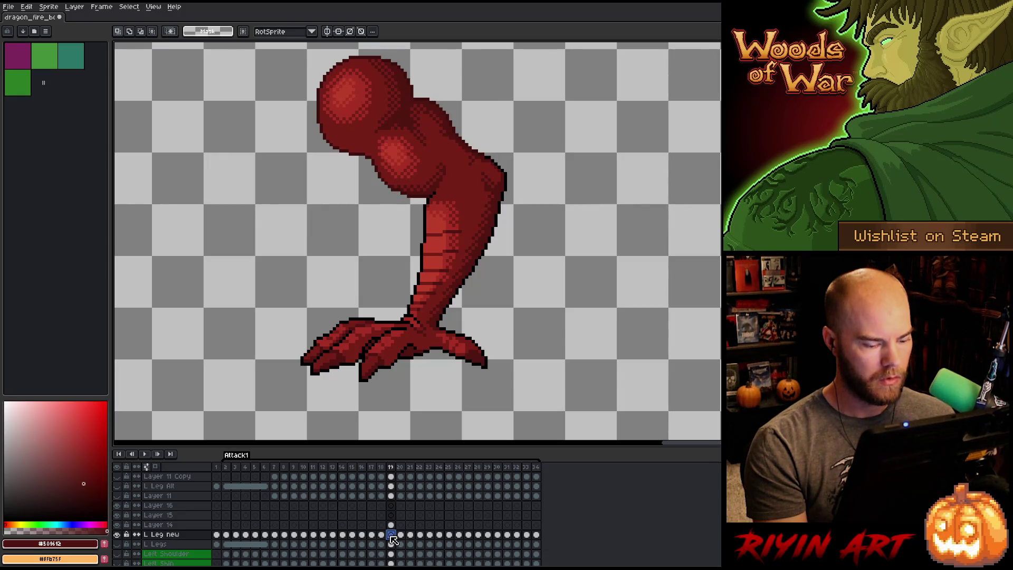
key(Right)
key(Left)
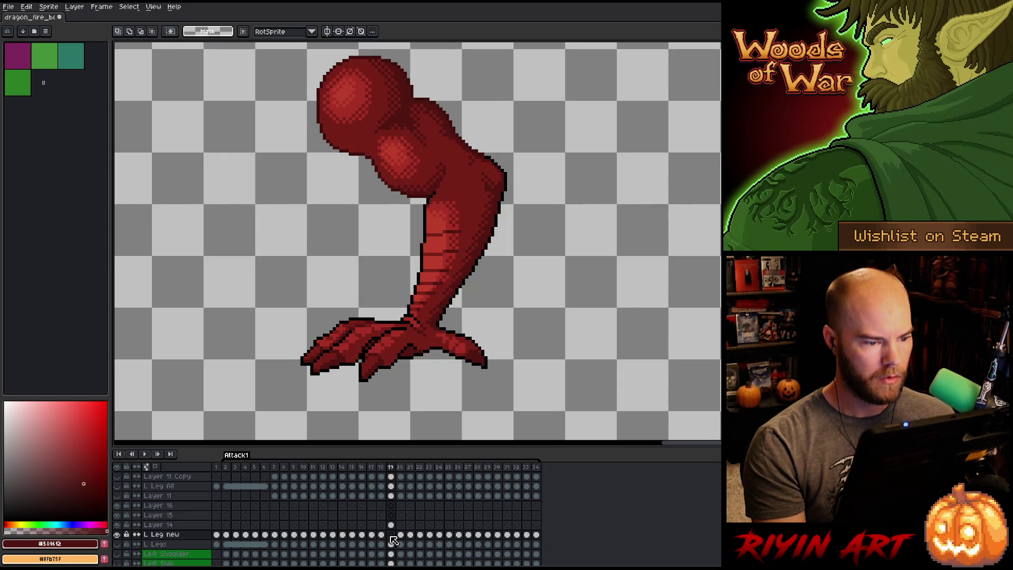
click(391, 535)
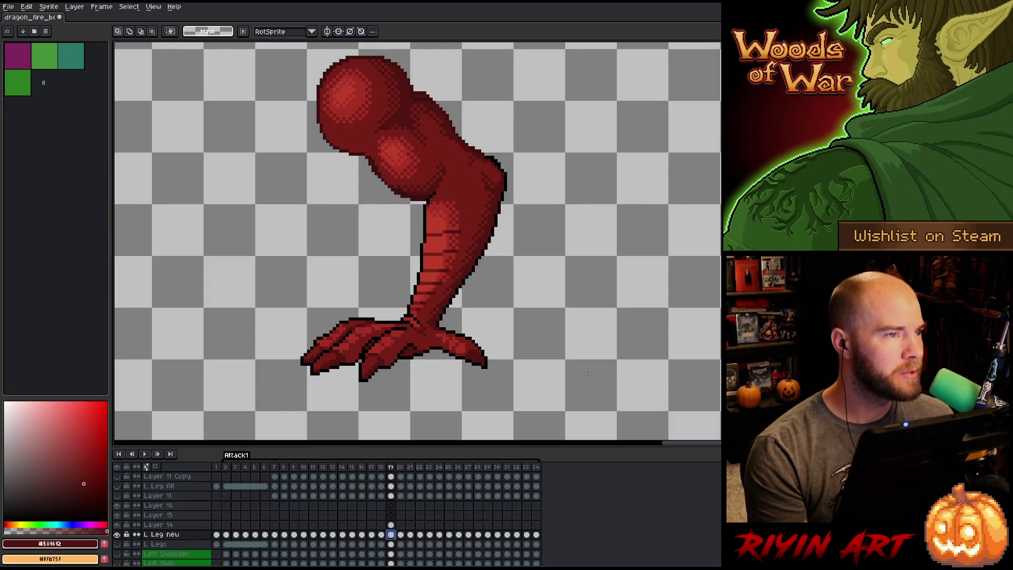
click(117, 530)
click(117, 530)
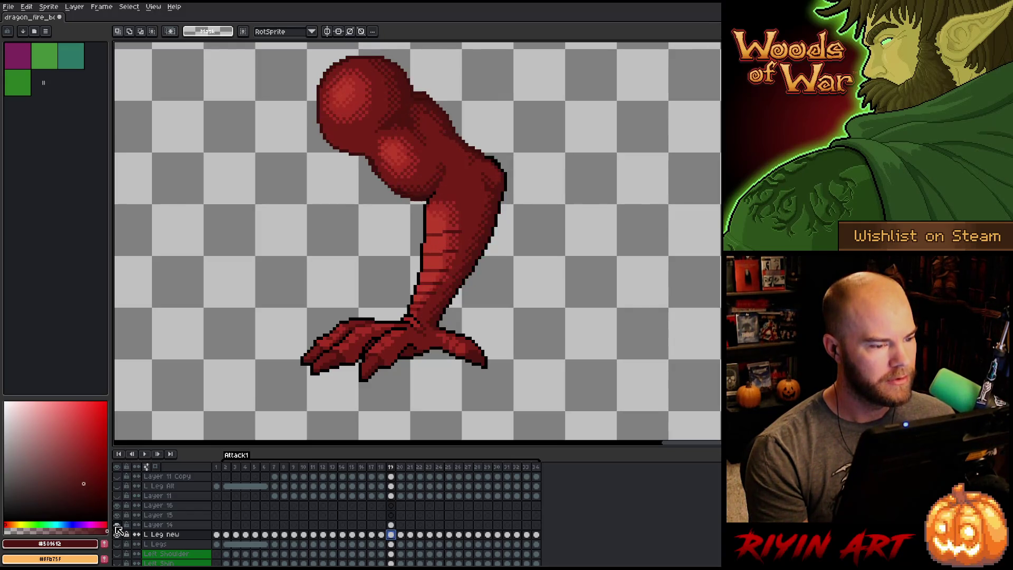
click(118, 530)
click(117, 530)
click(117, 530)
click(117, 529)
click(117, 530)
click(118, 530)
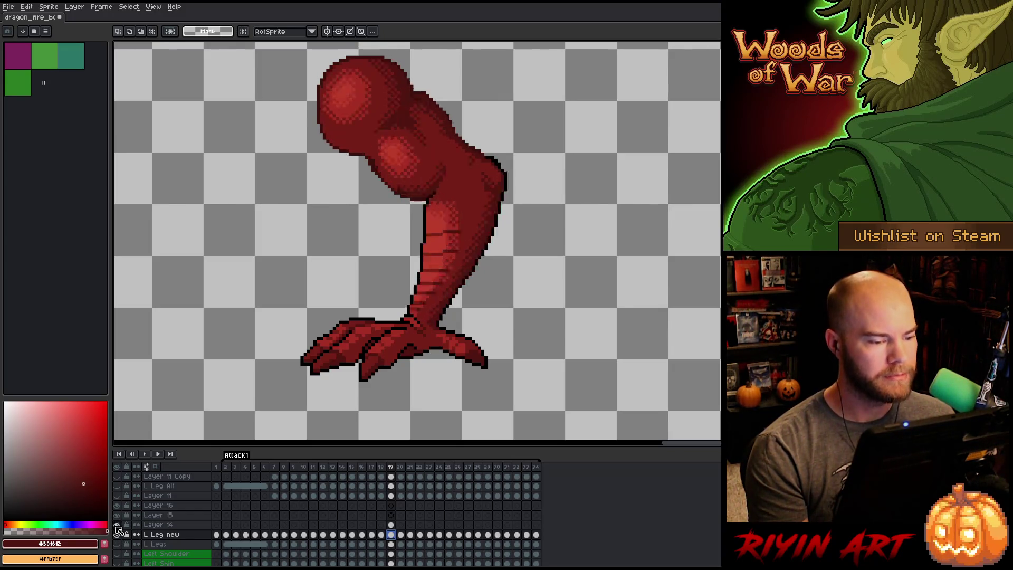
click(117, 530)
click(117, 530)
click(117, 530)
click(117, 530)
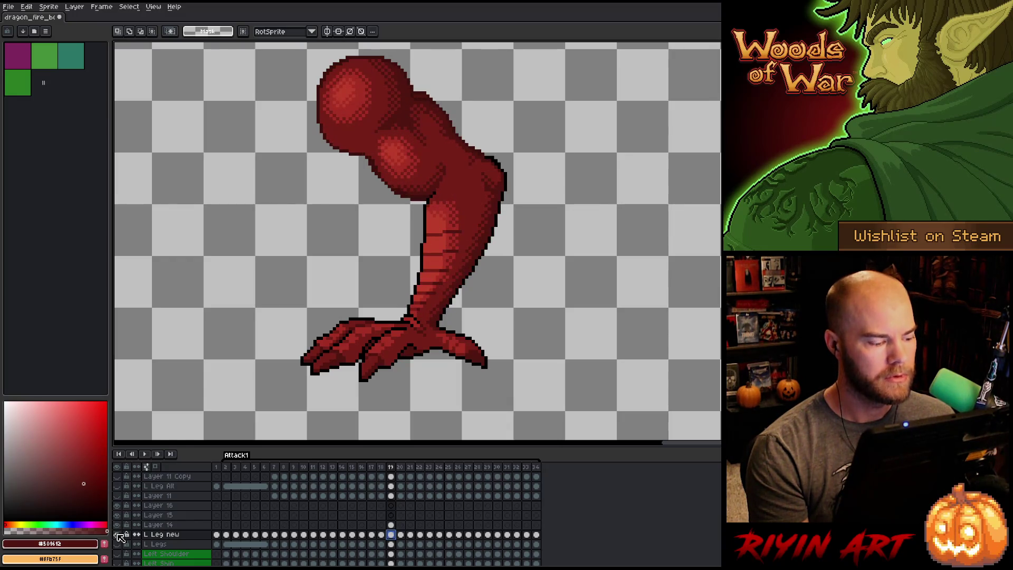
click(117, 535)
click(117, 534)
click(117, 534)
click(118, 534)
click(117, 534)
click(117, 534)
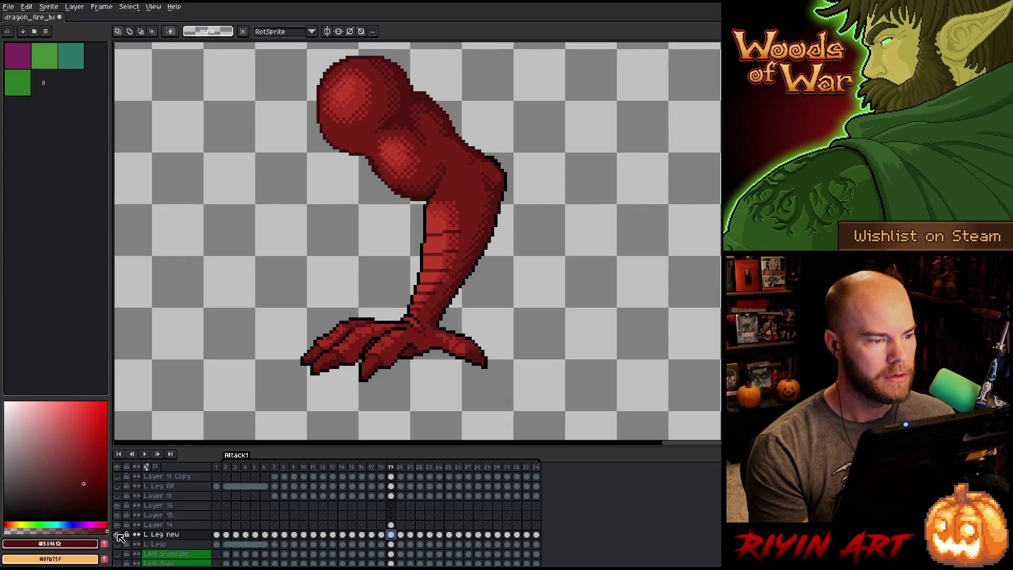
click(117, 534)
click(118, 534)
click(117, 534)
click(117, 534)
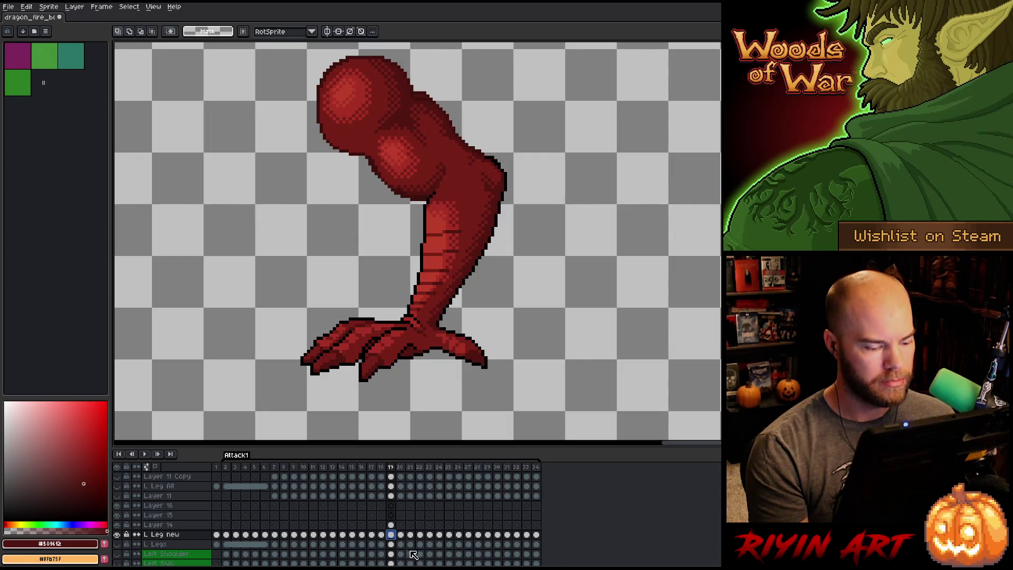
click(391, 525)
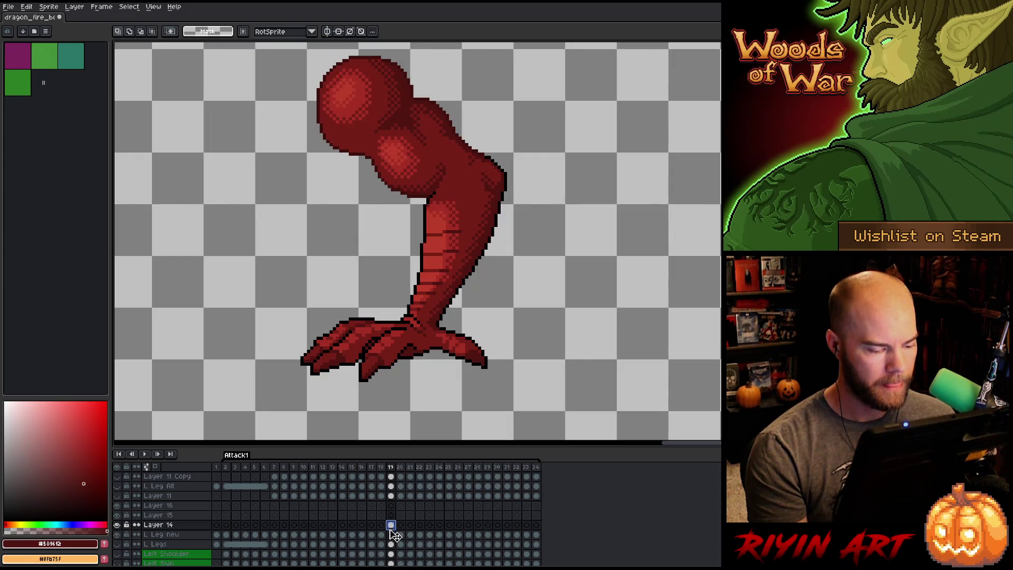
click(391, 534)
key(ctrl+s)
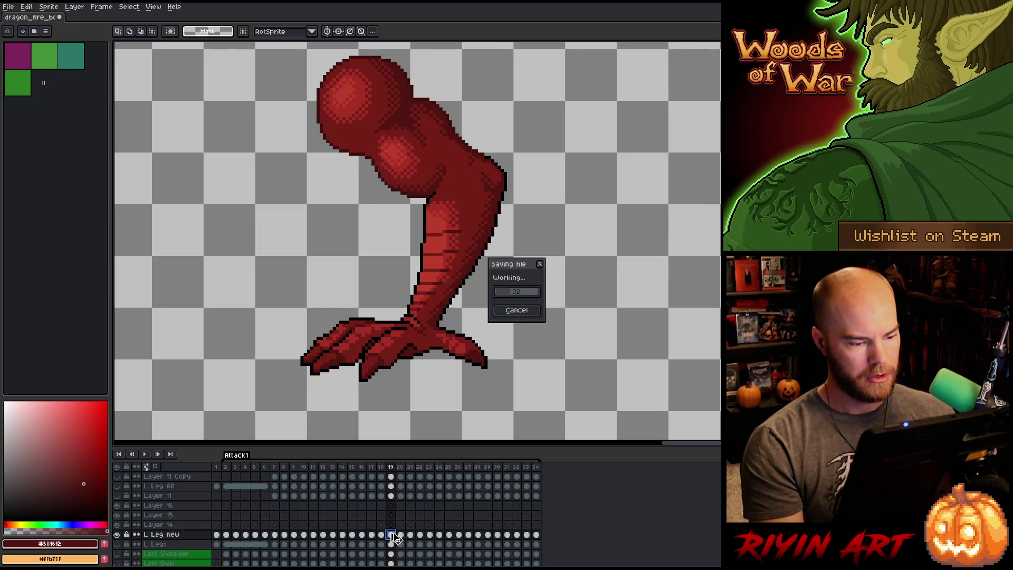
Step back and forth through frames 15–18 to review the leg, then save and play the animation.
key(comma)
key(period)
key(period)
key(period)
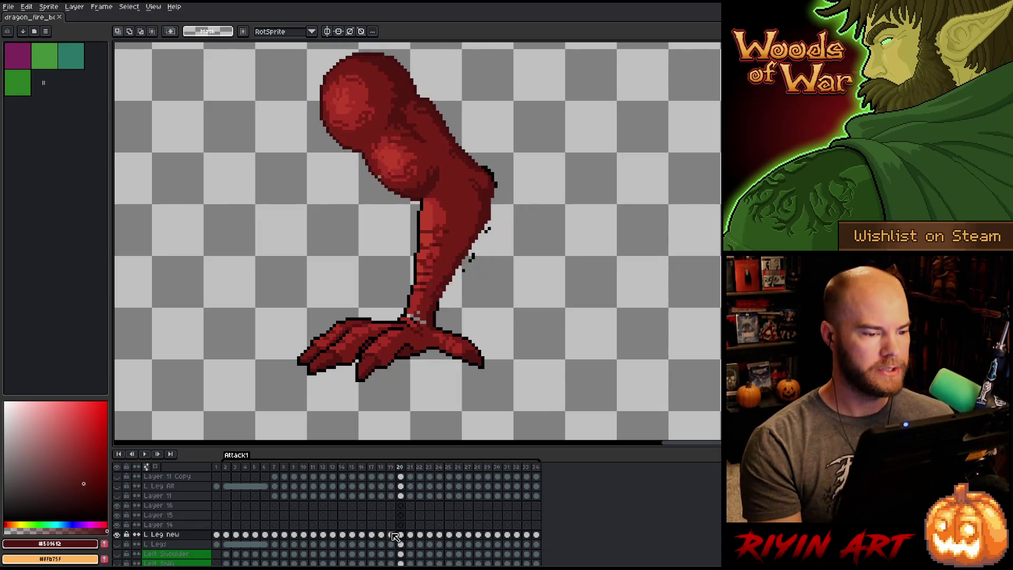
key(comma)
key(period)
key(comma)
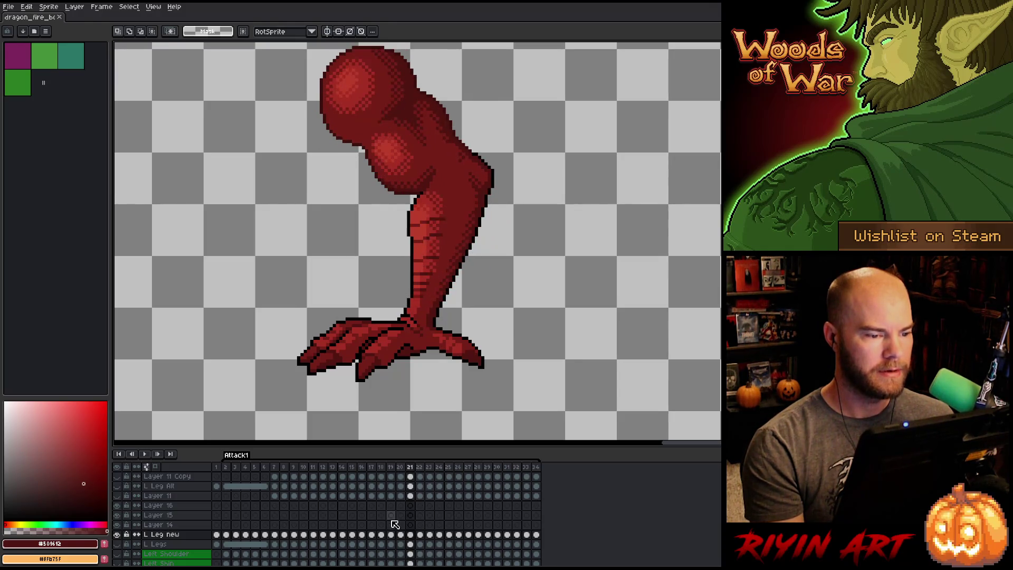
key(comma)
key(comma)
key(comma)
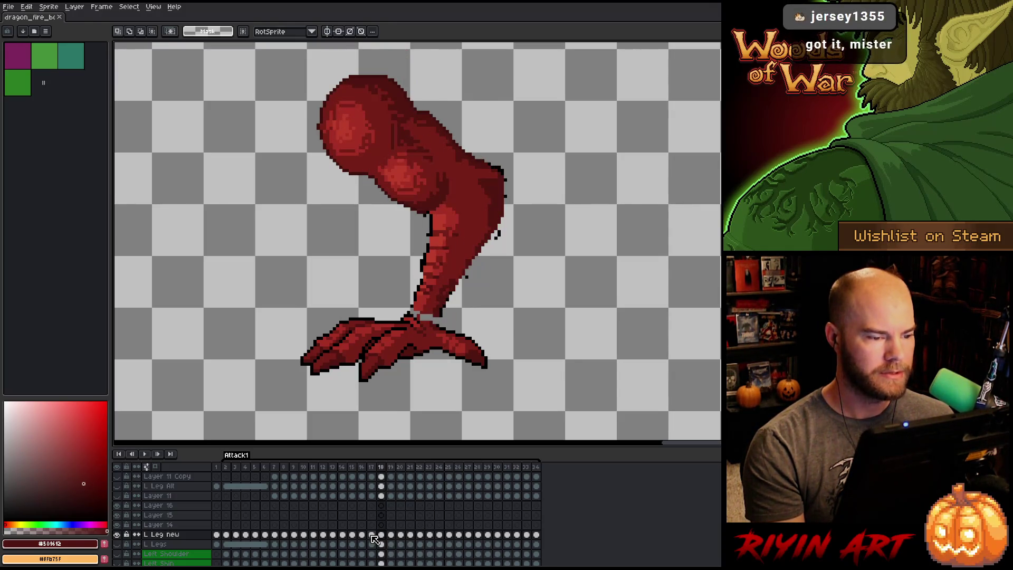
key(comma)
key(comma)
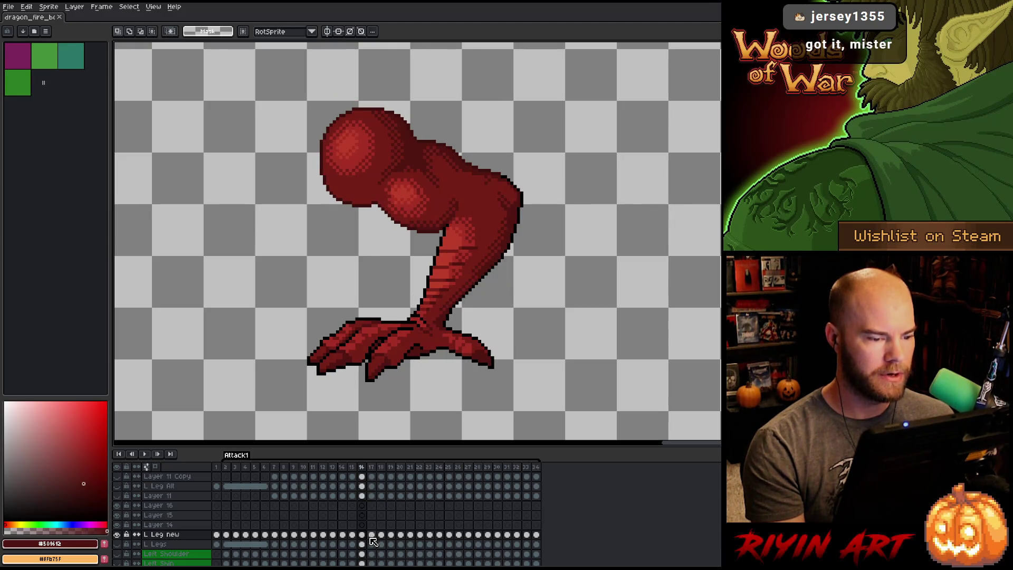
key(period)
key(comma)
key(comma)
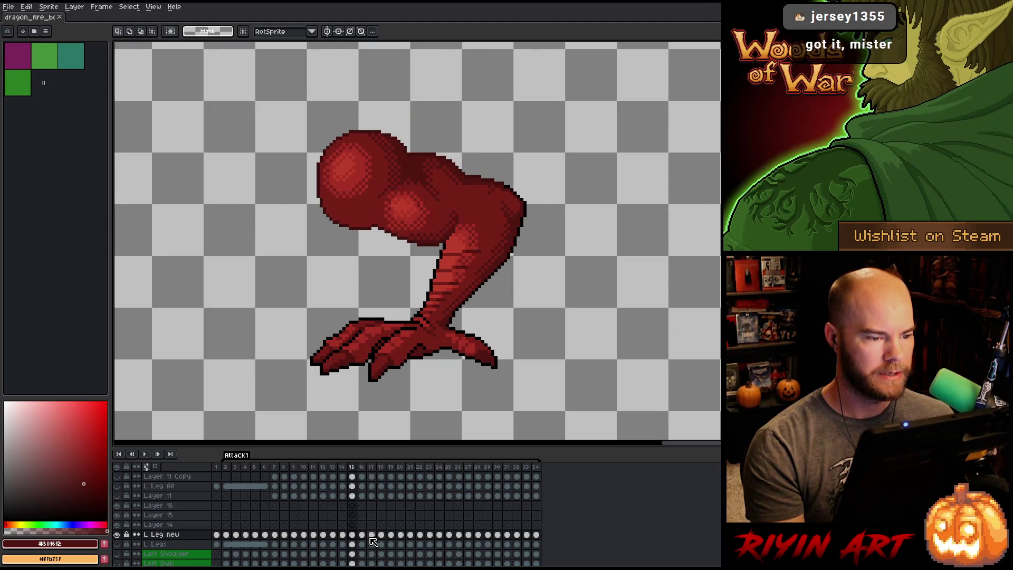
key(period)
key(period)
key(period)
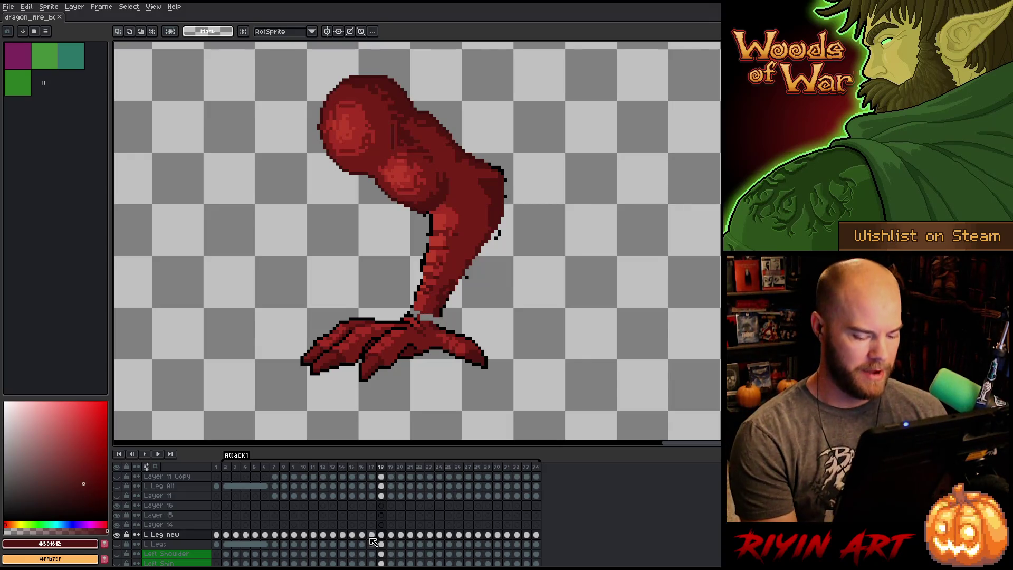
key(ctrl+s)
key(Return)
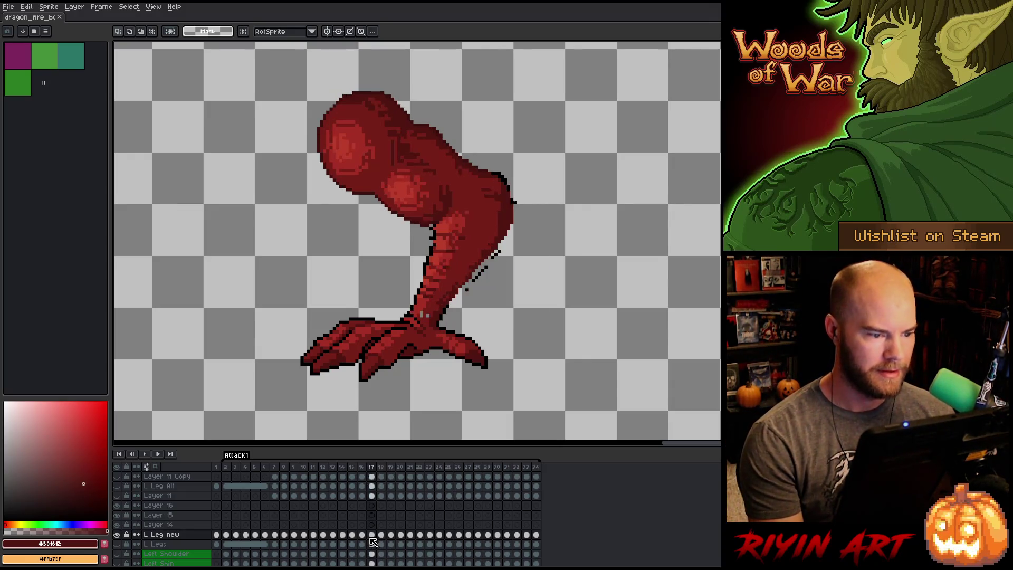
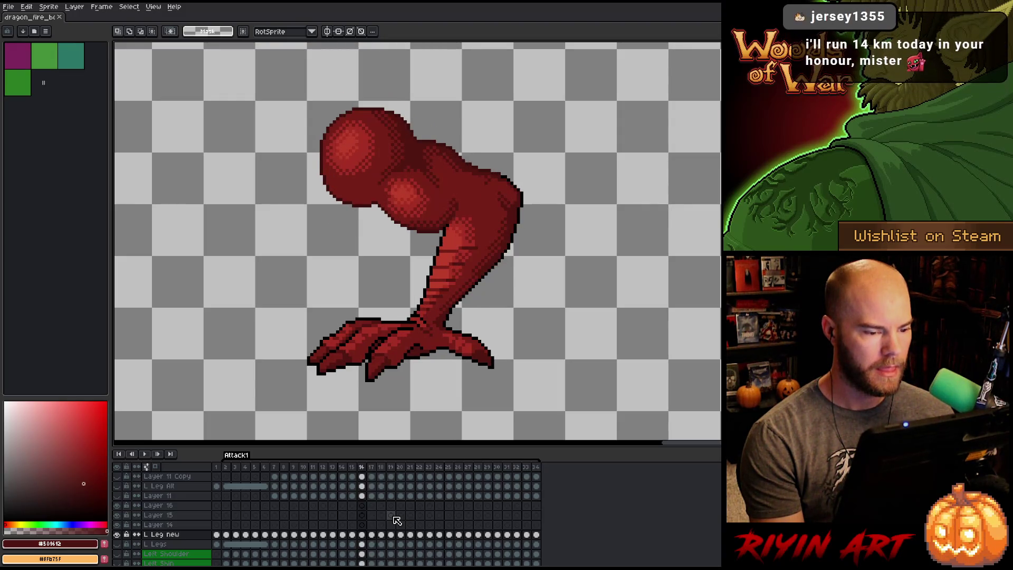
Apply a transform to the frame 17 leg cel and make Layer 14's leg art visible.
click(362, 535)
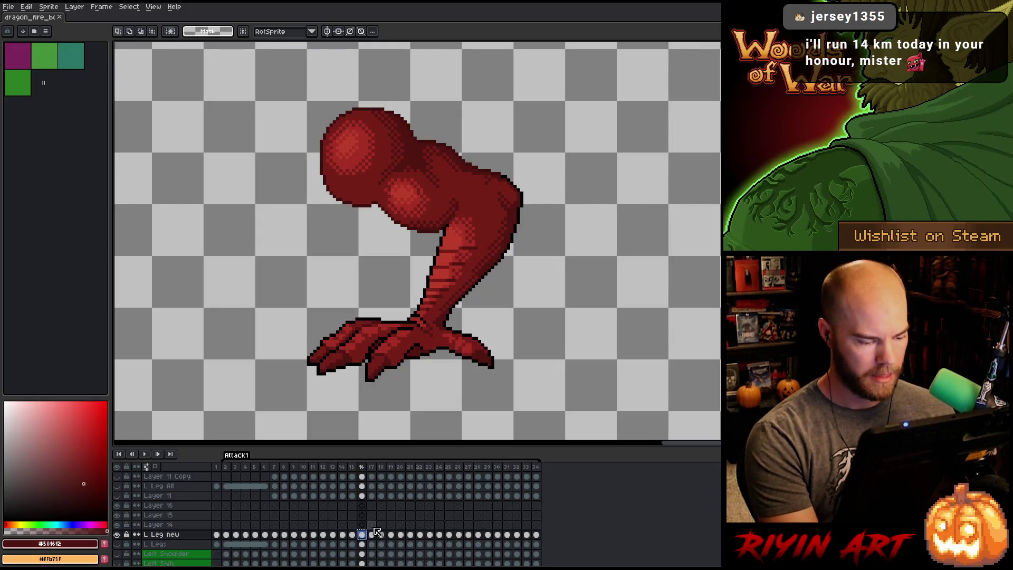
click(372, 526)
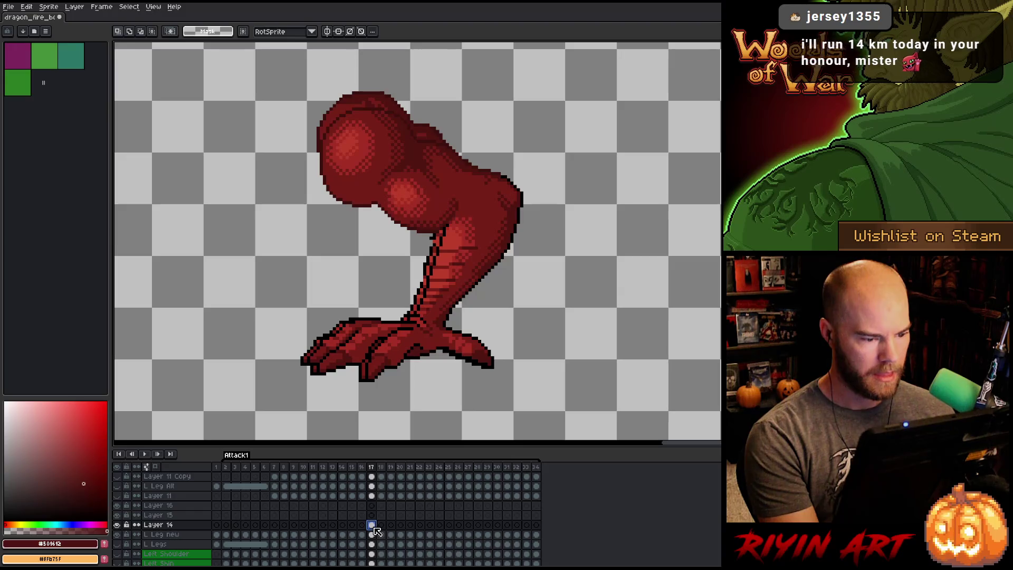
key(ctrl+t)
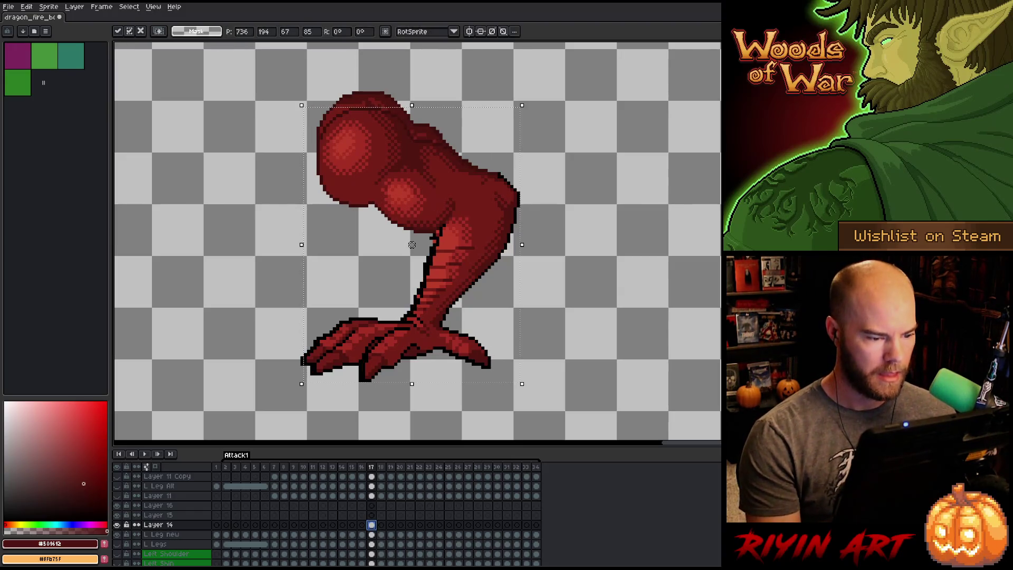
key(Return)
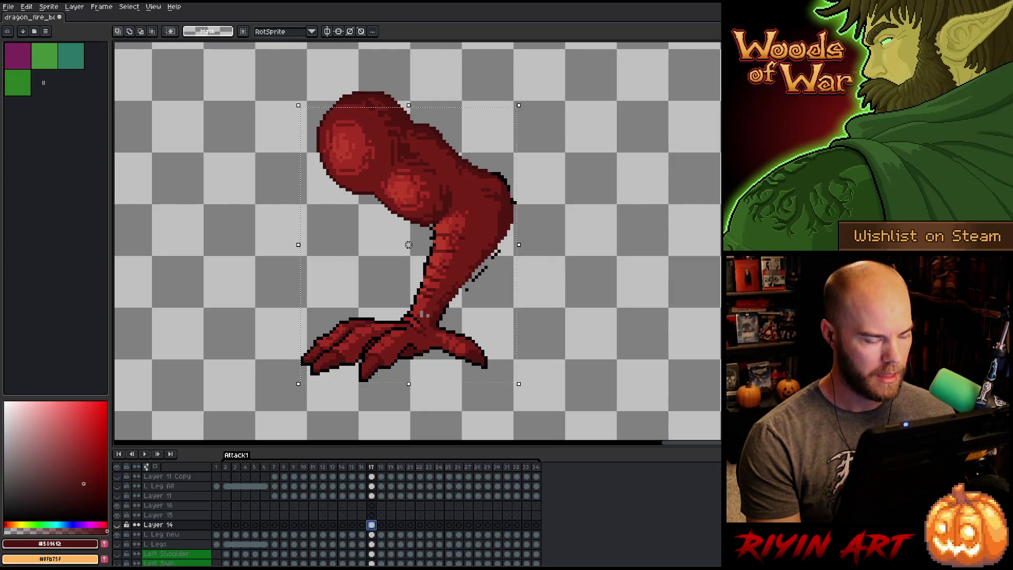
click(117, 525)
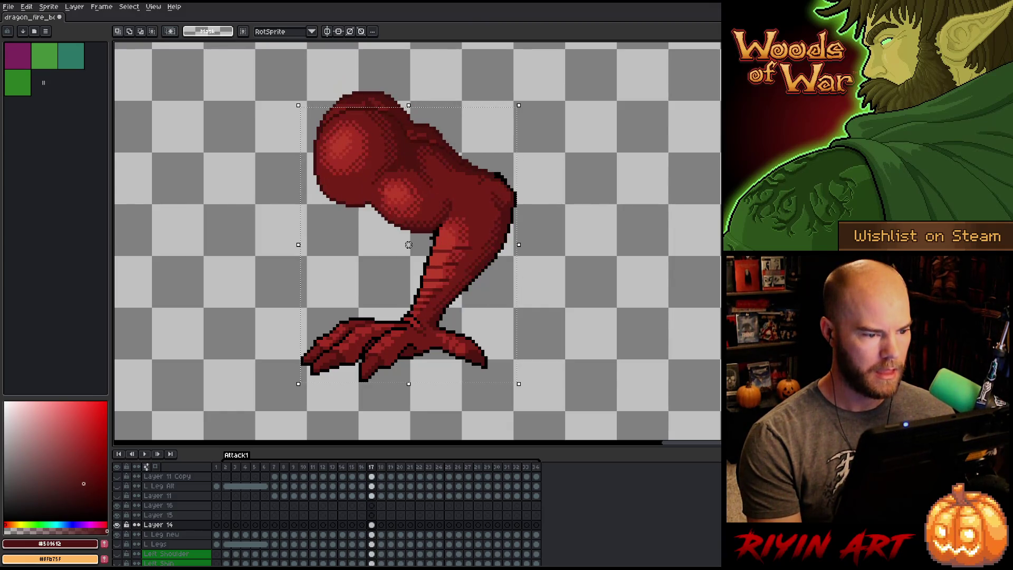
Compare the leg poses on frames 9, 10, 11, 17 and 19, settling on frame 11.
key(period)
key(period)
key(comma)
key(comma)
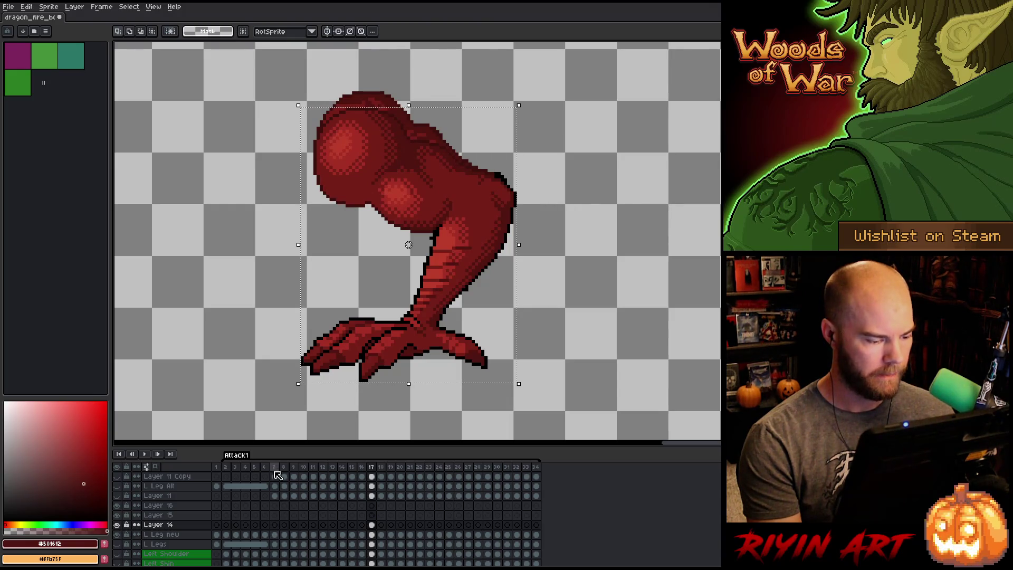
click(294, 467)
key(period)
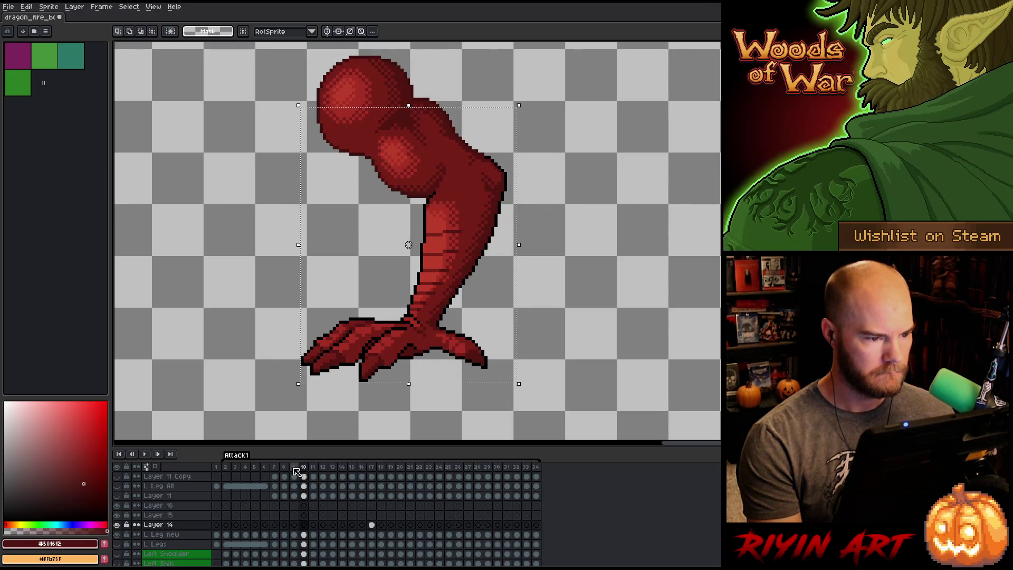
key(period)
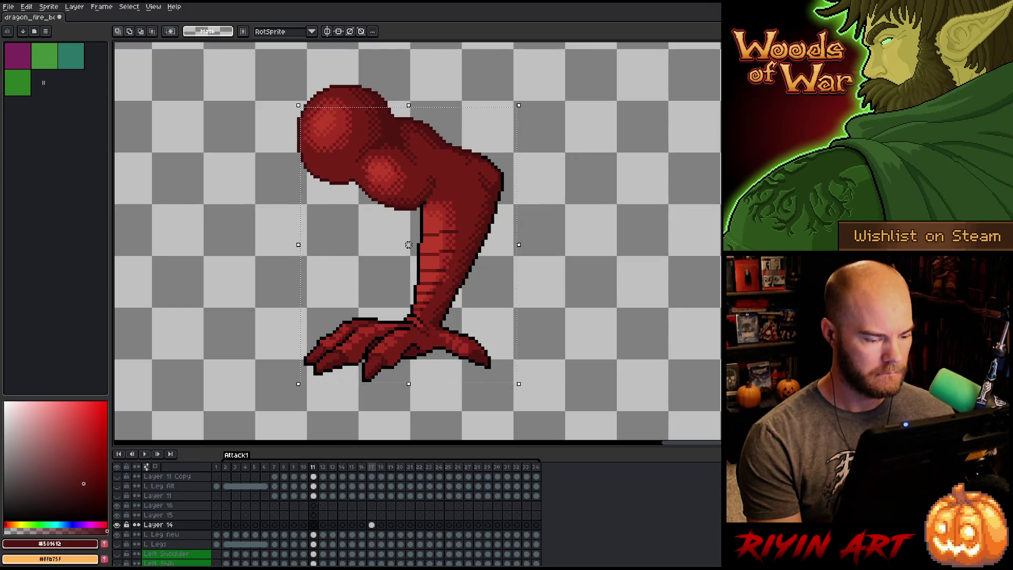
click(371, 467)
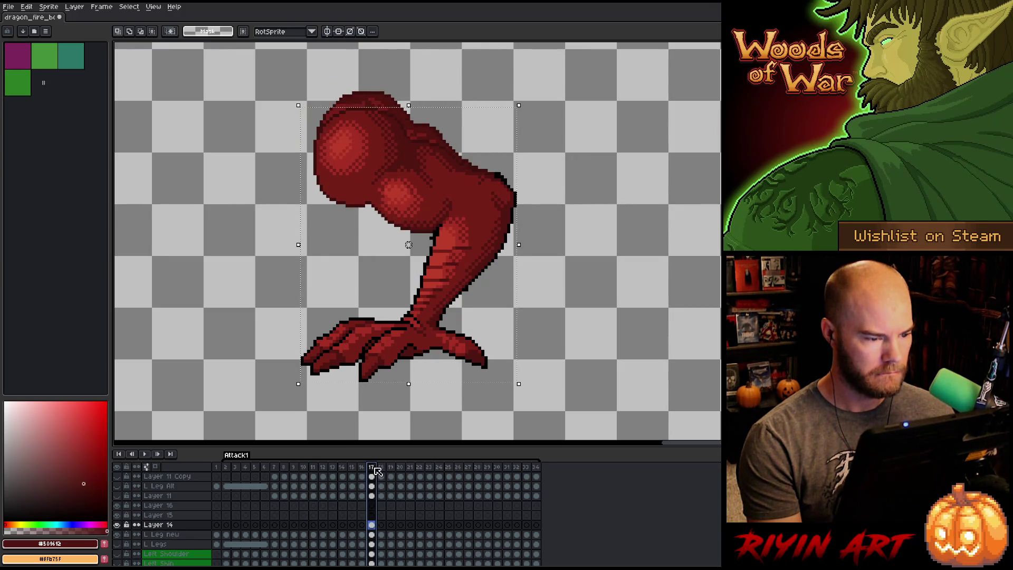
click(313, 467)
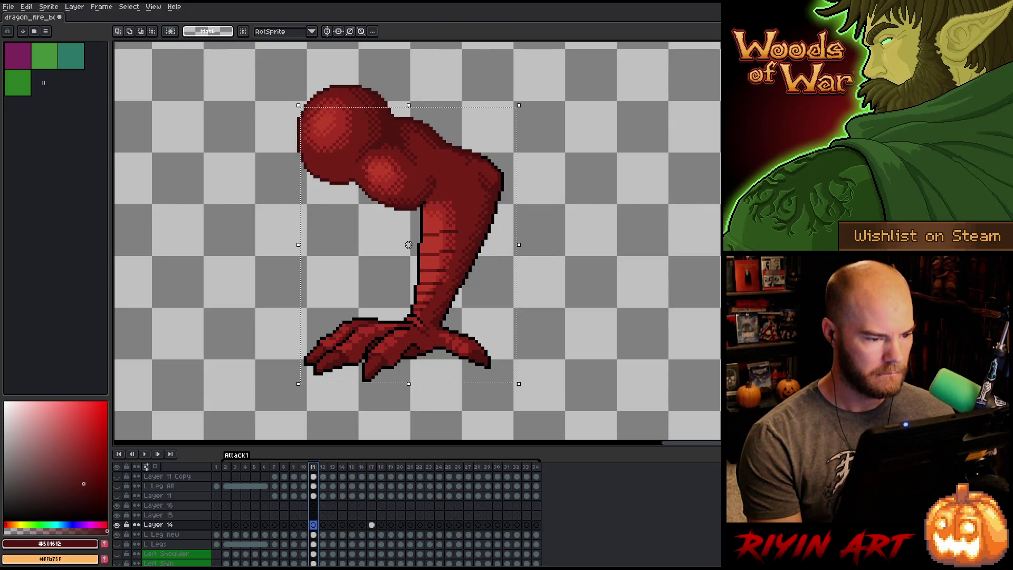
On L Leg new frame 11, pencil a guide curve above the leg and pick up the thigh pixels.
click(314, 534)
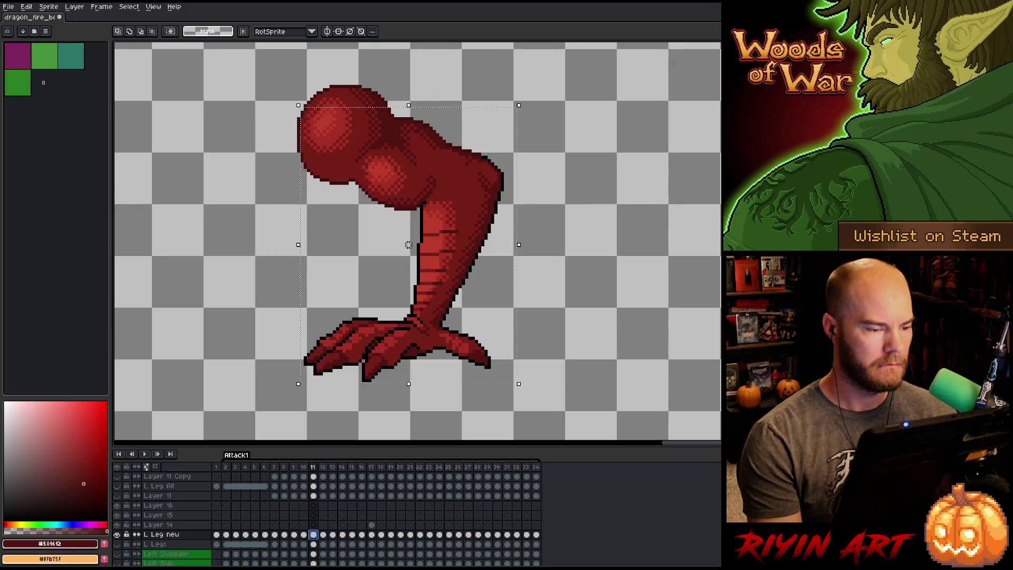
key(b)
mouse_move(434, 76)
mouse_down()
mouse_move(455, 89)
mouse_move(452, 140)
mouse_move(425, 203)
mouse_move(294, 245)
mouse_move(403, 79)
mouse_move(432, 77)
mouse_up()
click(414, 170)
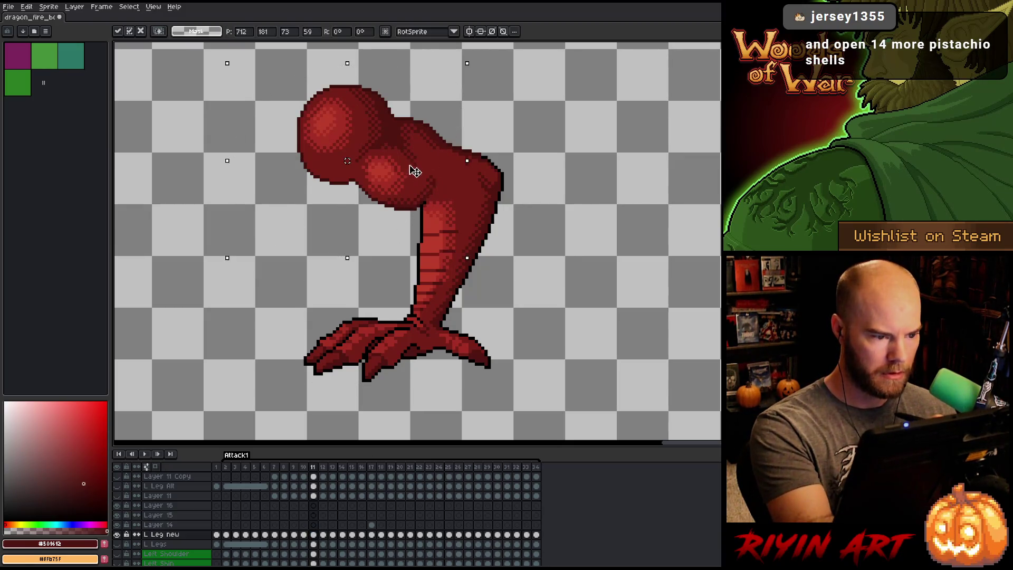
Shift the thigh pixels right and down on Layer 15, then slightly rotate the upper thigh blob on Layer 14.
click(371, 515)
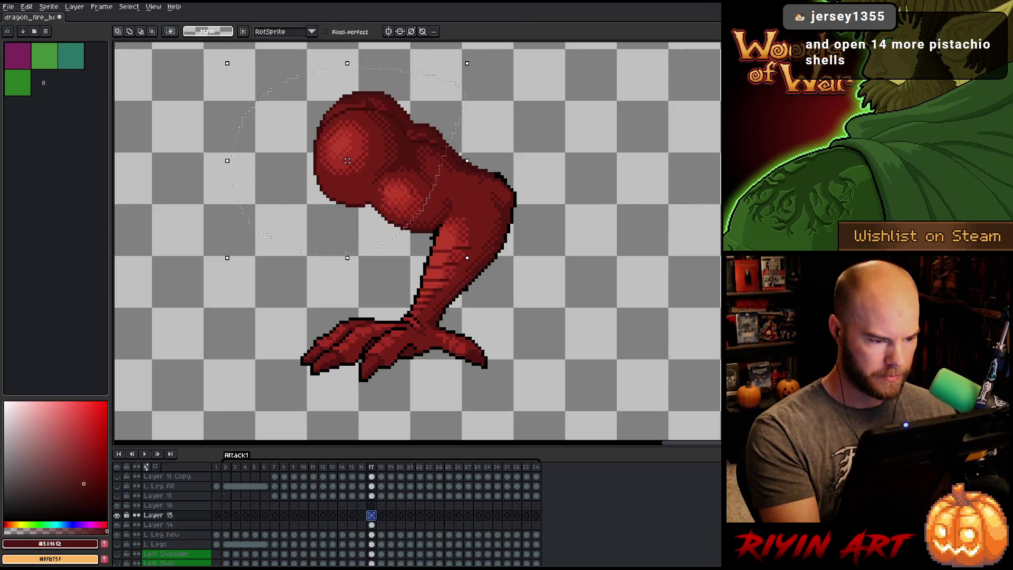
mouse_move(410, 155)
mouse_down()
mouse_move(430, 185)
mouse_move(431, 162)
mouse_up()
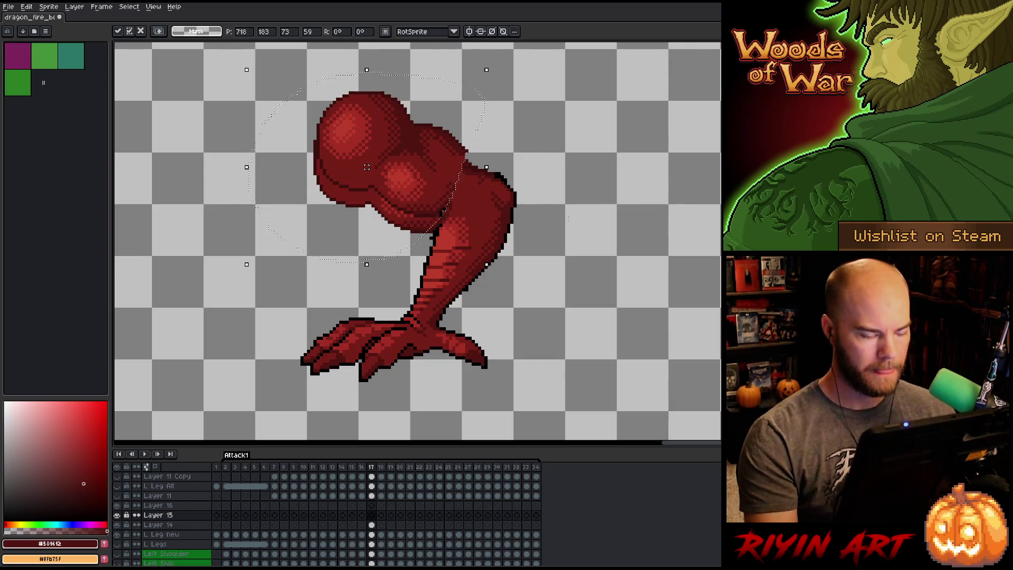
click(372, 525)
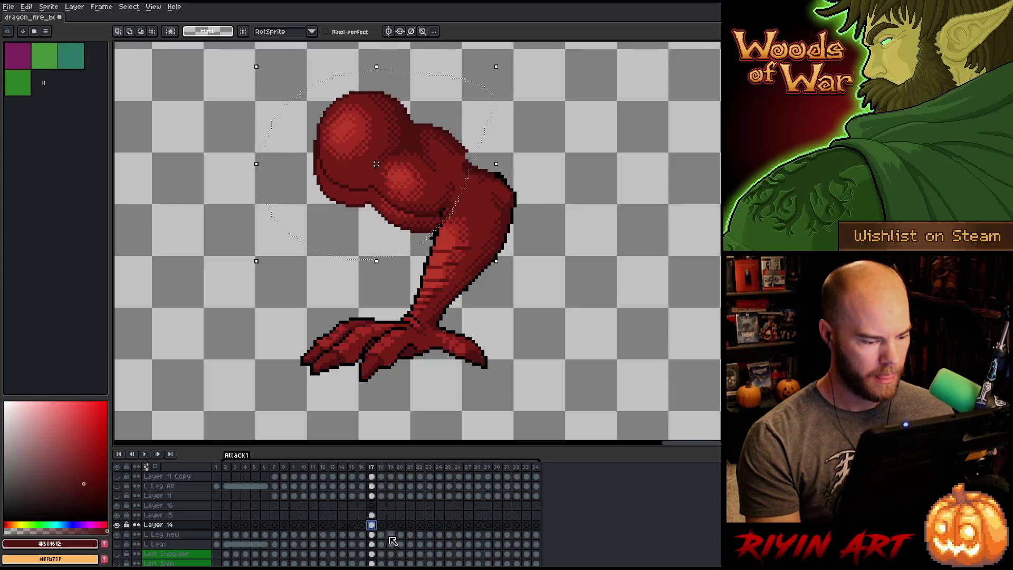
drag(549, 271, 561, 287)
key(ctrl+d)
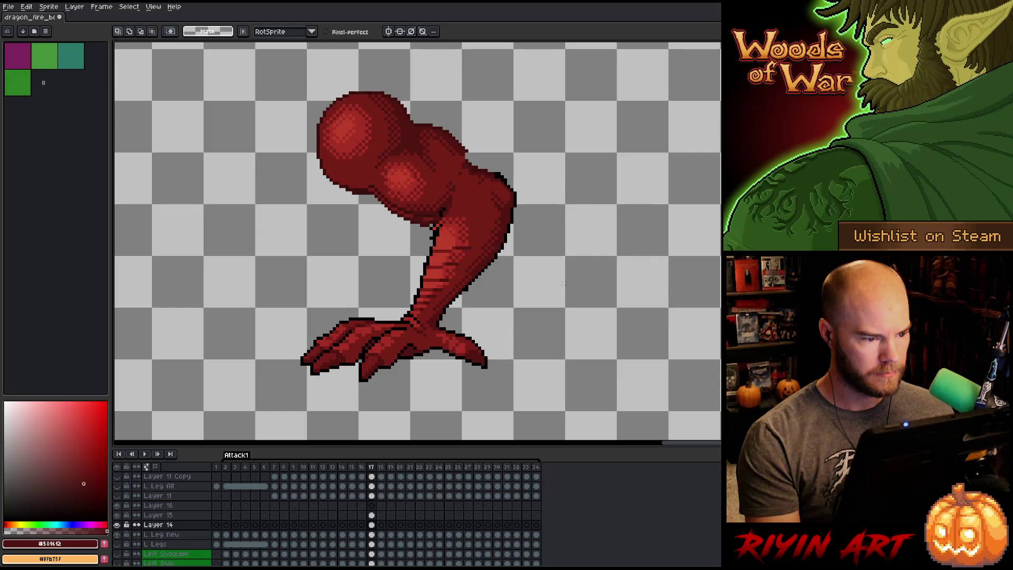
Nudge Layer 15's upper thigh blob up a few pixels.
click(372, 516)
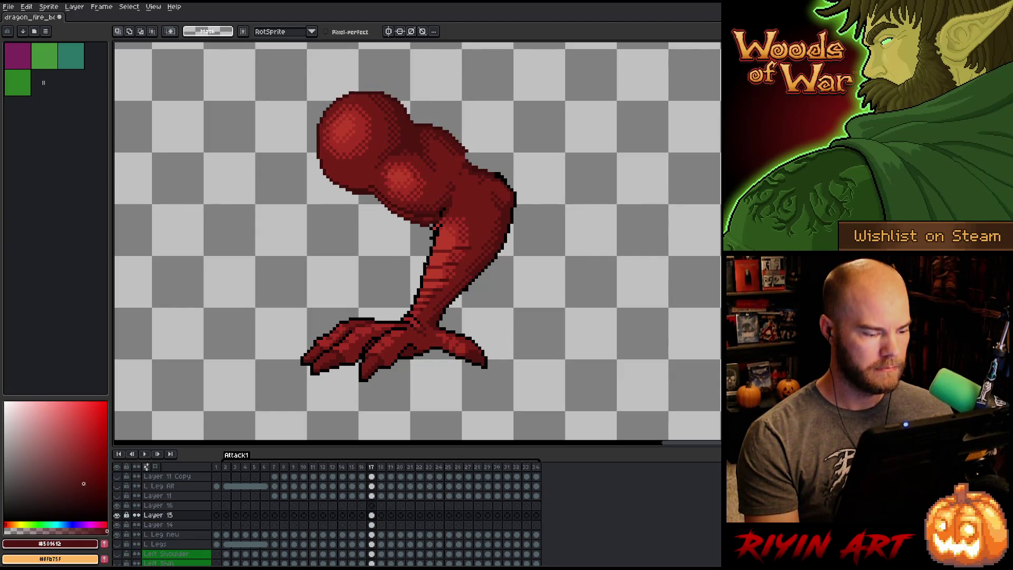
key(ctrl+a)
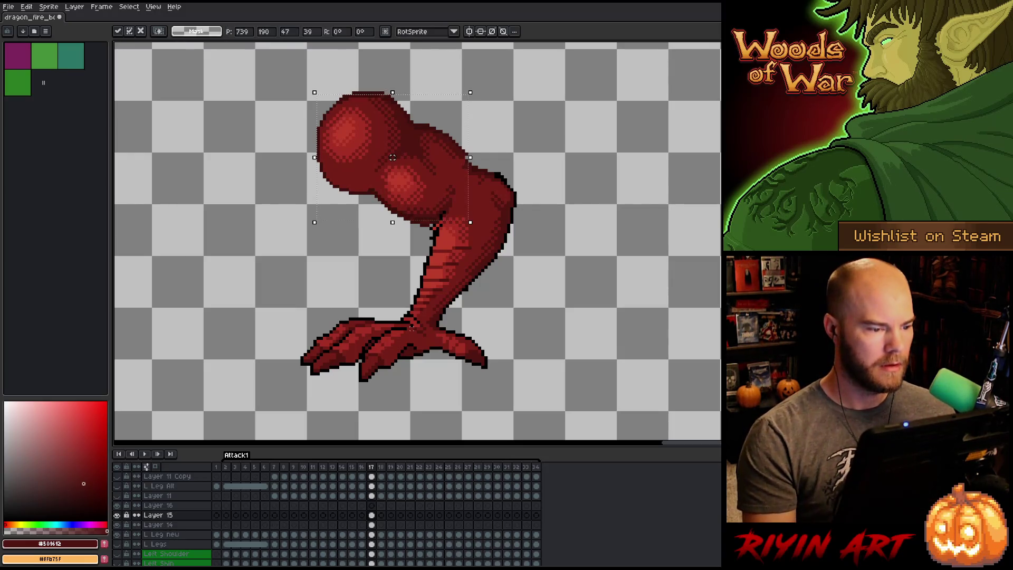
key(Return)
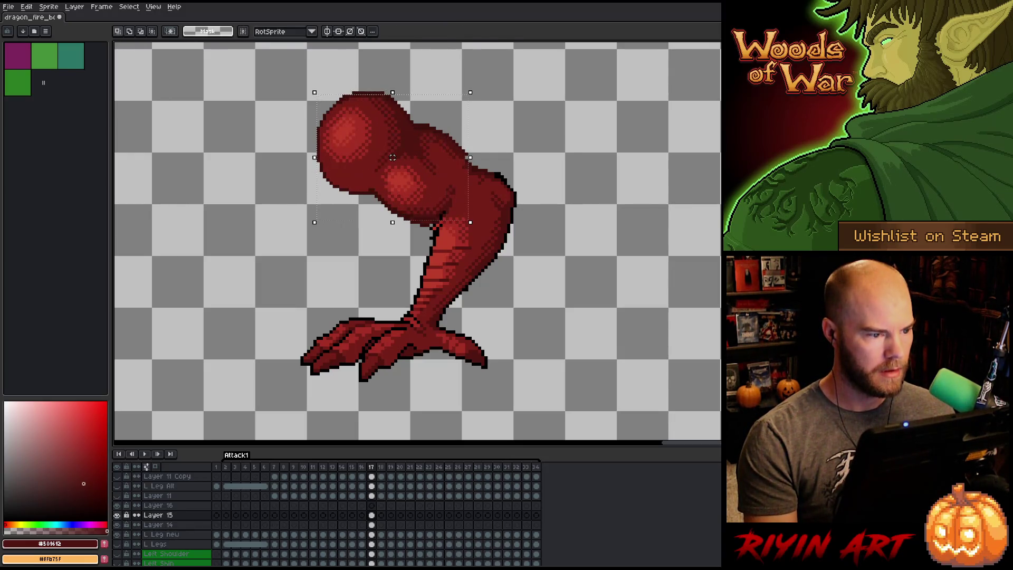
drag(393, 157, 393, 154)
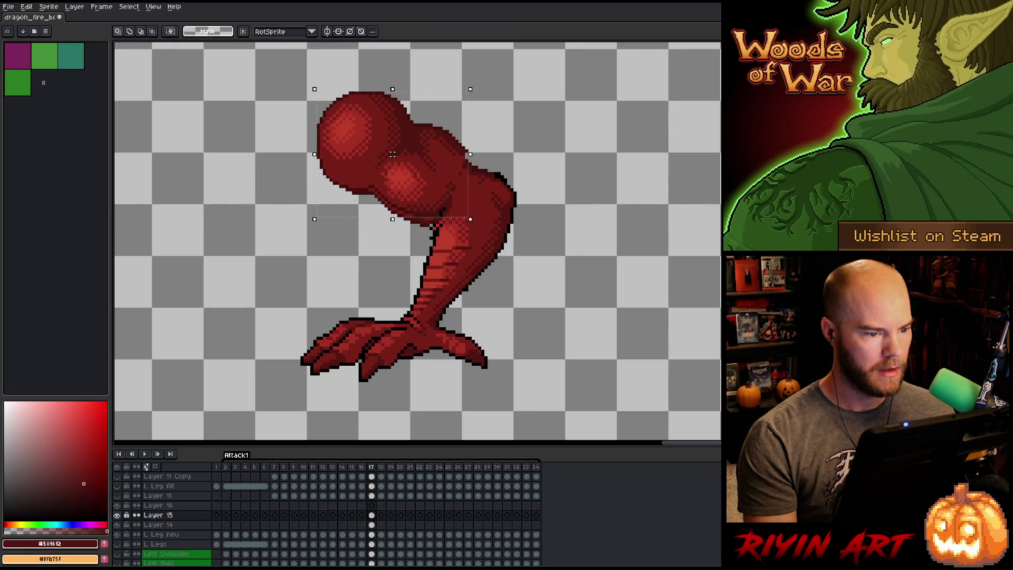
key(ctrl+d)
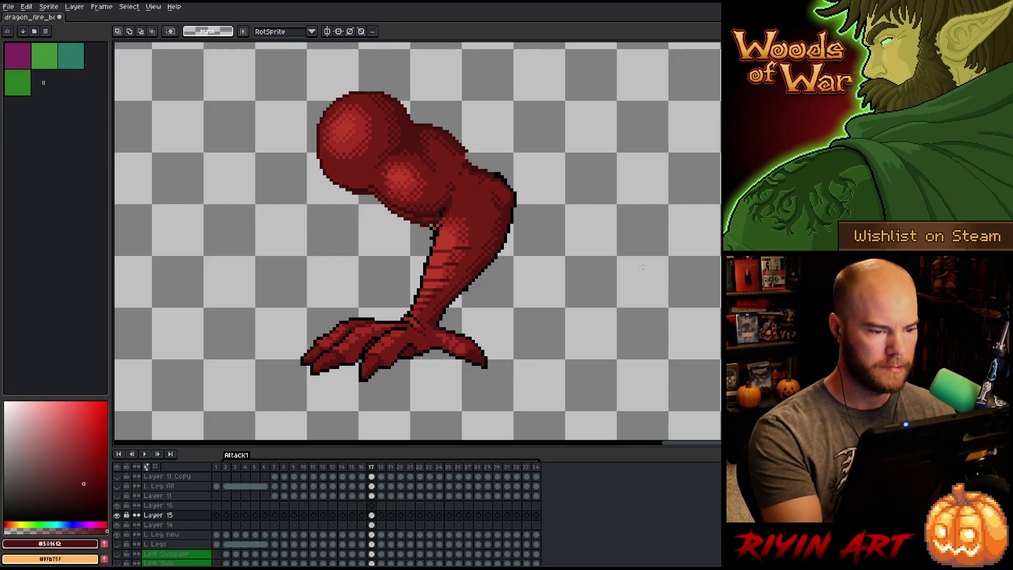
Pencil a curve for the thigh's new outline, then select that area and move it down a few pixels.
key(b)
mouse_move(537, 244)
mouse_down()
mouse_move(459, 120)
mouse_move(422, 117)
mouse_up()
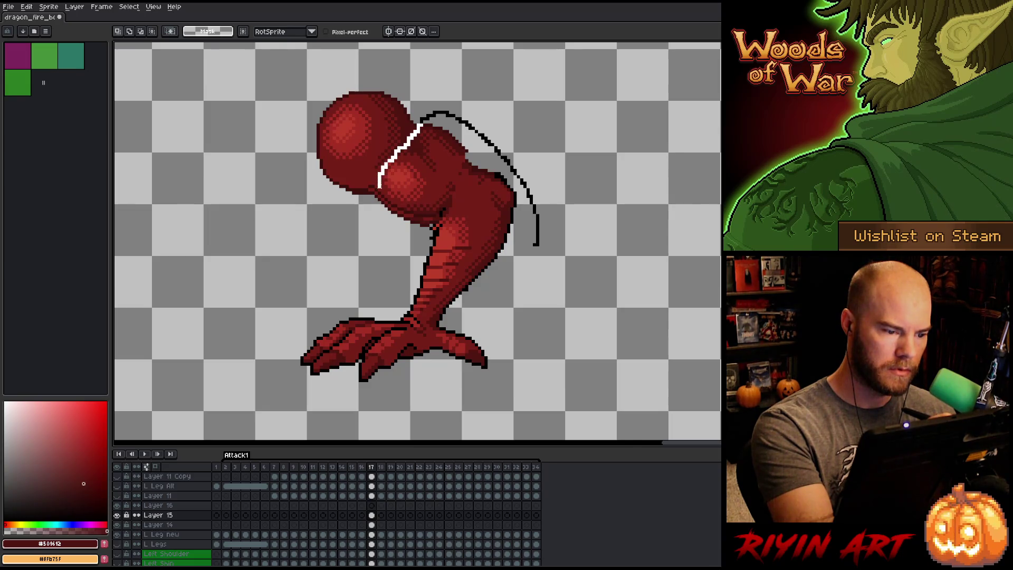
mouse_move(372, 185)
mouse_down()
mouse_move(376, 227)
mouse_move(462, 266)
mouse_move(639, 135)
mouse_up()
drag(506, 193, 506, 200)
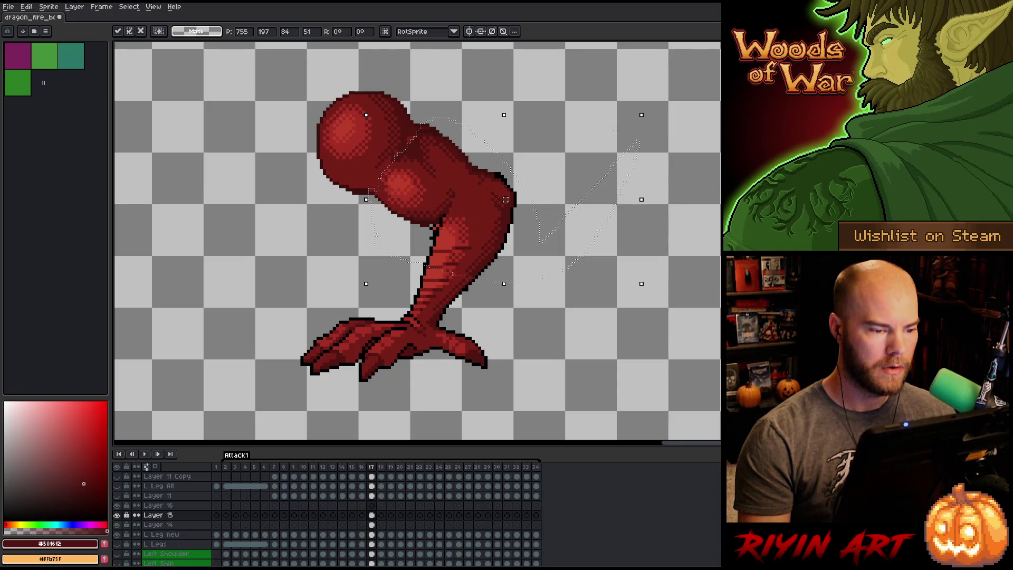
key(ctrl+d)
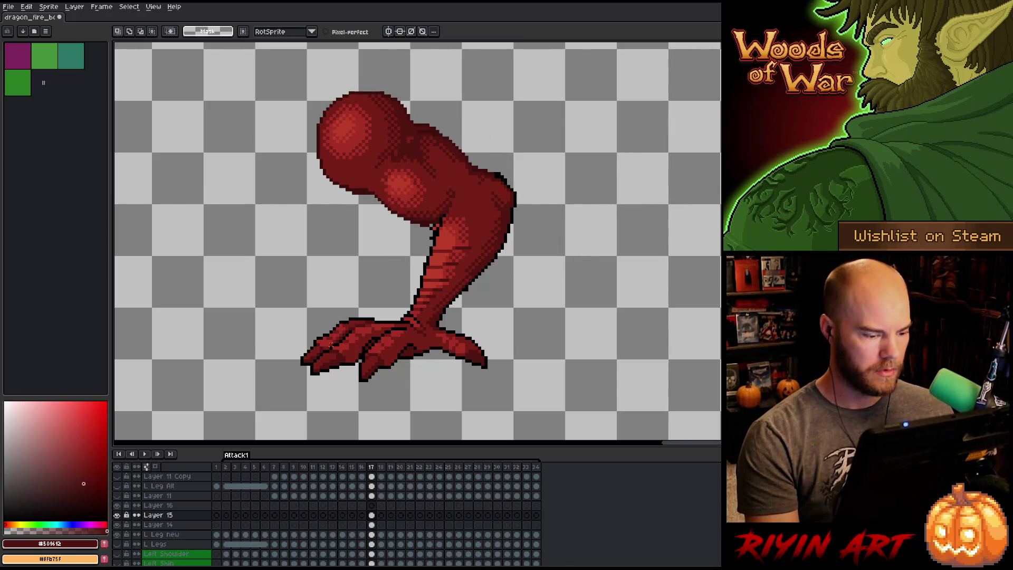
Toggle Layer 15's visibility repeatedly to compare the thigh shading.
click(117, 515)
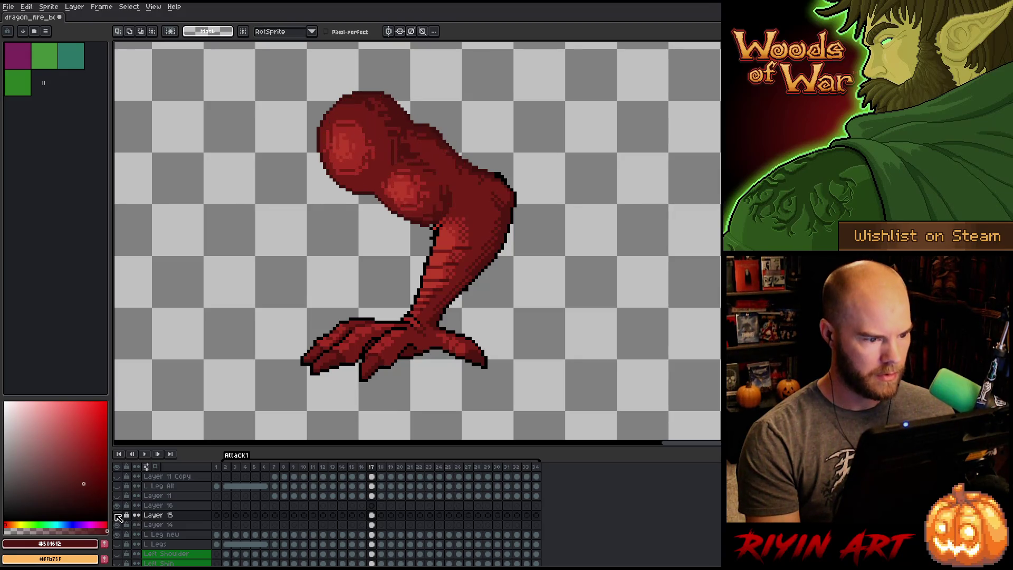
click(117, 516)
click(116, 515)
click(117, 515)
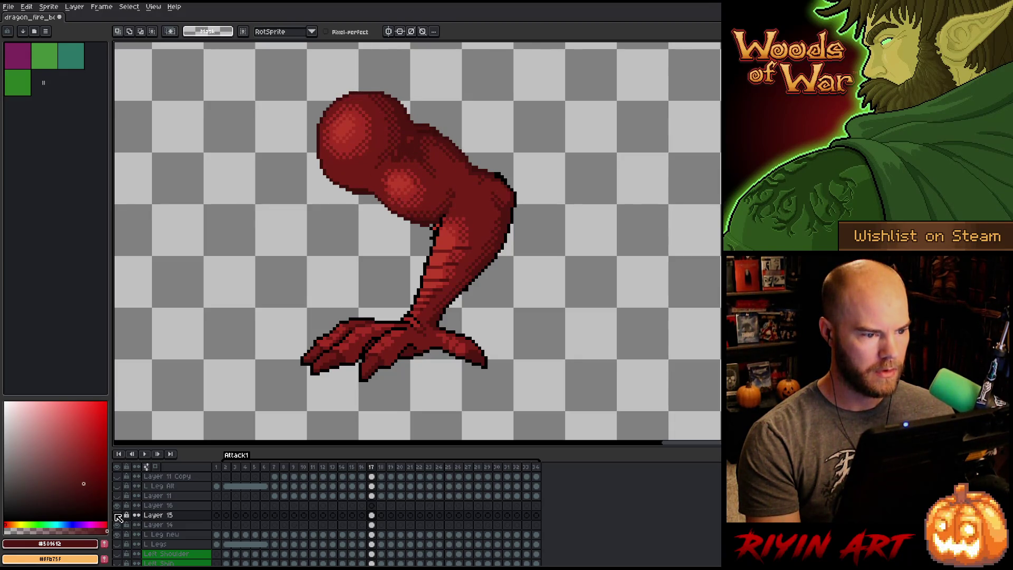
click(117, 516)
click(117, 515)
click(117, 515)
click(117, 515)
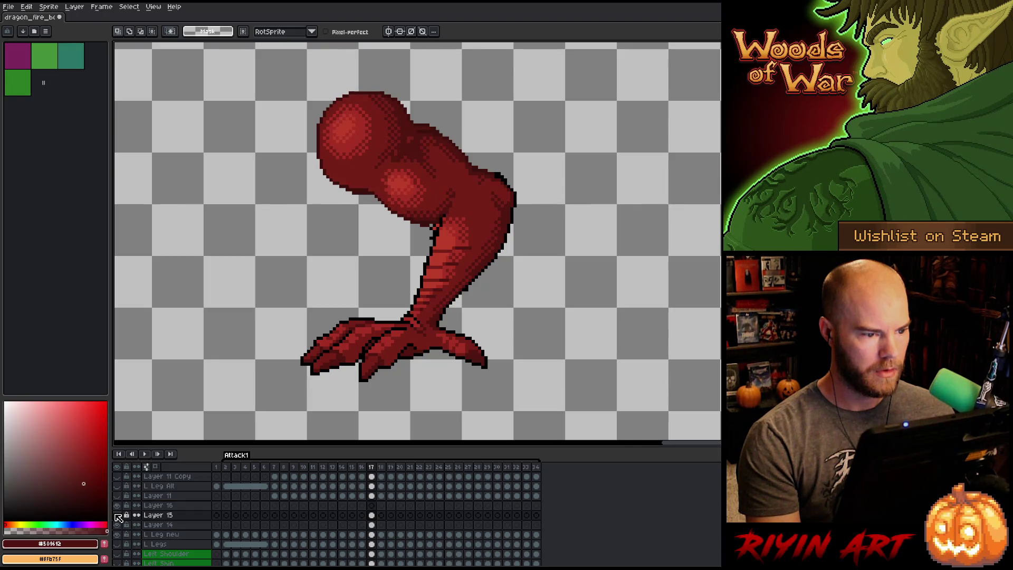
click(117, 515)
click(117, 515)
scroll(523, 115, up, 1)
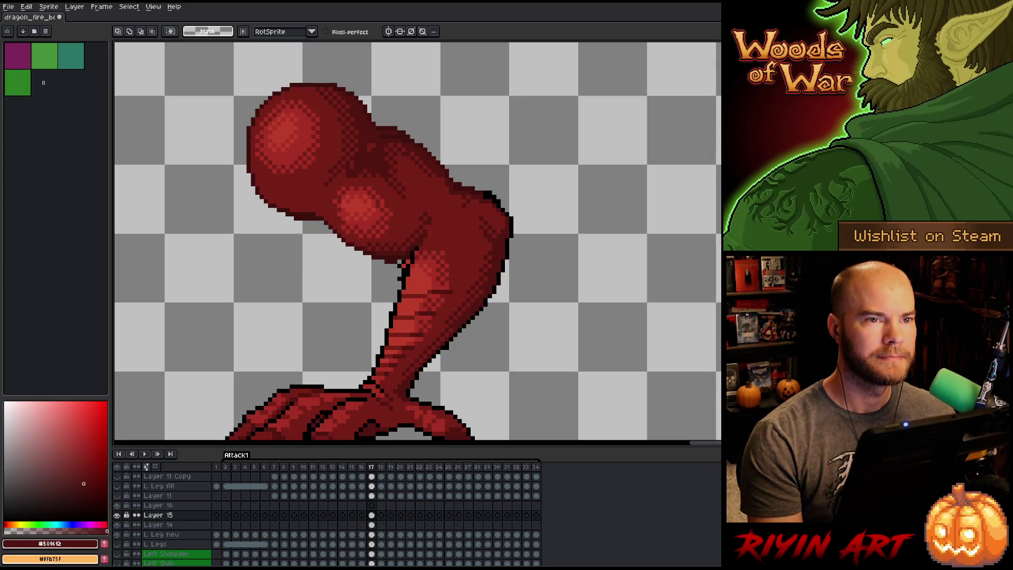
Rotate the upper leg segments on L Leg new frame 17 into the new pose with RotSprite.
right_click(488, 257)
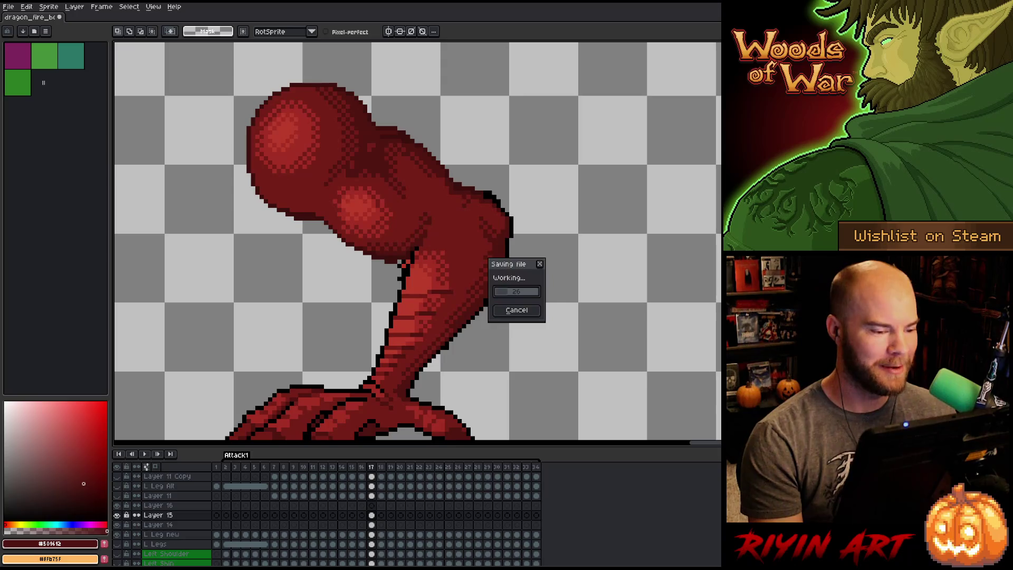
click(520, 292)
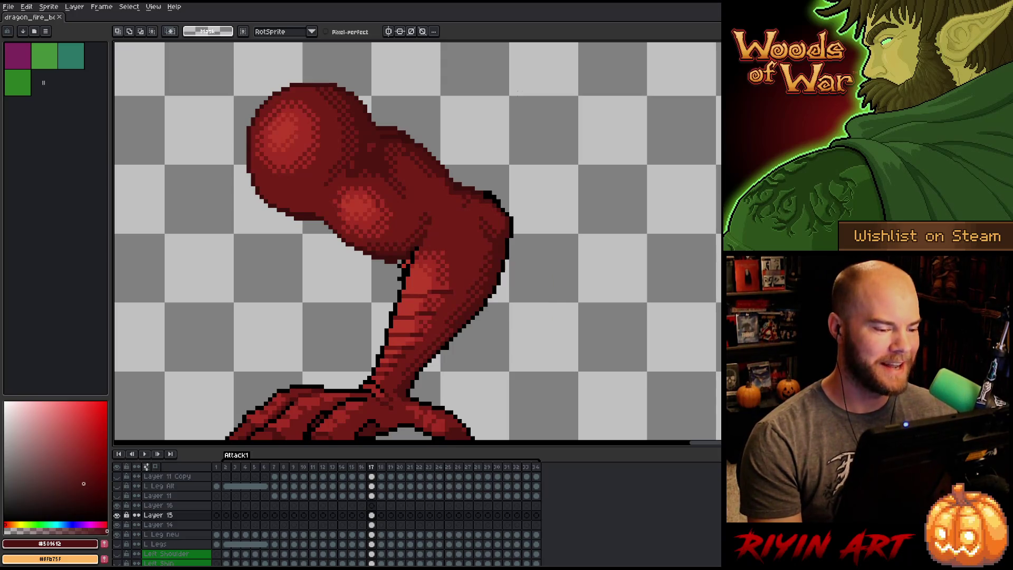
click(372, 534)
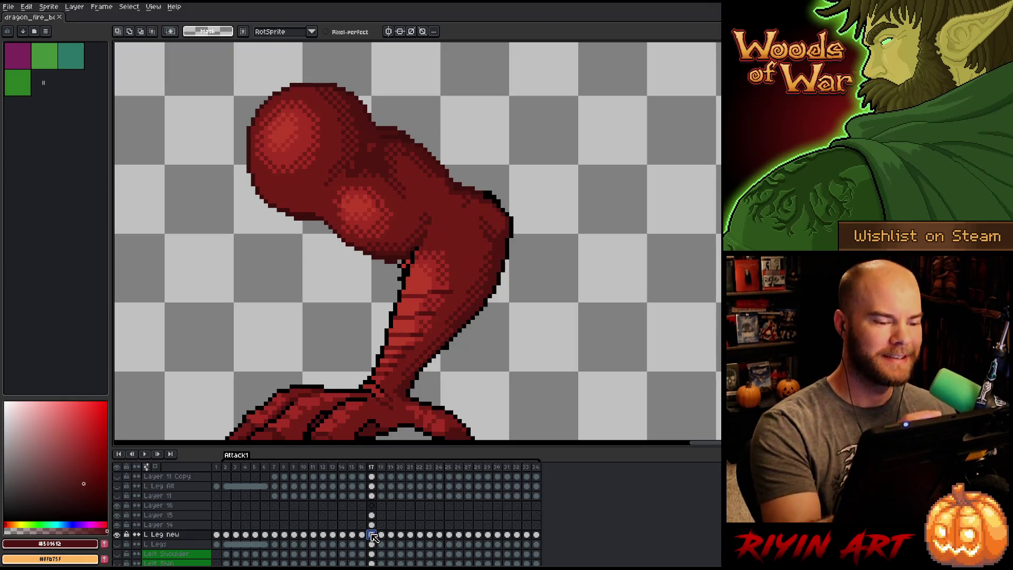
mouse_move(541, 204)
mouse_down()
mouse_move(515, 310)
mouse_move(412, 375)
mouse_move(235, 261)
mouse_move(320, 70)
mouse_move(549, 174)
mouse_up()
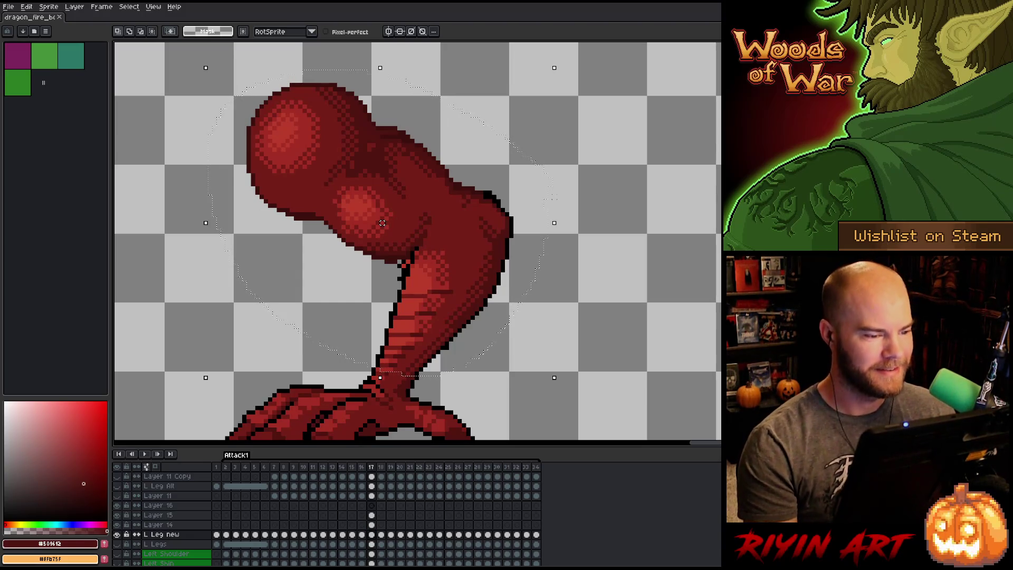
click(372, 536)
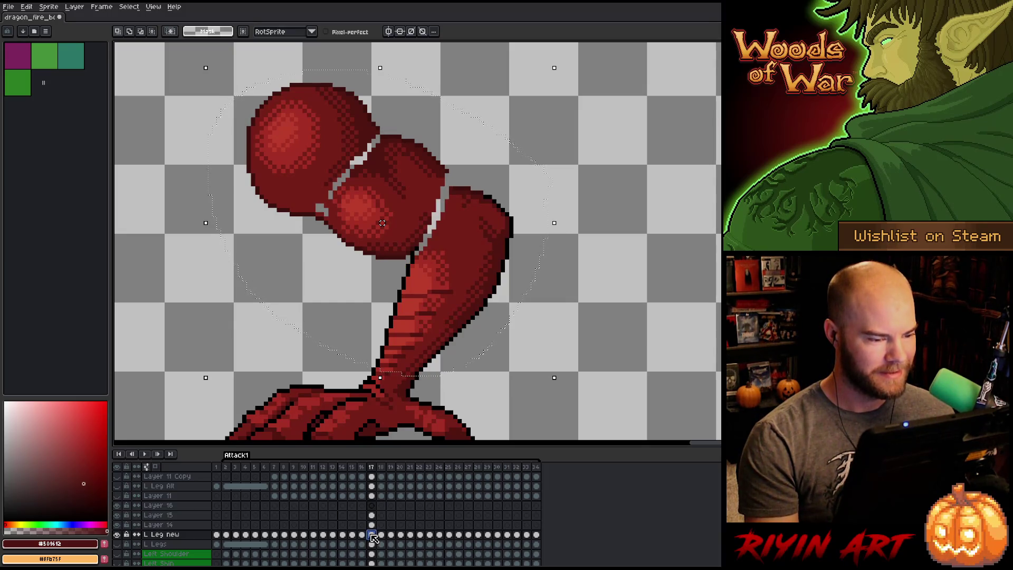
key(minus)
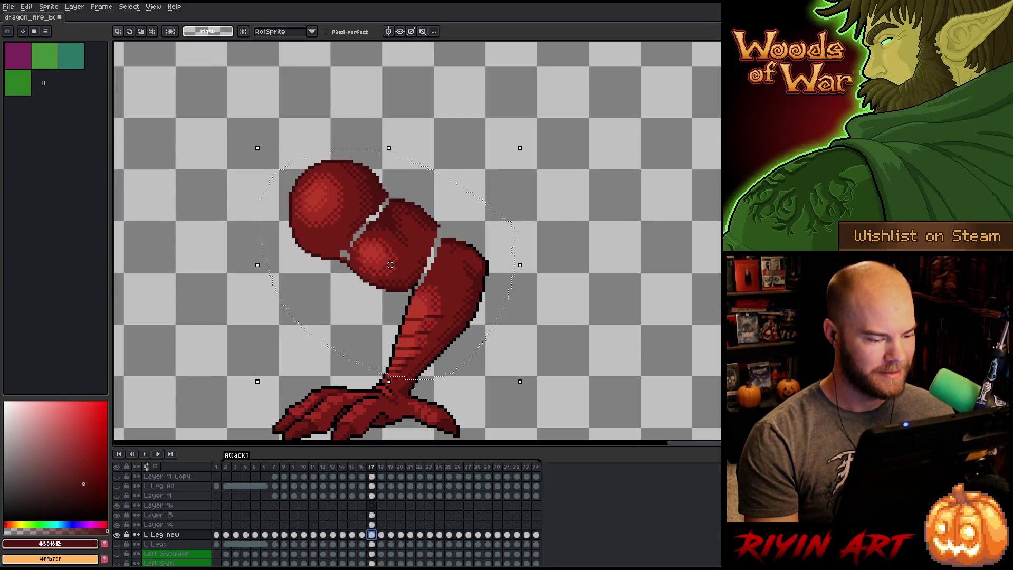
key(Left)
key(Right)
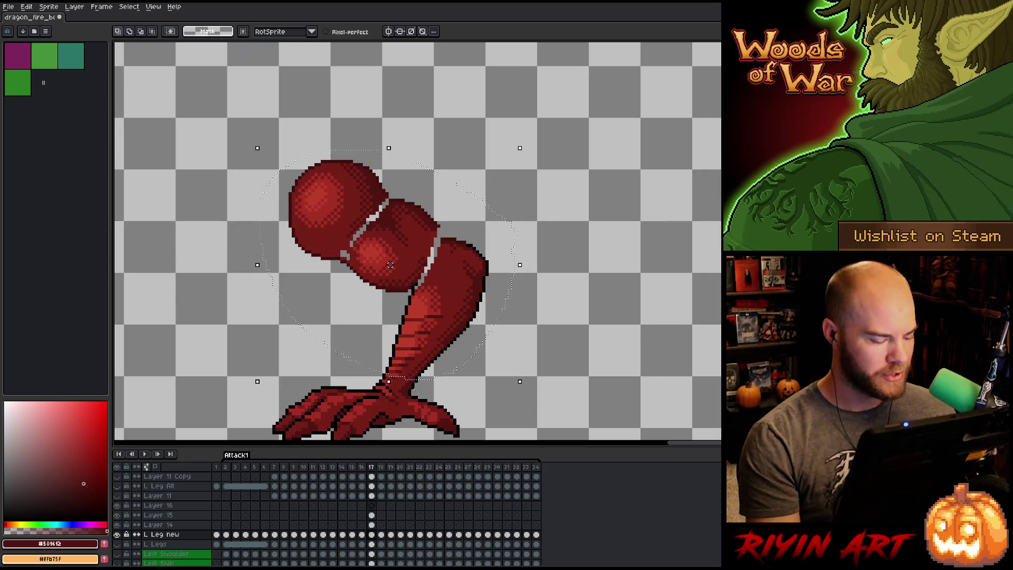
key(ctrl+d)
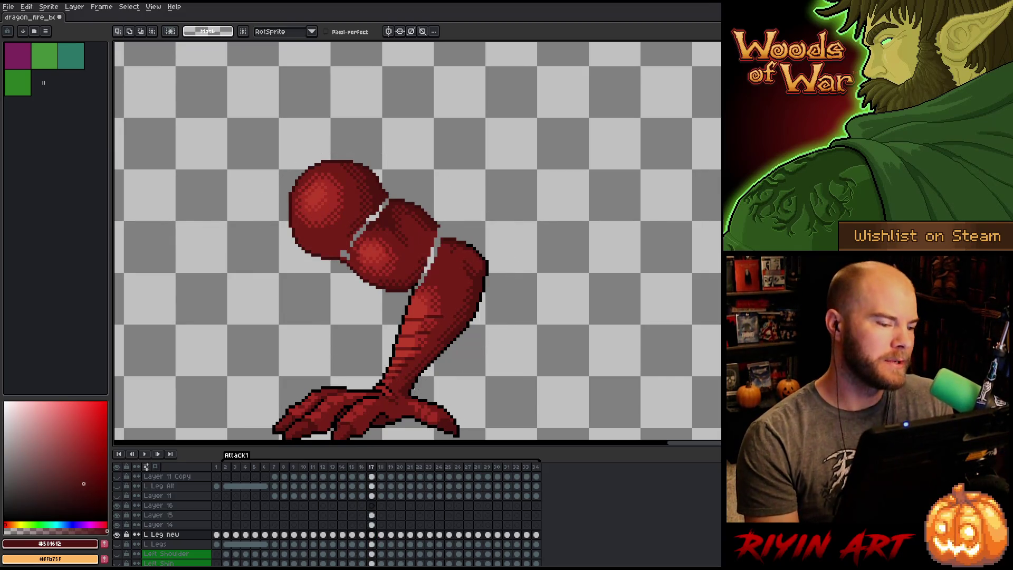
Sample the leg's dark reds and touch up the upper edge with a dark pixel on Layer 15.
scroll(401, 273, up, 2)
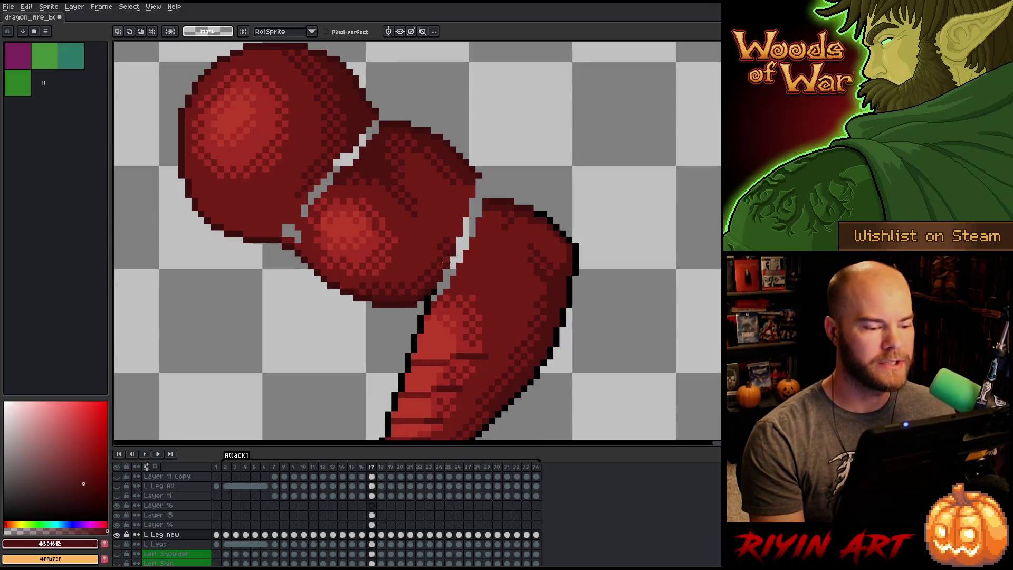
drag(477, 263, 446, 296)
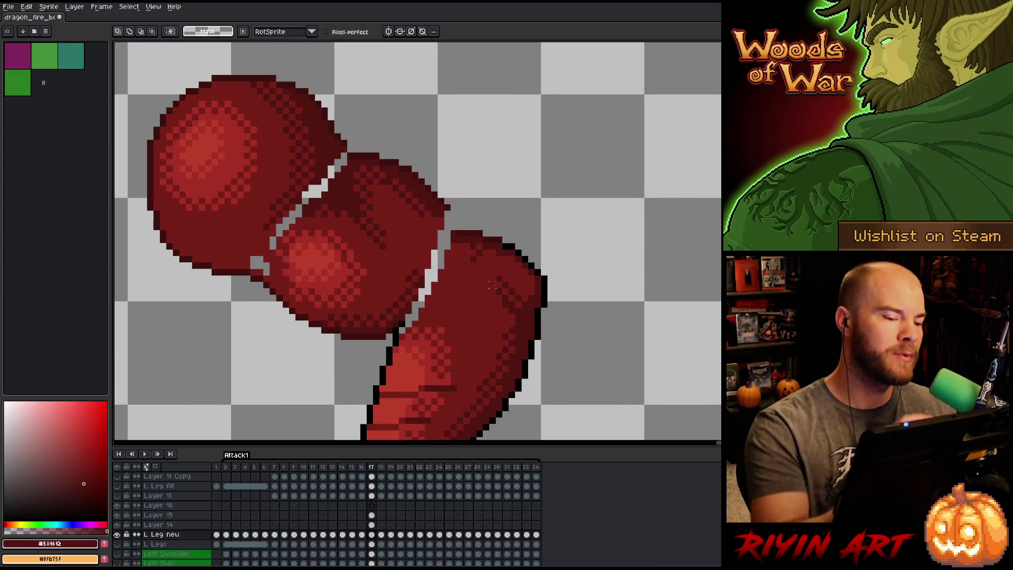
key(b)
alt+click(446, 207)
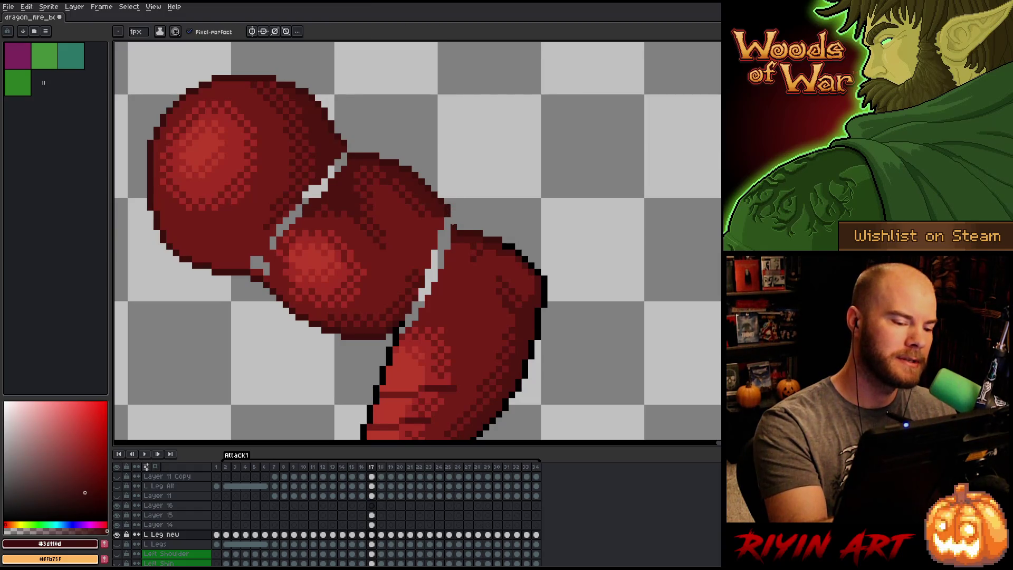
alt+click(447, 226)
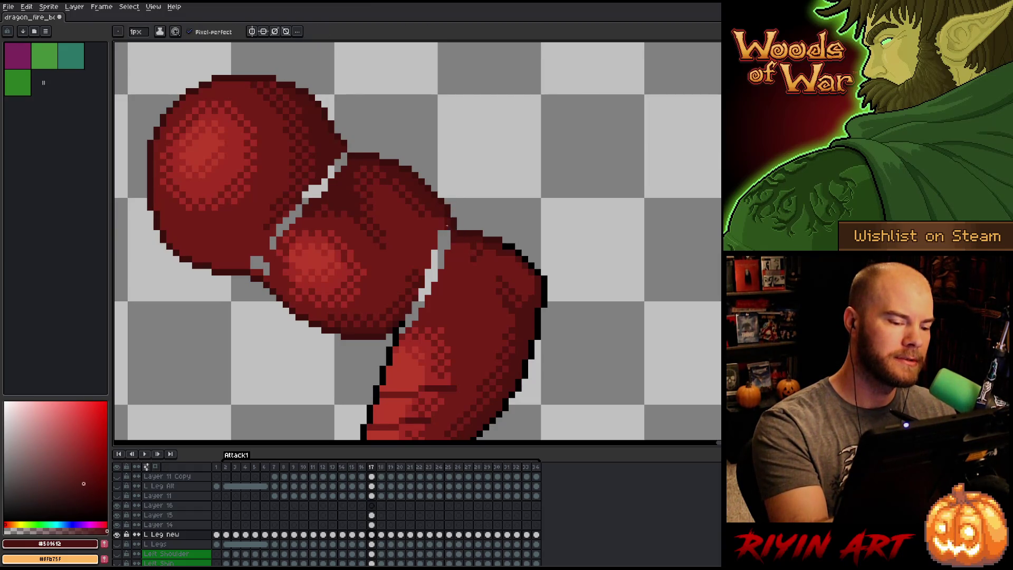
click(371, 515)
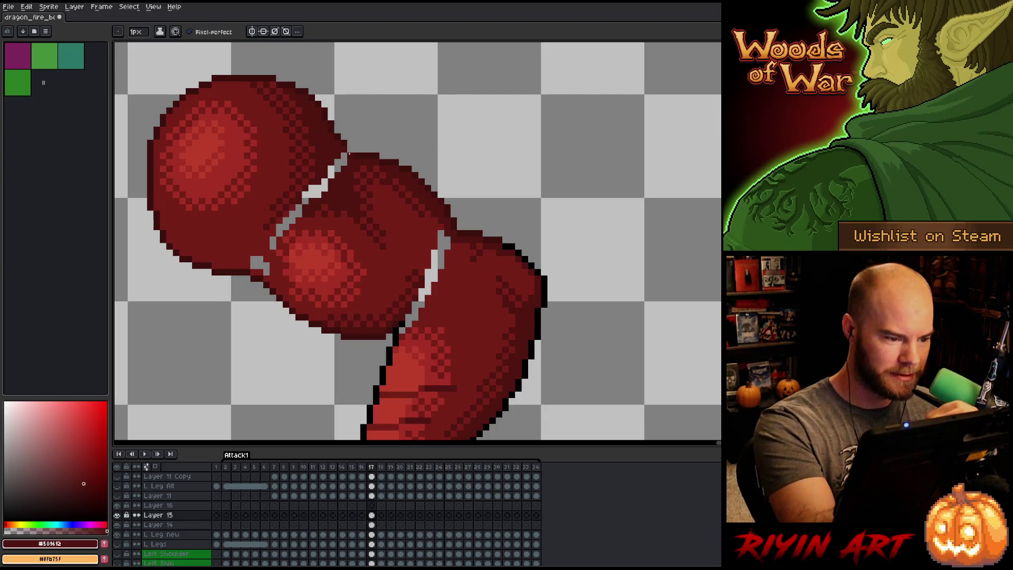
alt+click(344, 138)
click(338, 123)
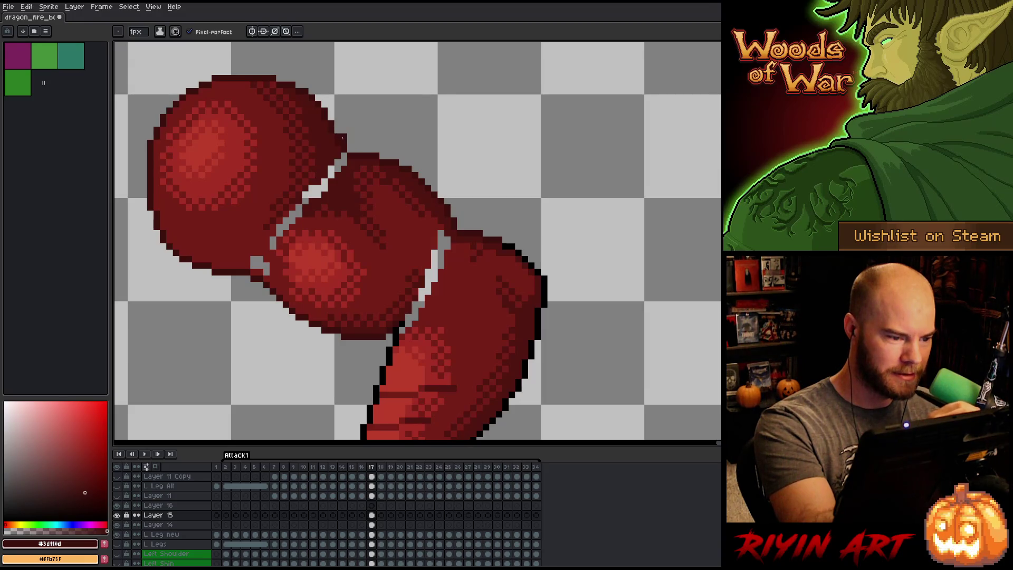
Paint mid dark red over the gap between the thigh segments.
key(e)
key(b)
alt+click(343, 159)
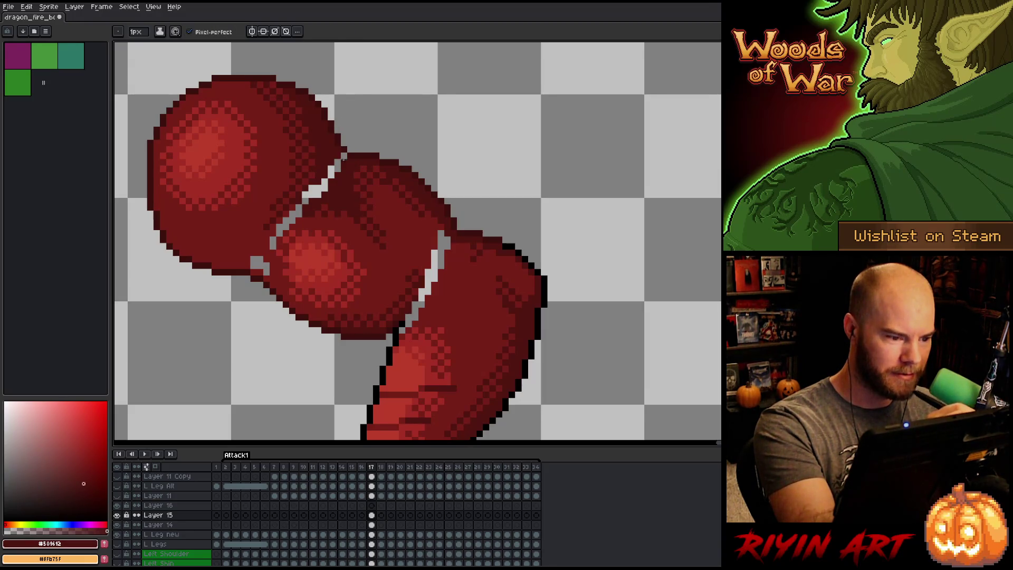
drag(339, 158, 306, 198)
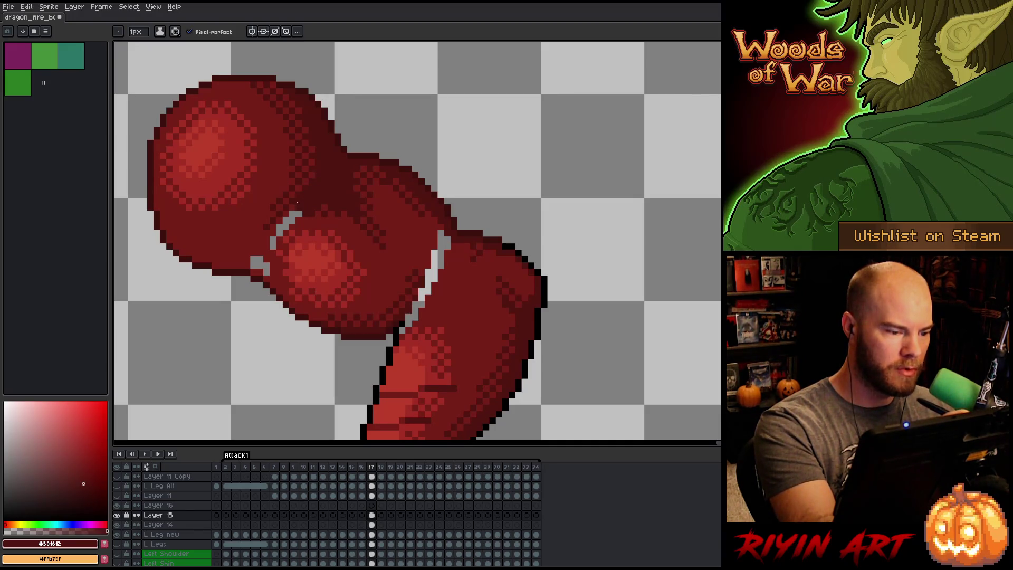
Bucket-fill the light gap pixels with a brighter red, undoing an accidental whole-canvas fill.
alt+click(314, 214)
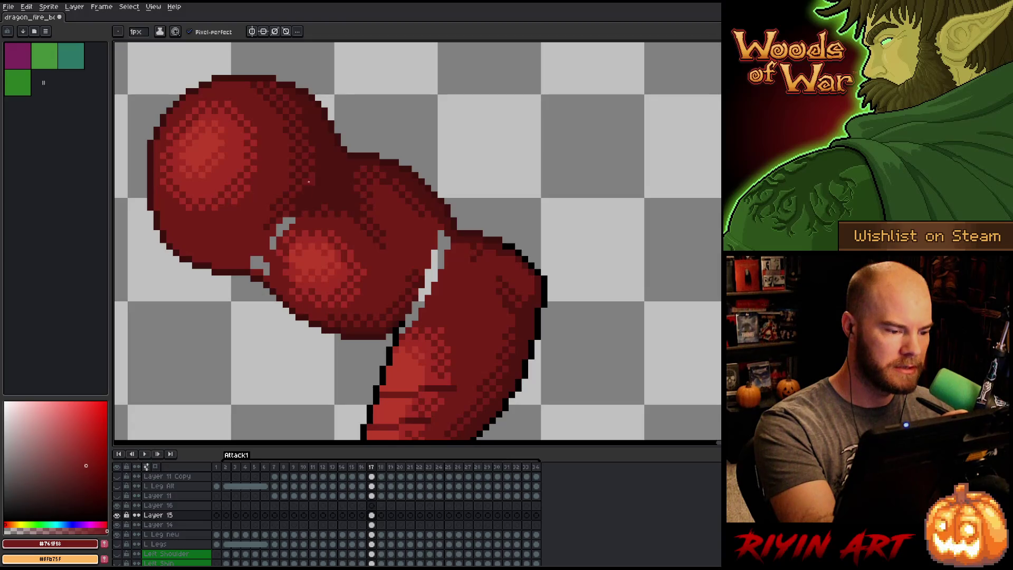
key(g)
click(285, 222)
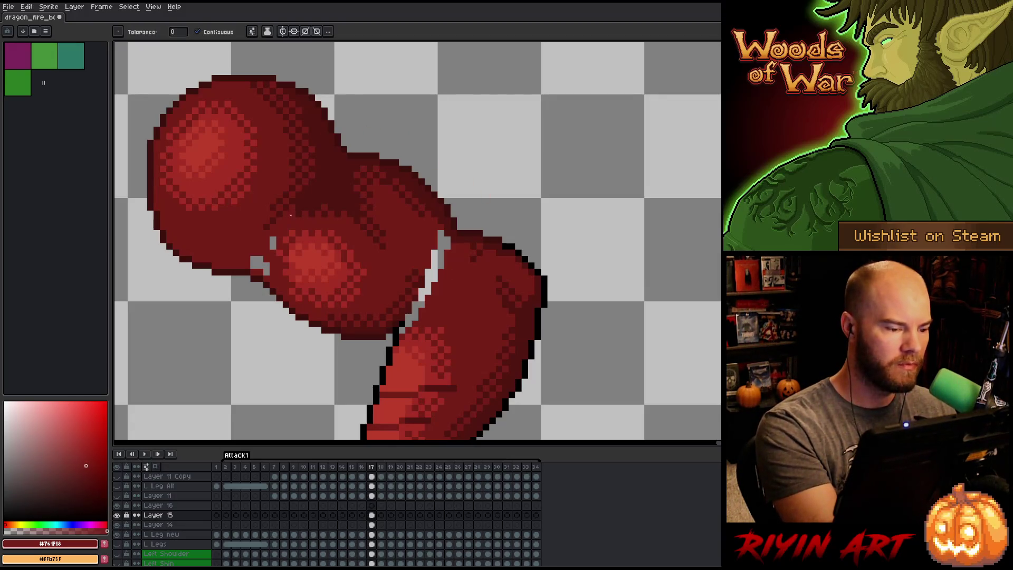
click(273, 244)
click(259, 265)
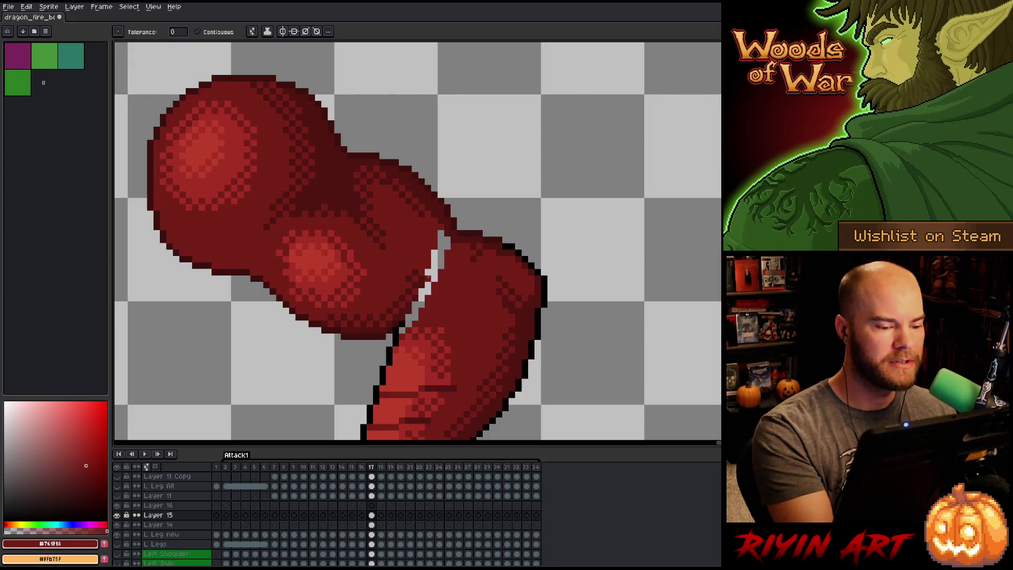
click(429, 276)
key(ctrl+z)
Pencil in the remaining gap by the shin joint and flip neighbouring frames to check the pose.
key(b)
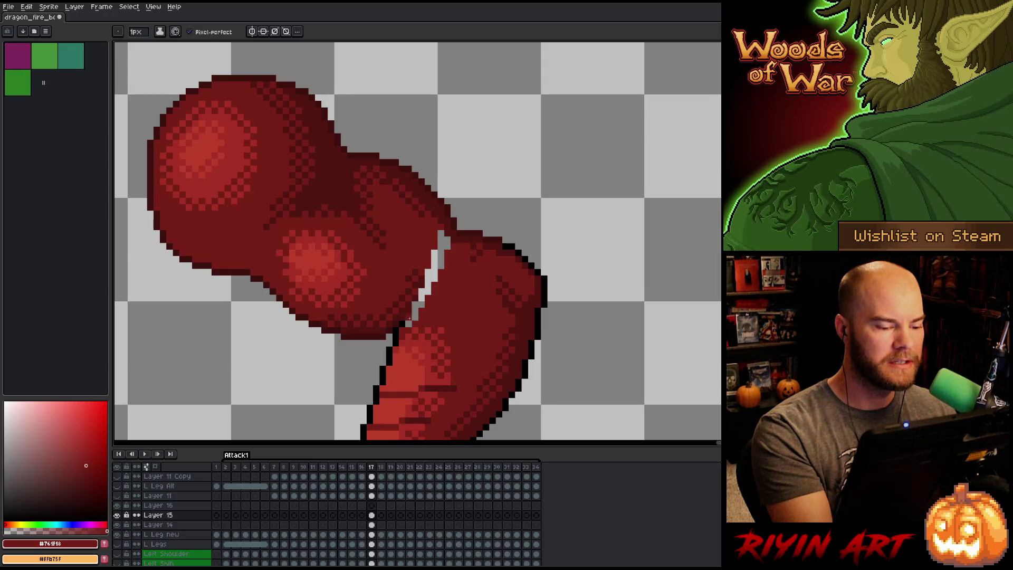
mouse_move(415, 304)
mouse_down()
mouse_move(416, 316)
mouse_move(448, 241)
mouse_up()
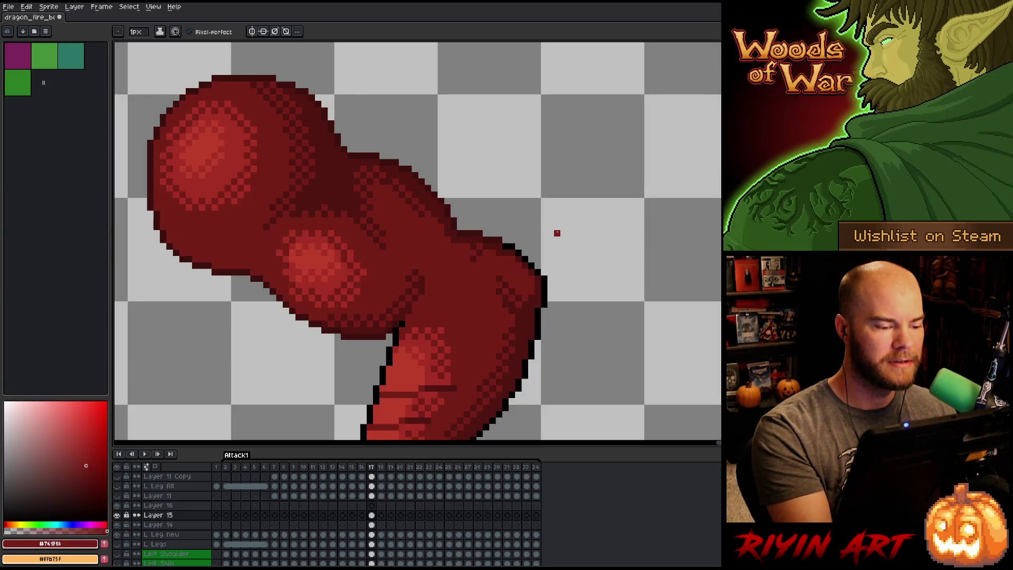
key(Left)
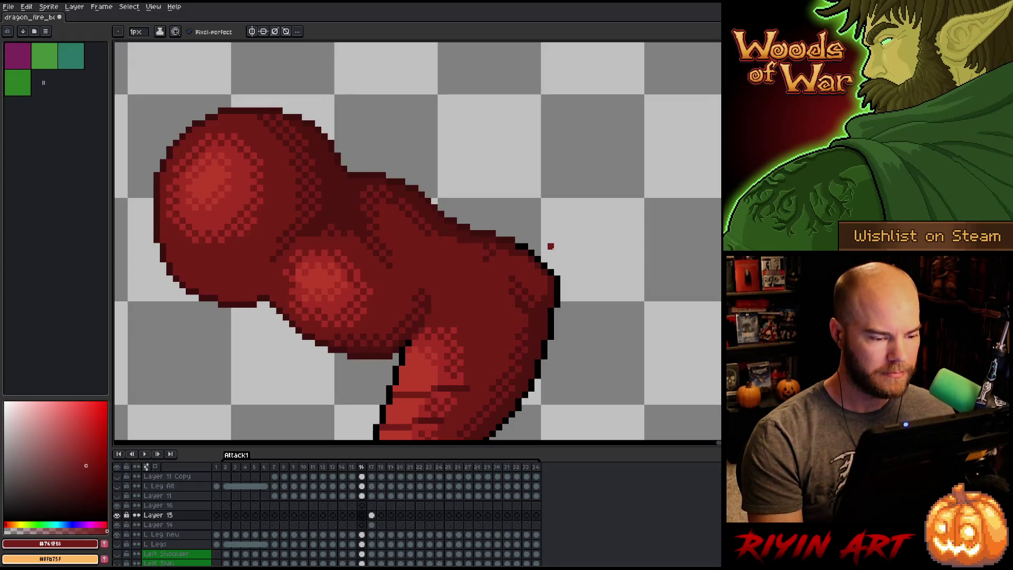
key(Right)
scroll(551, 247, down, 4)
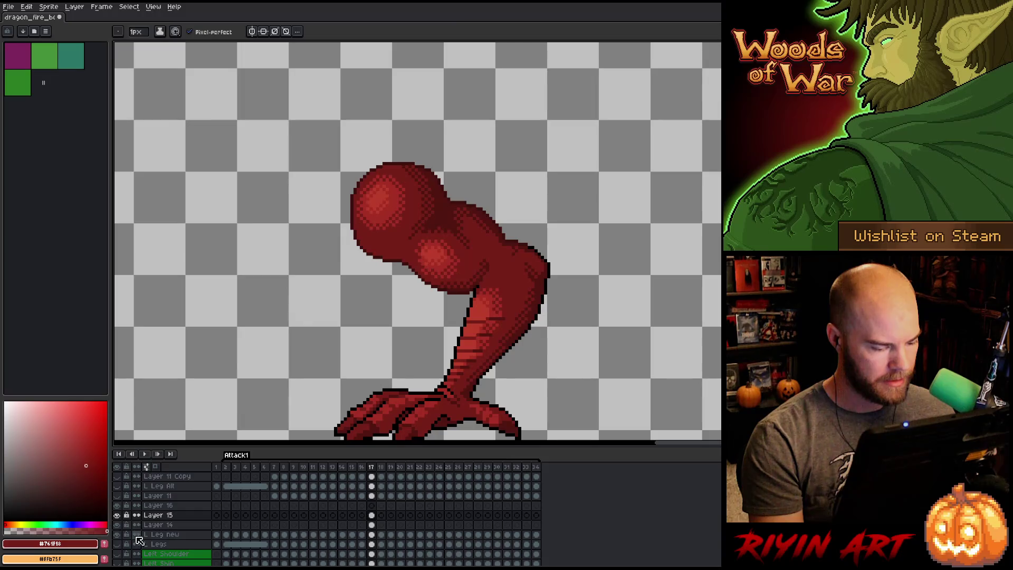
Toggle the visibility of Layers 14 and 15 repeatedly to compare the thigh versions.
click(117, 516)
click(117, 515)
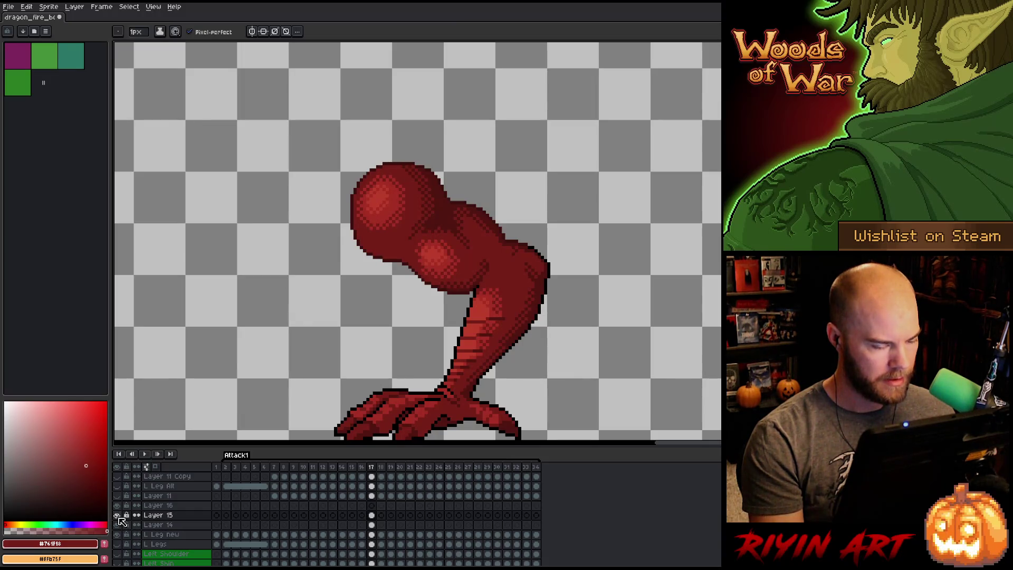
alt+click(118, 525)
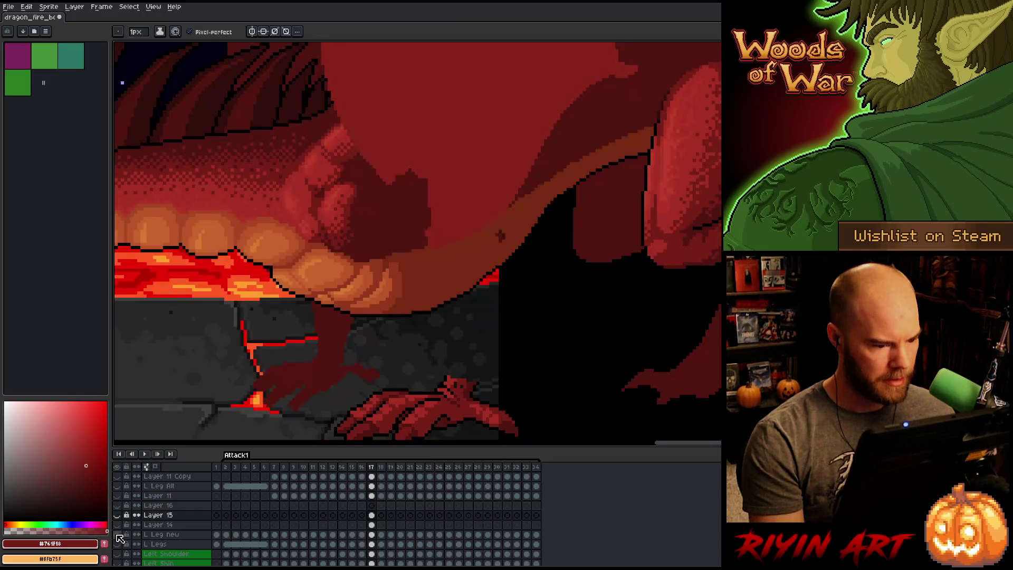
click(117, 515)
click(117, 524)
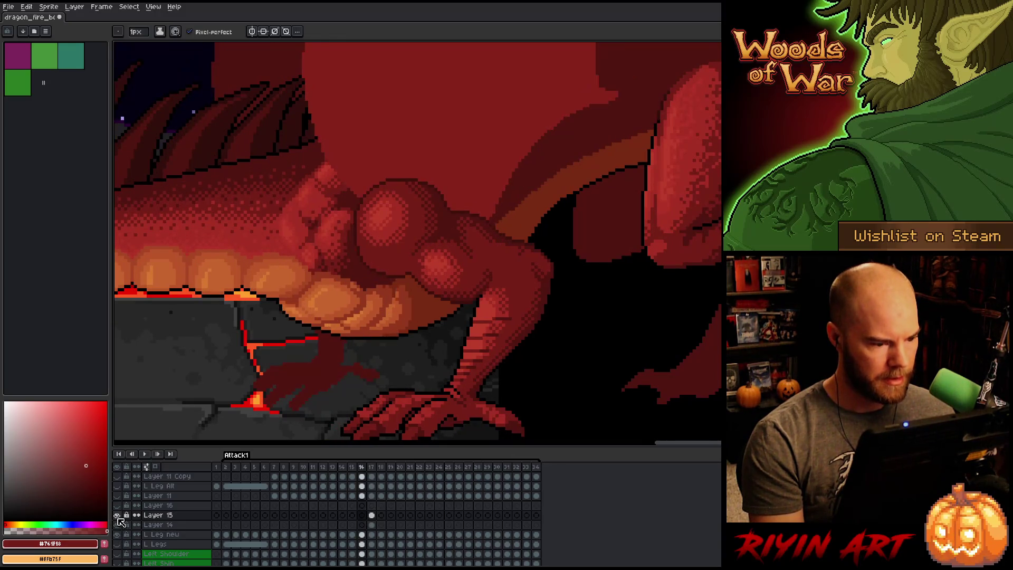
click(117, 525)
click(118, 519)
click(119, 520)
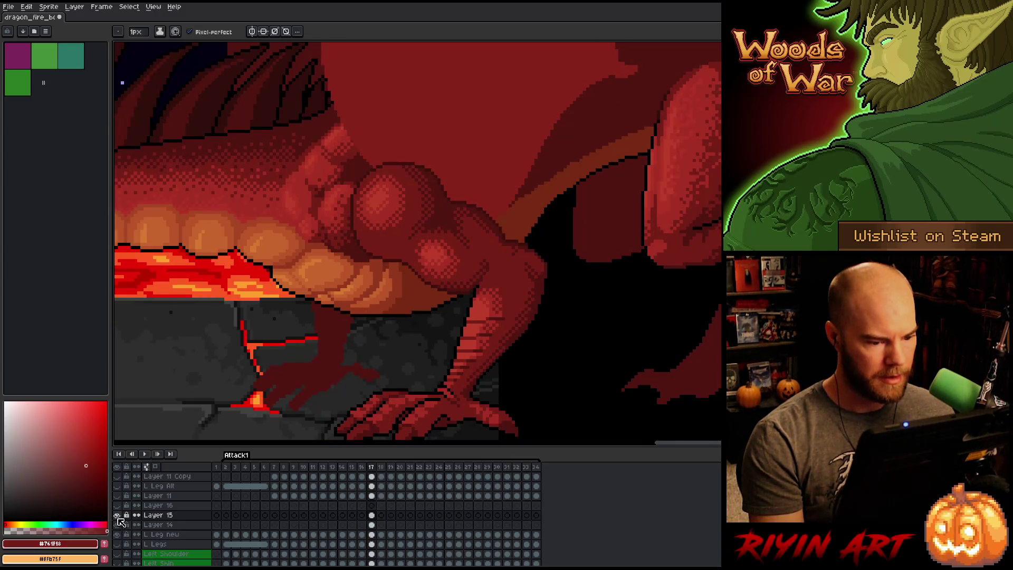
click(118, 519)
click(118, 519)
click(118, 519)
click(118, 520)
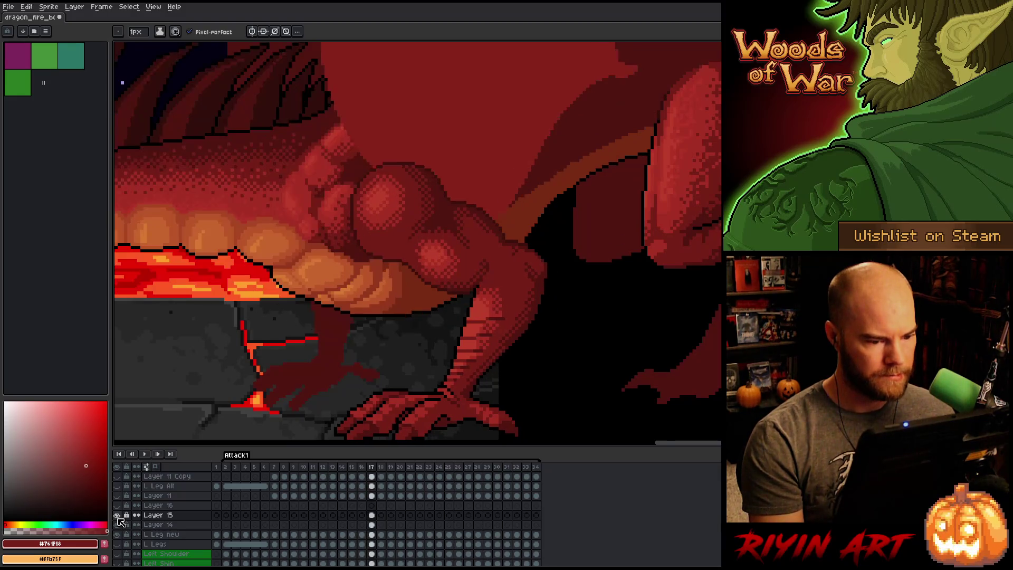
Flip between frames 17, 18 and 19 to check the leg's motion, ending on frame 17.
key(Right)
key(Left)
key(Right)
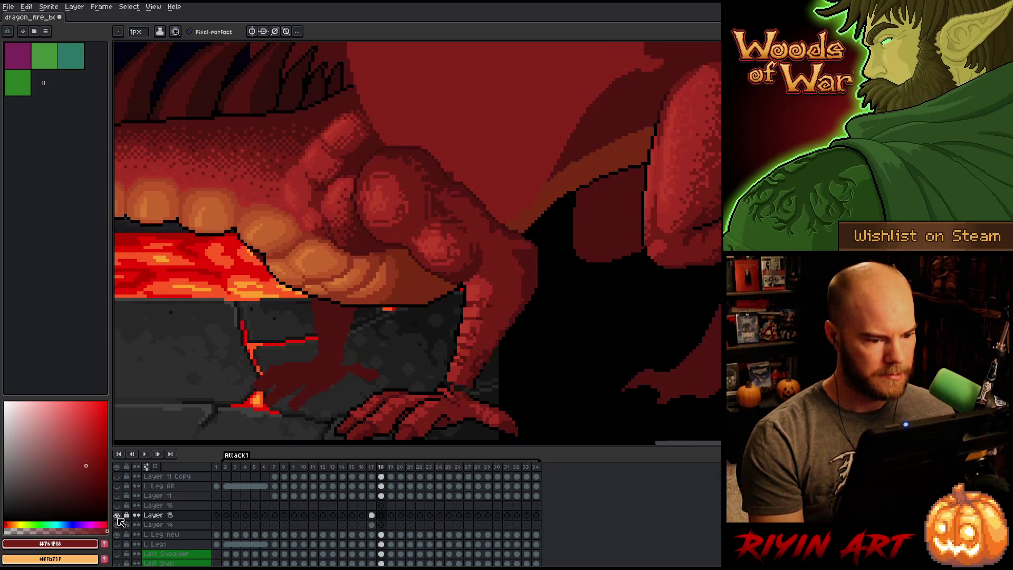
key(Left)
key(Left)
key(Left)
key(Left)
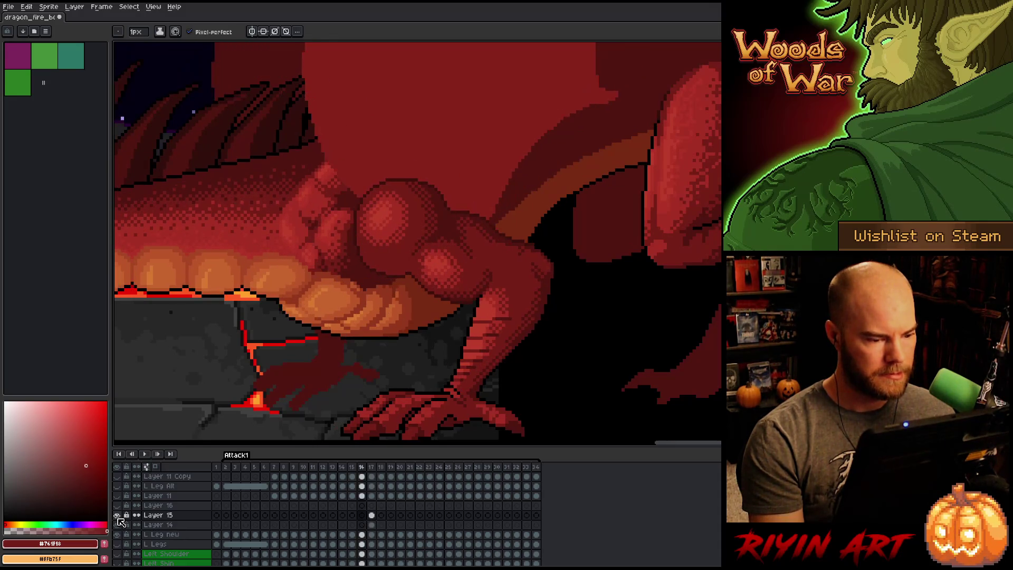
key(Right)
key(Right)
key(Right)
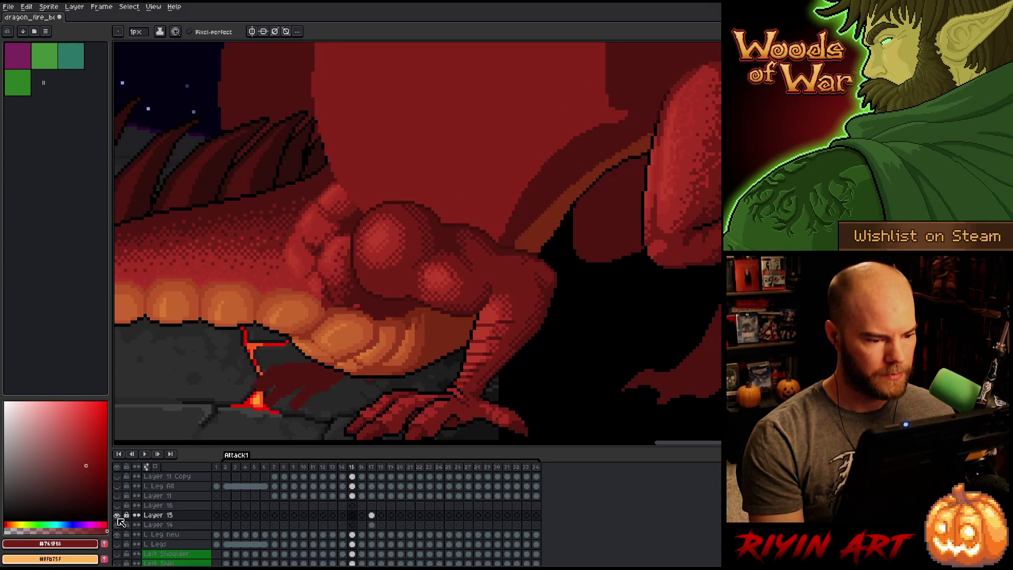
key(Left)
key(Right)
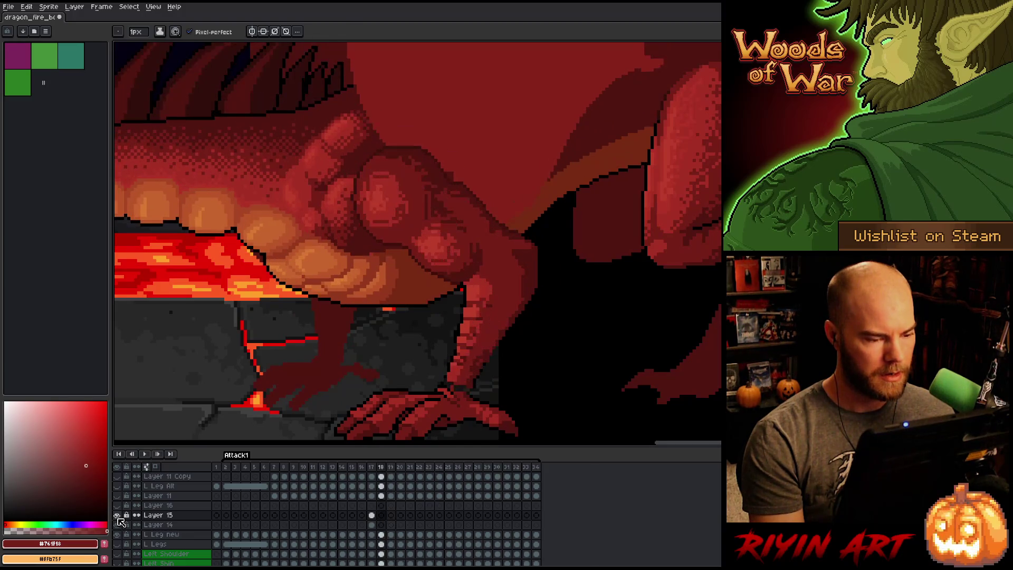
key(Left)
key(Right)
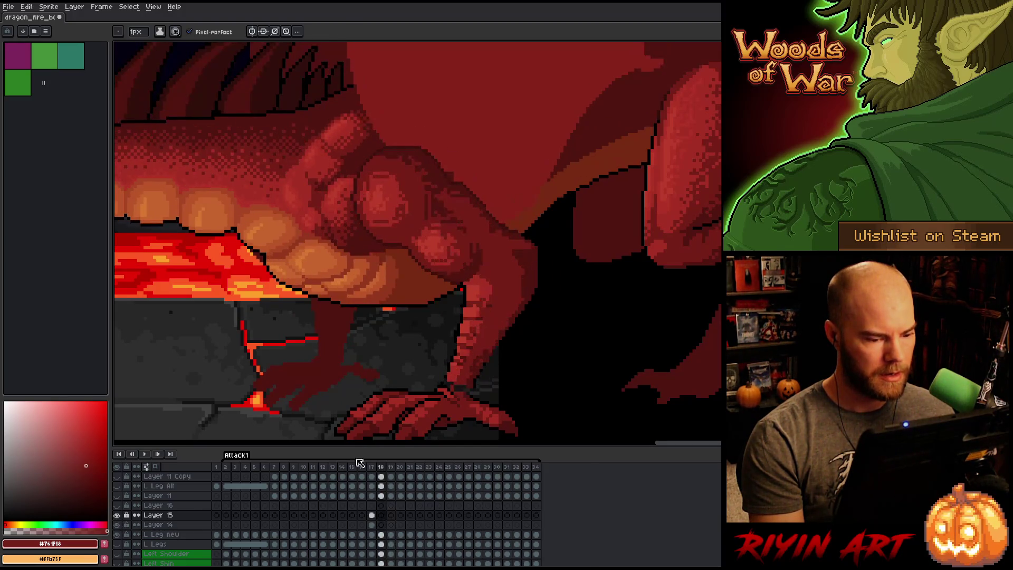
click(368, 463)
key(Right)
key(Right)
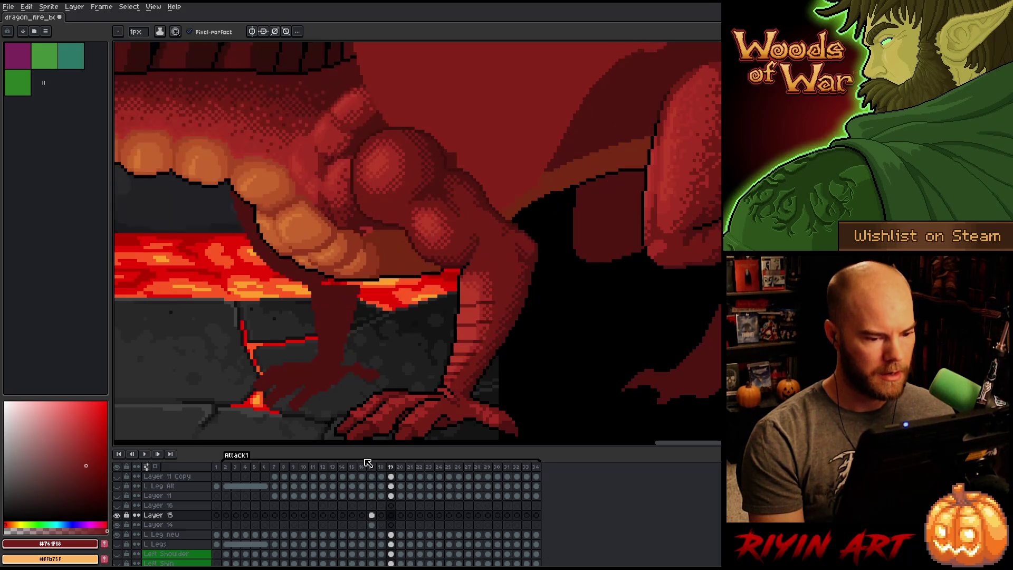
key(Left)
key(Left)
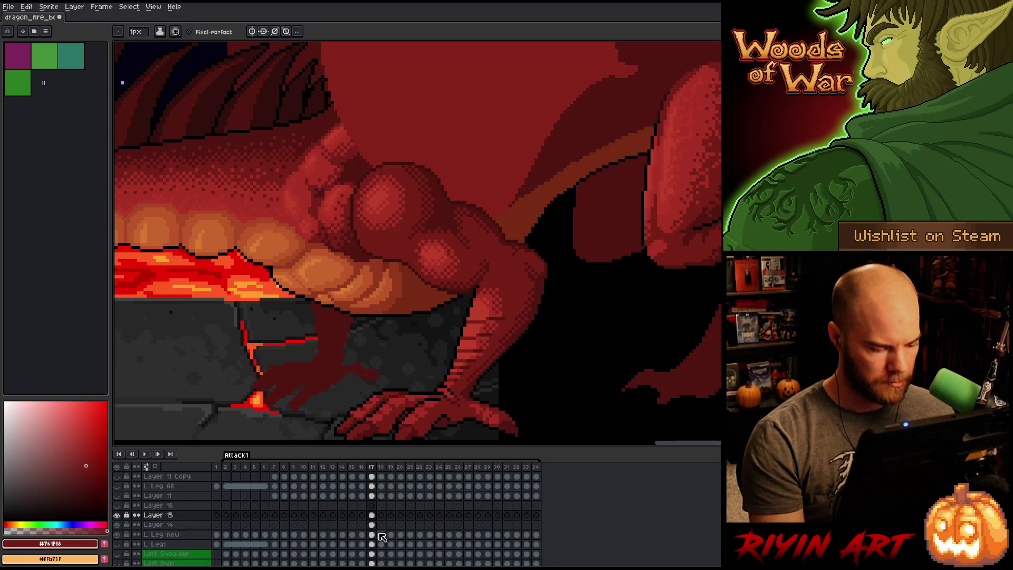
Preview L Leg new frames 18 and 19, then select Layer 14's frame 18 and toggle its visibility.
click(383, 536)
click(391, 535)
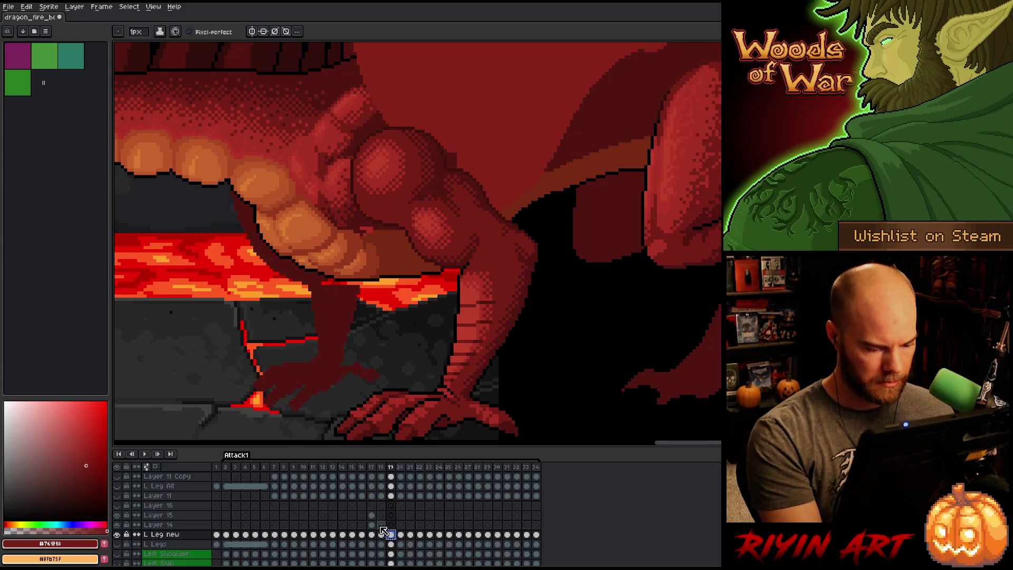
click(381, 525)
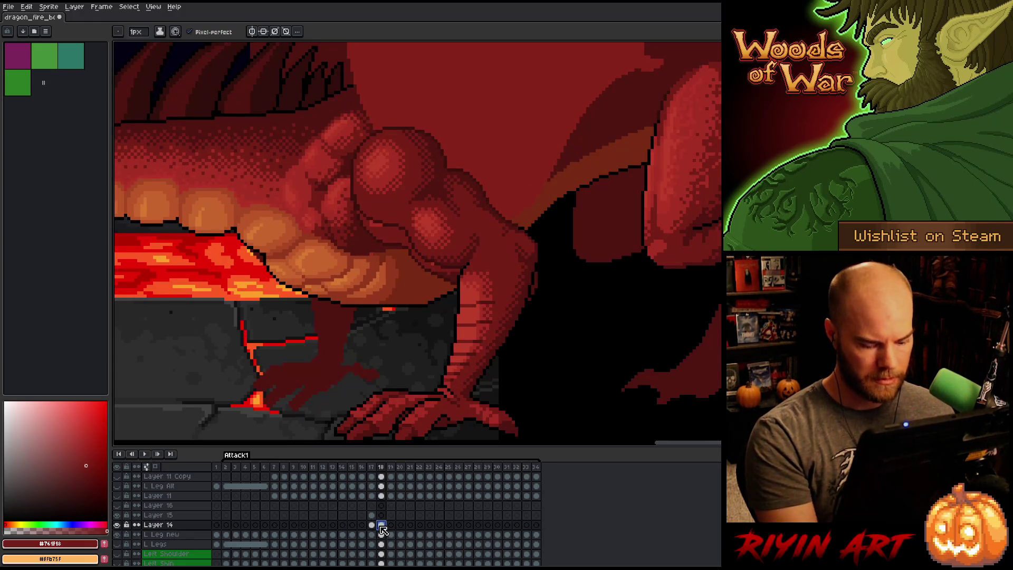
click(118, 526)
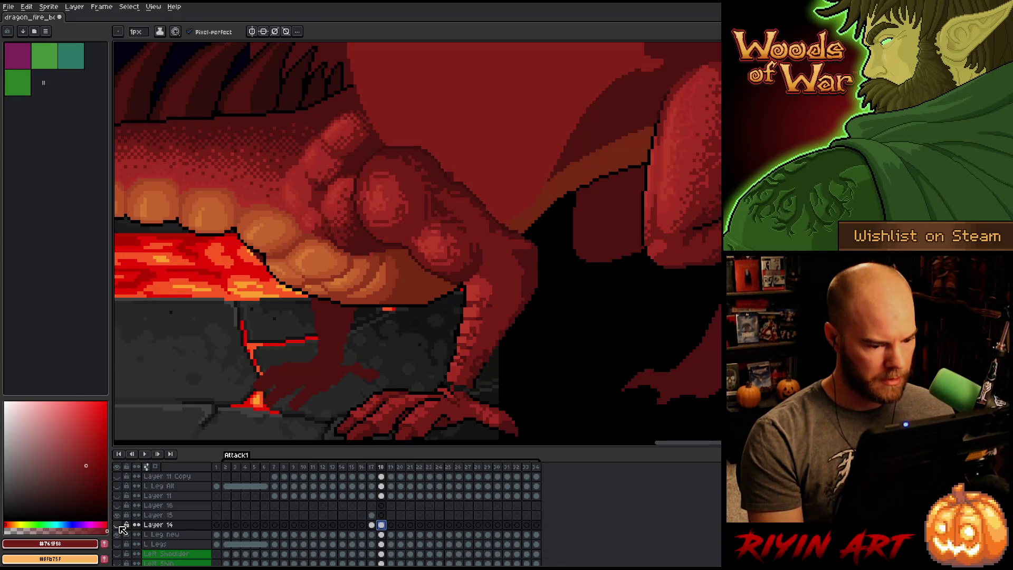
click(118, 526)
click(118, 526)
click(118, 526)
click(119, 525)
click(118, 526)
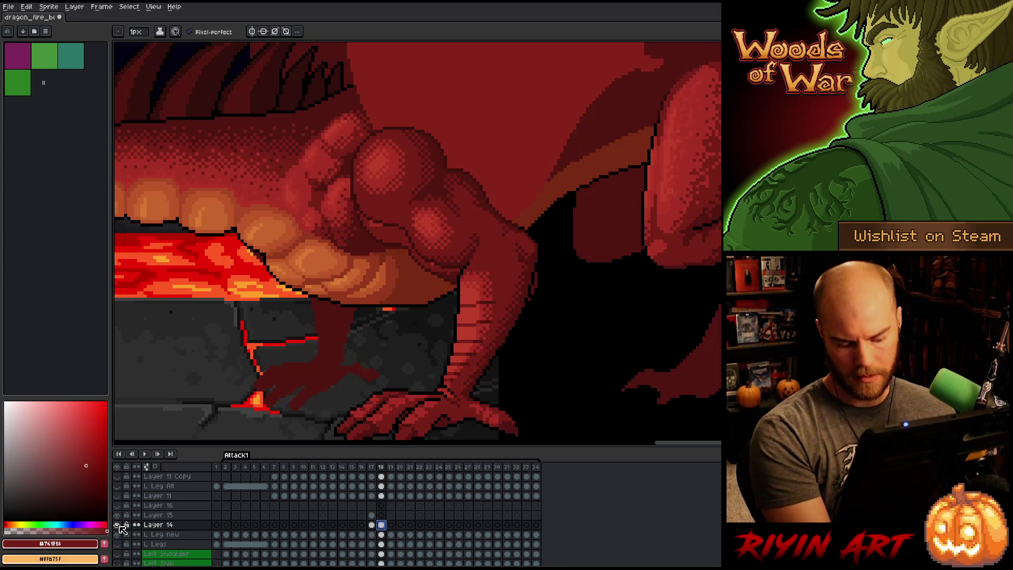
Nudge Layer 14's leg up one pixel and apply the transform.
key(ctrl+t)
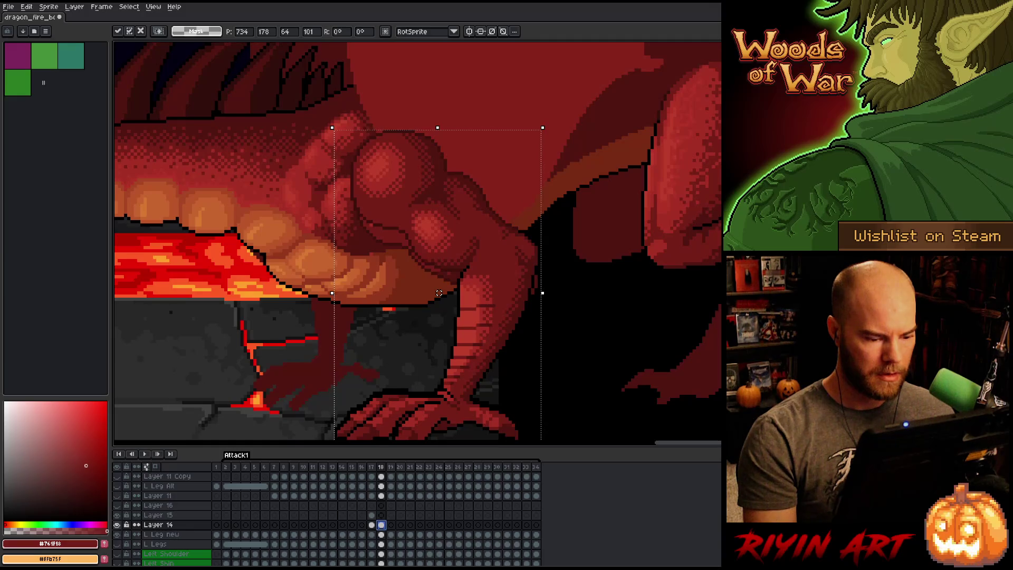
key(Up)
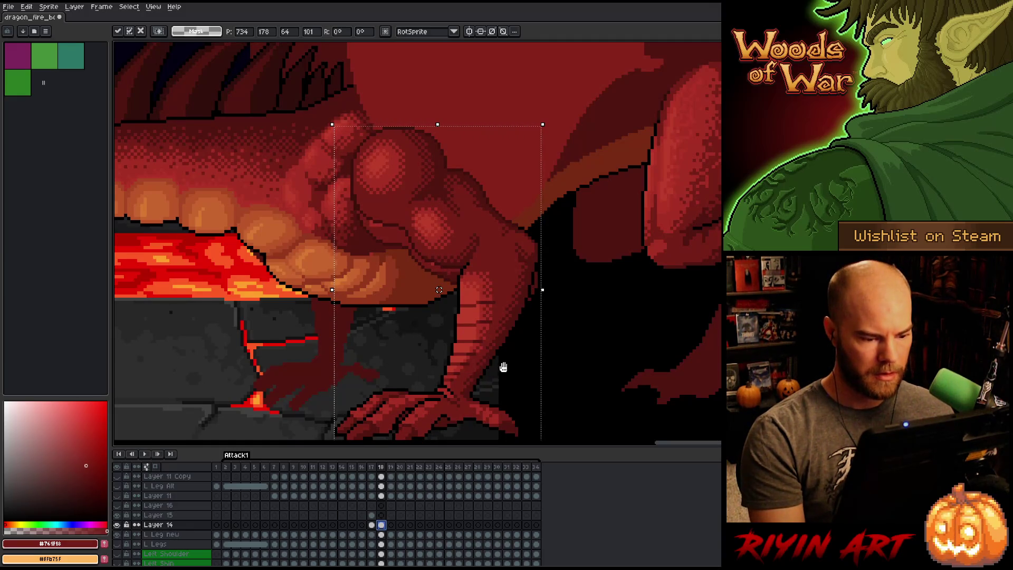
drag(504, 367, 476, 284)
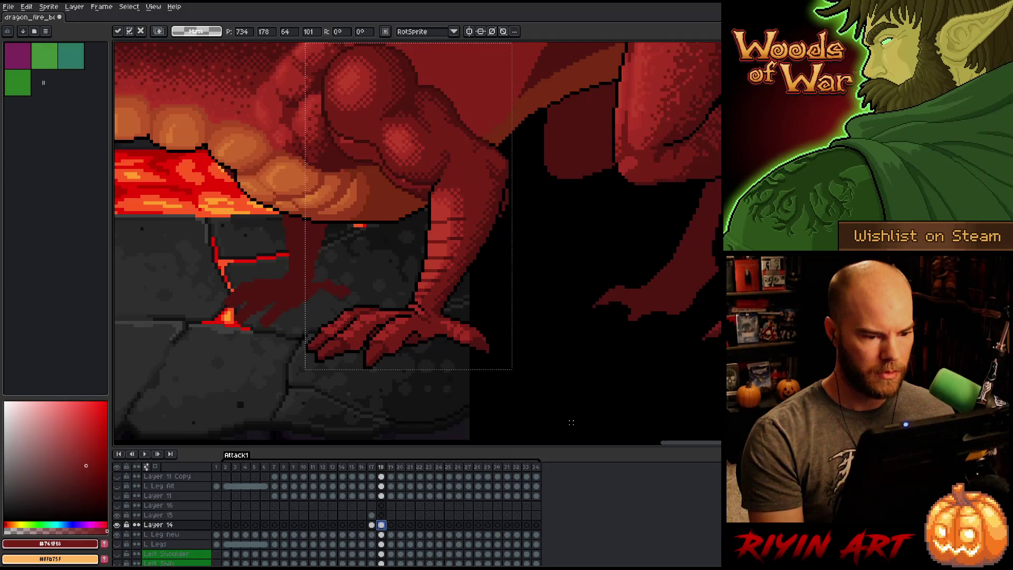
key(ctrl+d)
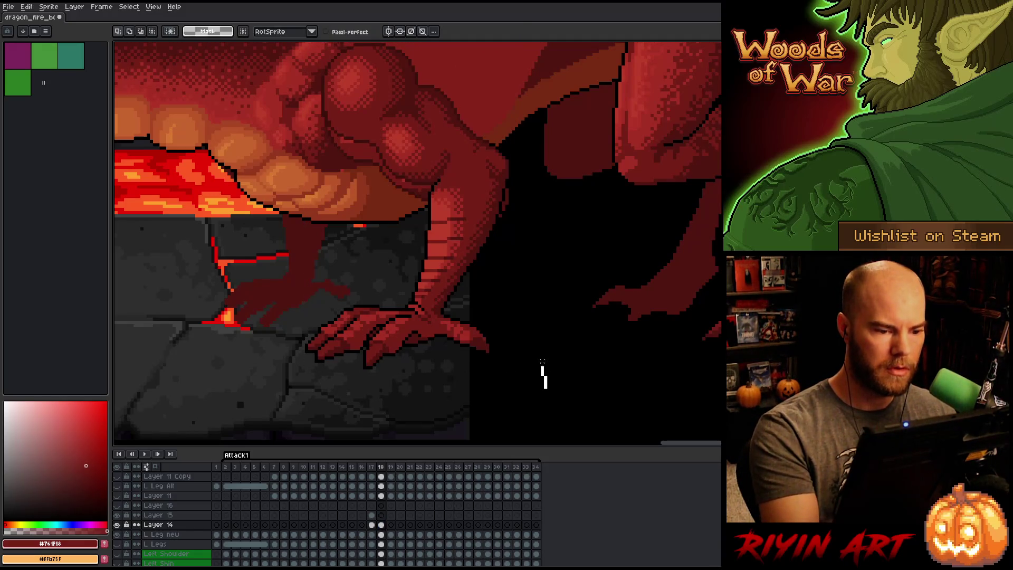
Lasso a freehand selection around the dragon's leg on frame 18.
mouse_move(542, 365)
mouse_down()
mouse_move(520, 193)
mouse_move(457, 174)
mouse_move(469, 213)
mouse_up()
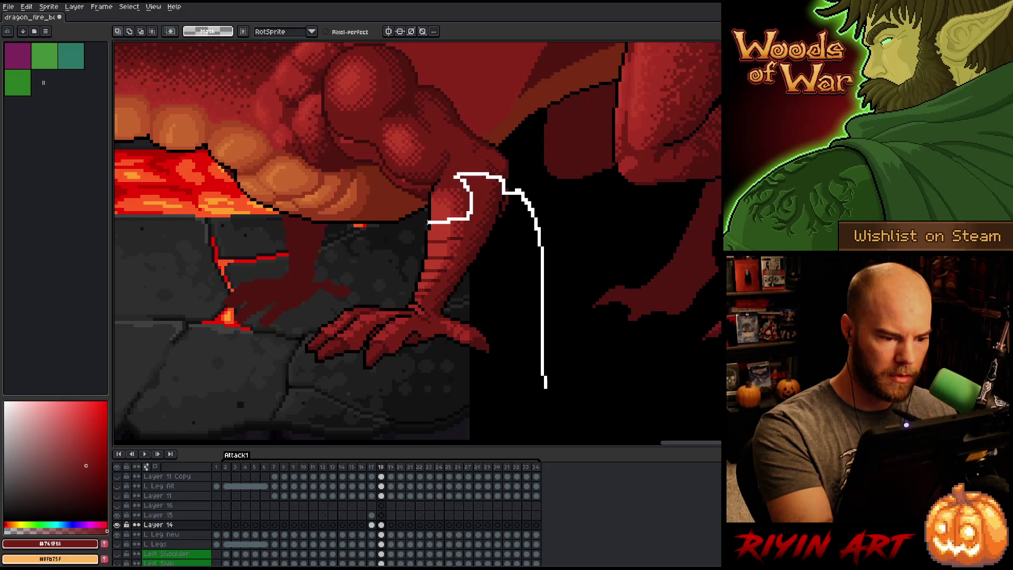
drag(417, 222, 260, 303)
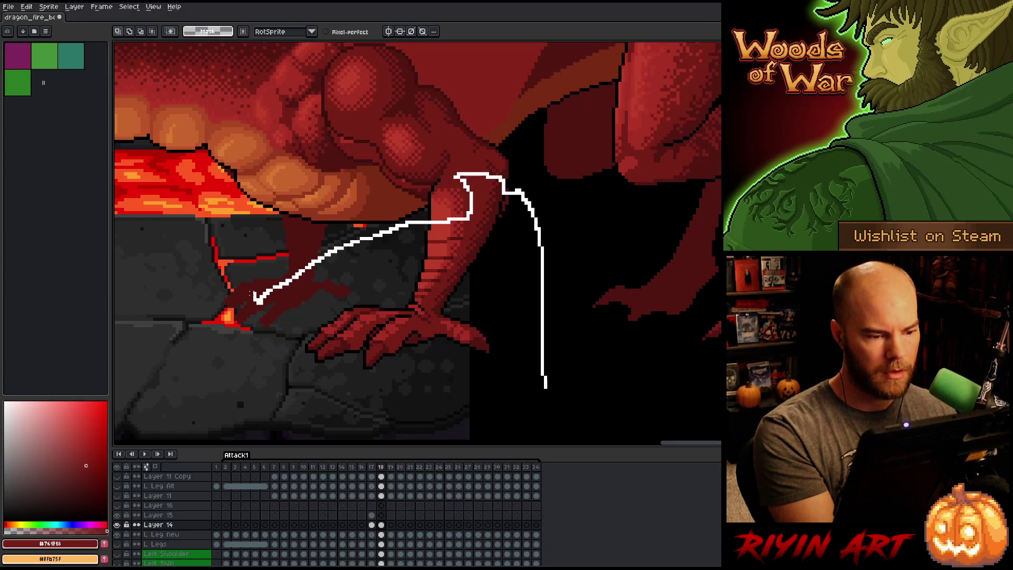
mouse_move(259, 301)
mouse_down()
mouse_move(228, 188)
mouse_move(240, 68)
mouse_move(260, 23)
mouse_move(609, 317)
mouse_move(554, 438)
mouse_up()
scroll(417, 240, up, 3)
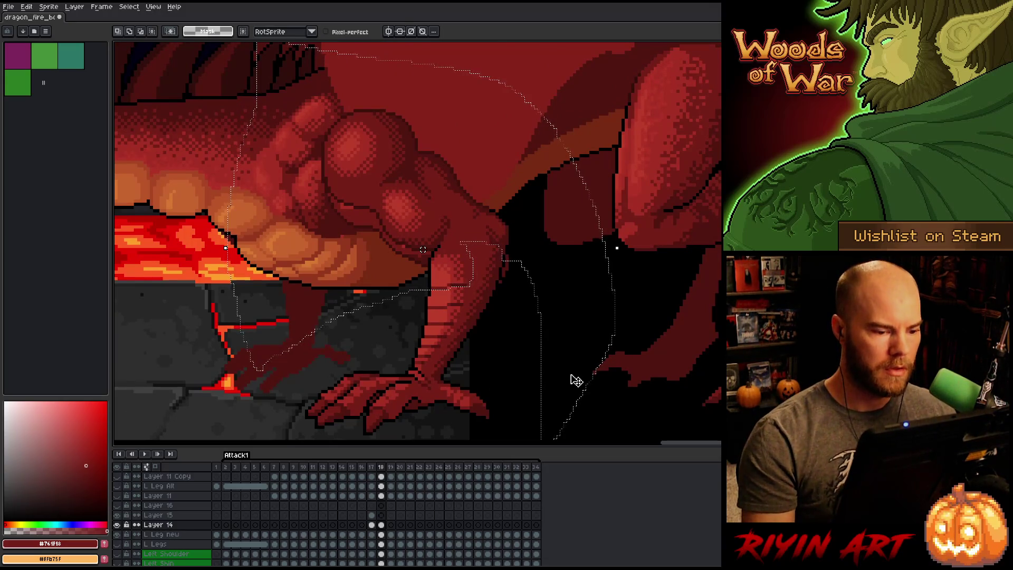
key(ctrl+t)
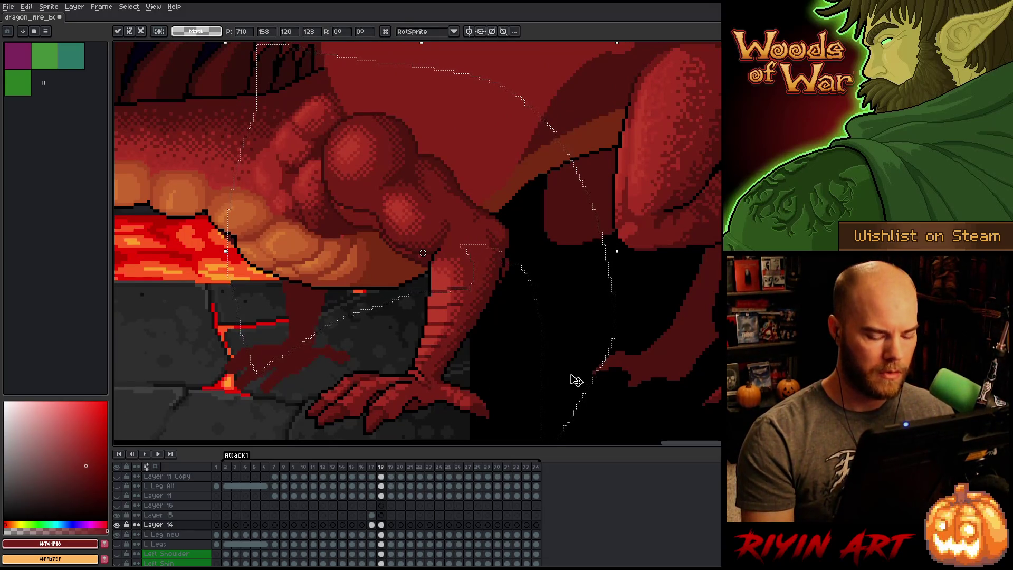
key(Return)
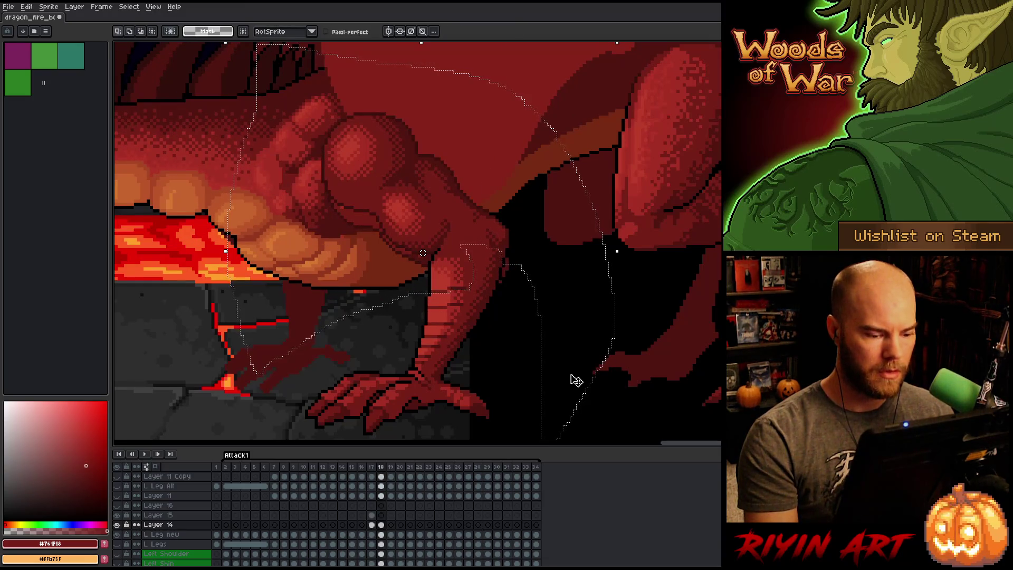
Flip between frames 18 and 19 to compare the leg.
key(Right)
key(Left)
key(Right)
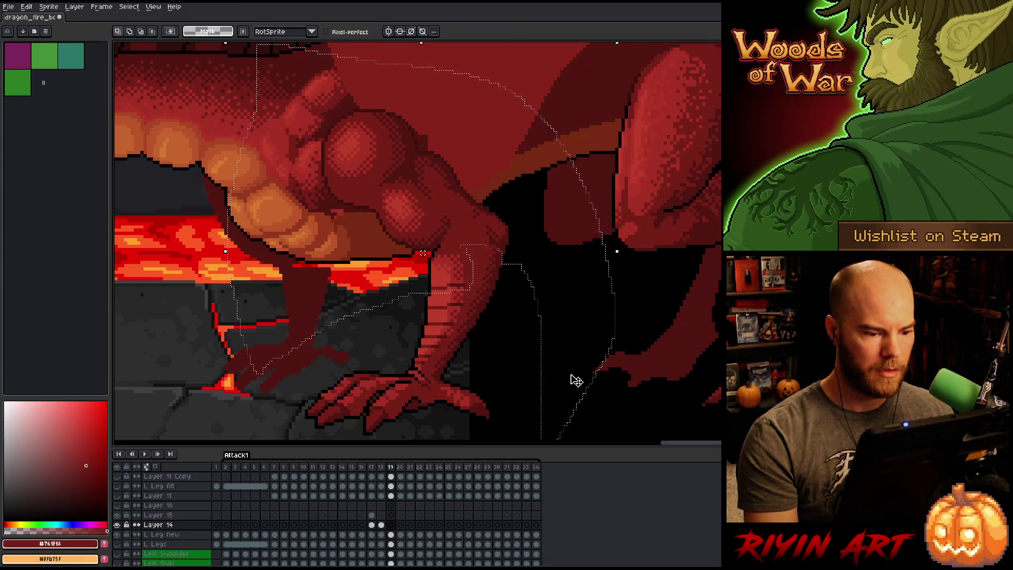
key(Left)
key(Right)
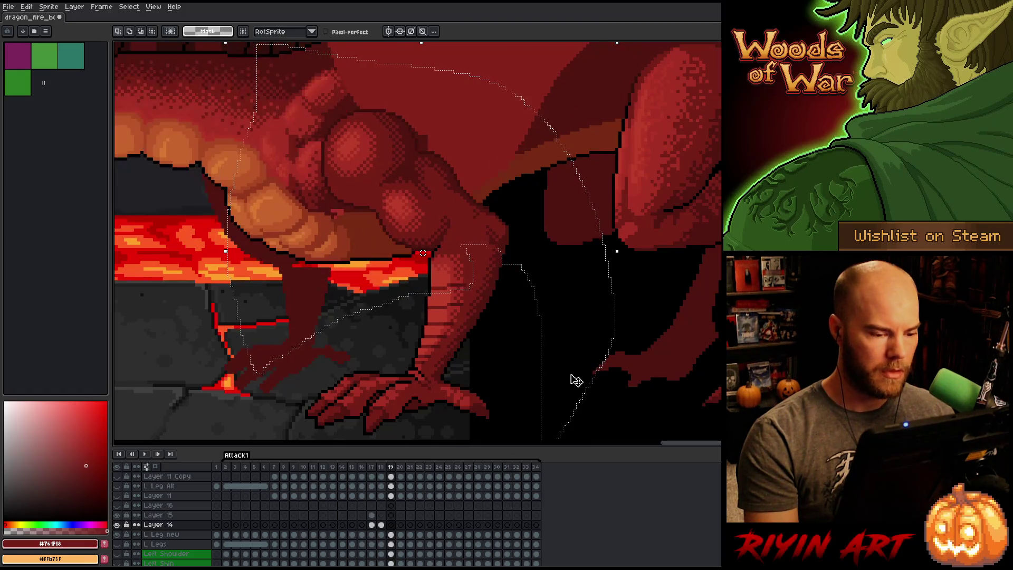
key(Left)
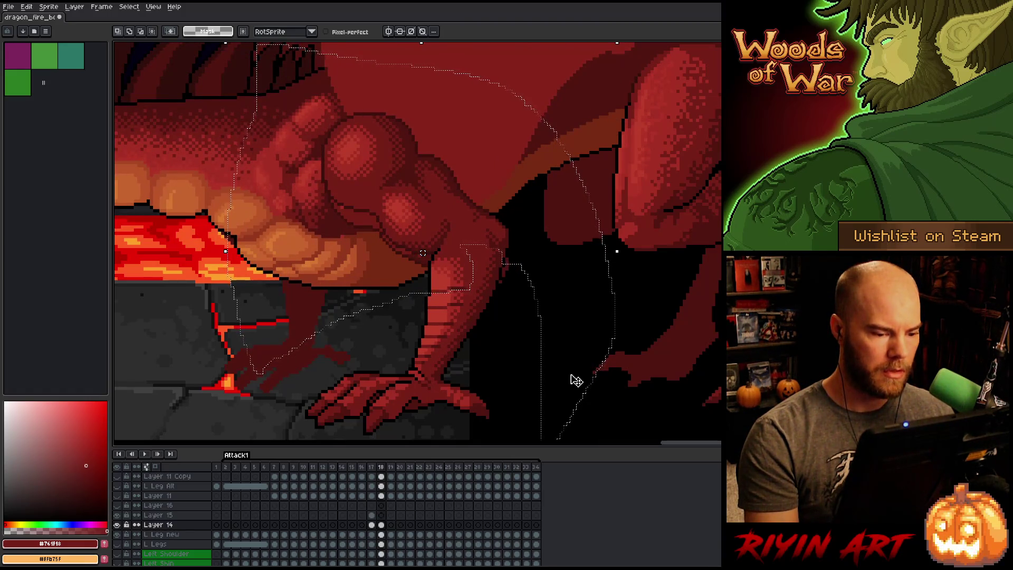
key(Right)
key(Left)
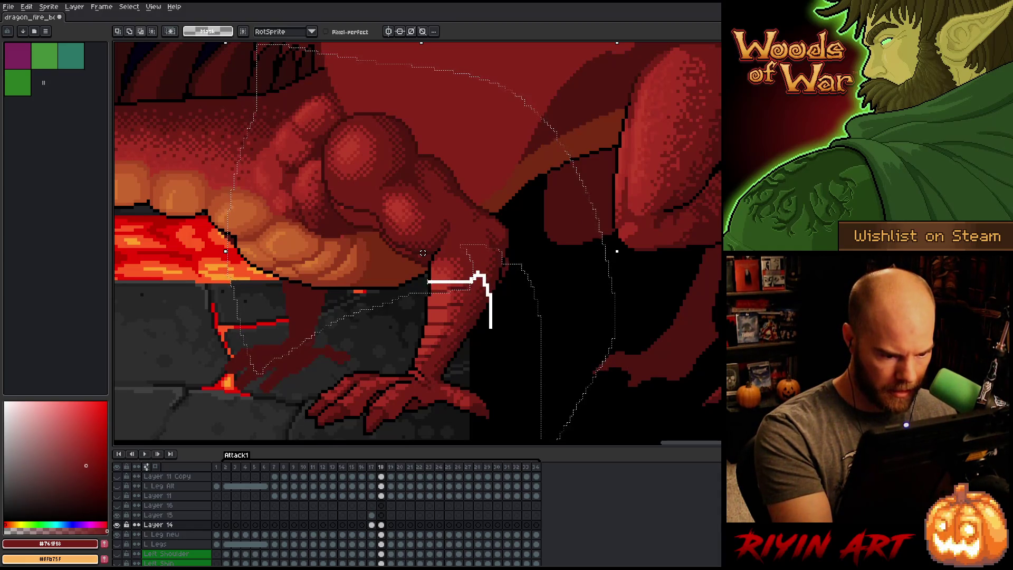
Reshape the selection and move the selected leg pixels down one pixel.
mouse_move(491, 327)
mouse_down()
mouse_move(280, 309)
mouse_move(338, 304)
mouse_up()
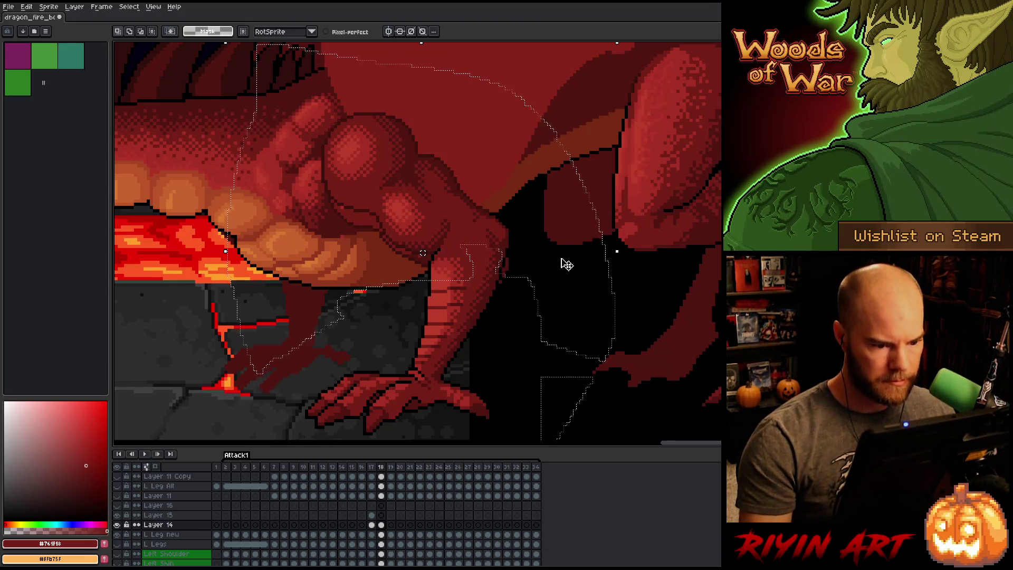
key(Down)
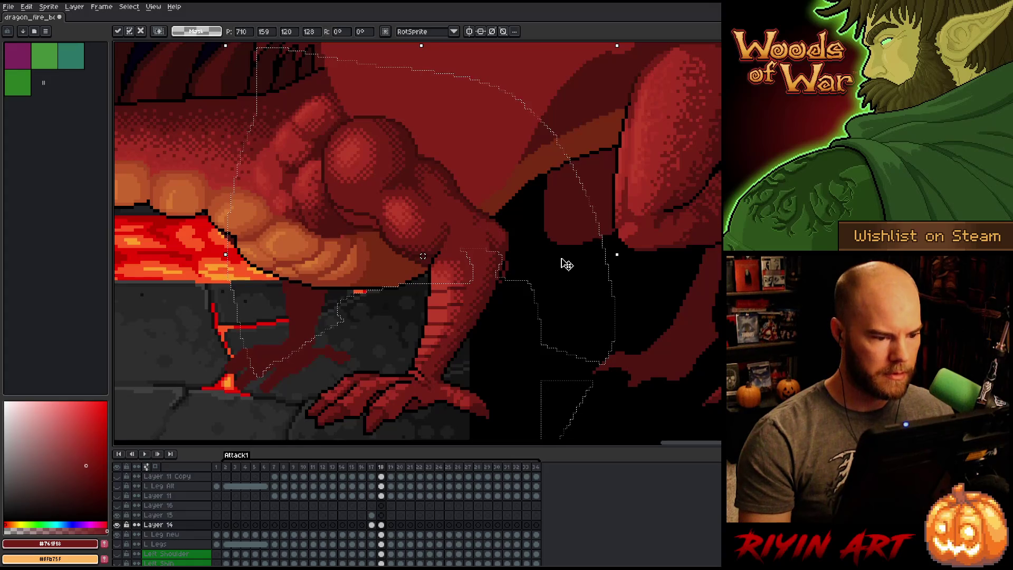
key(Return)
Flip through frames 17, 18 and 19 to check the leg motion after the nudge.
key(comma)
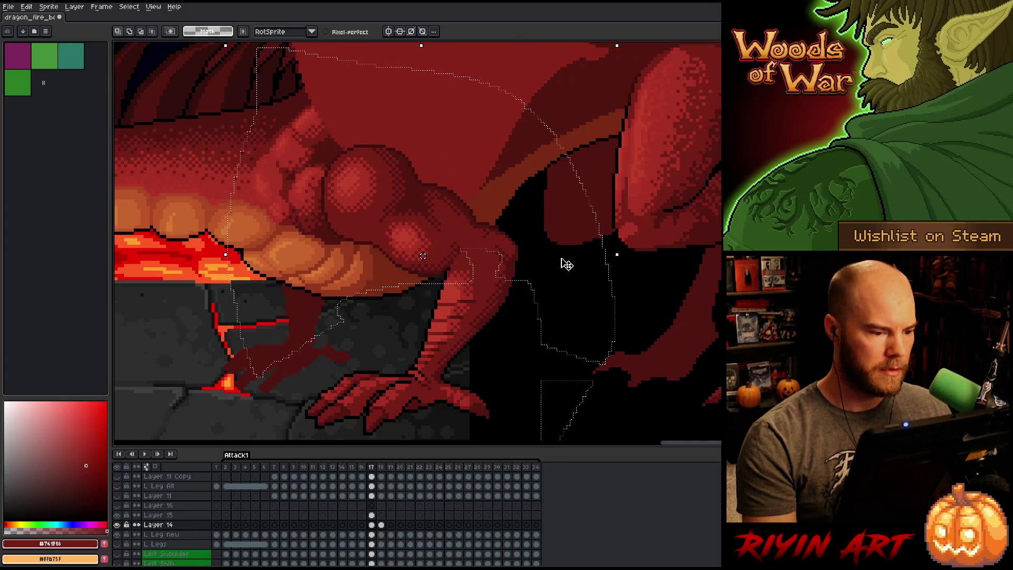
key(period)
key(period)
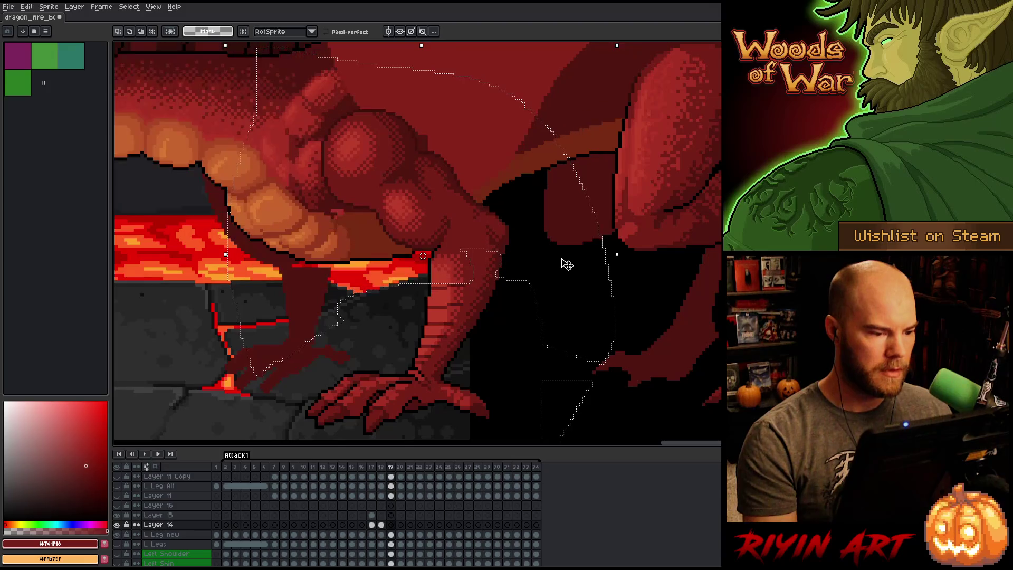
key(comma)
key(period)
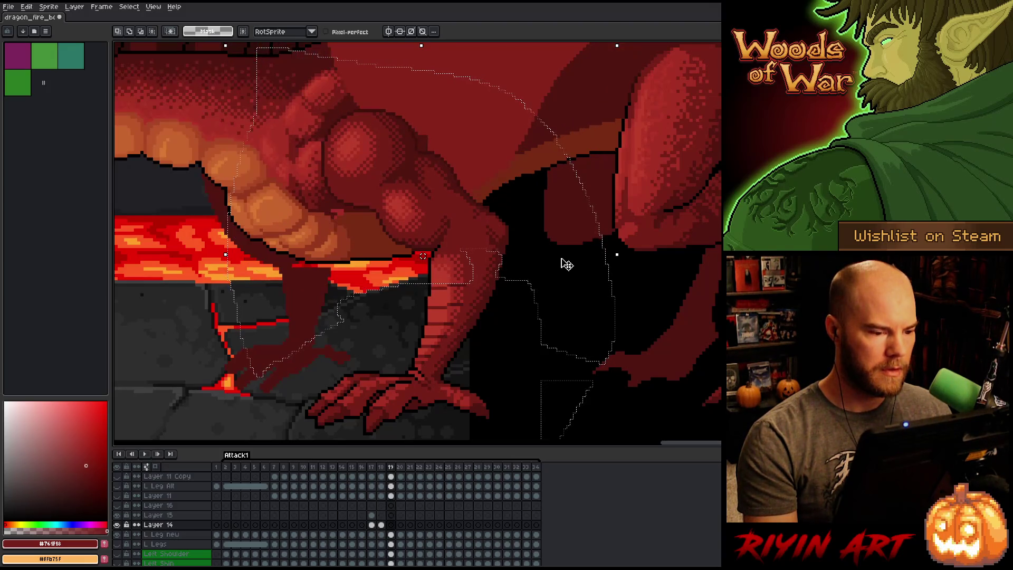
key(comma)
key(comma)
key(period)
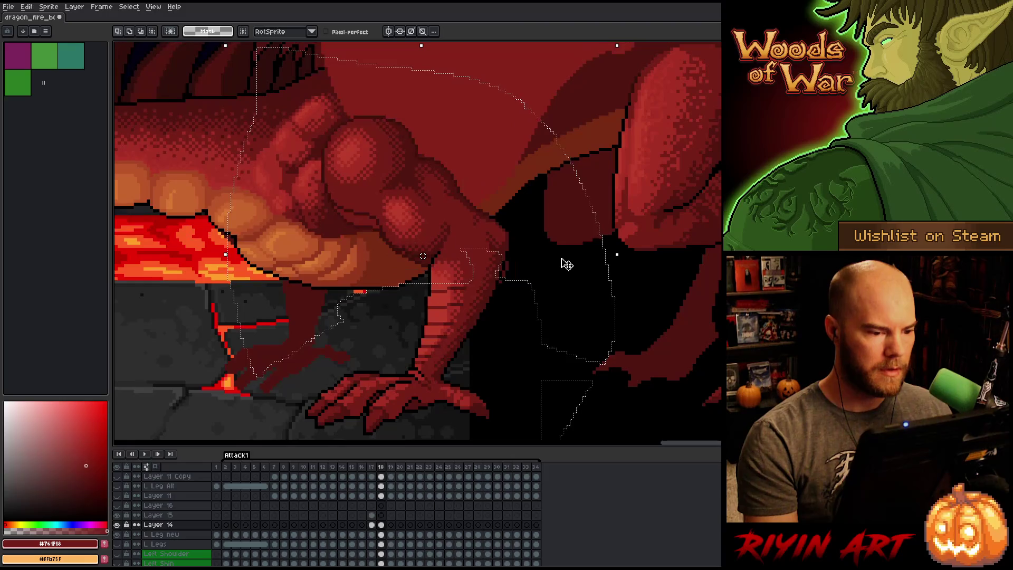
key(comma)
key(period)
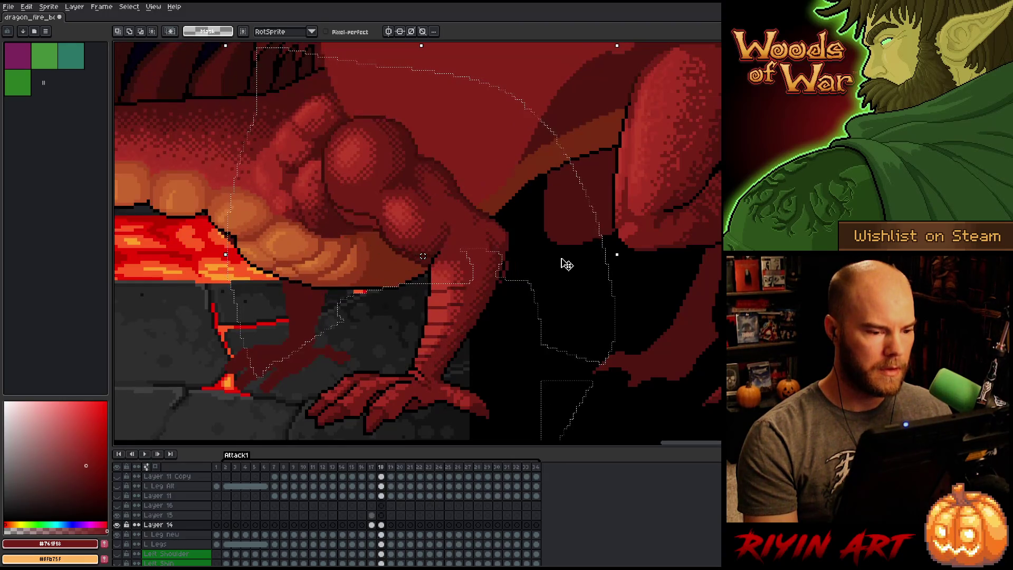
key(comma)
key(period)
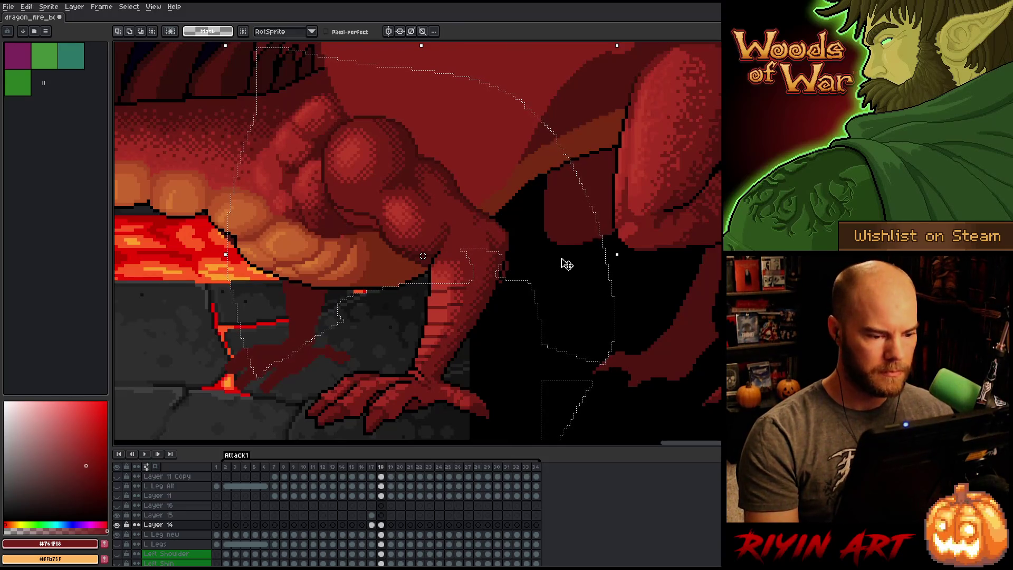
Toggle Layer 14's visibility on frames 17 and 18 to compare the leg versions.
click(118, 525)
click(121, 527)
click(121, 528)
click(120, 528)
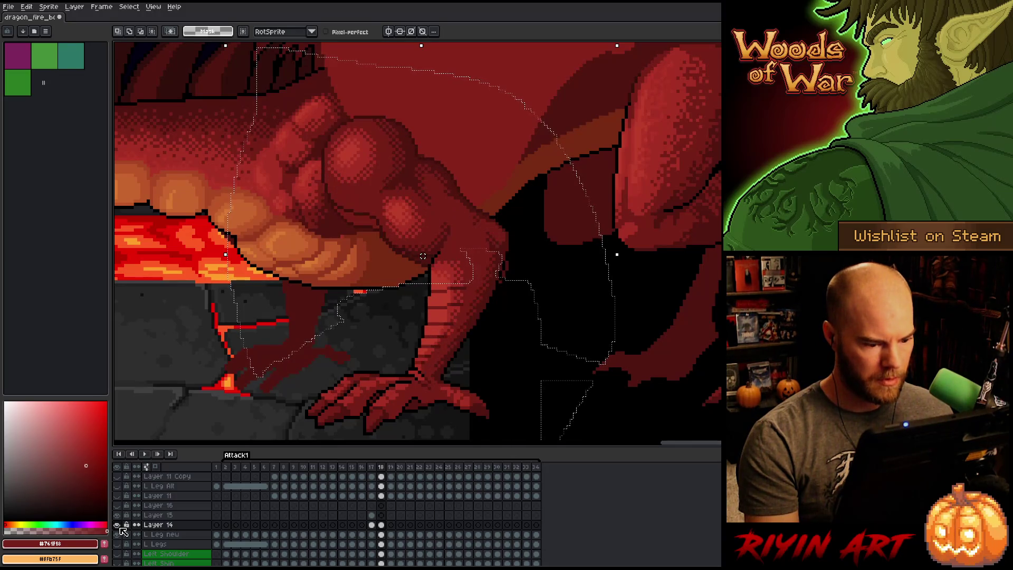
click(120, 528)
click(121, 527)
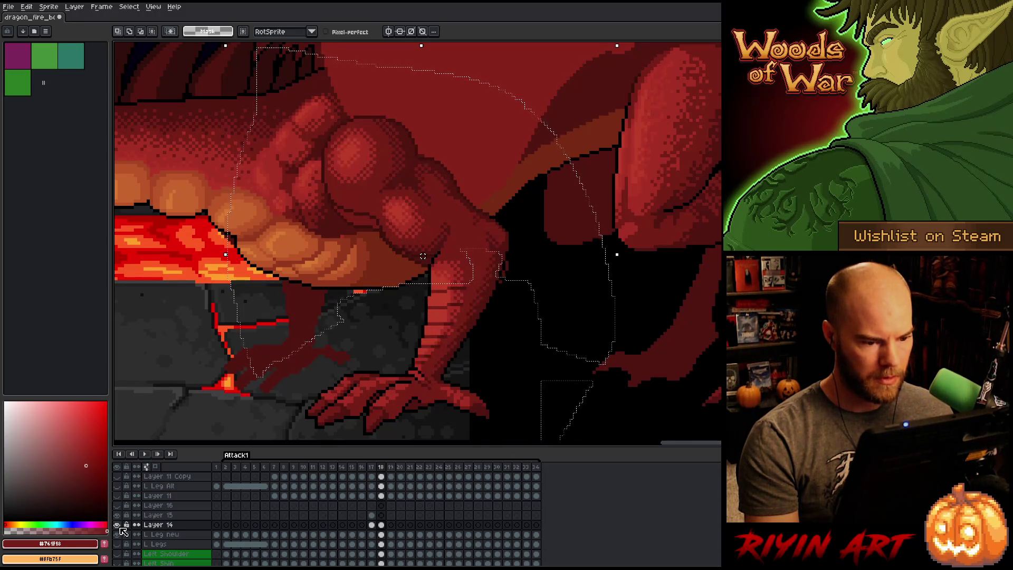
click(120, 528)
click(120, 528)
key(comma)
click(121, 528)
click(120, 528)
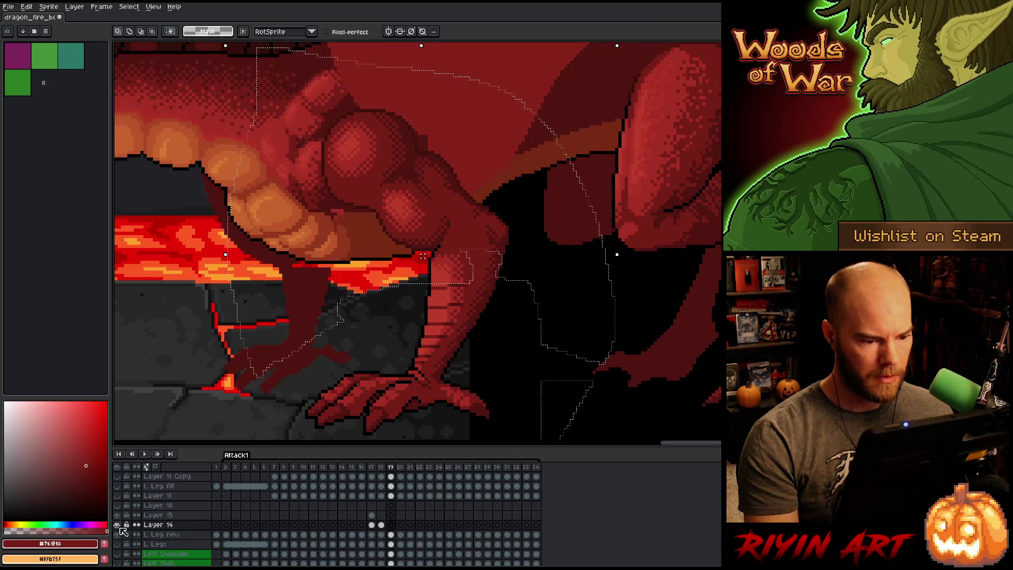
click(121, 528)
click(121, 528)
key(period)
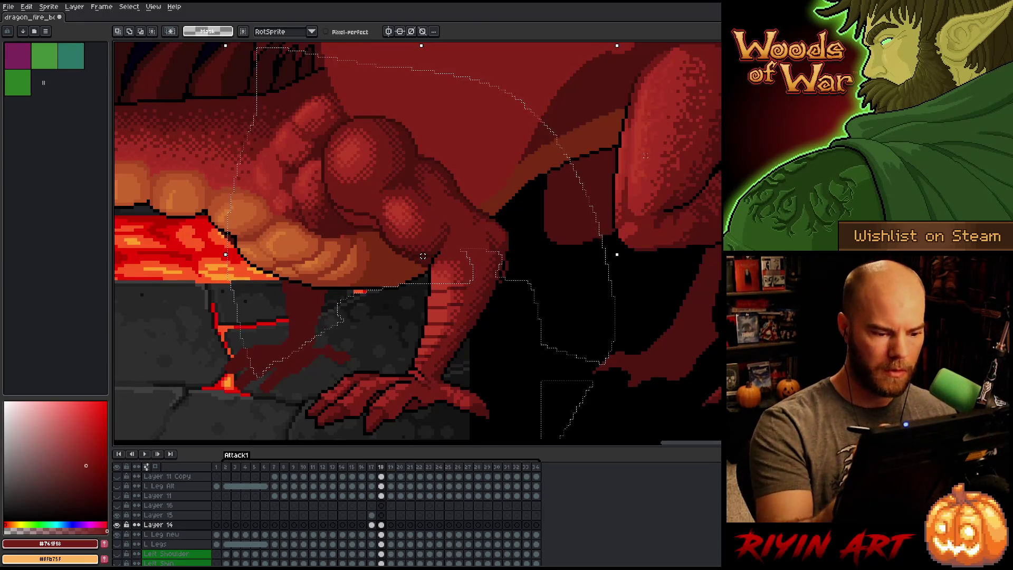
mouse_move(653, 127)
mouse_down()
mouse_move(616, 244)
mouse_move(527, 317)
mouse_move(483, 317)
mouse_up()
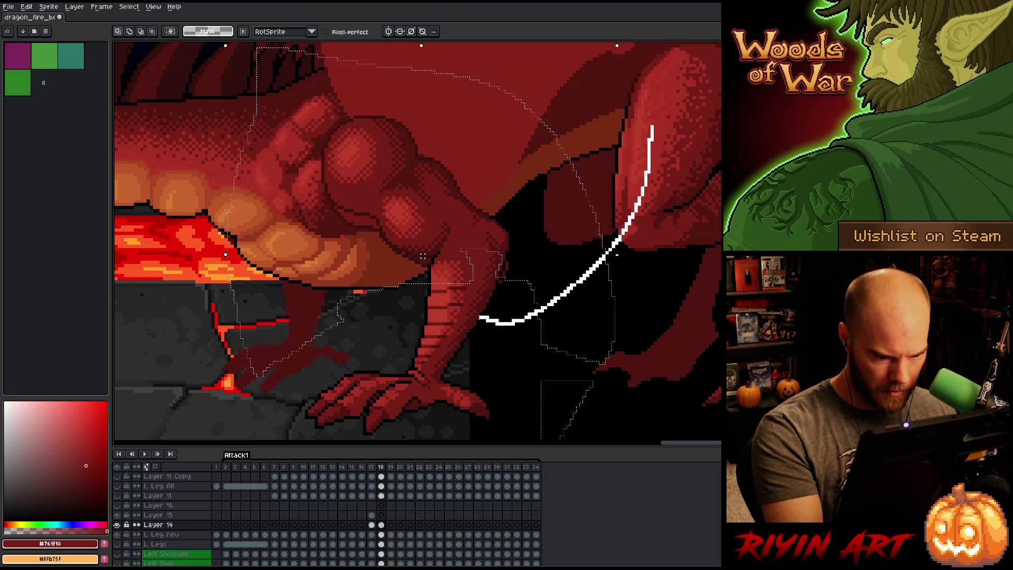
Close a freehand lasso selection around the thigh and upper leg.
mouse_move(481, 317)
mouse_down()
mouse_move(490, 248)
mouse_move(474, 257)
mouse_up()
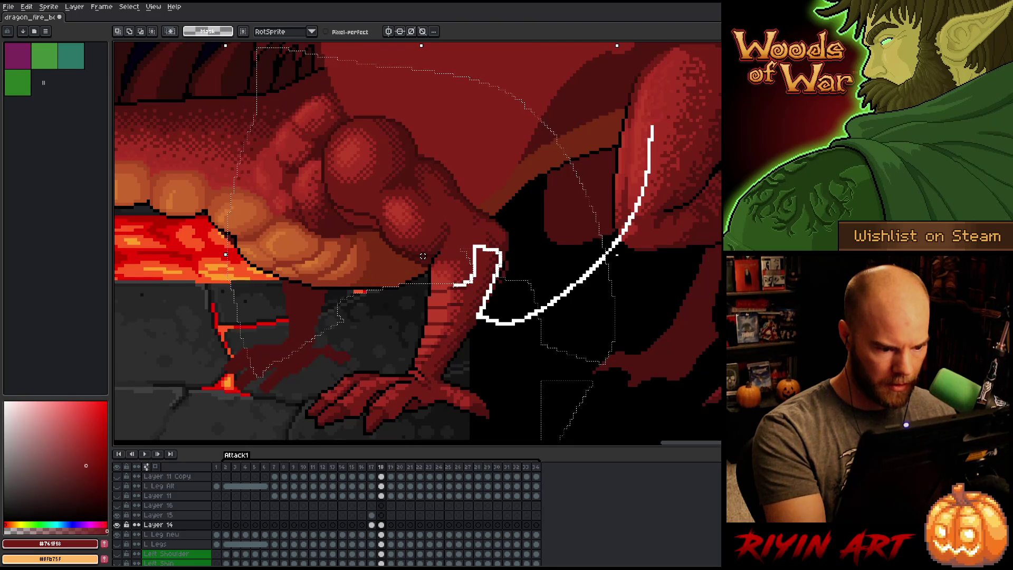
mouse_move(464, 284)
mouse_down()
mouse_move(401, 282)
mouse_move(317, 105)
mouse_move(575, 158)
mouse_move(642, 256)
mouse_up()
click(660, 201)
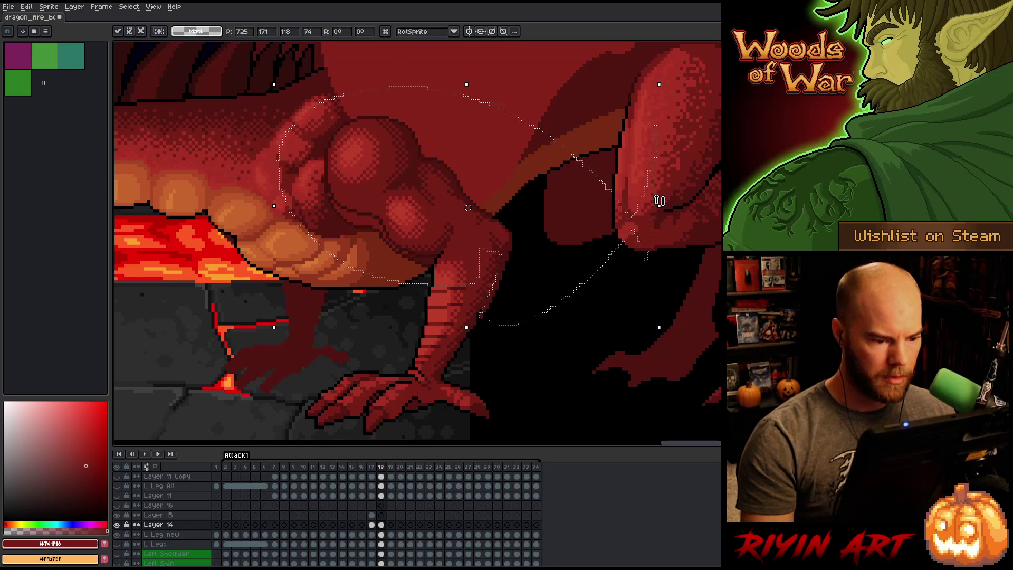
Flip between frames 17 and 18 to compare, then drop the thigh selection.
key(Left)
key(Right)
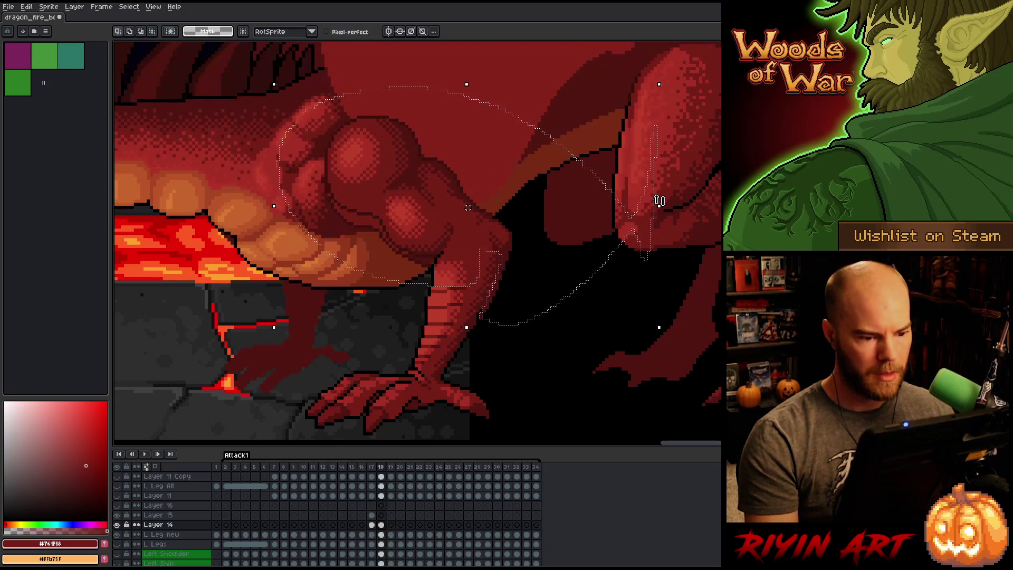
key(Left)
key(Right)
key(Left)
key(Right)
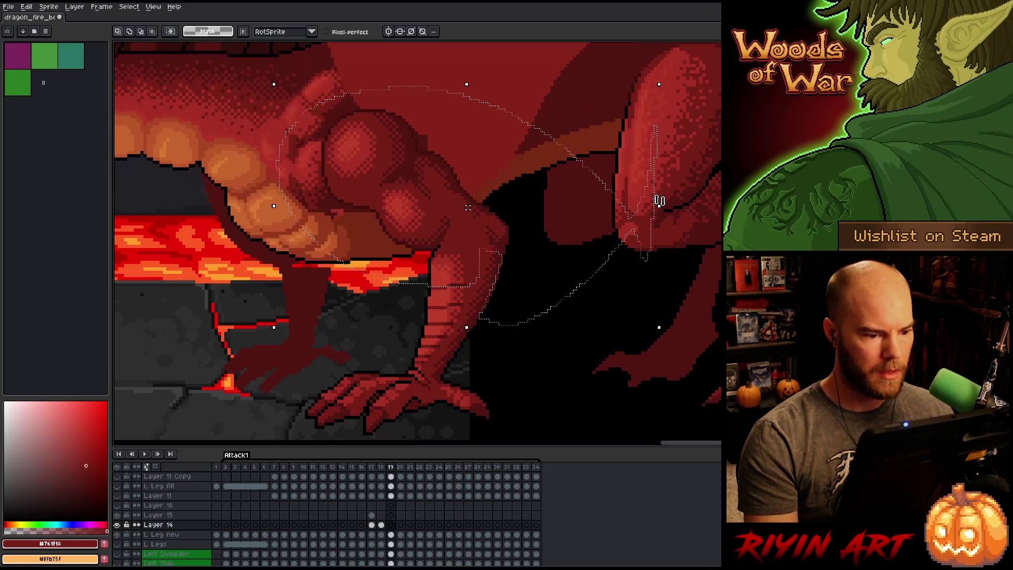
key(Left)
key(Right)
key(Left)
key(Right)
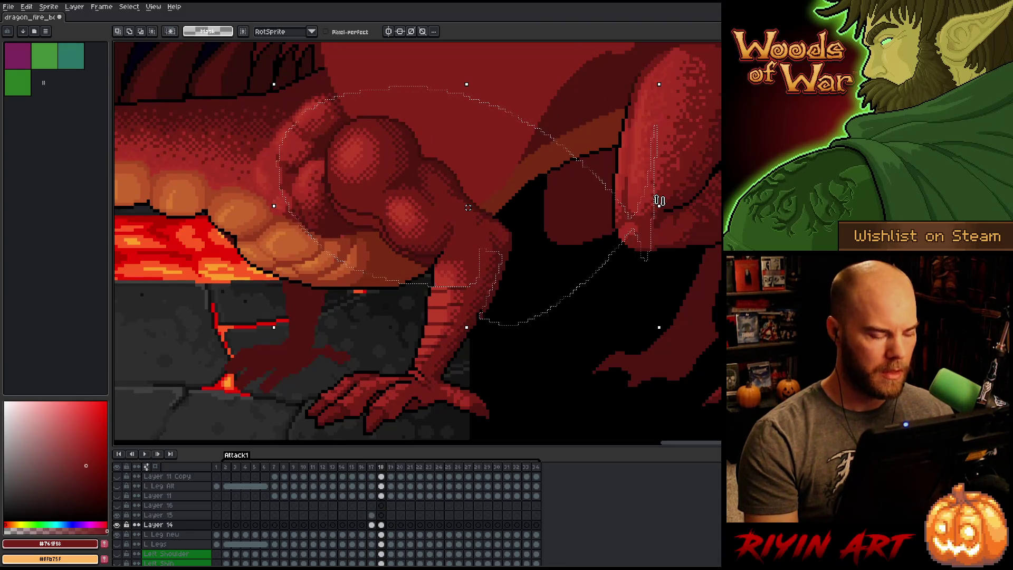
key(ctrl+d)
drag(445, 103, 467, 194)
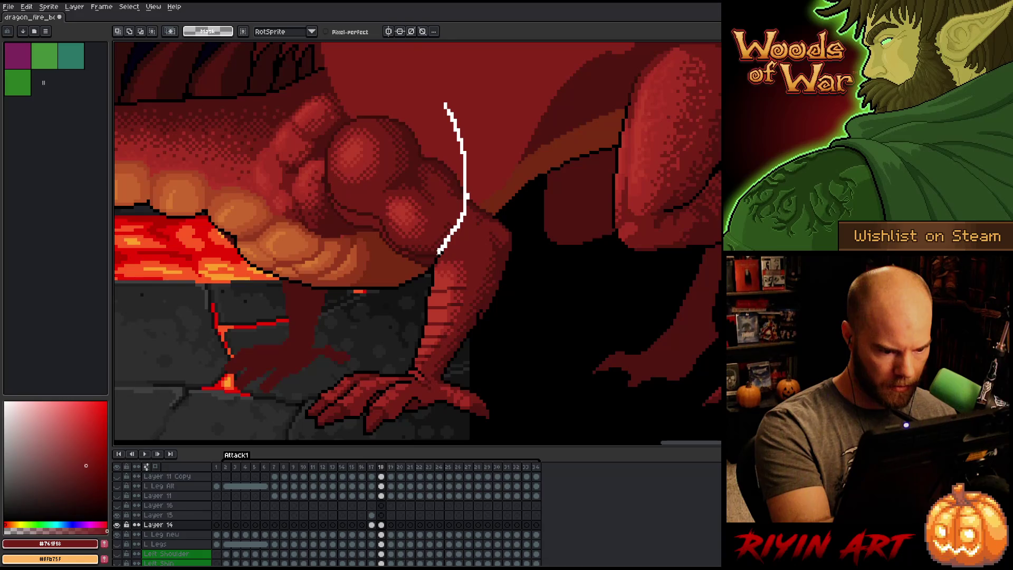
Lasso the thigh and belly, nudge them down two pixels, and commit the move.
mouse_move(384, 294)
mouse_down()
mouse_move(280, 138)
mouse_move(438, 69)
mouse_up()
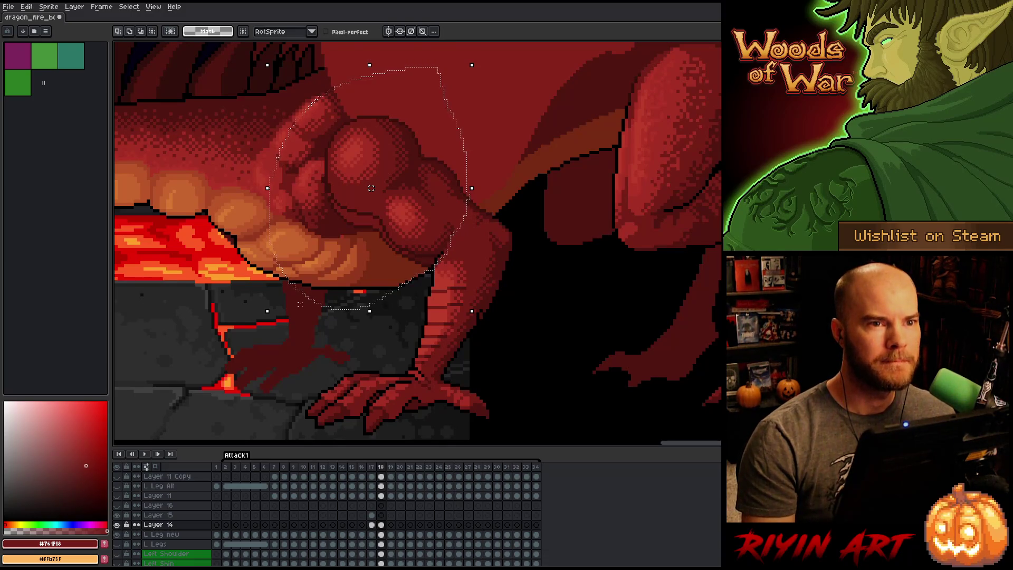
key(Down)
key(Down)
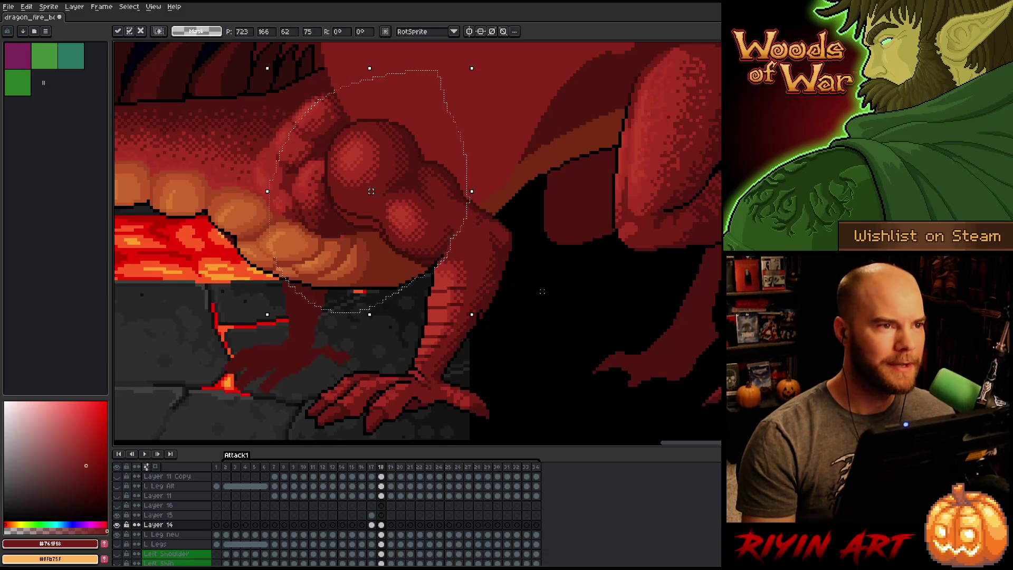
key(Down)
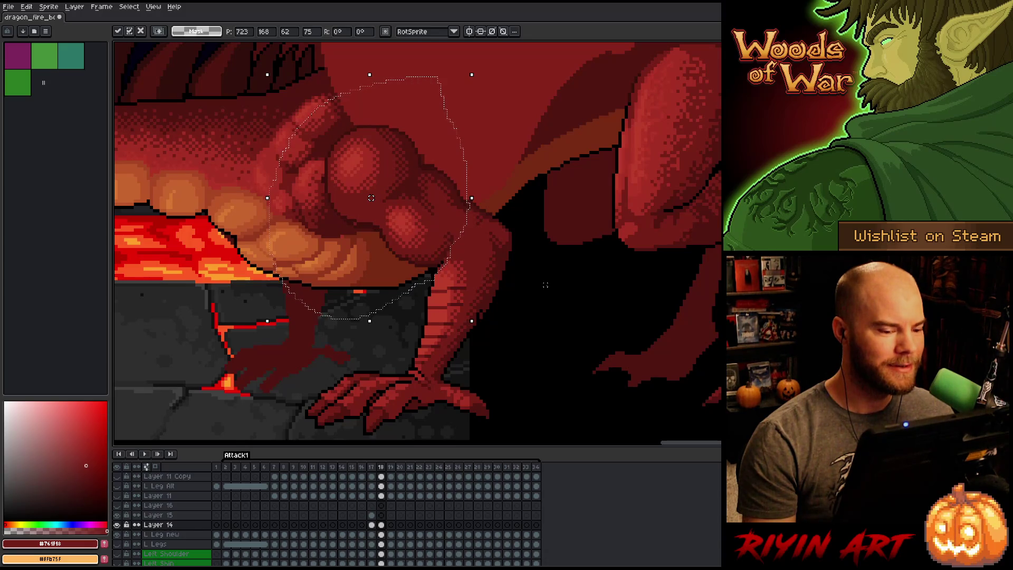
key(Return)
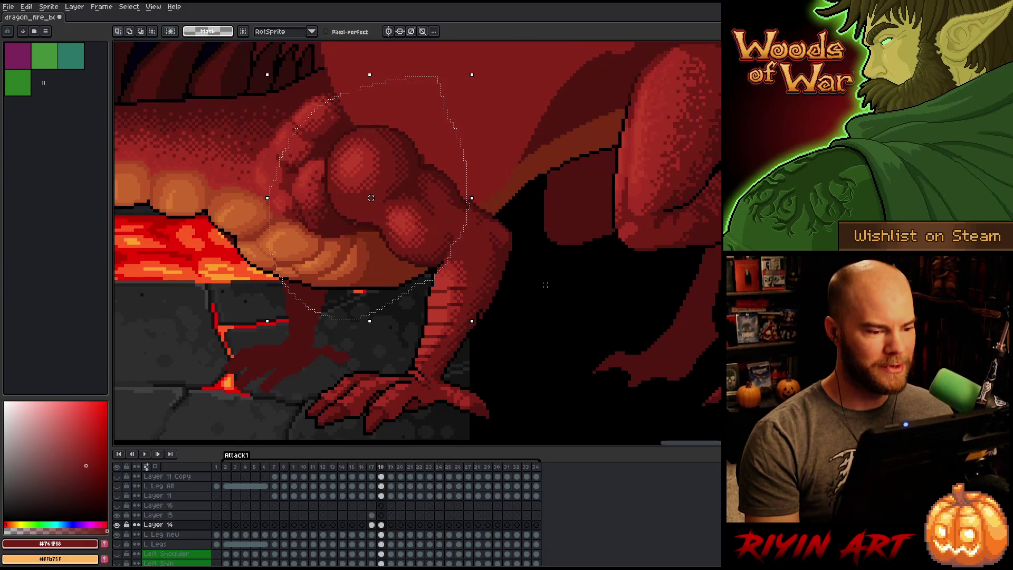
Flip between frames 17, 18 and 19 to check the lowered thigh.
key(Right)
key(Left)
key(Right)
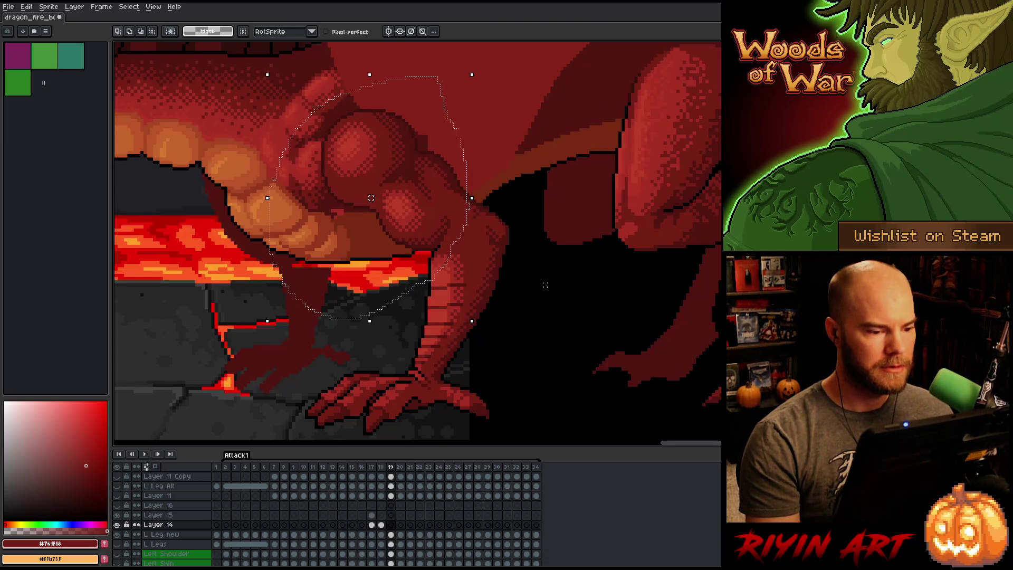
key(Left)
key(Right)
key(Left)
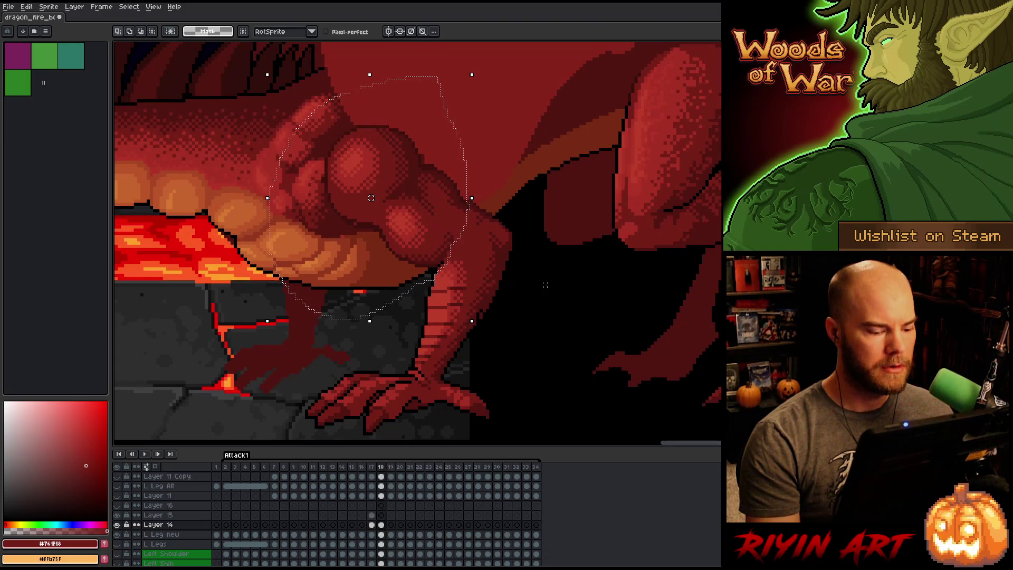
key(Left)
key(Right)
key(Left)
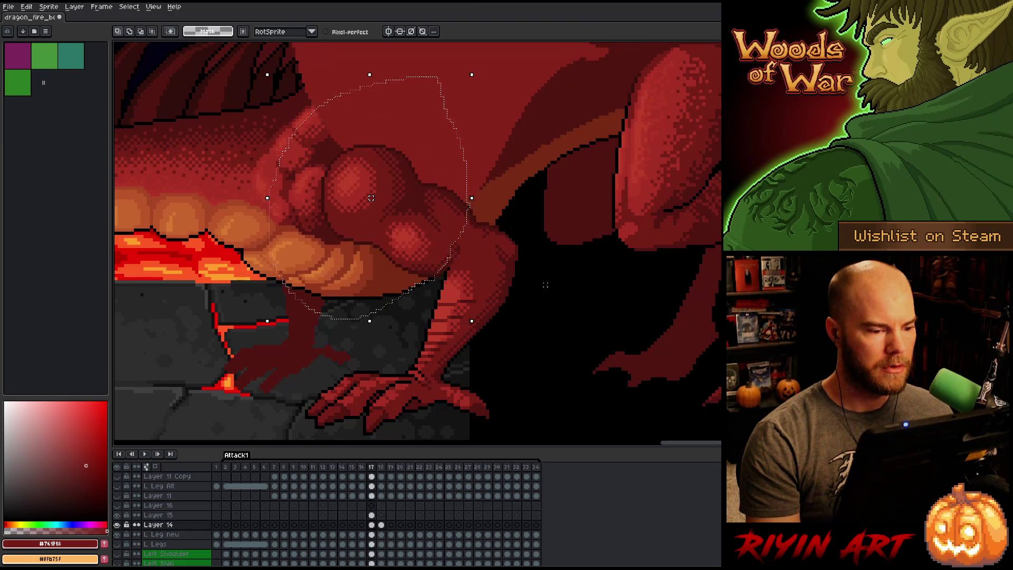
key(Right)
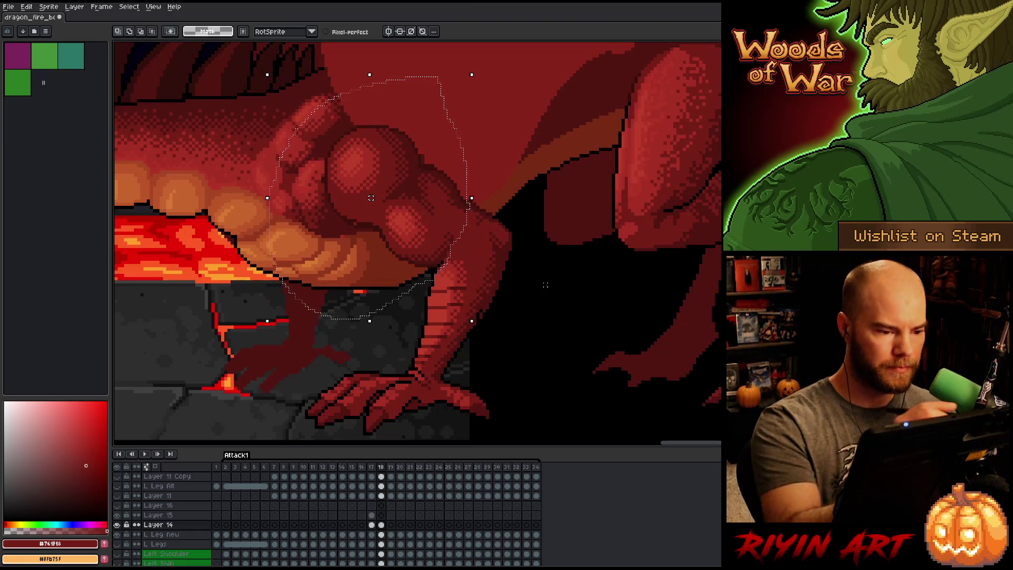
Pick dark red #501612 for the pencil, clear the thigh selection, and recheck frame 17.
key(b)
alt+click(407, 174)
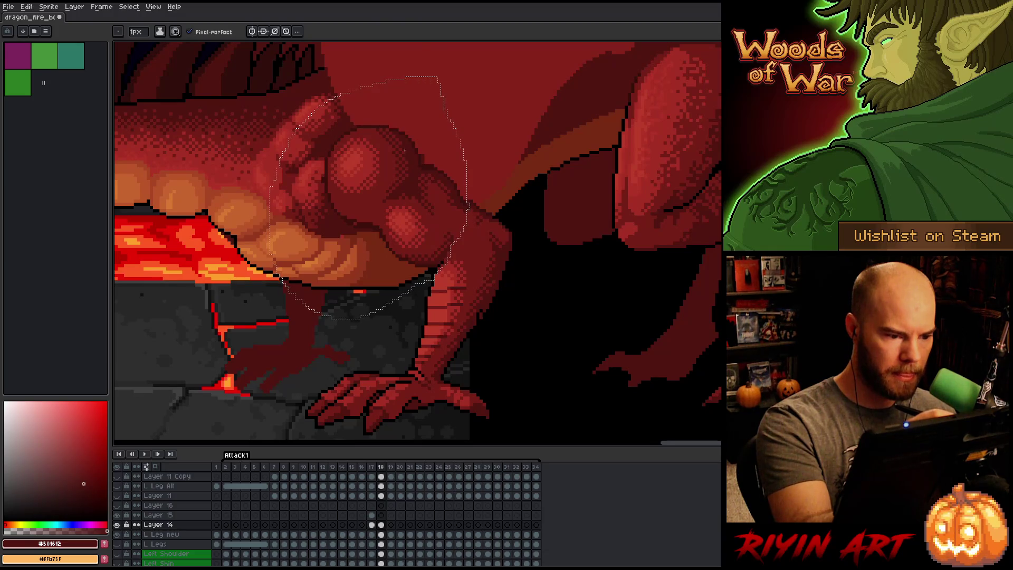
key(m)
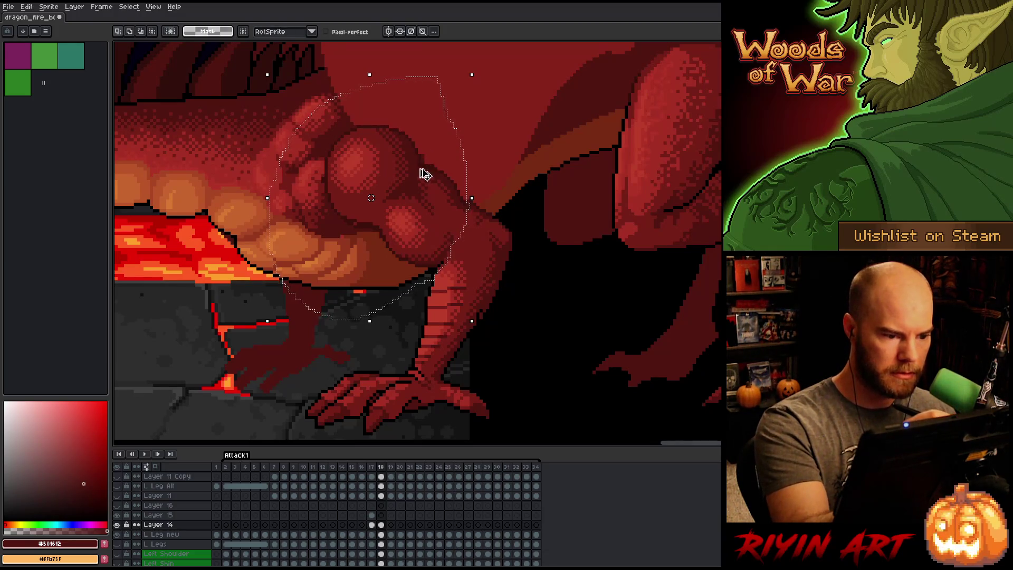
key(ctrl+d)
key(b)
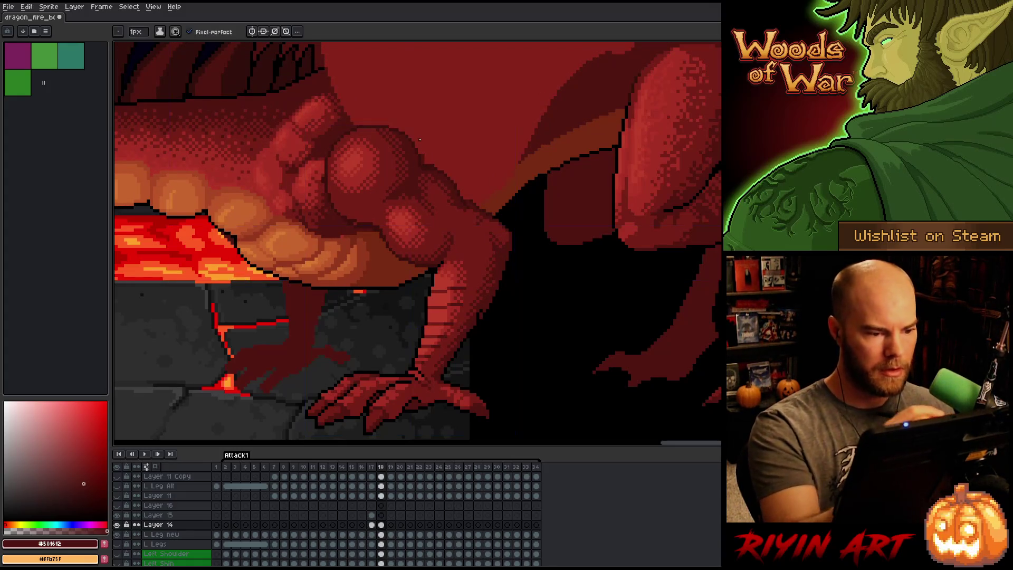
key(Right)
key(Left)
key(Left)
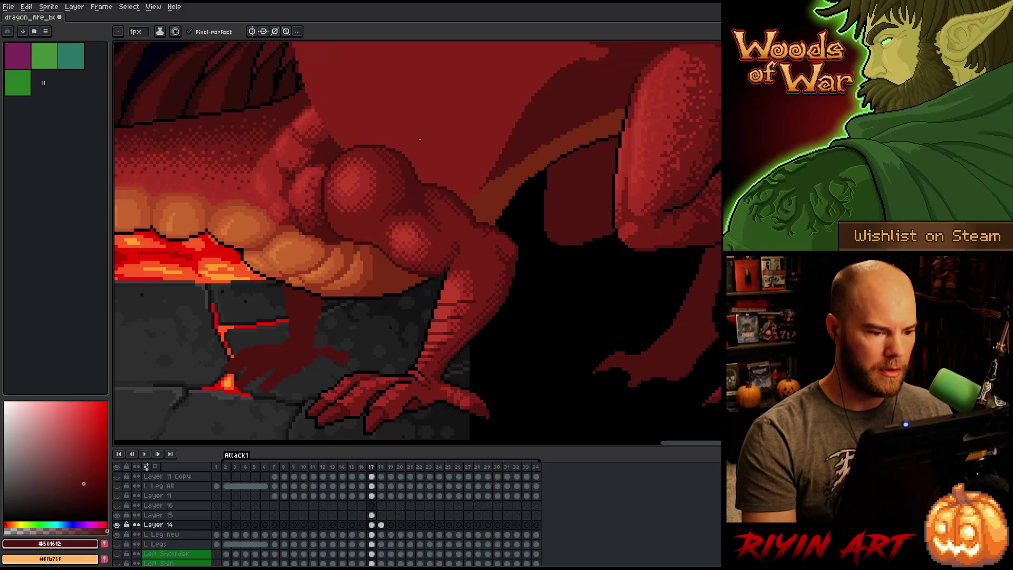
key(Right)
key(Right)
key(Left)
key(Left)
key(Right)
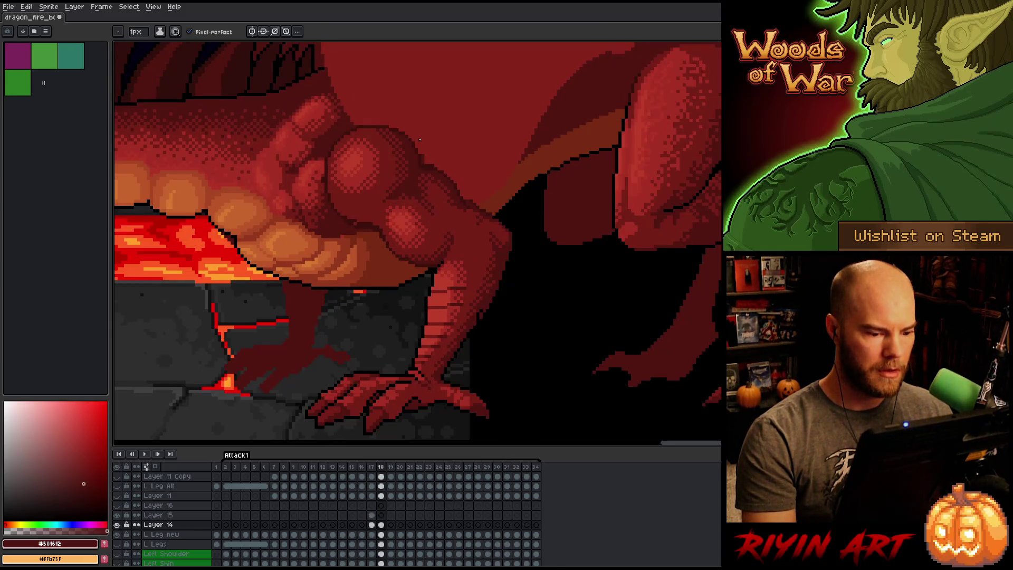
Toggle layer visibility and select the L Leg cel on frame 18.
alt+click(117, 535)
click(116, 524)
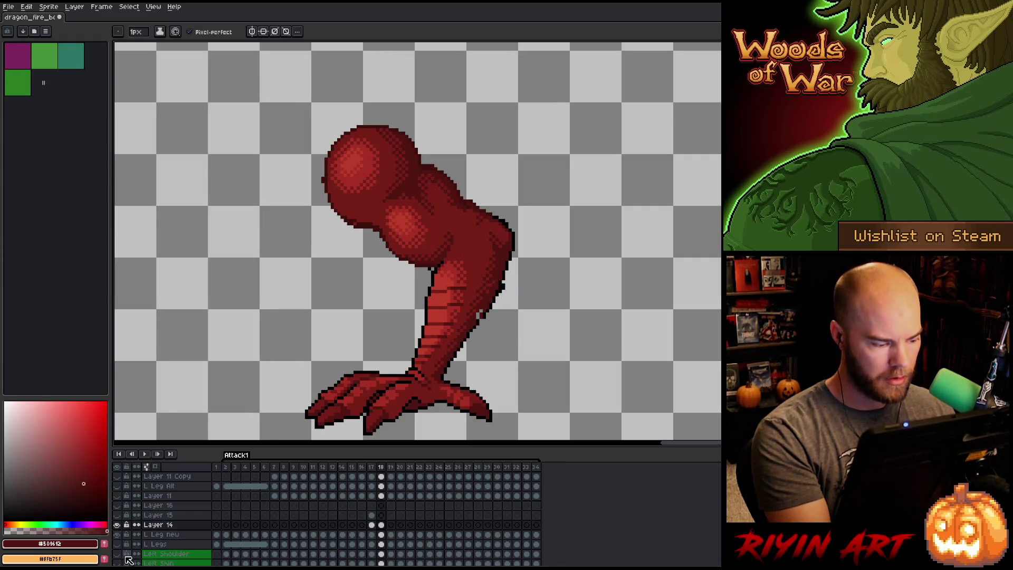
click(381, 535)
key(q)
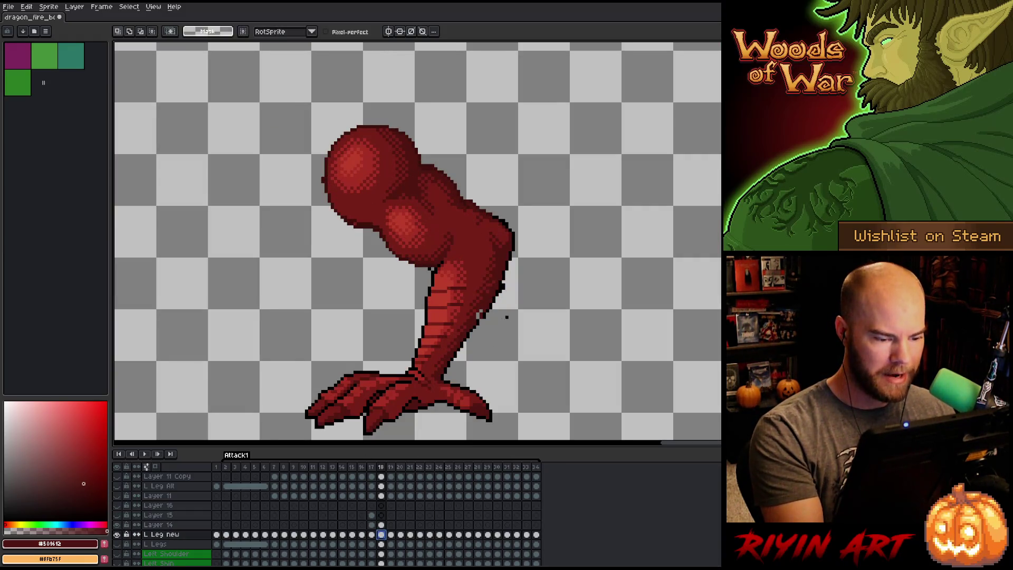
mouse_move(507, 317)
mouse_down()
mouse_move(451, 372)
mouse_move(418, 366)
mouse_move(250, 159)
mouse_move(560, 180)
mouse_up()
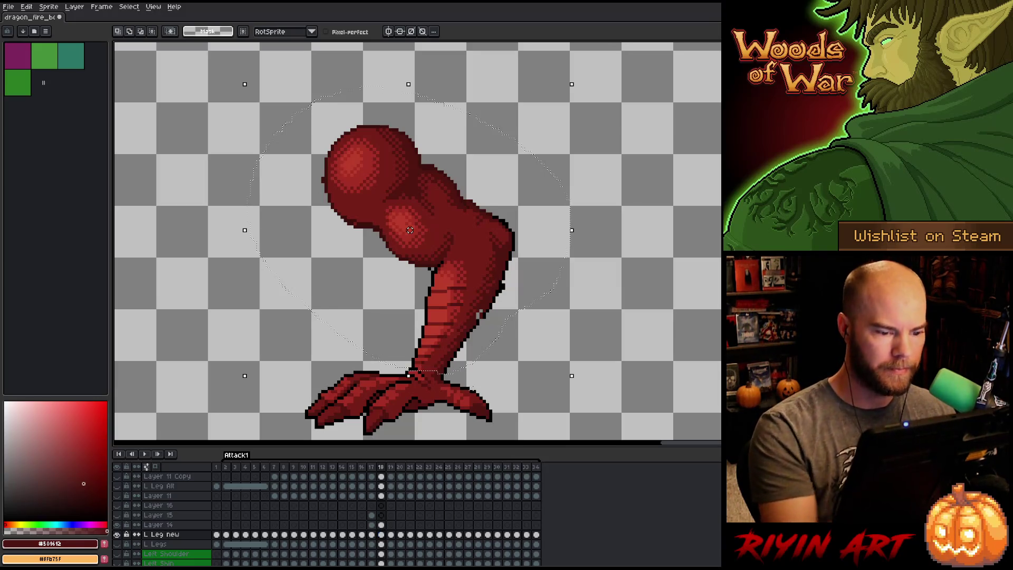
key(ctrl+d)
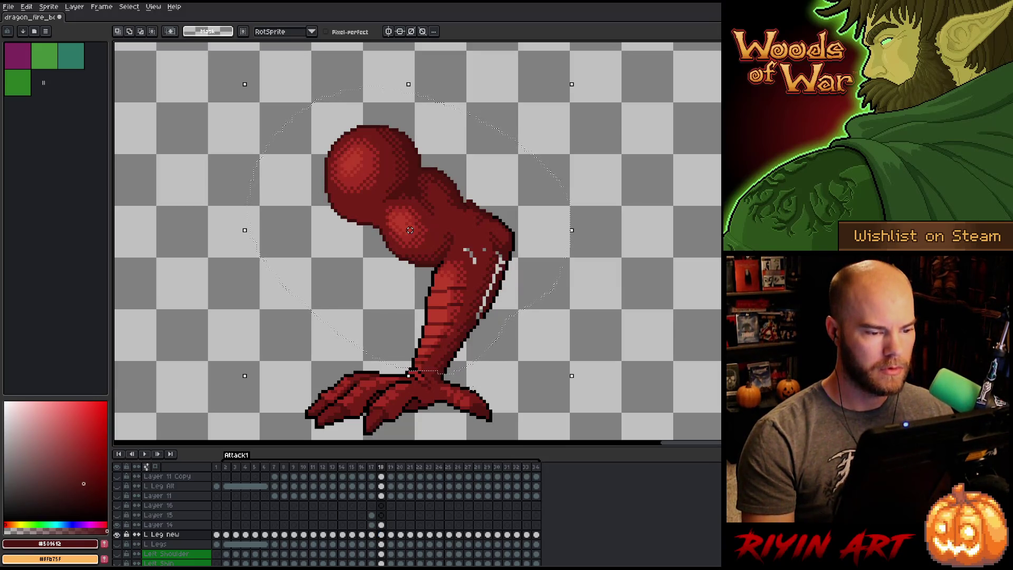
Flip through frames 16 to 19 to compare the leg poses.
key(Left)
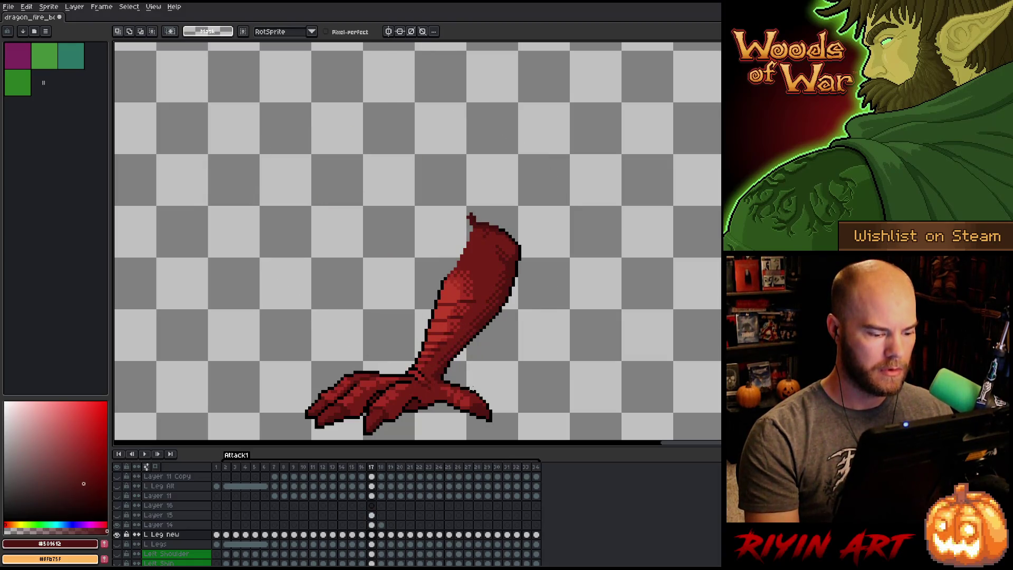
key(Left)
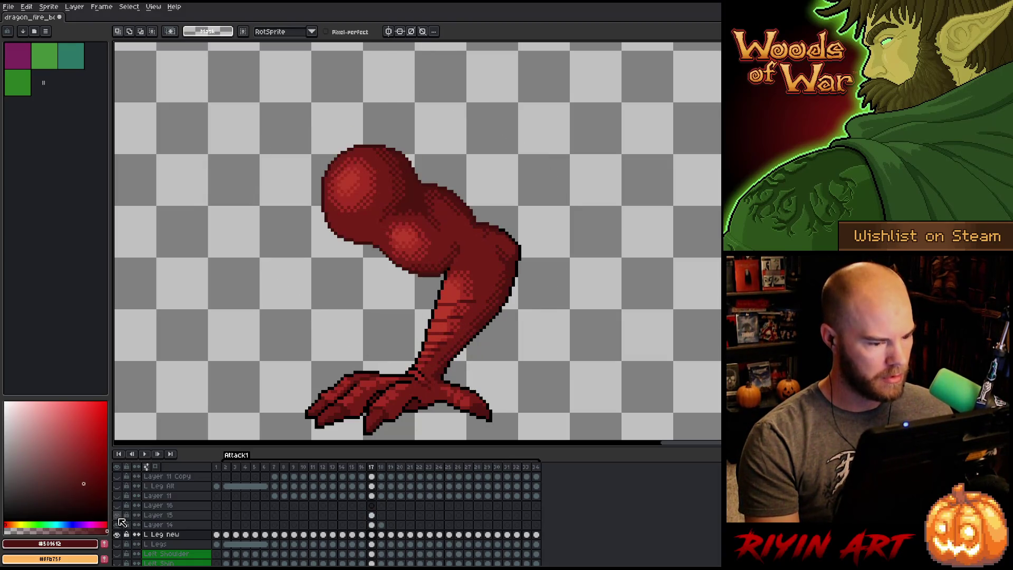
key(Right)
key(Right)
key(Right)
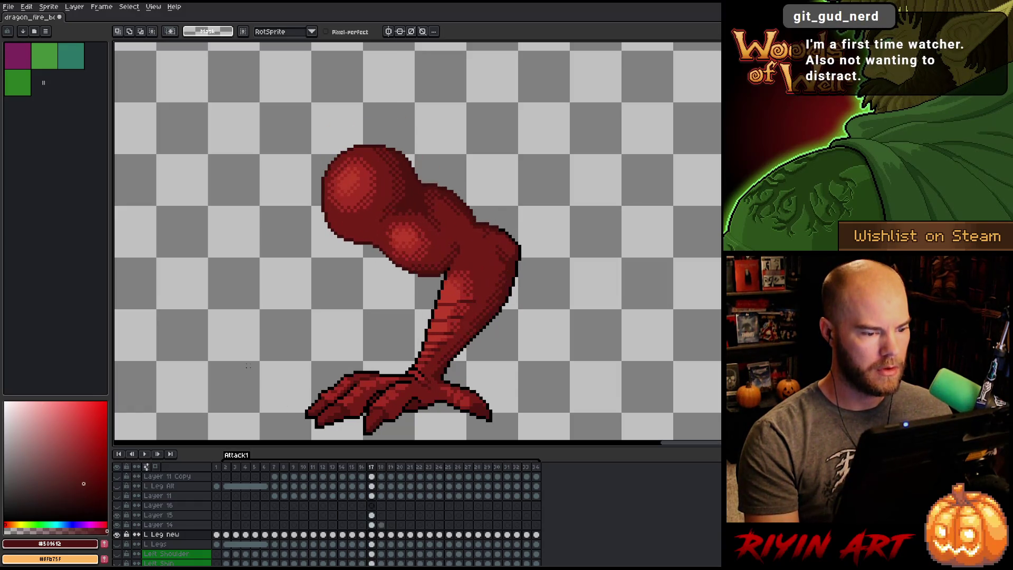
key(Left)
key(Left)
key(Left)
key(Right)
key(Right)
key(Right)
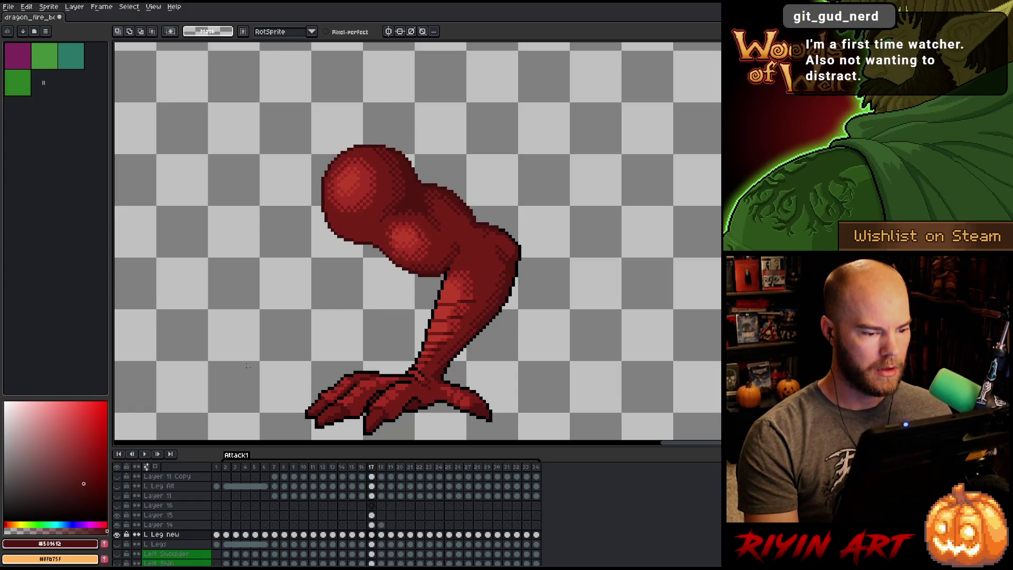
key(Left)
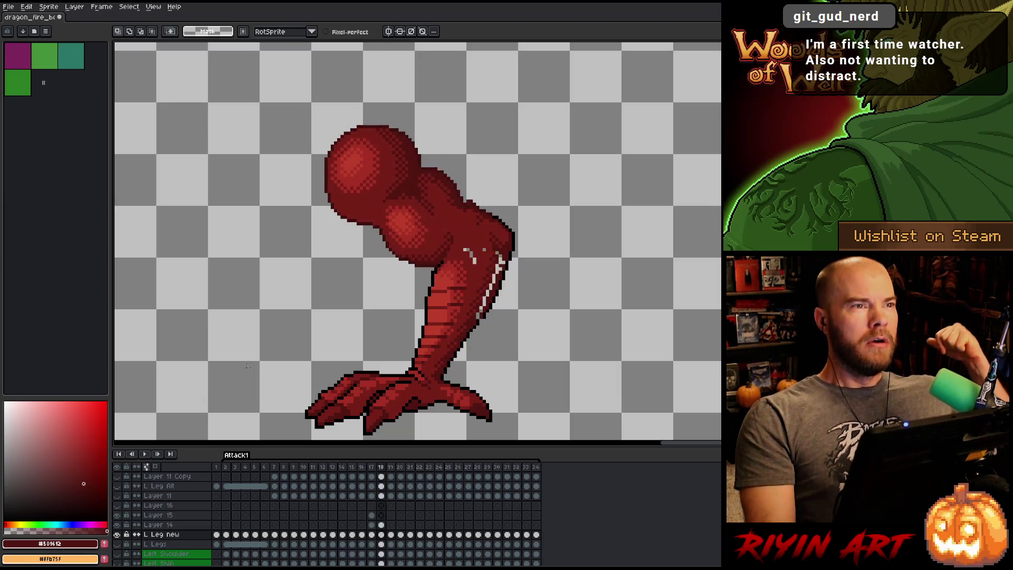
key(Right)
key(Left)
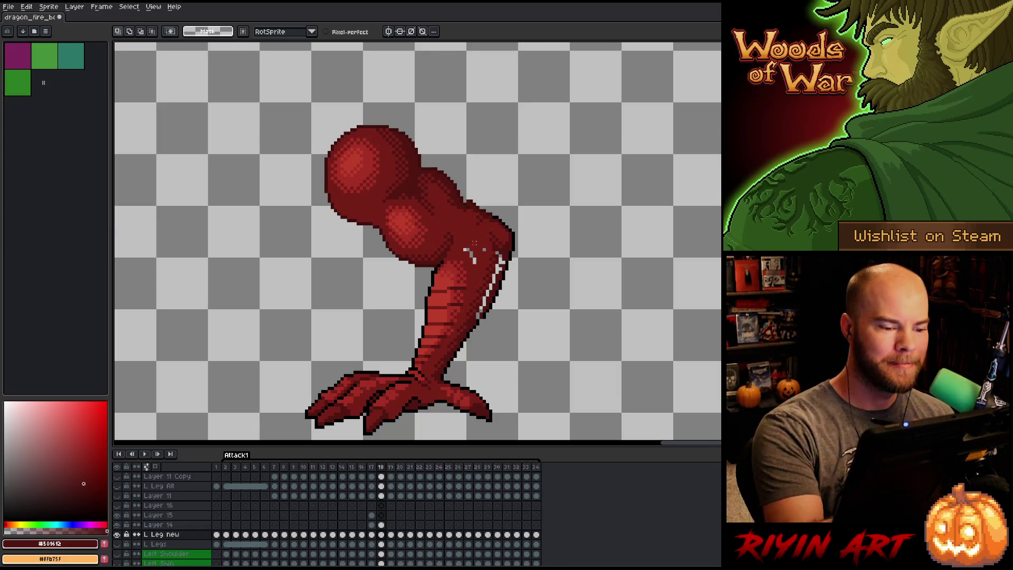
Pick a darker red, undo an accidental bucket fill, set black, and switch to Layer 14.
key(b)
alt+click(473, 248)
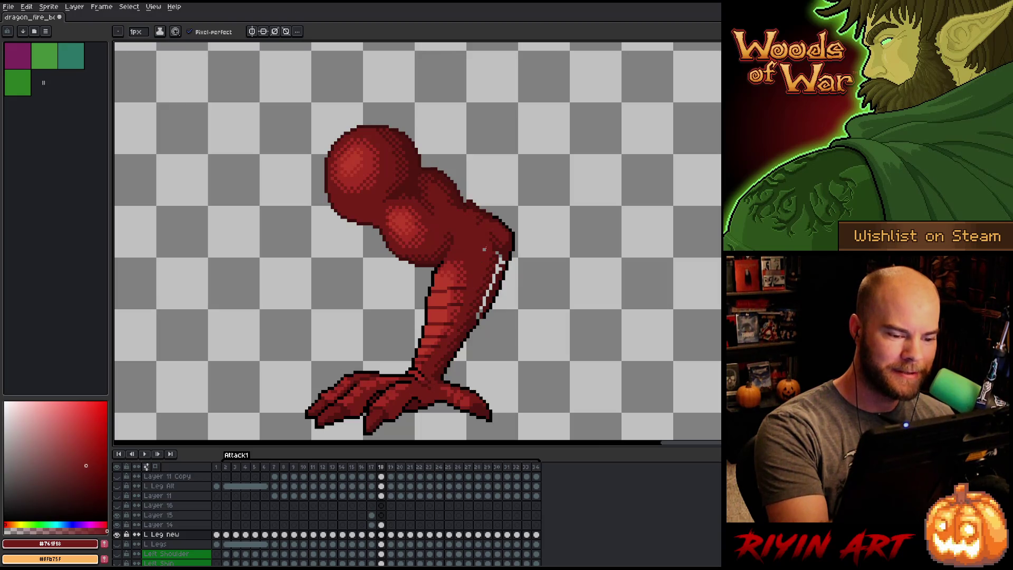
click(84, 484)
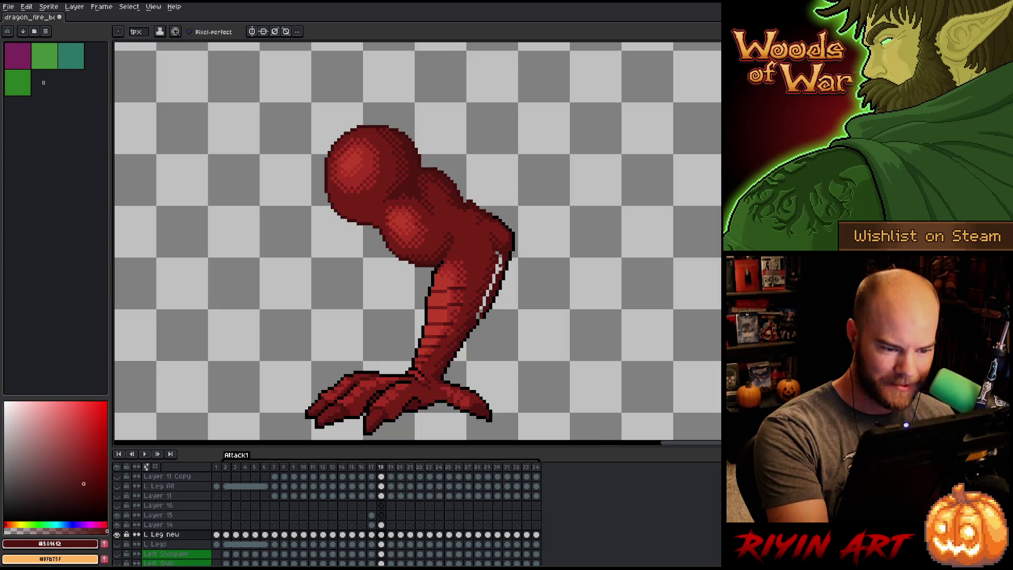
key(g)
click(484, 327)
key(ctrl+z)
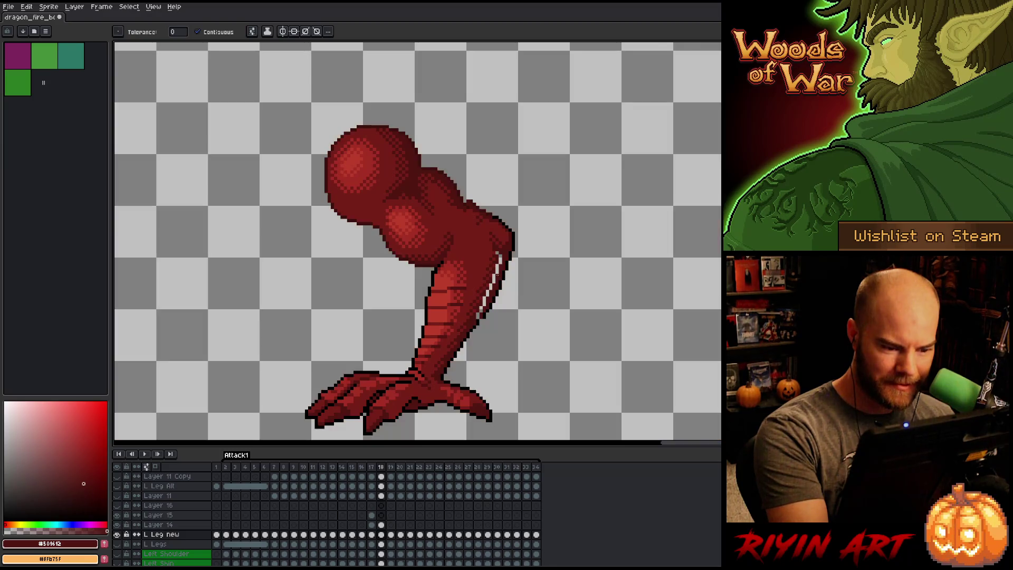
key(b)
alt+click(483, 315)
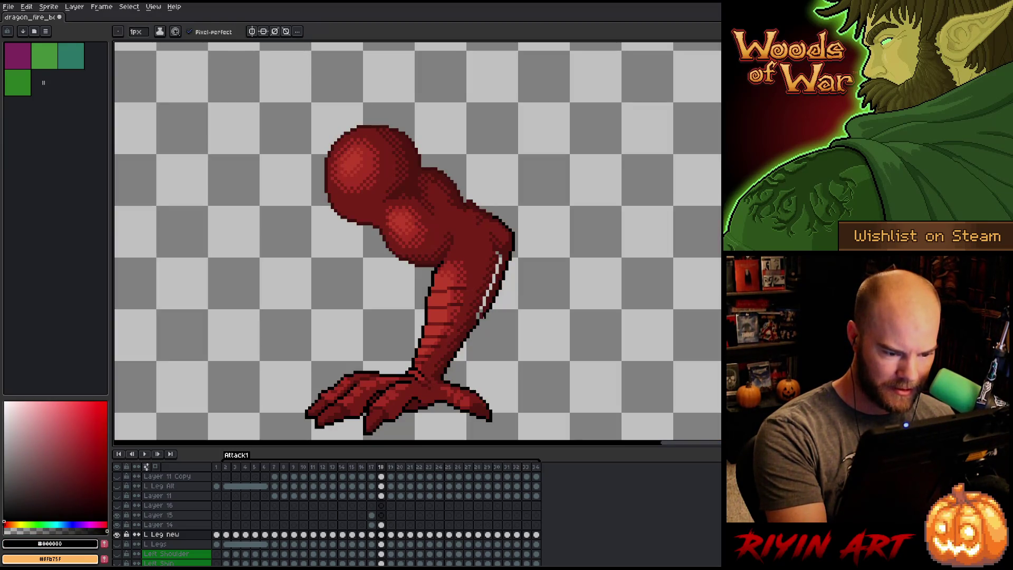
alt+click(482, 315)
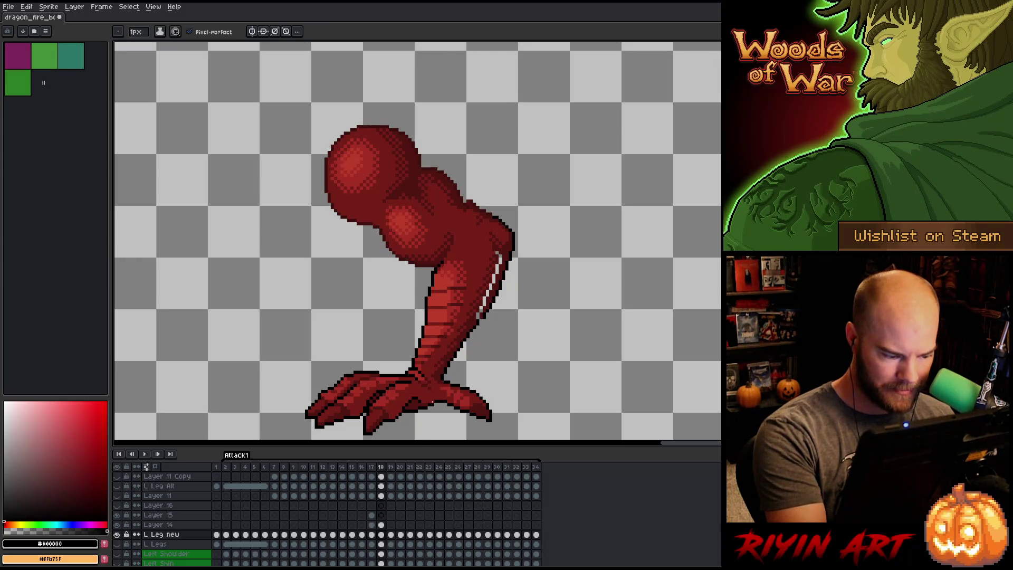
alt+click(482, 315)
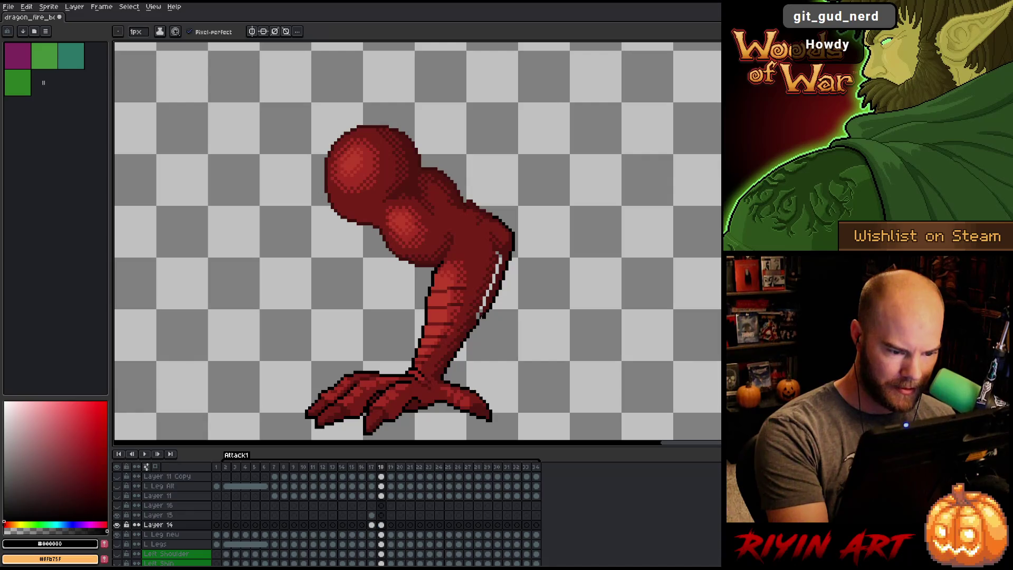
Sample the dark red and fill and paint over the white highlight on the shin edge.
alt+click(482, 315)
key(g)
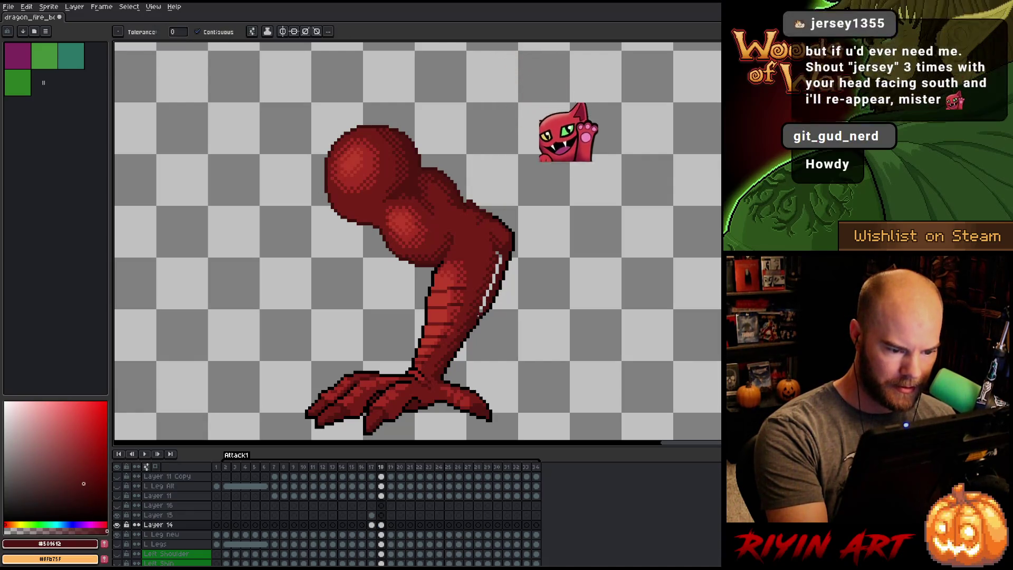
click(493, 285)
key(b)
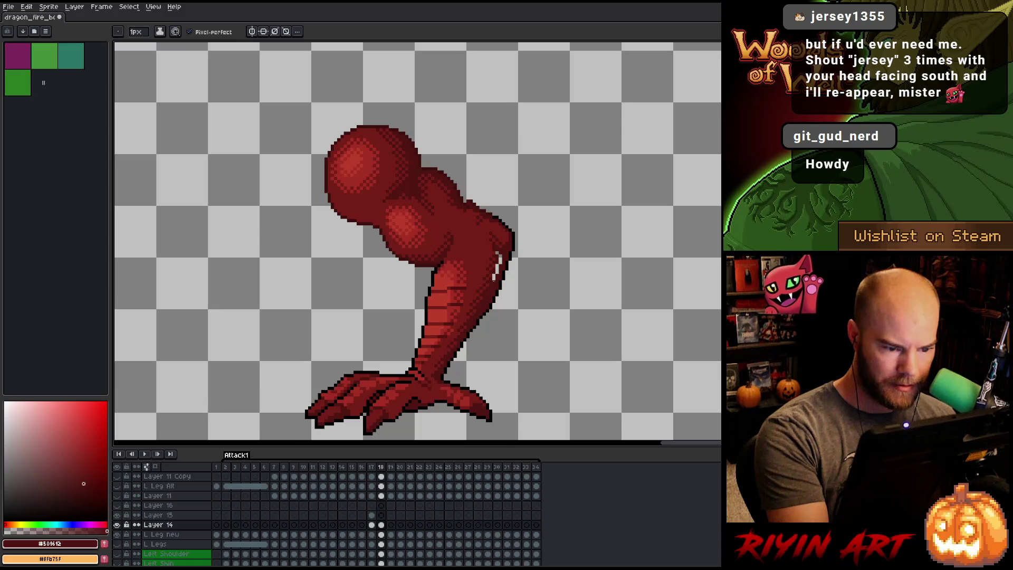
drag(494, 278, 498, 252)
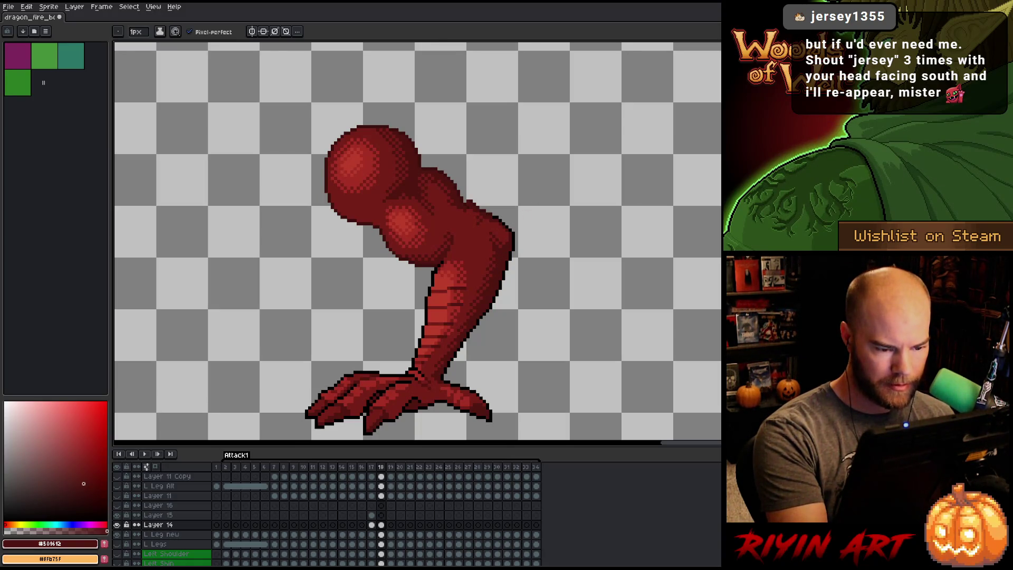
Pick the mid red, compare frames 17–19, and sample a red from the leg.
key(m)
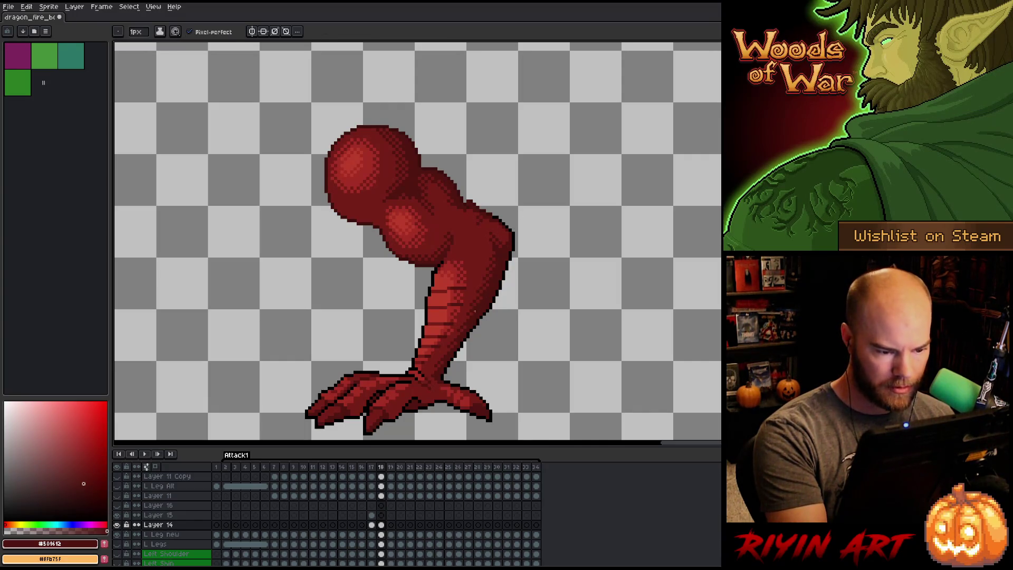
alt+click(478, 306)
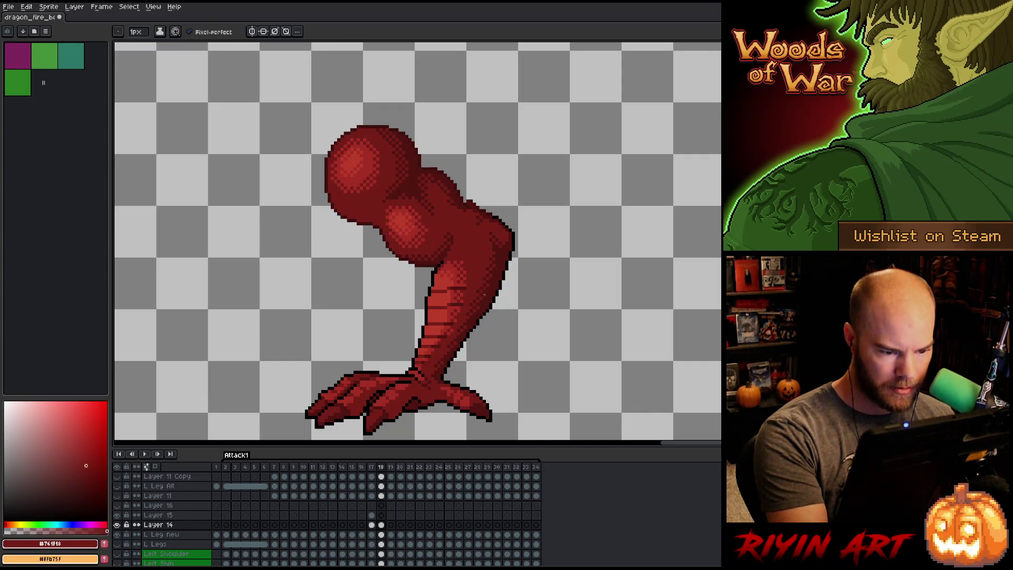
key(Right)
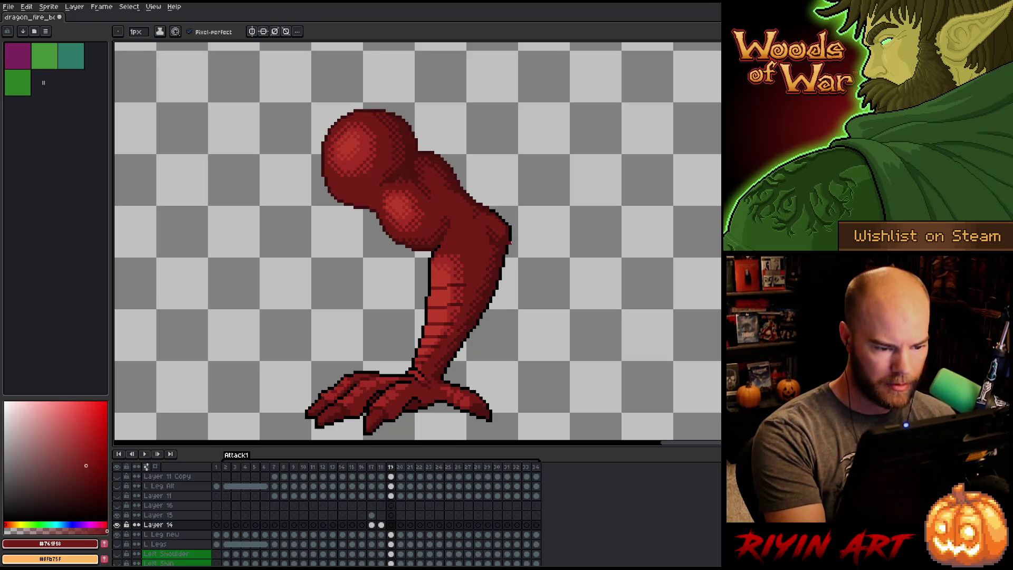
key(Left)
key(Left)
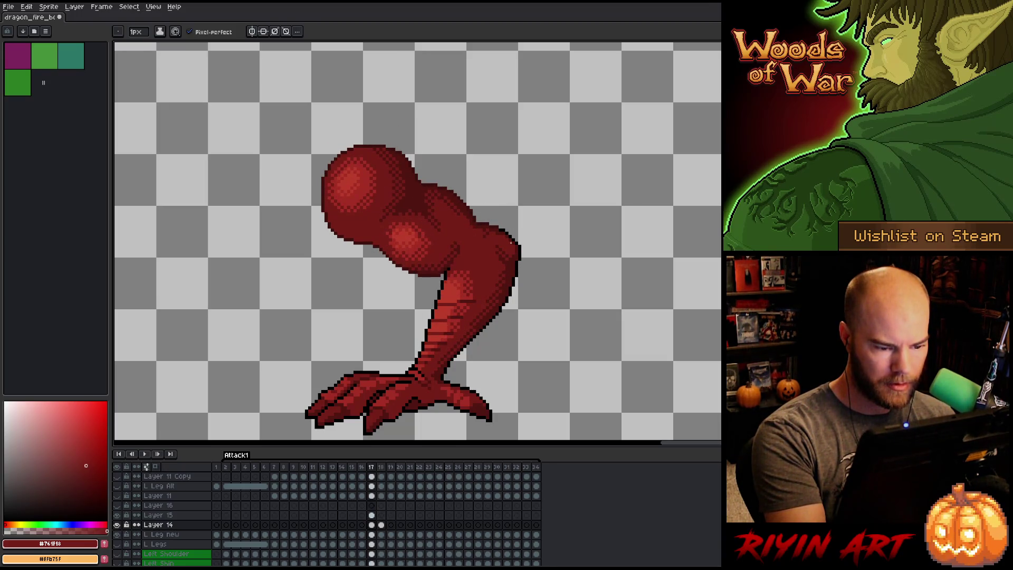
key(Right)
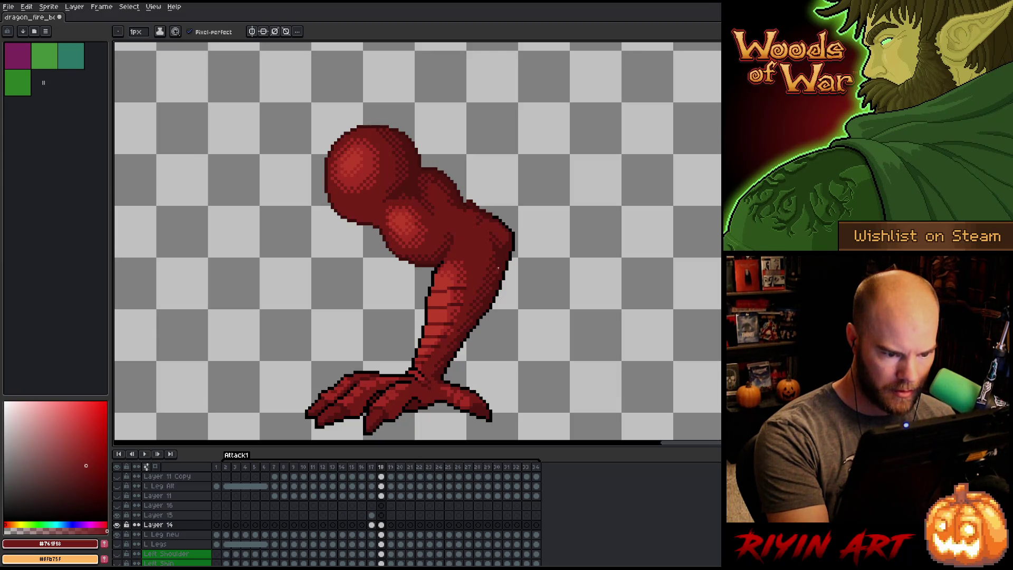
key(alt)
alt+click(500, 258)
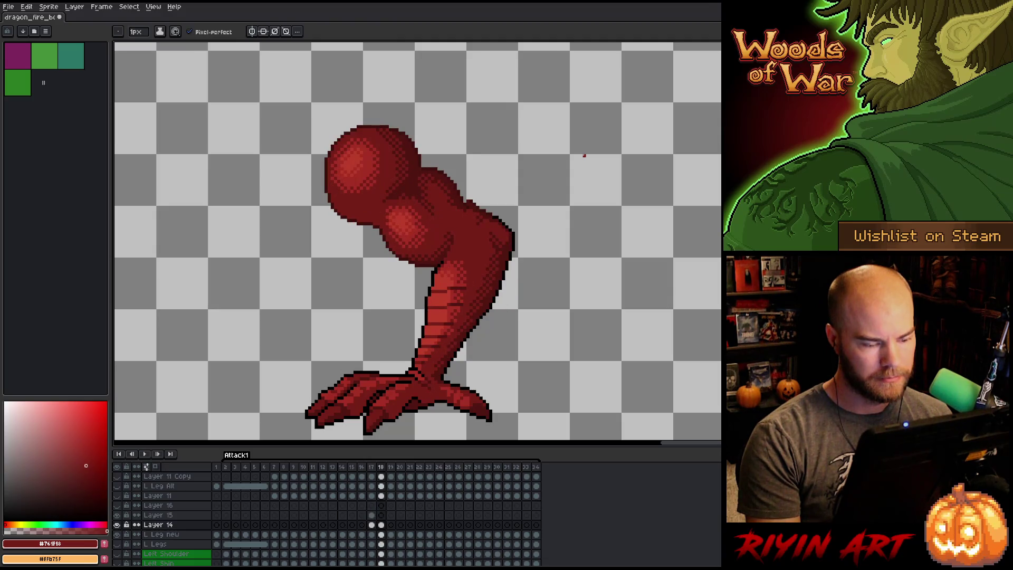
Flip repeatedly between frames 17, 18 and 19 to compare the shin pose.
key(Left)
key(Right)
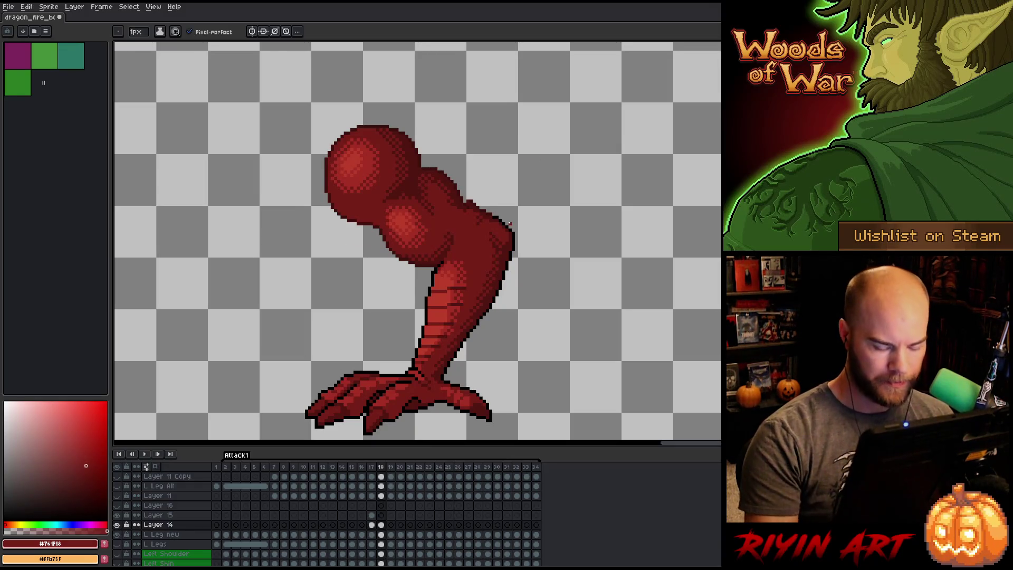
key(Left)
key(Right)
key(Right)
key(Left)
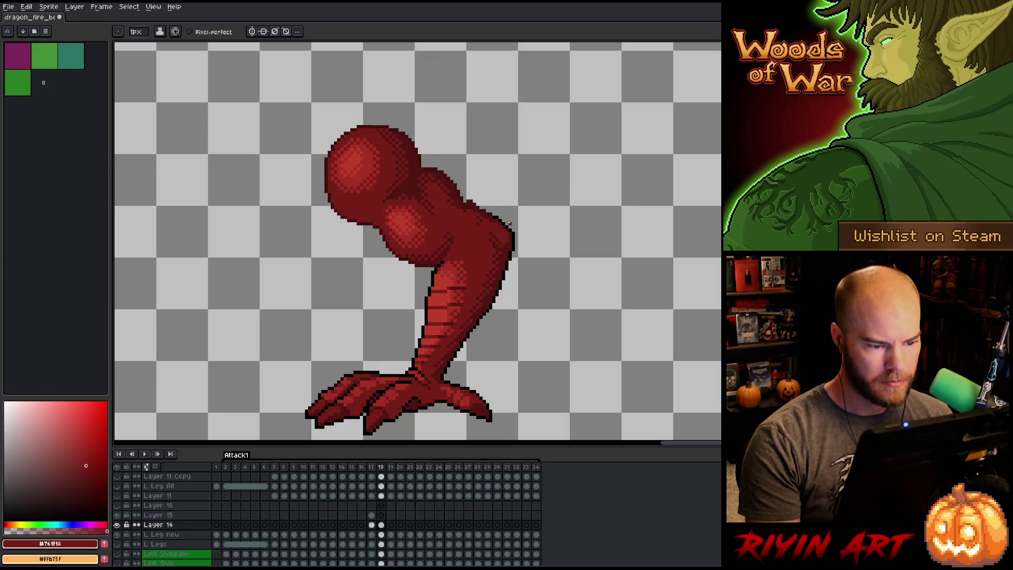
key(Left)
key(Right)
key(Right)
key(Left)
key(Left)
key(Right)
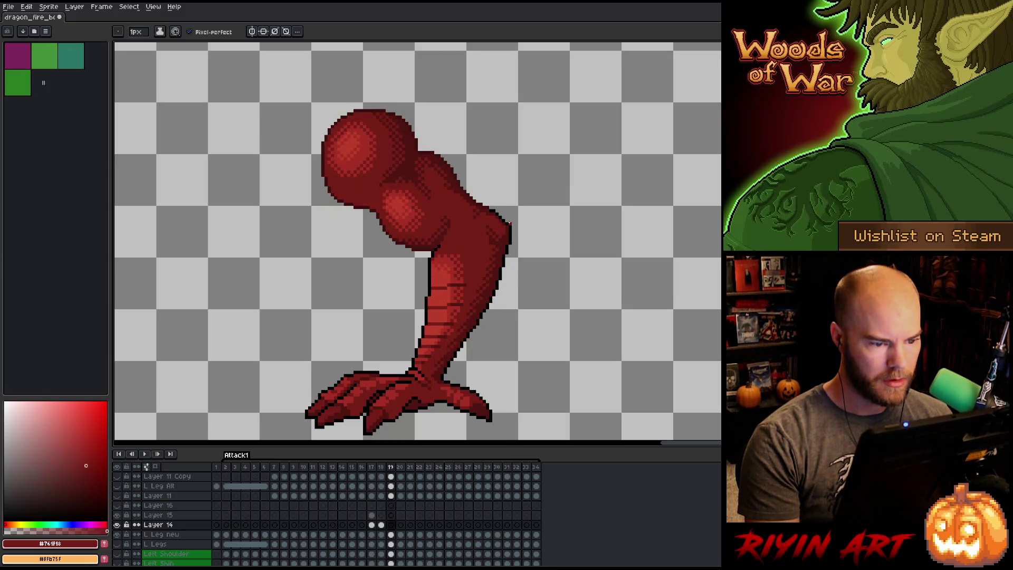
key(Left)
key(Right)
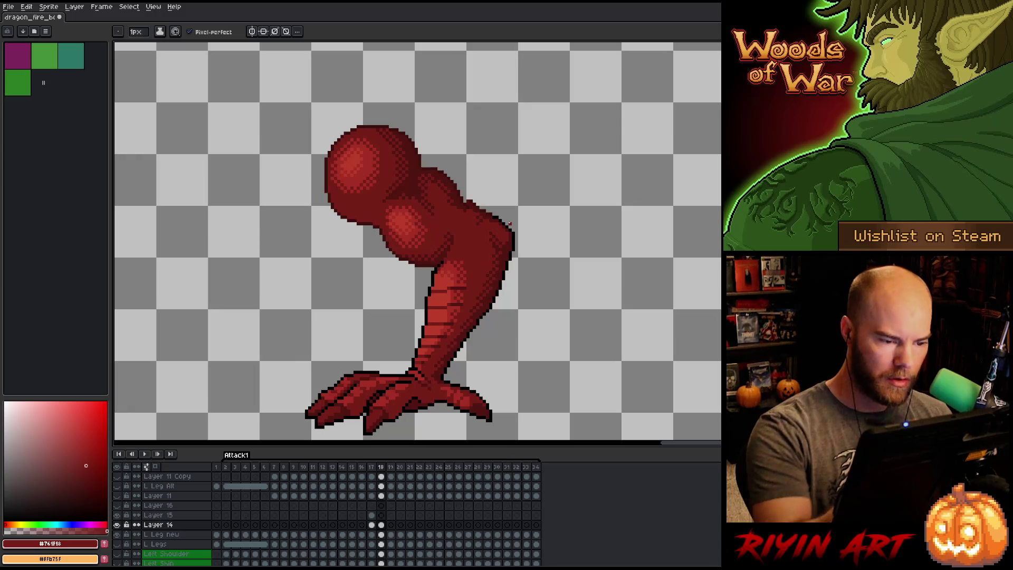
key(e)
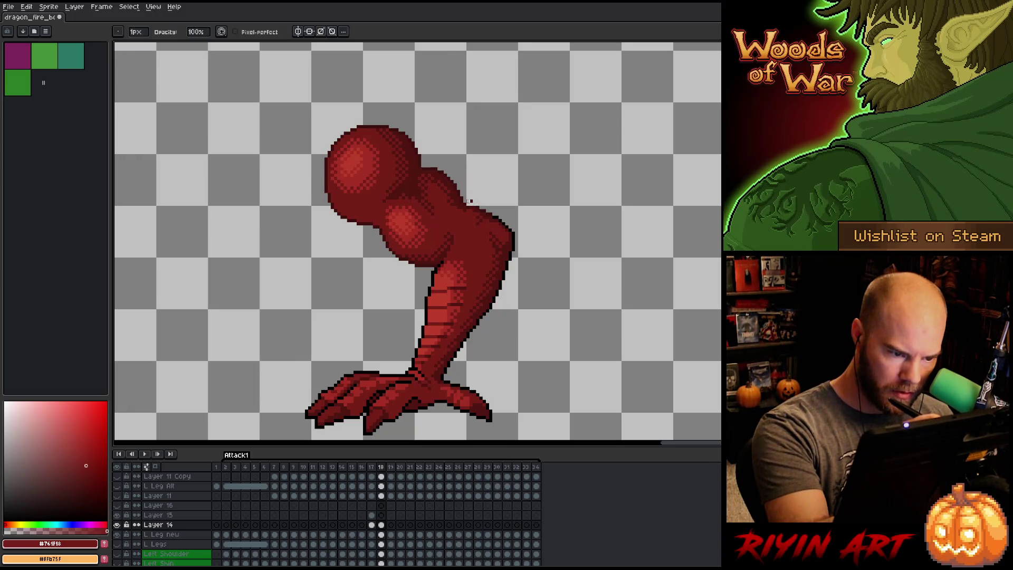
Retouch the shoulder shading with the darkest reds #3d110d and #501612.
key(b)
alt+click(475, 199)
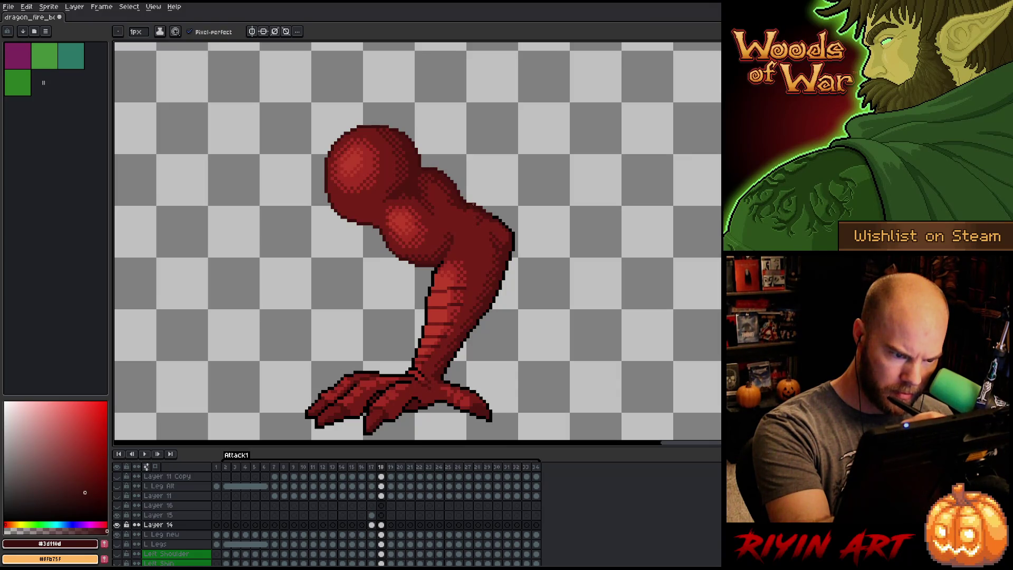
alt+click(461, 201)
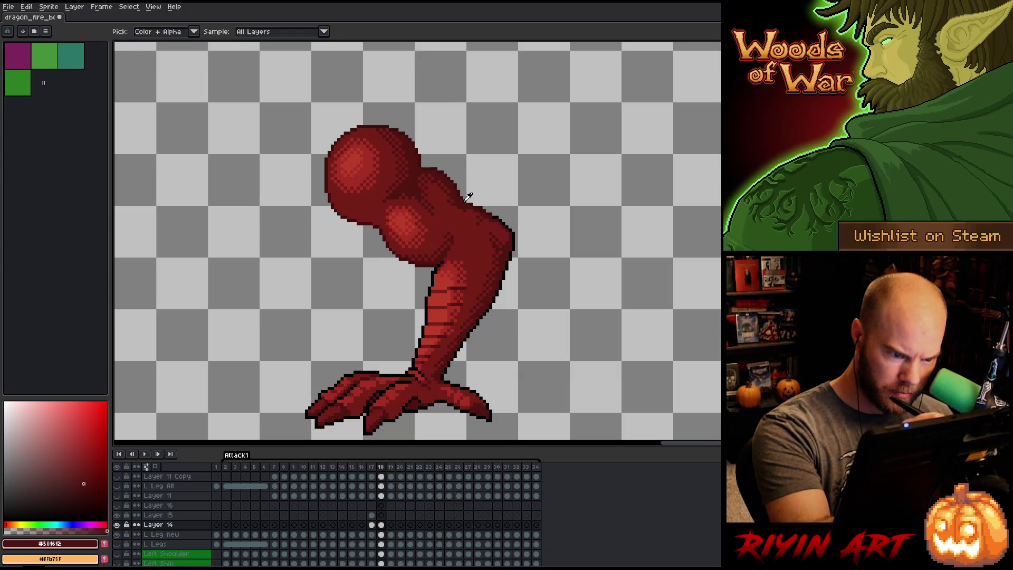
alt+click(469, 198)
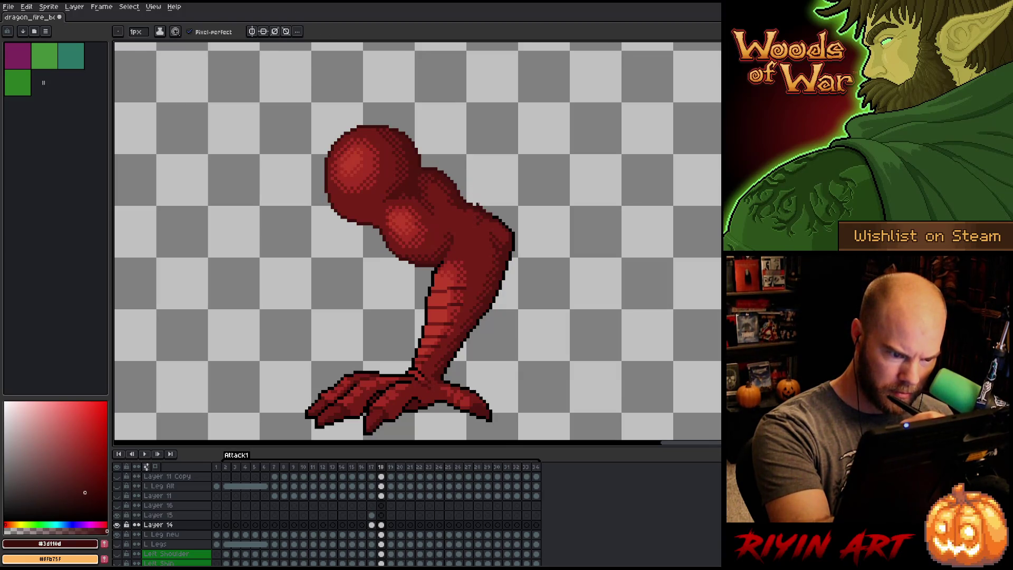
alt+click(463, 201)
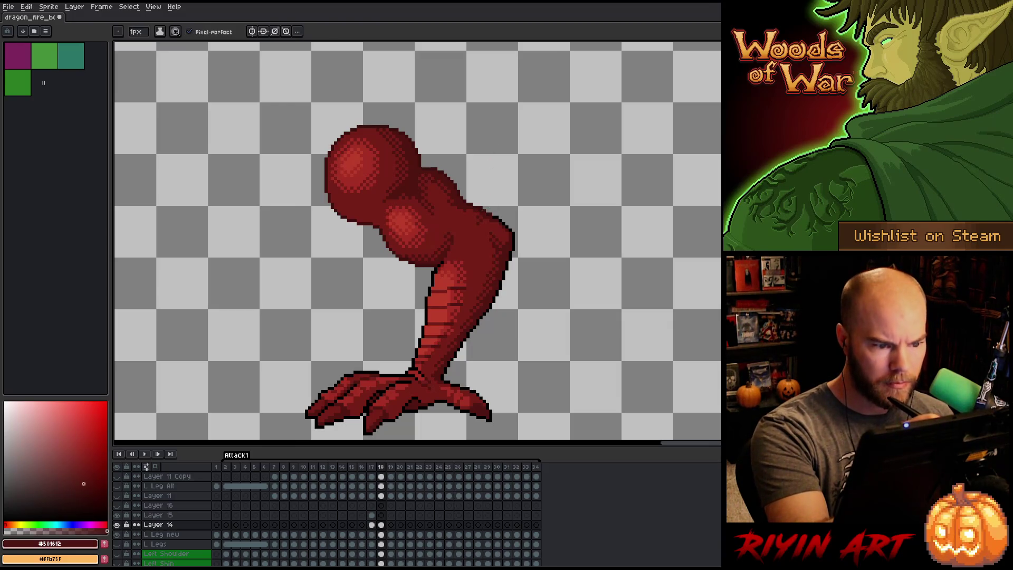
alt+click(484, 198)
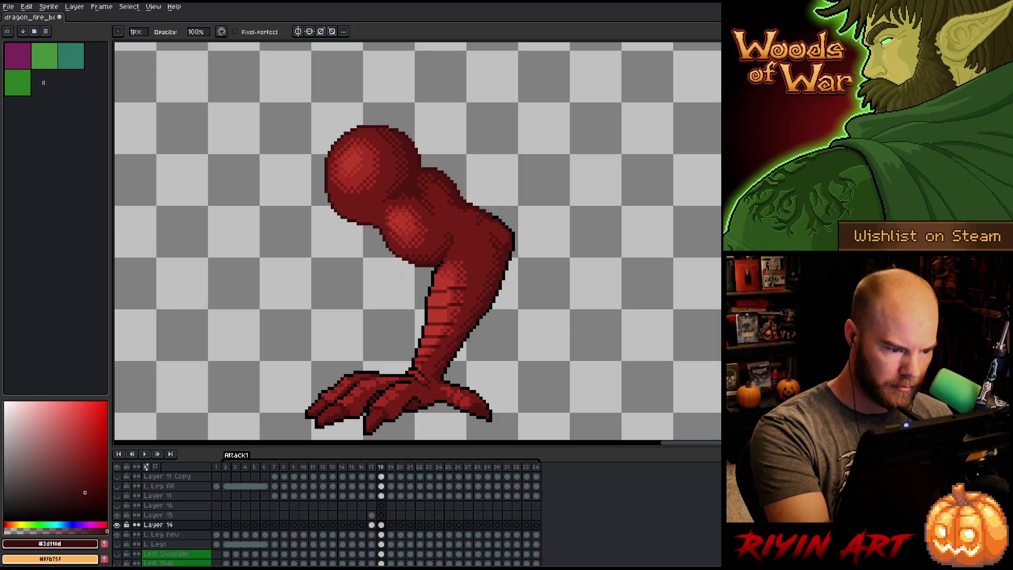
key(b)
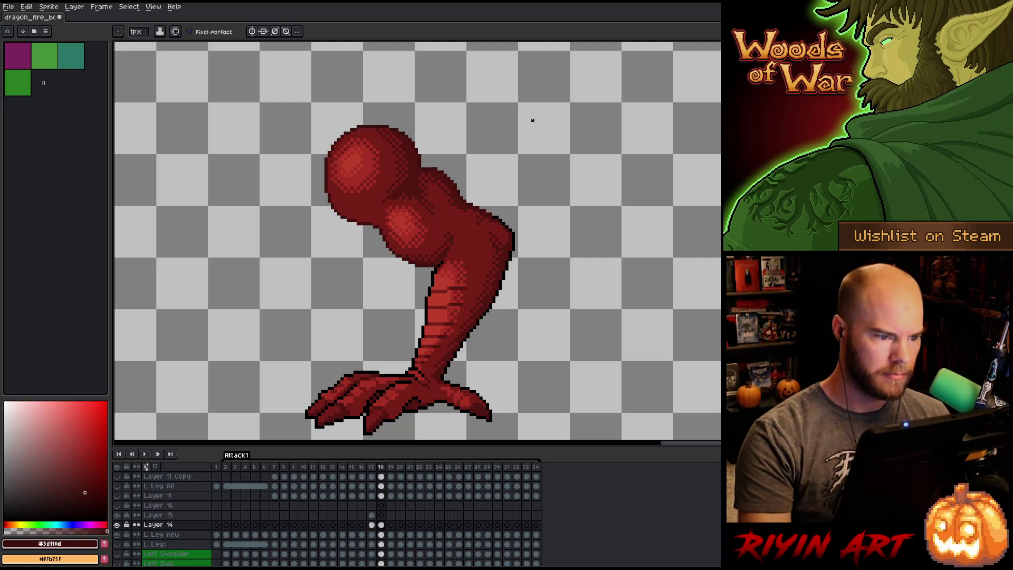
Save the sprite and flip between frame 17 and its neighbours to check the leg.
key(comma)
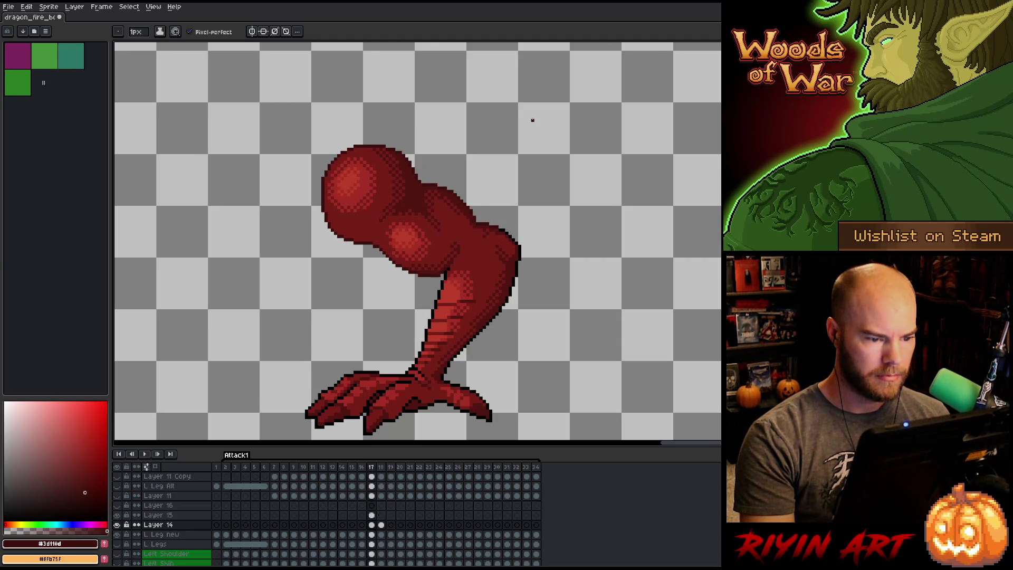
key(Left)
key(ctrl+s)
key(Right)
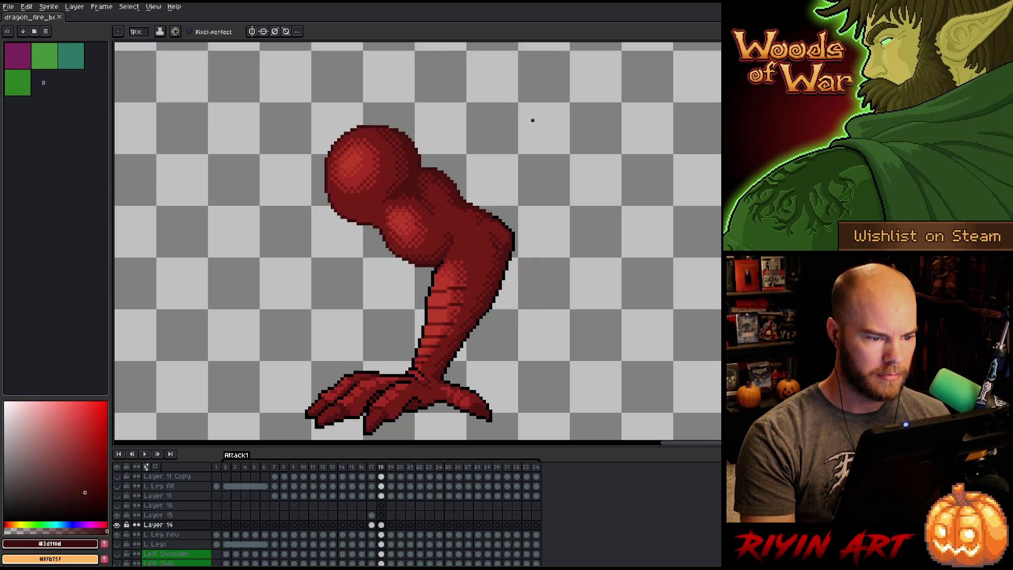
key(Left)
key(Left)
key(Left)
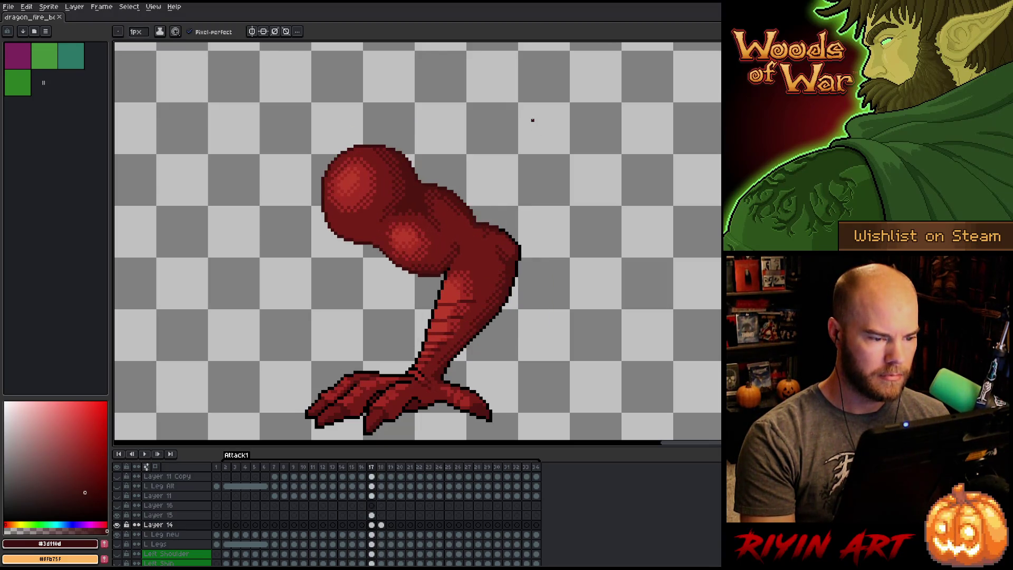
key(Left)
key(Right)
key(Right)
key(Right)
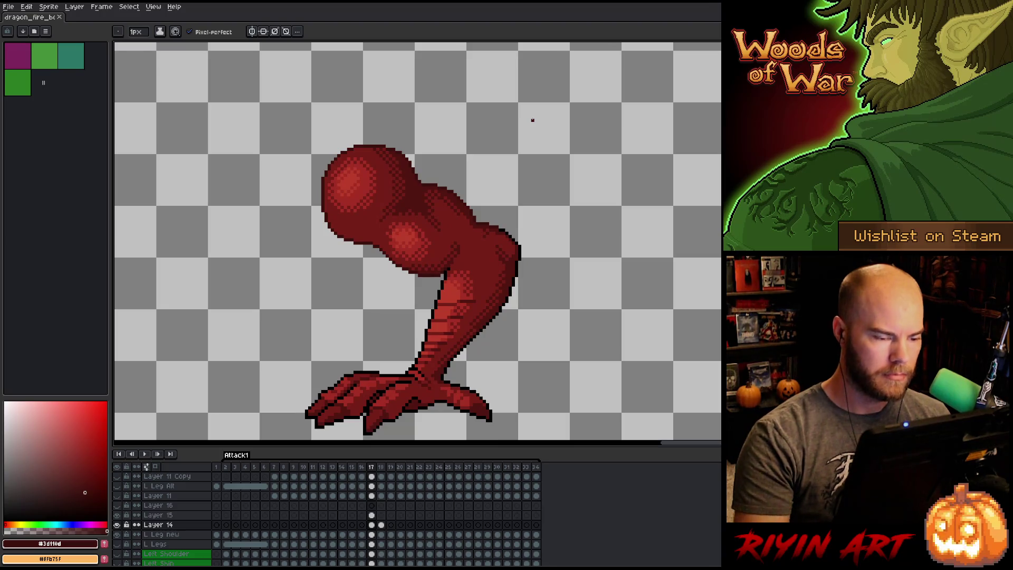
Merge Layer 15 and Layer 14 down into the L Leg new layer.
click(371, 515)
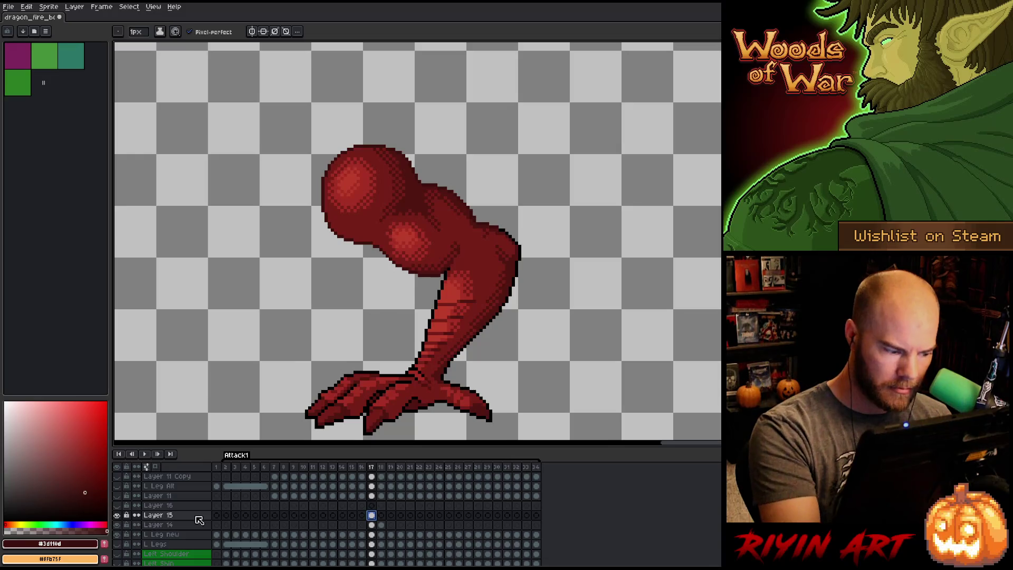
key(v)
key(ctrl+e)
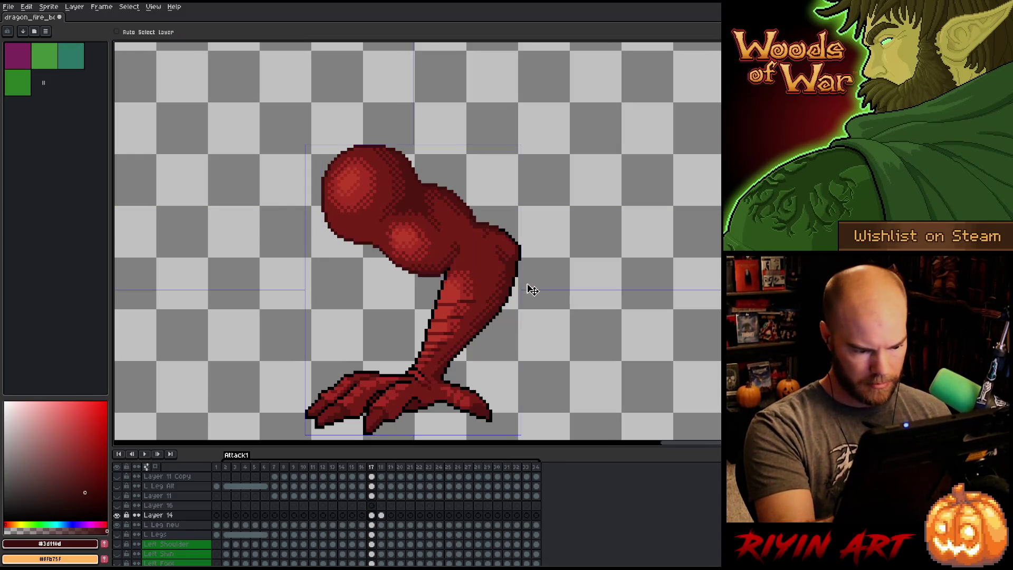
key(ctrl+e)
key(b)
Preview the neighbouring leg poses against frame 17's leg.
key(e)
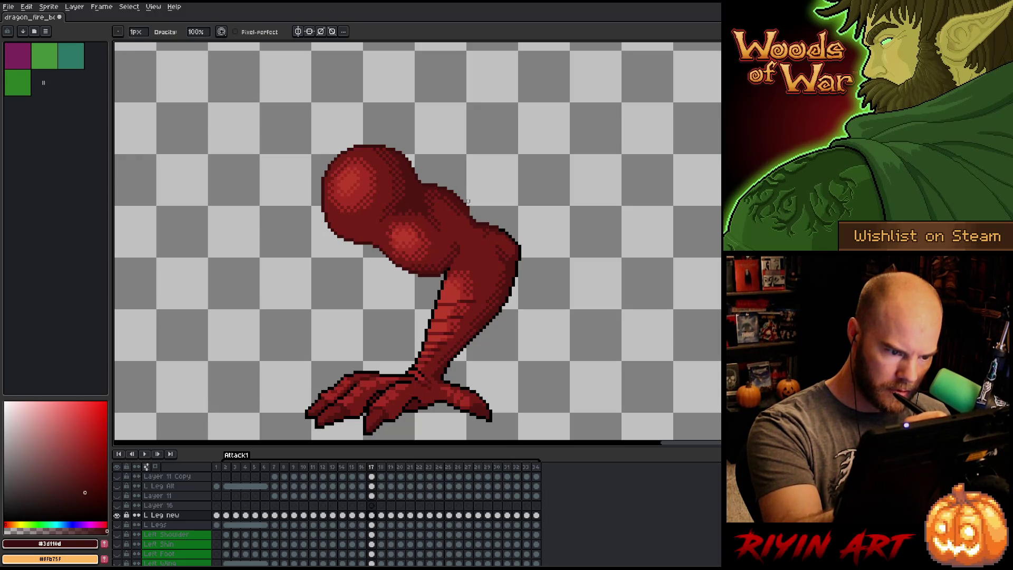
key(b)
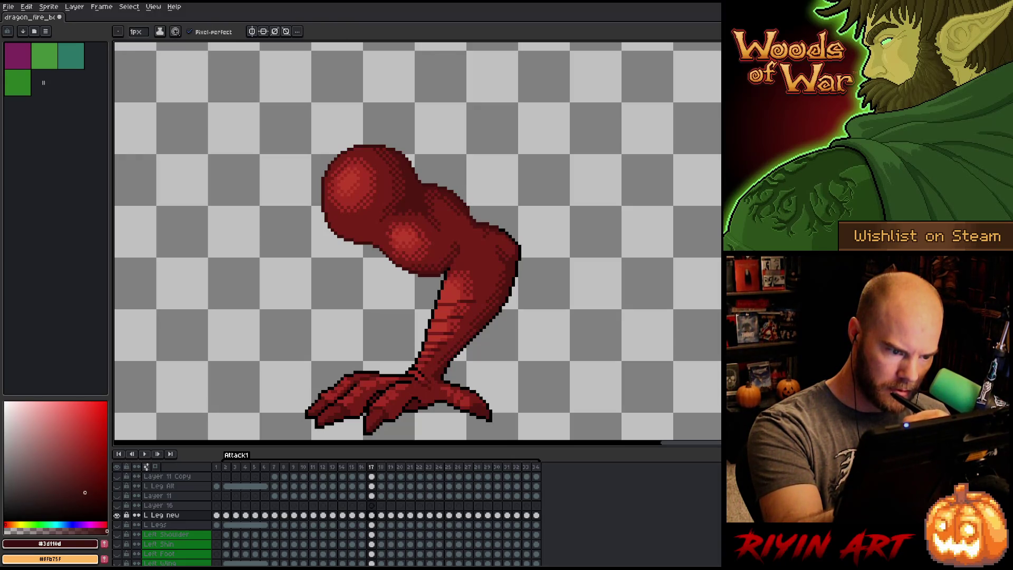
key(e)
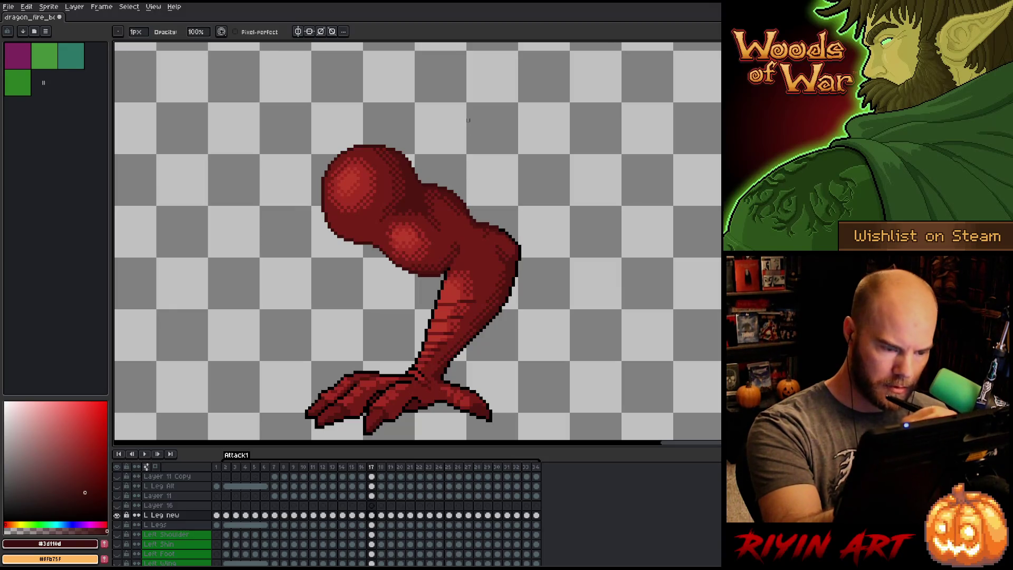
key(Return)
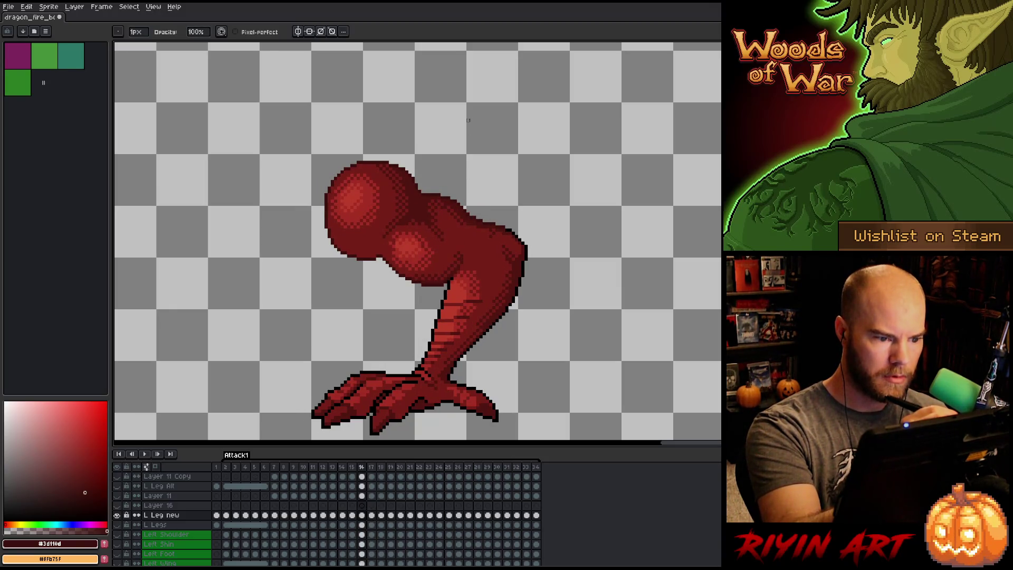
key(Return)
key(Left)
key(Right)
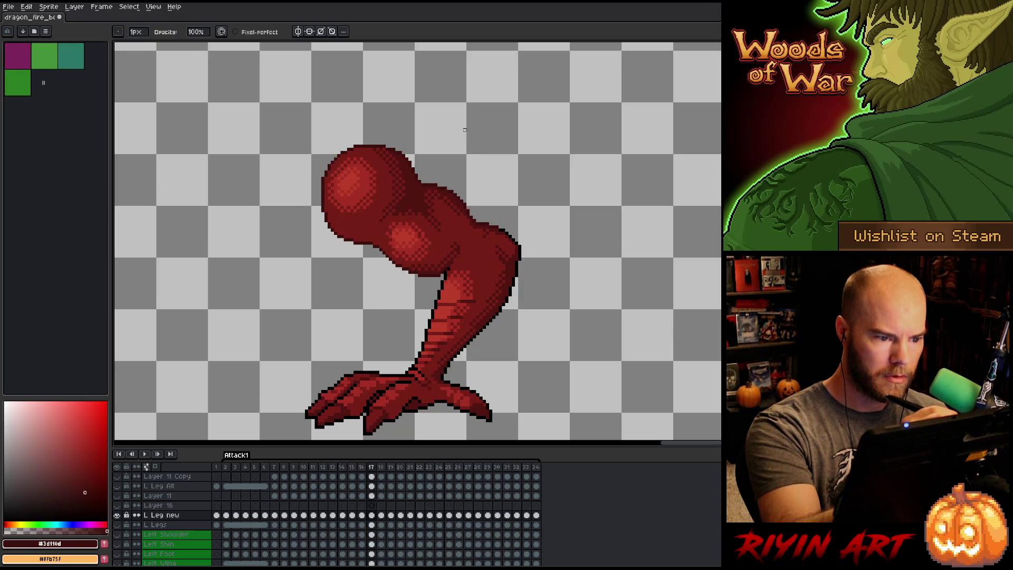
key(Left)
key(Right)
Save the sprite and pick the mid-dark red #501612 from the leg.
key(b)
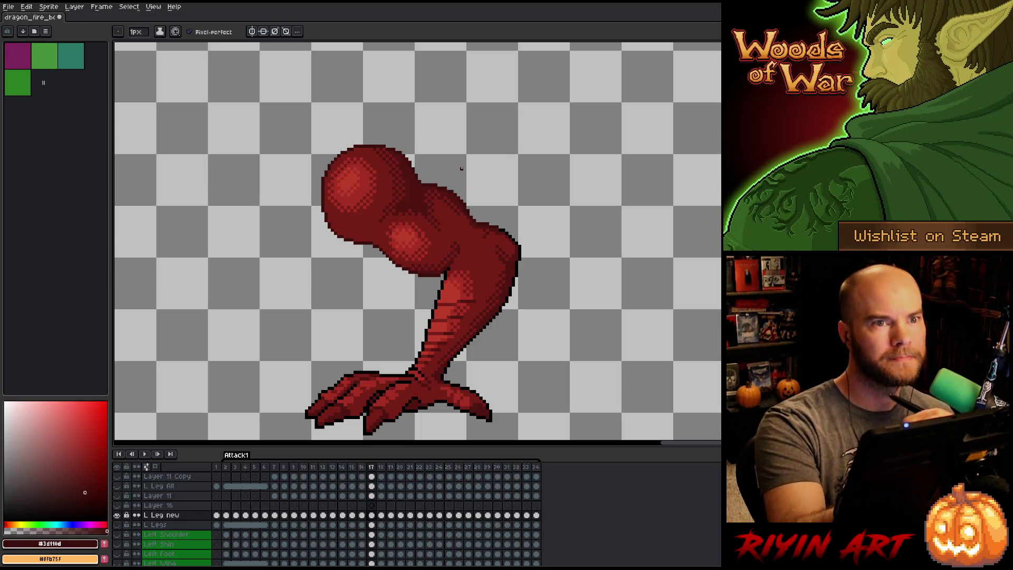
key(e)
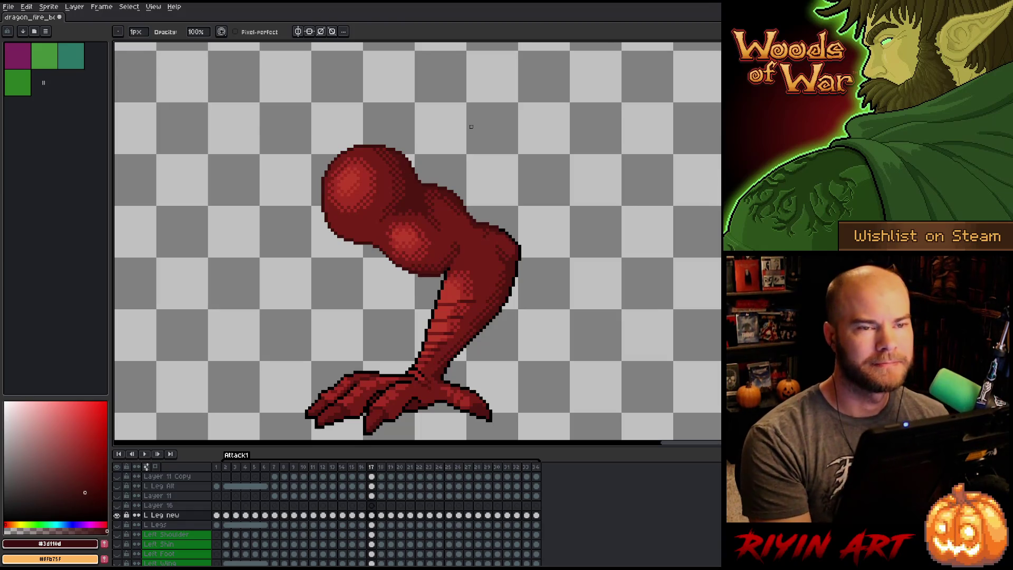
key(ctrl+s)
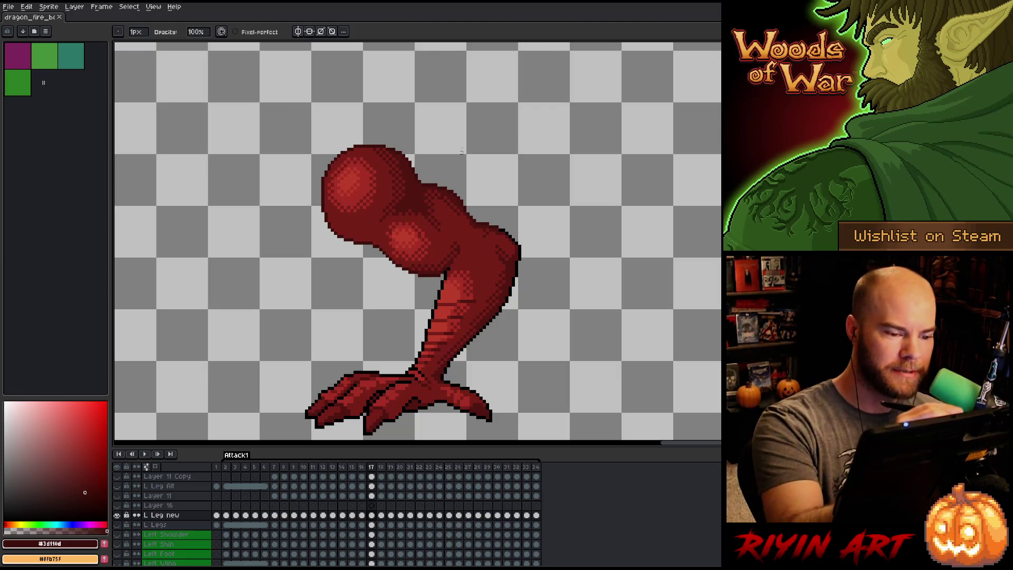
alt+click(469, 219)
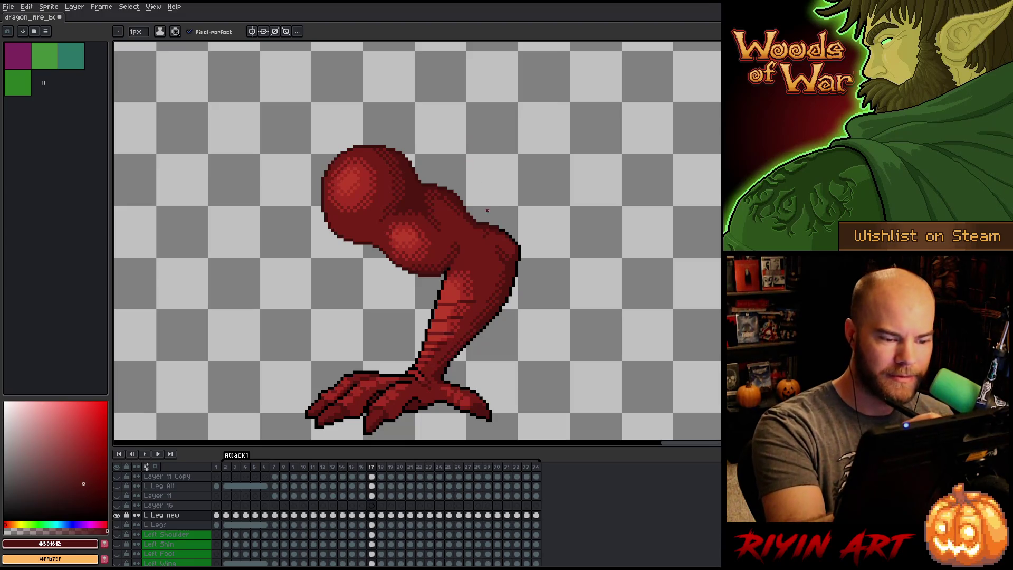
alt+click(478, 224)
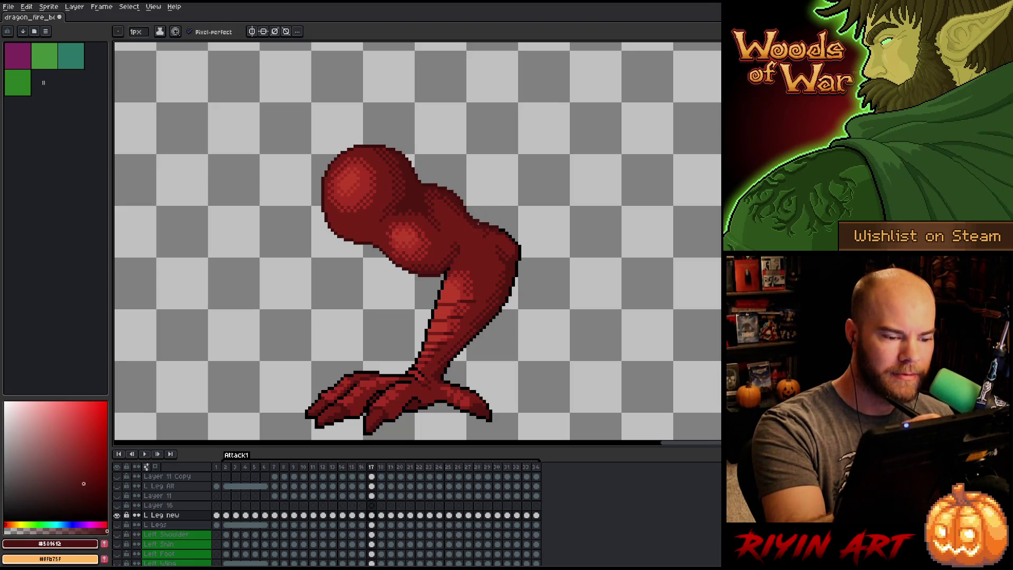
Save, compare frames 16–18, and sample the leg reds #3d110d and #501612.
key(ctrl+s)
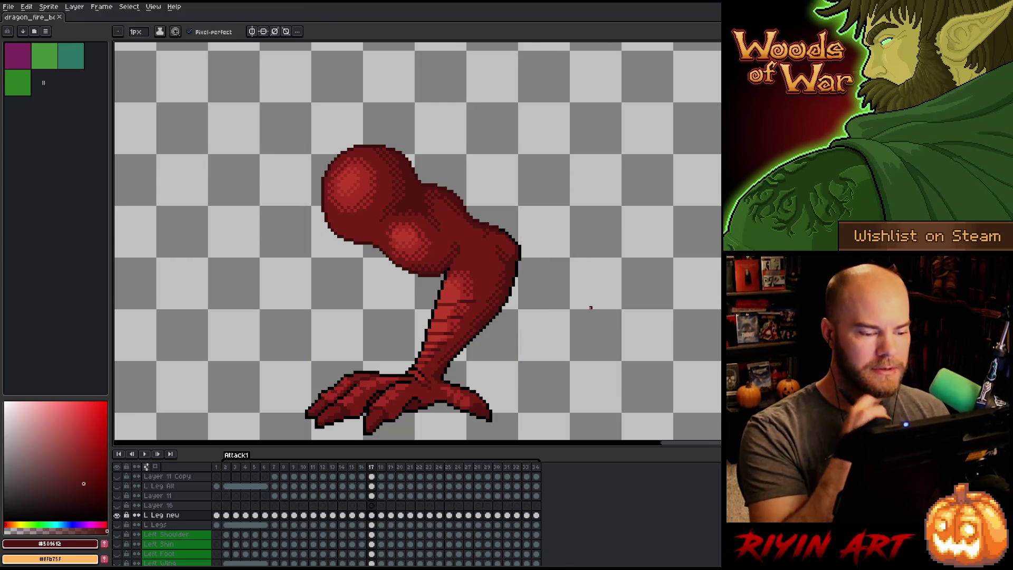
key(Left)
key(Right)
key(Left)
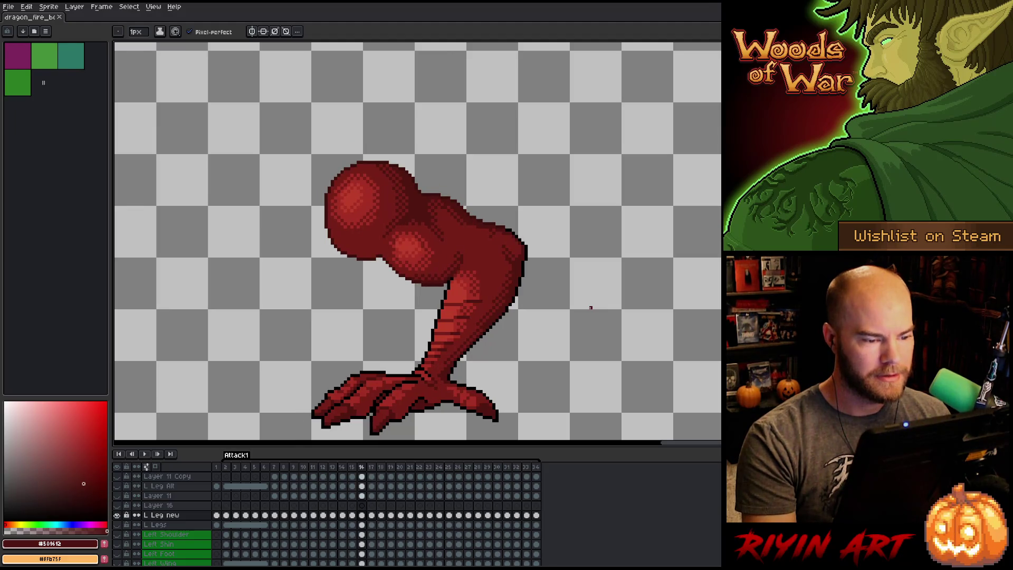
key(Right)
key(Right)
key(Left)
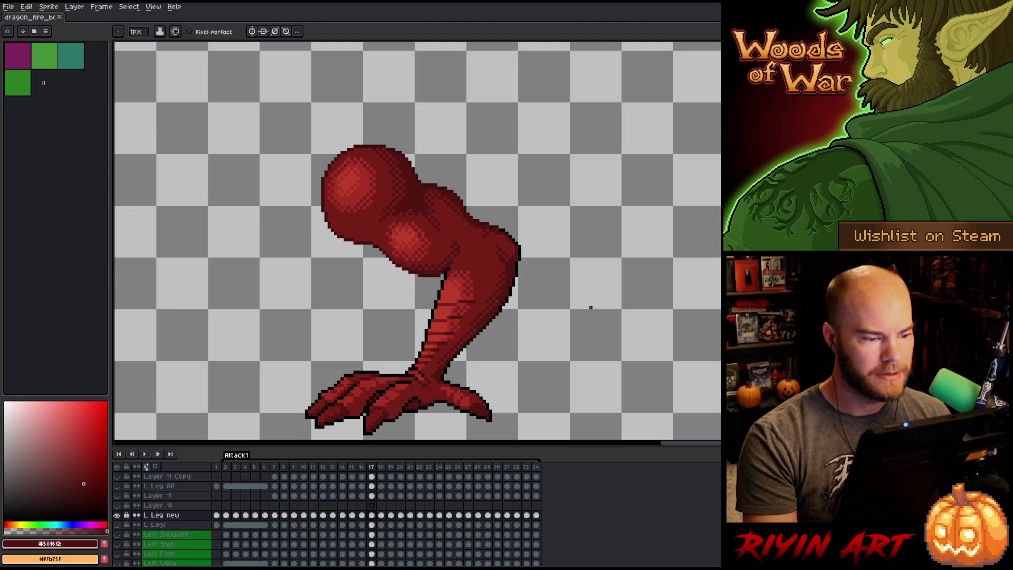
key(Left)
key(Right)
key(Right)
key(Right)
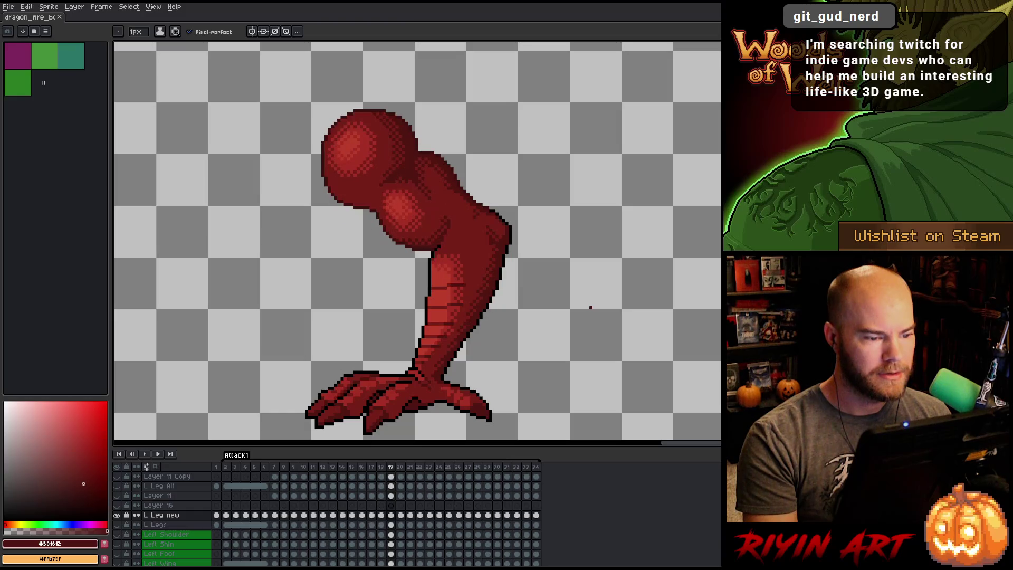
key(Left)
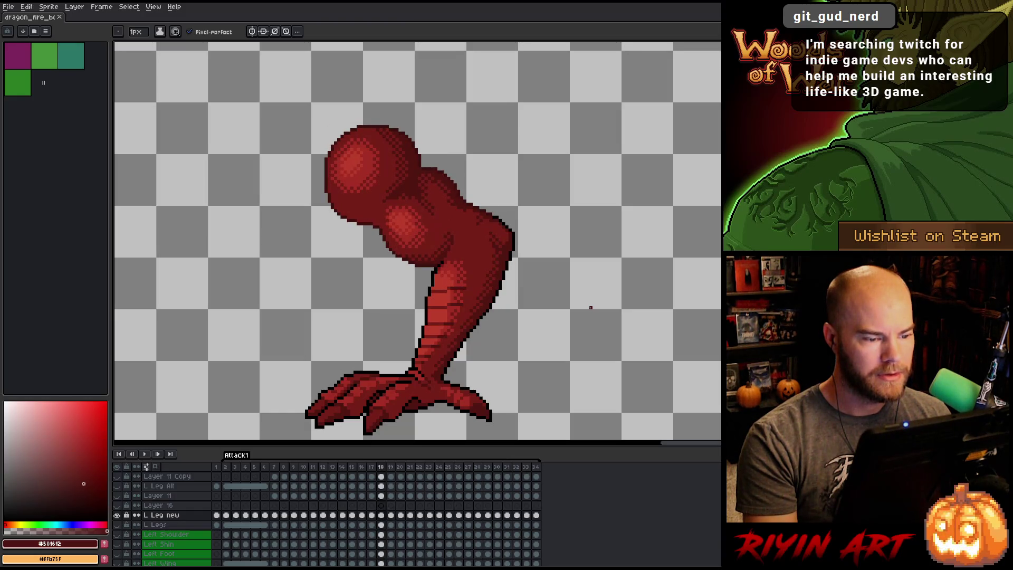
key(Right)
key(Left)
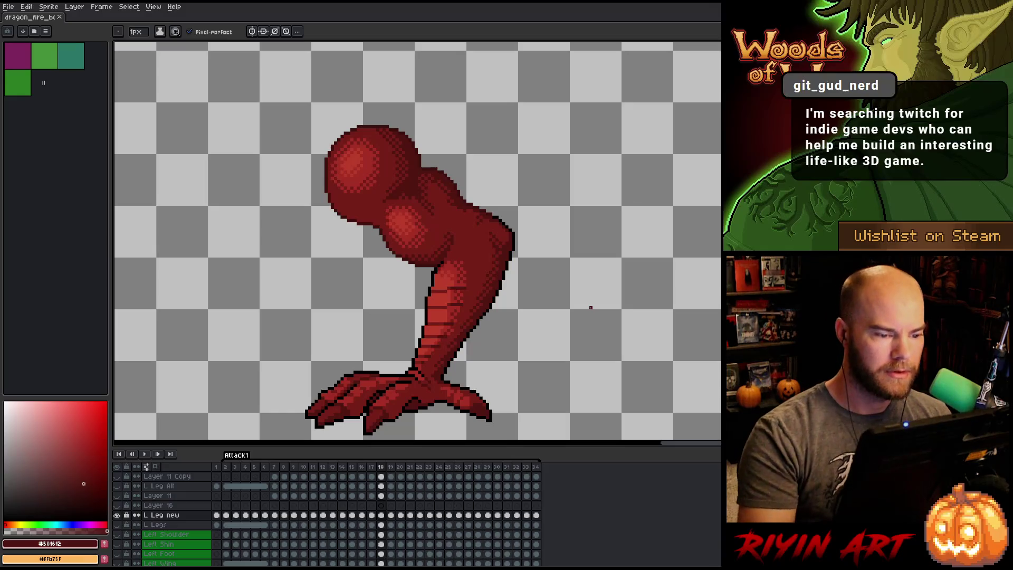
alt+click(458, 186)
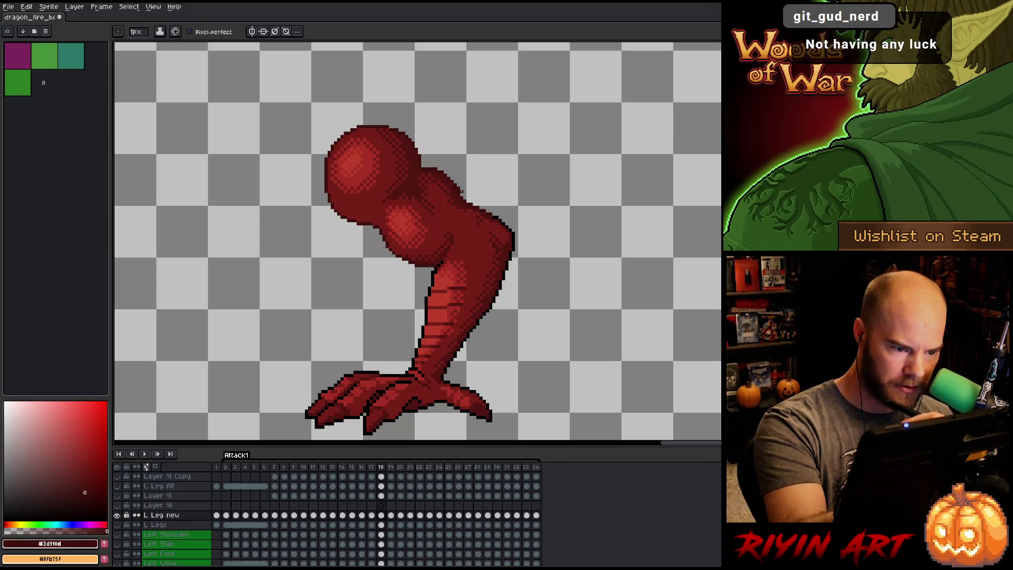
alt+click(462, 186)
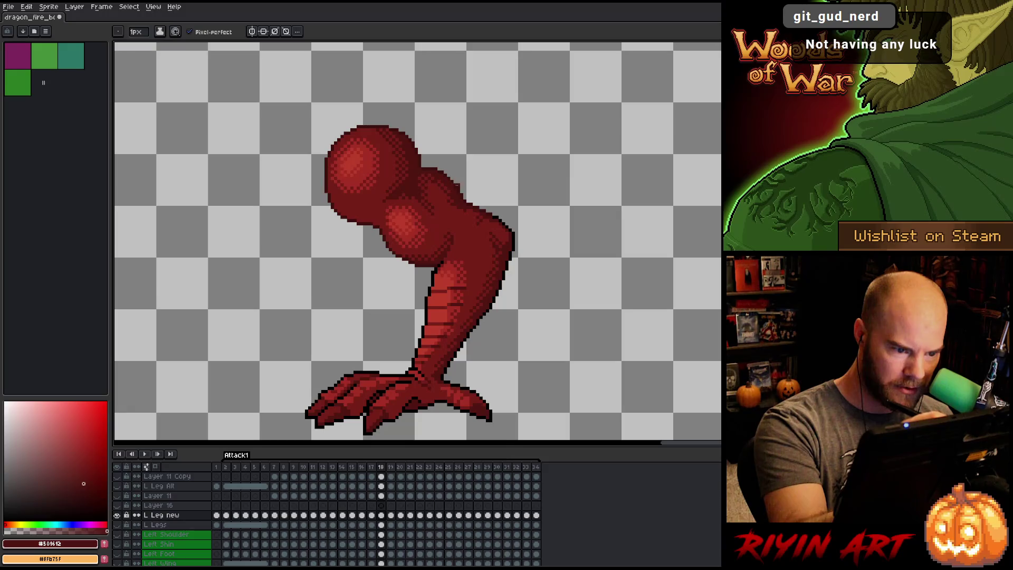
Step through frames 18 to 27 and play the attack animation.
key(Right)
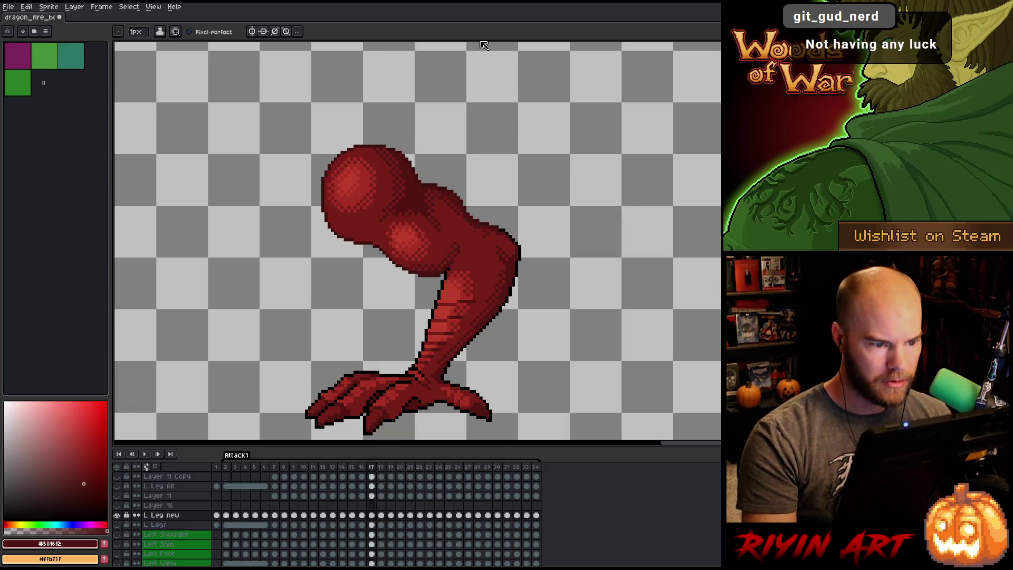
key(Left)
key(Right)
key(Left)
key(Right)
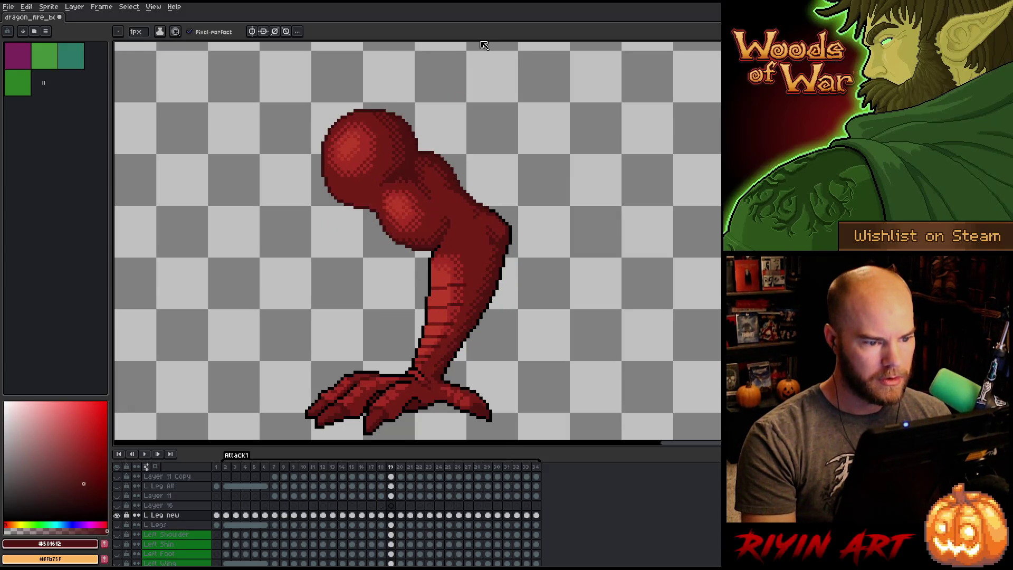
key(Right)
key(Left)
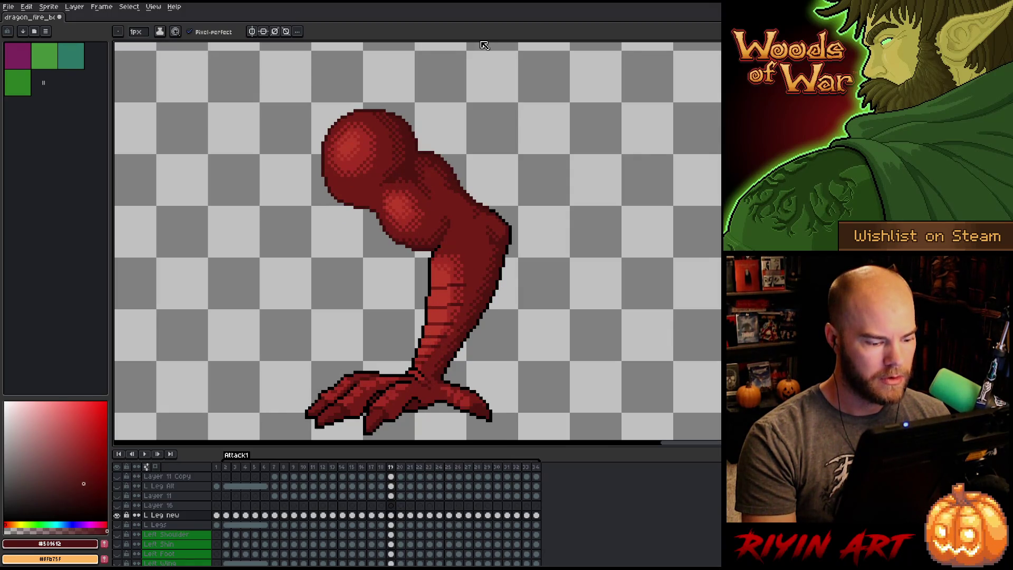
key(Left)
key(Left)
key(Left)
key(Right)
key(Right)
key(Right)
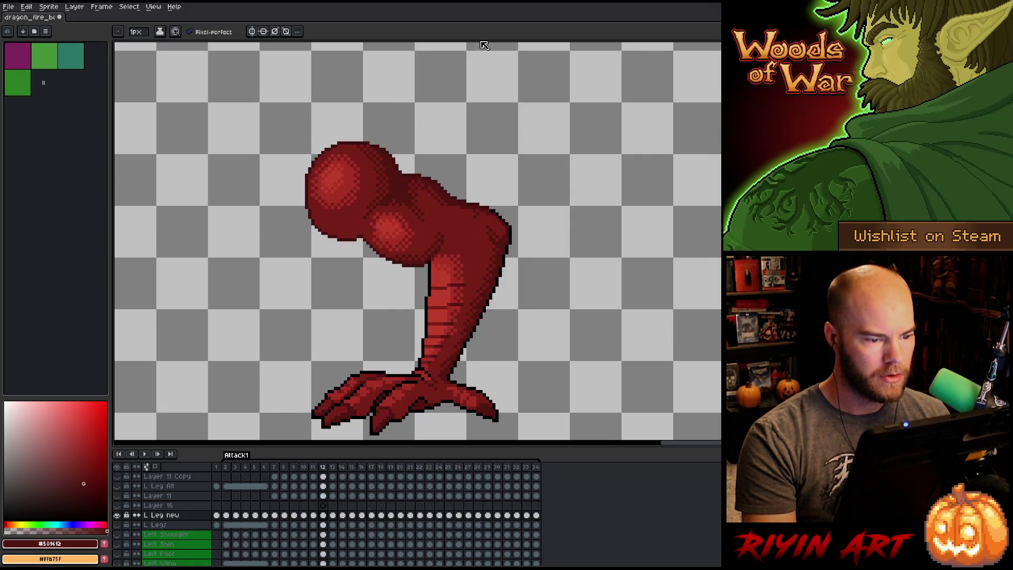
key(Right)
key(Right)
key(Right)
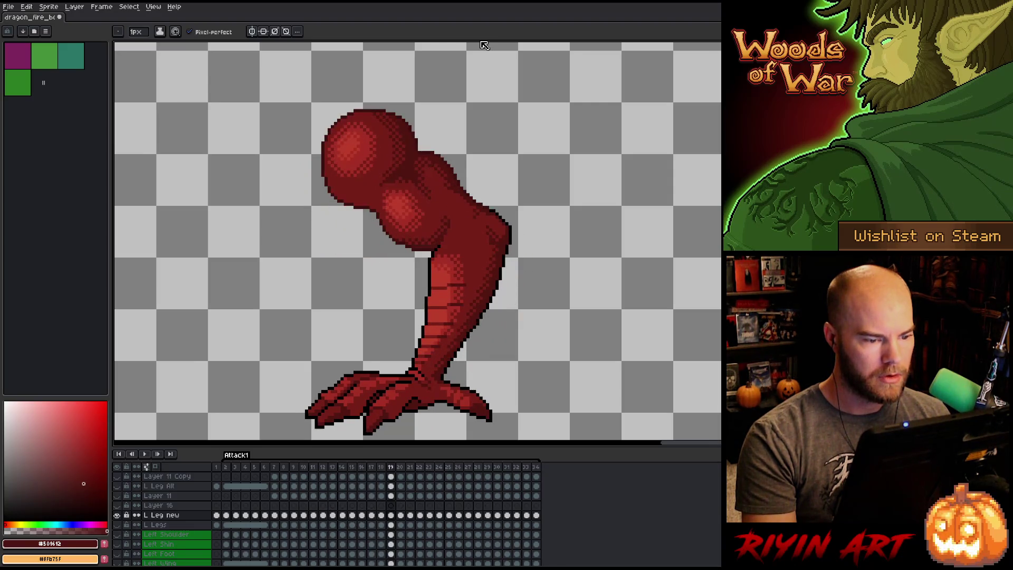
key(Right)
key(Right)
key(Right)
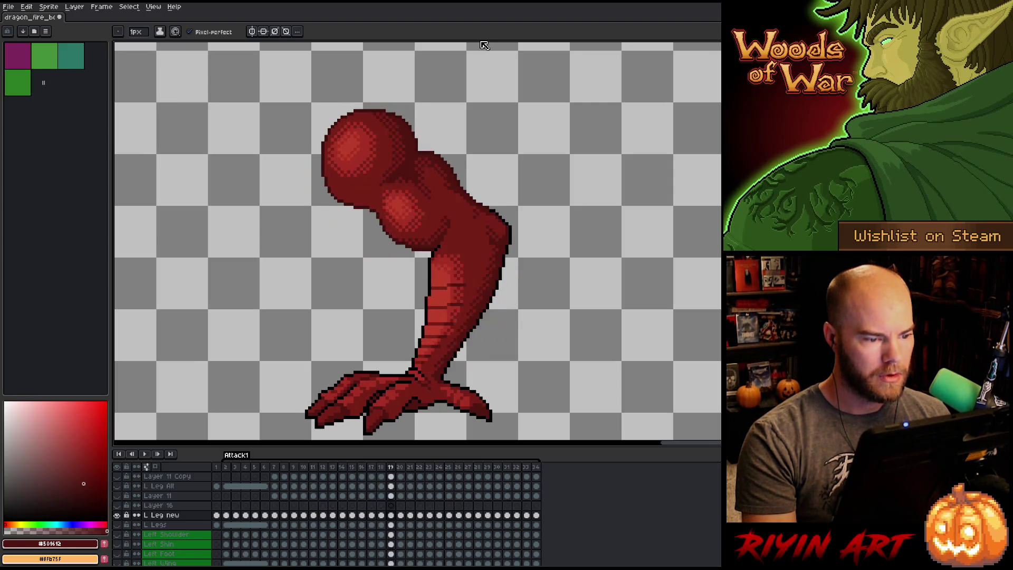
key(Return)
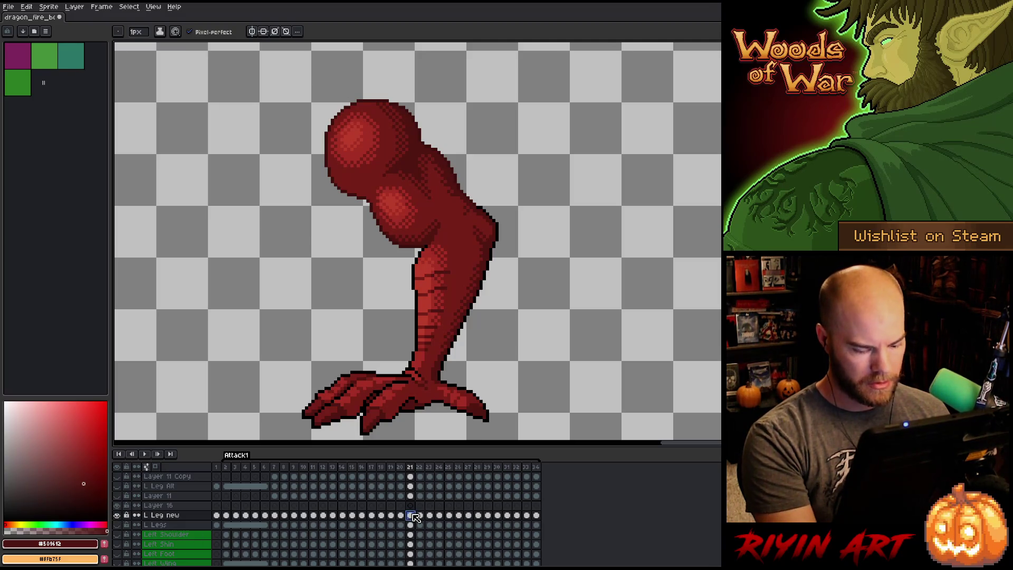
Nudge the leg on the frame 20 cel down slightly with a transform.
key(Left)
key(Right)
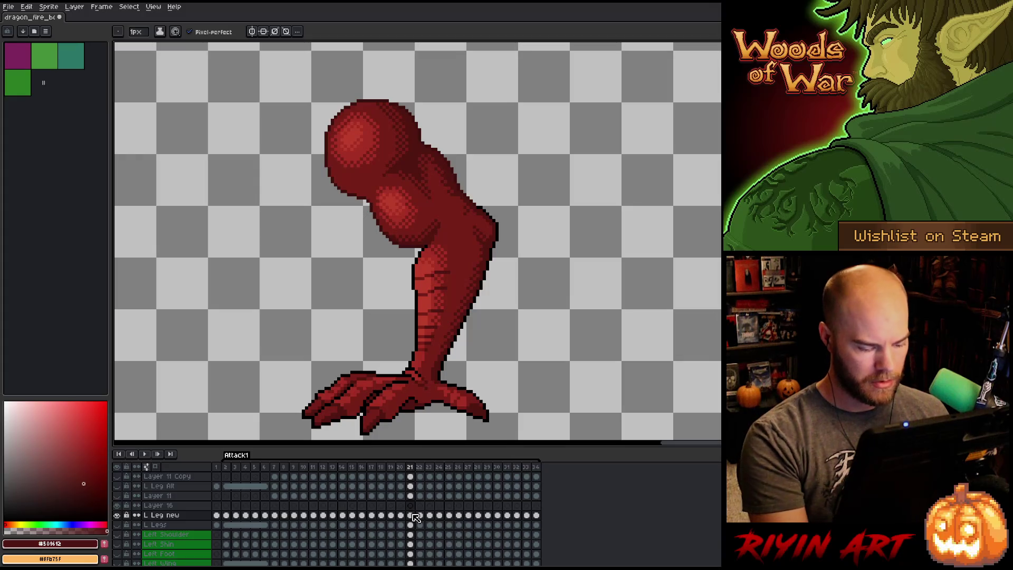
click(412, 516)
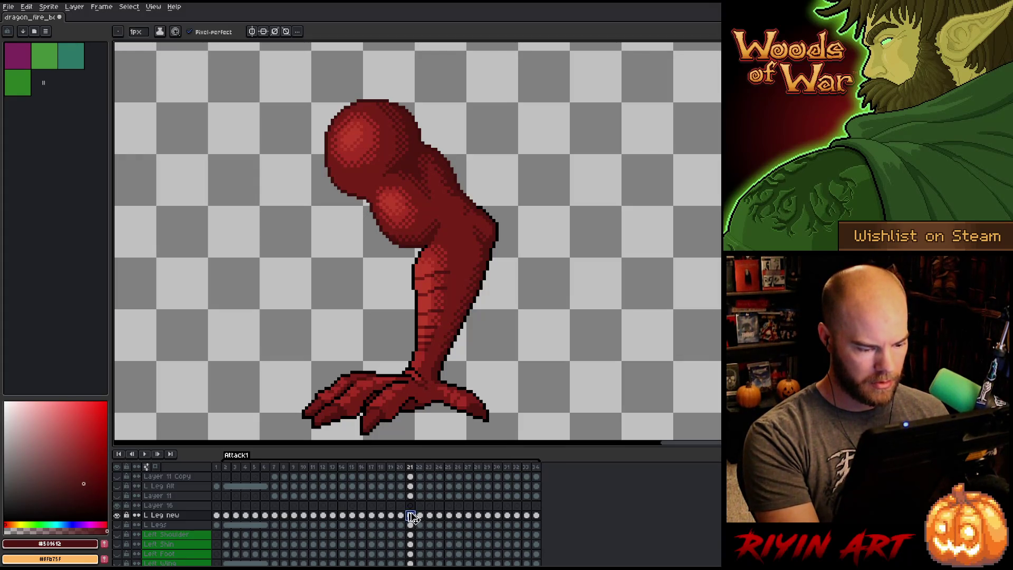
click(401, 506)
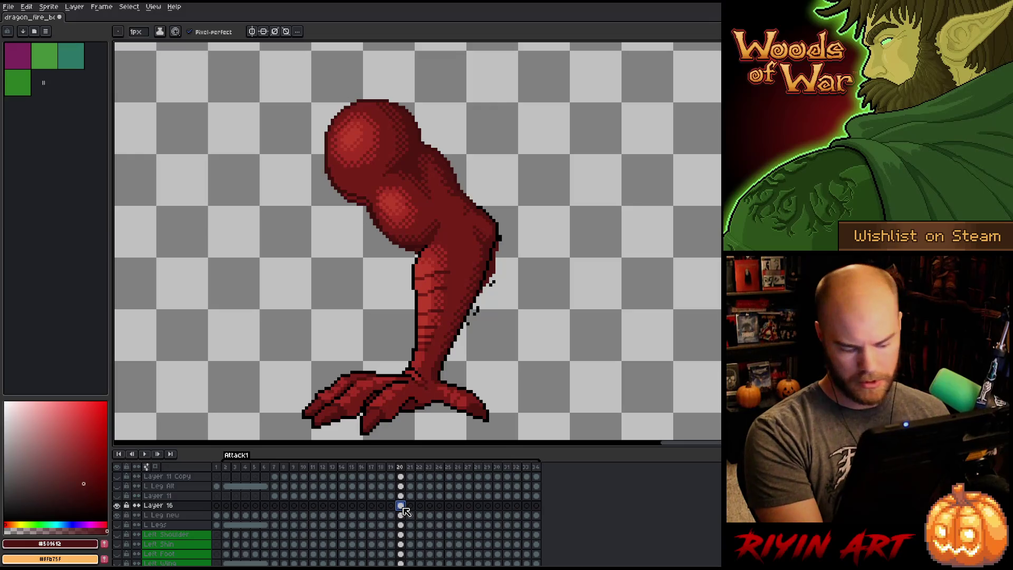
key(ctrl+t)
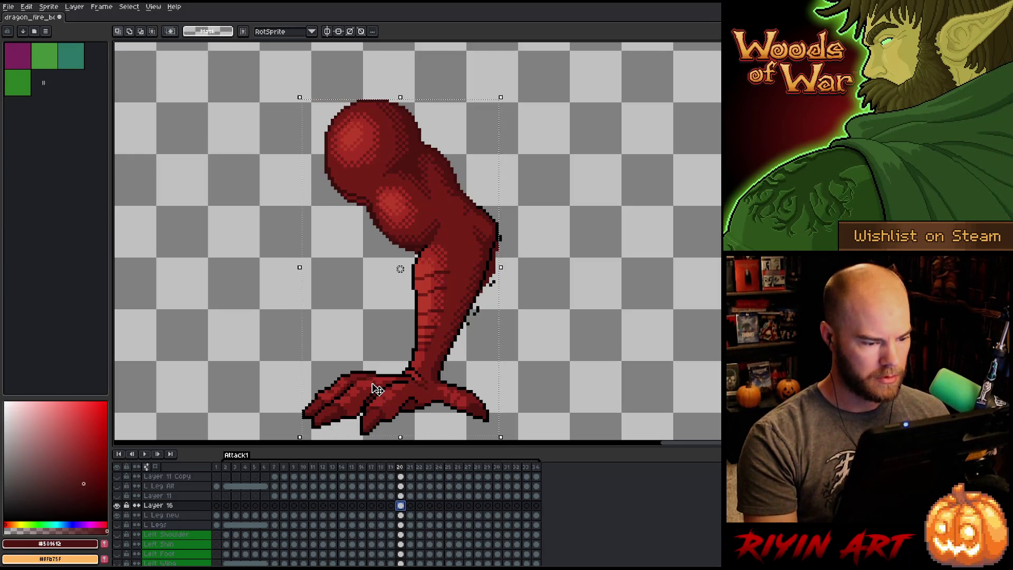
key(Down)
key(Down)
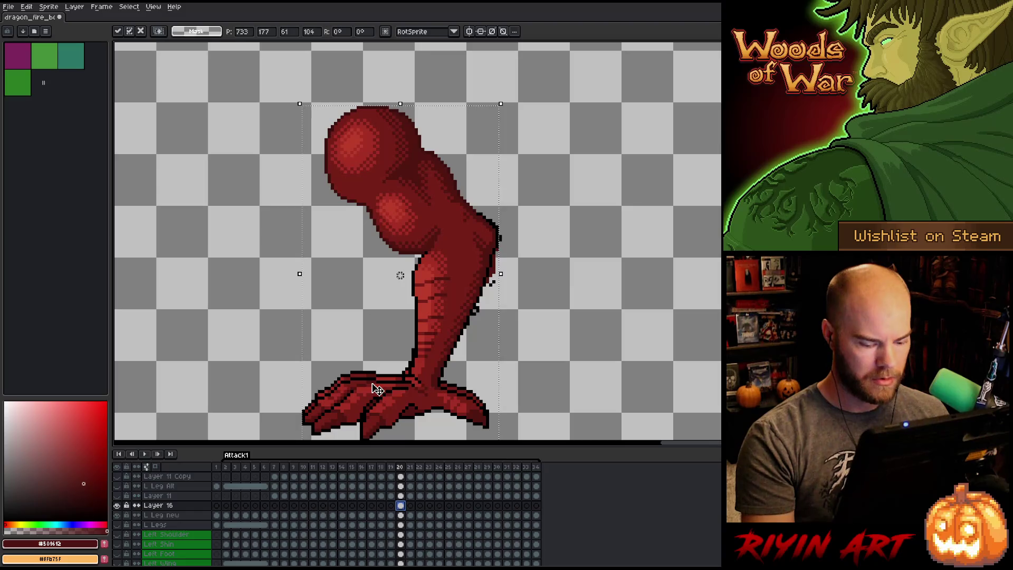
key(Return)
key(Right)
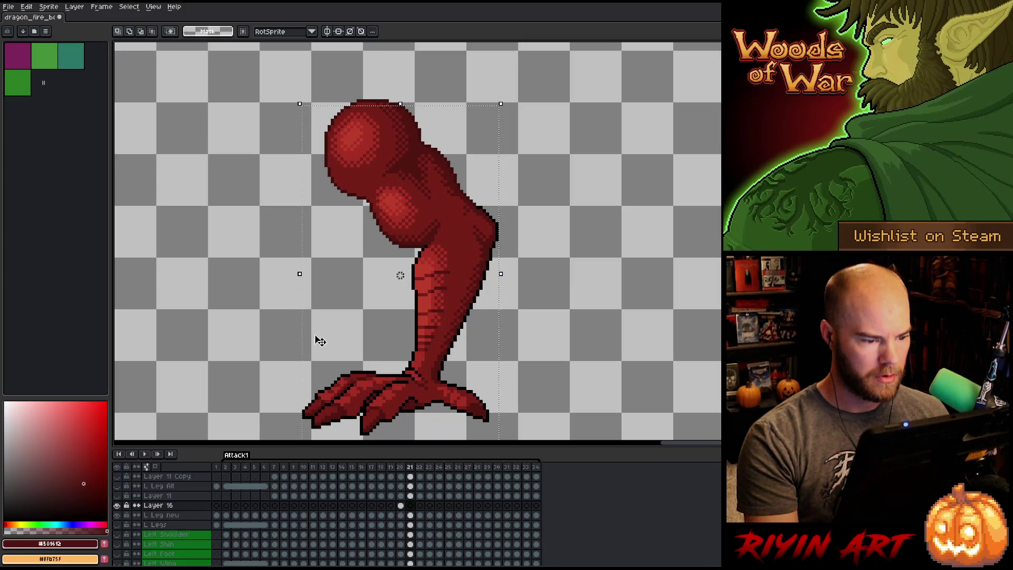
Compare frame 19 and 20 leg poses, then commit and return to the L Leg new layer.
key(Left)
key(Left)
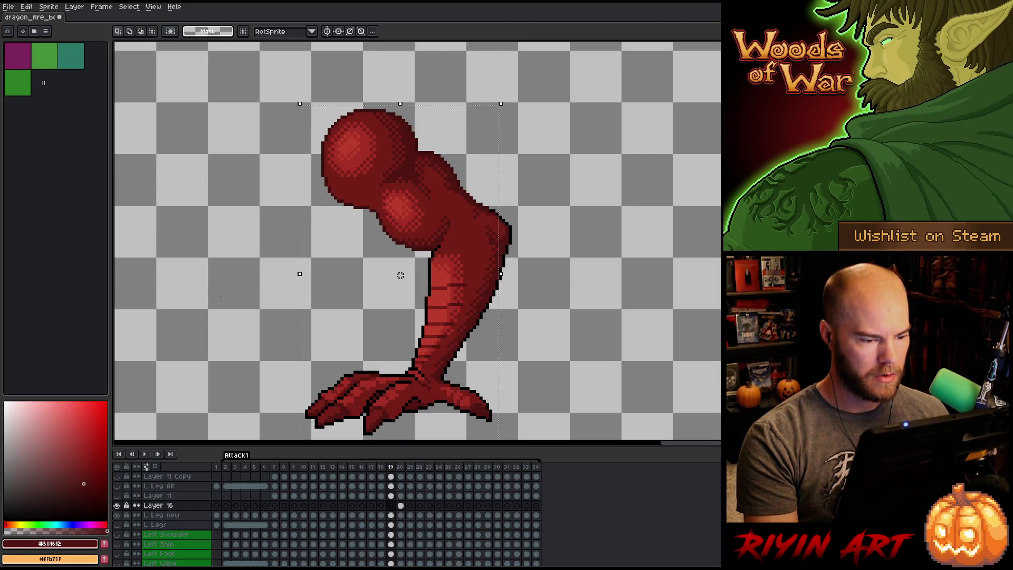
key(Right)
key(Left)
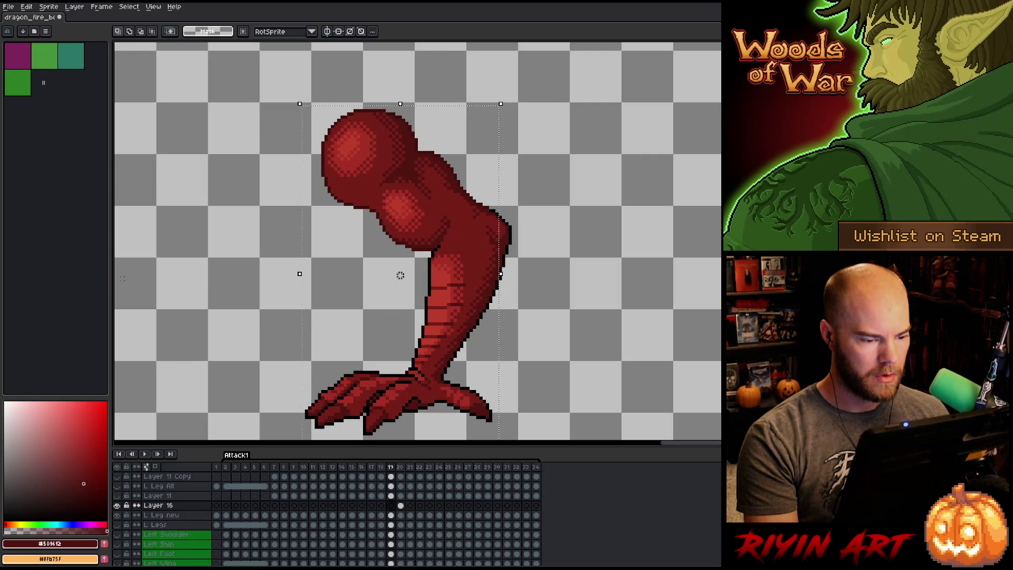
key(Right)
key(Left)
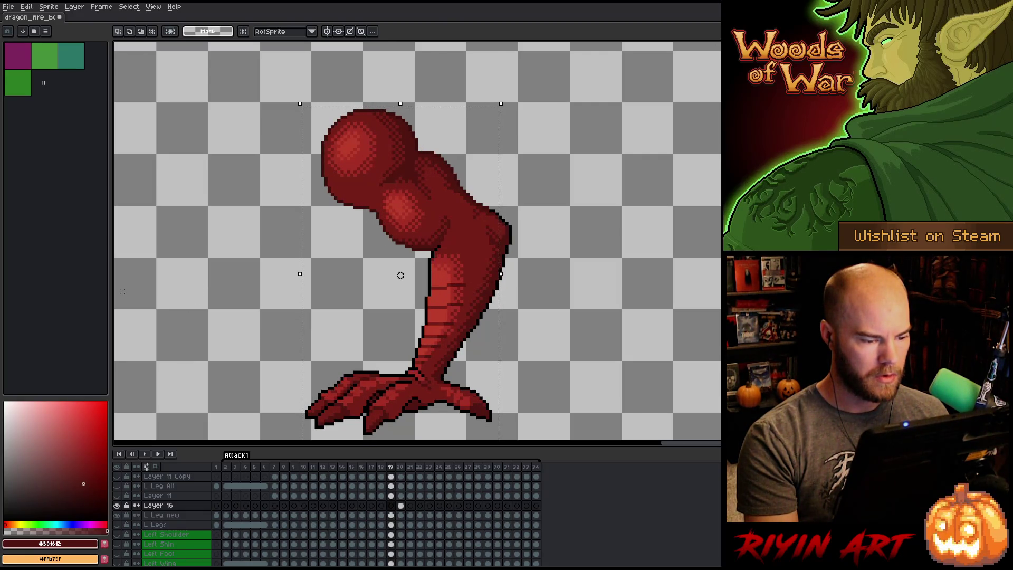
key(Right)
key(Left)
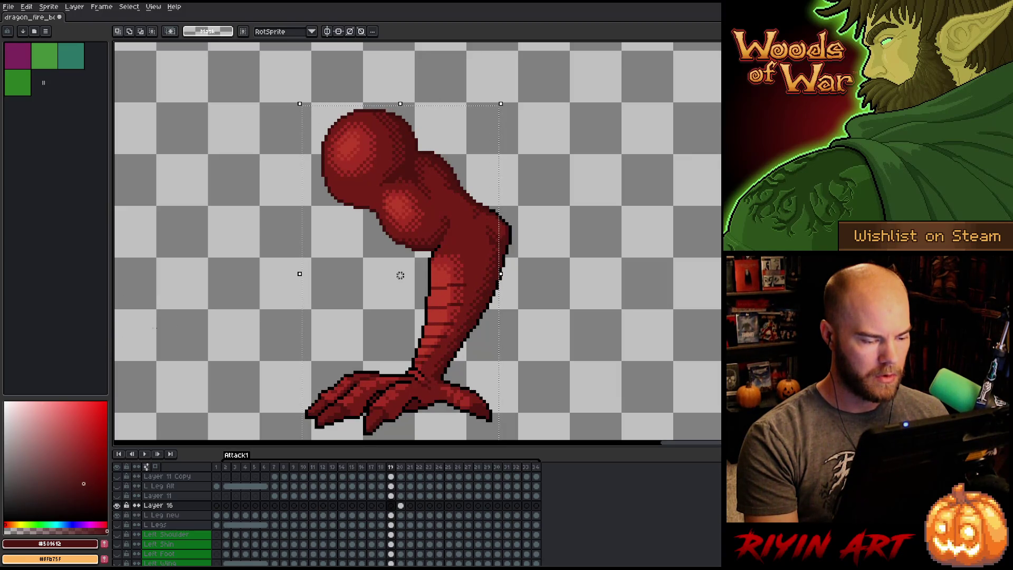
scroll(200, 336, down, 2)
scroll(247, 277, up, 2)
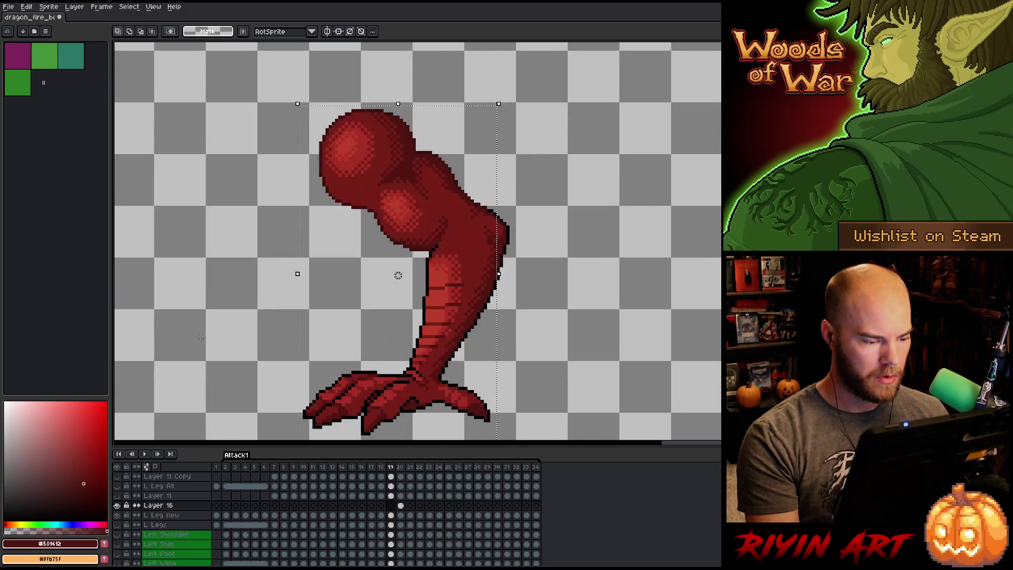
key(Right)
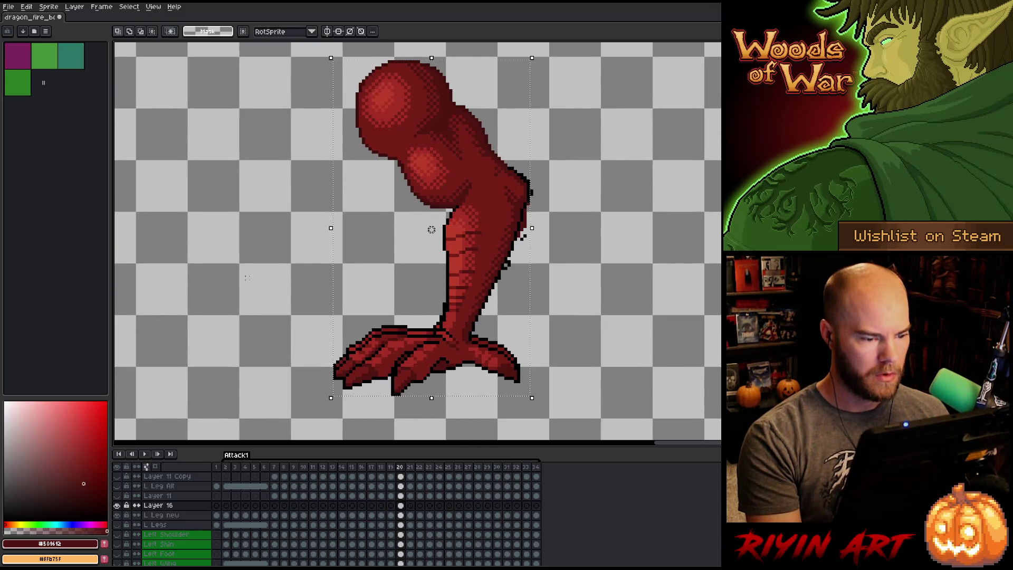
key(Left)
key(Right)
key(Left)
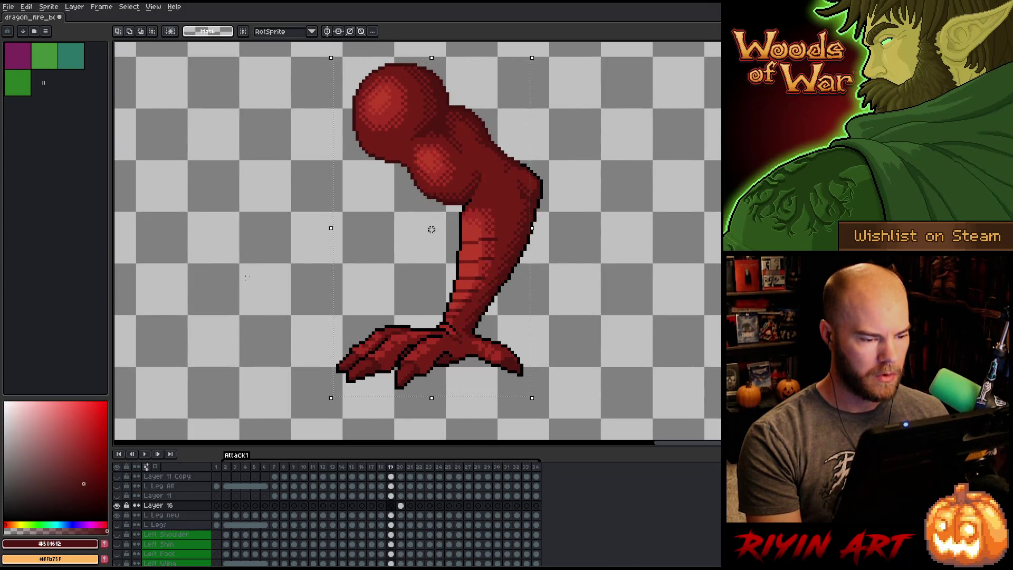
key(Right)
key(Left)
key(Right)
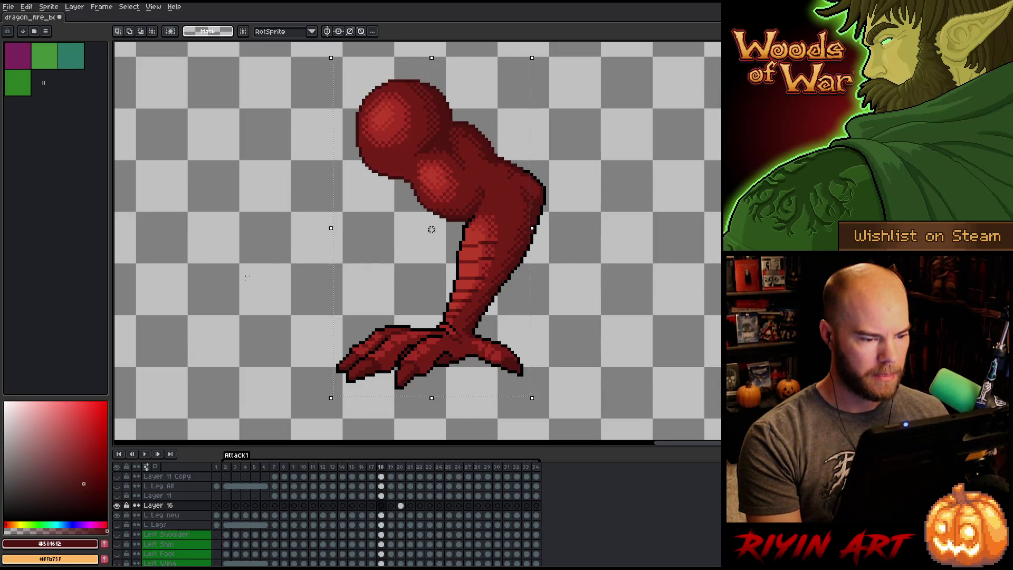
key(Left)
key(Right)
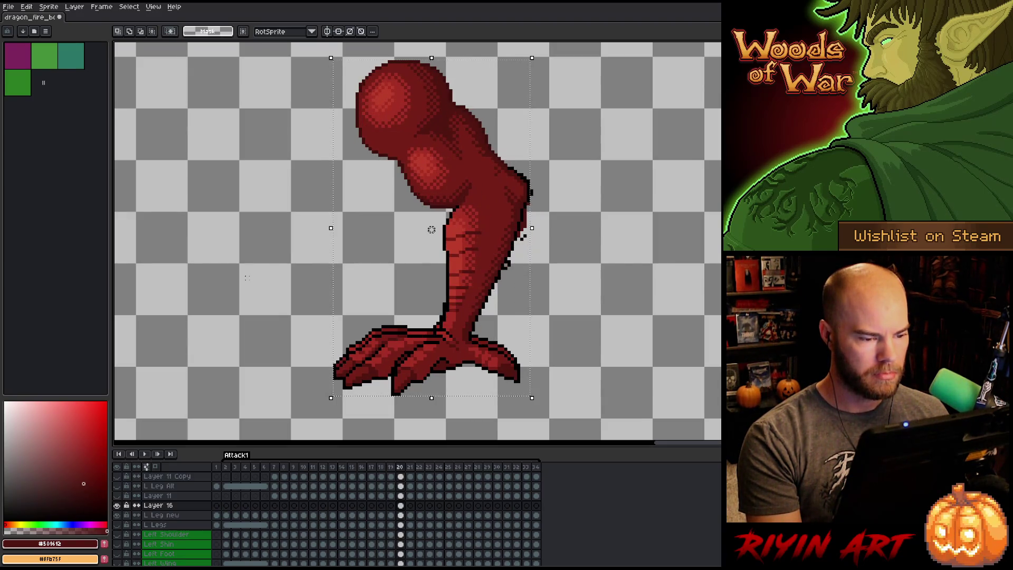
key(Left)
key(Right)
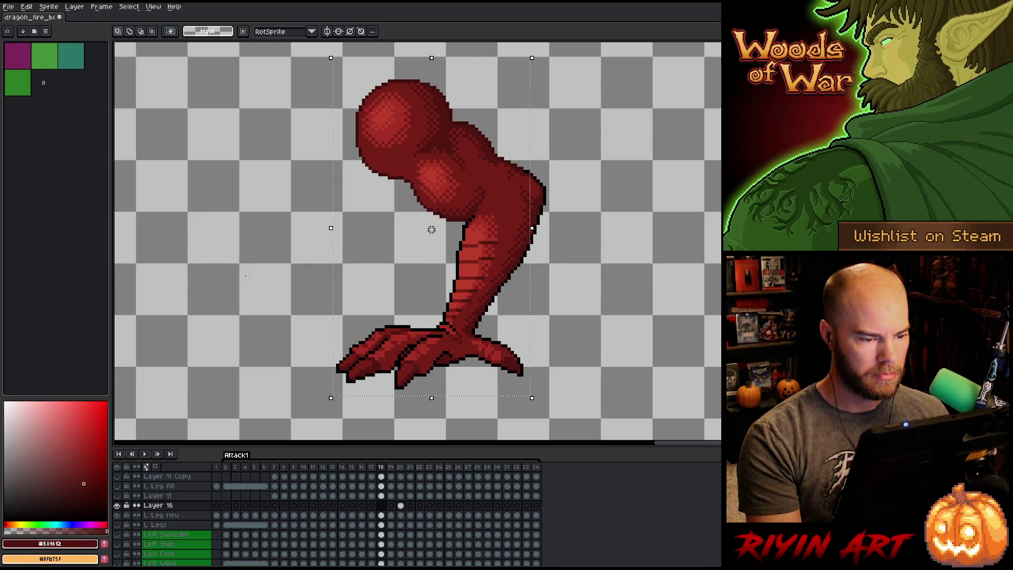
key(Left)
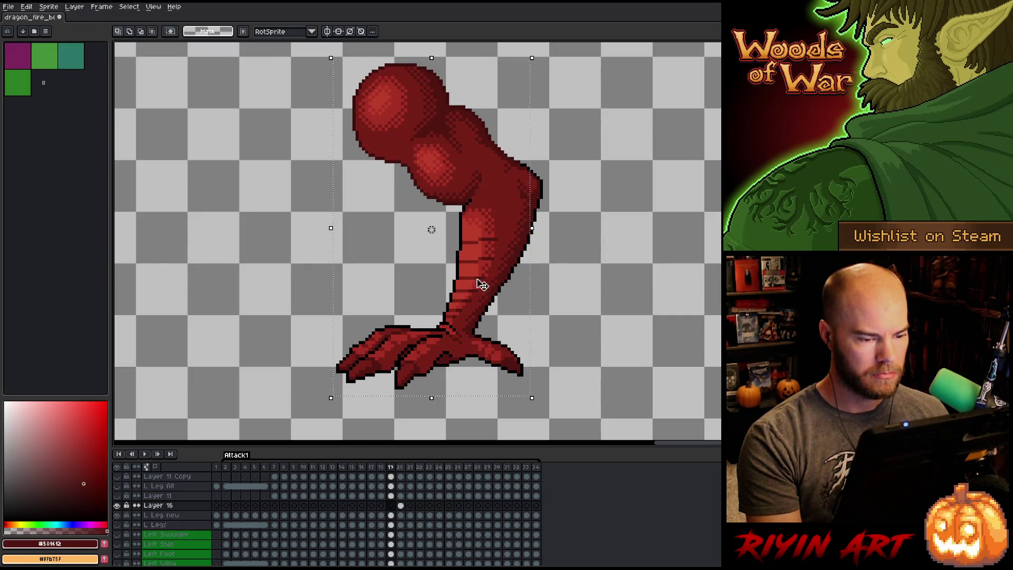
click(391, 516)
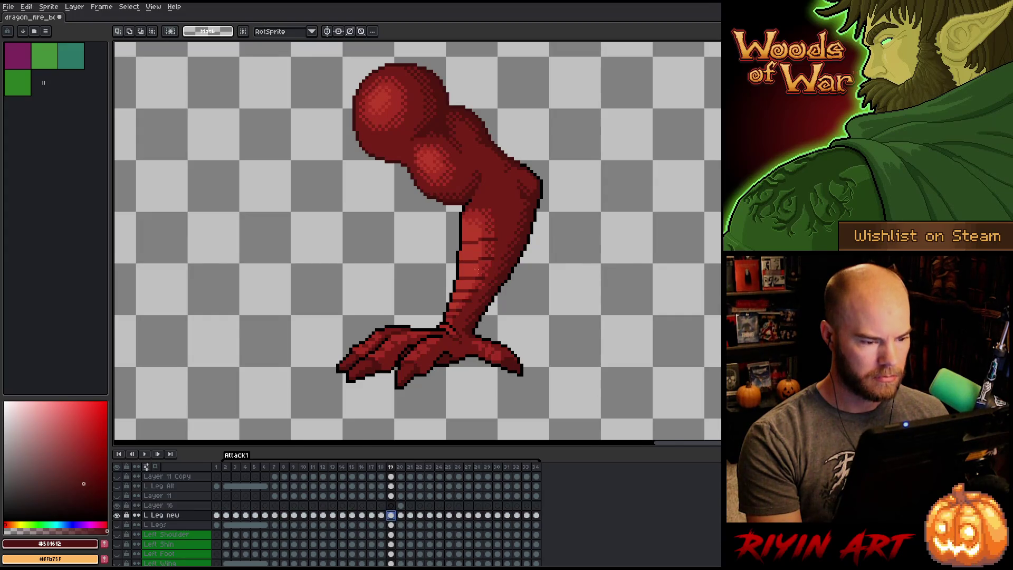
Zoom in on the shin and compare it between frames 19 and 20.
scroll(480, 271, up, 1)
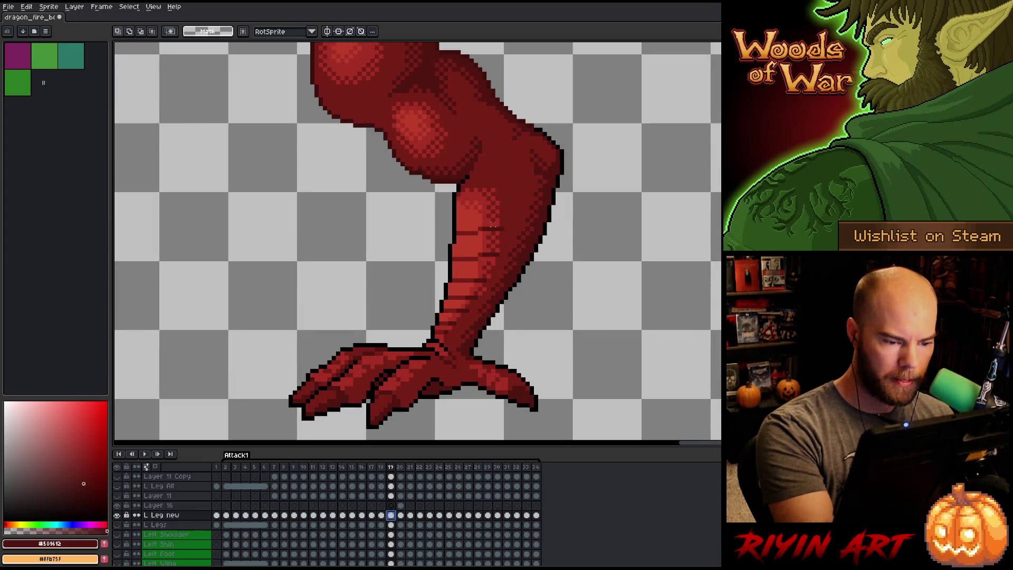
key(e)
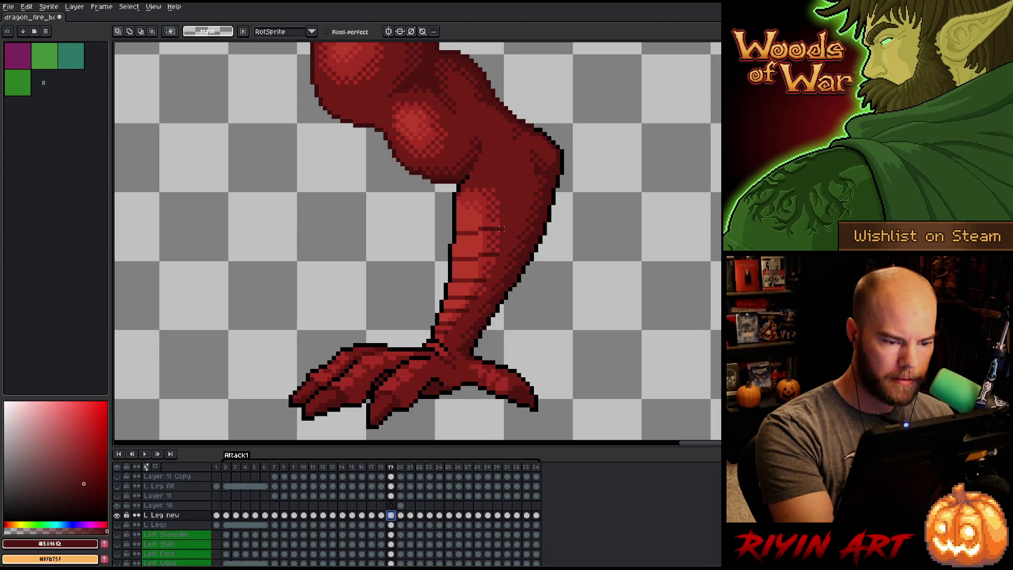
mouse_move(502, 229)
mouse_down()
mouse_move(463, 245)
mouse_move(508, 232)
mouse_move(464, 258)
mouse_move(453, 255)
mouse_move(459, 232)
mouse_move(509, 224)
mouse_up()
key(ctrl+z)
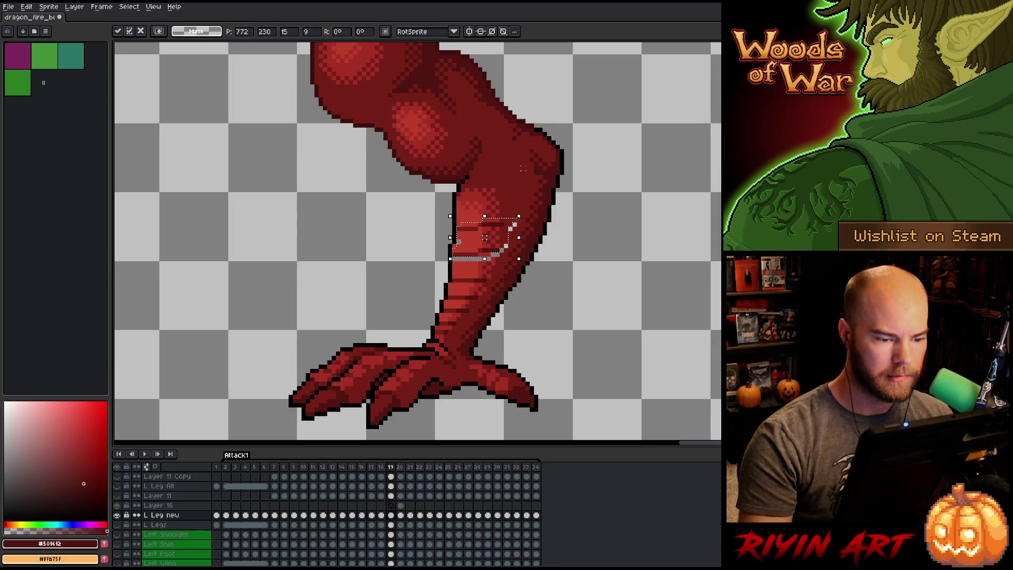
key(period)
key(comma)
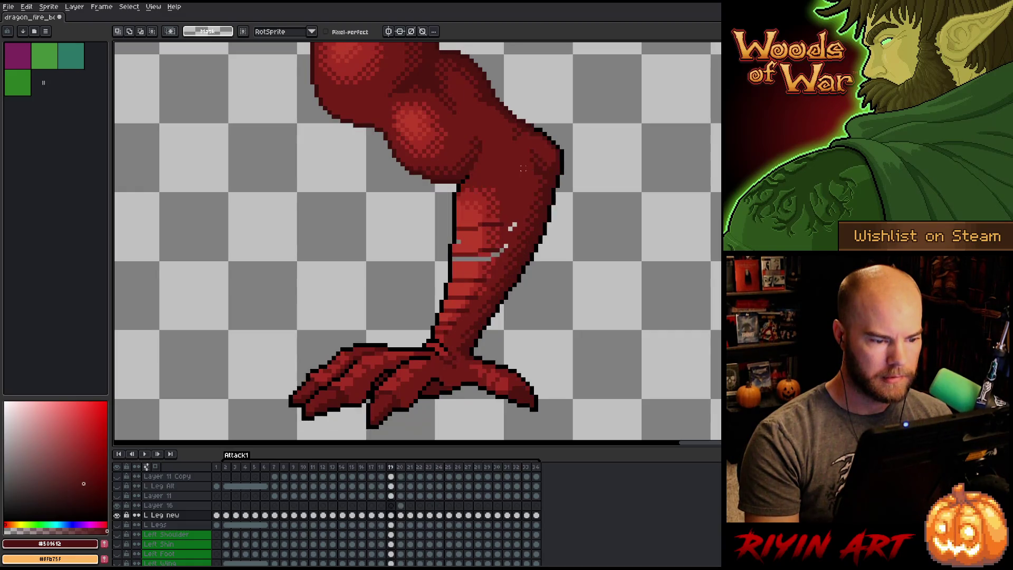
key(period)
key(comma)
key(comma)
key(period)
key(period)
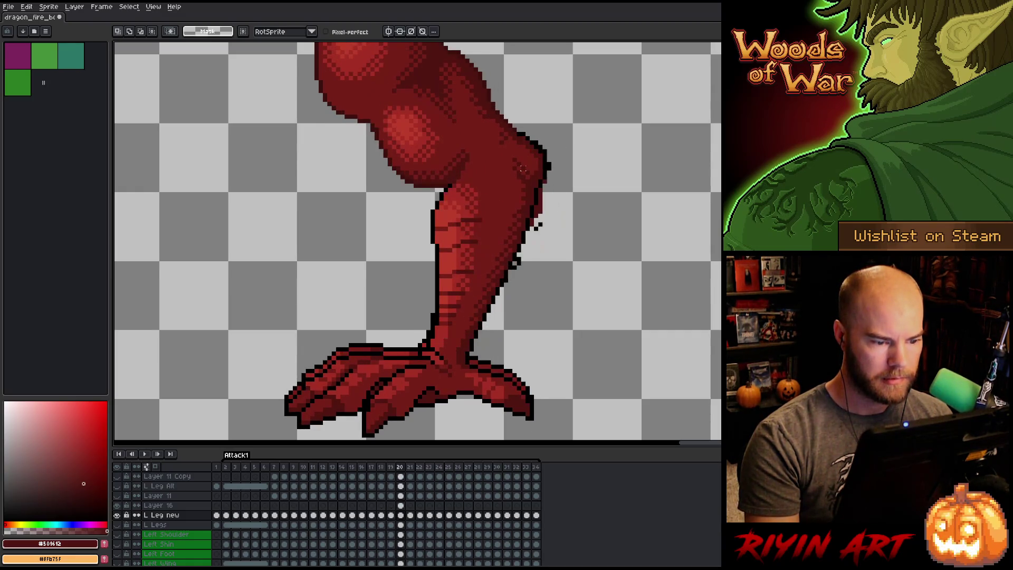
key(comma)
Fill the see-through gaps across the shin with the eyedropped bright red.
key(b)
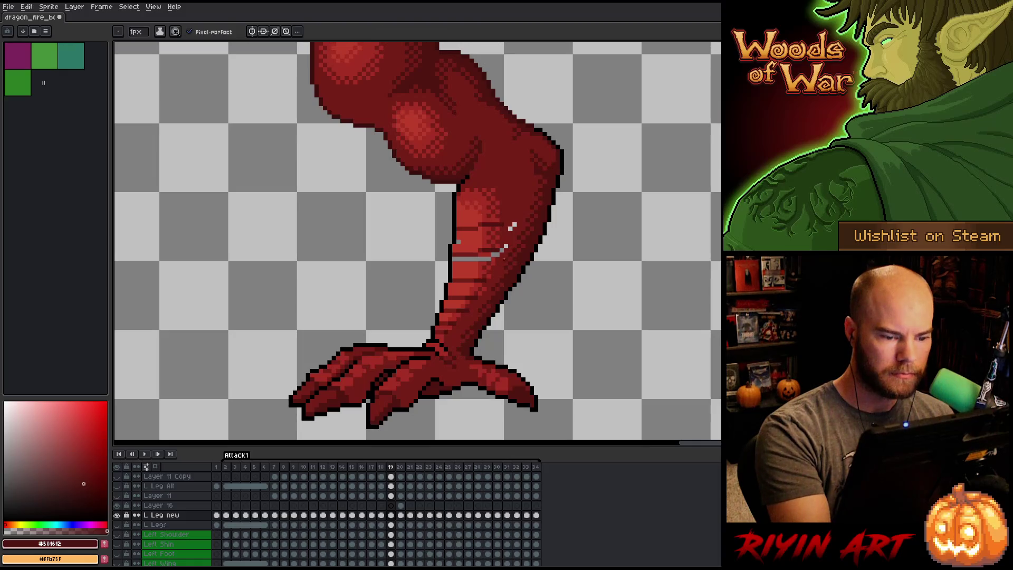
alt+click(511, 226)
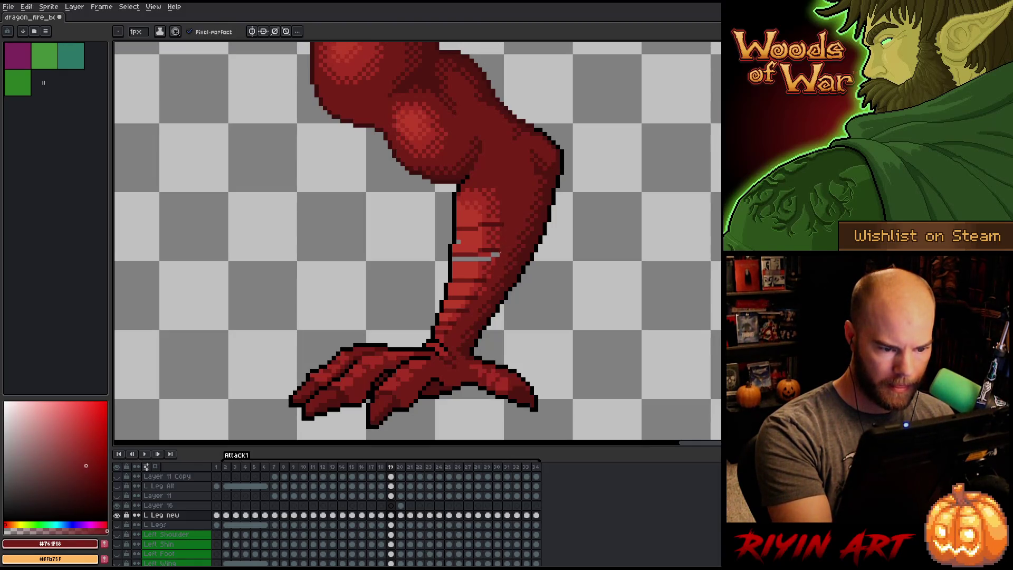
alt+click(494, 255)
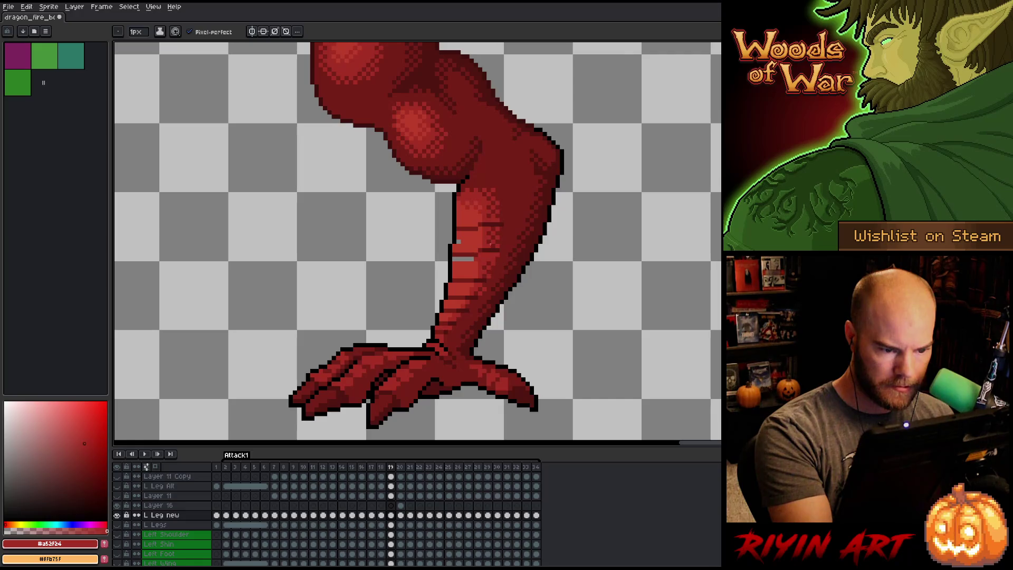
alt+click(485, 260)
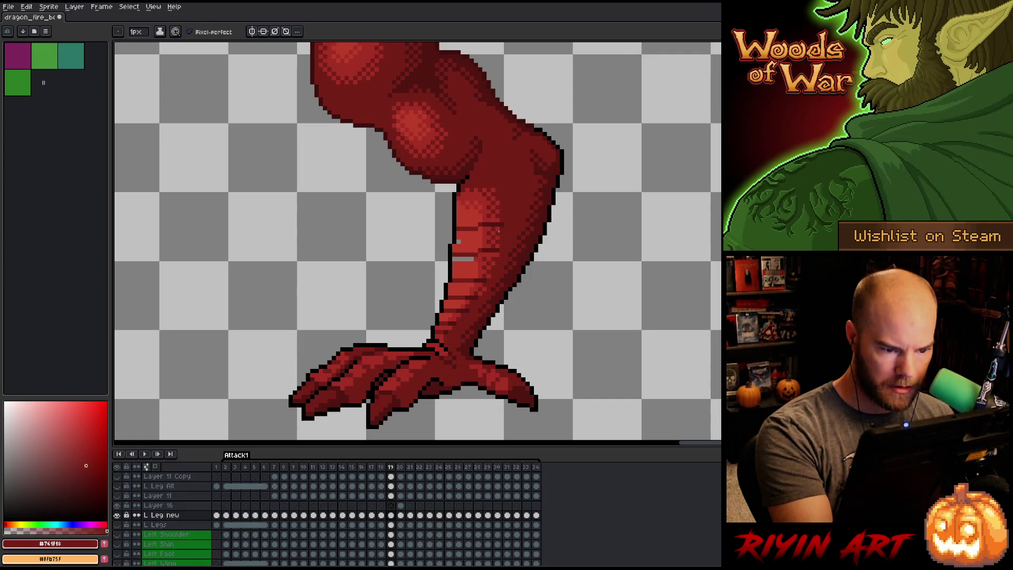
alt+click(476, 255)
drag(477, 259, 458, 259)
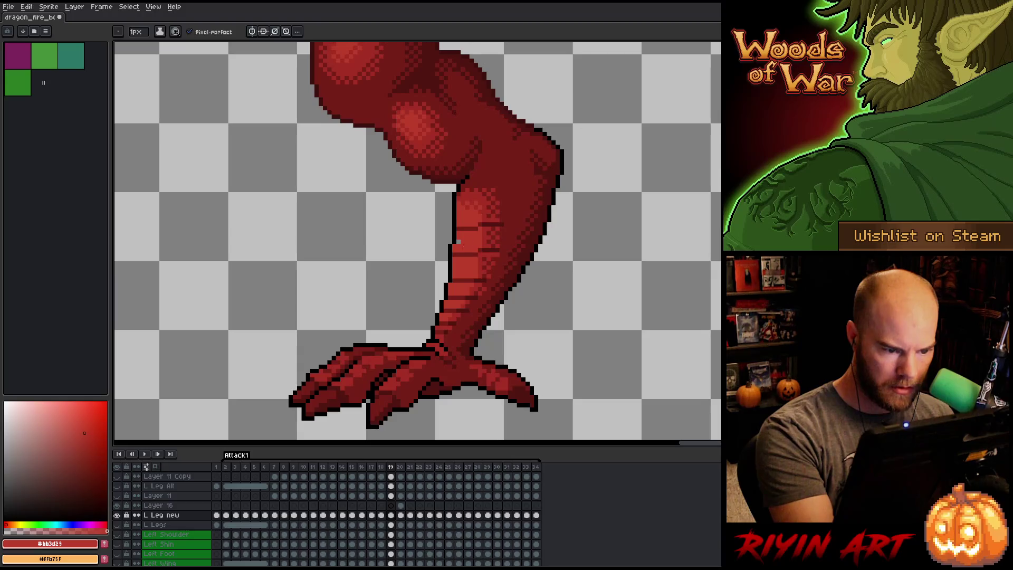
Touch up the thigh outline in black, compare frames 17–19, and save the sprite.
key(Left)
key(Right)
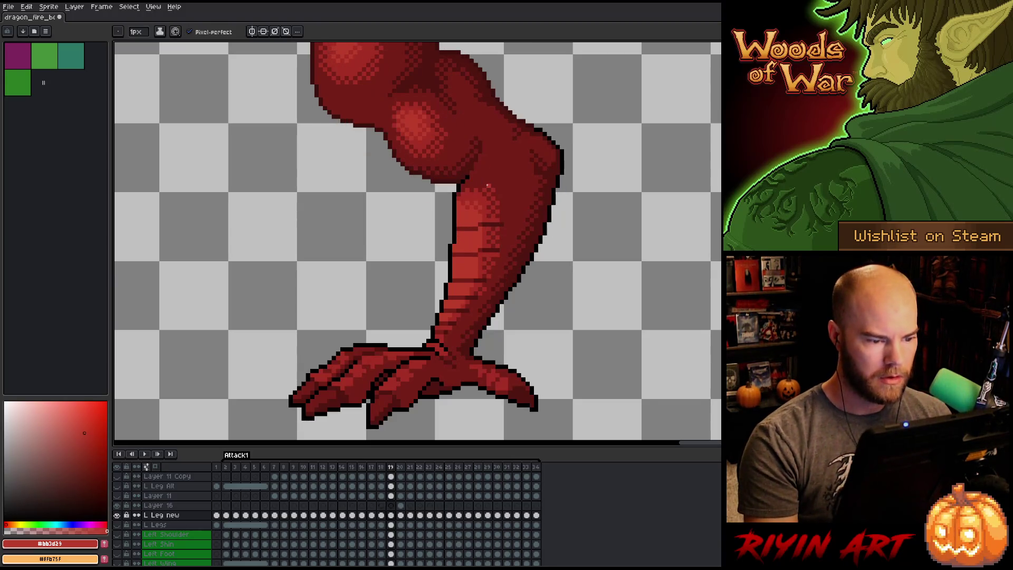
key(Left)
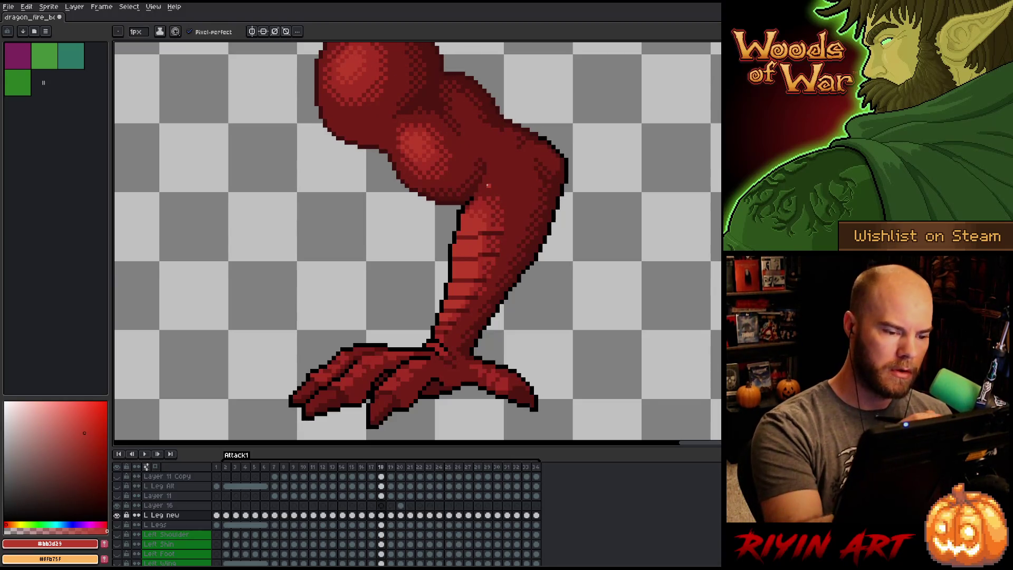
alt+click(453, 240)
key(b)
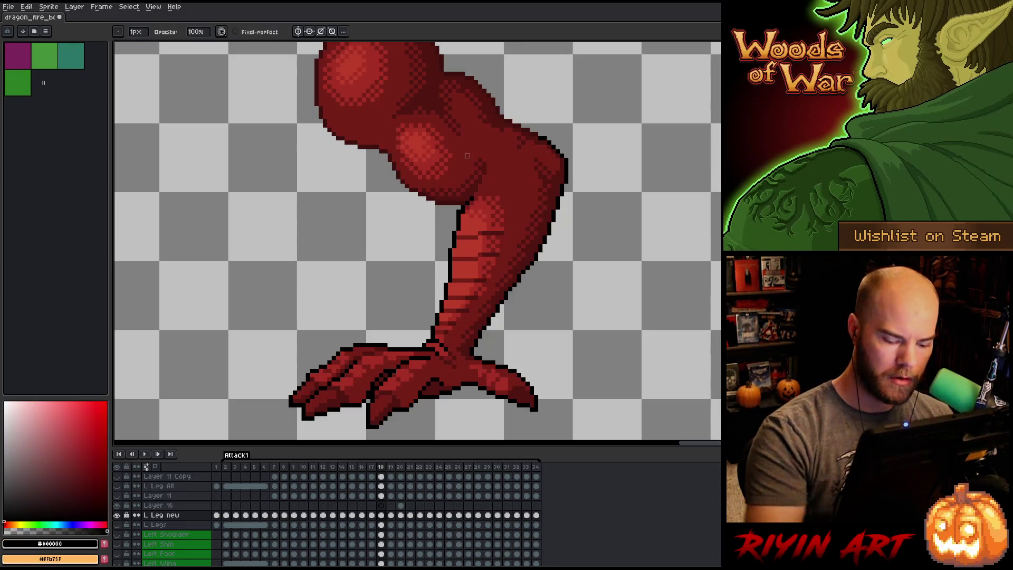
key(Right)
key(Left)
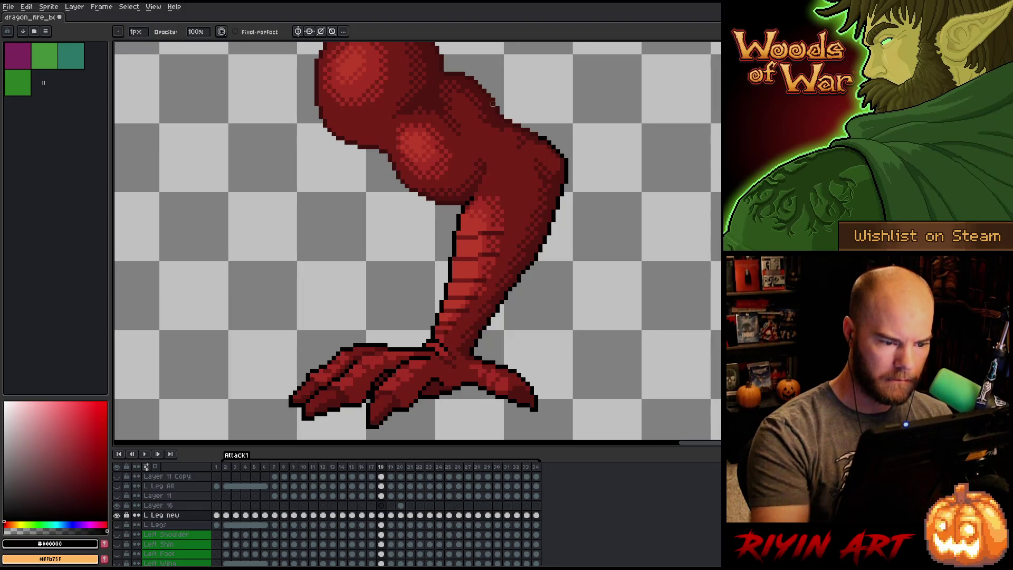
key(comma)
key(period)
key(period)
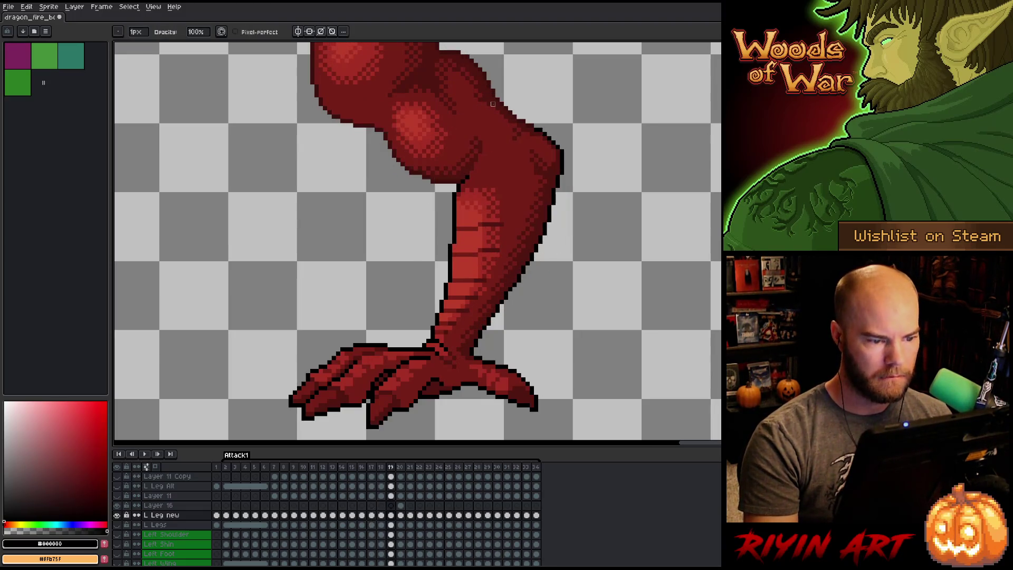
key(comma)
key(period)
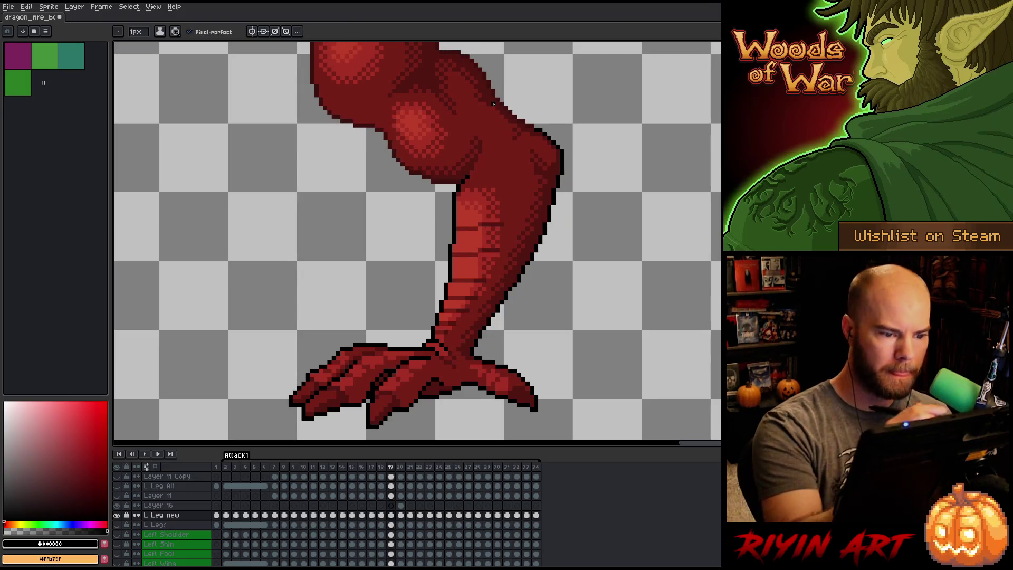
key(b)
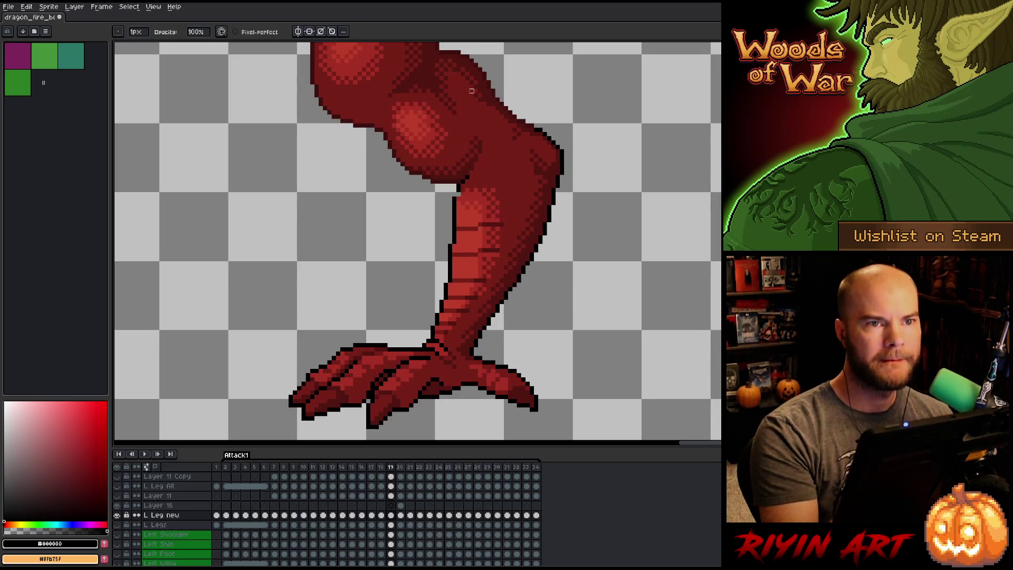
key(ctrl+s)
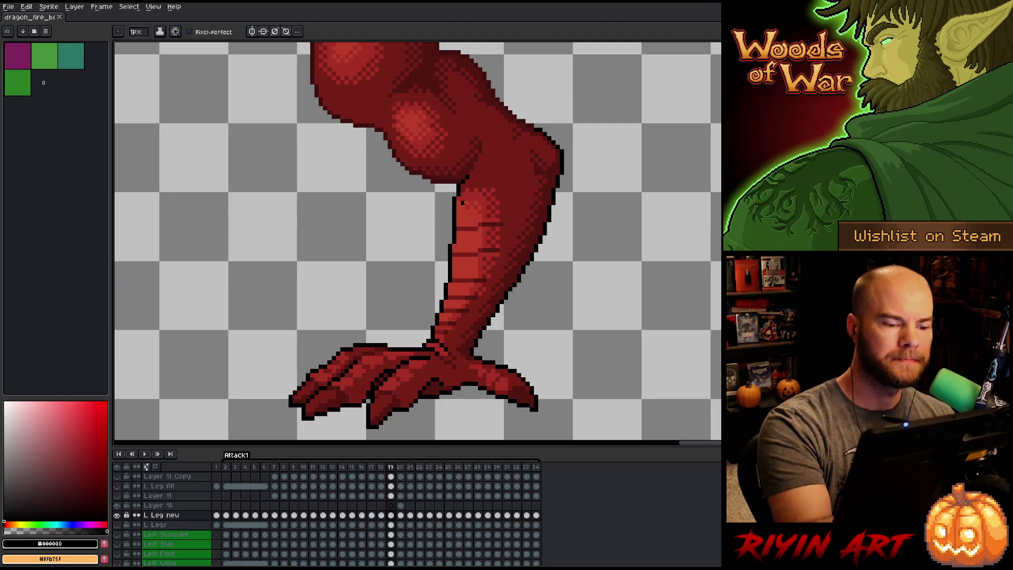
Sample several reds from the leg with the eyedropper, ending on the #bb3d29 highlight.
right_click(549, 319)
key(Escape)
mouse_move(562, 263)
mouse_down()
mouse_move(543, 281)
mouse_move(529, 265)
mouse_up()
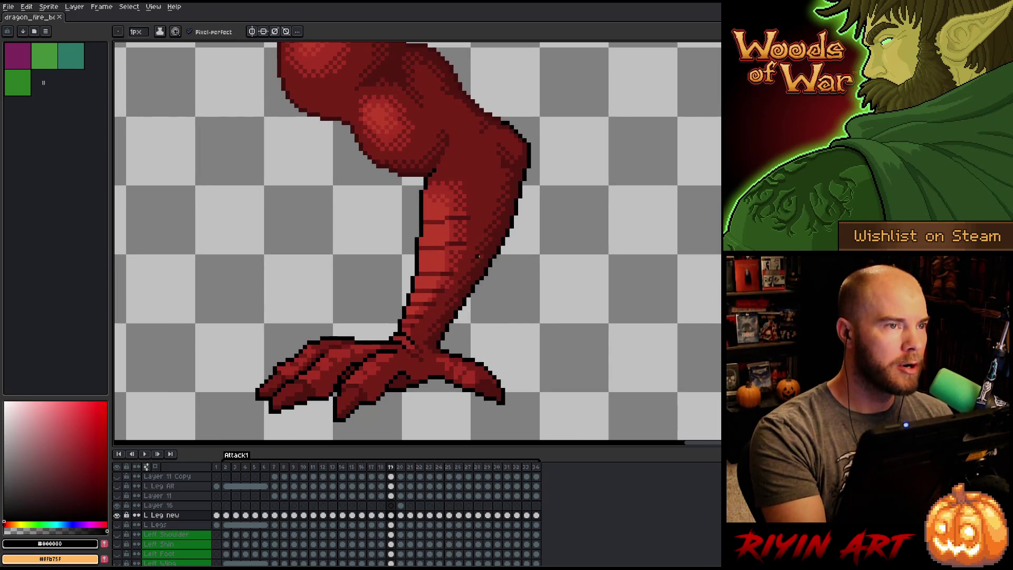
drag(554, 269, 586, 301)
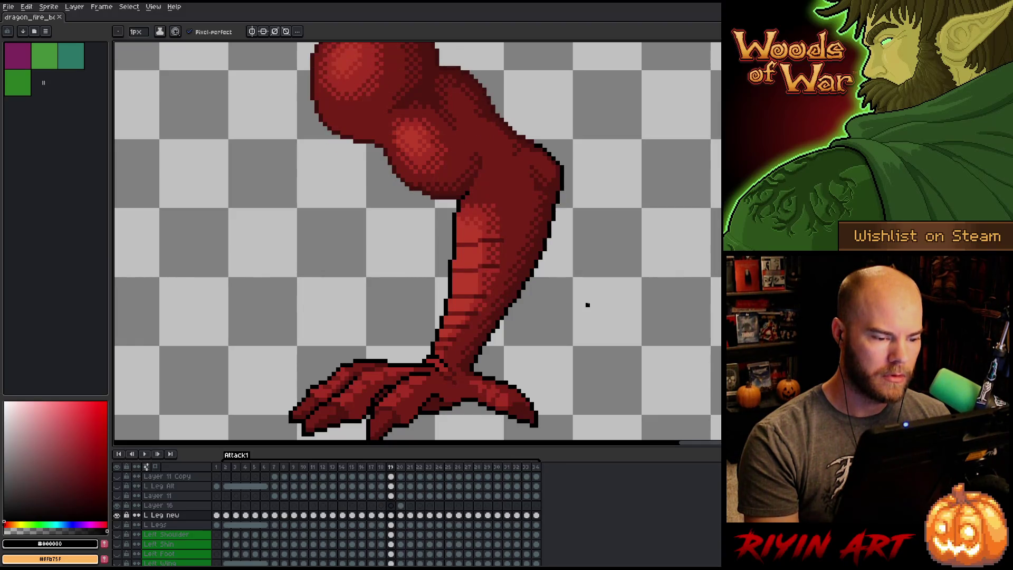
alt+click(474, 293)
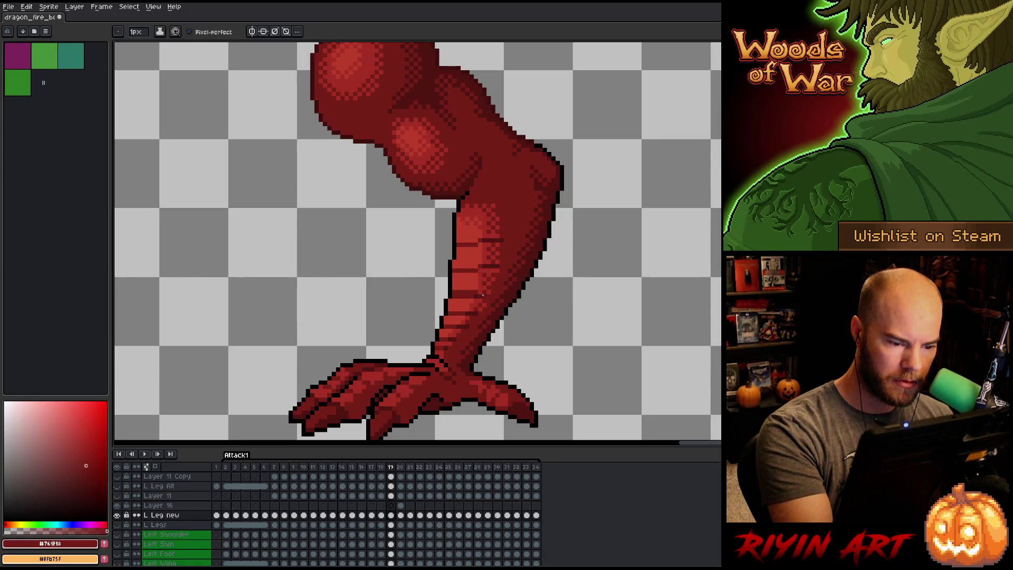
alt+click(488, 288)
alt+click(492, 290)
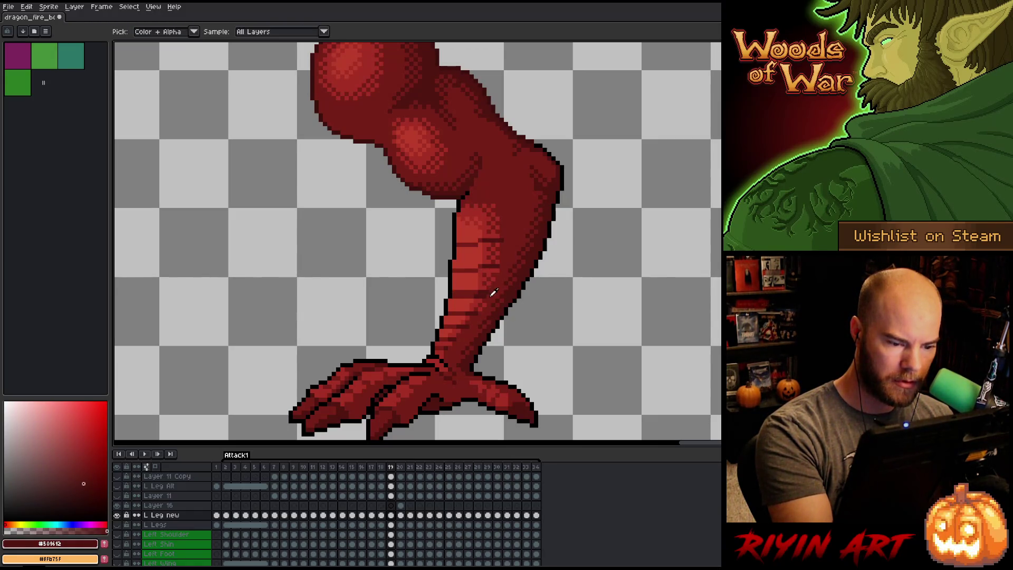
alt+click(483, 296)
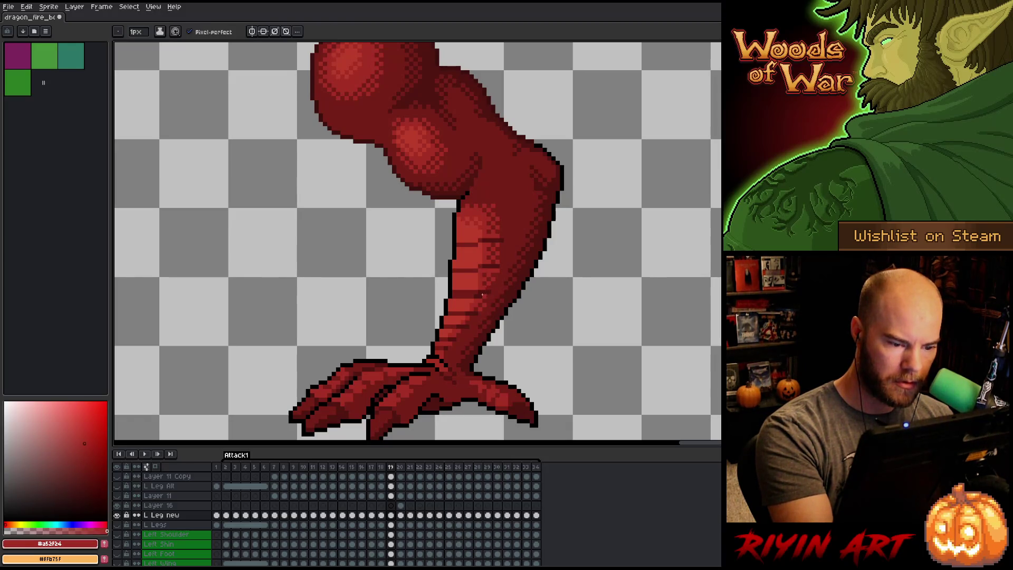
alt+click(483, 288)
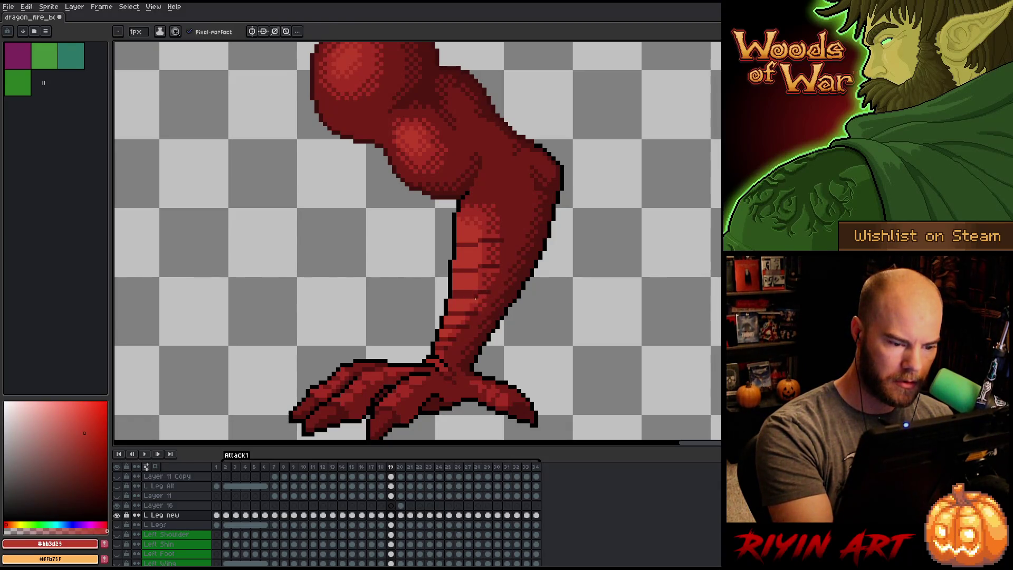
alt+click(475, 290)
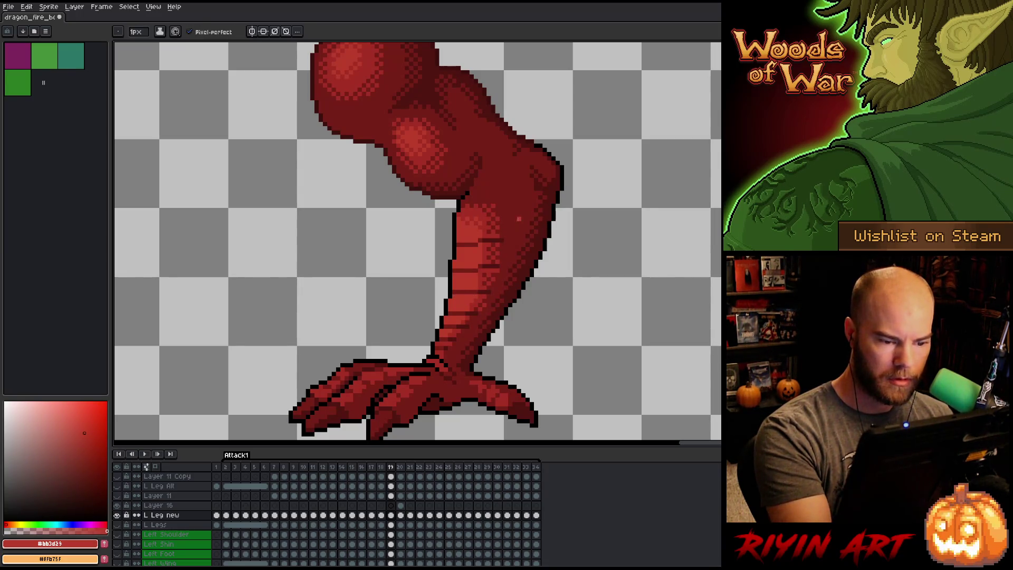
Toggle between frames 19 and 20 to compare leg poses, settling on frame 20.
key(Left)
key(Right)
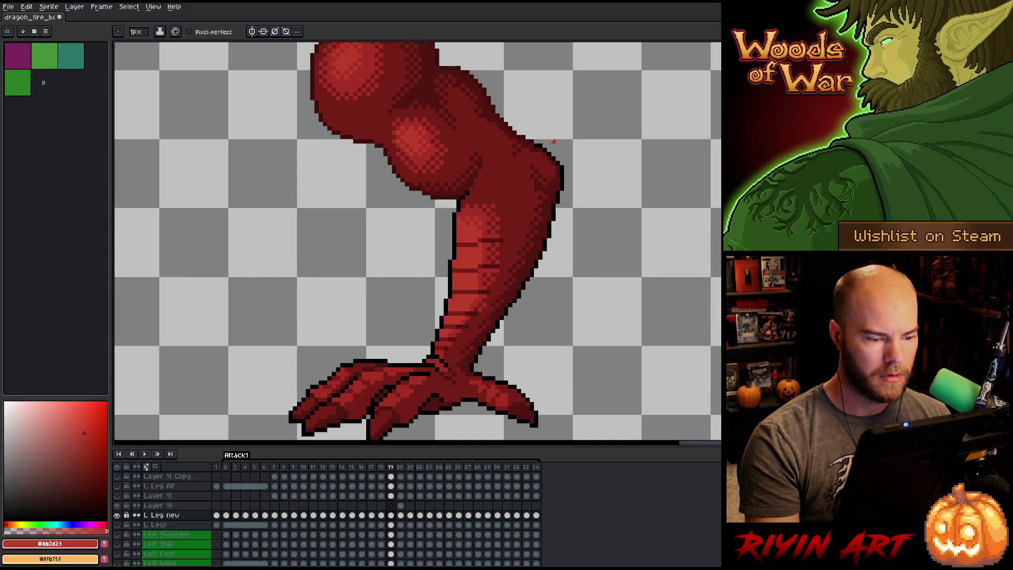
key(Right)
key(Left)
key(Right)
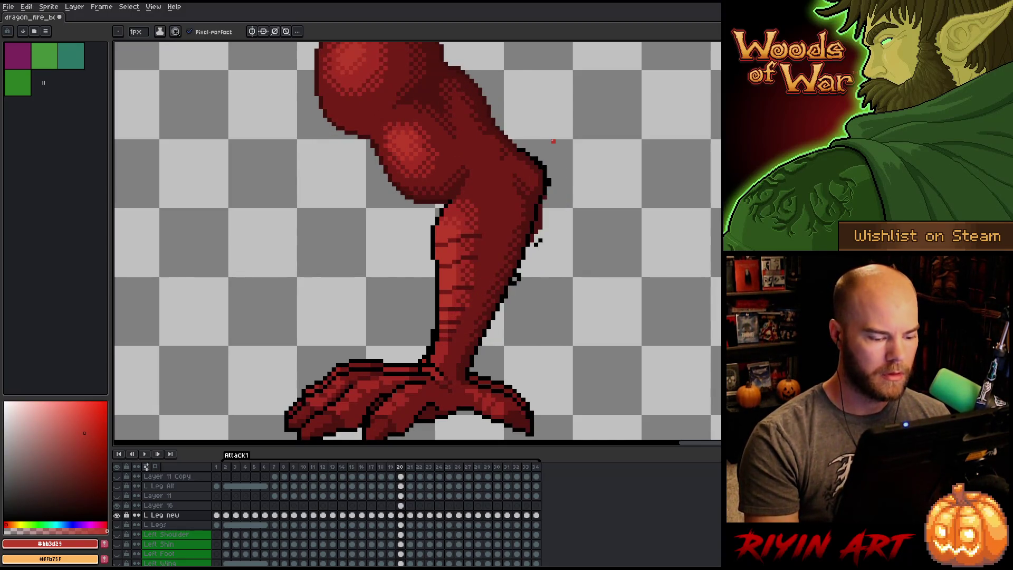
key(Left)
key(Right)
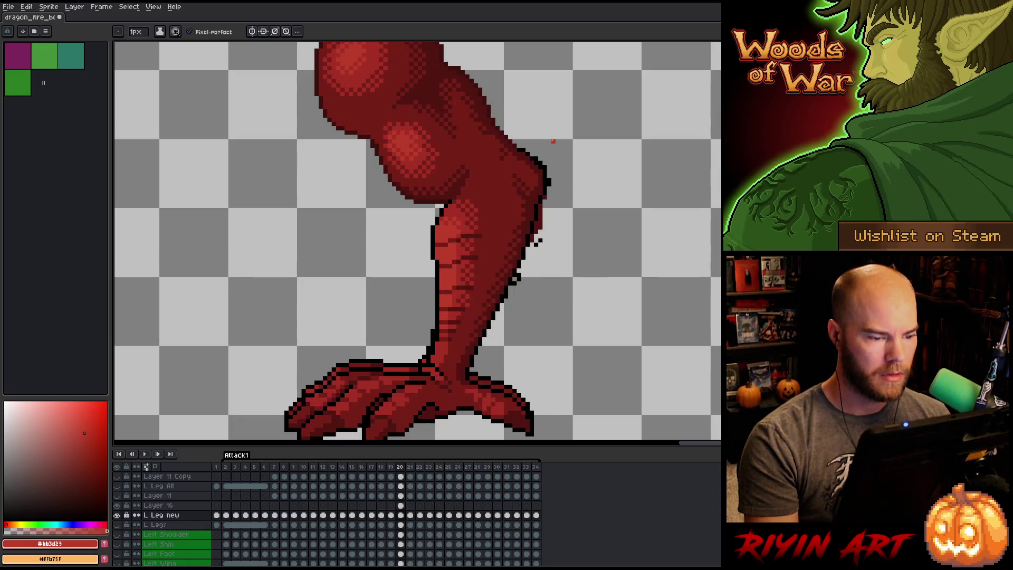
key(Left)
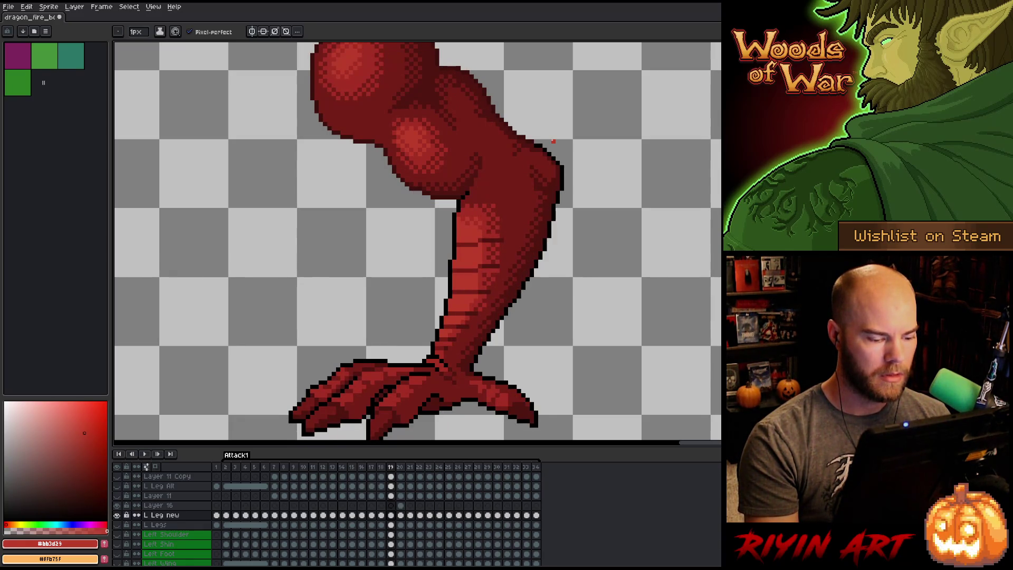
key(Right)
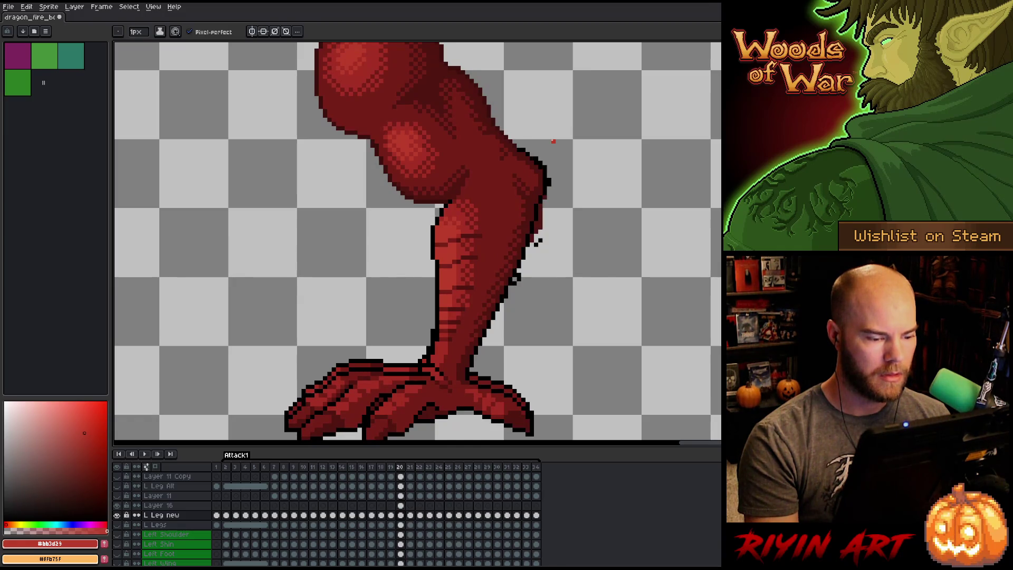
key(Left)
key(Right)
key(Left)
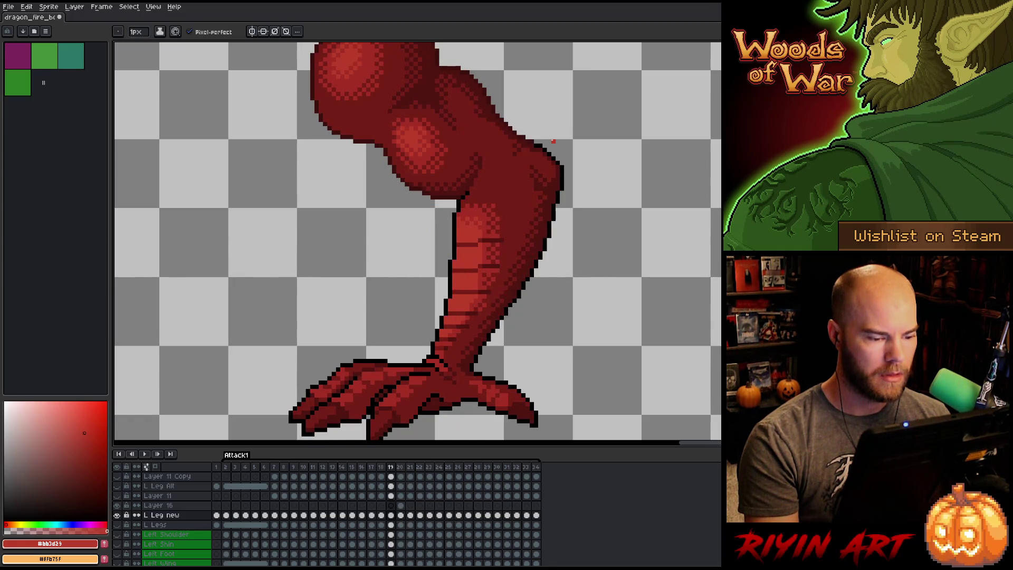
key(Right)
key(m)
scroll(548, 141, down, 3)
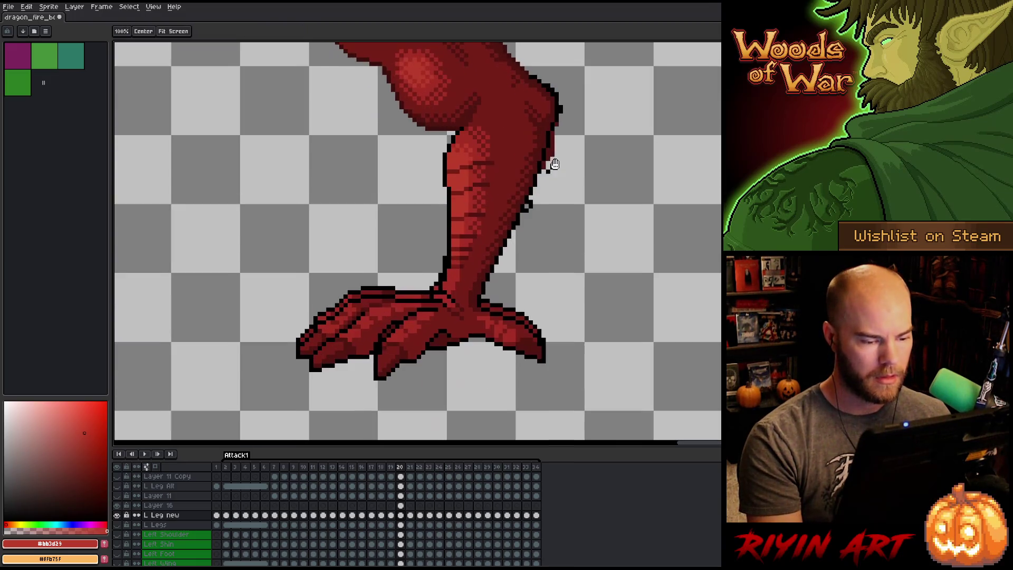
Marquee-select the foot on frame 20, nudge it down one pixel, and deselect.
mouse_move(574, 412)
mouse_down()
mouse_move(237, 305)
mouse_move(229, 271)
mouse_up()
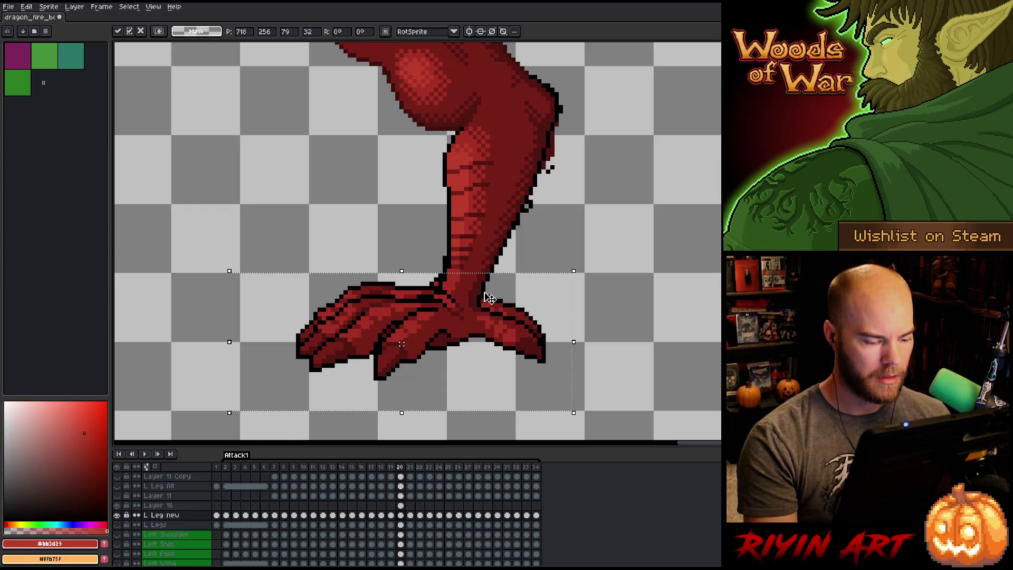
key(Down)
click(400, 505)
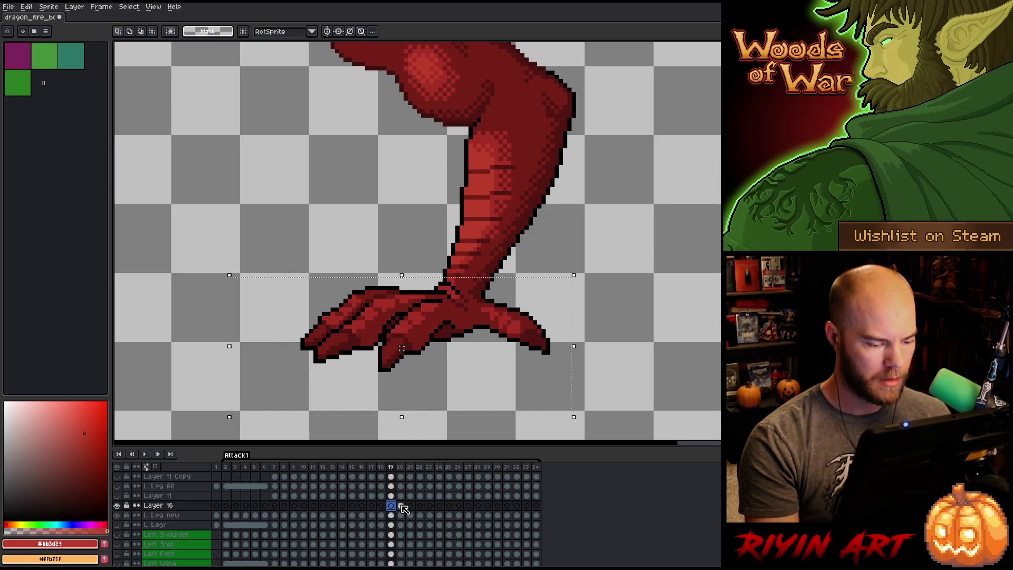
key(ctrl+d)
scroll(401, 348, down, 2)
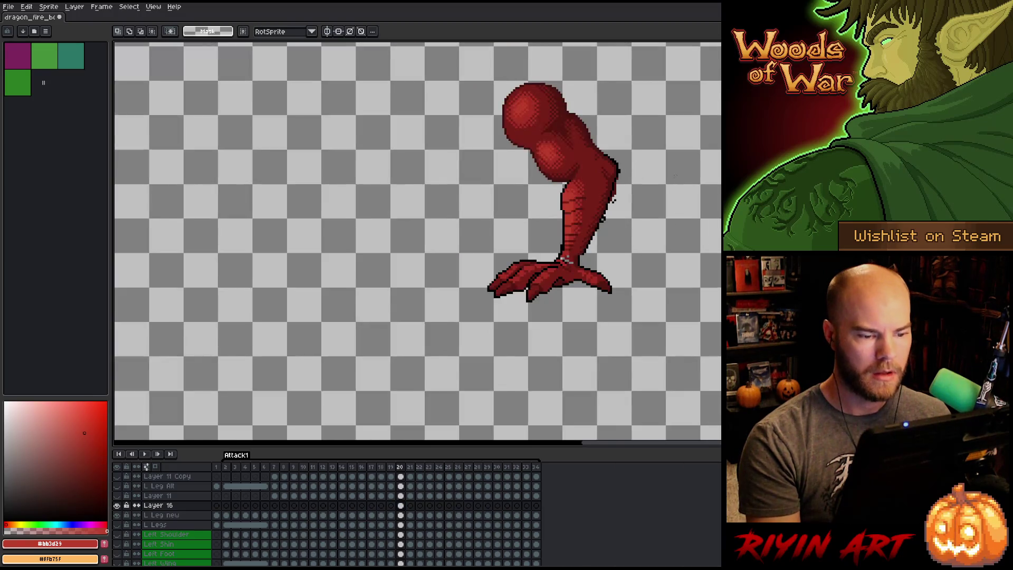
scroll(402, 348, up, 1)
Flip through frames 19 to 21 to check the leg pose lines up.
drag(665, 199, 575, 252)
key(Left)
key(Right)
key(Right)
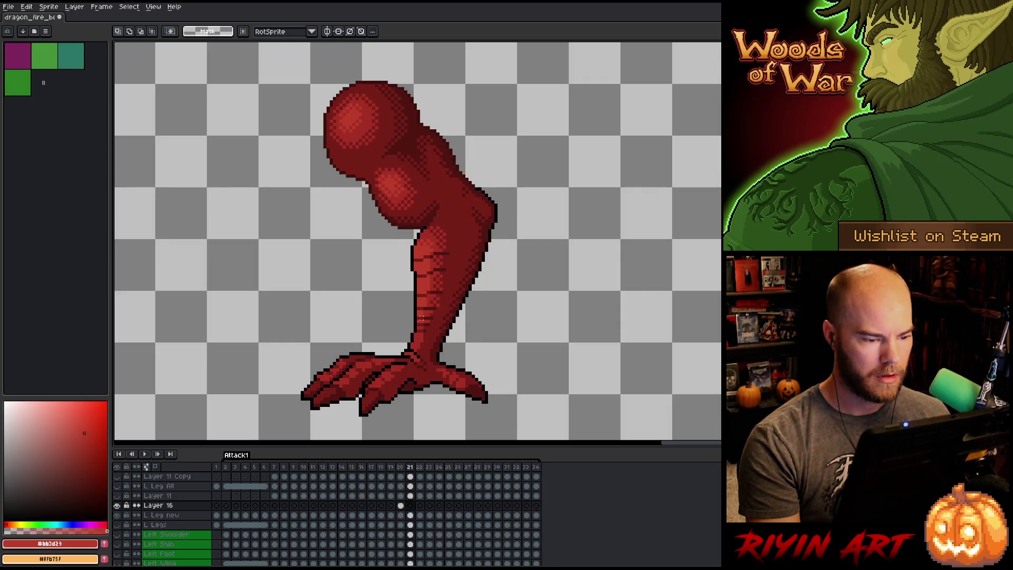
key(Left)
key(Left)
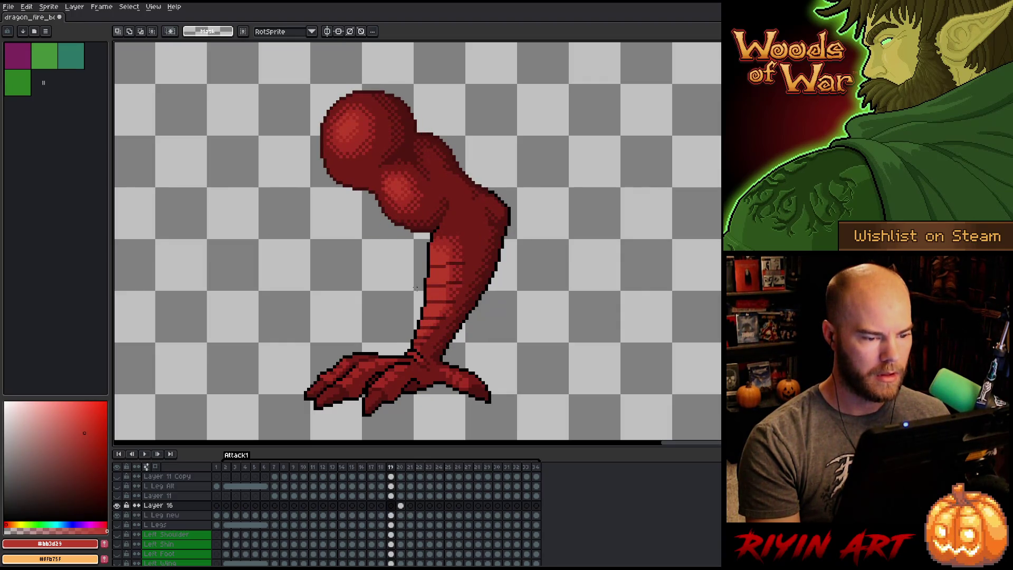
key(Right)
key(Right)
key(Left)
key(Left)
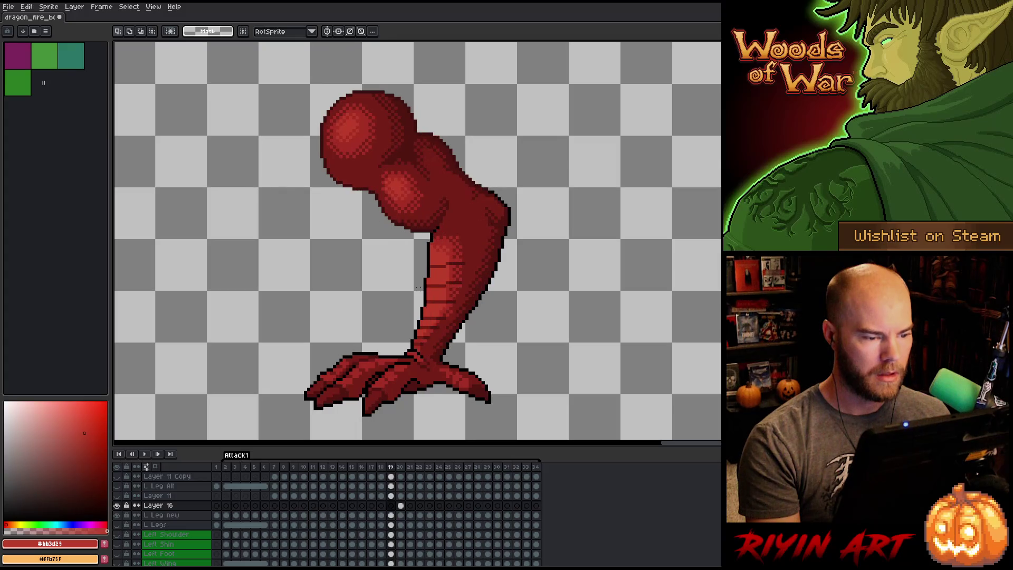
key(Right)
key(Right)
key(Left)
key(Left)
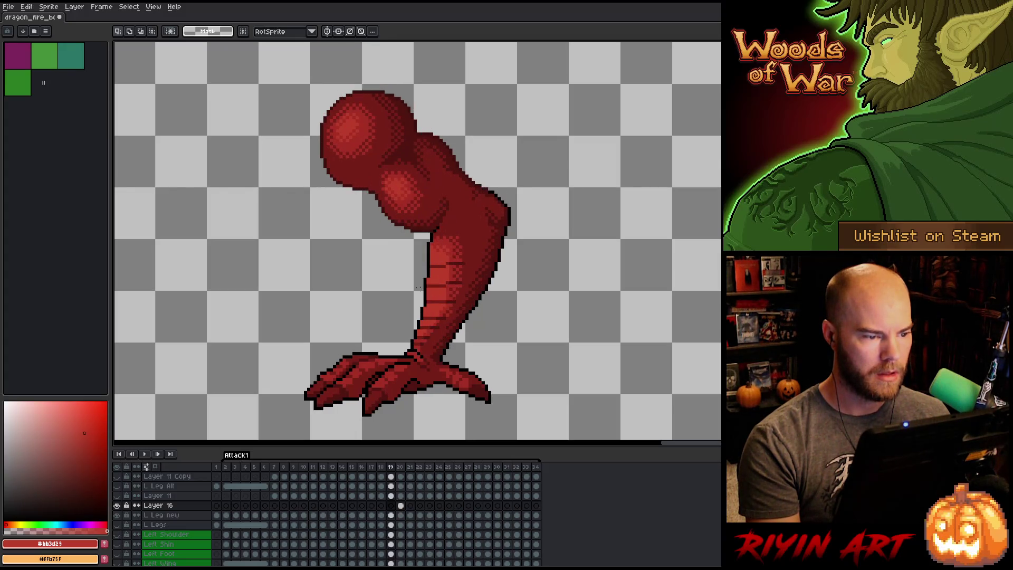
key(Right)
key(Right)
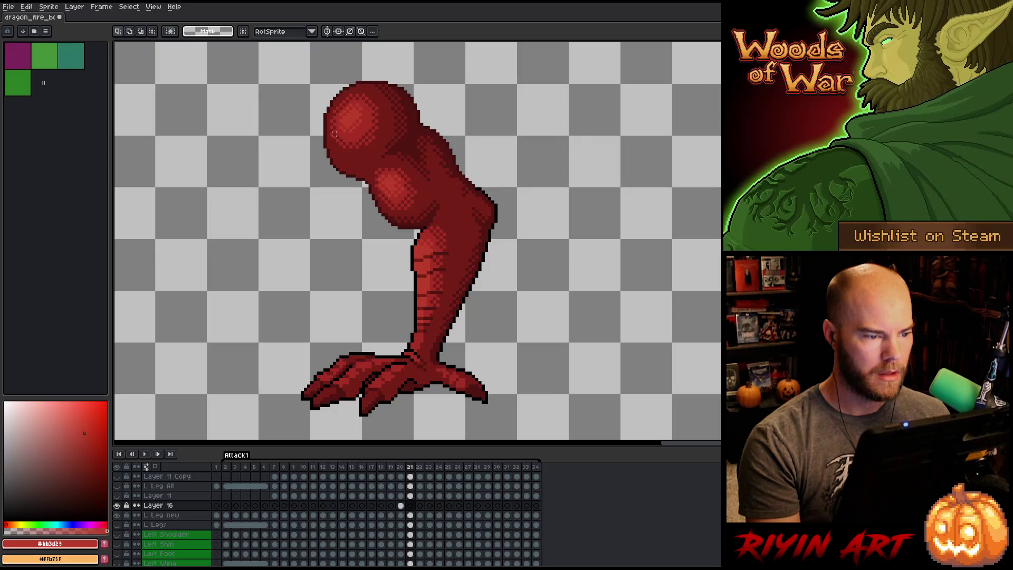
key(Left)
key(Left)
key(Right)
key(Right)
key(Left)
key(Left)
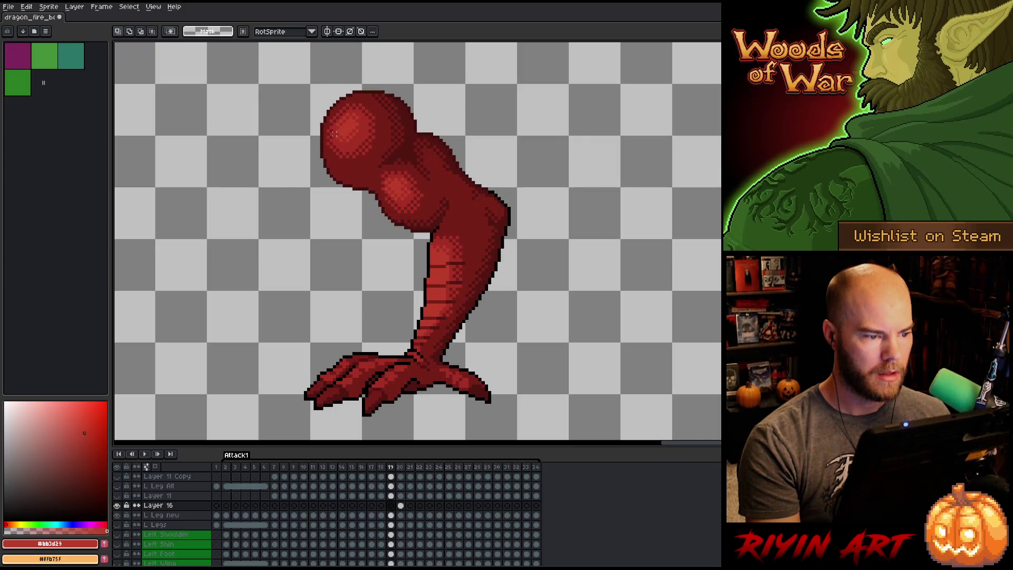
key(Right)
key(Right)
key(Left)
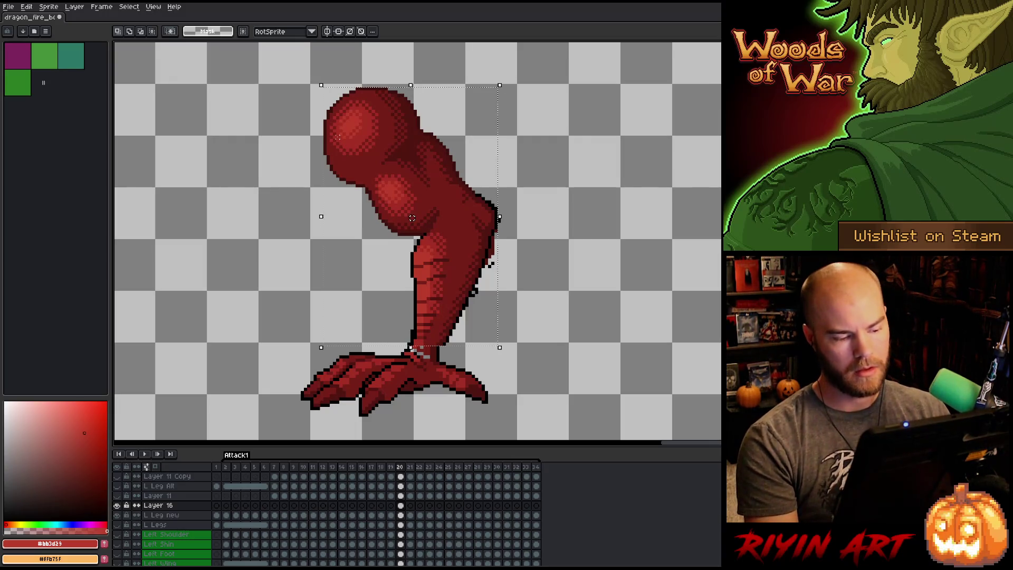
Select the thigh and shin for transforming and compare frames 19–21 again.
key(ctrl+t)
key(Right)
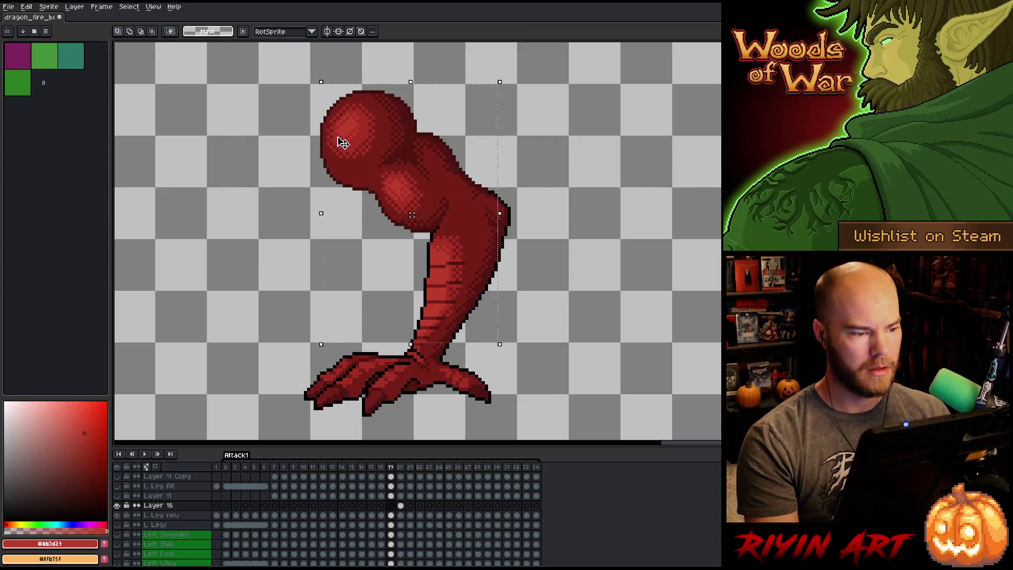
key(Left)
key(Right)
key(Left)
key(Left)
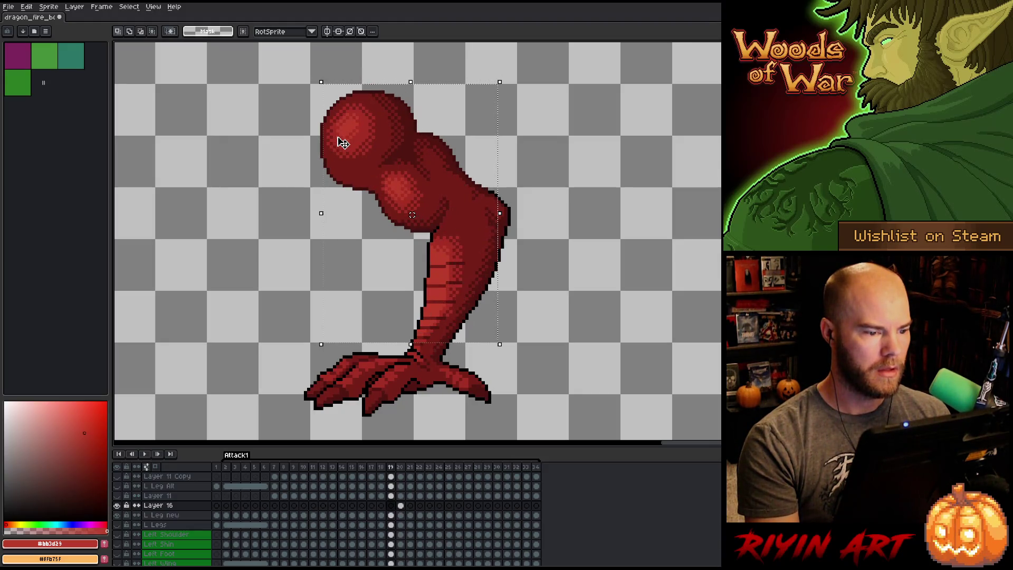
key(Right)
key(Right)
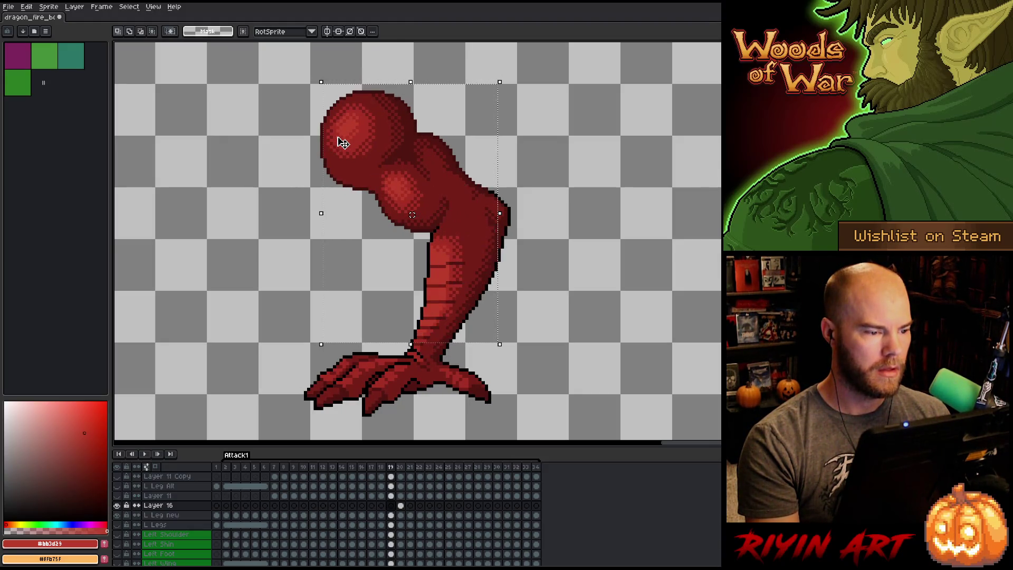
key(Left)
key(Right)
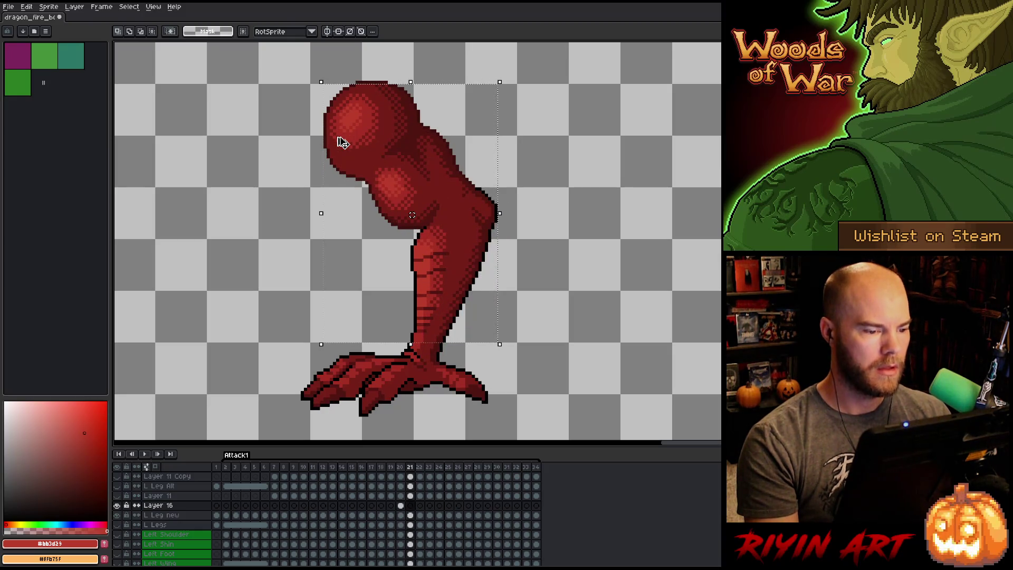
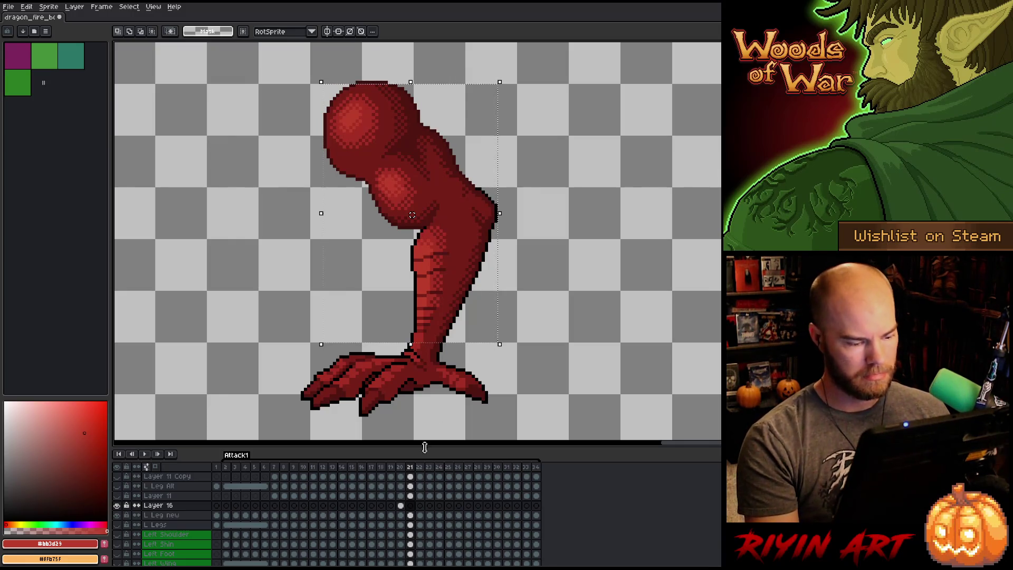
Shift frame 20's leg a few pixels left and compare it with frame 21's pose.
click(401, 505)
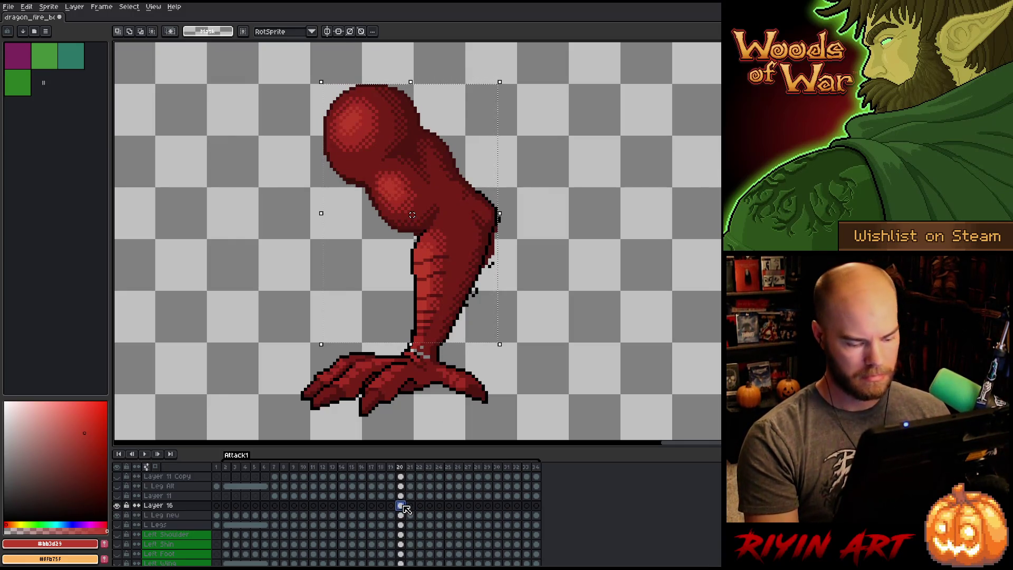
key(Left)
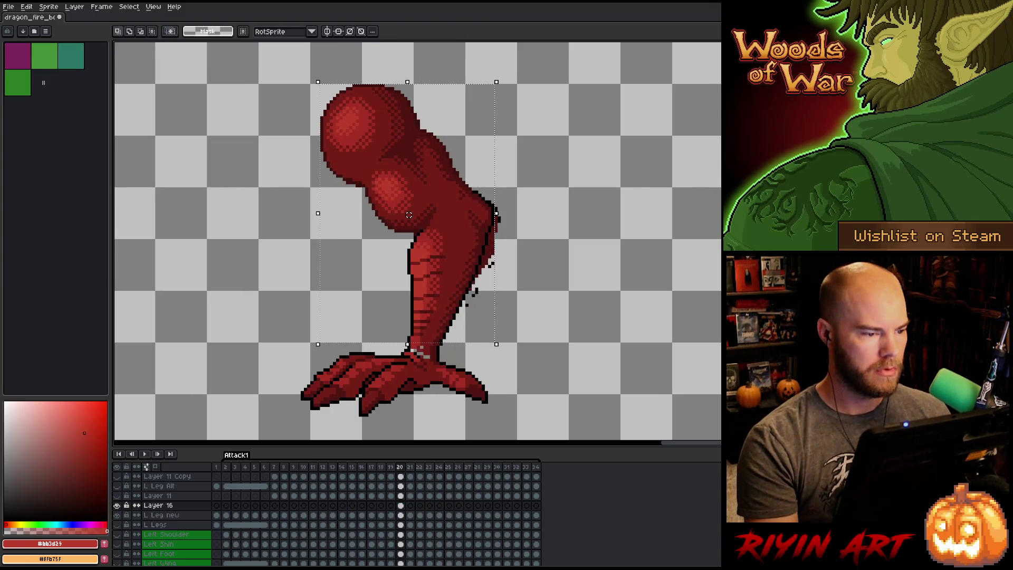
click(408, 507)
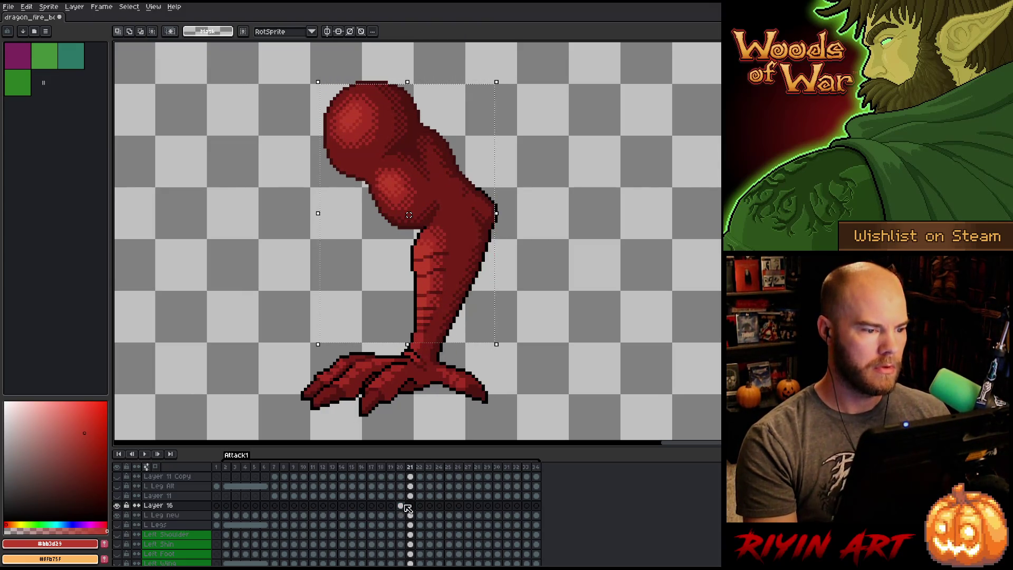
key(comma)
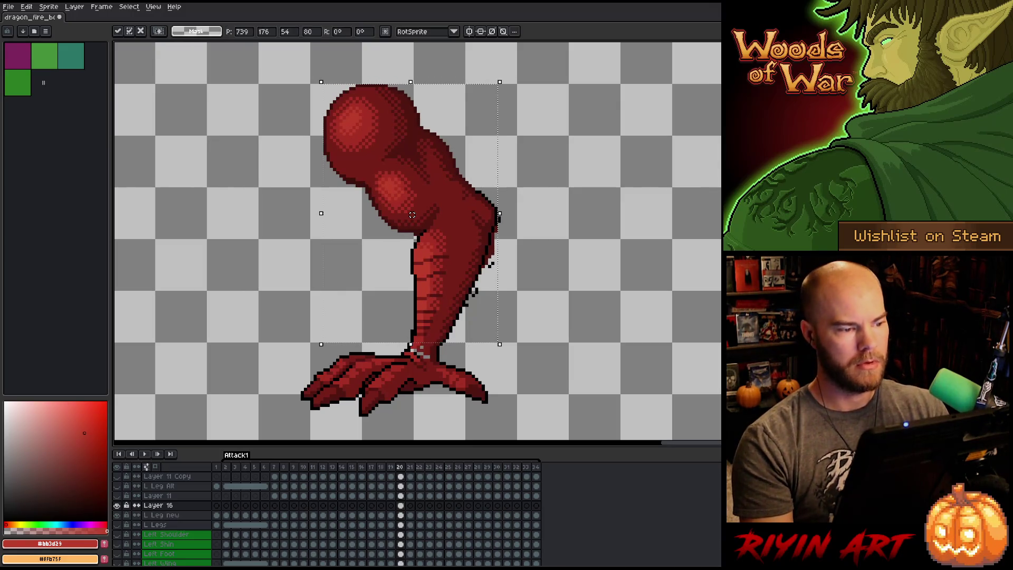
key(period)
key(comma)
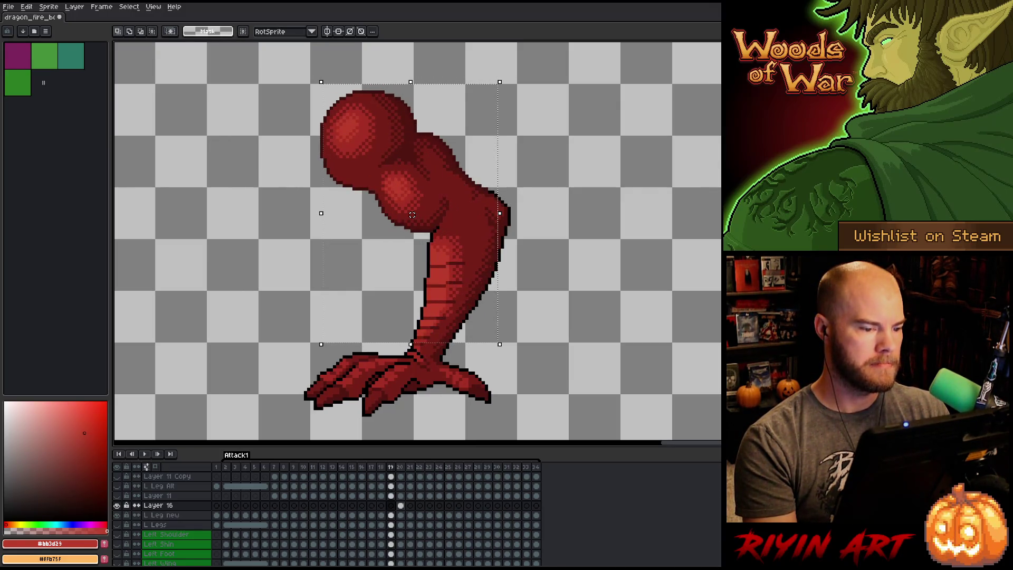
key(comma)
key(period)
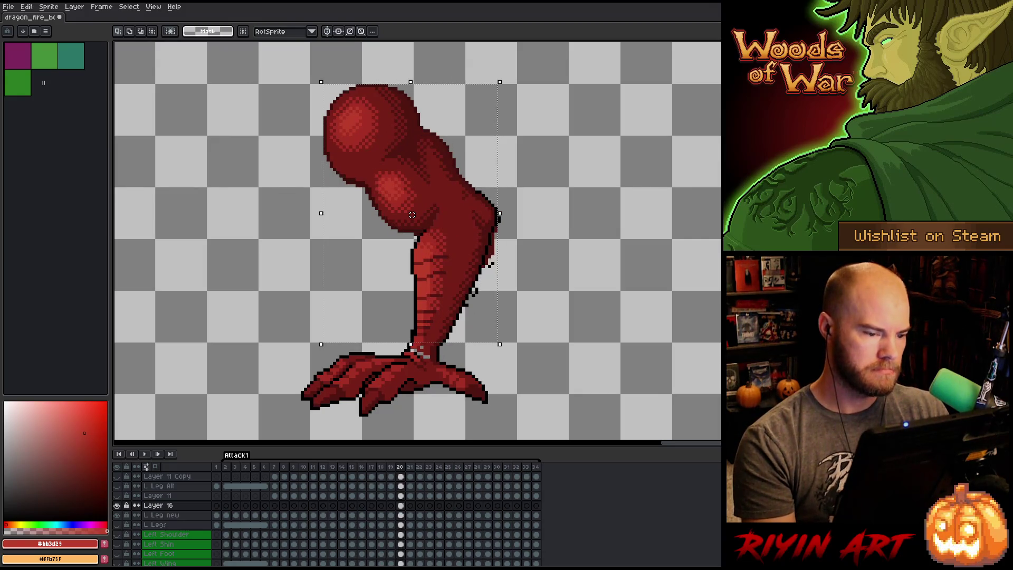
key(period)
Flip between frames 19, 20 and 21 to compare the leg poses.
key(comma)
key(period)
key(comma)
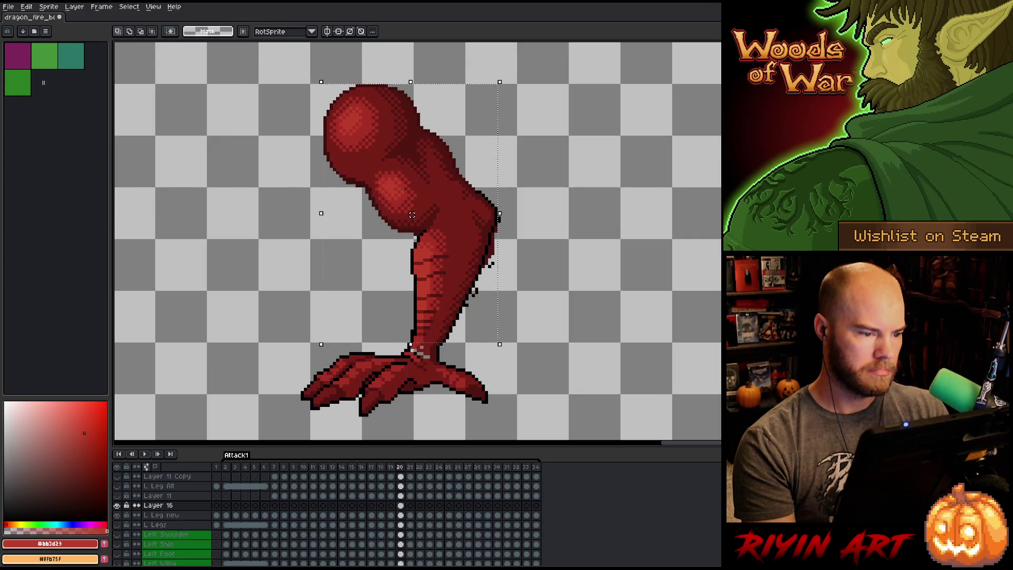
key(period)
key(comma)
key(period)
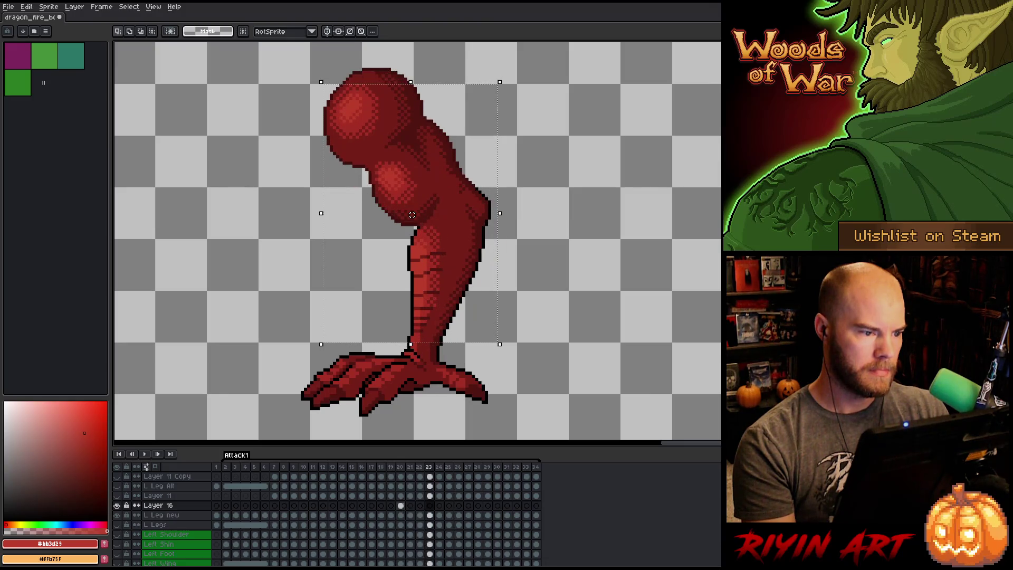
key(comma)
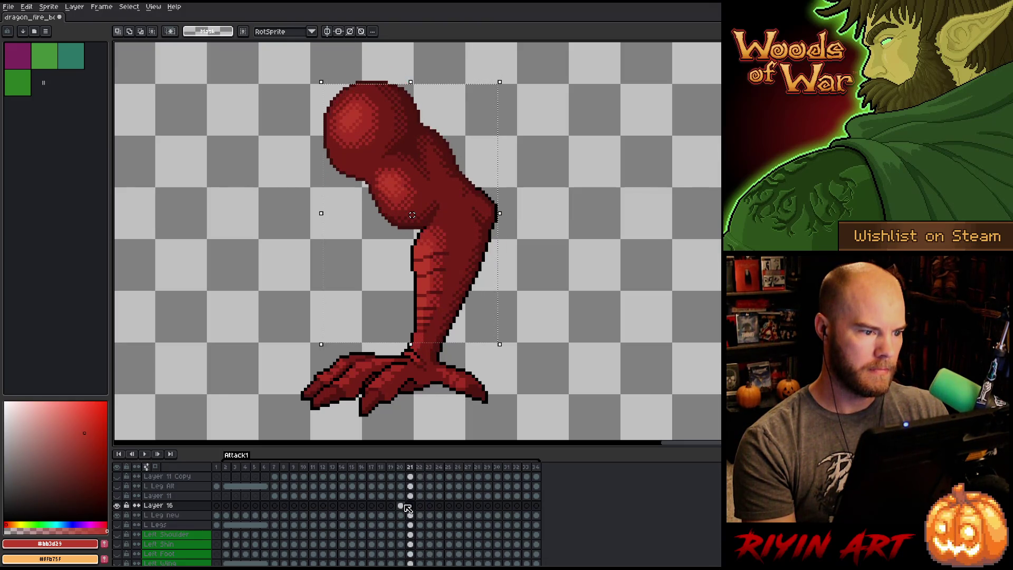
key(comma)
key(period)
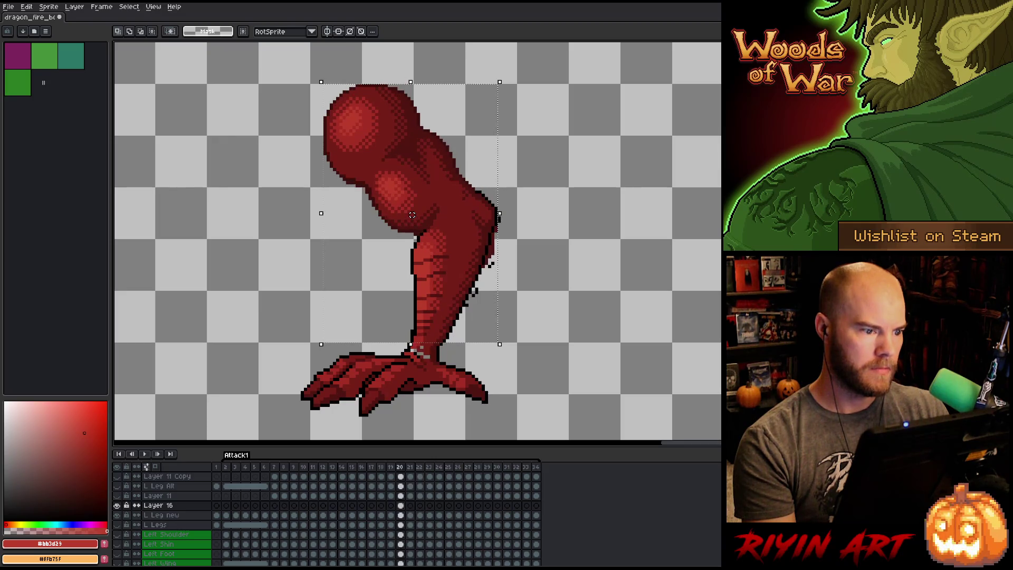
key(period)
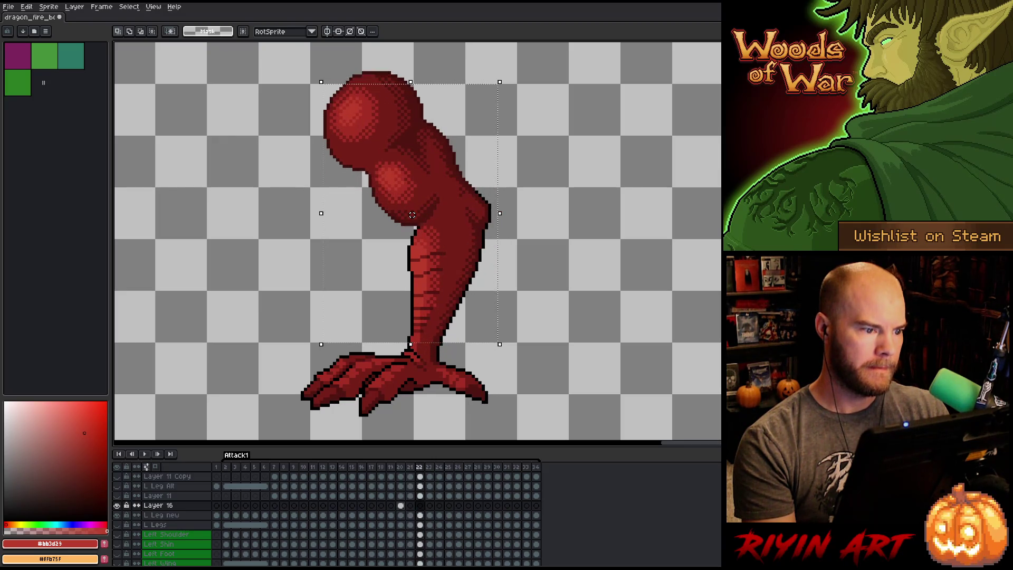
key(comma)
key(comma)
click(406, 505)
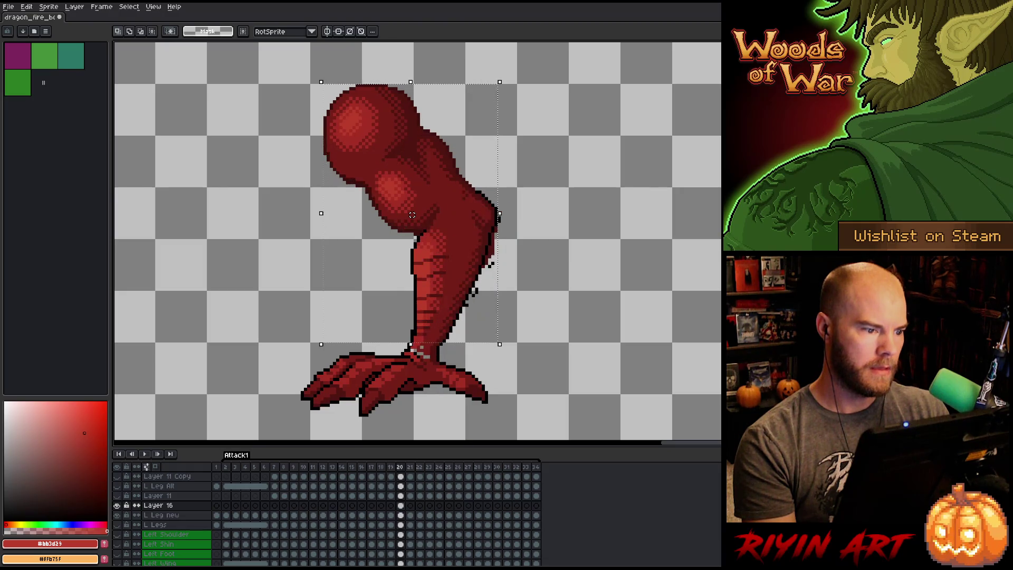
key(comma)
key(comma)
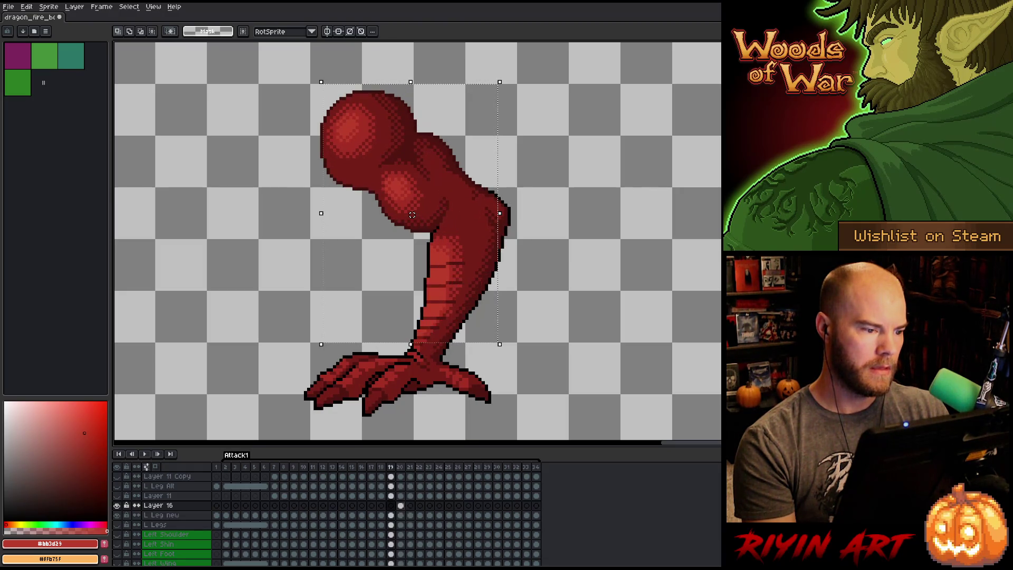
key(period)
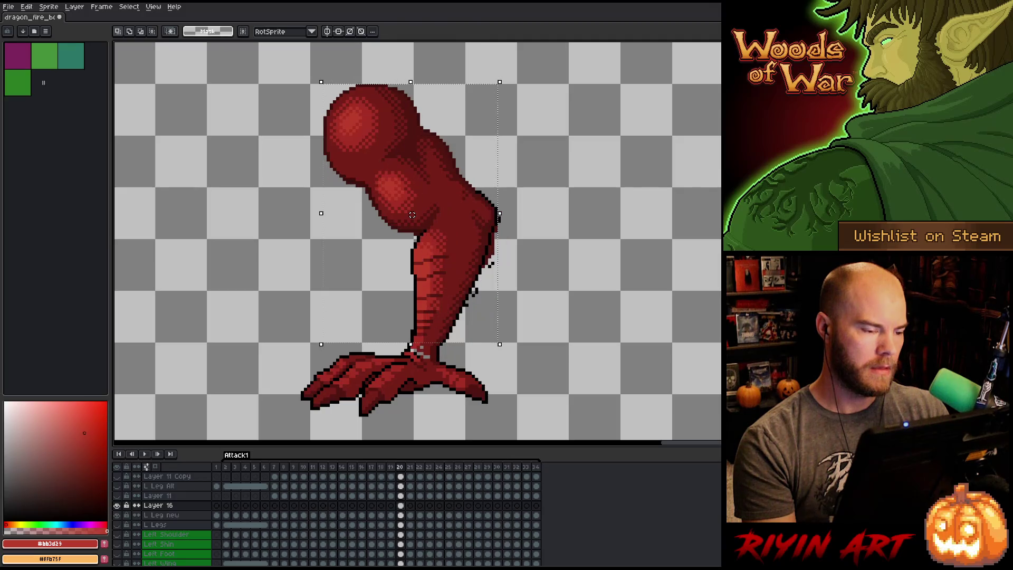
key(period)
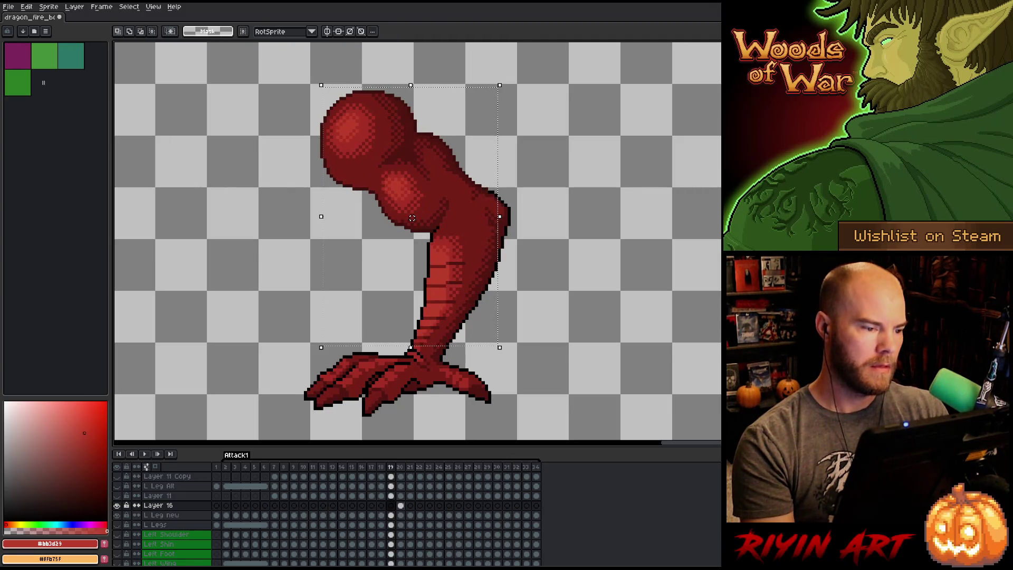
key(comma)
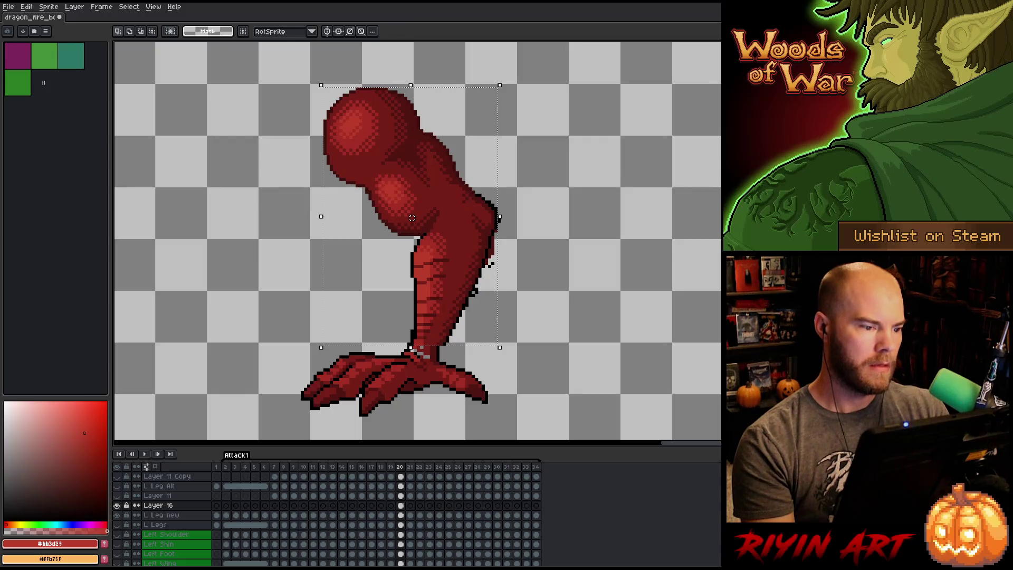
Move frame 20's leg up about 12 px, commit it, and check the motion.
drag(412, 218, 412, 211)
key(Return)
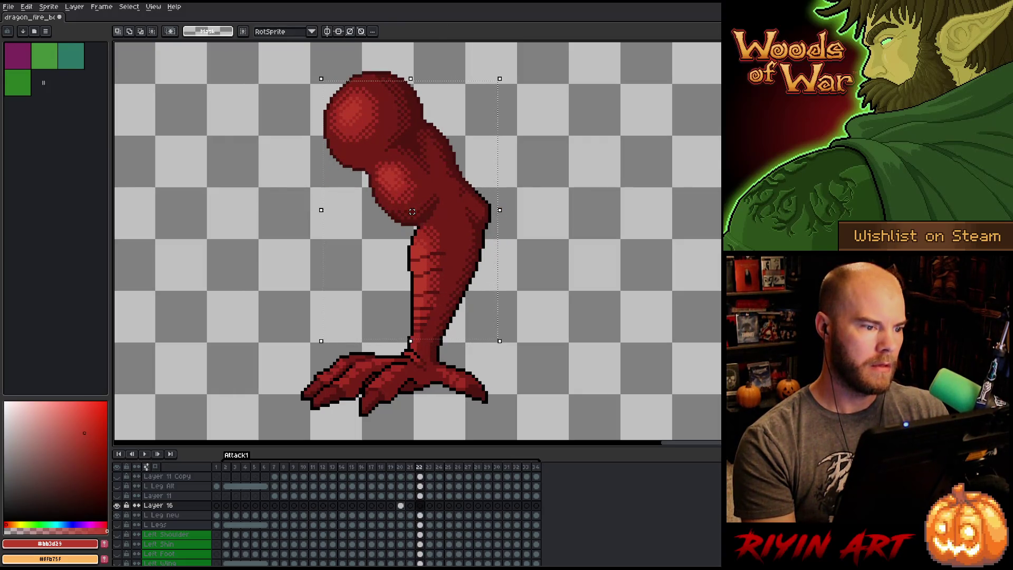
key(period)
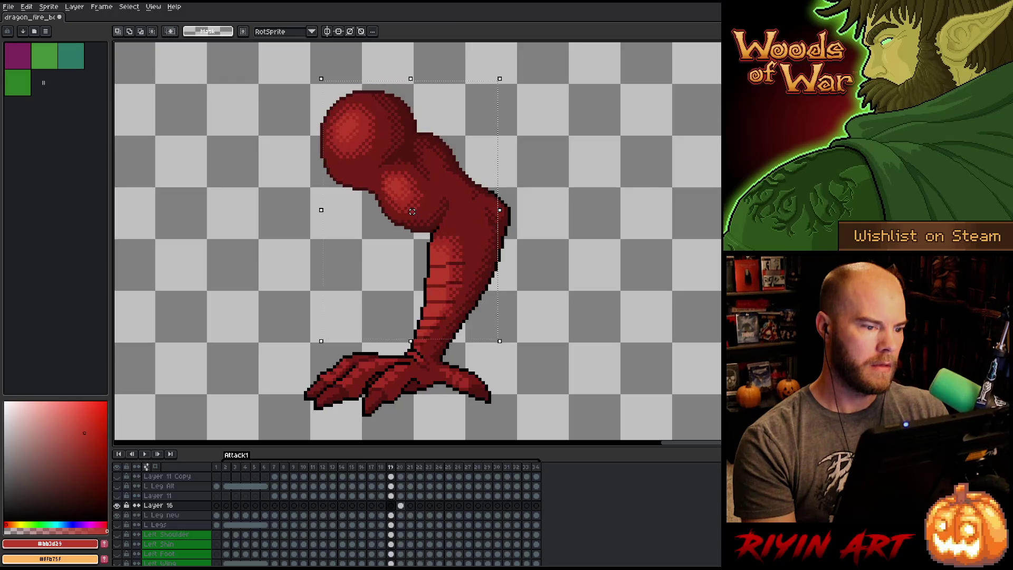
key(comma)
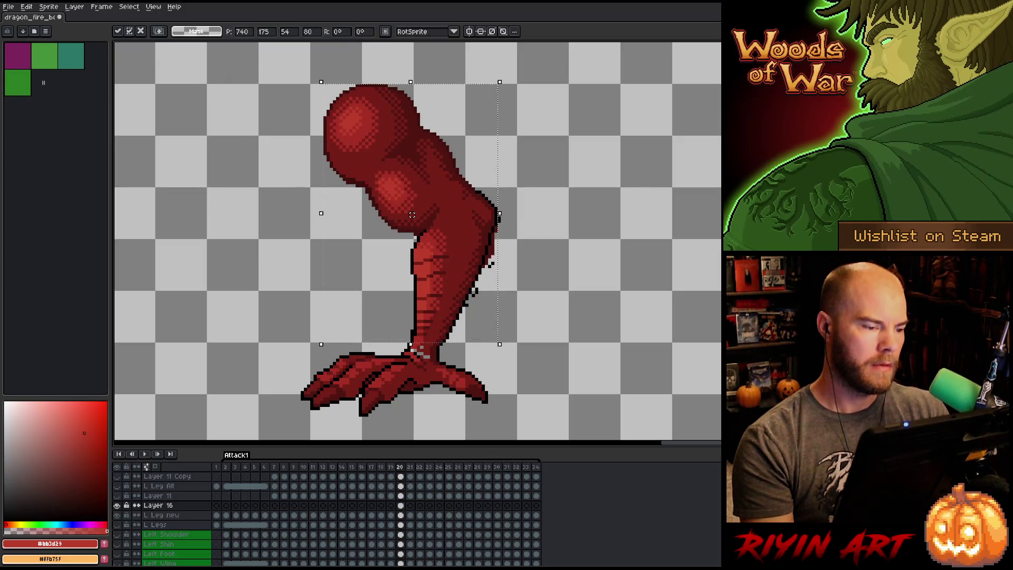
key(period)
key(Return)
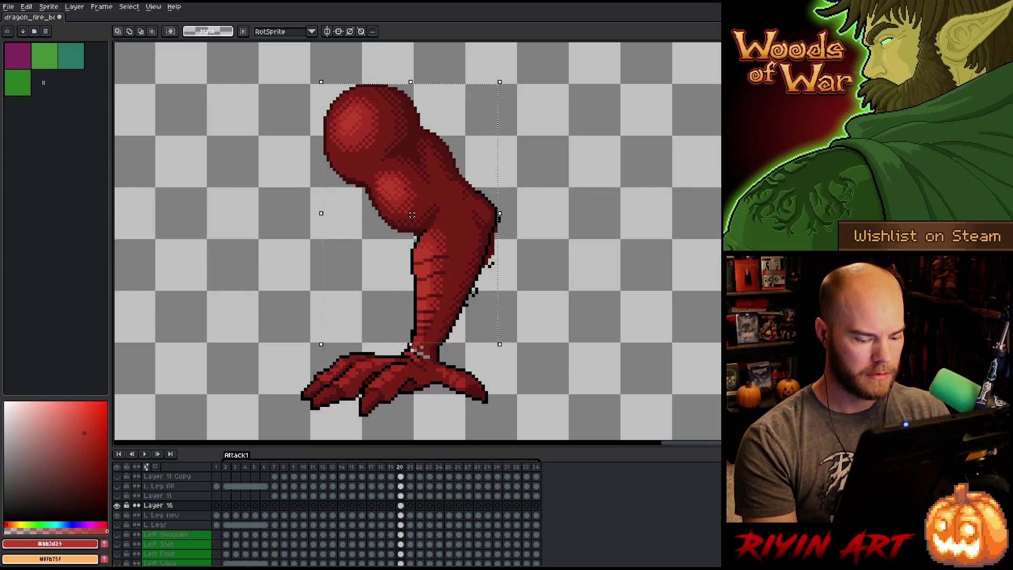
Save the sprite, then flip between frames 19 and 20 to review the leg.
key(ctrl+s)
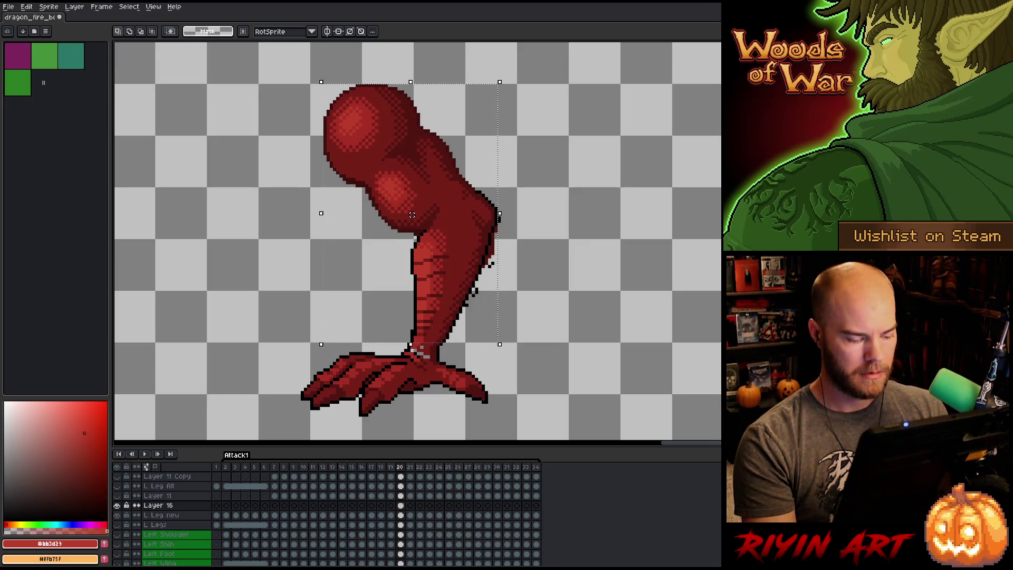
key(Left)
key(Right)
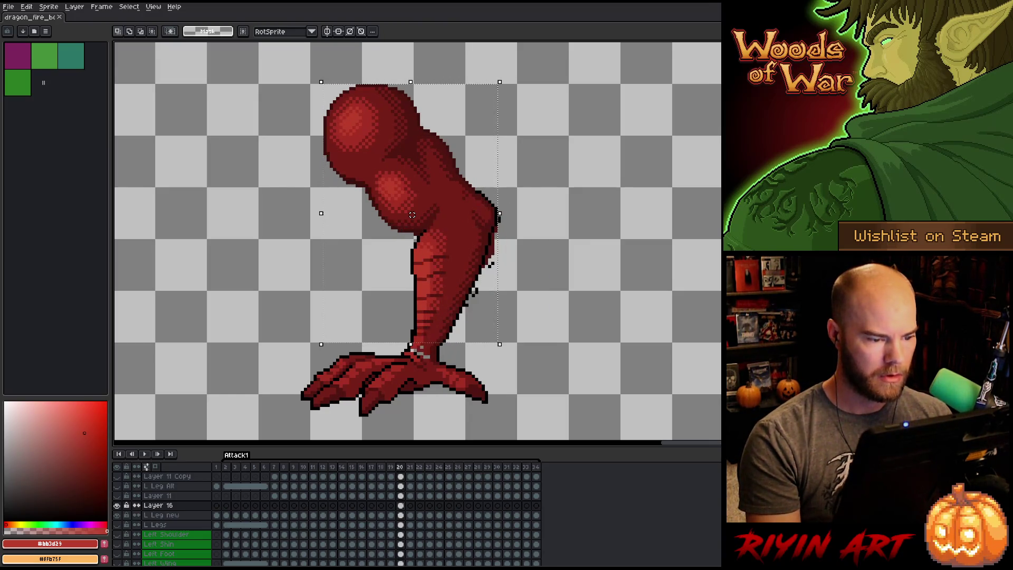
key(Left)
key(Right)
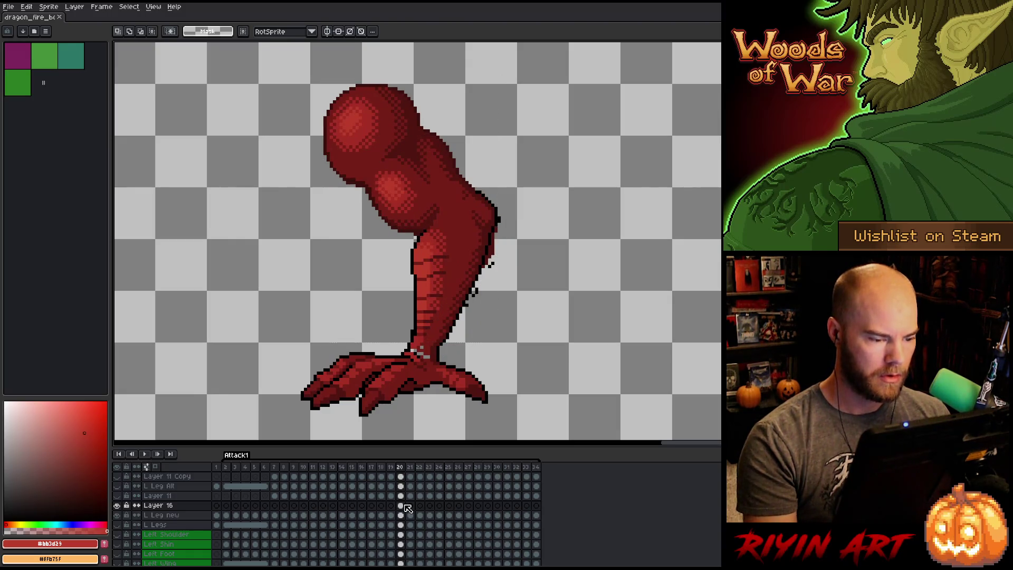
key(ctrl+d)
alt+click(422, 301)
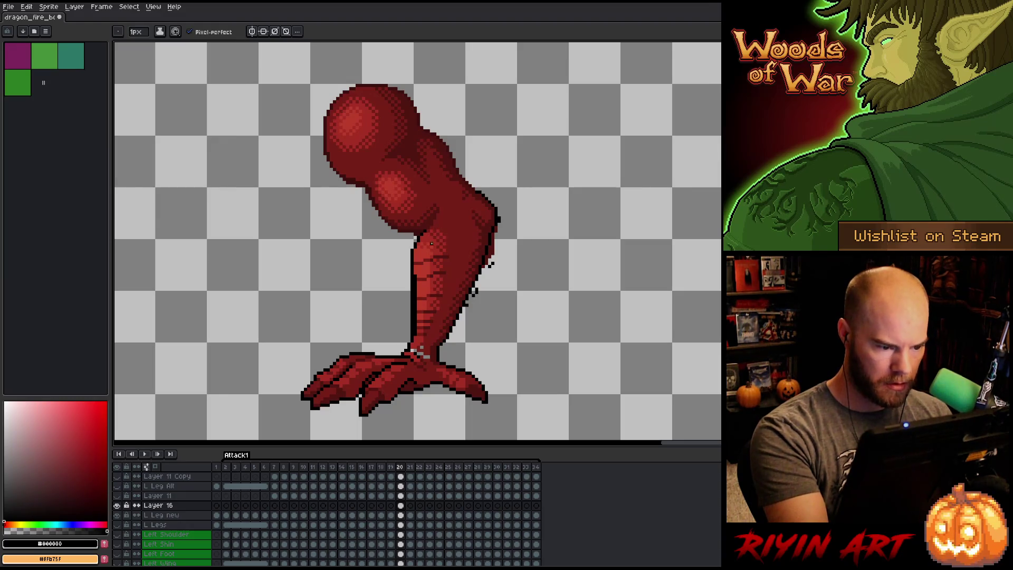
key(m)
drag(419, 338, 421, 341)
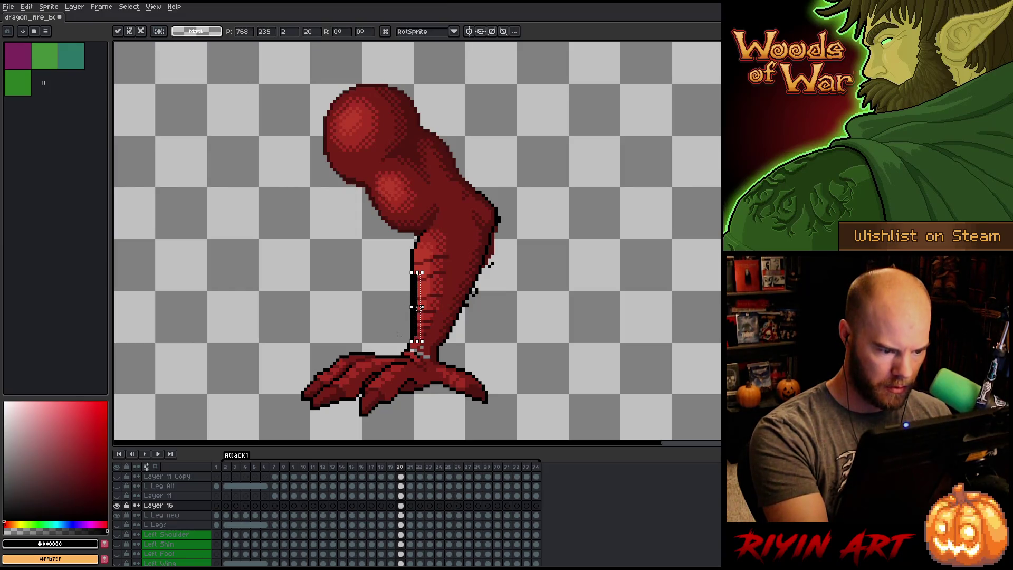
key(Return)
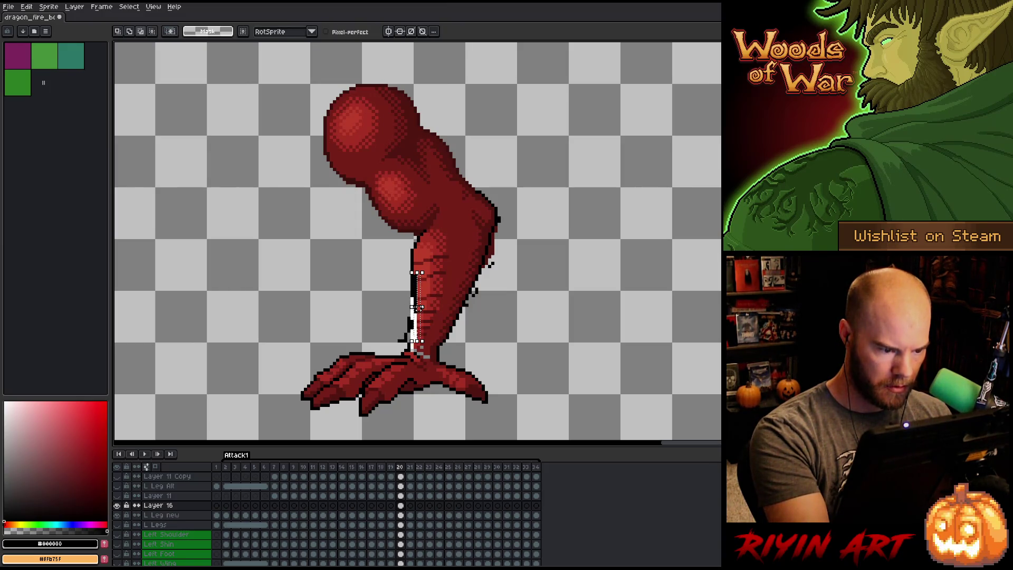
key(Right)
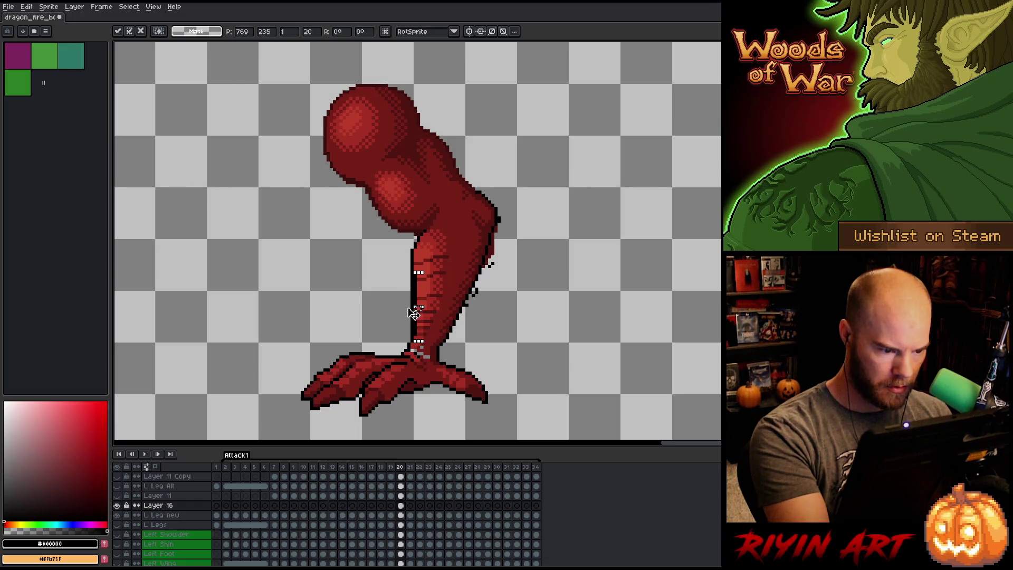
key(ctrl+d)
key(comma)
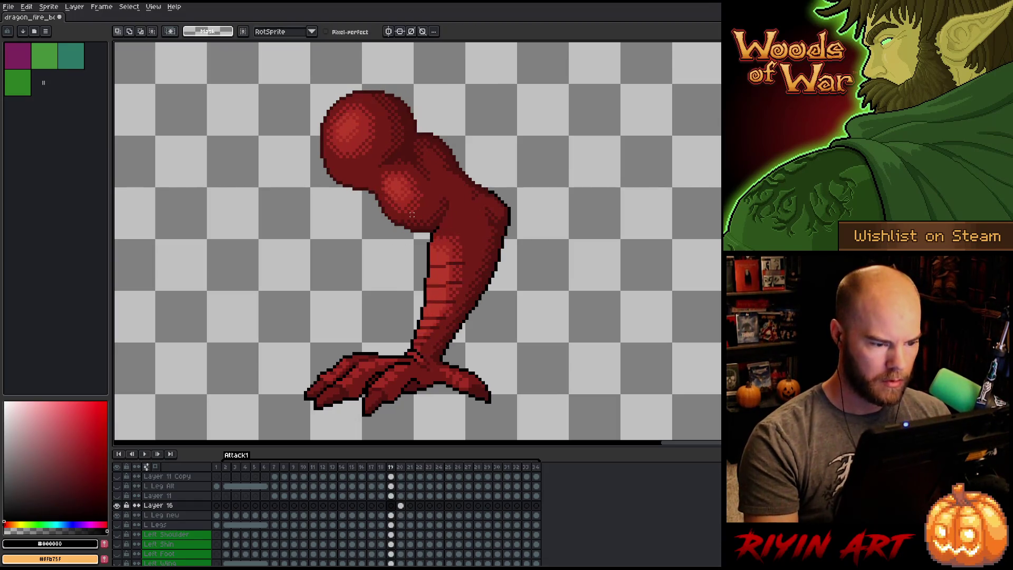
key(period)
key(comma)
key(period)
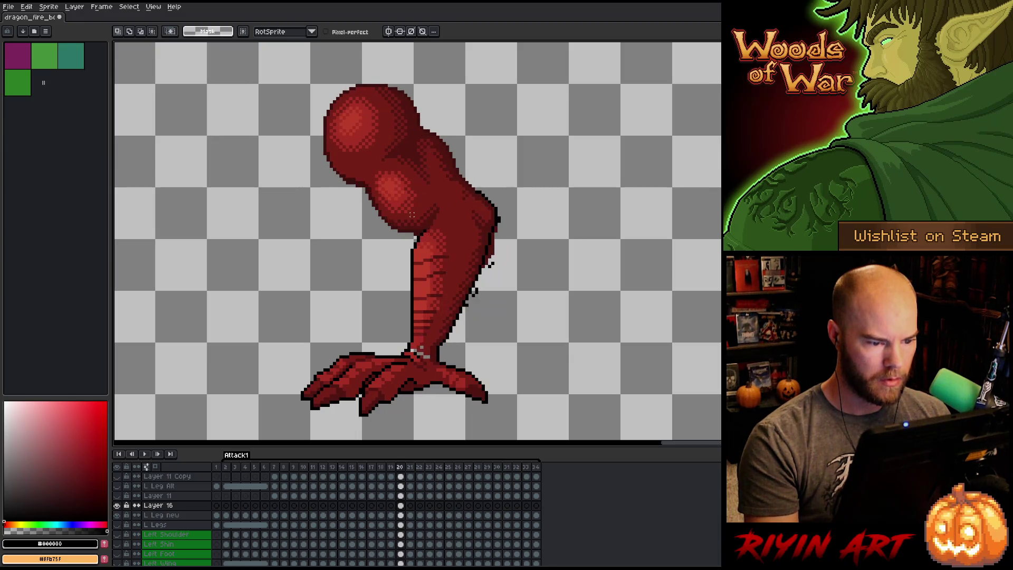
key(period)
key(comma)
key(comma)
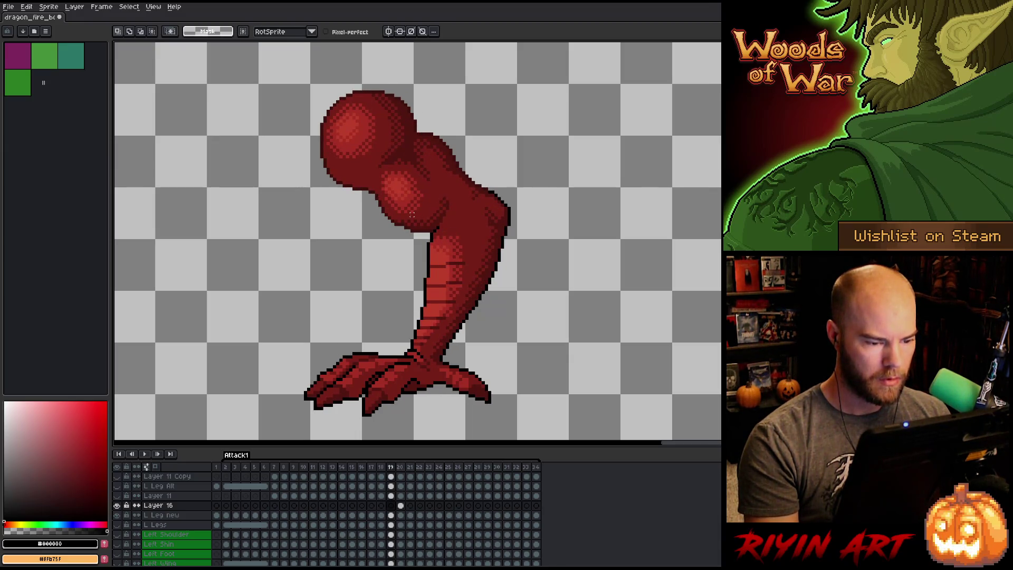
key(period)
key(comma)
key(period)
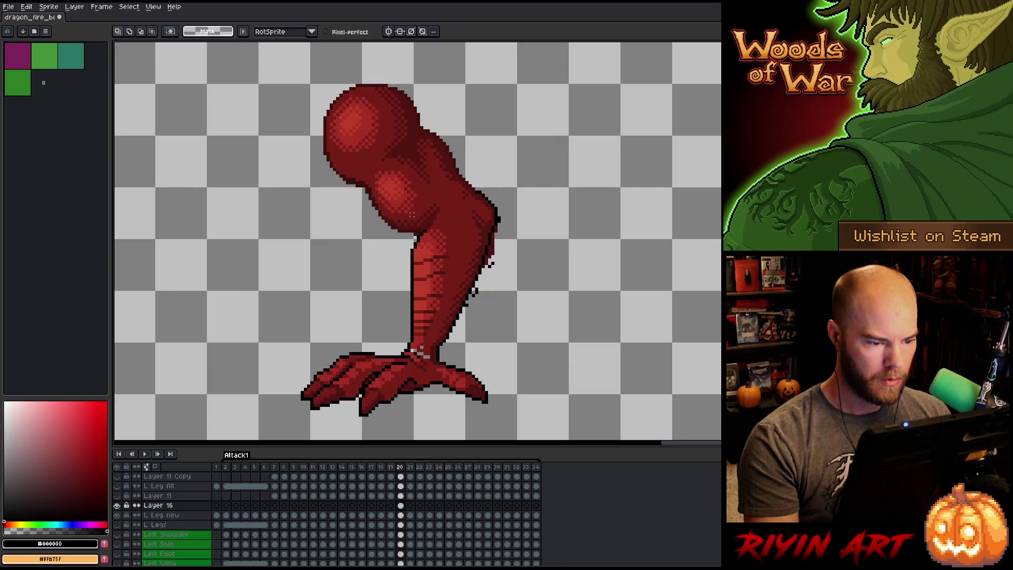
key(comma)
key(period)
key(period)
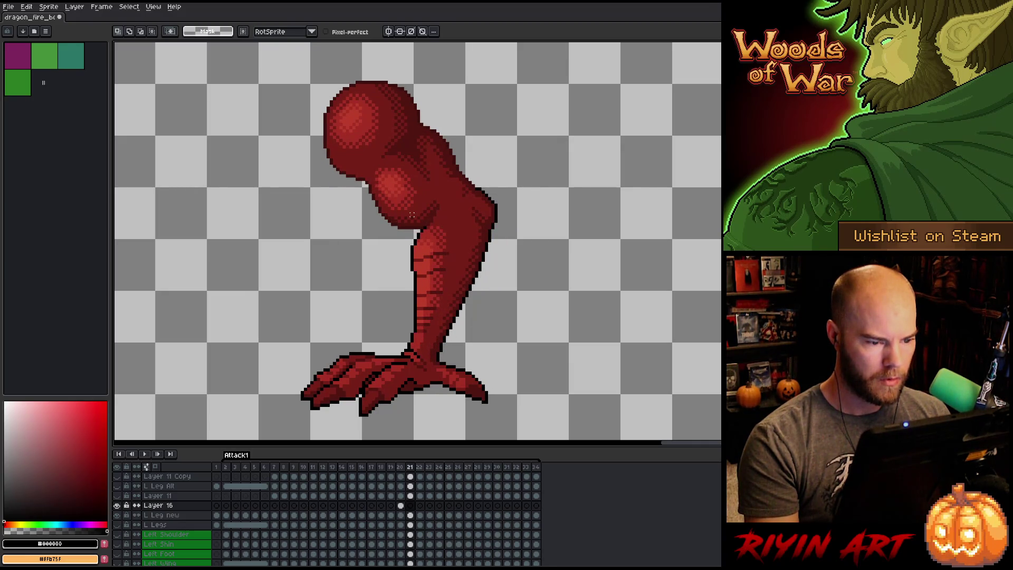
key(comma)
key(comma)
key(period)
key(comma)
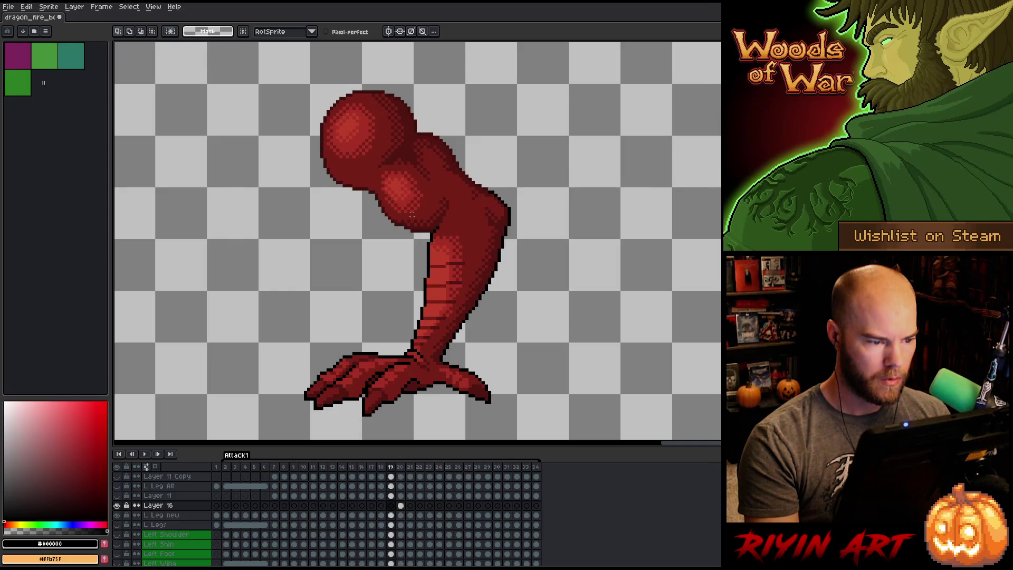
key(period)
key(period)
key(comma)
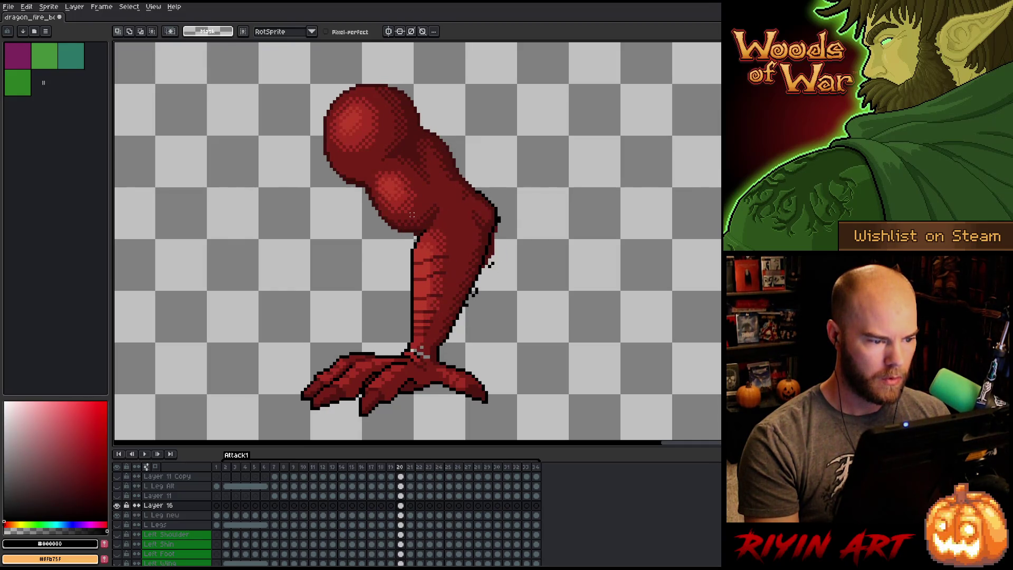
key(comma)
key(period)
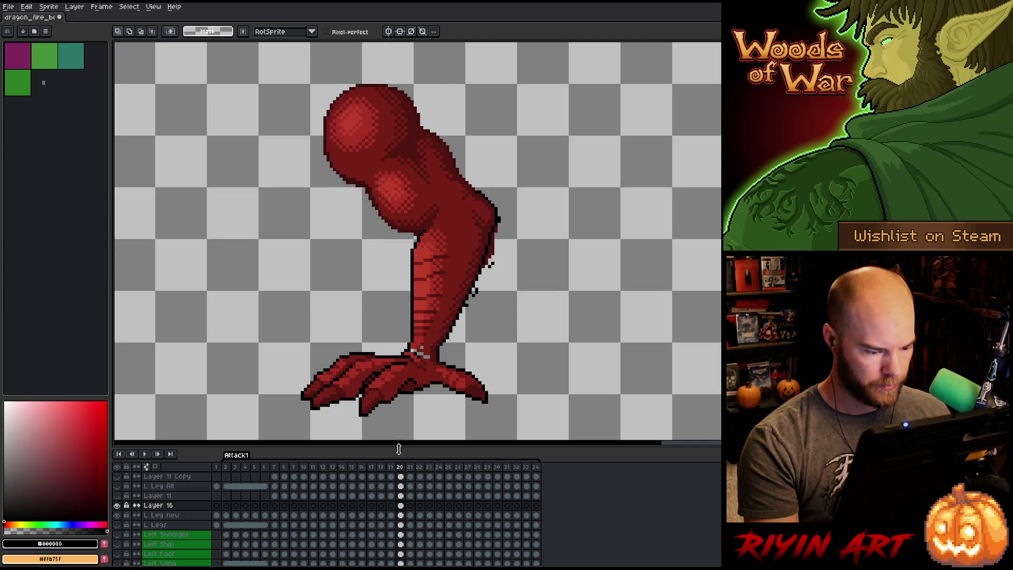
click(401, 515)
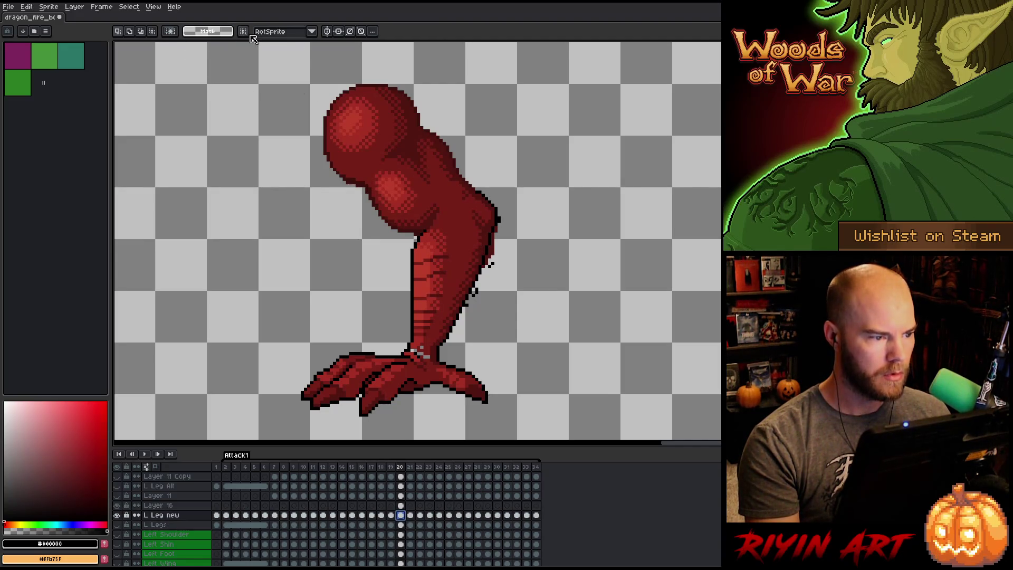
Clear the stray black pixels around the leg and compare frames 20 and 21.
drag(256, 55, 613, 344)
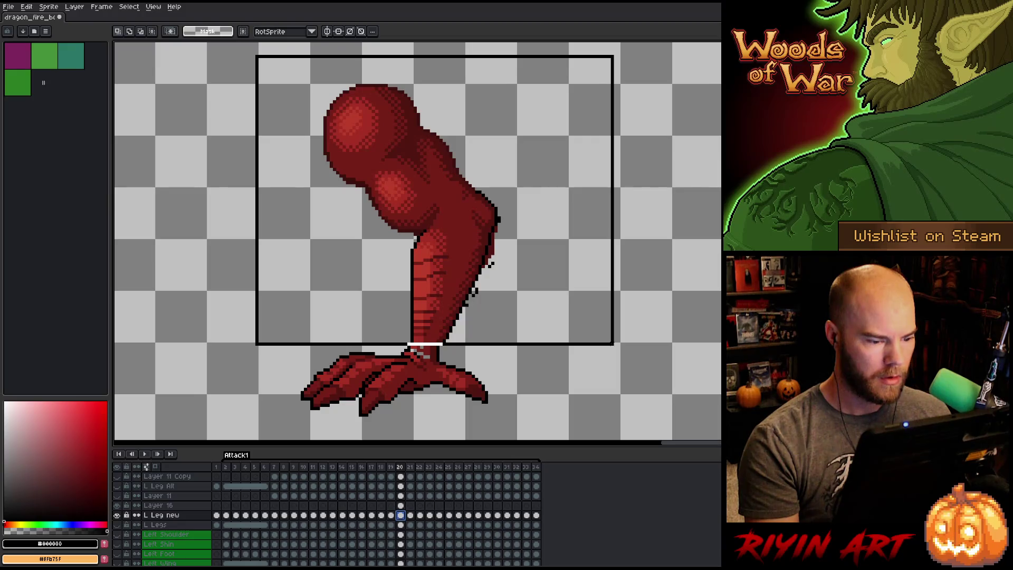
key(ctrl+z)
key(ctrl+z)
key(ctrl+z)
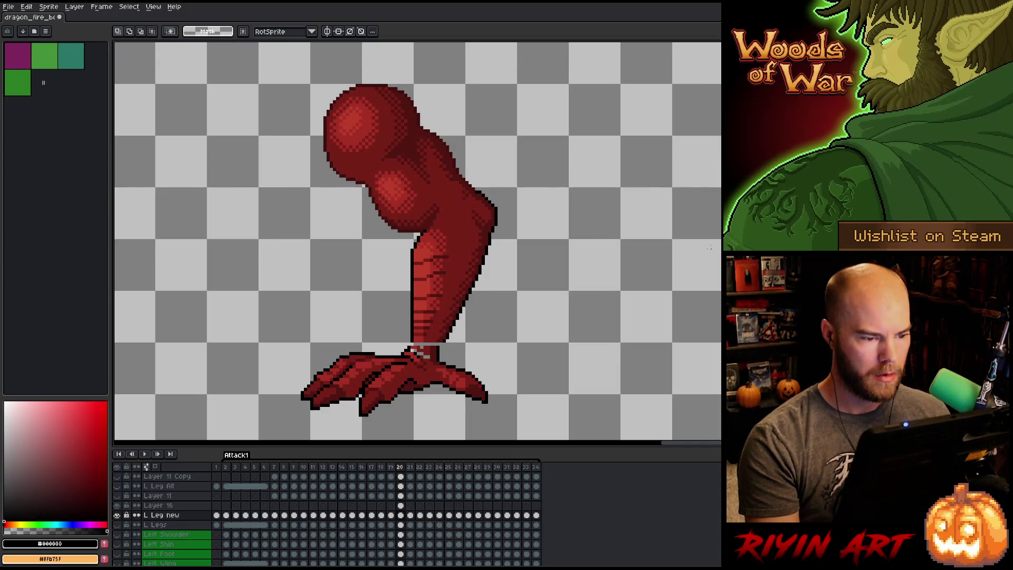
key(Right)
key(Left)
key(Right)
key(Left)
key(Right)
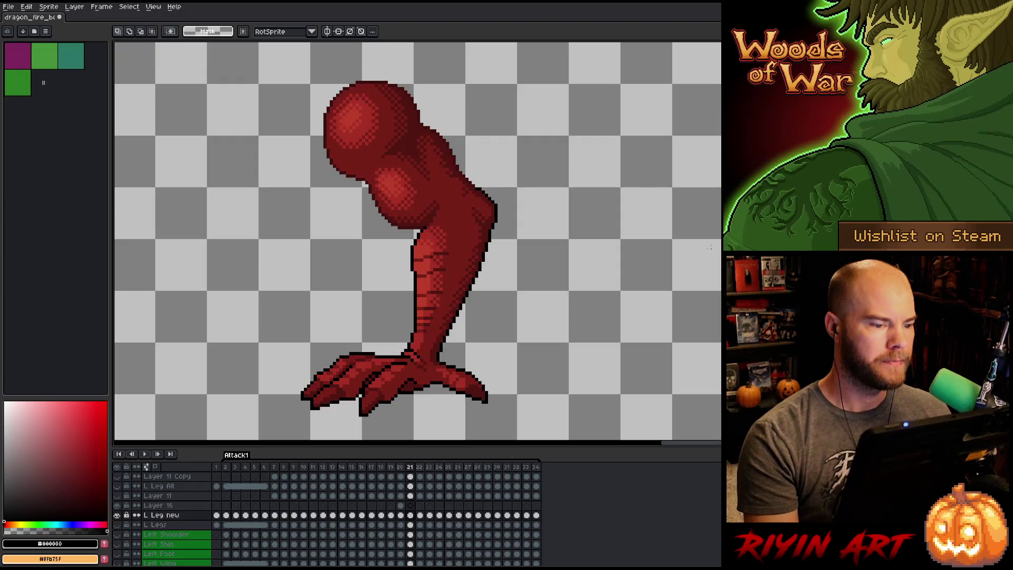
key(Left)
key(Left)
key(Right)
key(Right)
key(Left)
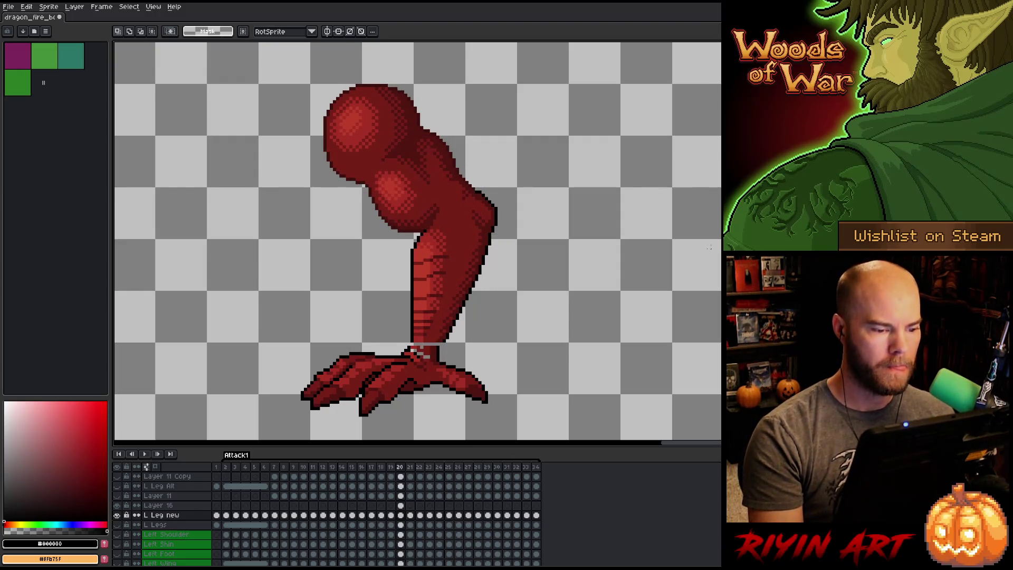
key(Left)
key(Right)
key(Right)
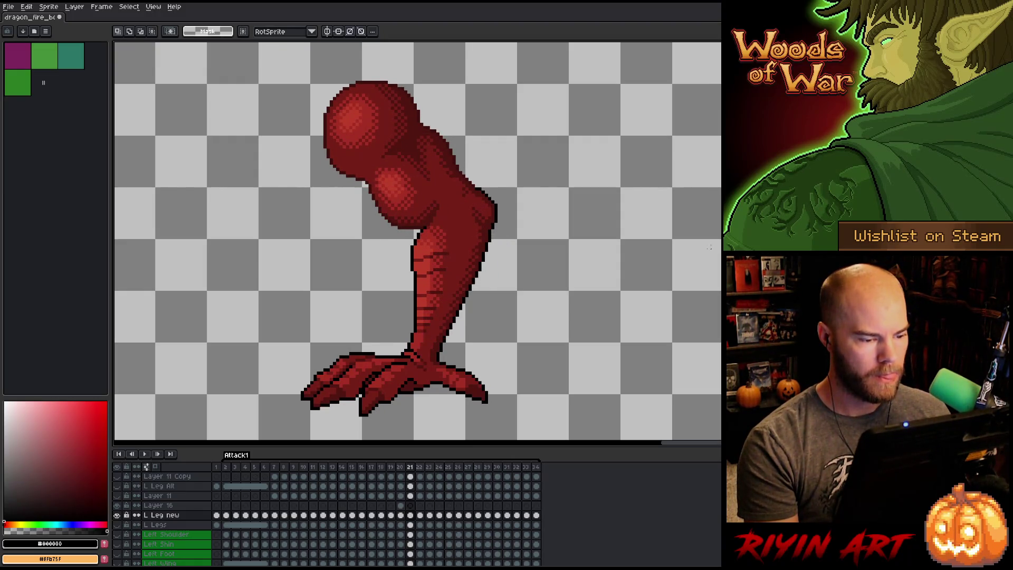
key(Left)
key(Right)
key(Left)
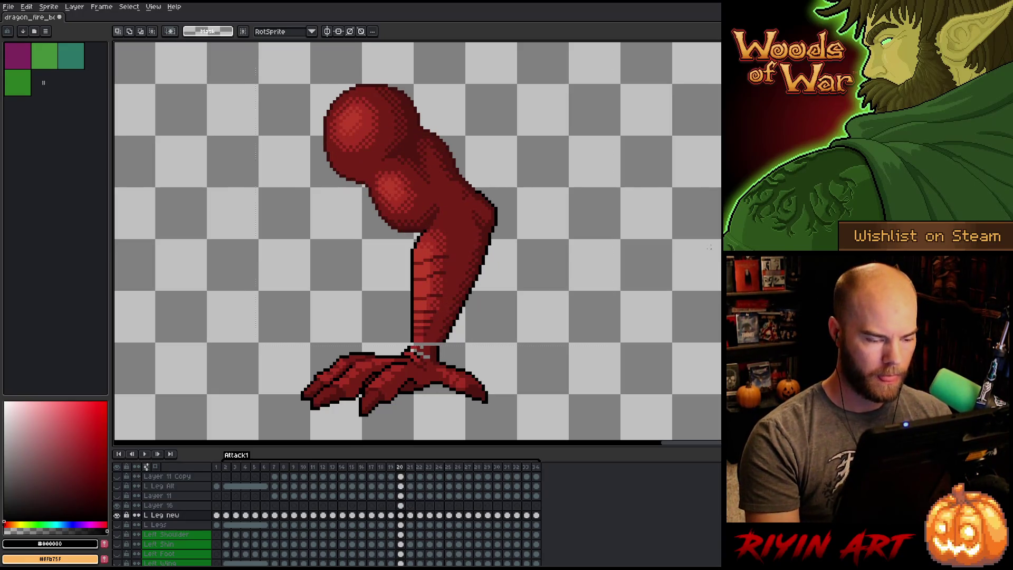
Paste and commit the leg on frame 20, then switch to Layer 16 and deselect.
key(ctrl+v)
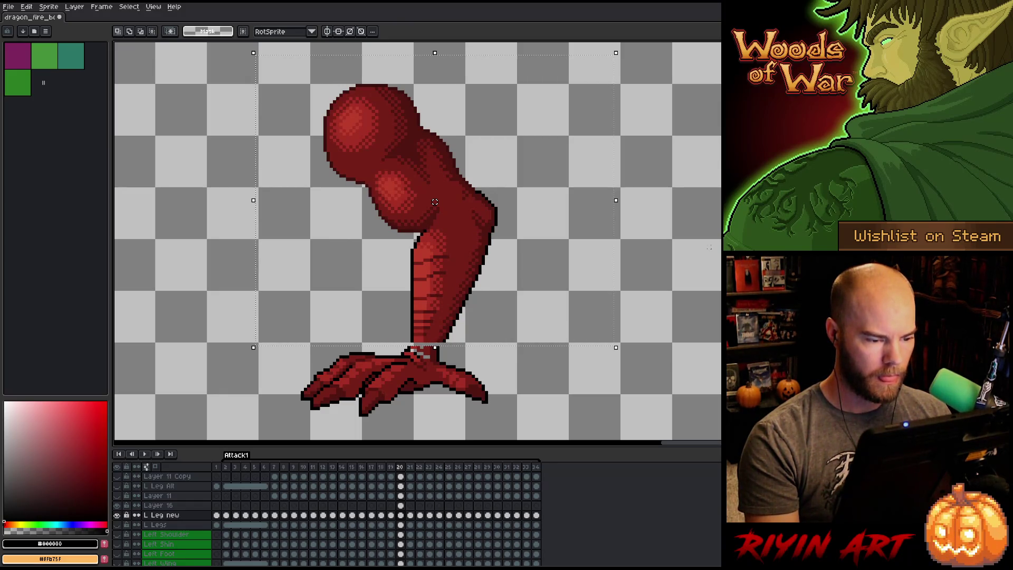
key(Return)
key(alt+Up)
drag(411, 272, 422, 341)
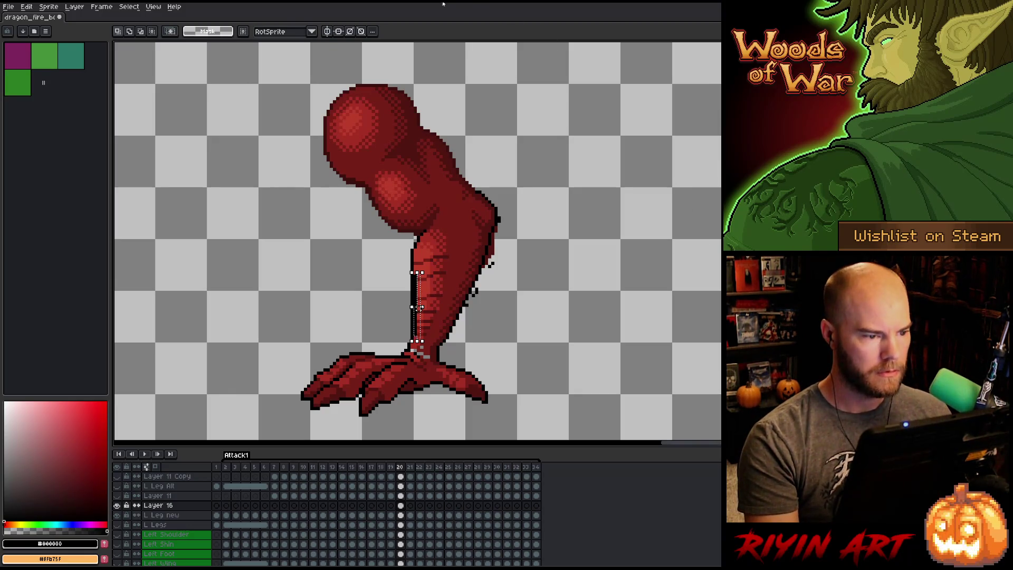
mouse_move(250, 62)
mouse_down()
mouse_move(595, 283)
mouse_move(619, 345)
mouse_up()
click(402, 516)
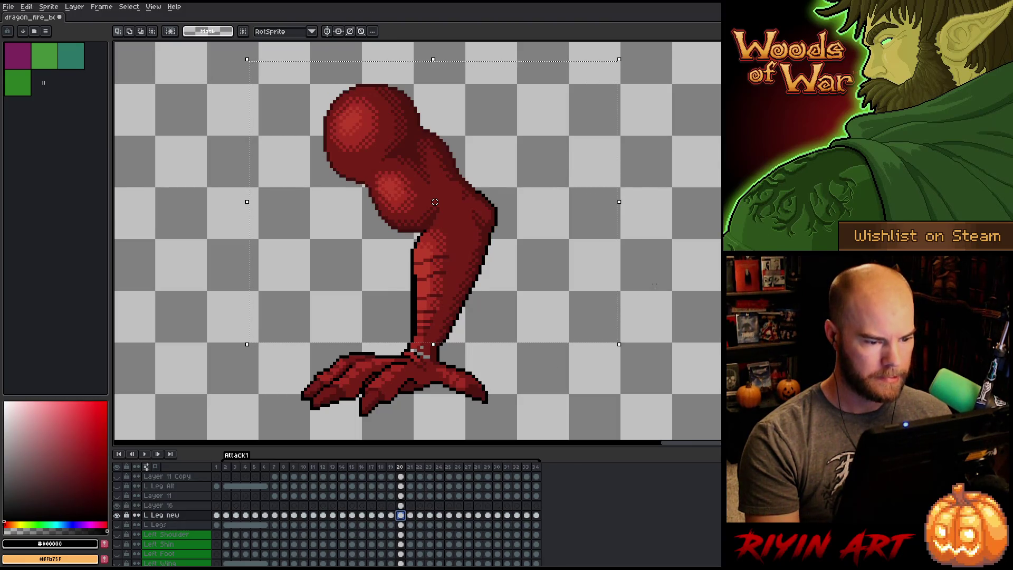
click(401, 505)
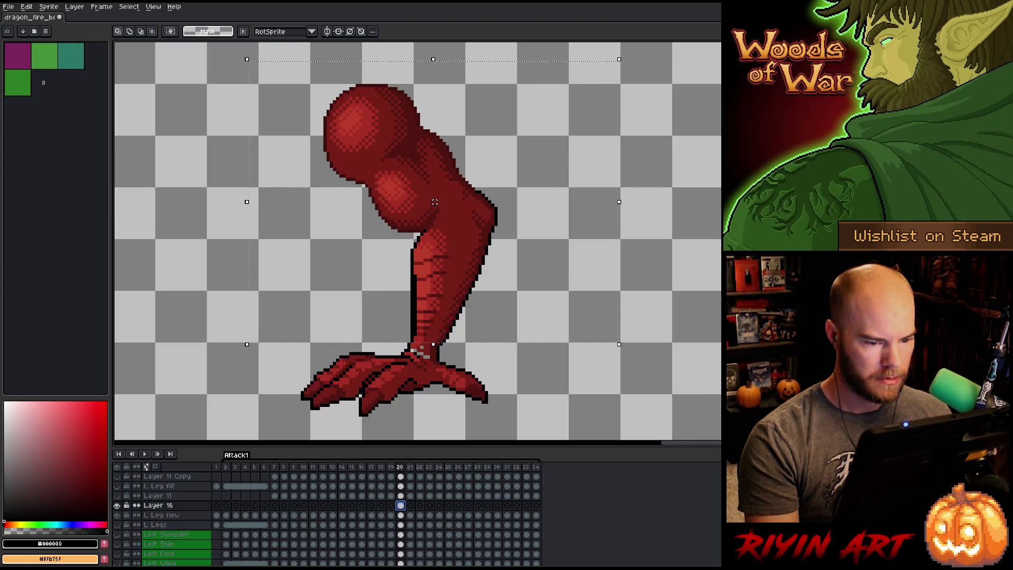
key(ctrl+d)
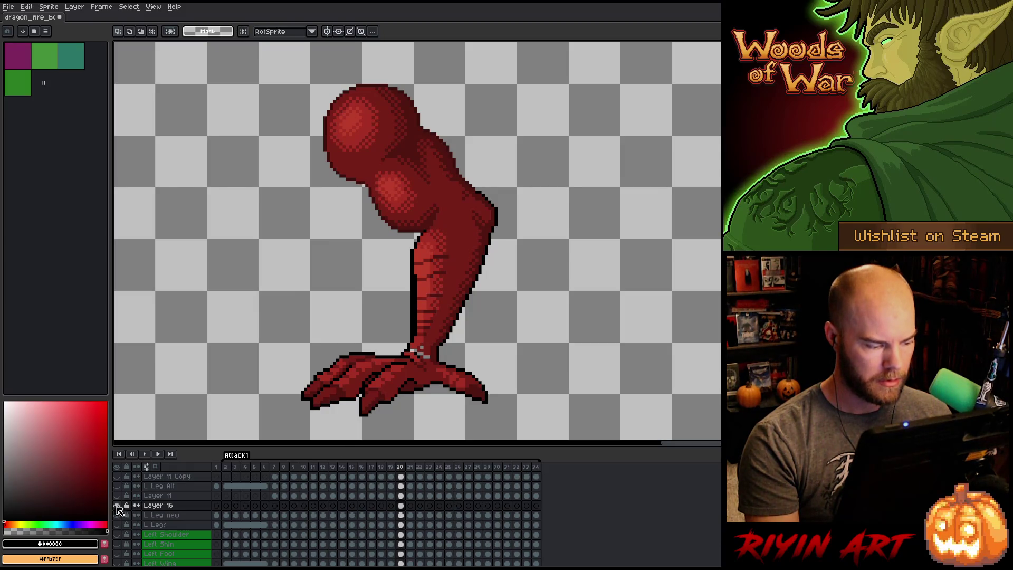
Check Layer 16's part of the leg, then pick a leg red with the Pencil.
click(117, 505)
click(116, 505)
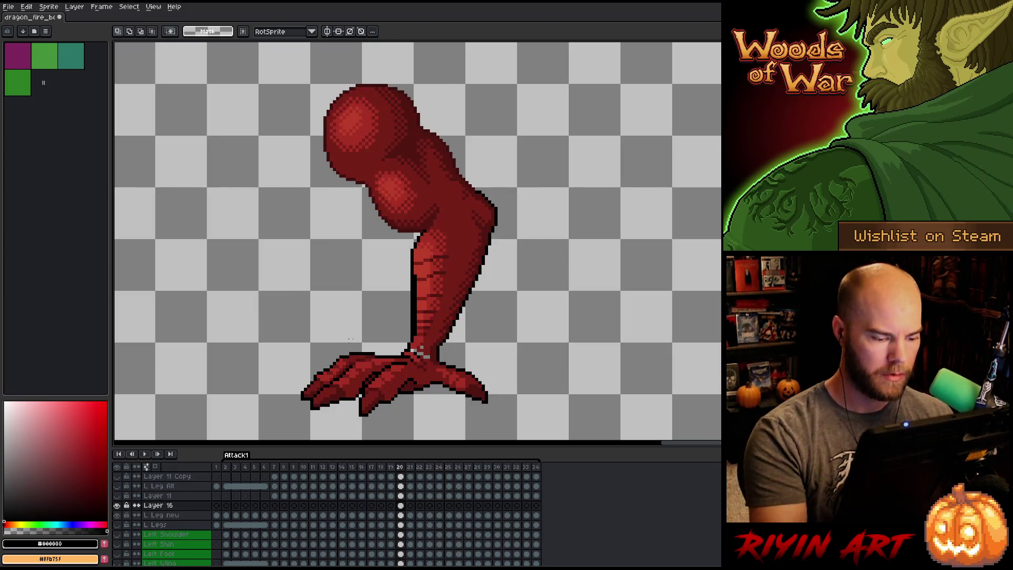
click(401, 505)
key(b)
alt+click(415, 274)
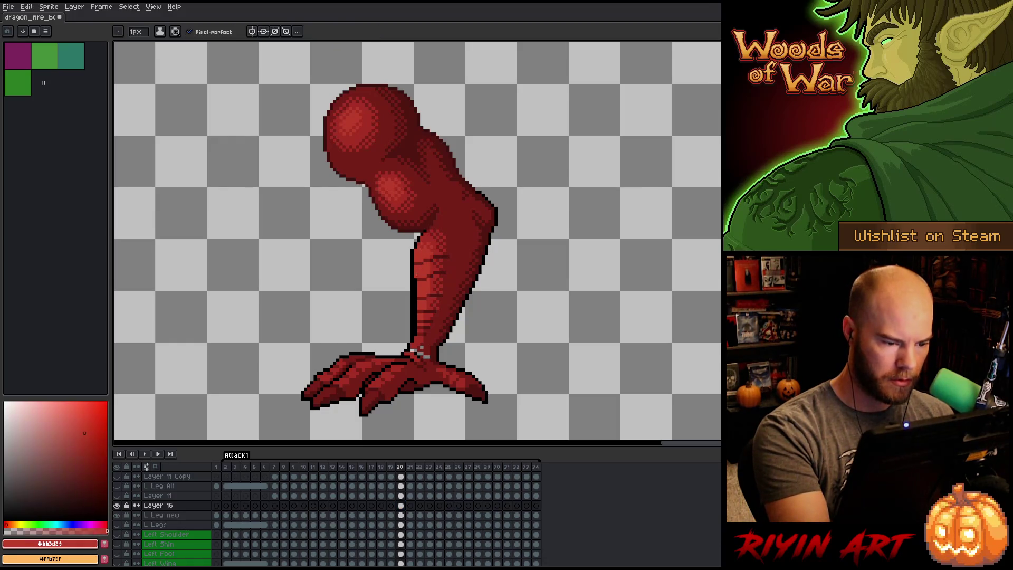
Pick the dark red, a lighter red and the black outline colour for the Pencil.
key(e)
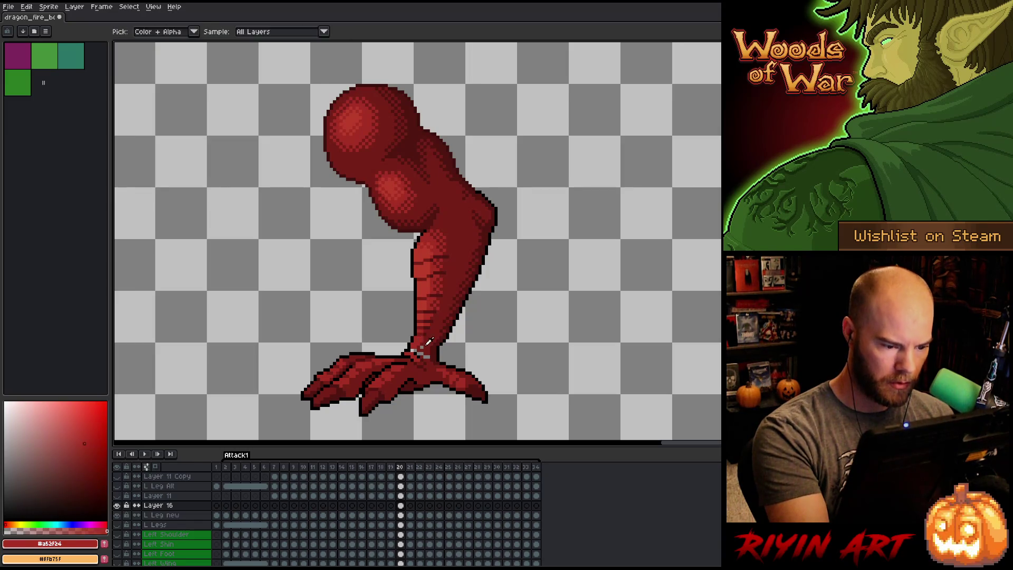
key(b)
alt+click(420, 352)
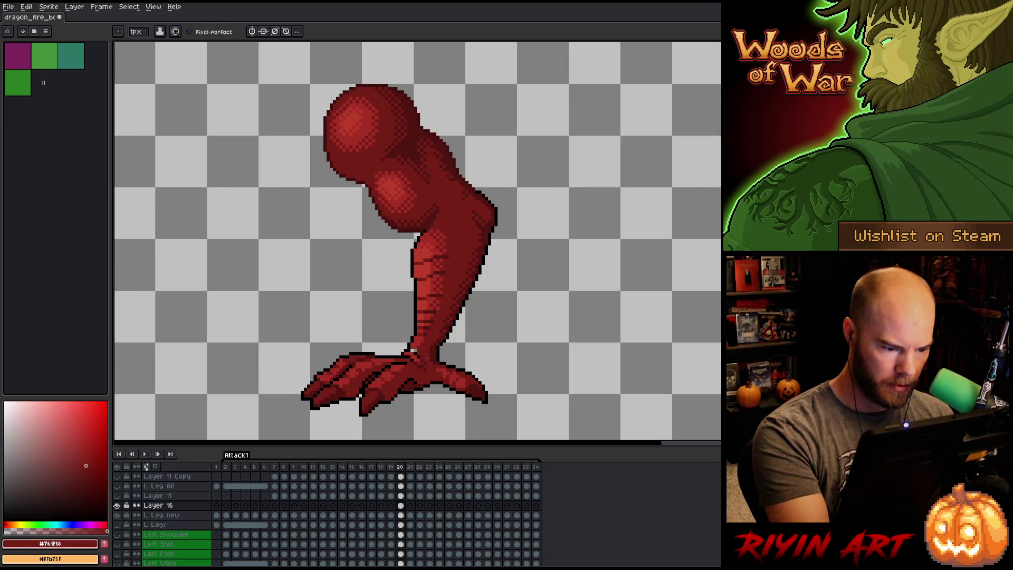
click(84, 443)
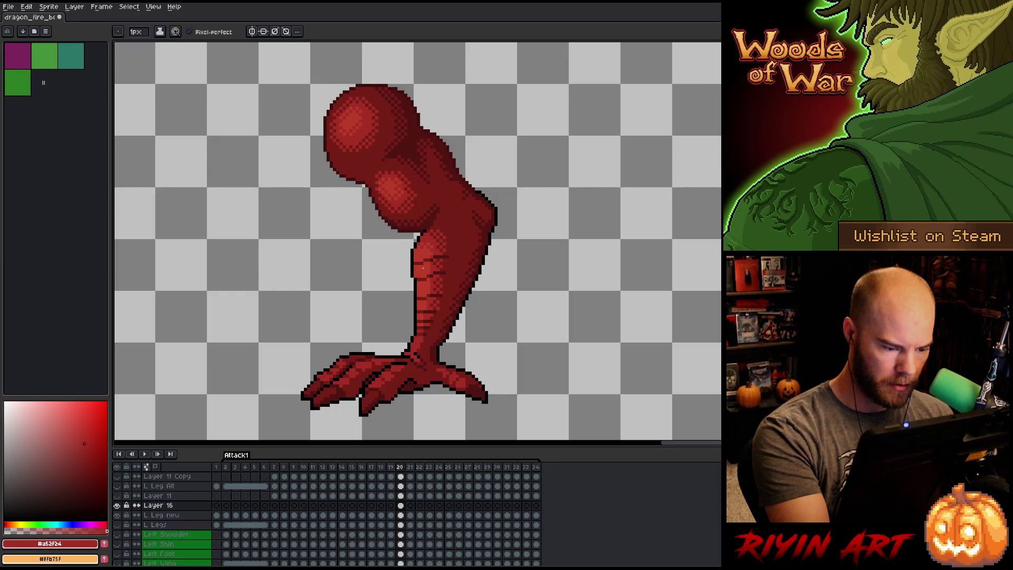
alt+click(410, 352)
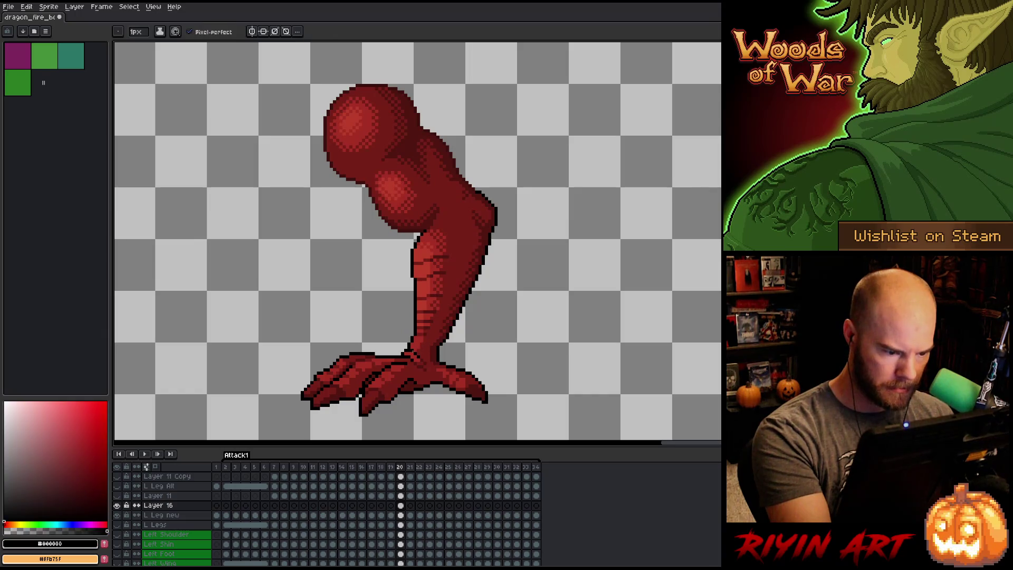
Flip through frames 19 to 21 to compare the leg poses.
key(Left)
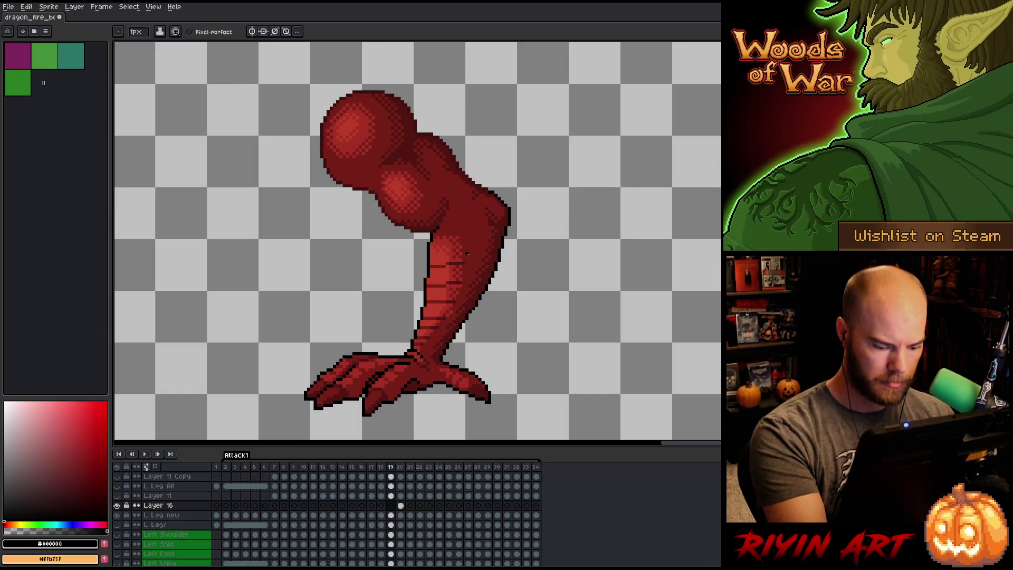
key(Right)
key(Left)
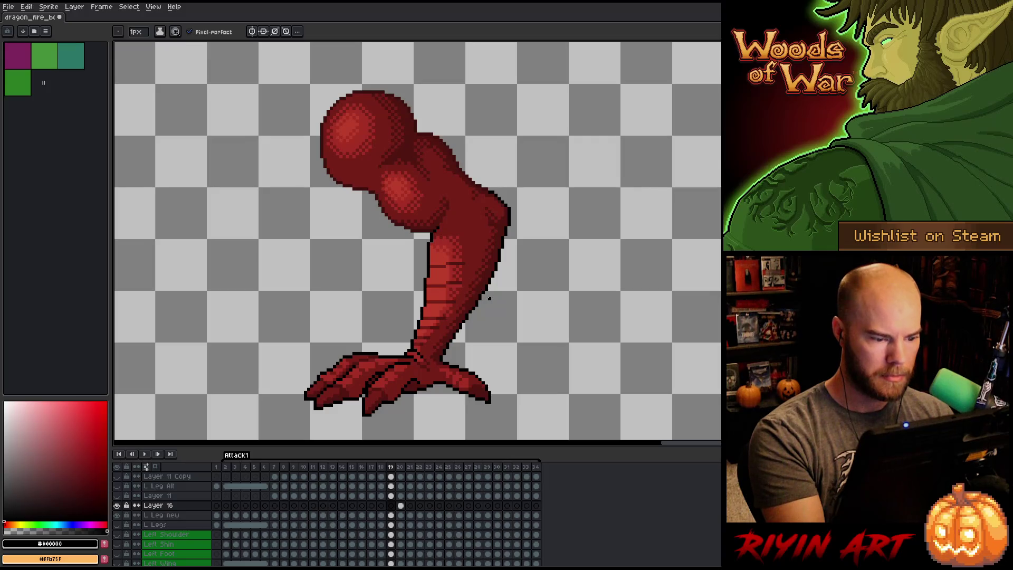
key(Right)
key(Left)
key(Right)
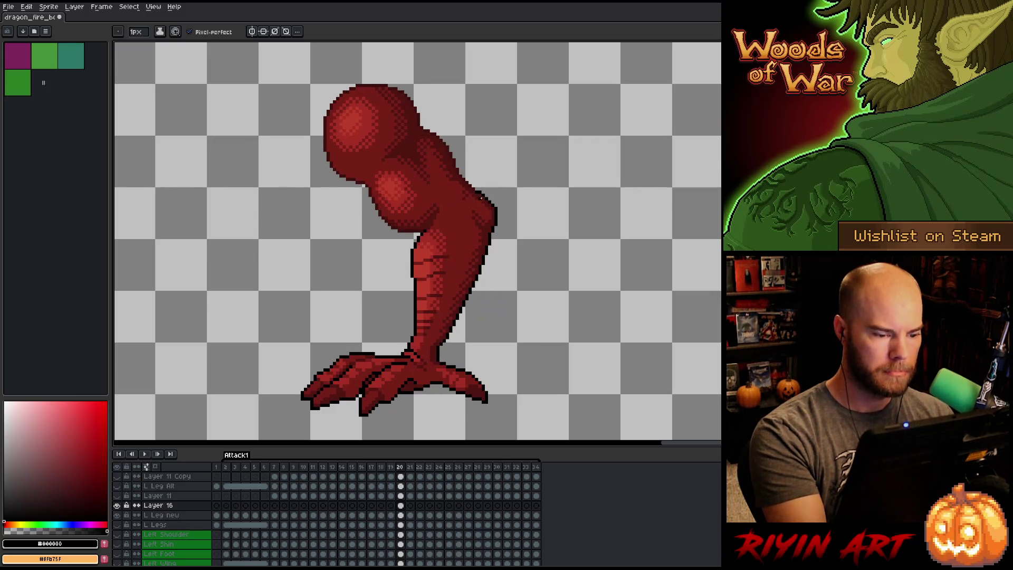
key(Right)
key(Left)
key(Left)
key(Right)
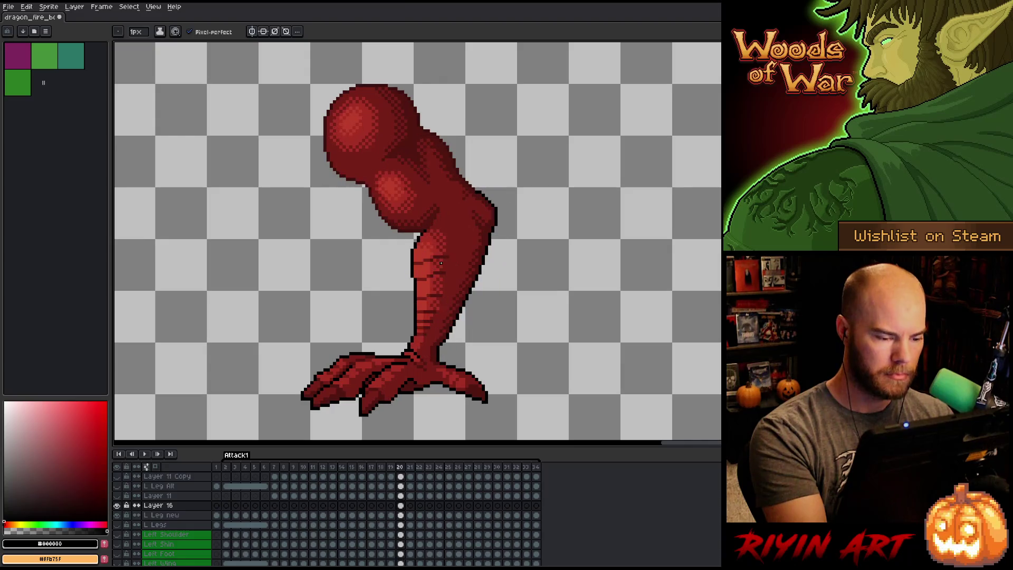
Alternate sampling the dark red and darker shadow red from the shin.
alt+click(423, 337)
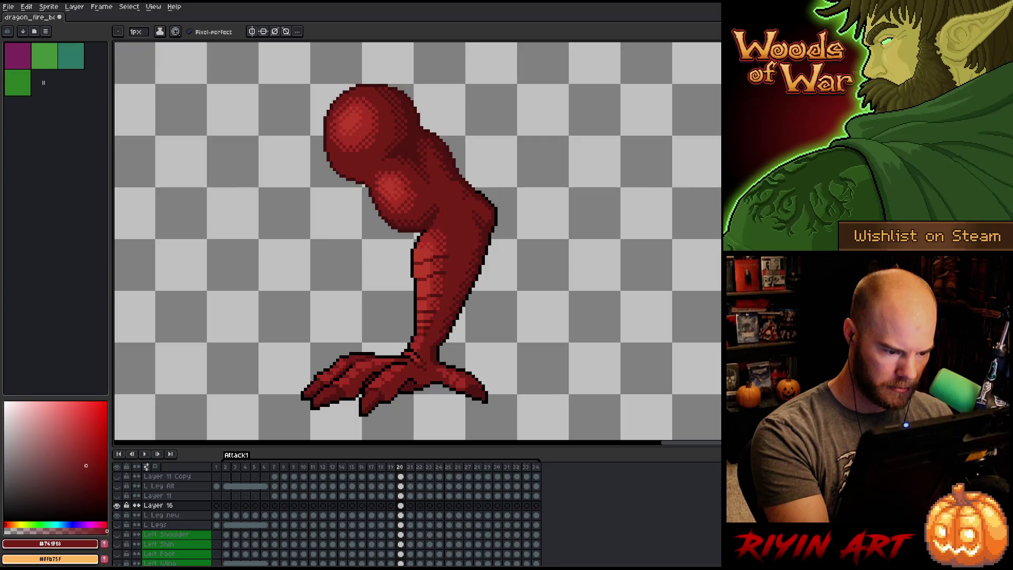
alt+click(424, 334)
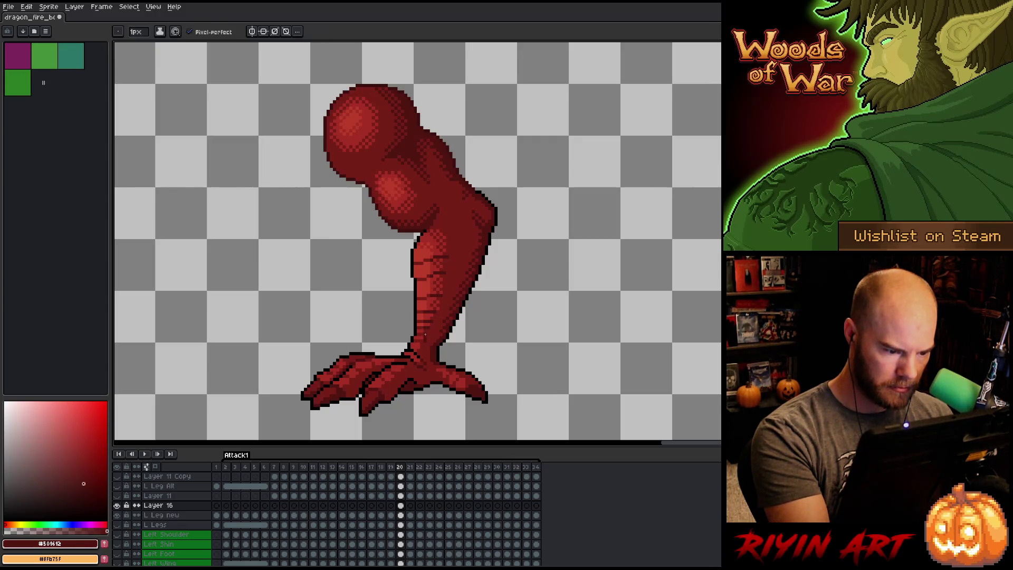
alt+click(421, 331)
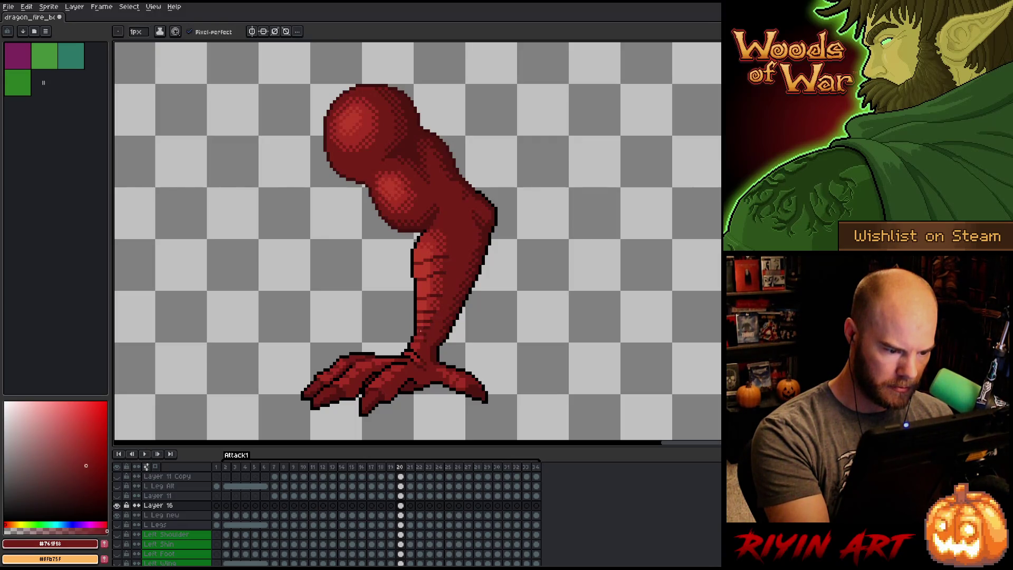
alt+click(425, 330)
alt+click(431, 321)
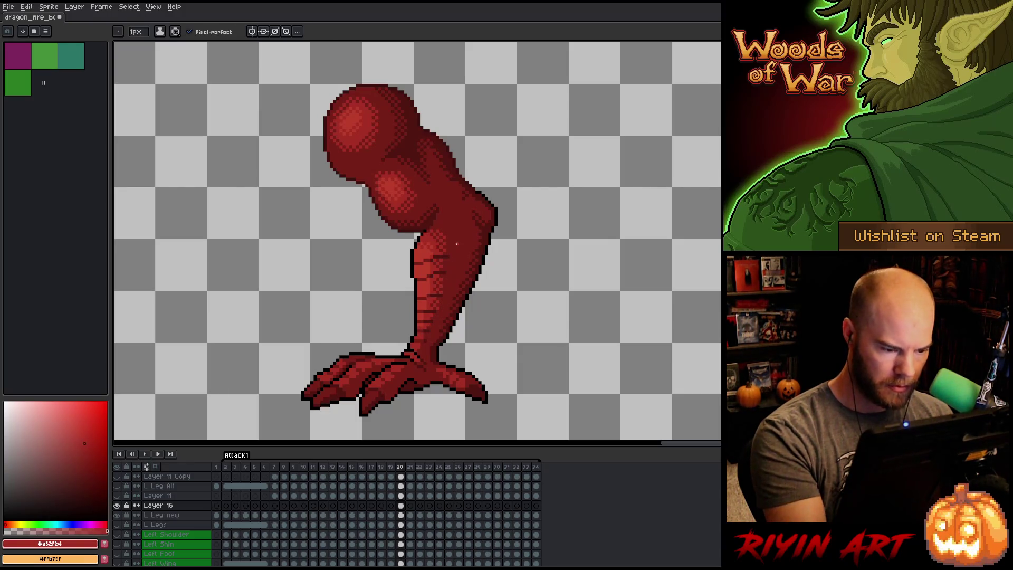
key(Right)
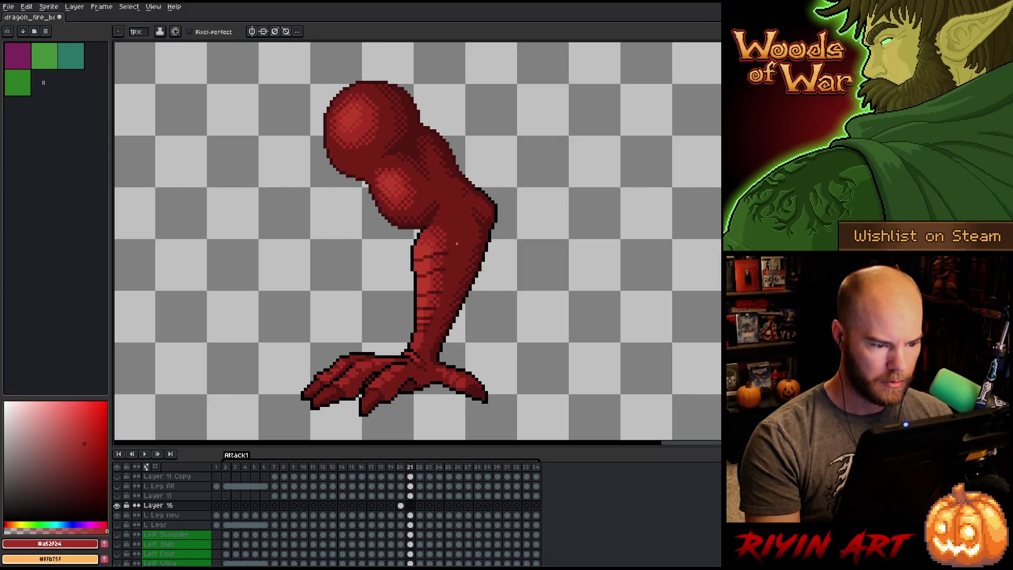
Flip repeatedly between frames 20 and 21 to compare the leg poses.
key(Left)
key(Right)
key(Right)
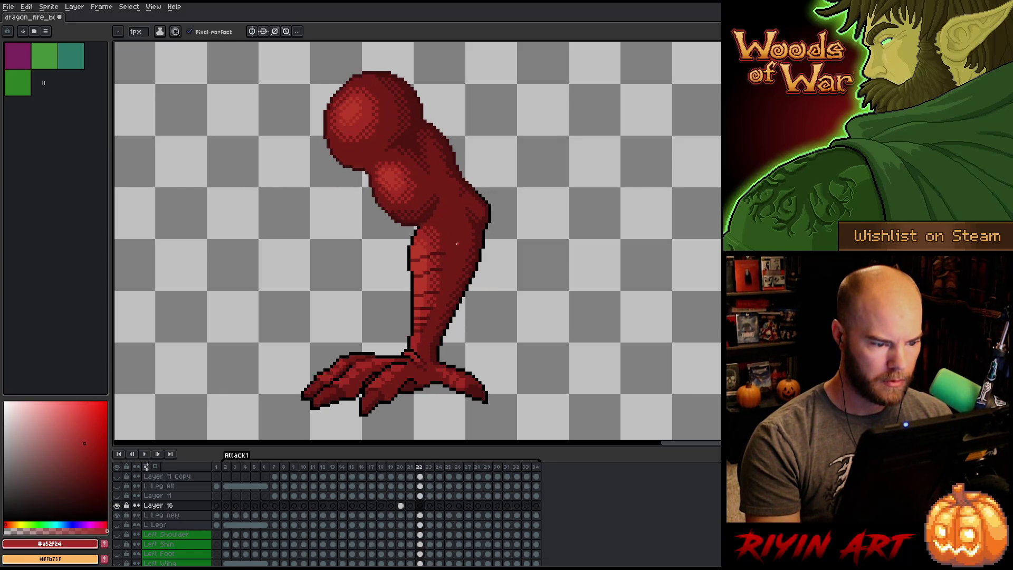
key(Left)
key(Left)
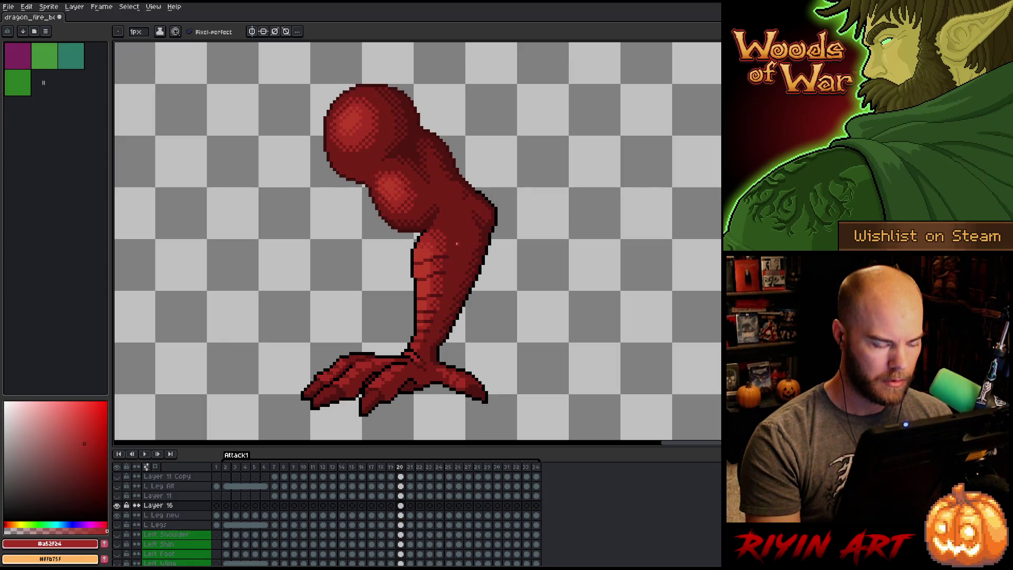
key(Left)
key(Right)
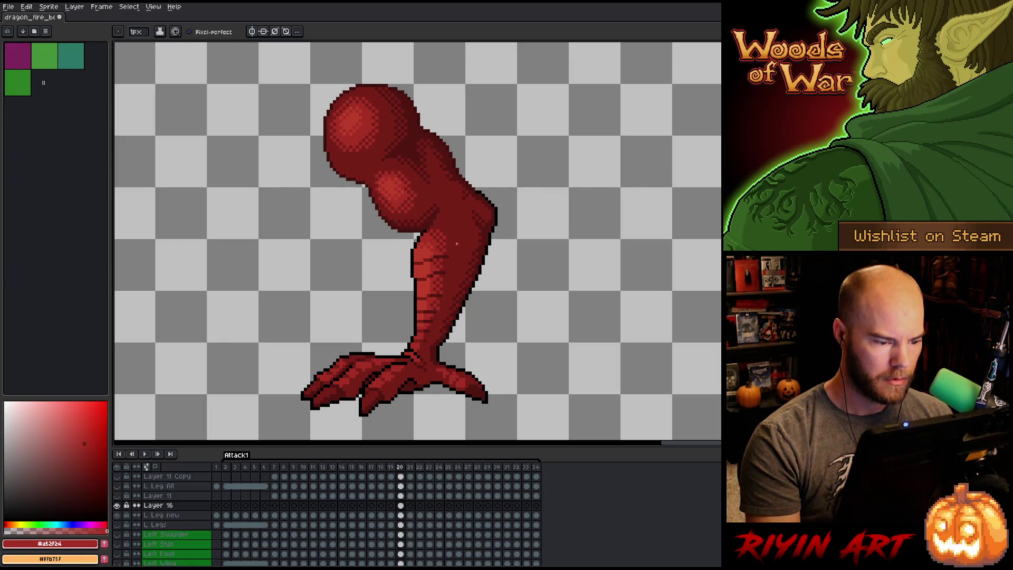
key(Right)
key(Left)
key(Left)
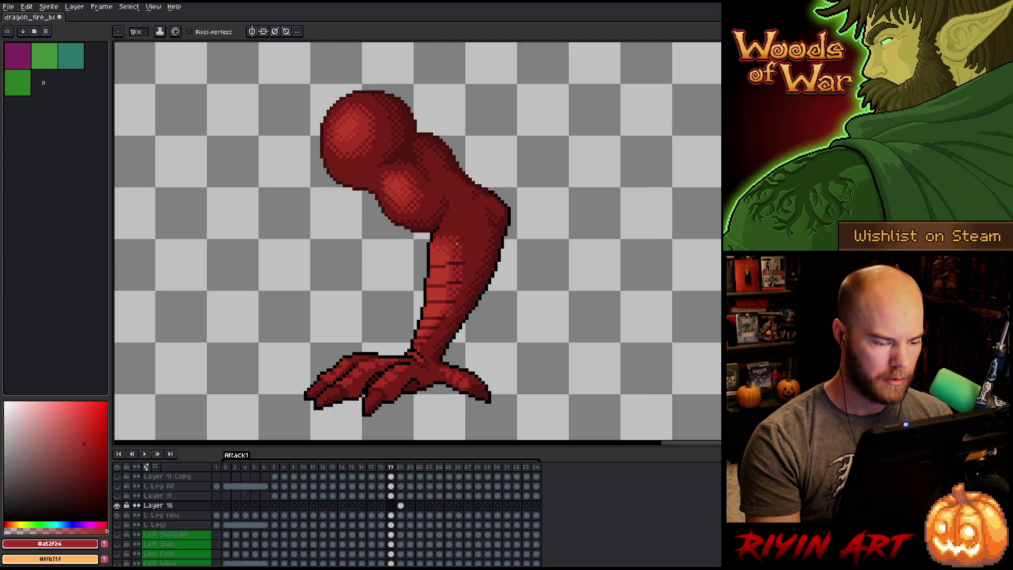
key(Right)
key(Right)
key(Left)
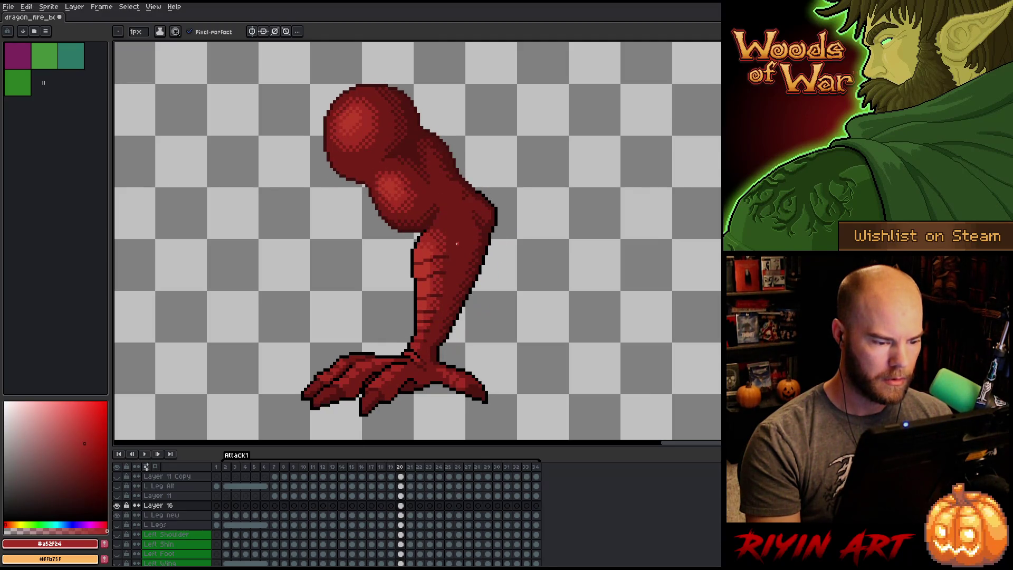
key(Left)
key(Right)
key(Right)
key(Left)
key(Left)
key(Right)
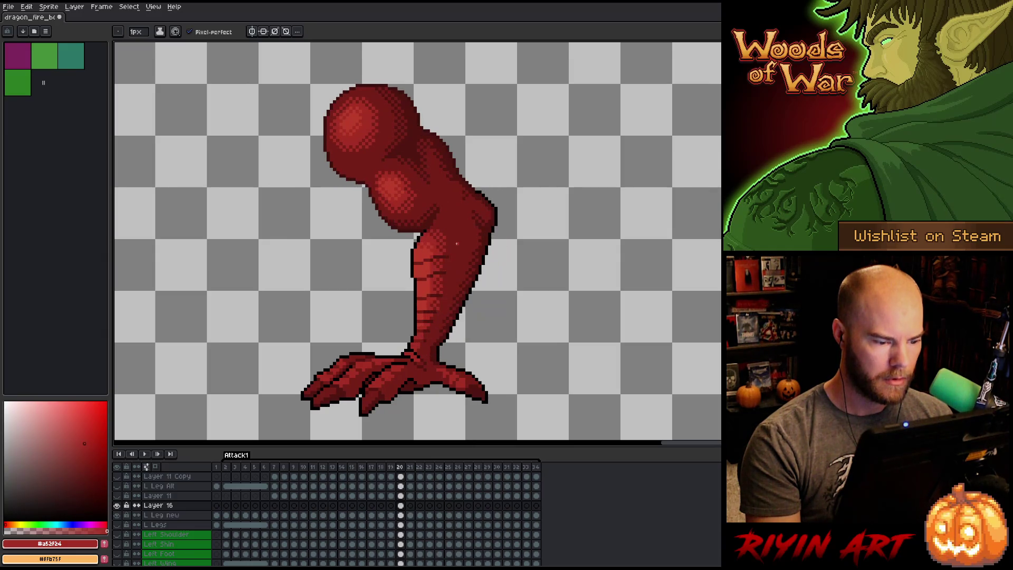
key(Left)
key(Right)
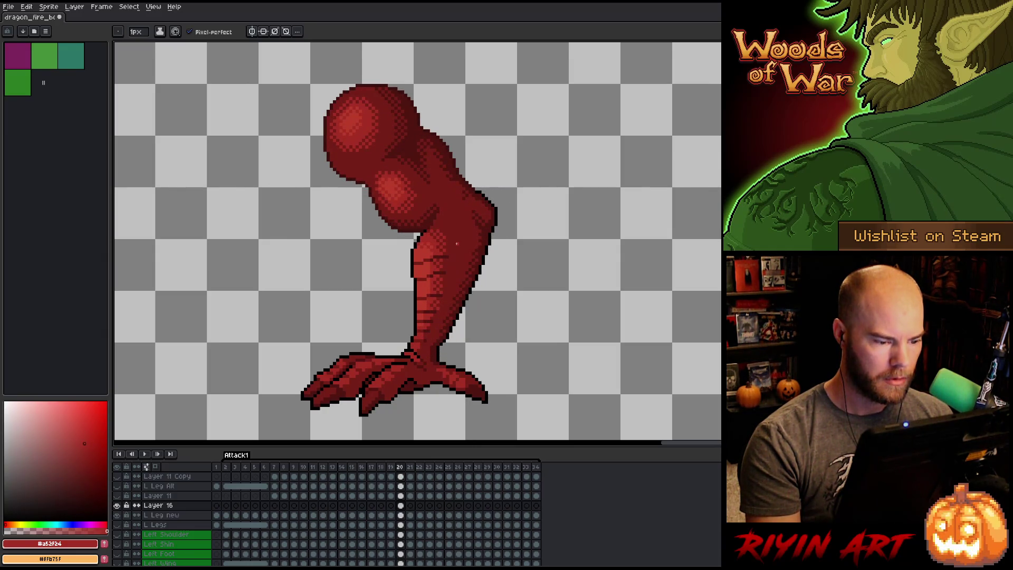
key(Right)
key(Left)
key(Right)
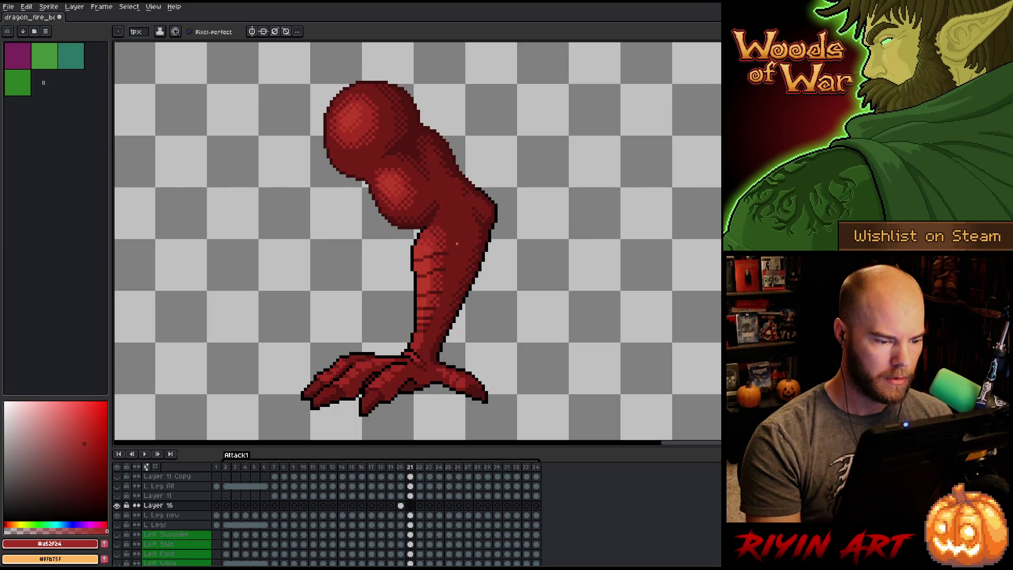
Sample the reds #761f18, #501612 and #a52f24 from the leg.
key(alt)
alt+click(422, 330)
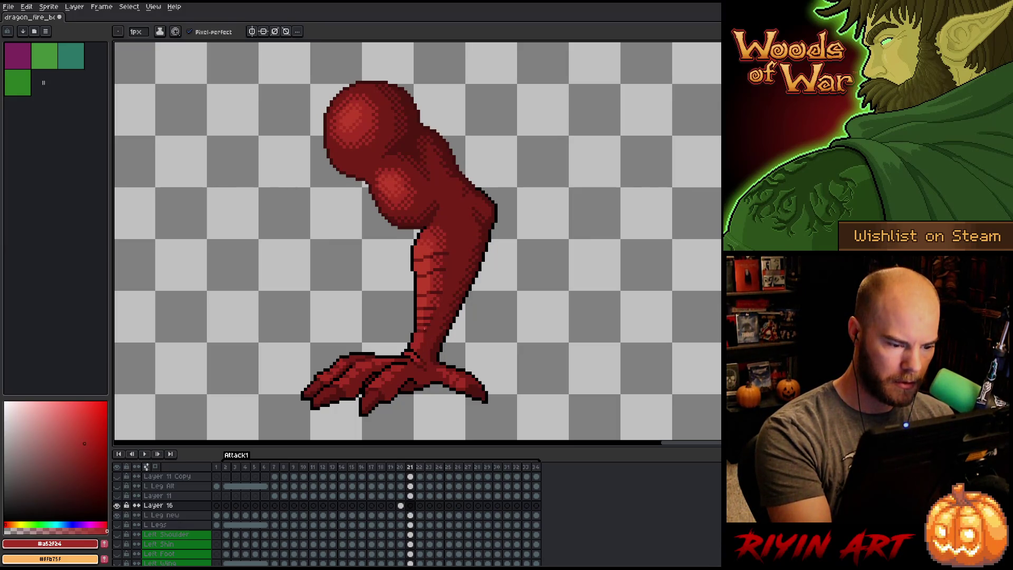
alt+click(423, 329)
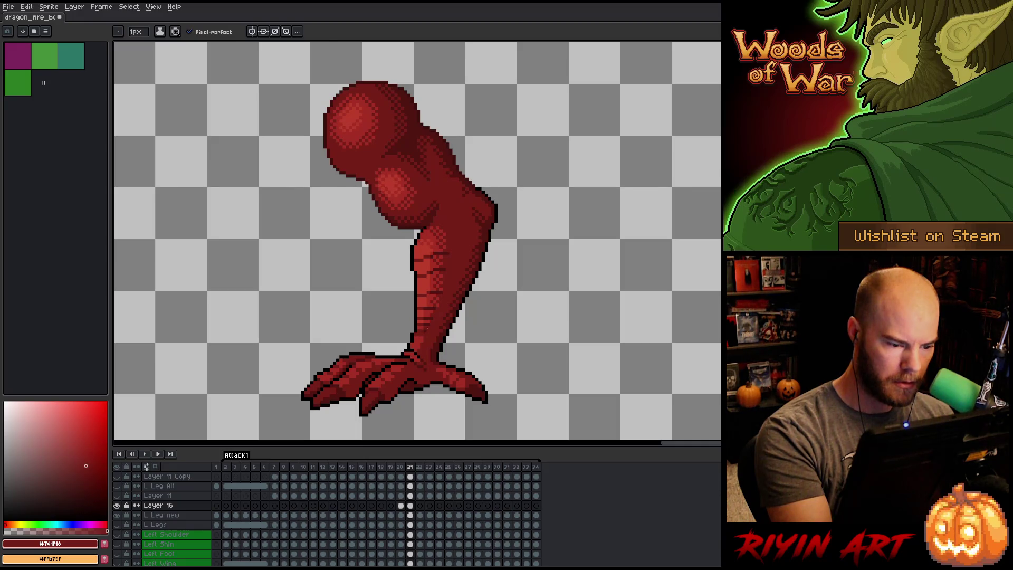
alt+click(424, 334)
alt+click(422, 331)
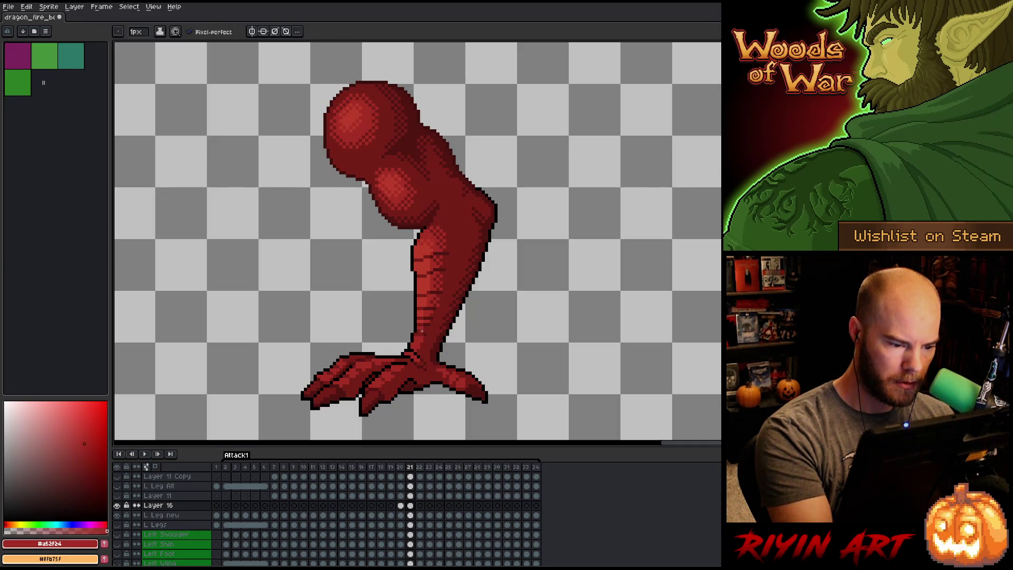
alt+click(420, 330)
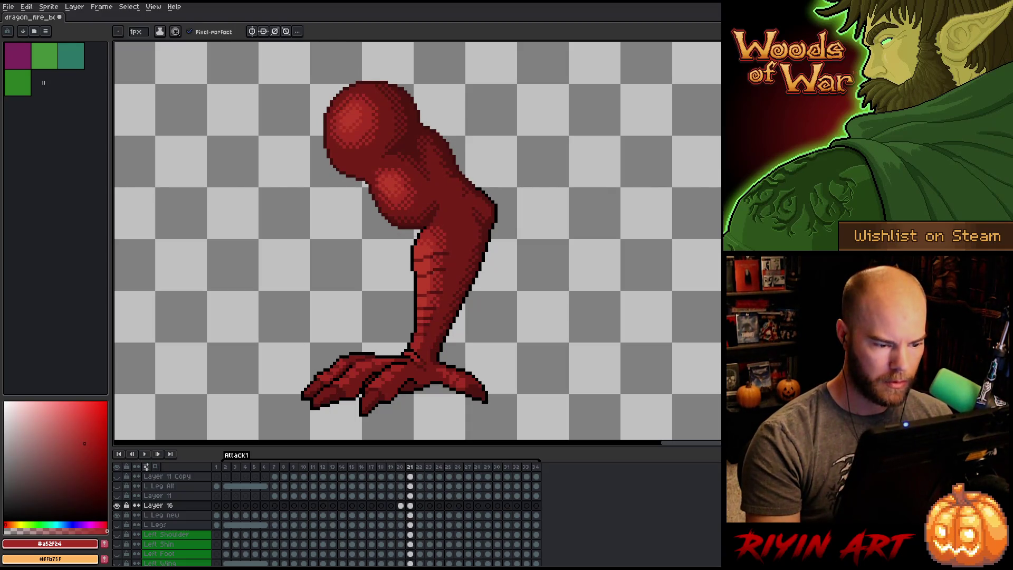
Compare neighbouring frames, then pick black, #501612 and #761F18 for touch-ups.
key(Left)
key(Right)
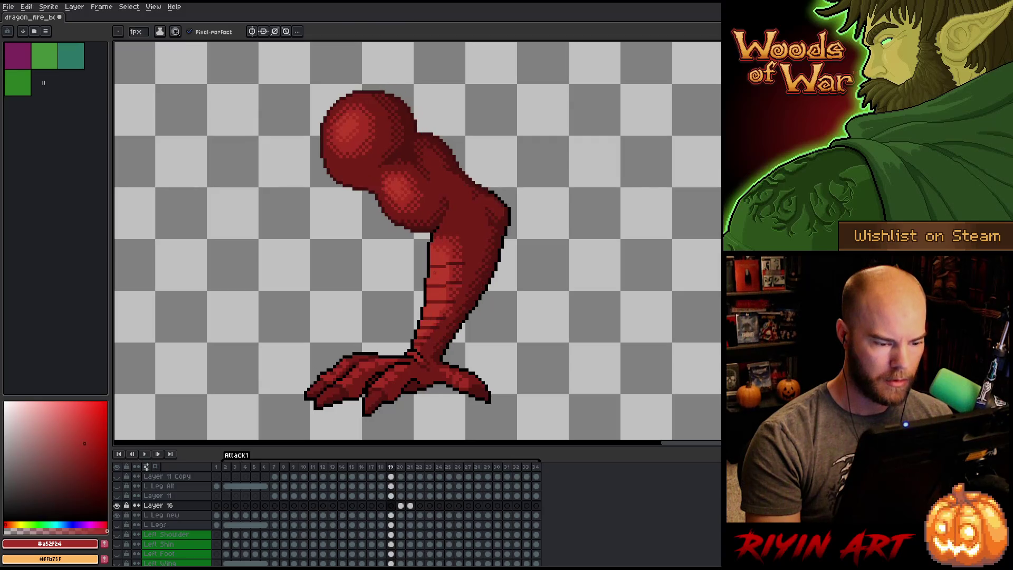
key(Left)
alt+click(441, 347)
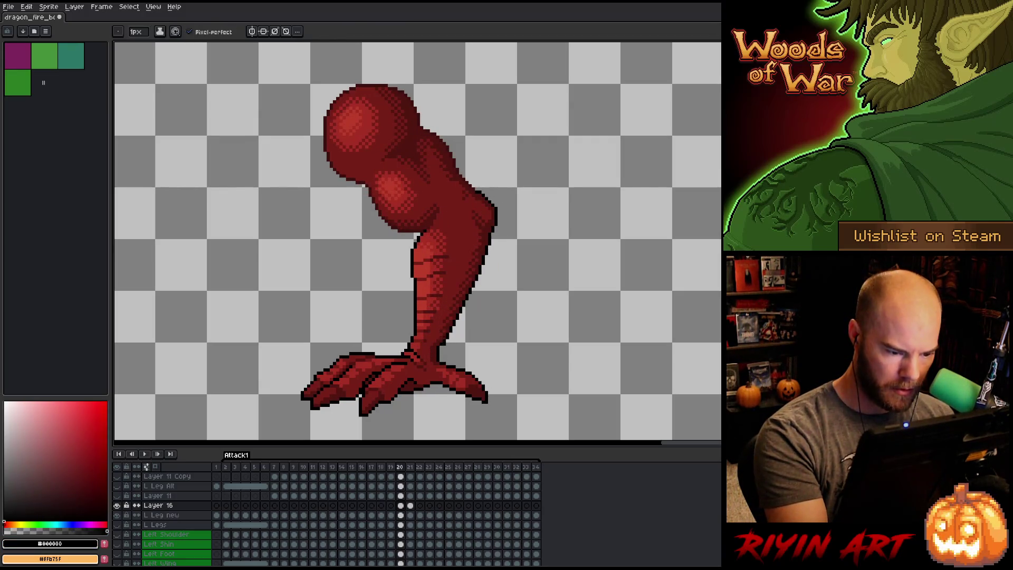
alt+click(444, 340)
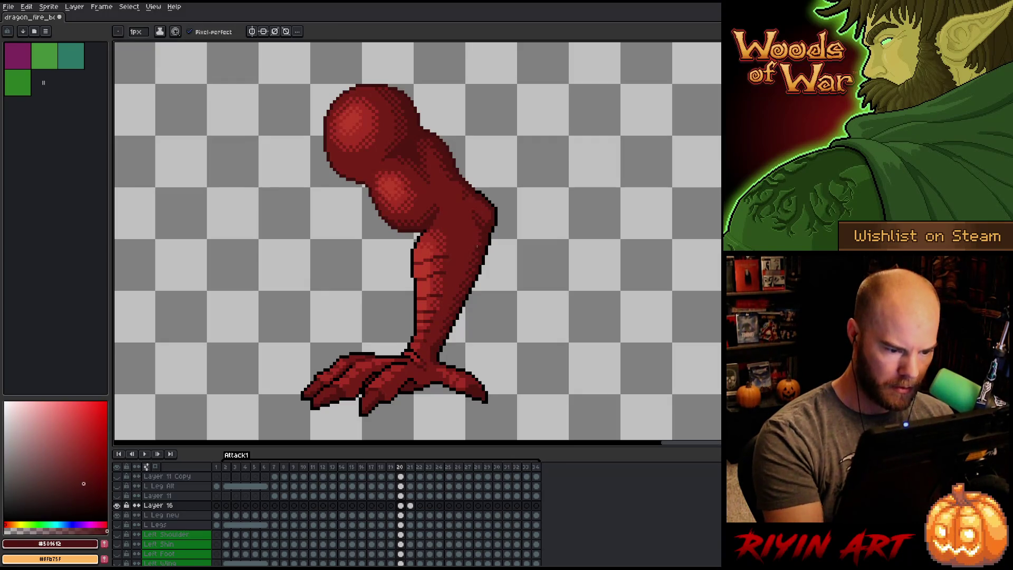
key(Left)
key(Right)
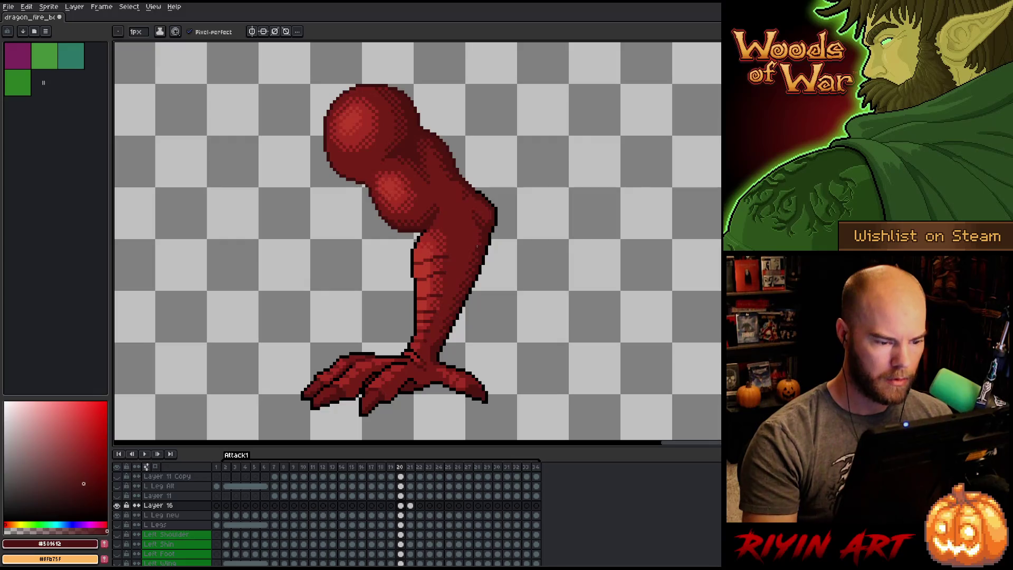
alt+click(432, 353)
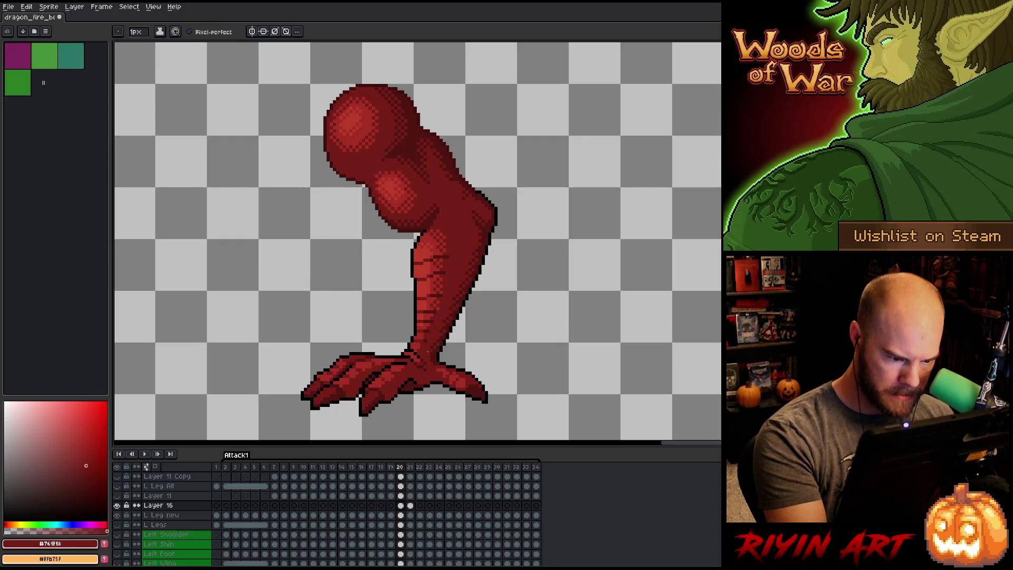
Step through the remaining leg frames and wrap around to the animation's start.
key(Right)
key(Left)
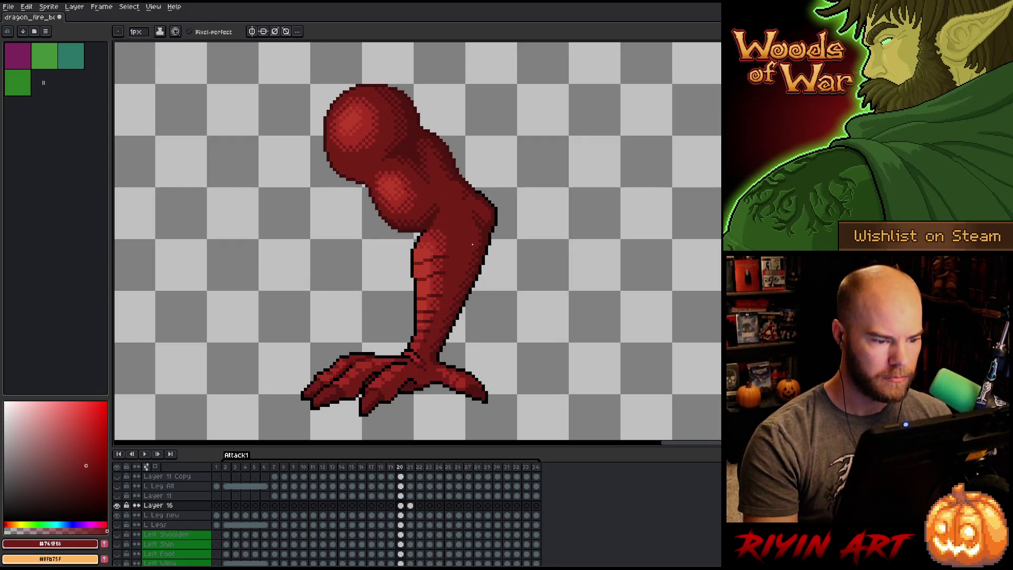
key(Right)
key(Left)
key(Right)
key(Right)
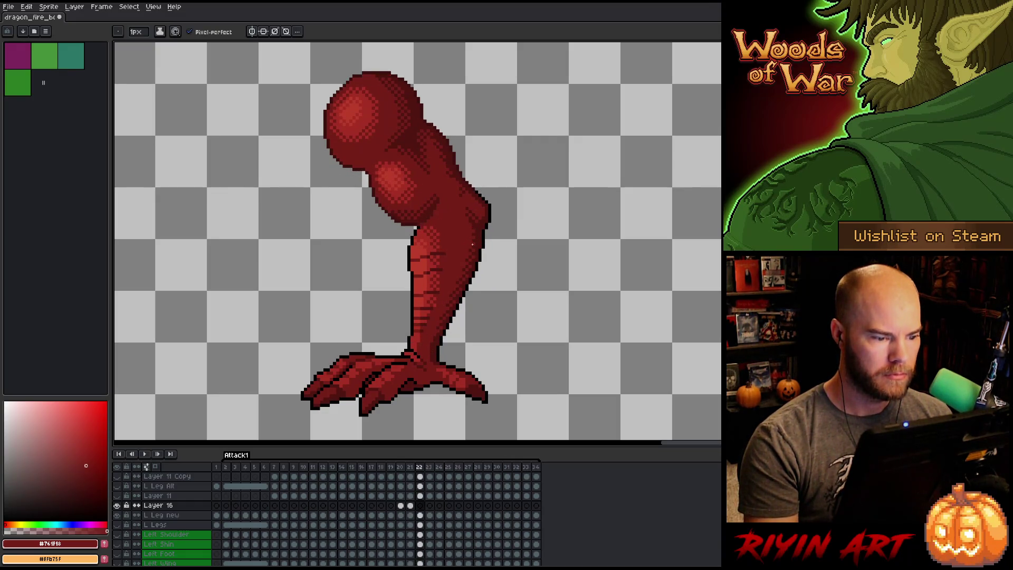
key(Left)
key(Left)
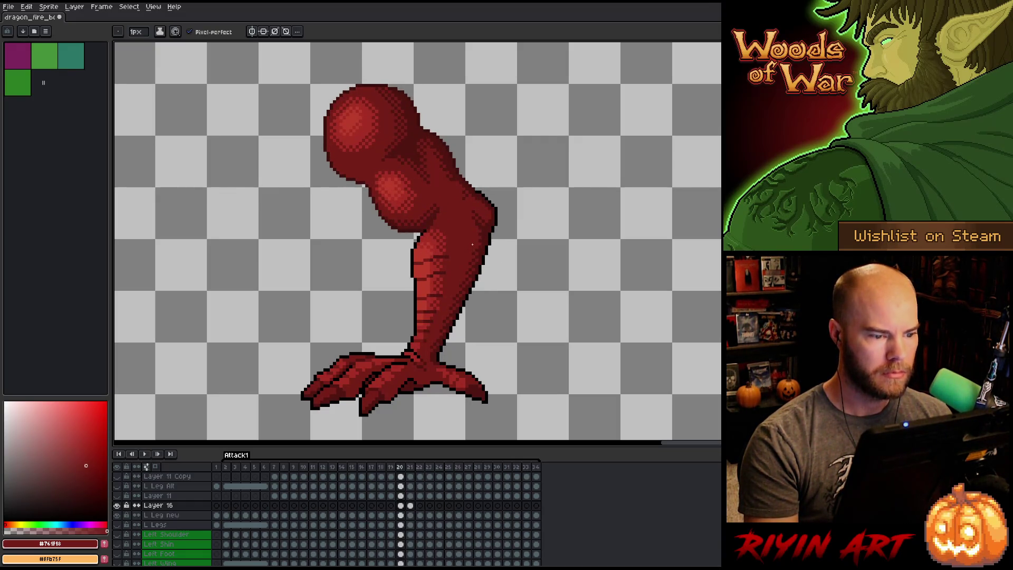
key(Left)
key(Left)
key(Right)
key(Right)
key(Right)
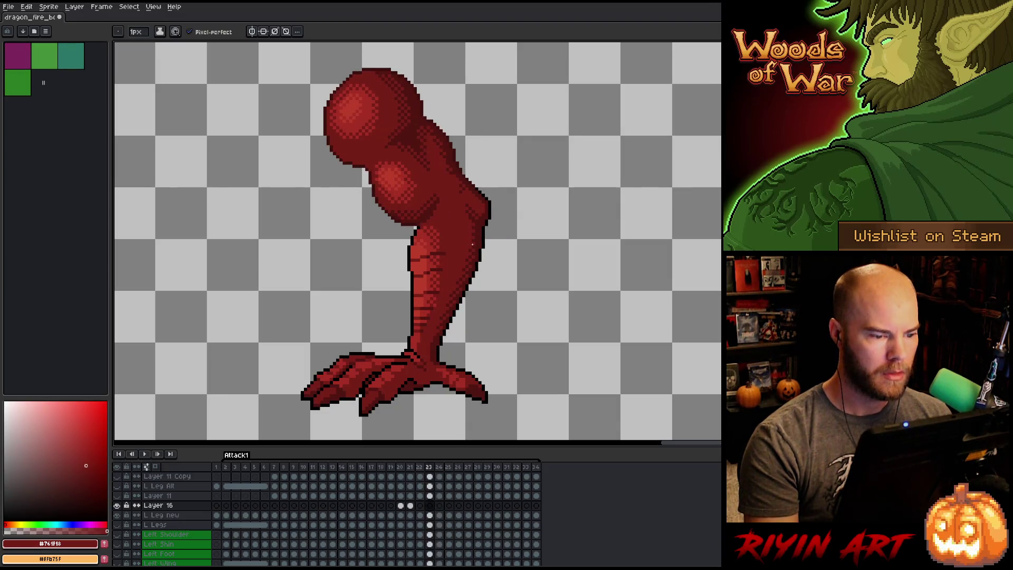
key(Left)
key(Left)
key(Right)
key(Right)
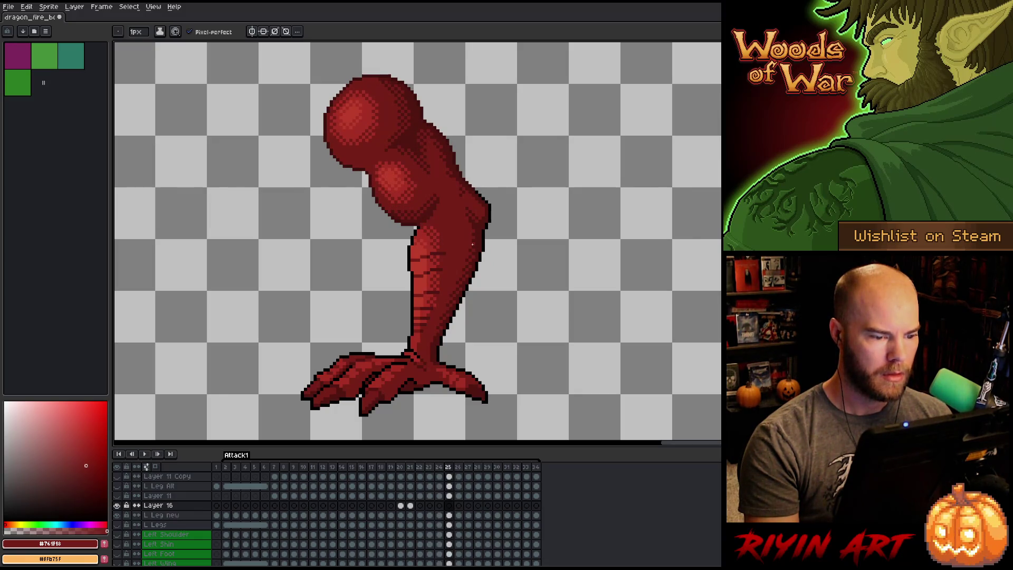
key(Right)
key(Right)
key(Right)
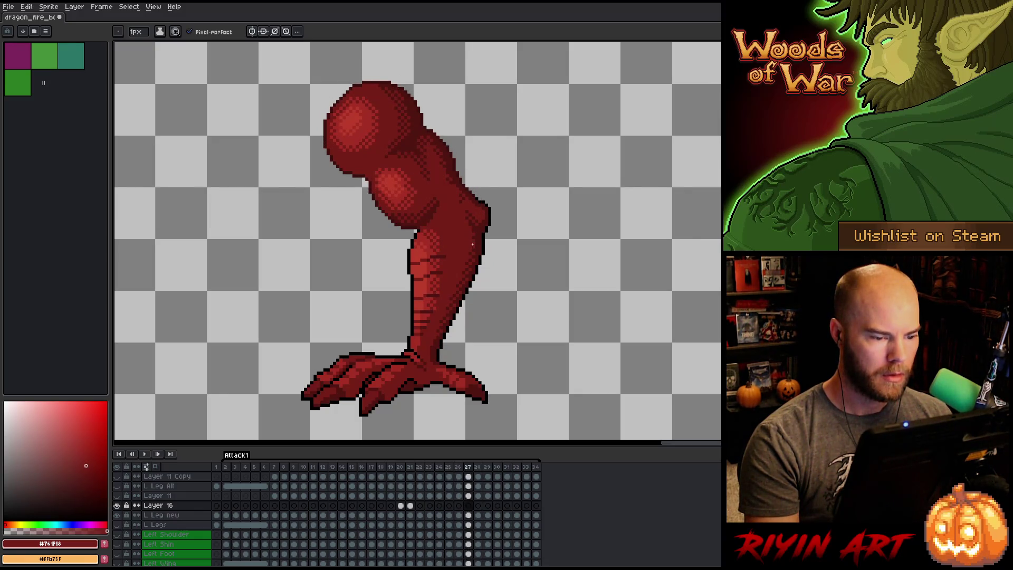
key(Right)
key(Right)
key(Right)
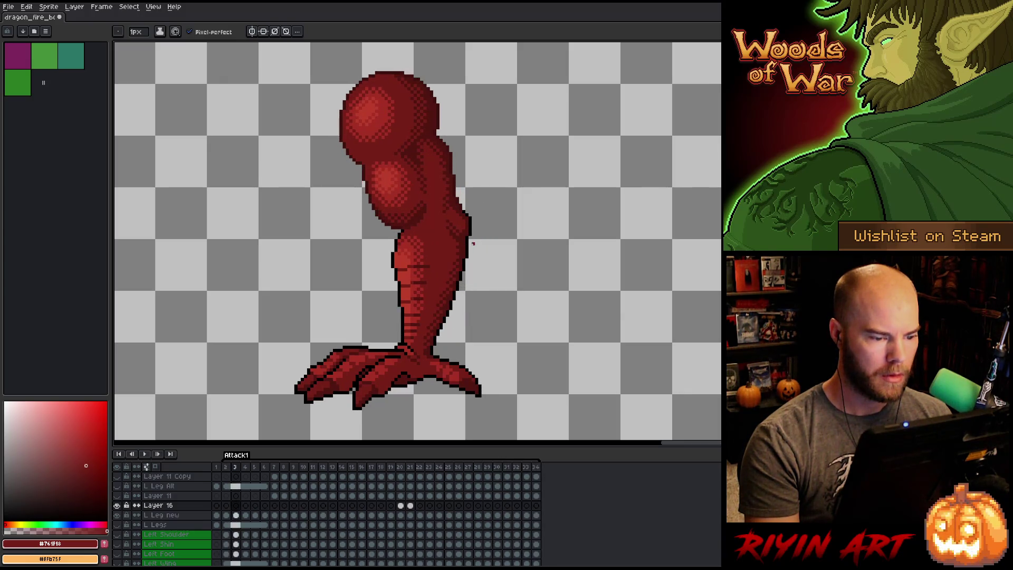
key(Right)
key(Right)
key(Right)
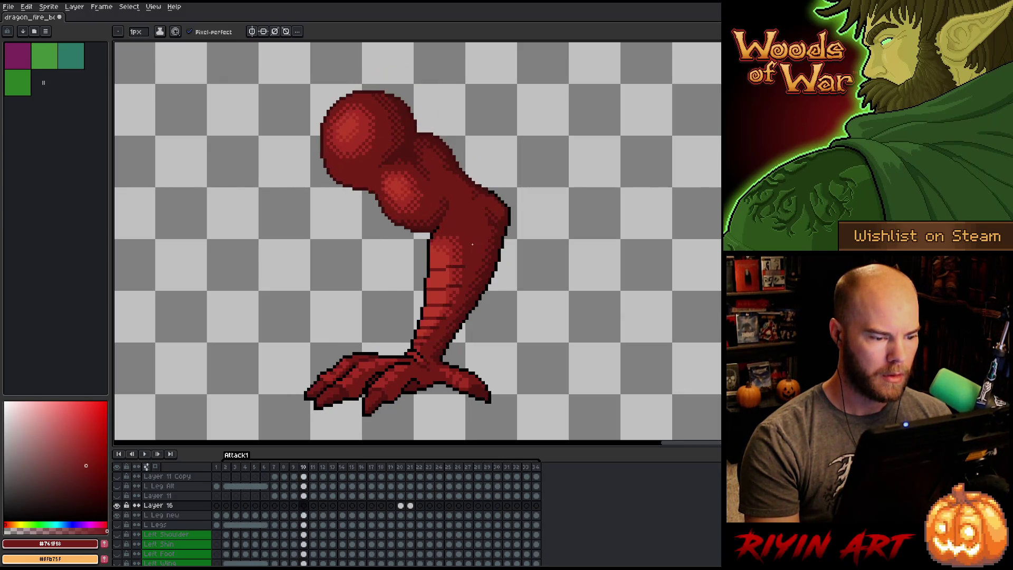
Compare frames 8 and 9, then merge the touch-up layer down into L Leg new.
key(Left)
key(Right)
key(Left)
key(Right)
key(Left)
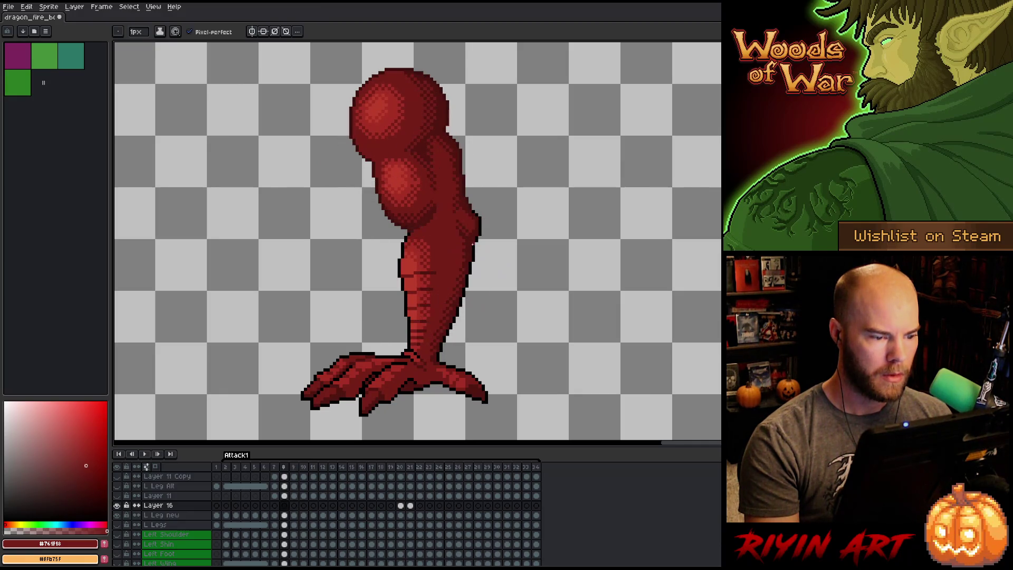
key(Right)
key(Right)
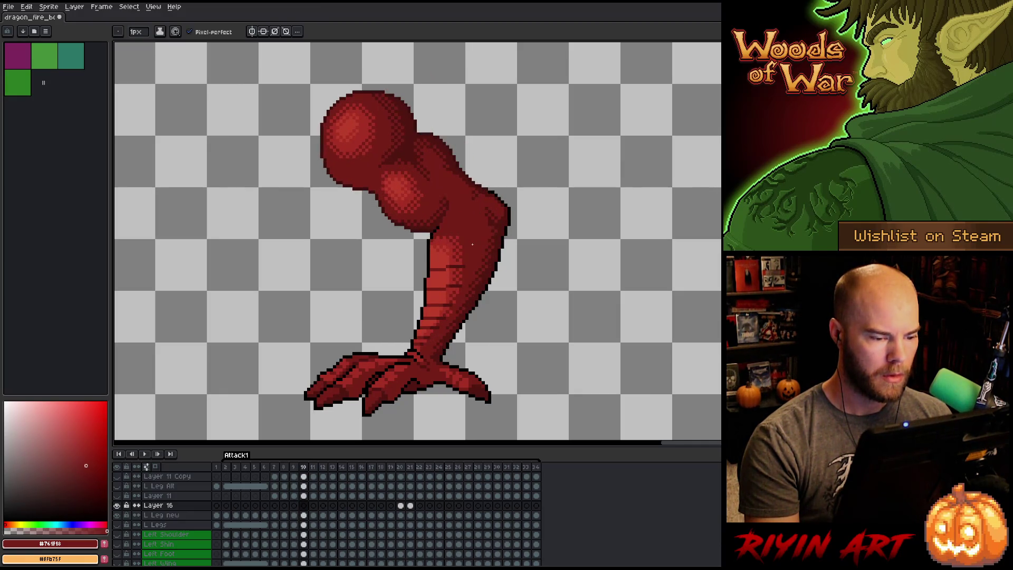
key(Left)
key(Left)
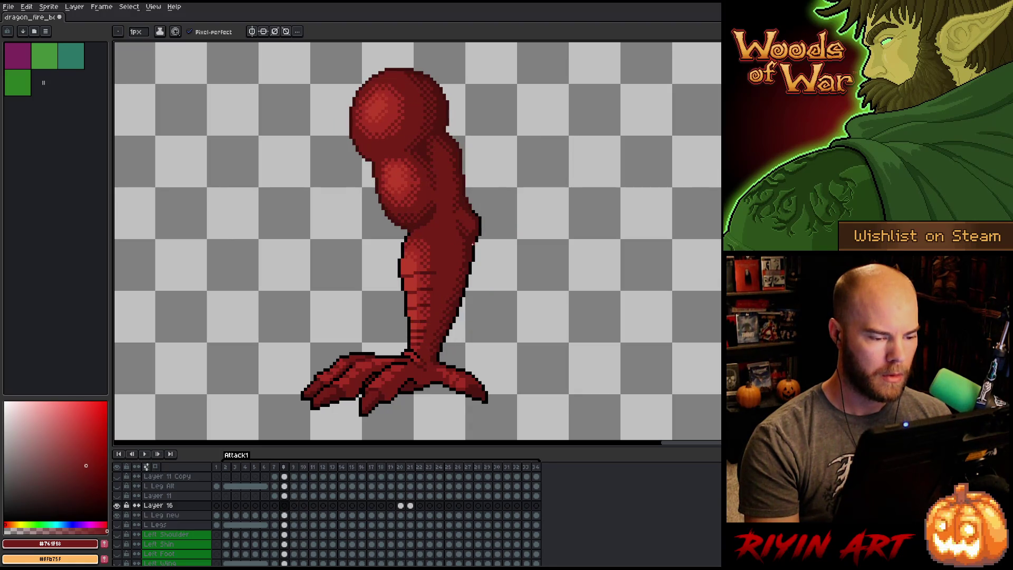
key(Right)
key(Left)
key(Right)
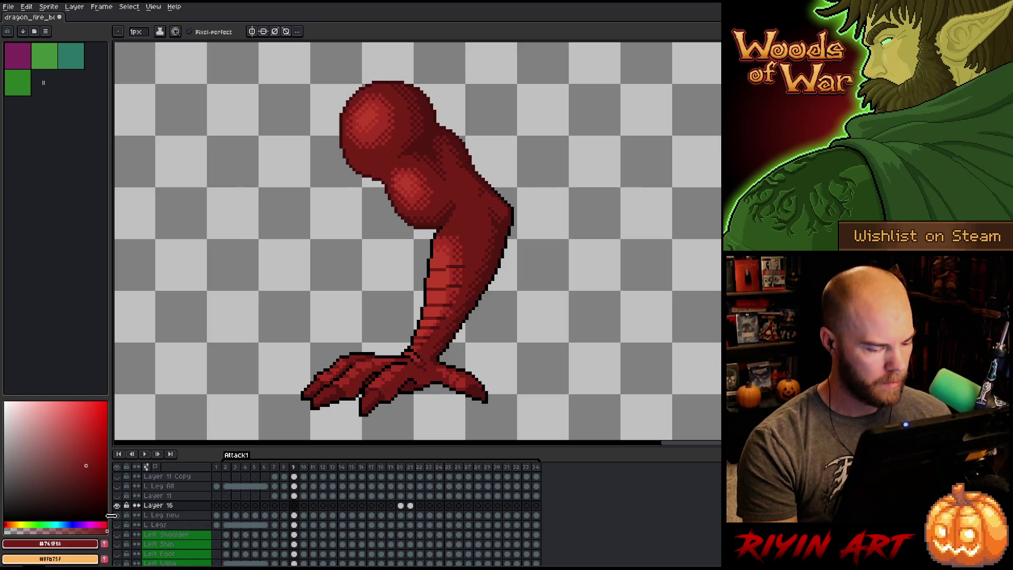
key(ctrl+e)
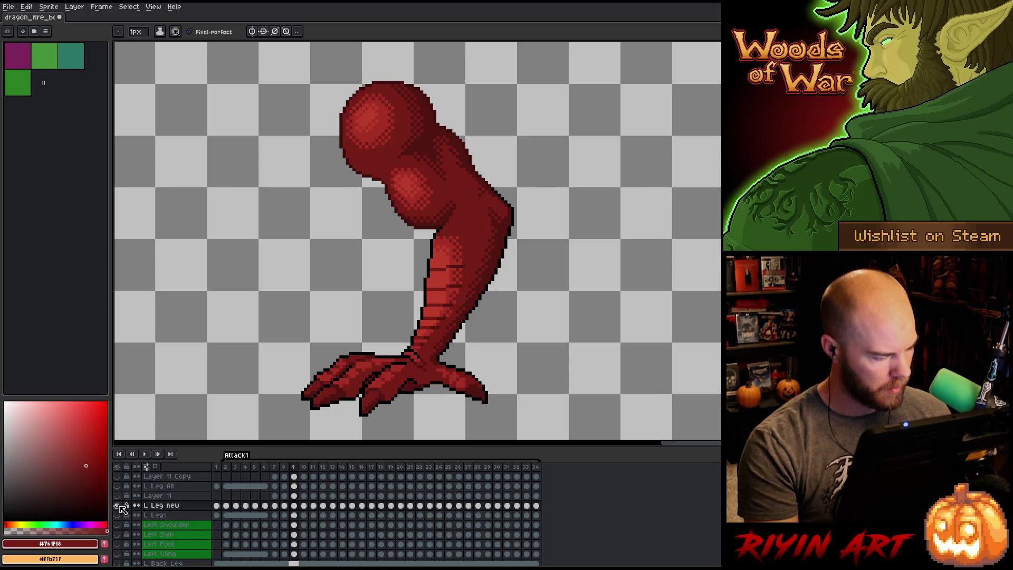
Show the dragon body and volcano layers, zoomed out with the volcano in view.
alt+click(117, 505)
key(Right)
key(Left)
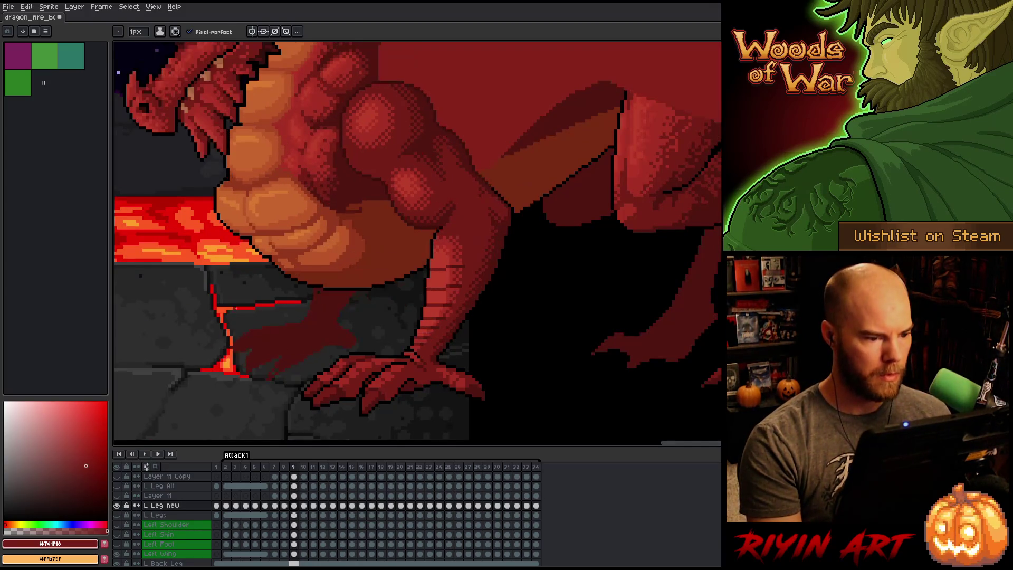
scroll(252, 283, down, 3)
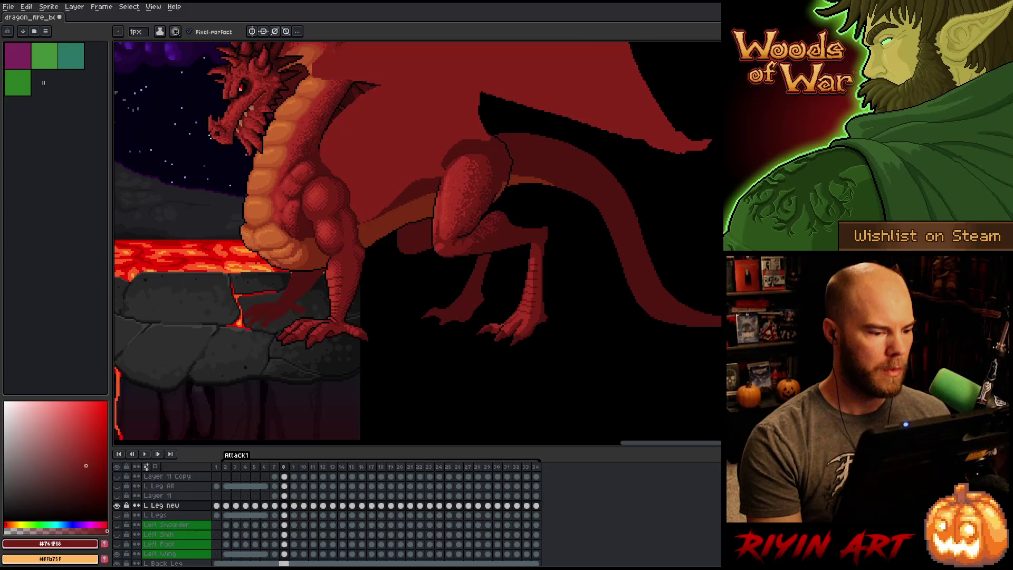
key(space)
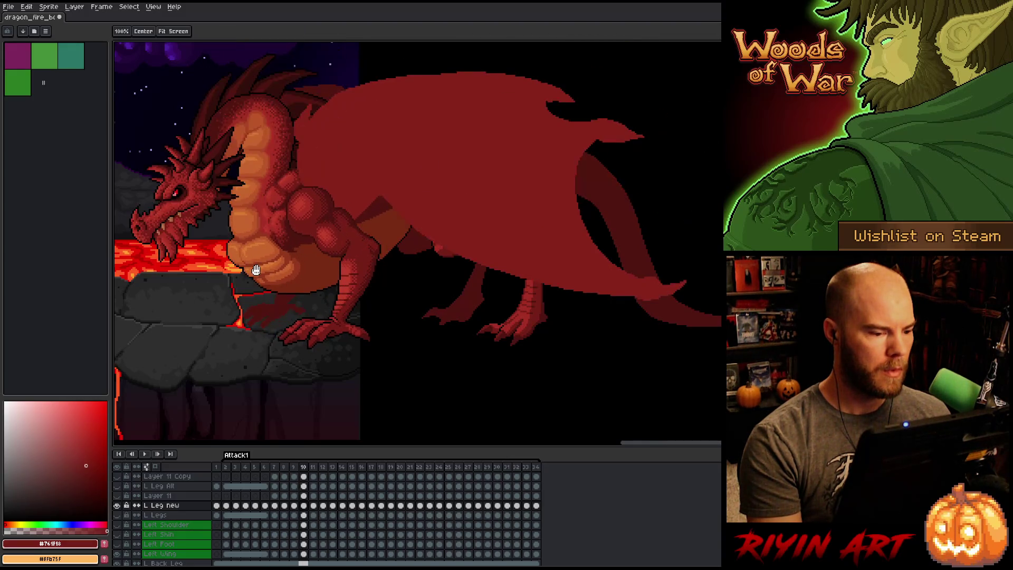
drag(255, 271, 411, 303)
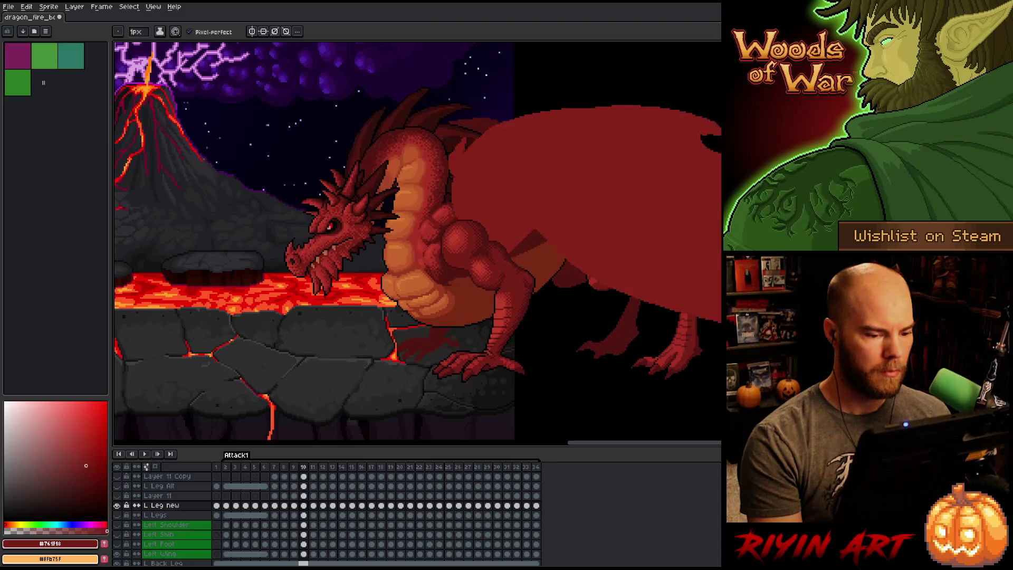
Play and stop the attack animation, then flip between frames 10 and 13.
key(Return)
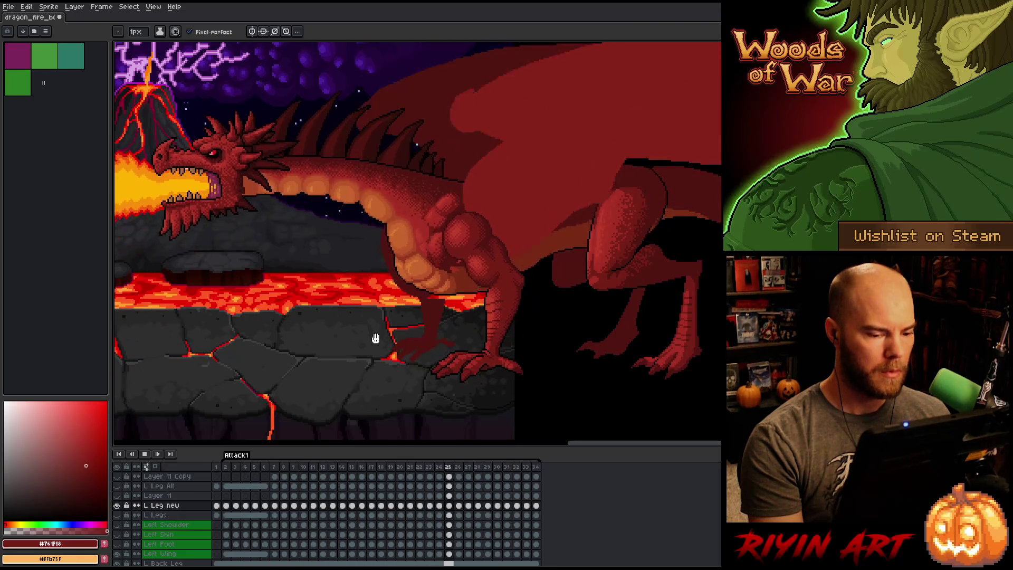
key(Return)
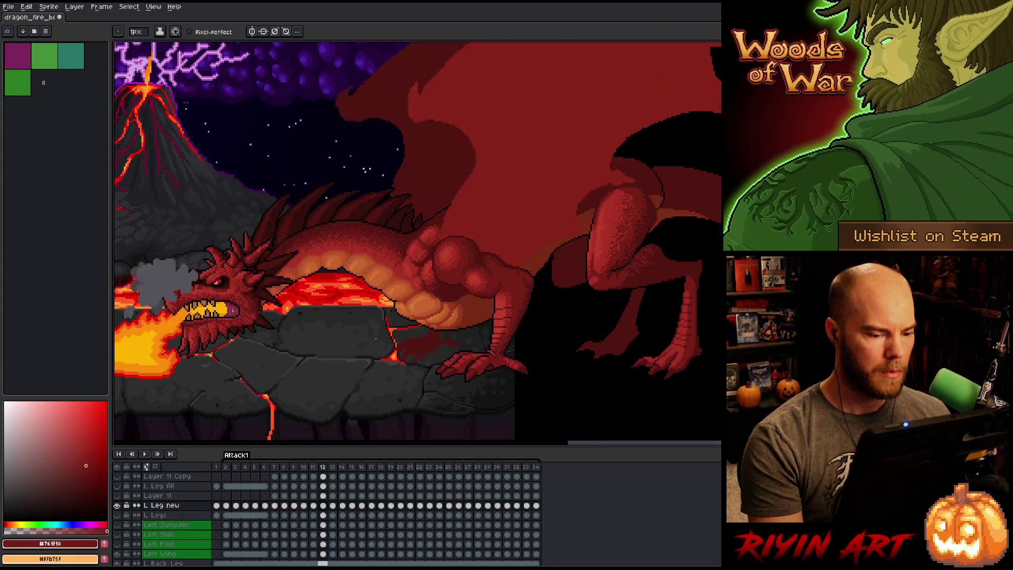
key(Right)
key(Left)
key(Left)
key(Left)
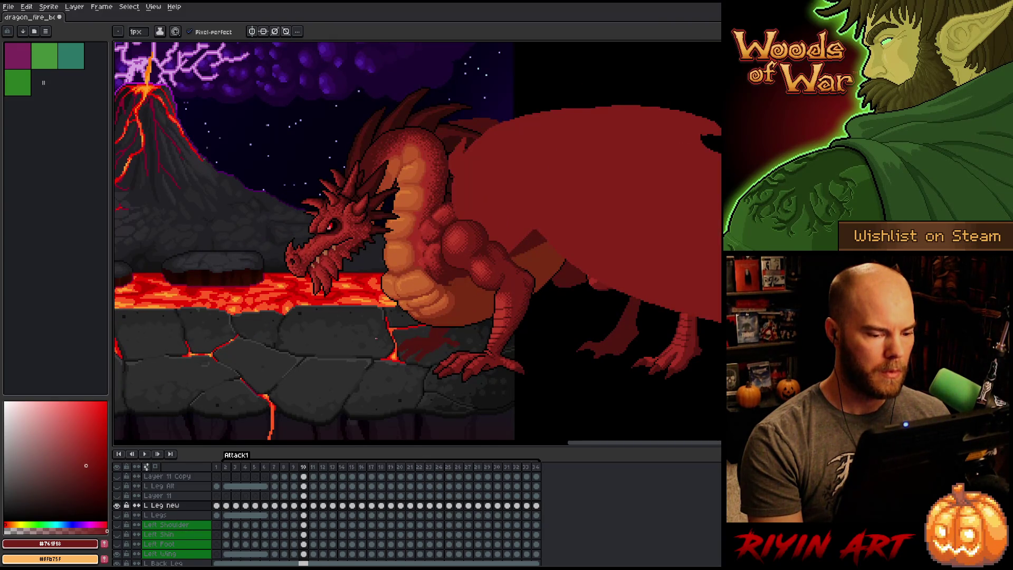
key(Return)
key(Return)
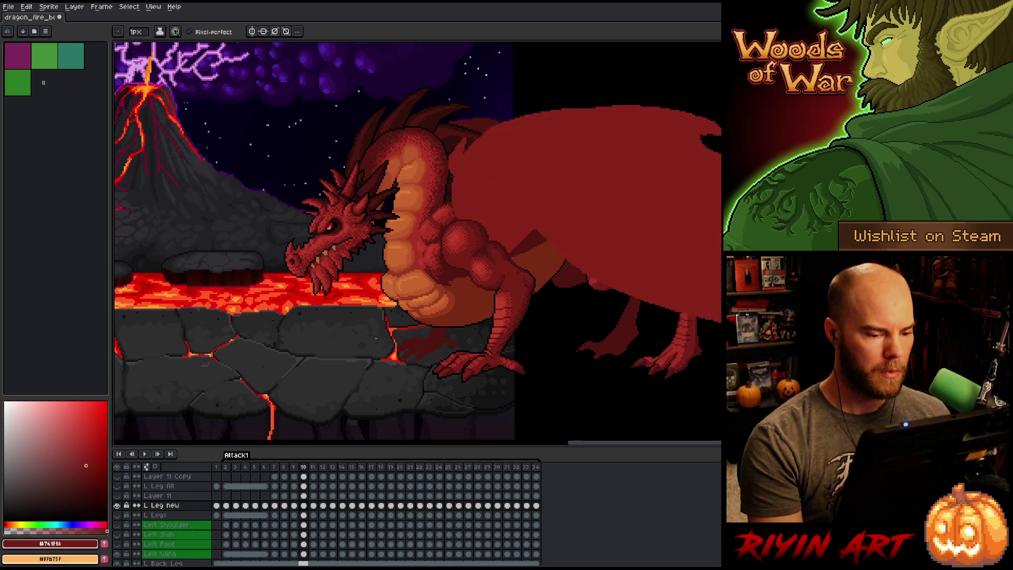
Flip through the fire-breathing frames 11–13 to compare them, ending on frame 11.
key(Right)
key(Right)
key(Right)
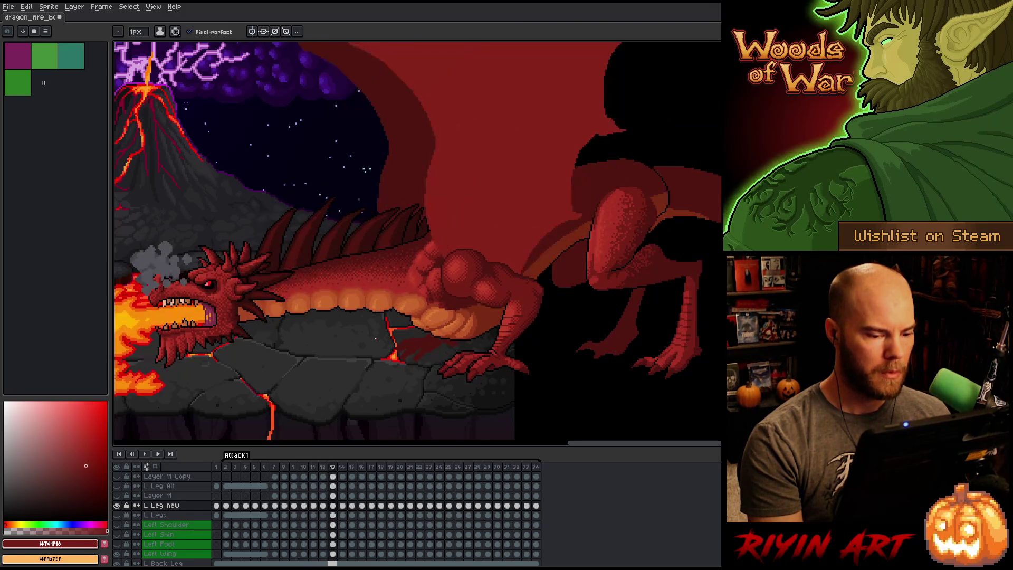
key(Left)
key(Right)
key(Left)
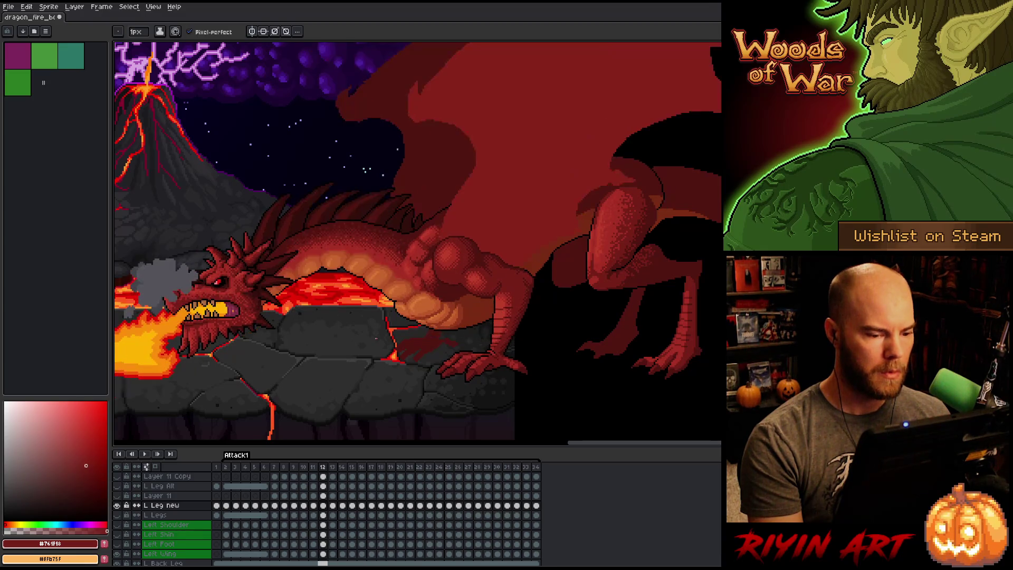
key(Left)
key(Right)
key(Left)
key(Right)
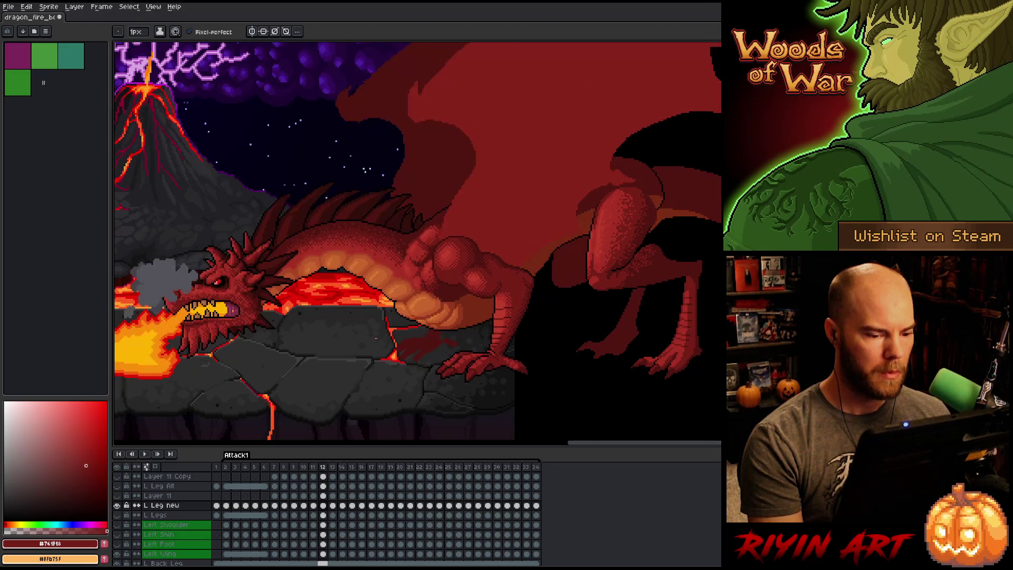
key(Right)
key(Left)
Zoom in and bring the dragon's thigh and lower leg into view.
scroll(493, 172, up, 3)
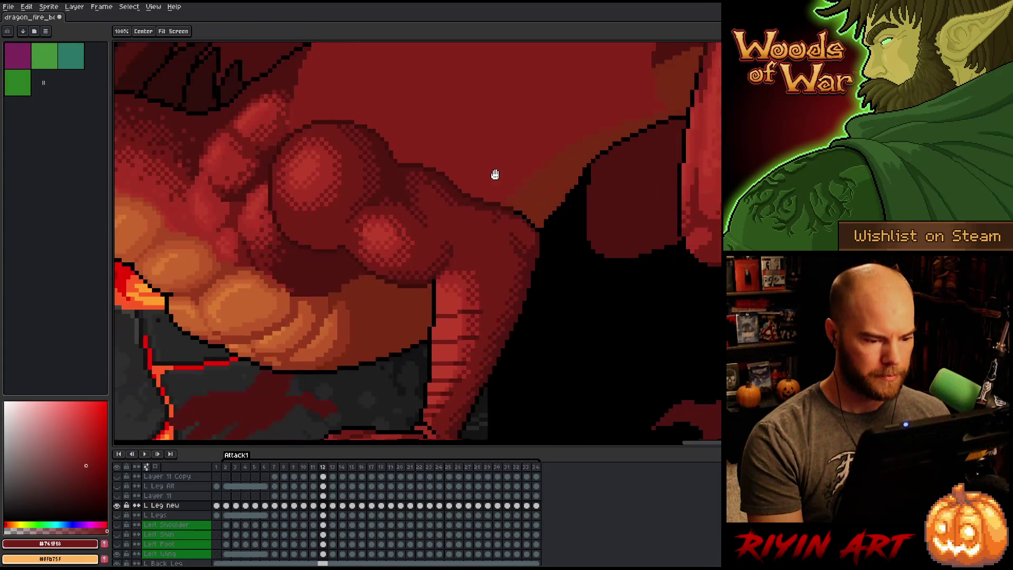
key(Left)
key(Right)
key(Right)
key(Left)
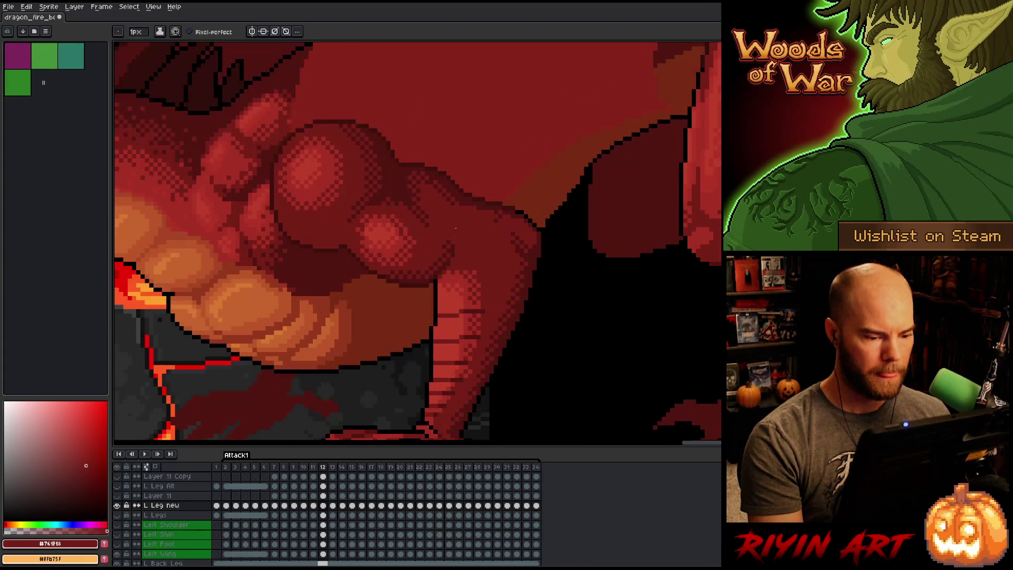
drag(419, 287, 418, 248)
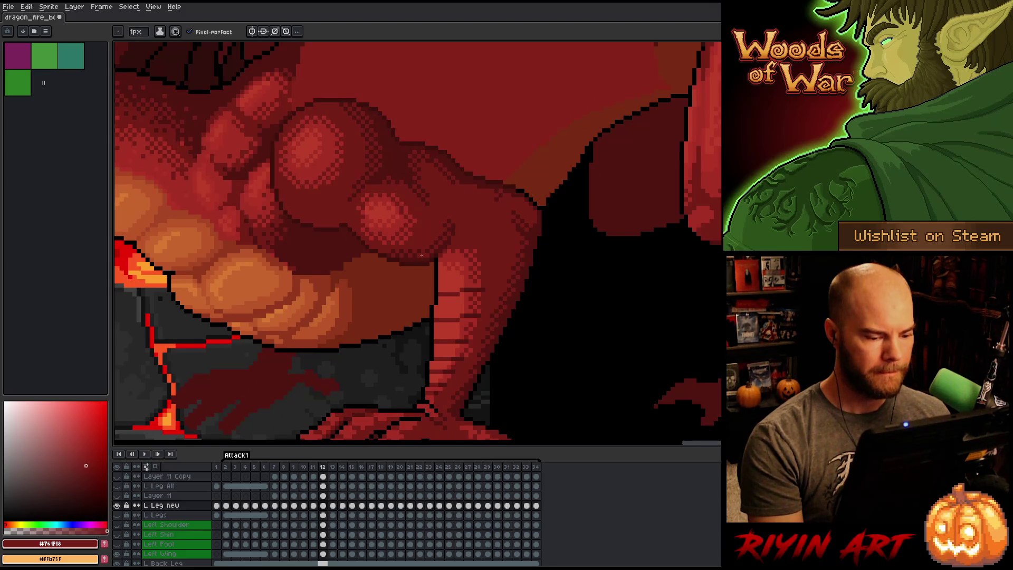
Flip between frames 11, 12 and 13 to compare the leg poses.
key(Left)
key(Right)
key(Left)
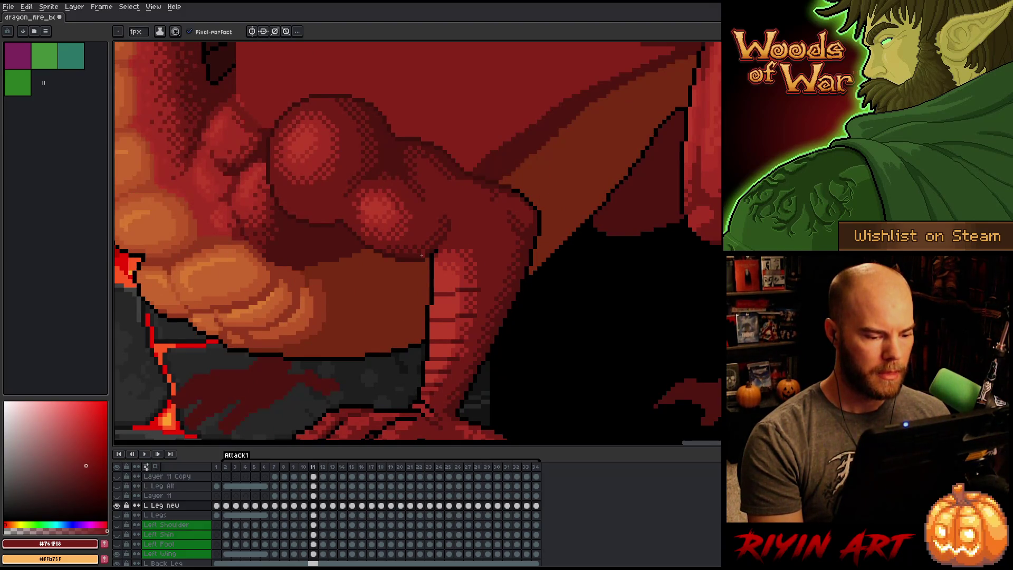
key(Right)
key(Left)
key(Right)
key(Right)
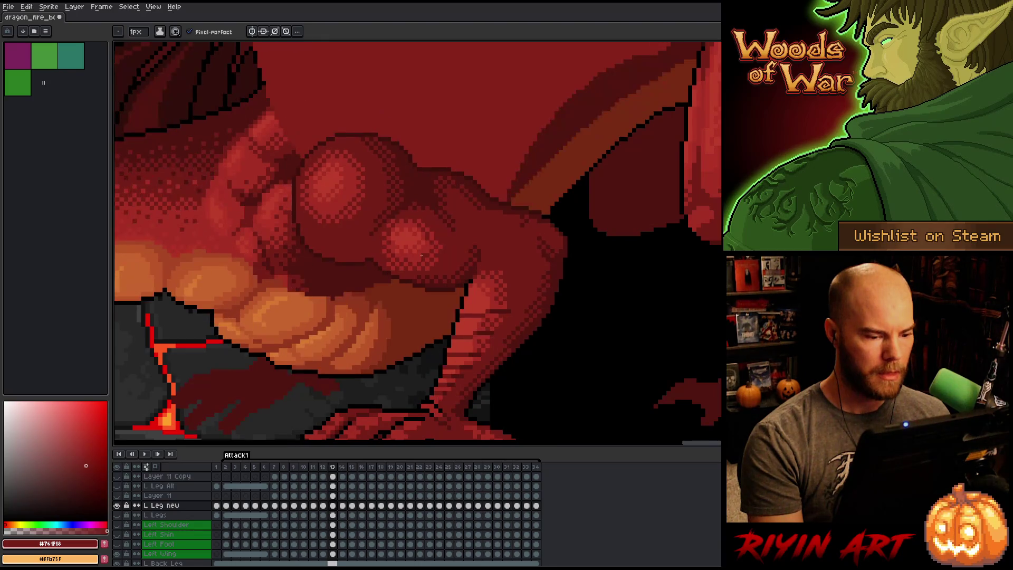
key(Right)
key(Left)
key(Left)
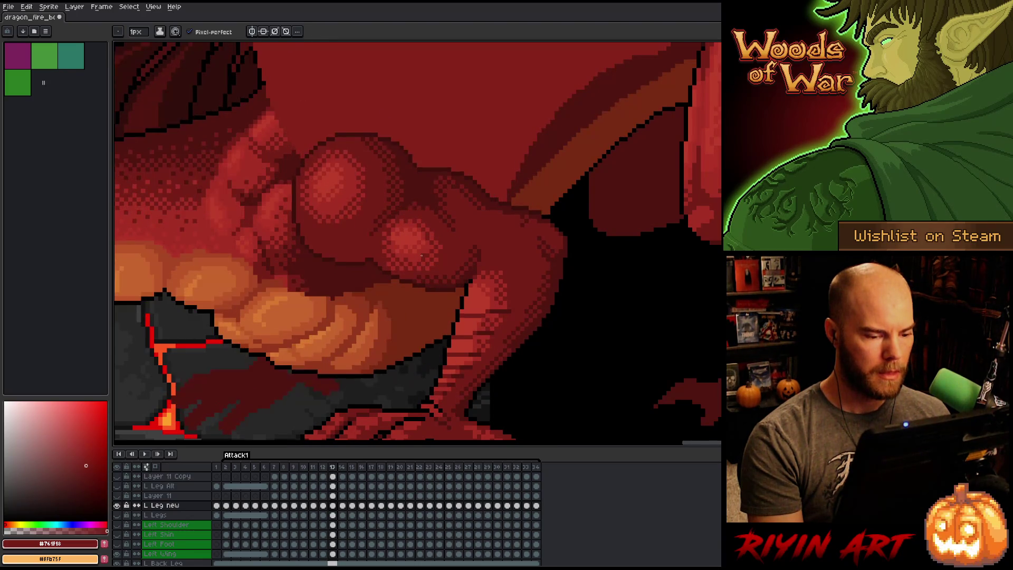
key(Right)
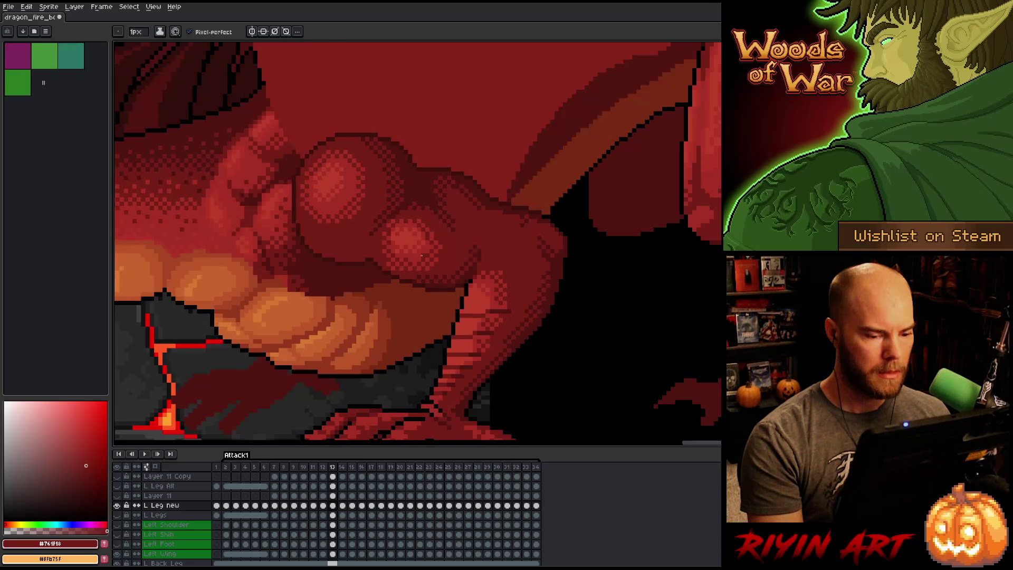
key(Left)
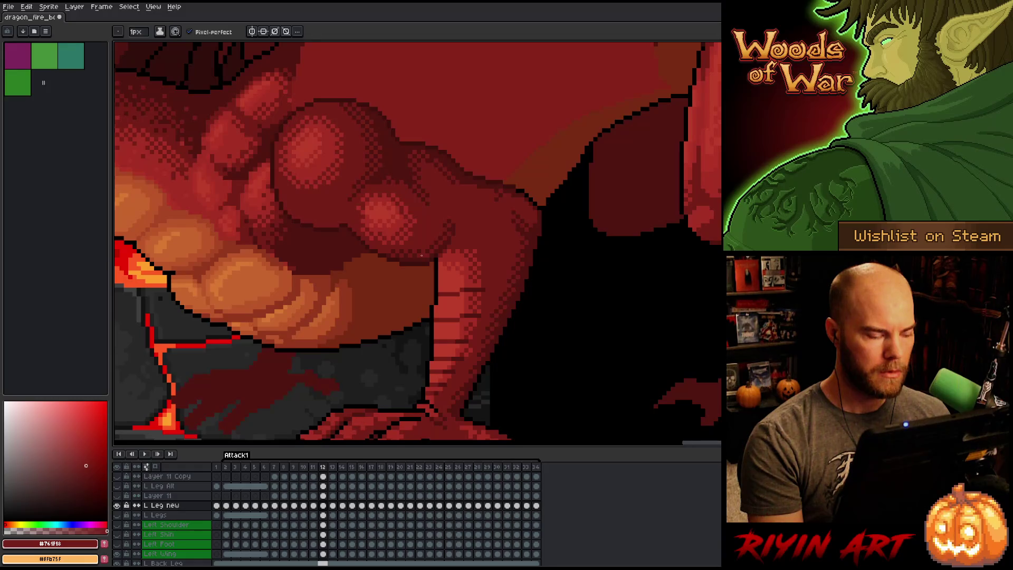
key(Right)
key(Left)
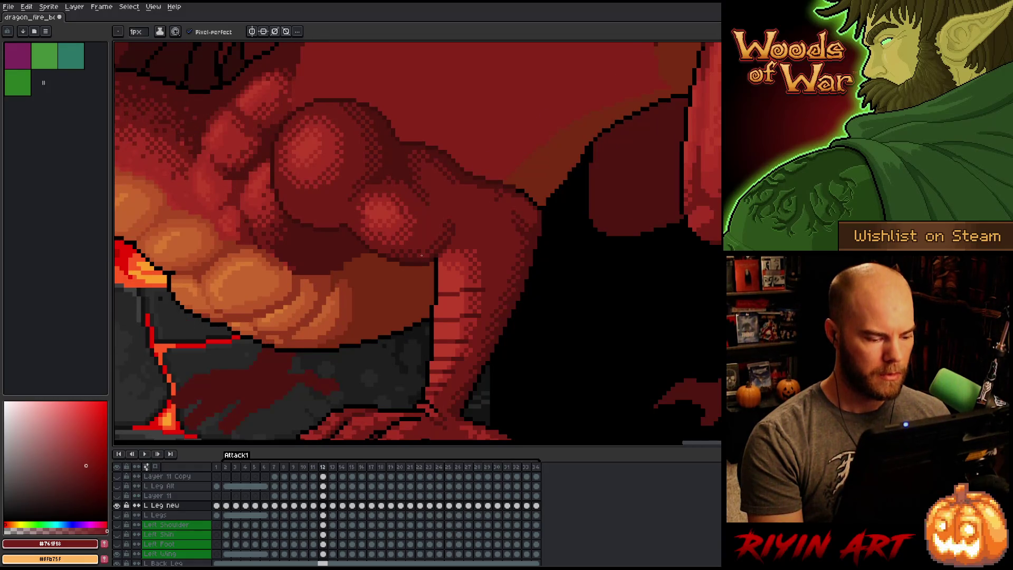
Show only the L Leg new layer, select the whole leg on frame 12 and nudge it right.
key(m)
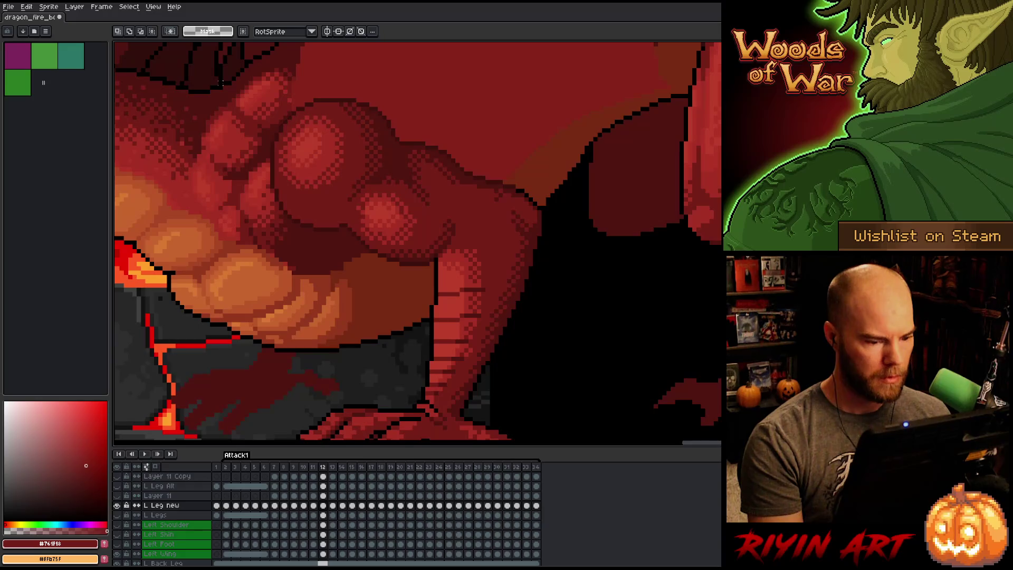
alt+click(117, 506)
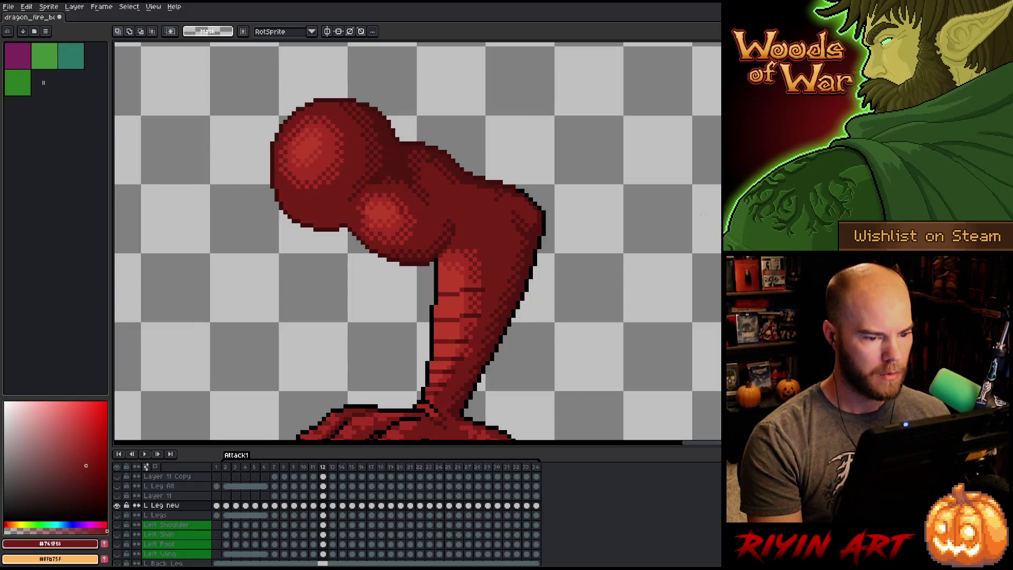
drag(703, 209, 591, 281)
mouse_move(649, 121)
mouse_down()
mouse_move(538, 190)
mouse_move(213, 276)
mouse_up()
mouse_move(212, 74)
mouse_down()
mouse_move(523, 256)
mouse_move(658, 357)
mouse_move(649, 369)
mouse_up()
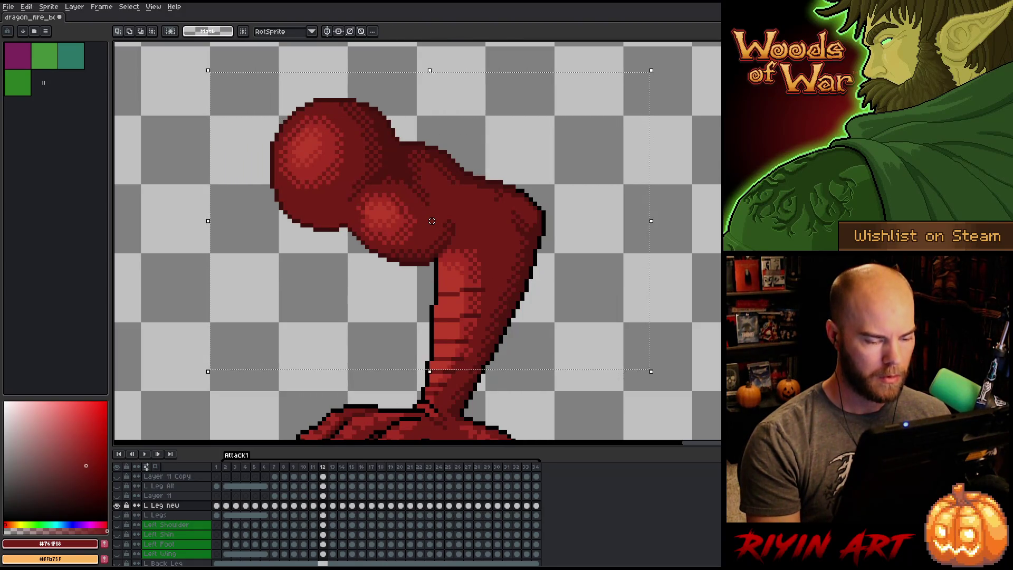
drag(432, 221, 436, 221)
Cancel the nudge, step ahead to frames 13 and 14, and undo/redo to compare poses.
key(Escape)
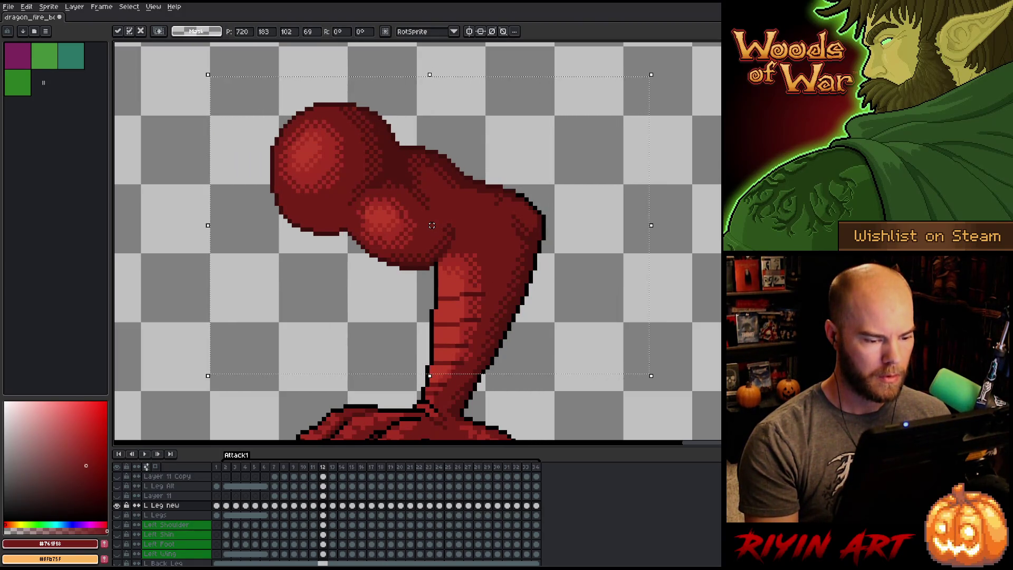
key(period)
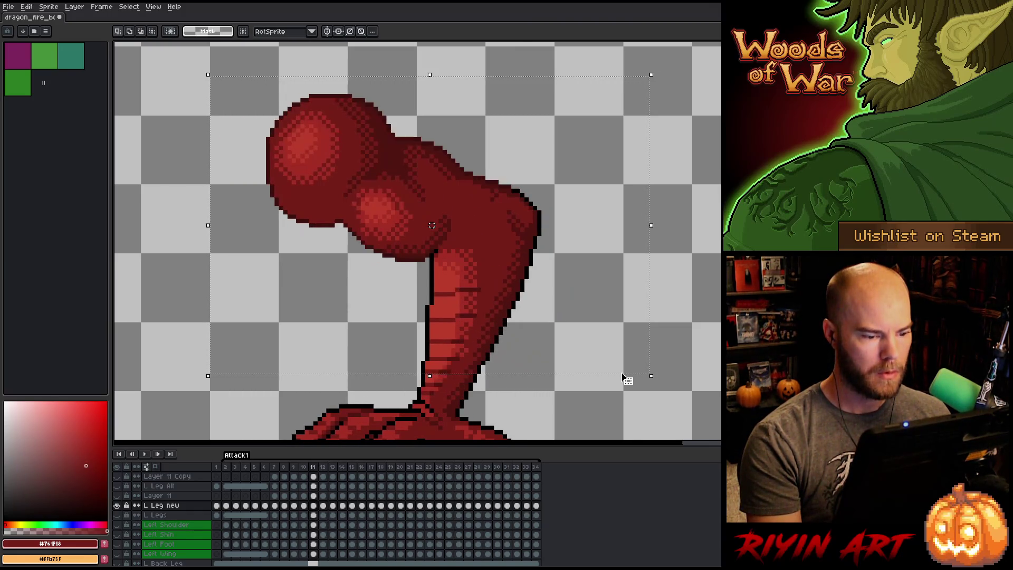
key(period)
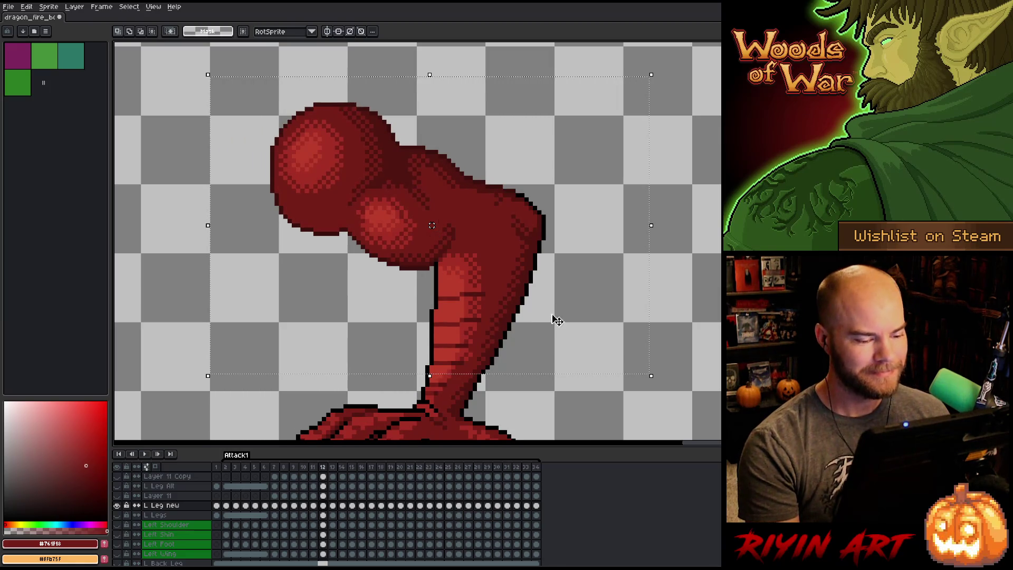
key(ctrl+z)
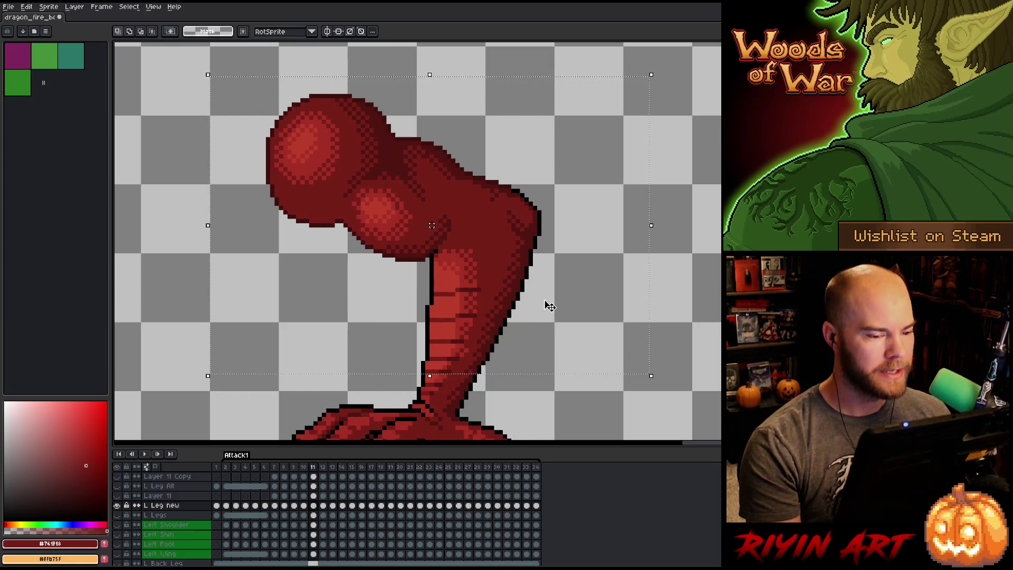
key(ctrl+y)
key(ctrl+z)
key(ctrl+y)
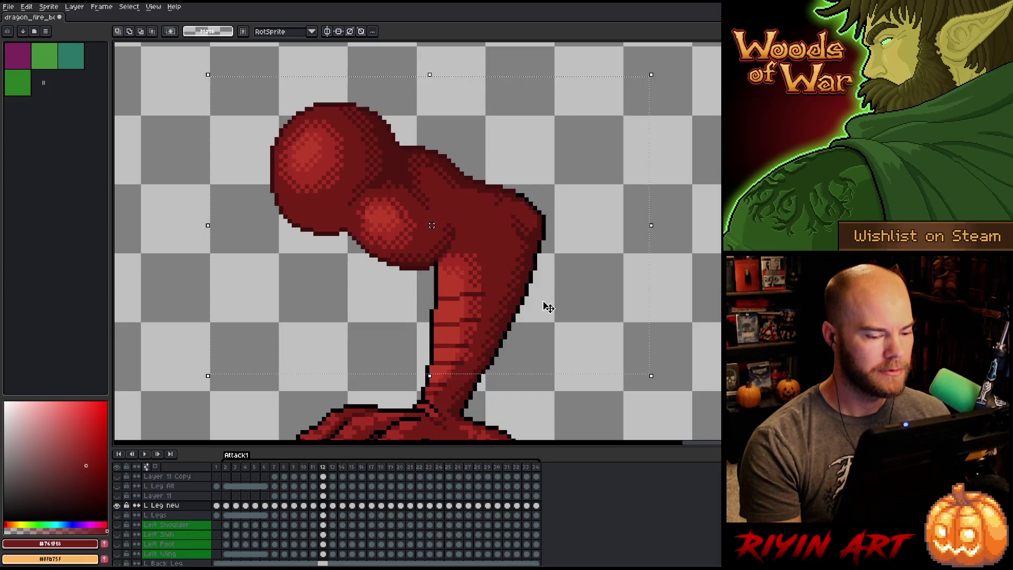
Select the leg area and flick between frames 11–13, returning to frame 12.
mouse_move(719, 62)
mouse_down()
mouse_move(525, 194)
mouse_move(176, 317)
mouse_move(169, 380)
mouse_up()
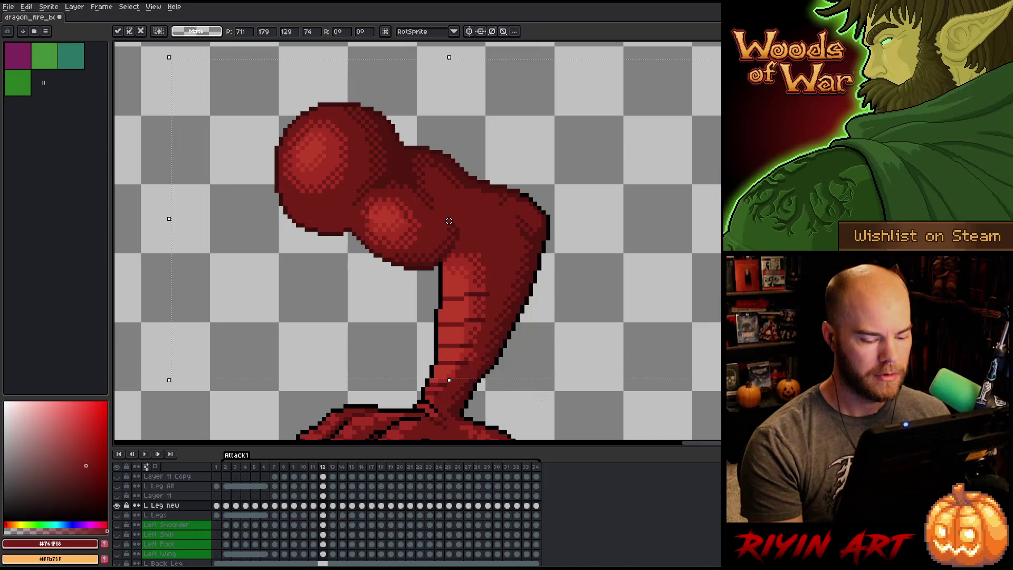
key(comma)
key(period)
key(comma)
key(period)
key(comma)
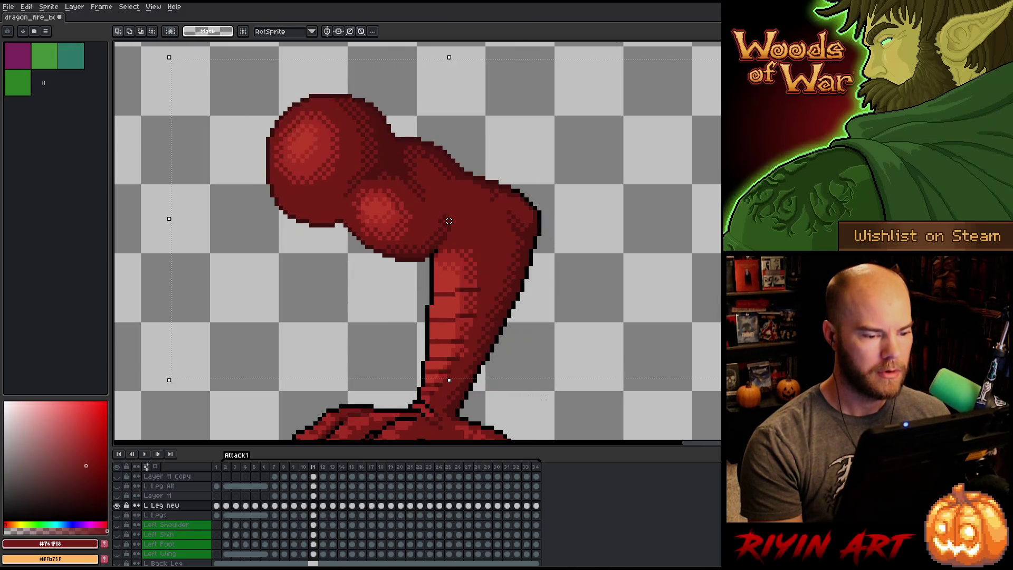
key(period)
key(period)
key(comma)
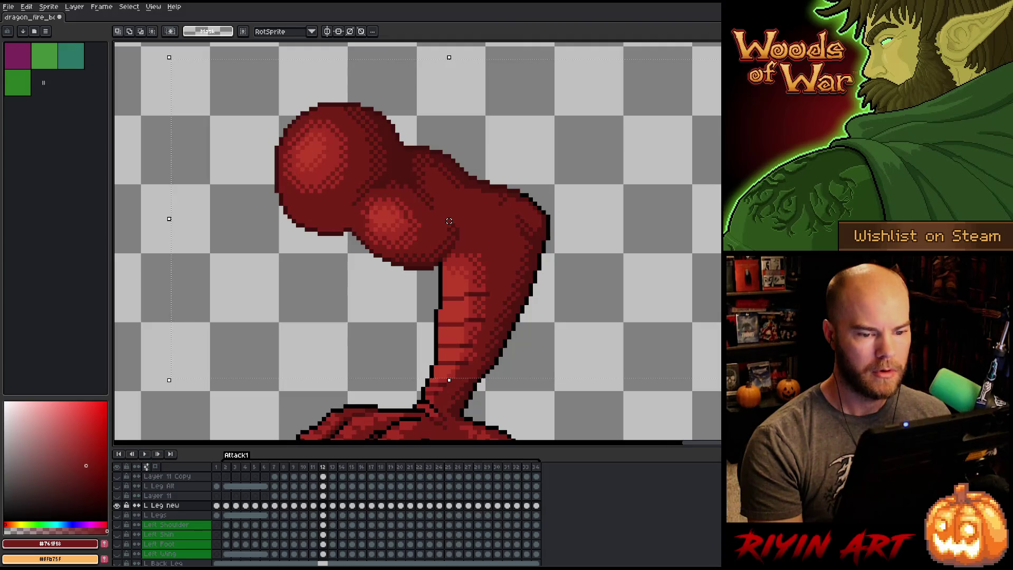
Reselect the leg area and compare its pose on frames 11 and 12.
mouse_move(718, 78)
mouse_down()
mouse_move(516, 181)
mouse_move(220, 301)
mouse_move(166, 382)
mouse_up()
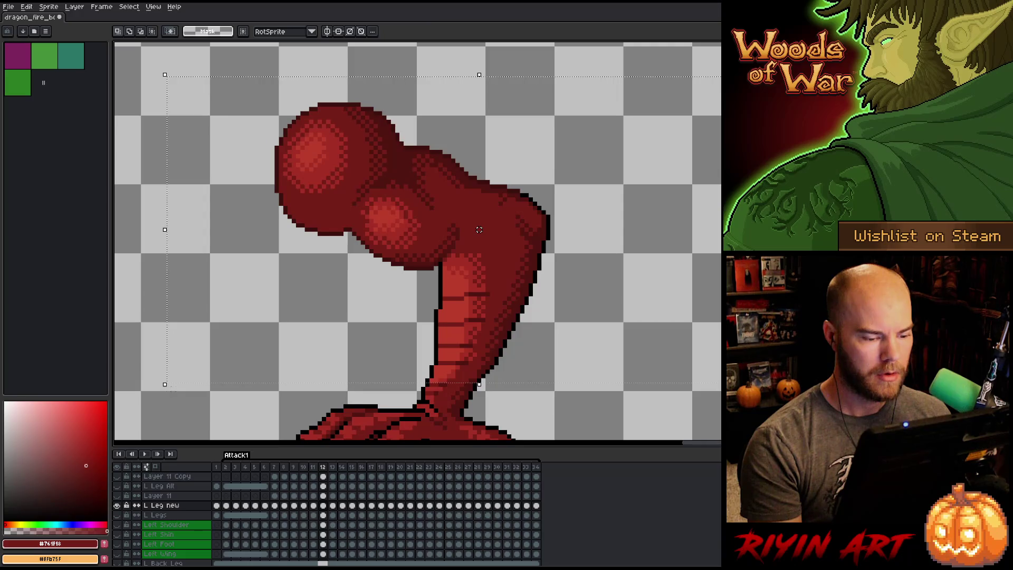
key(comma)
key(period)
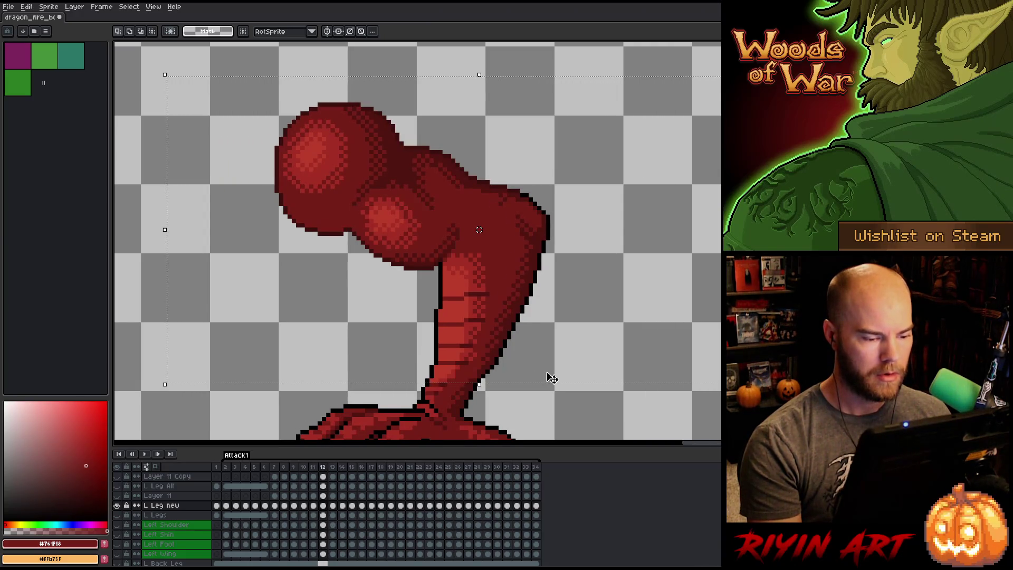
key(comma)
key(period)
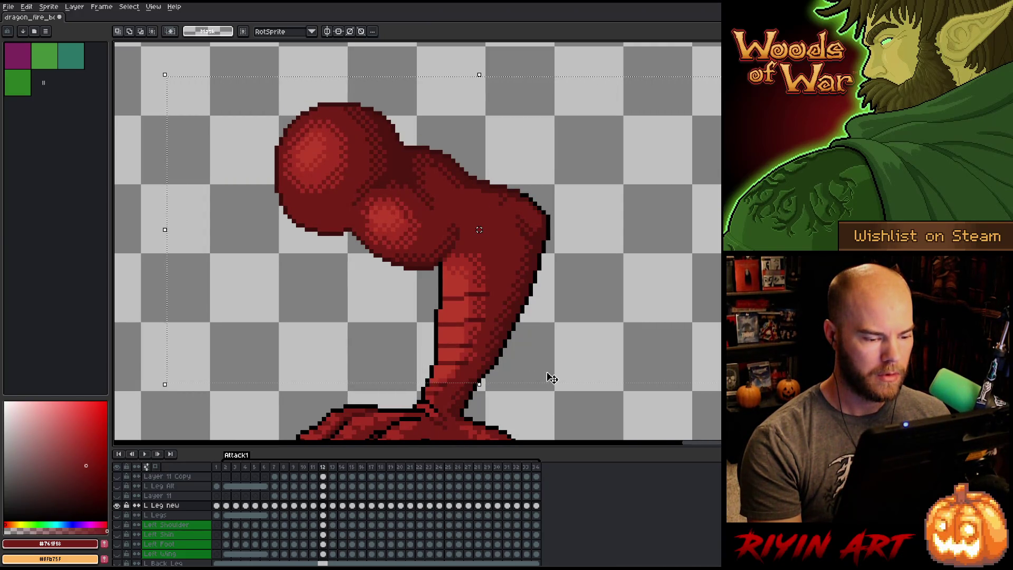
key(comma)
key(period)
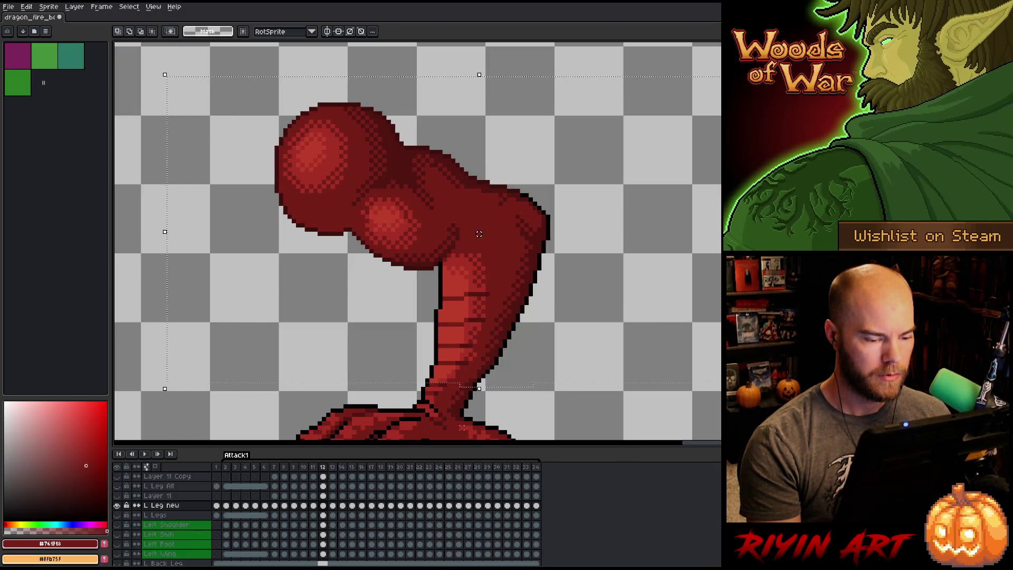
Shift the selected leg one pixel right and flip frames 11–12 to check the motion.
key(Right)
key(comma)
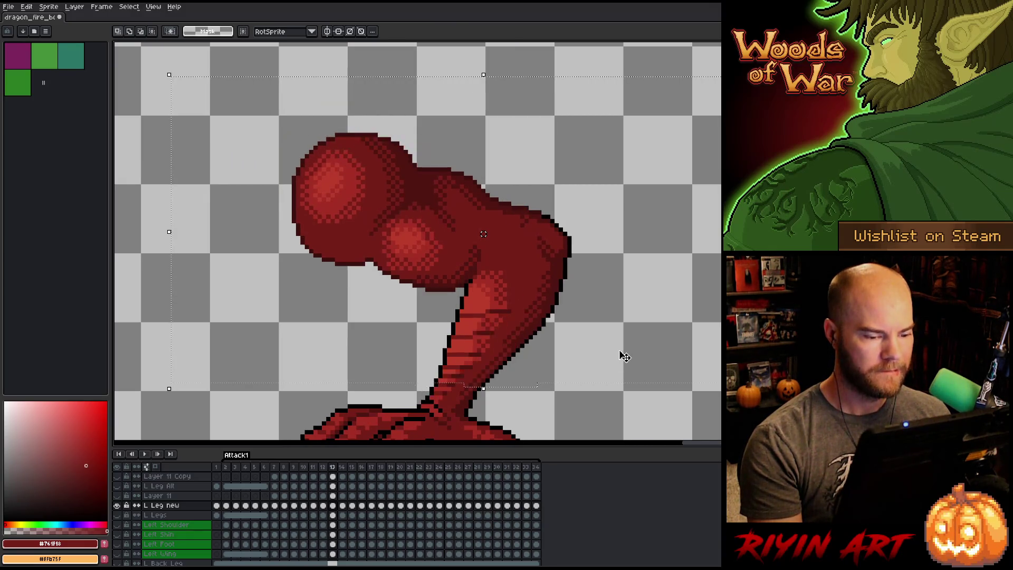
key(period)
key(comma)
key(period)
key(comma)
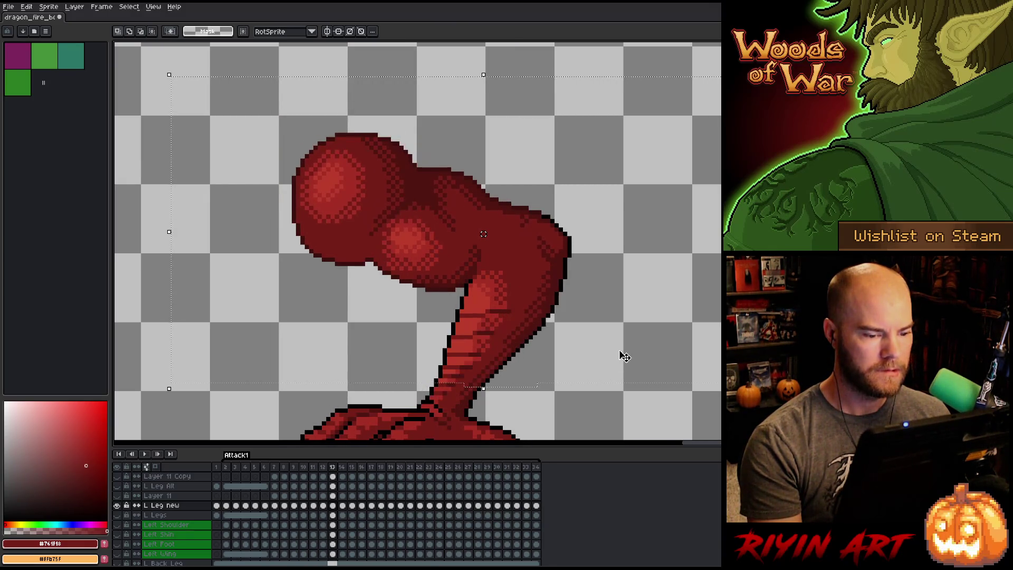
key(period)
key(comma)
key(period)
key(comma)
key(period)
Keep toggling frames 11 and 12 to compare leg poses, then drop the selection.
key(comma)
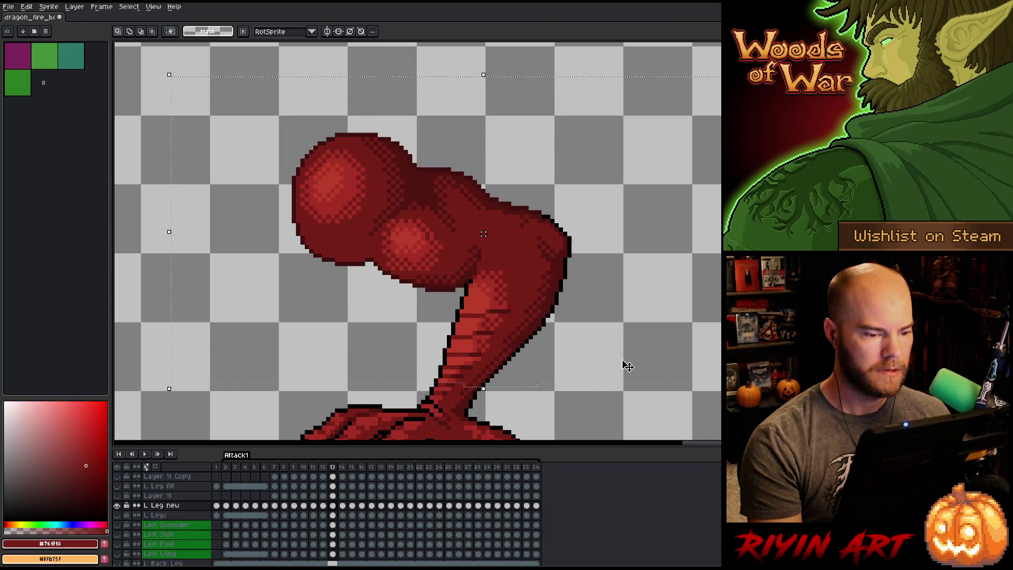
key(period)
key(period)
key(comma)
key(comma)
key(period)
key(comma)
key(period)
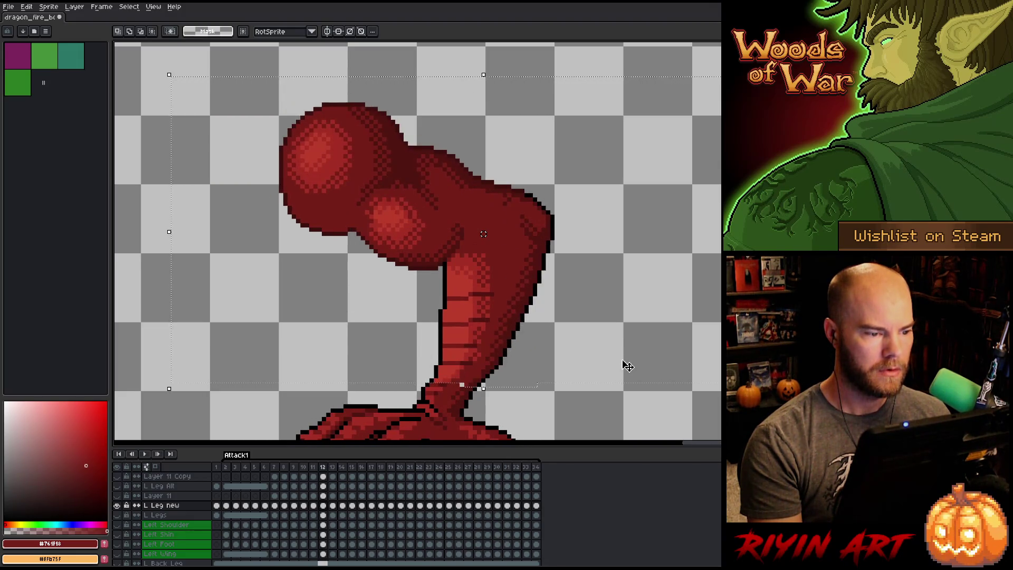
key(period)
key(comma)
key(comma)
key(period)
key(comma)
key(period)
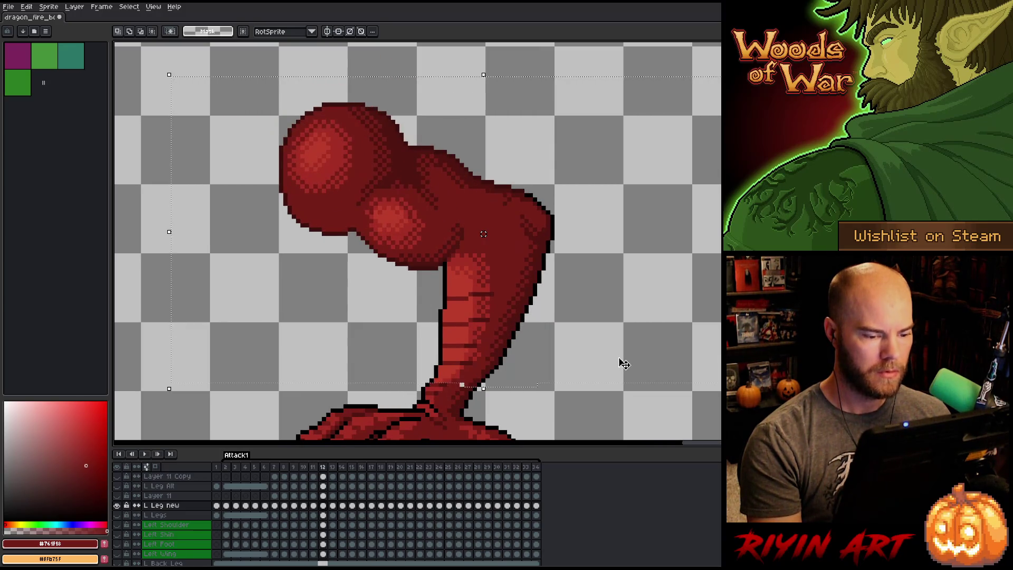
key(comma)
key(period)
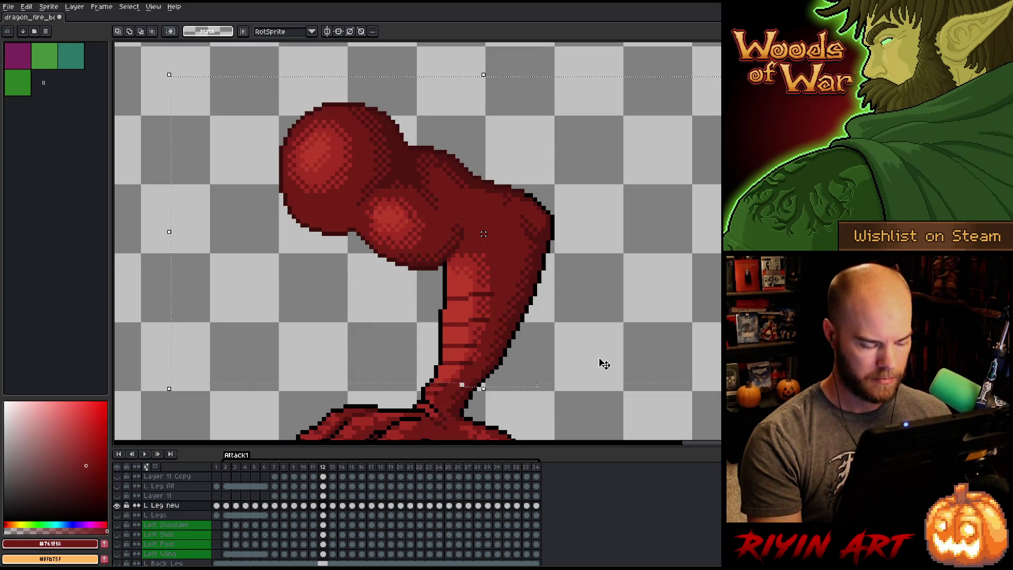
key(comma)
key(period)
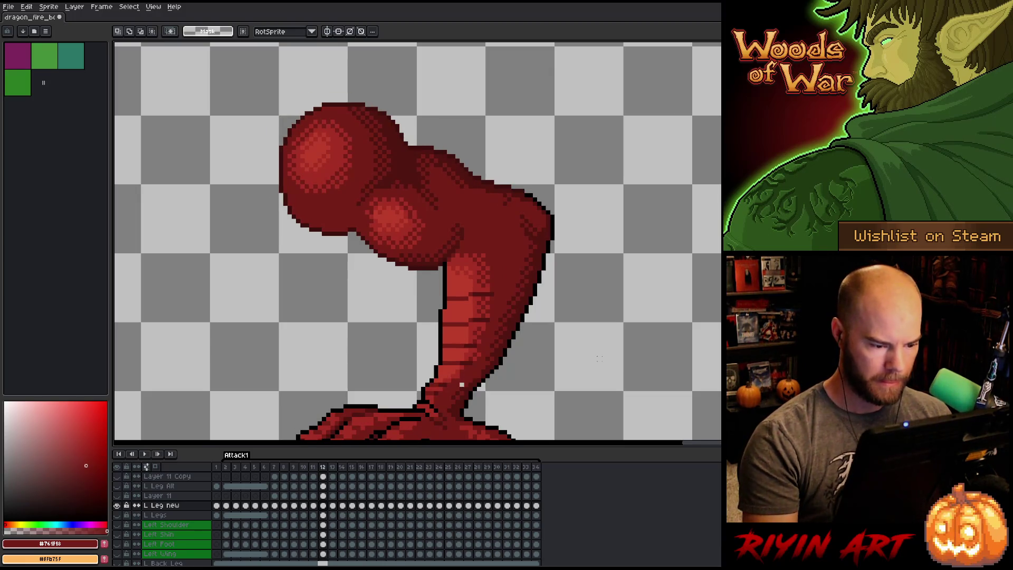
Switch to the pencil and sample the dark red shadow from the leg.
key(b)
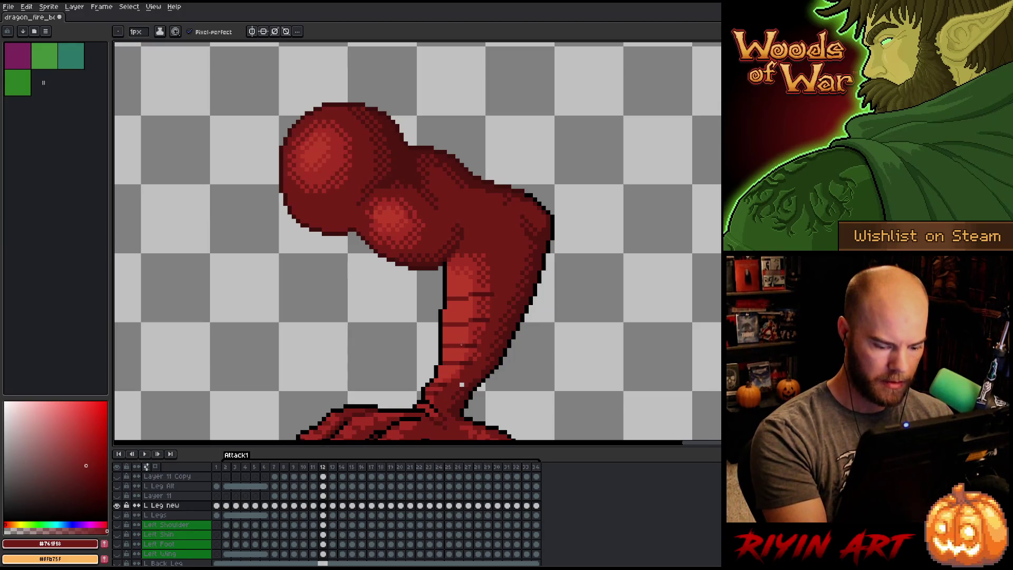
key(comma)
key(period)
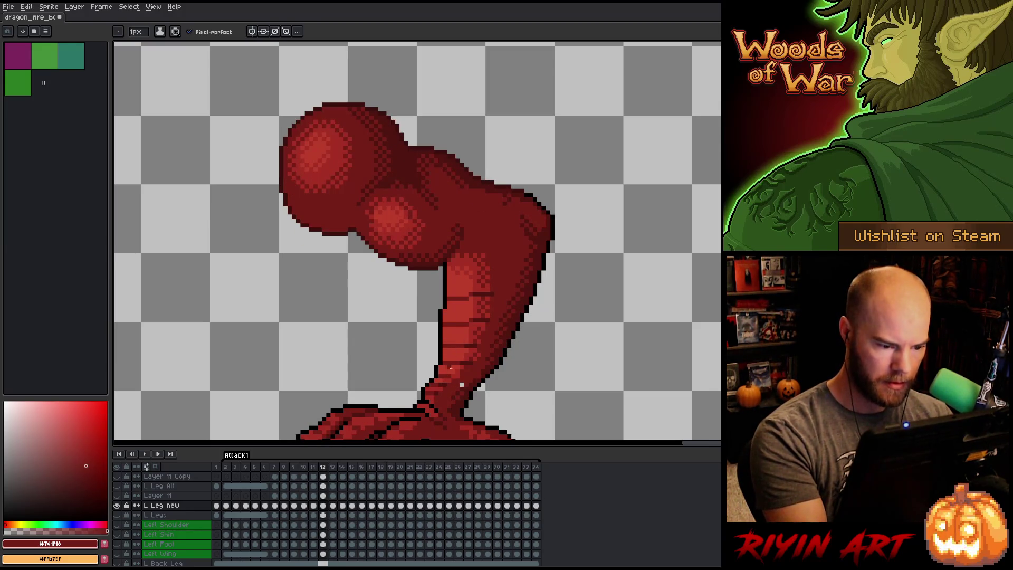
alt+click(465, 363)
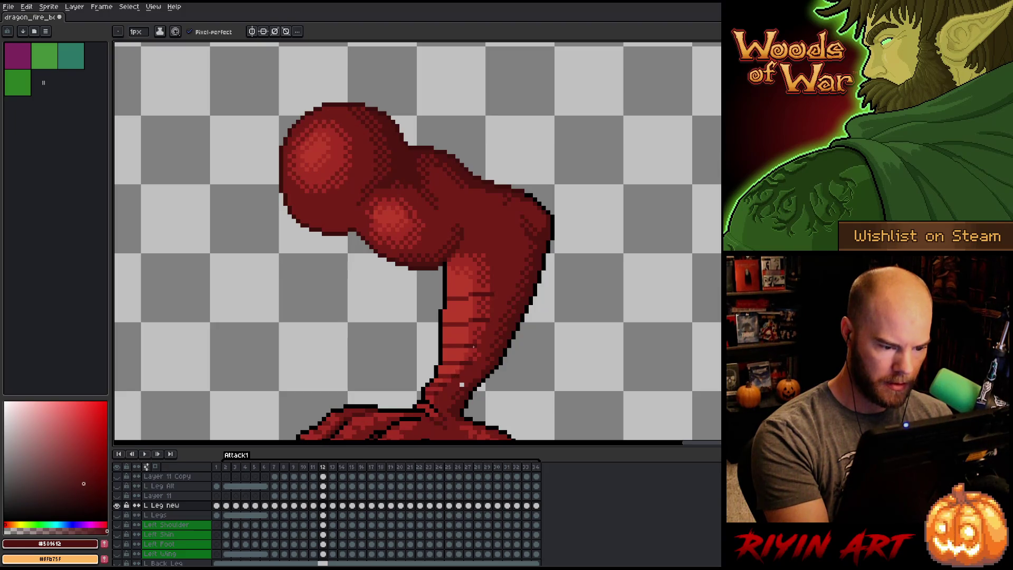
Flip between frames 12 and 13 to compare the leg, settling on frame 12.
key(period)
key(comma)
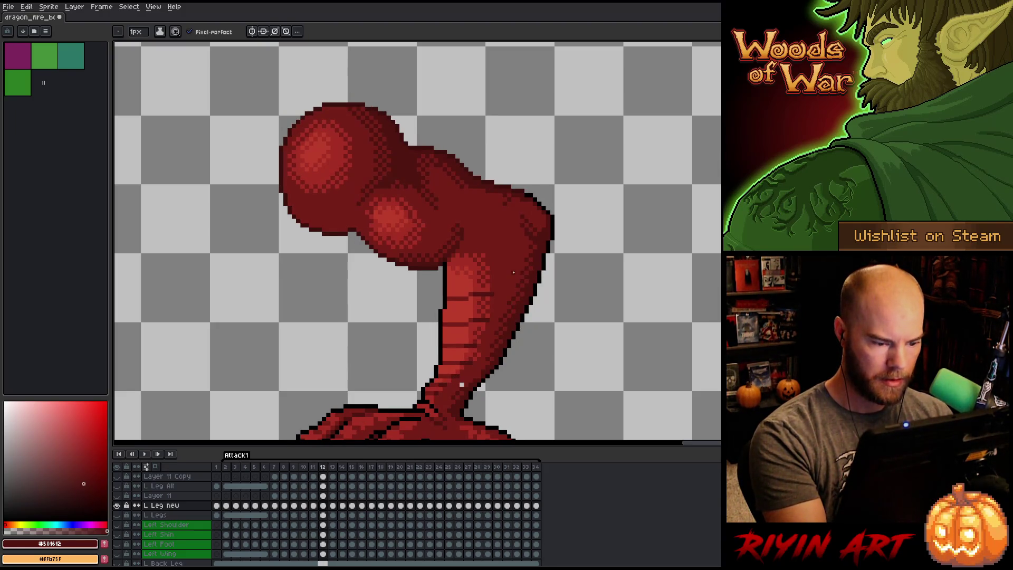
key(period)
key(comma)
key(period)
key(comma)
key(alt)
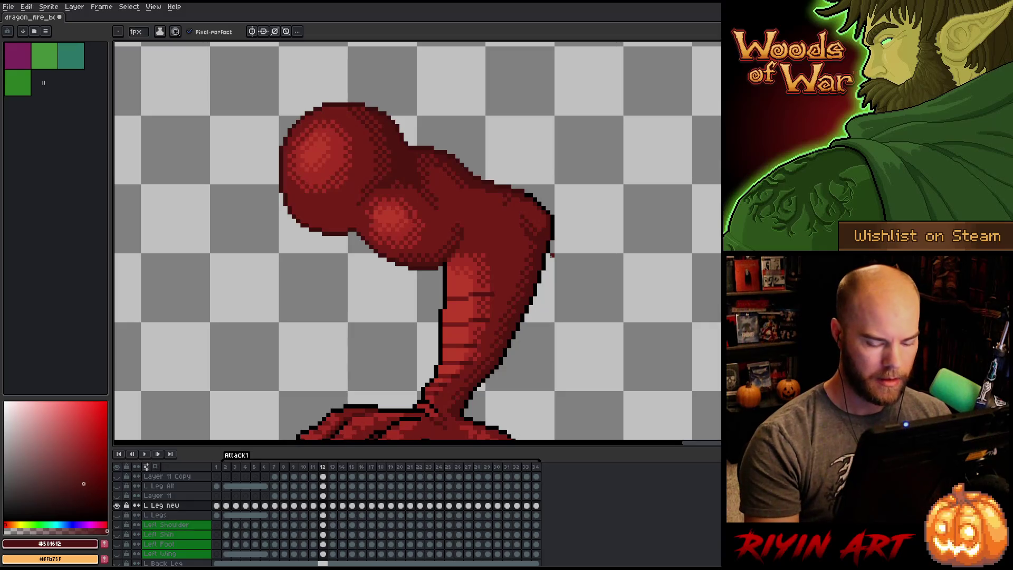
key(period)
key(comma)
key(comma)
key(period)
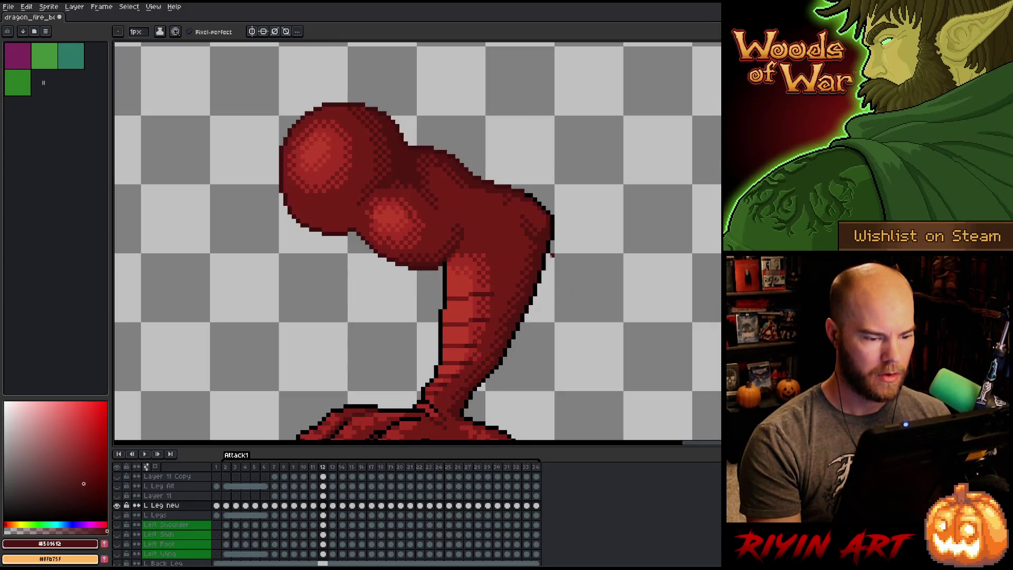
key(period)
key(comma)
key(comma)
key(period)
key(period)
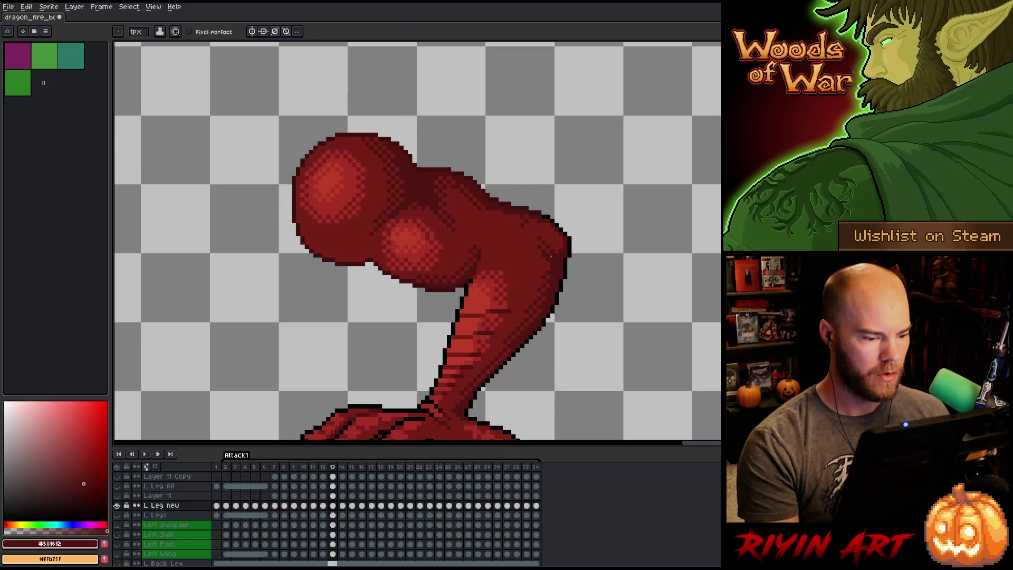
key(comma)
key(period)
key(comma)
key(comma)
key(period)
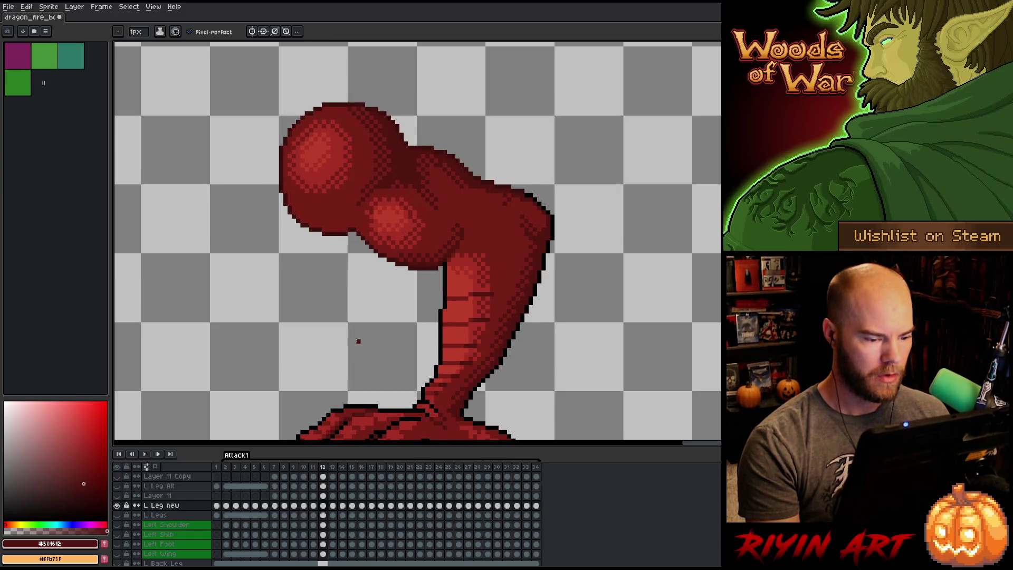
Sample black and mid red for the leg, compare frames, then zoom out and play.
alt+click(436, 364)
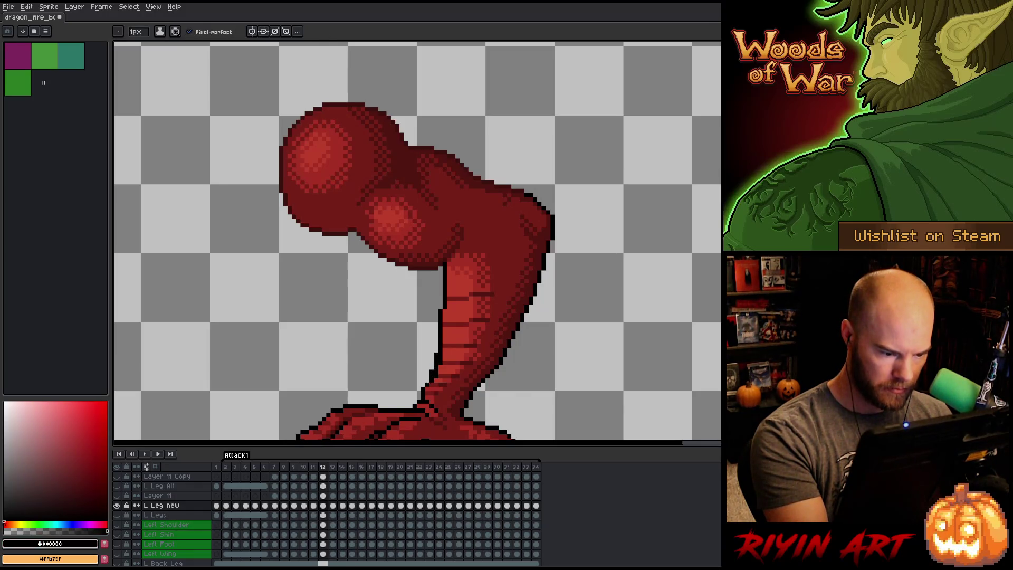
alt+click(444, 367)
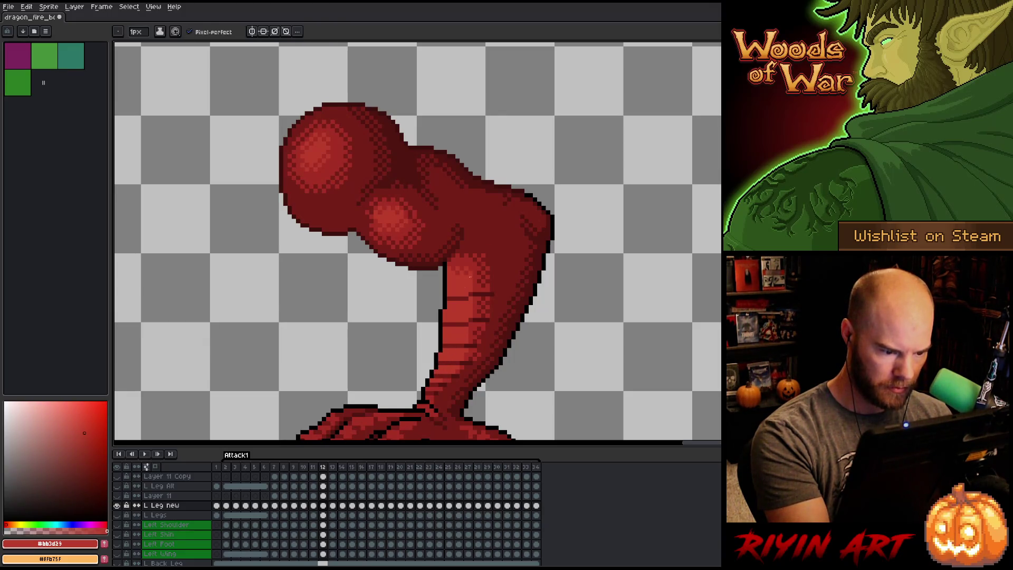
key(Left)
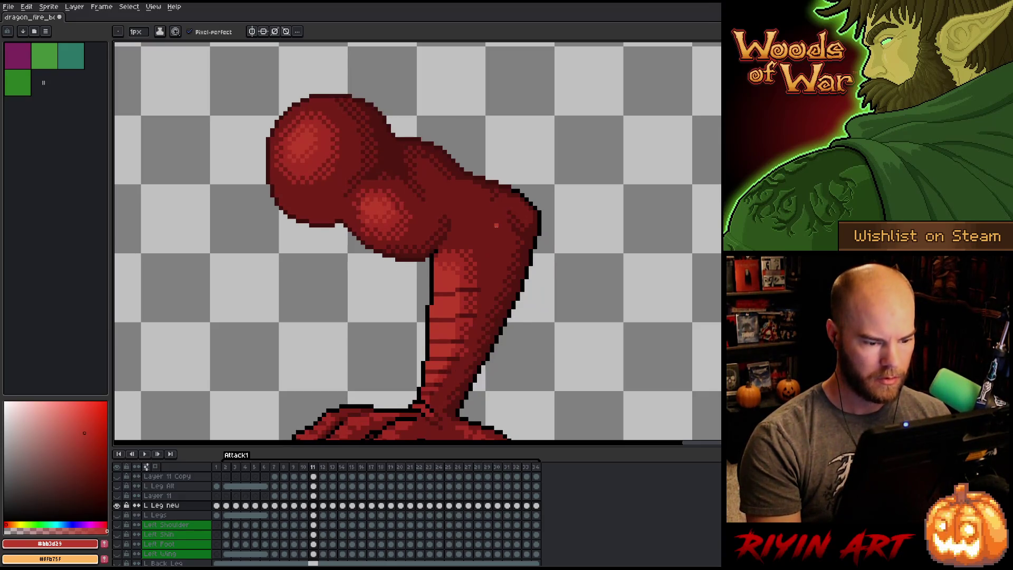
key(Right)
key(Left)
key(Right)
key(Left)
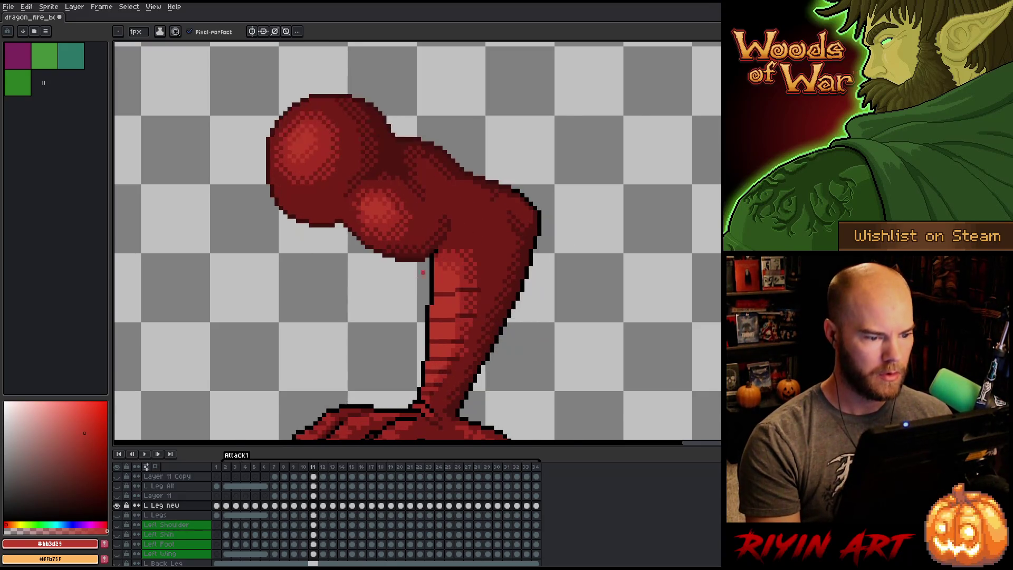
scroll(423, 273, down, 2)
key(Return)
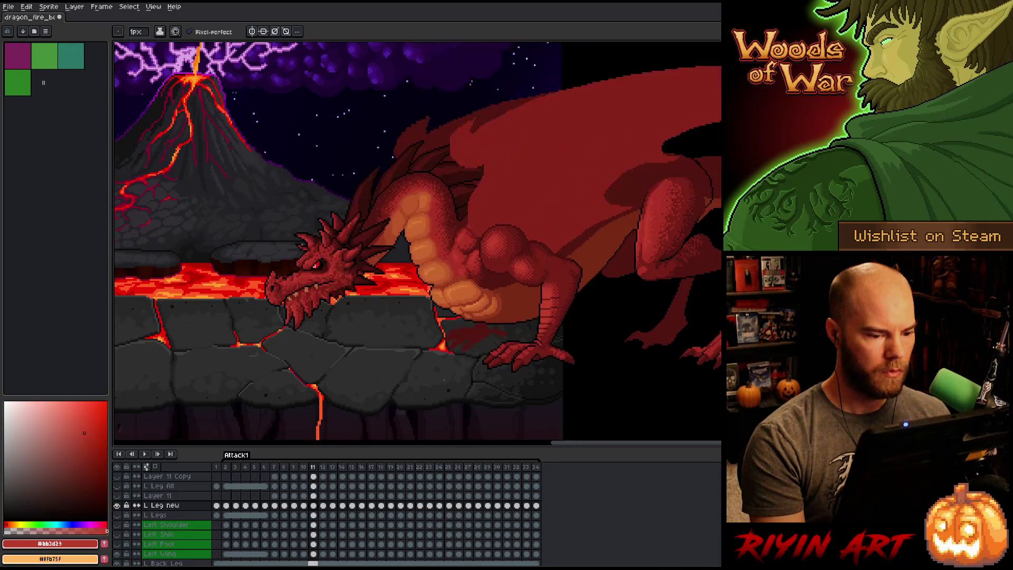
Go to the Body Copy cel on frame 2, zoom into the belly and sample dark red.
scroll(253, 527, up, 2)
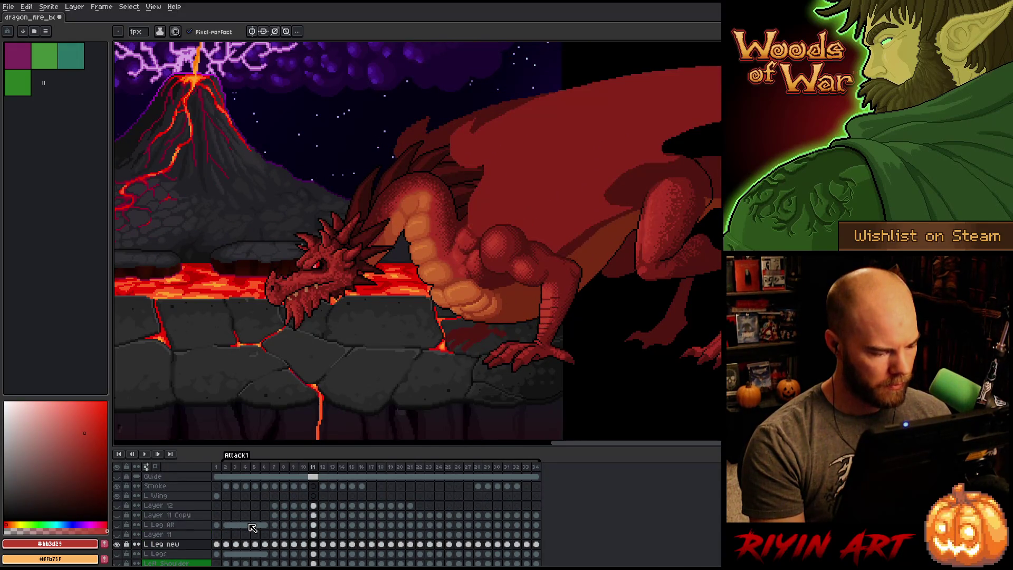
scroll(253, 528, down, 5)
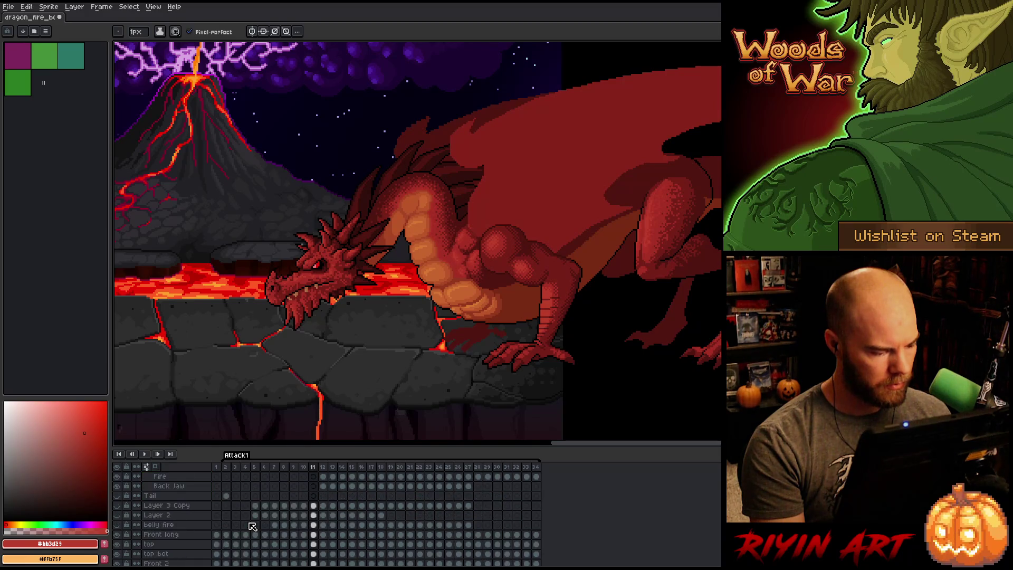
scroll(252, 527, down, 5)
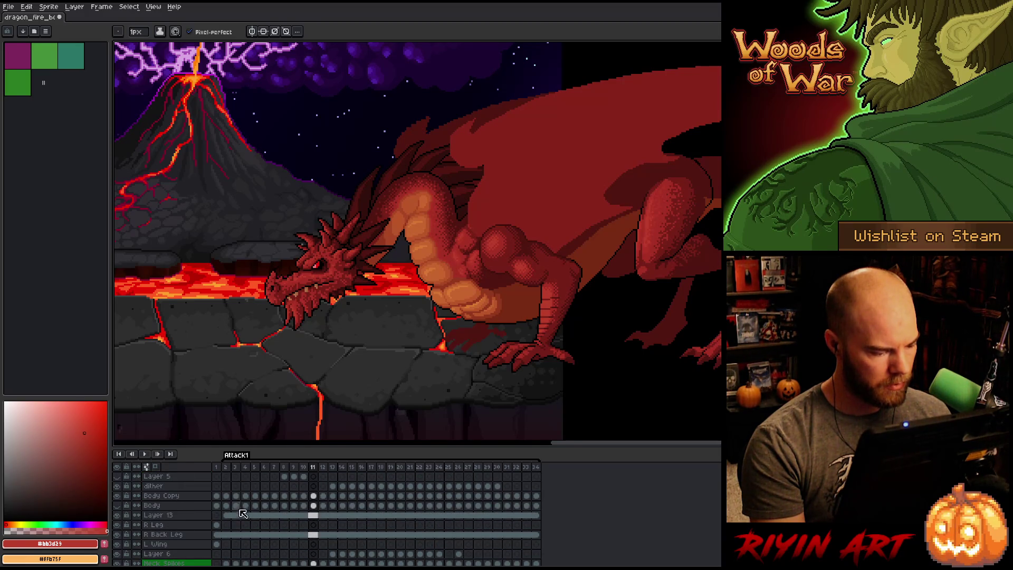
click(227, 497)
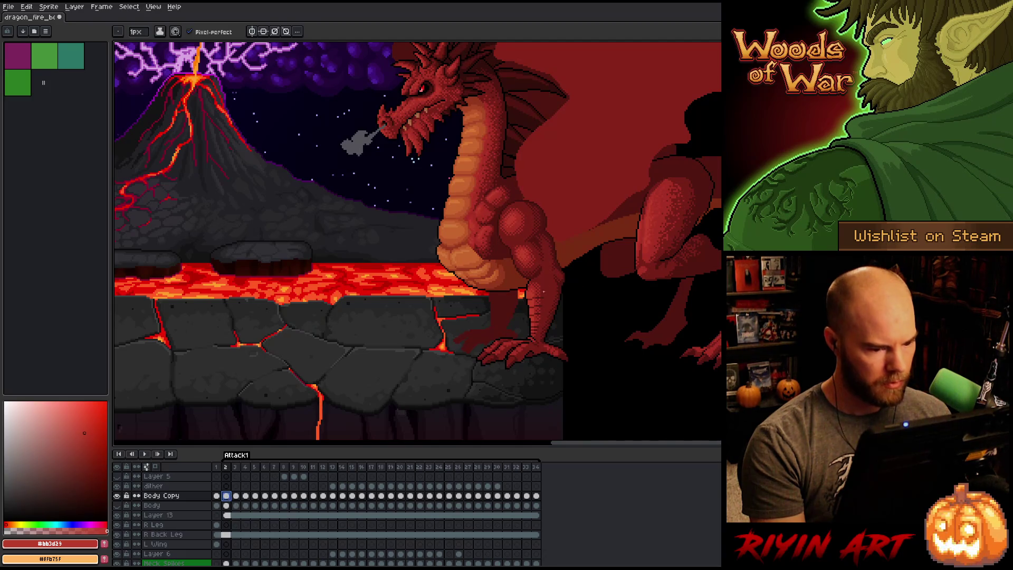
scroll(543, 292, up, 4)
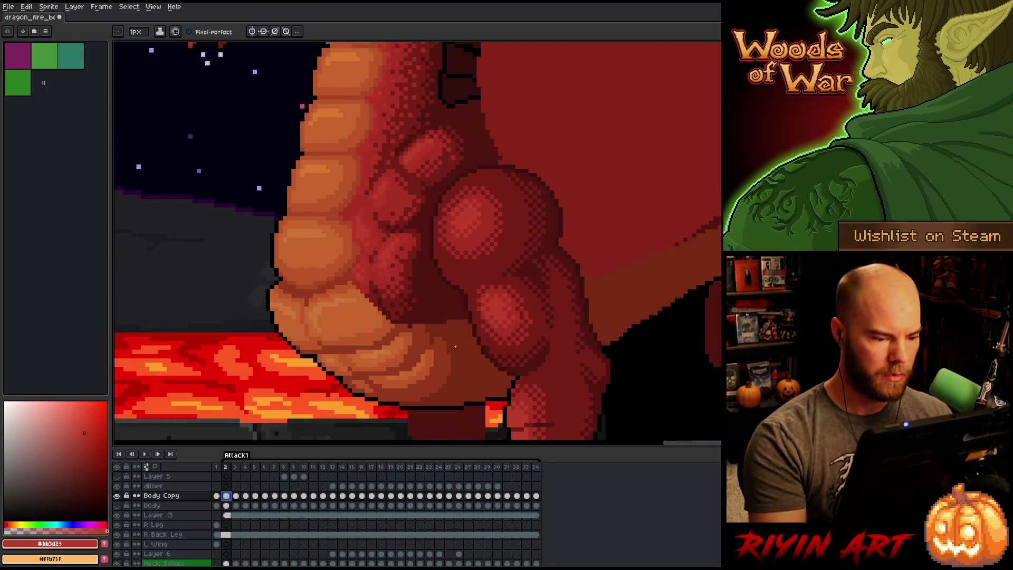
alt+click(415, 329)
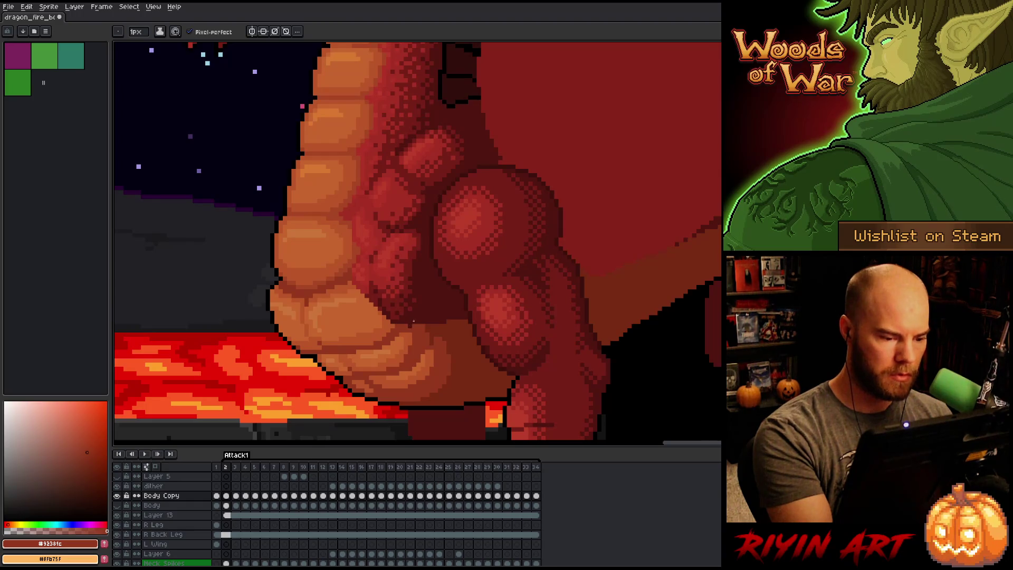
ctrl+click(416, 332)
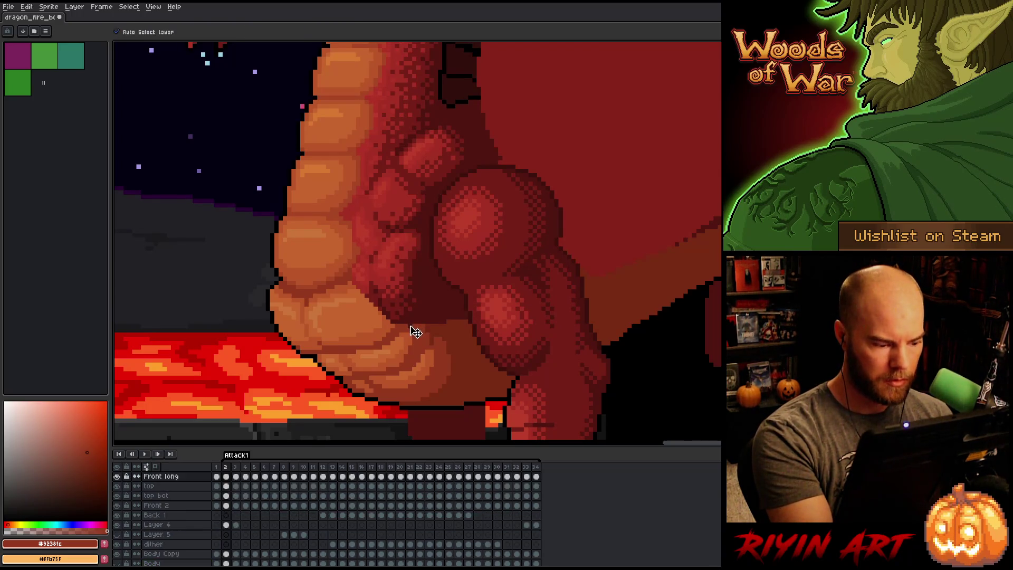